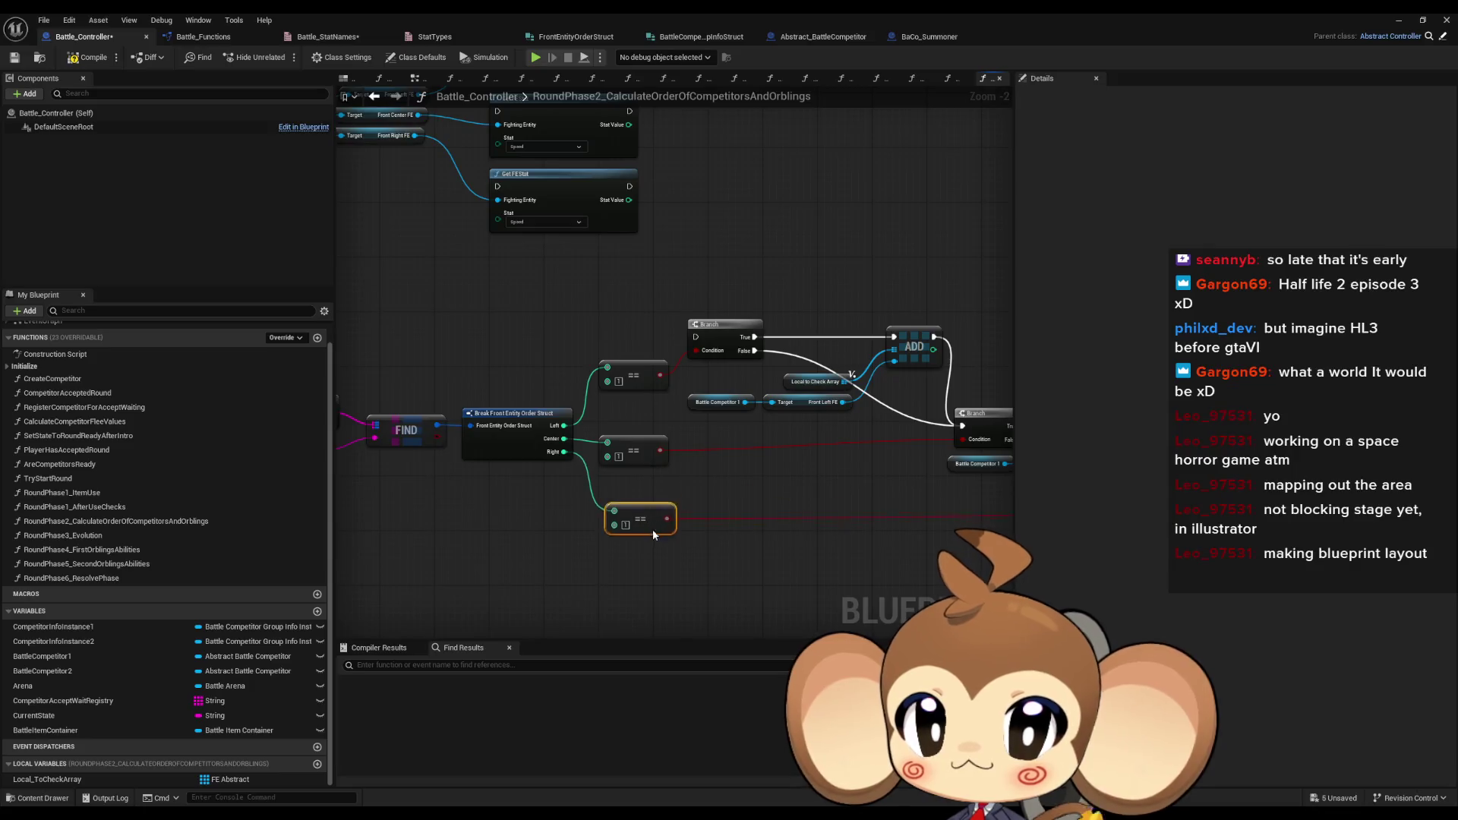
- Move the Front Center FE getter nodes down and to the left in the RoundPhase2 graph
scroll(677, 489, down, 1)
drag(674, 479, 594, 452)
scroll(754, 469, up, 2)
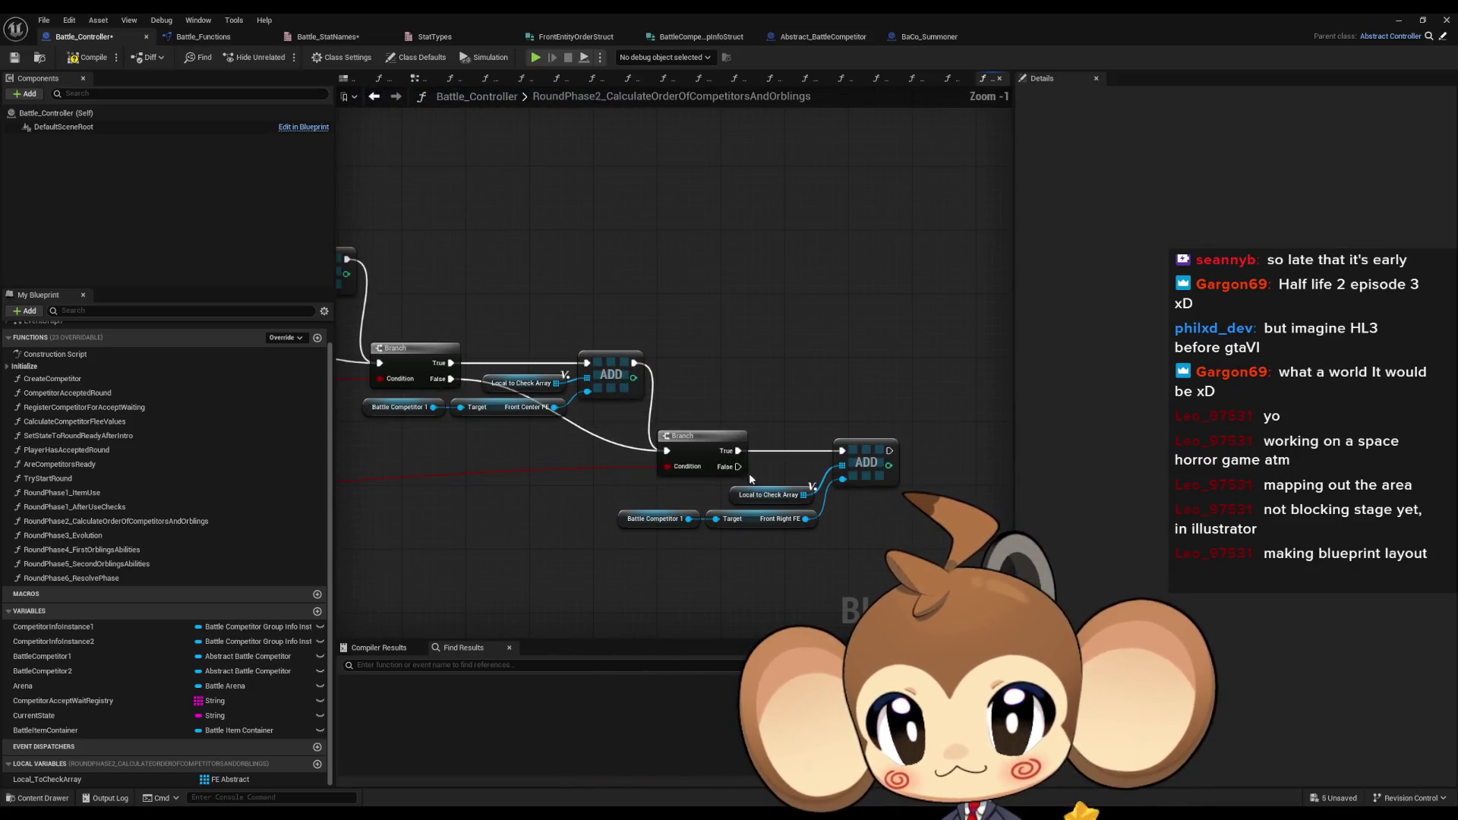
drag(768, 527, 542, 482)
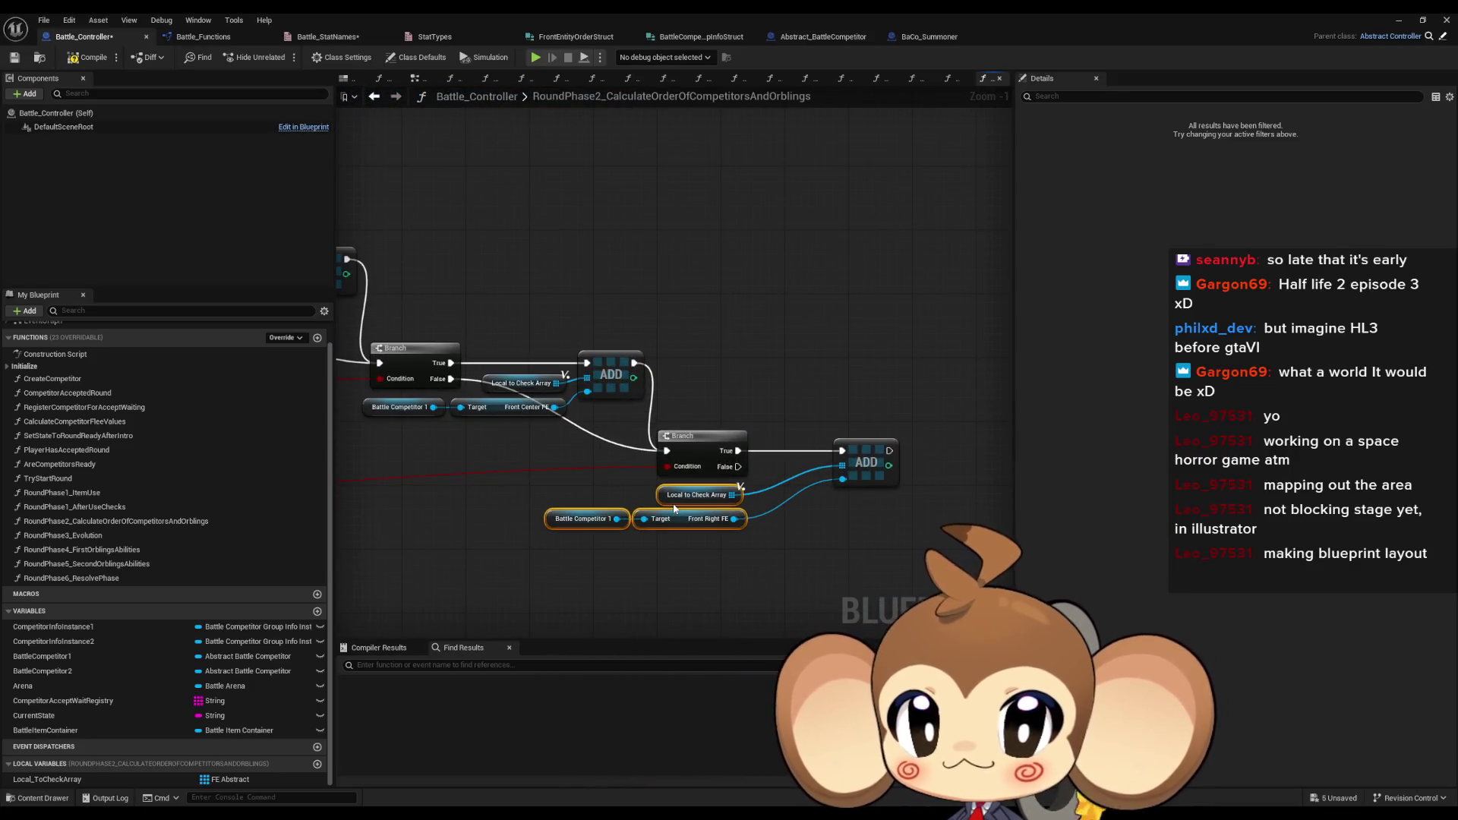
click(866, 462)
drag(489, 378, 727, 388)
drag(809, 433, 604, 401)
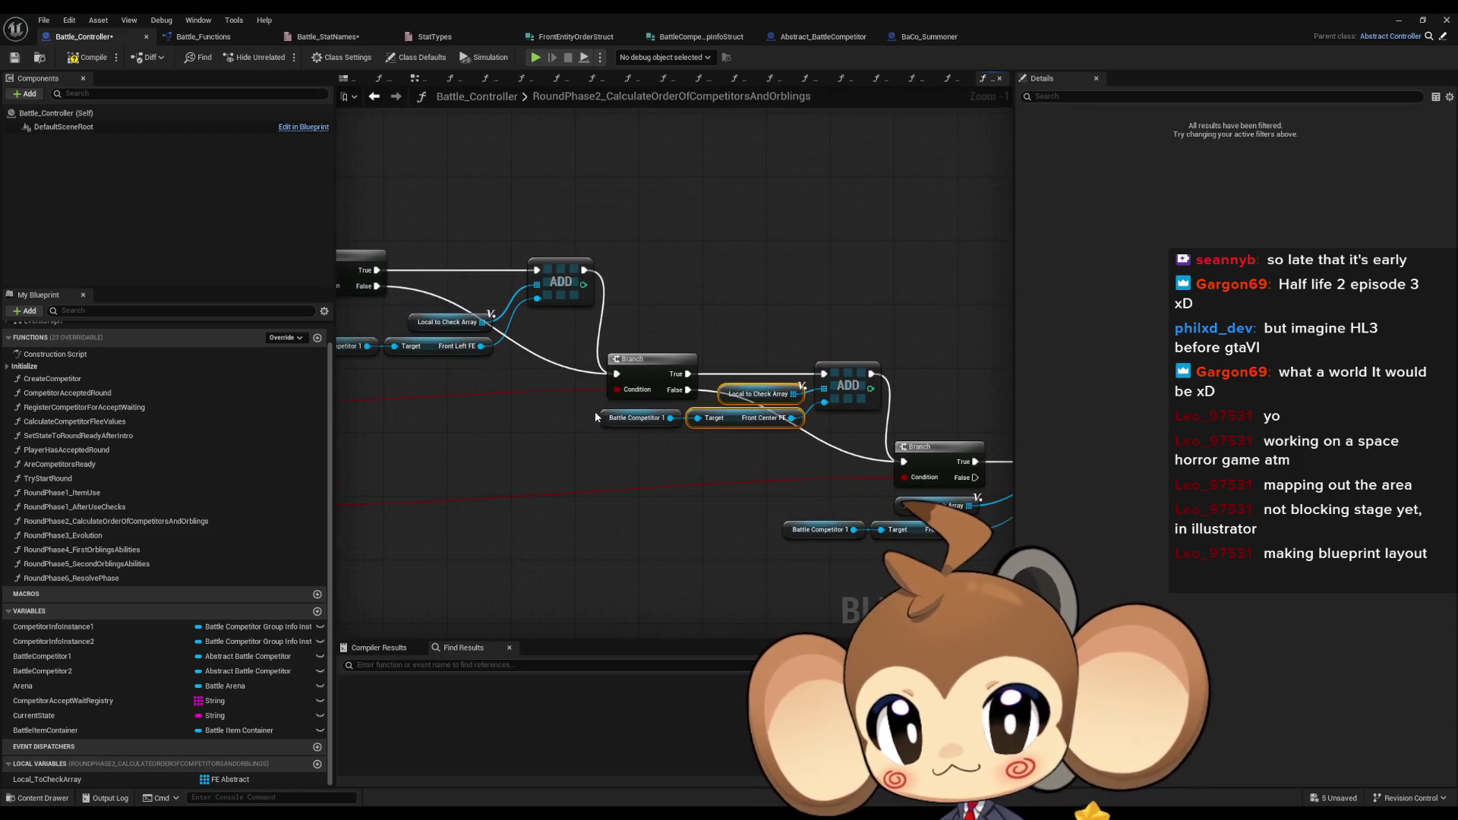
drag(759, 393, 645, 418)
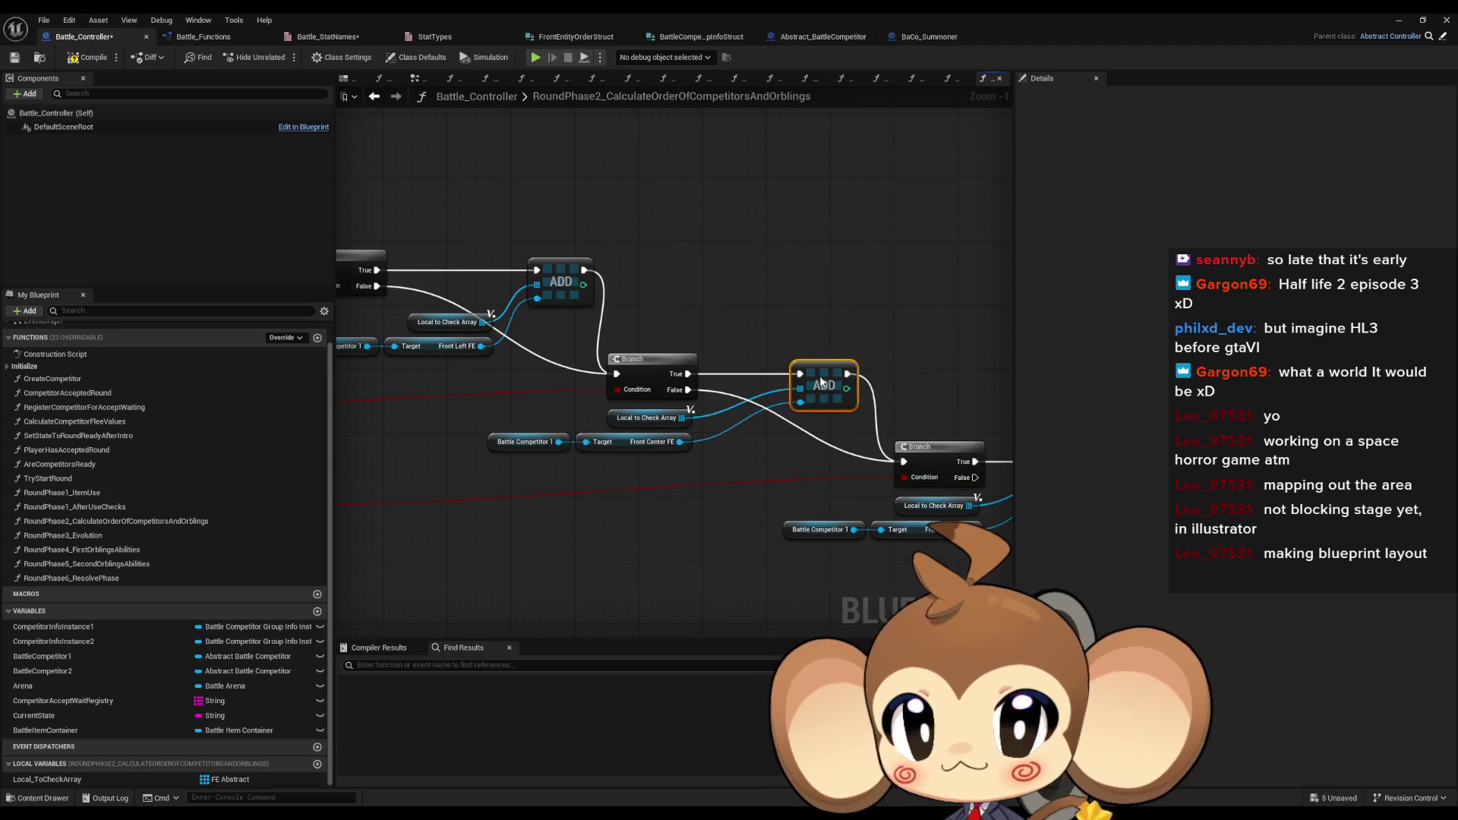
- Shift the first Branch group right and move its Front Left FE getters left
mouse_move(385, 324)
mouse_down()
mouse_move(661, 319)
mouse_move(678, 380)
mouse_move(767, 313)
mouse_up()
scroll(767, 313, down, 2)
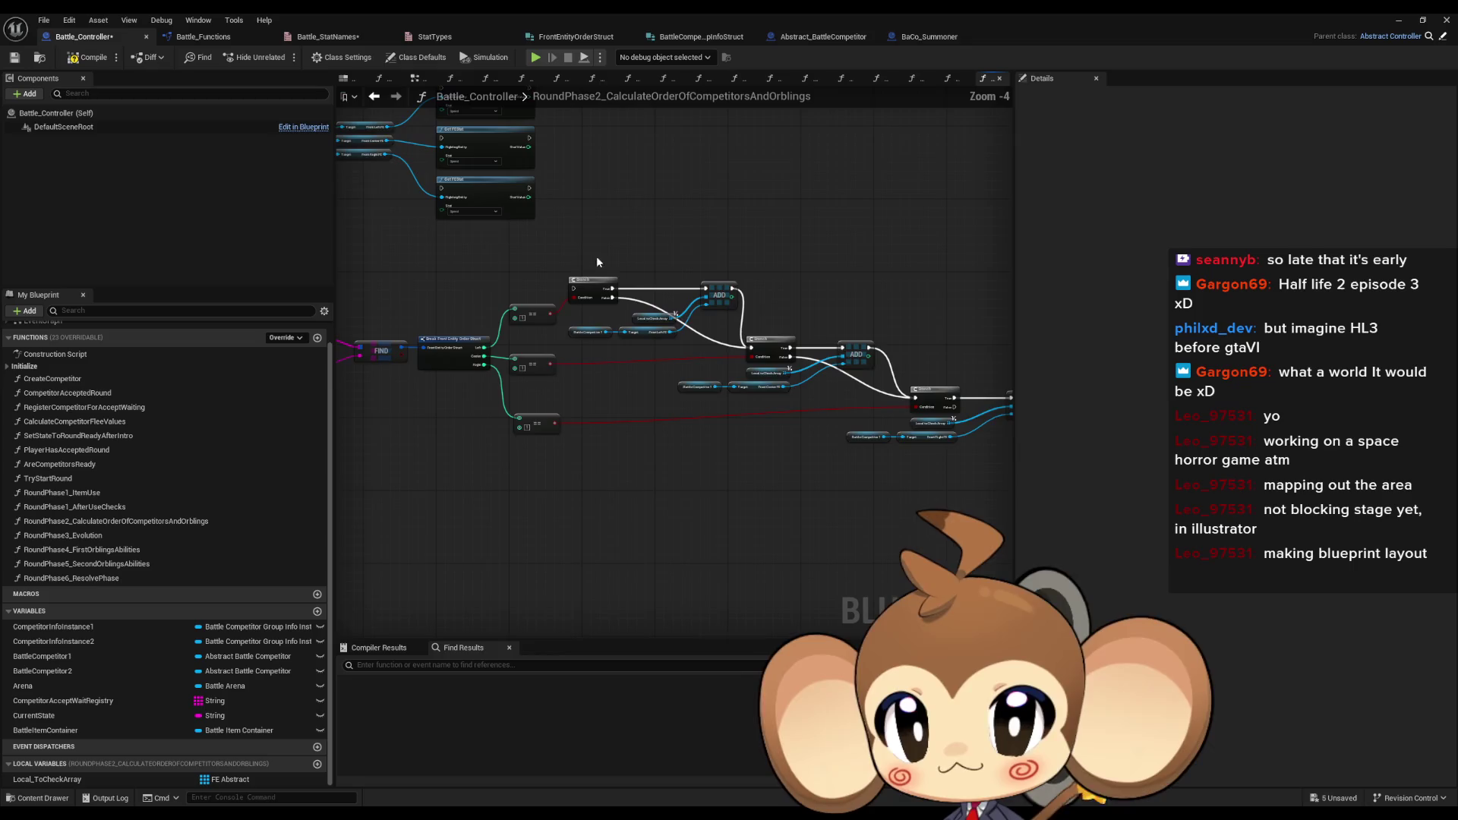
drag(759, 250, 537, 395)
scroll(630, 248, up, 3)
drag(643, 203, 728, 203)
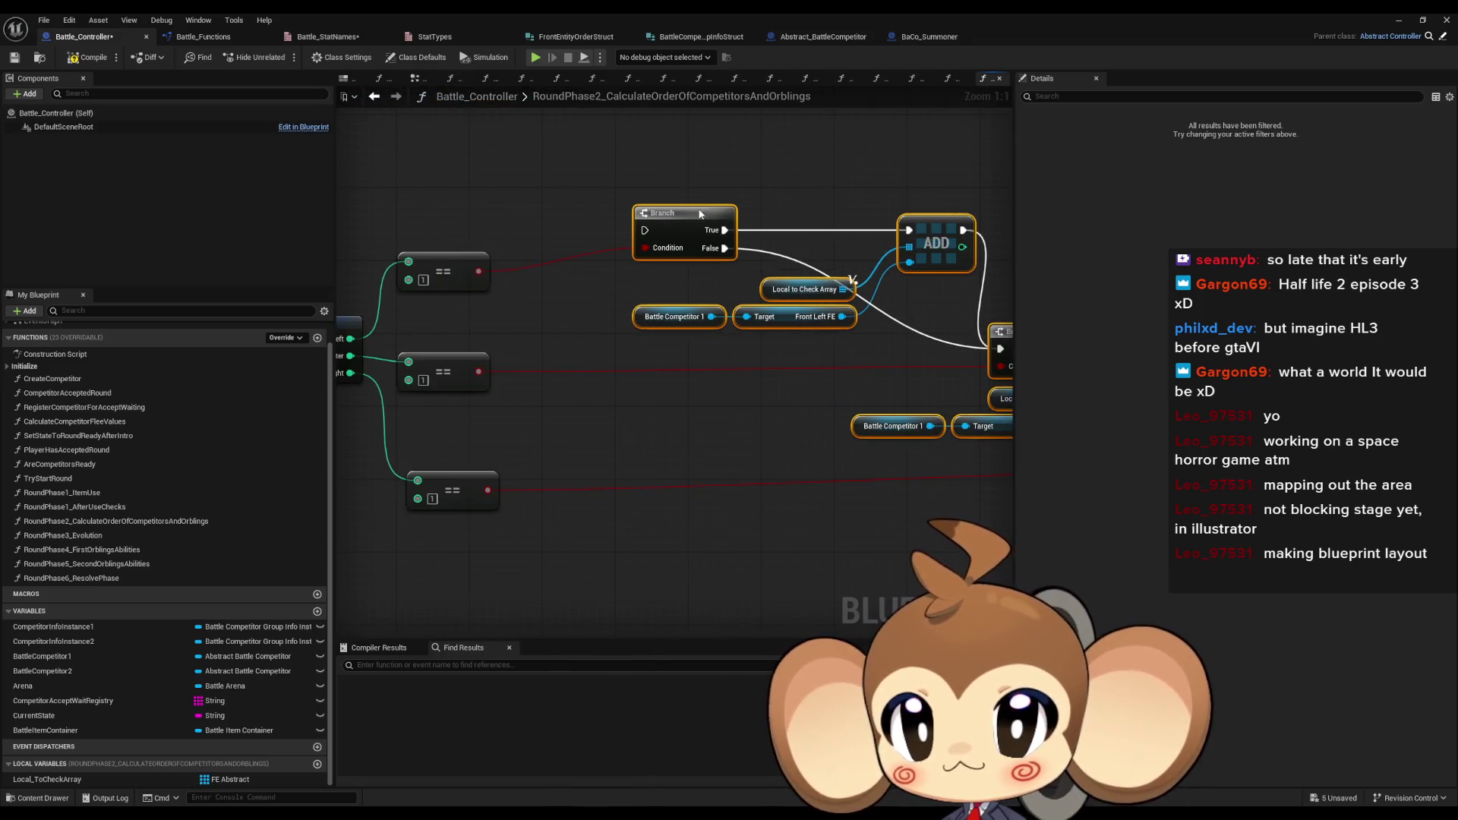
mouse_move(668, 267)
mouse_down()
mouse_move(825, 317)
mouse_move(557, 299)
mouse_up()
drag(804, 208, 703, 208)
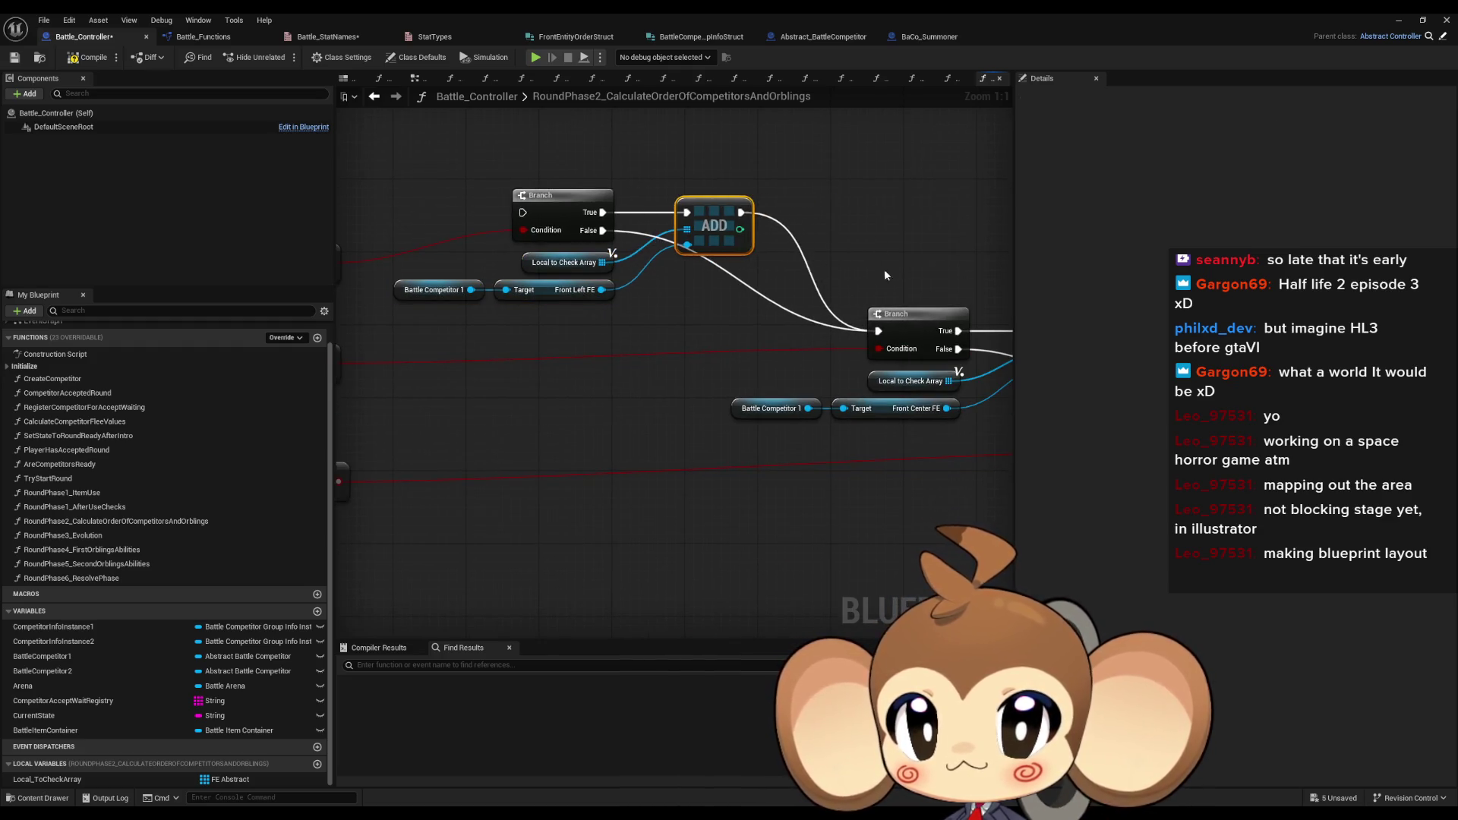
- Stack the three == comparison nodes tightly beside the Break struct node and select them
scroll(710, 233, down, 3)
scroll(710, 243, down, 3)
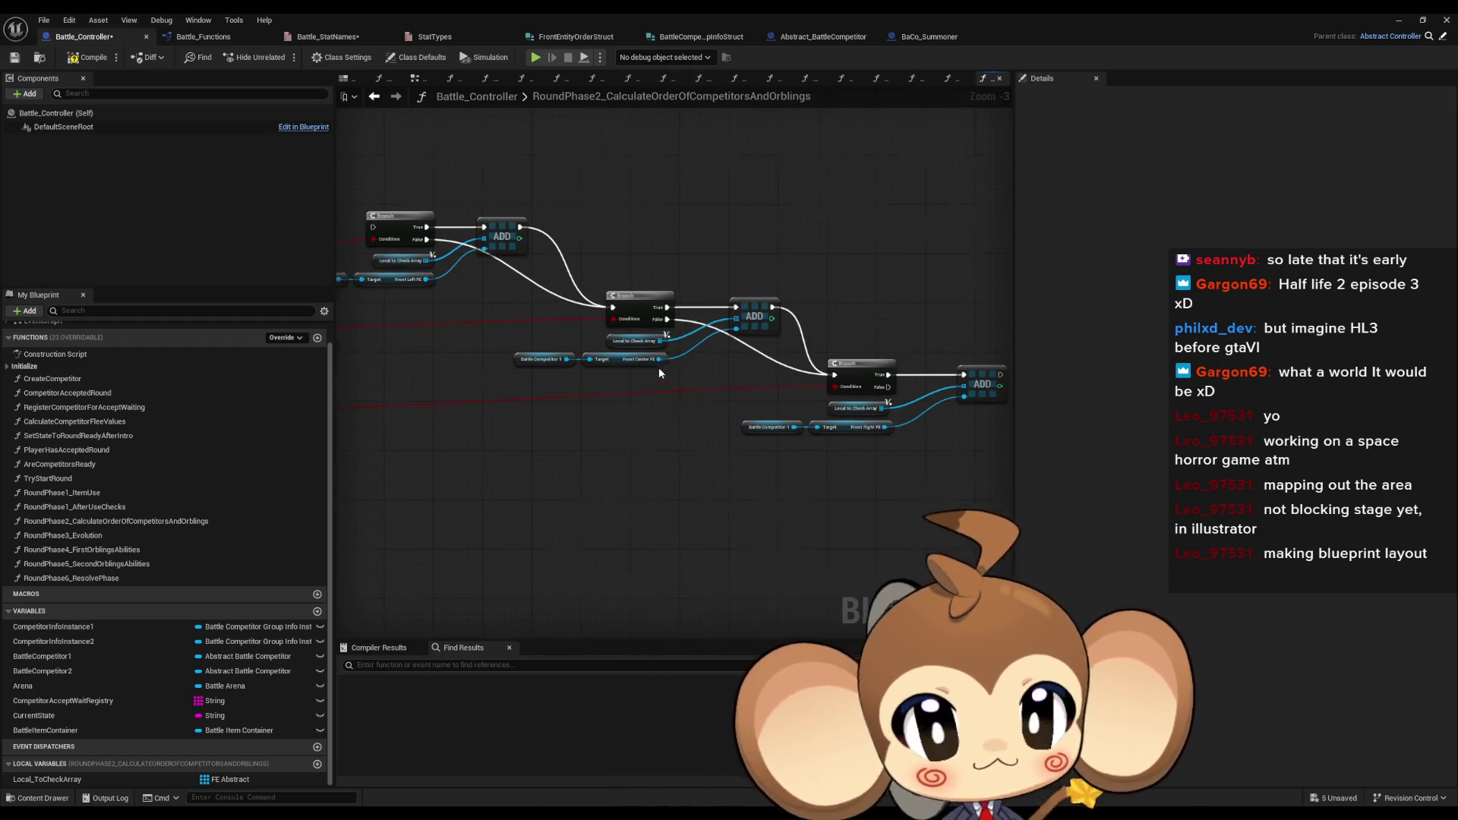
scroll(749, 478, up, 3)
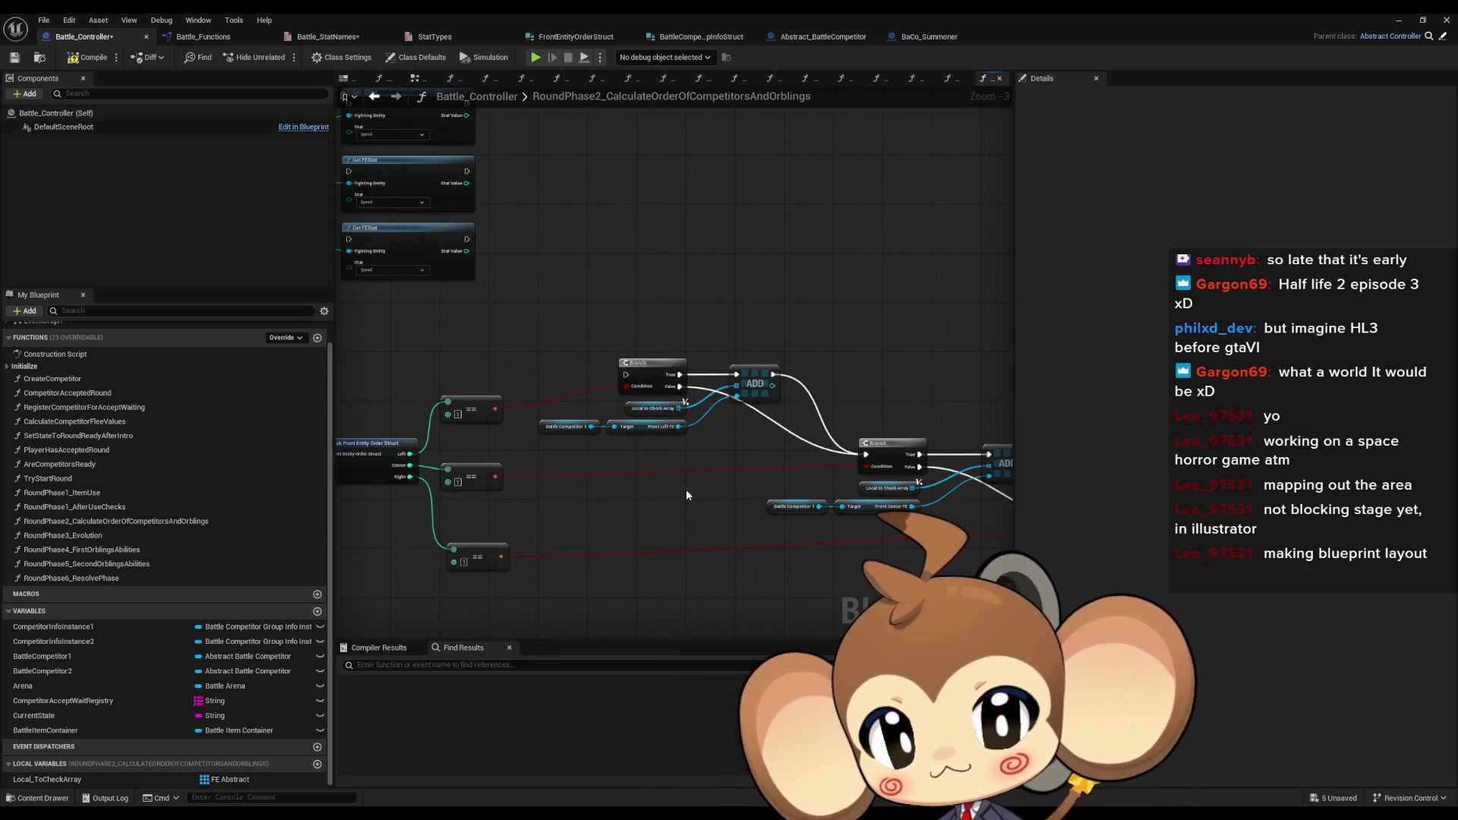
drag(688, 494, 765, 473)
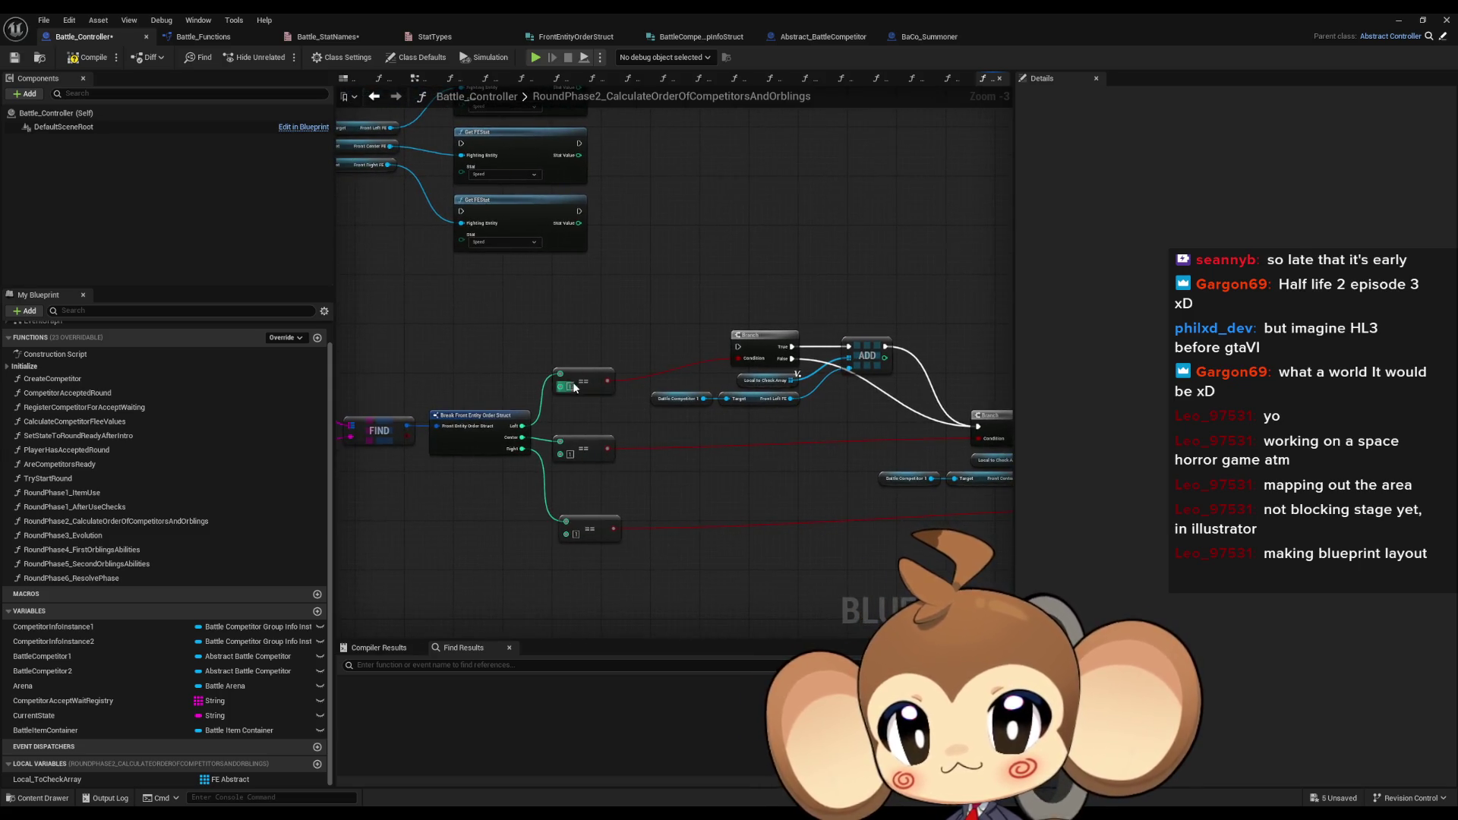
drag(586, 386, 584, 421)
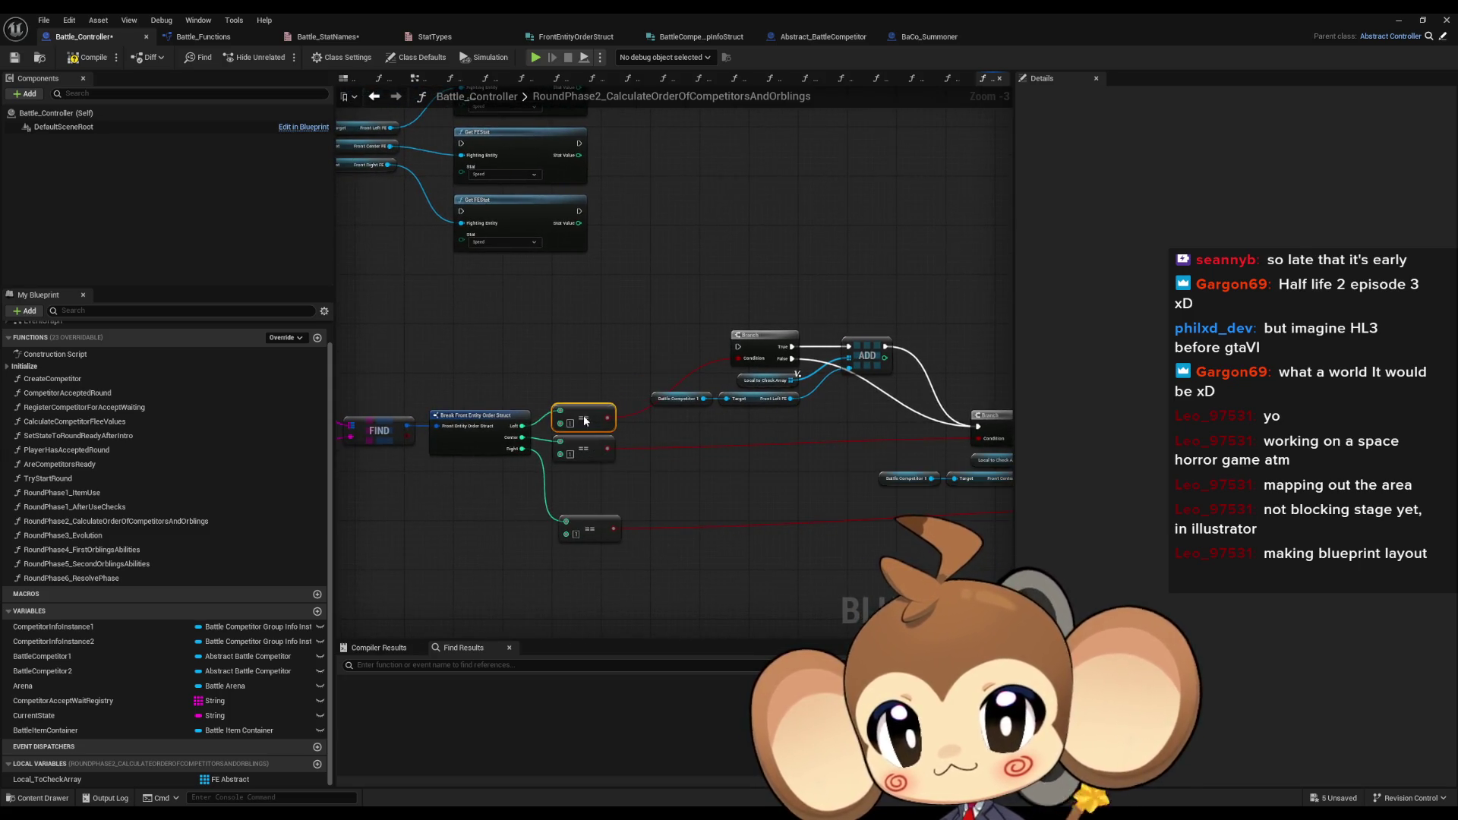
drag(602, 529, 594, 479)
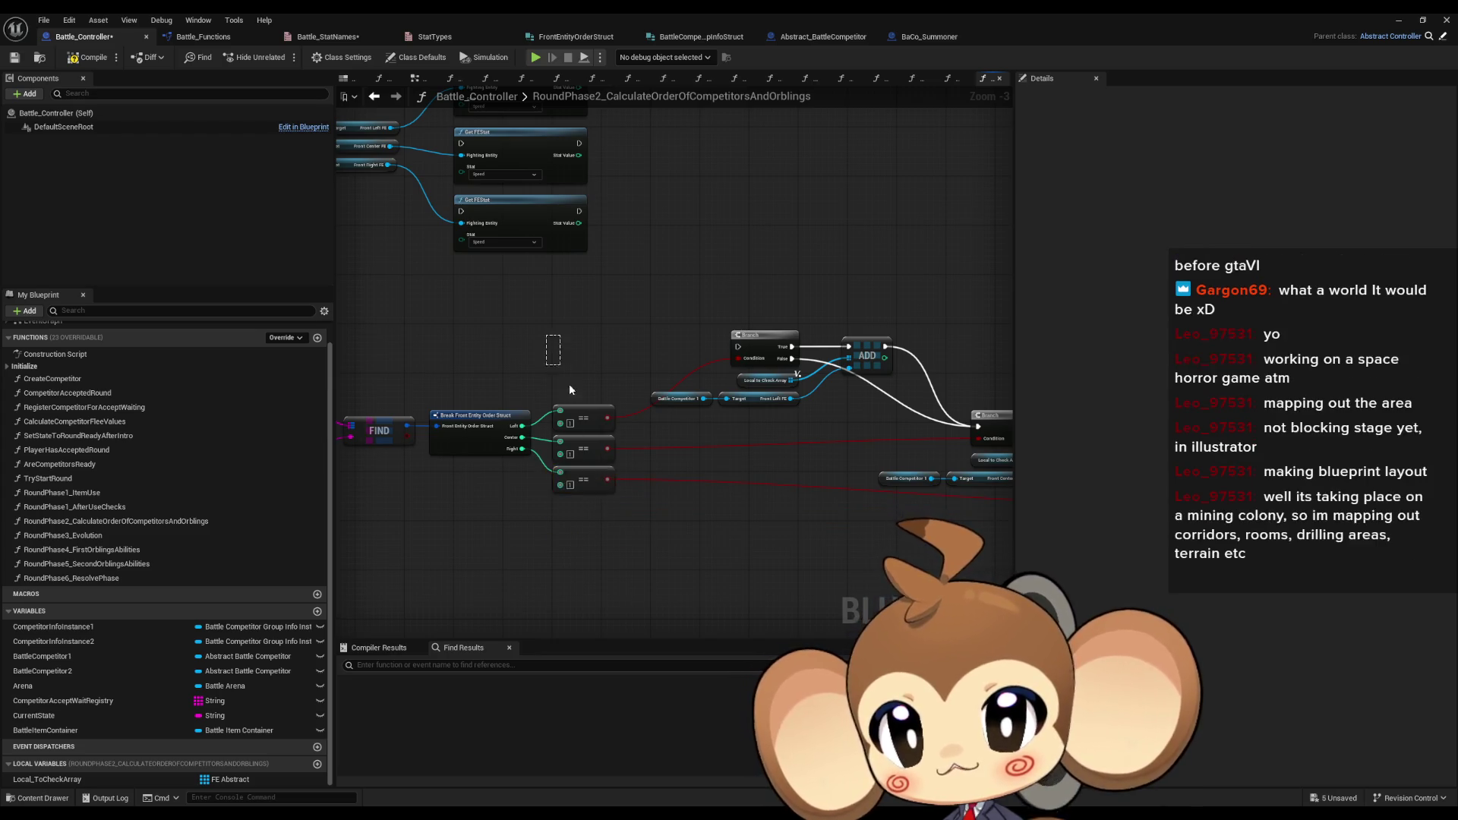
drag(562, 370, 621, 543)
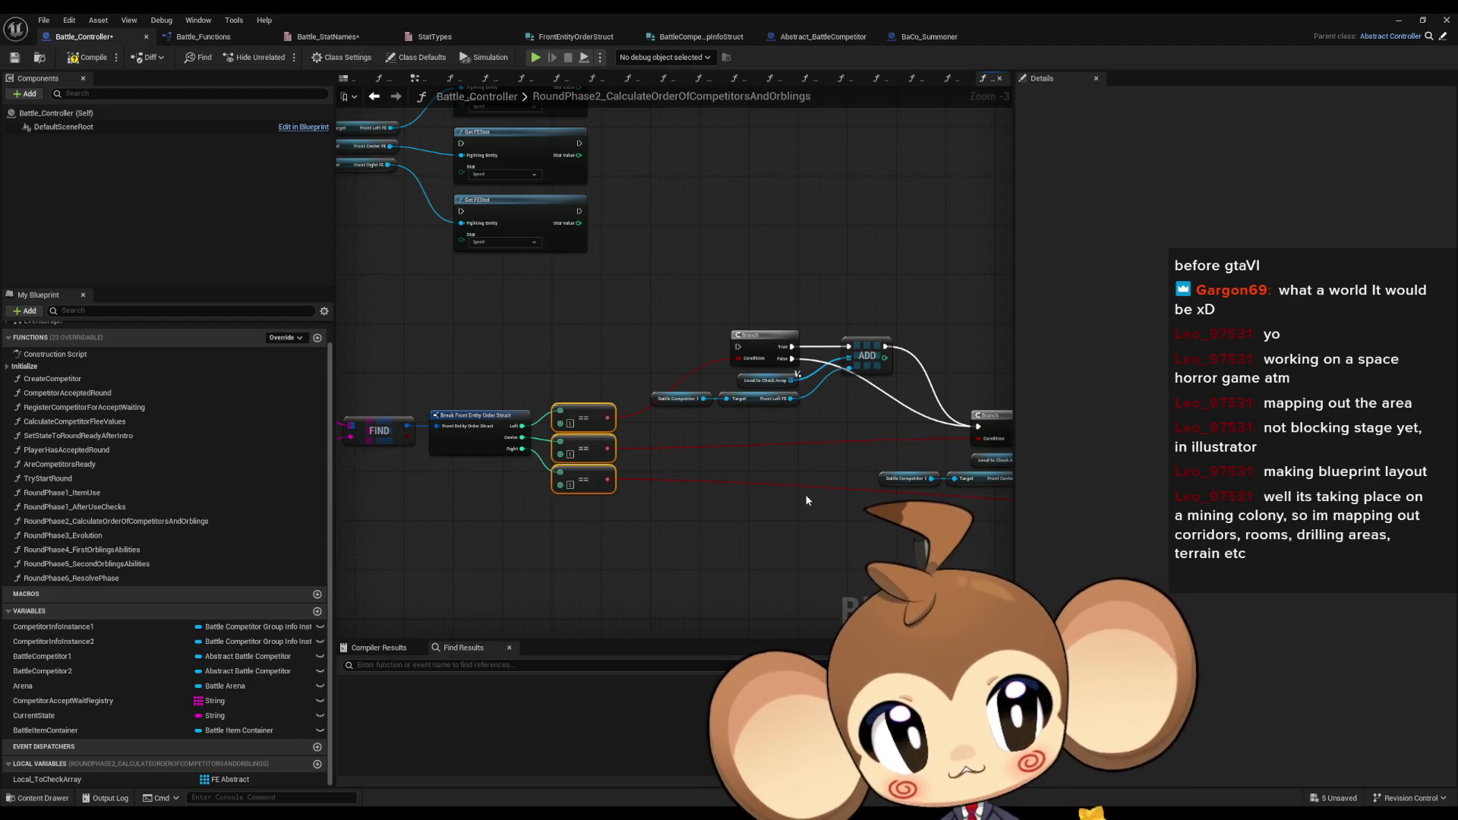
- Move the second Branch/ADD group and its Front Center FE getters left and slightly up
drag(869, 499, 694, 484)
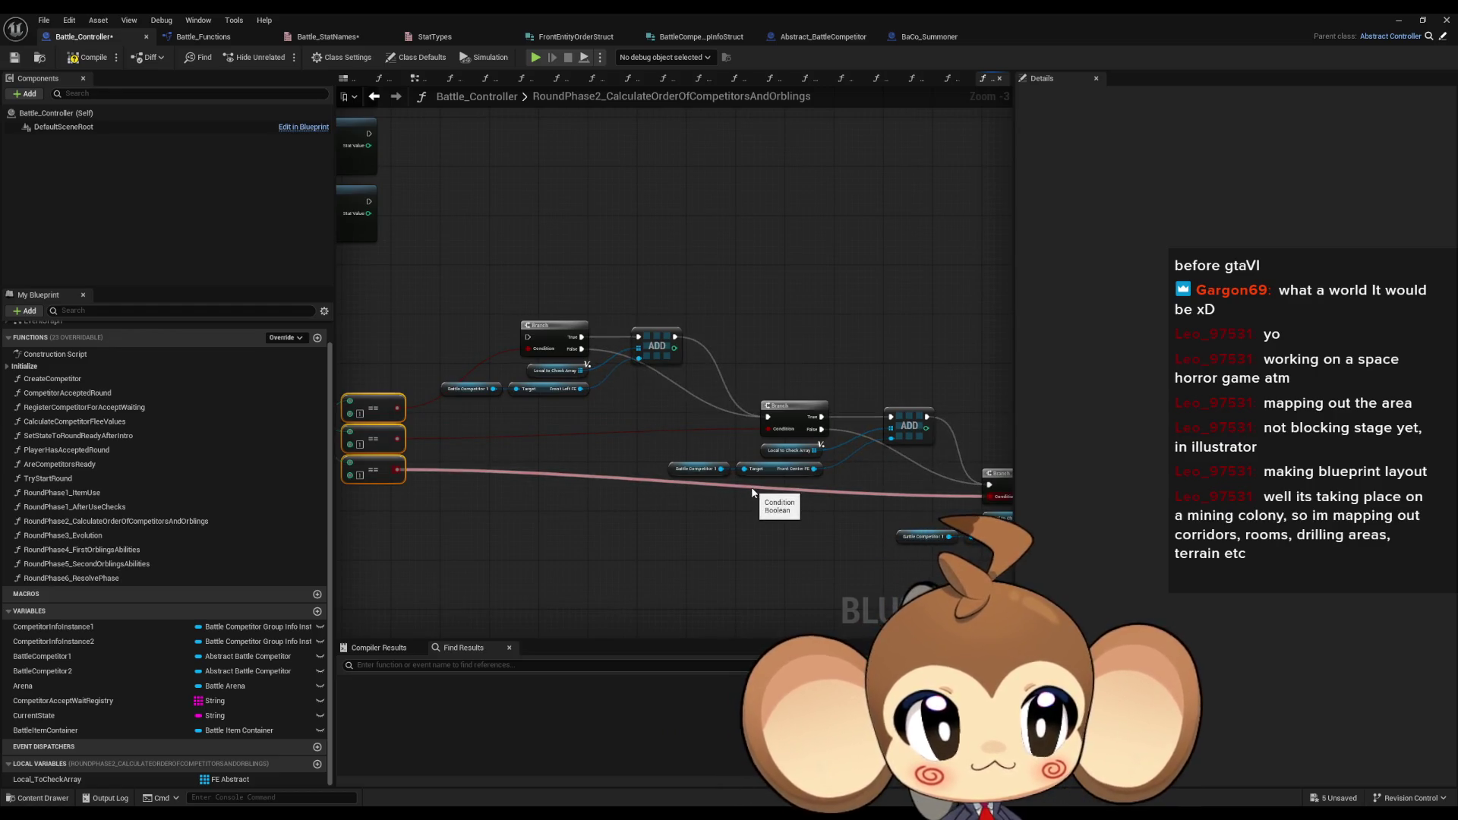
scroll(752, 492, down, 1)
drag(599, 481, 660, 490)
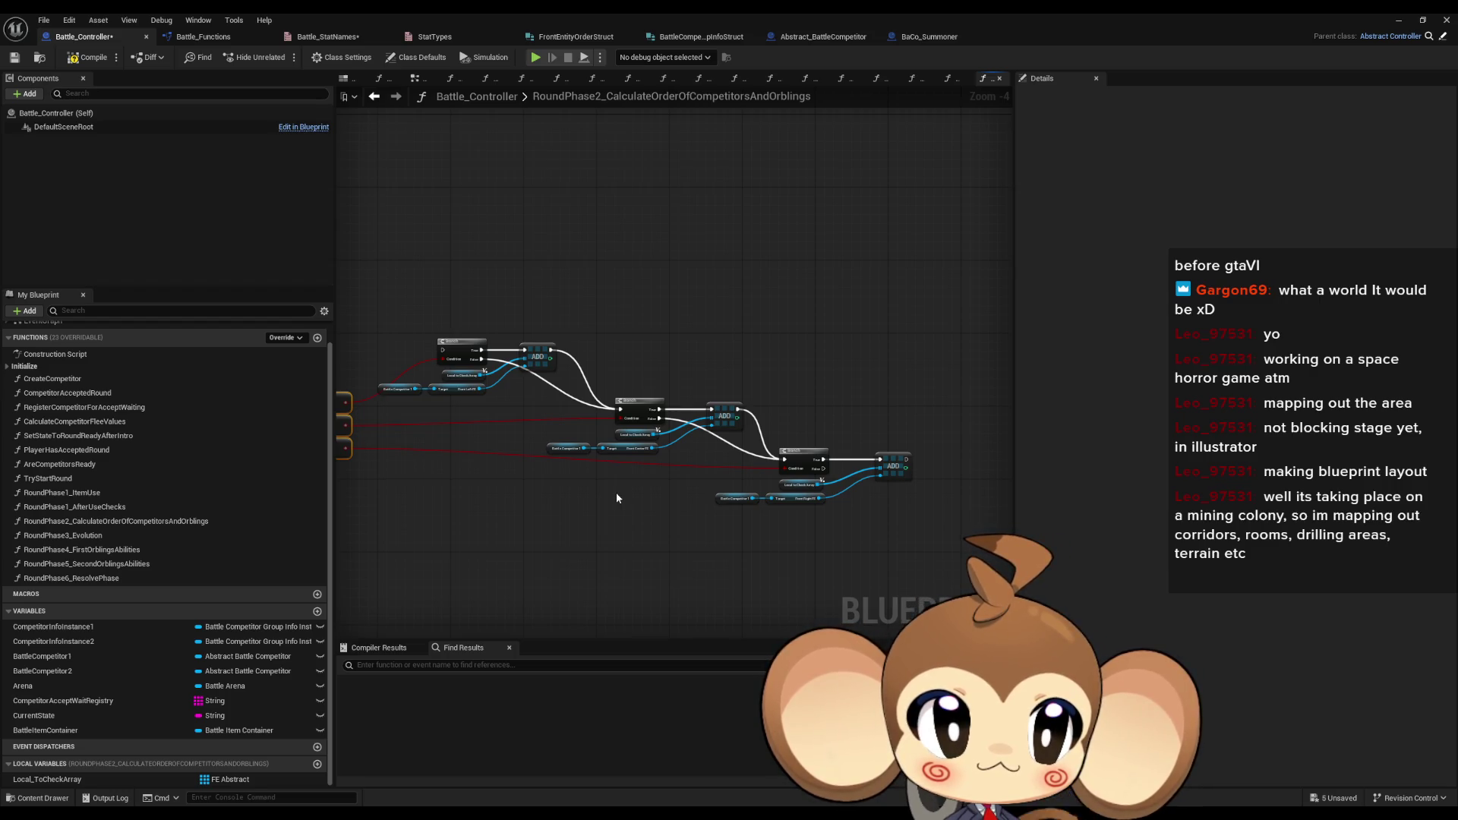
scroll(427, 443, up, 2)
drag(602, 400, 857, 504)
scroll(684, 422, up, 2)
mouse_move(776, 429)
mouse_down()
mouse_move(696, 420)
mouse_move(699, 406)
mouse_up()
click(696, 348)
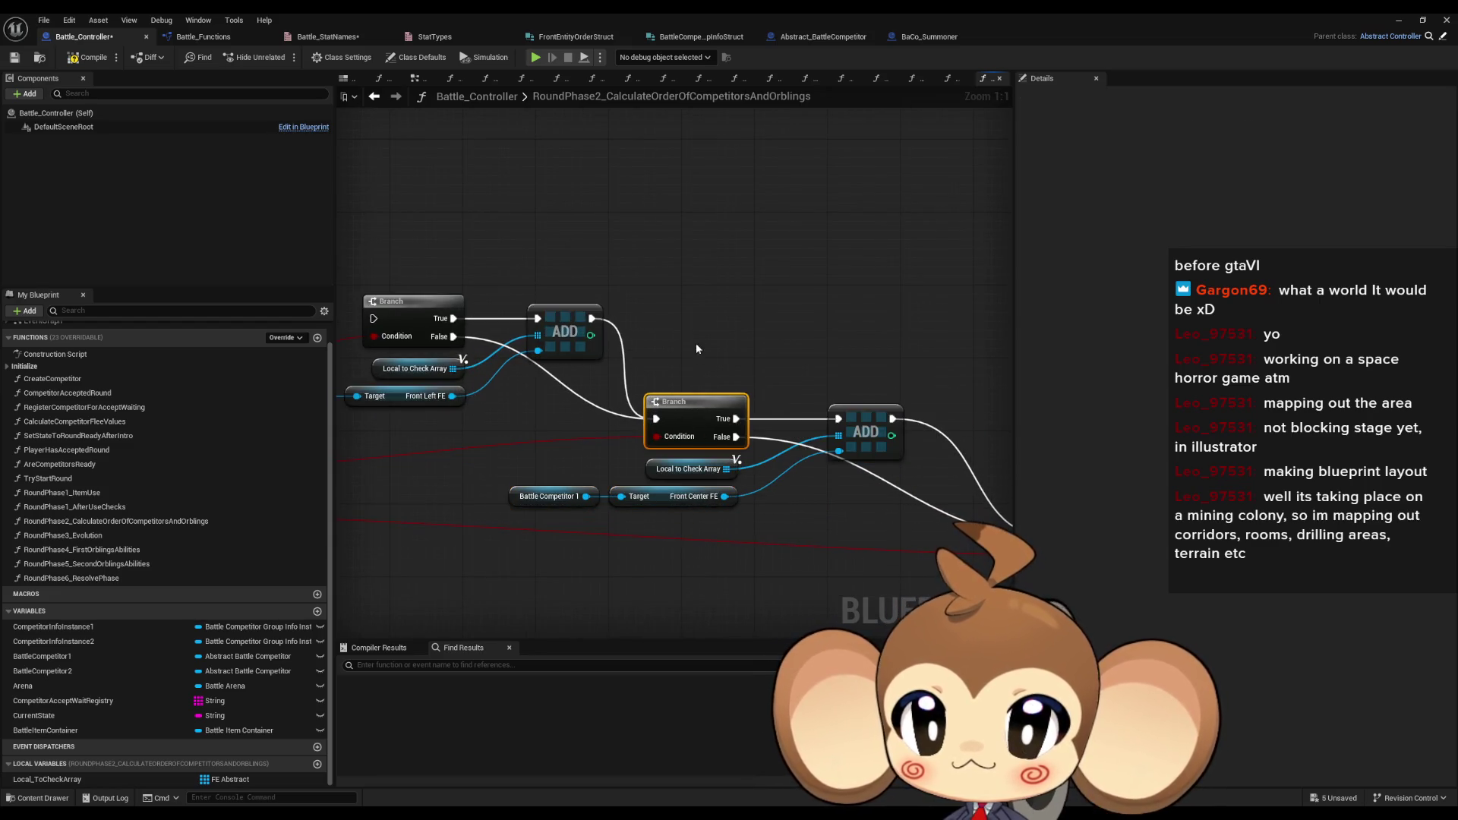
scroll(647, 385, down, 3)
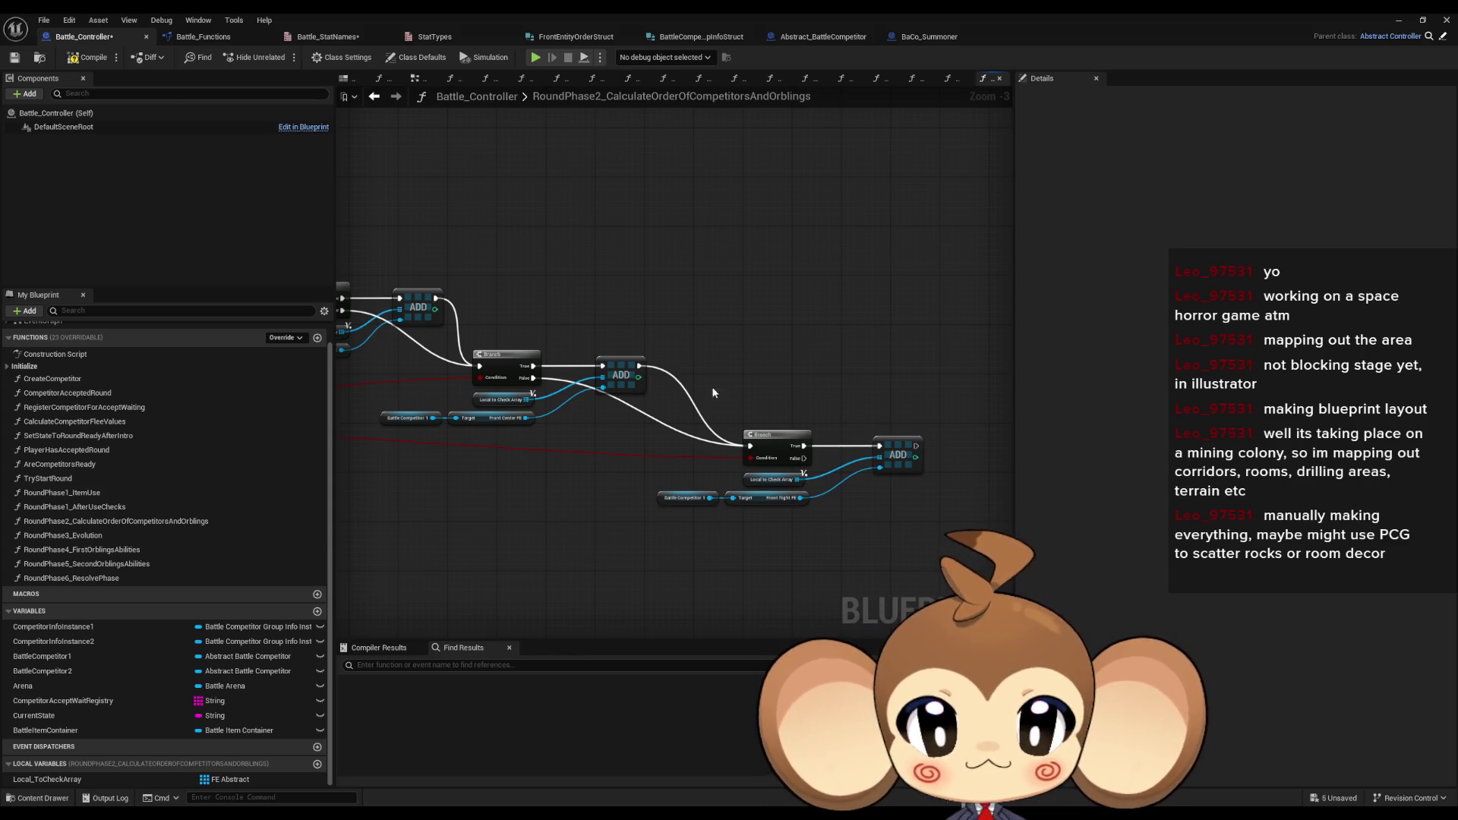
- Move the second Branch group with its getters up and to the left
scroll(676, 402, down, 1)
mouse_move(676, 403)
mouse_down()
mouse_move(684, 475)
mouse_move(850, 480)
mouse_up()
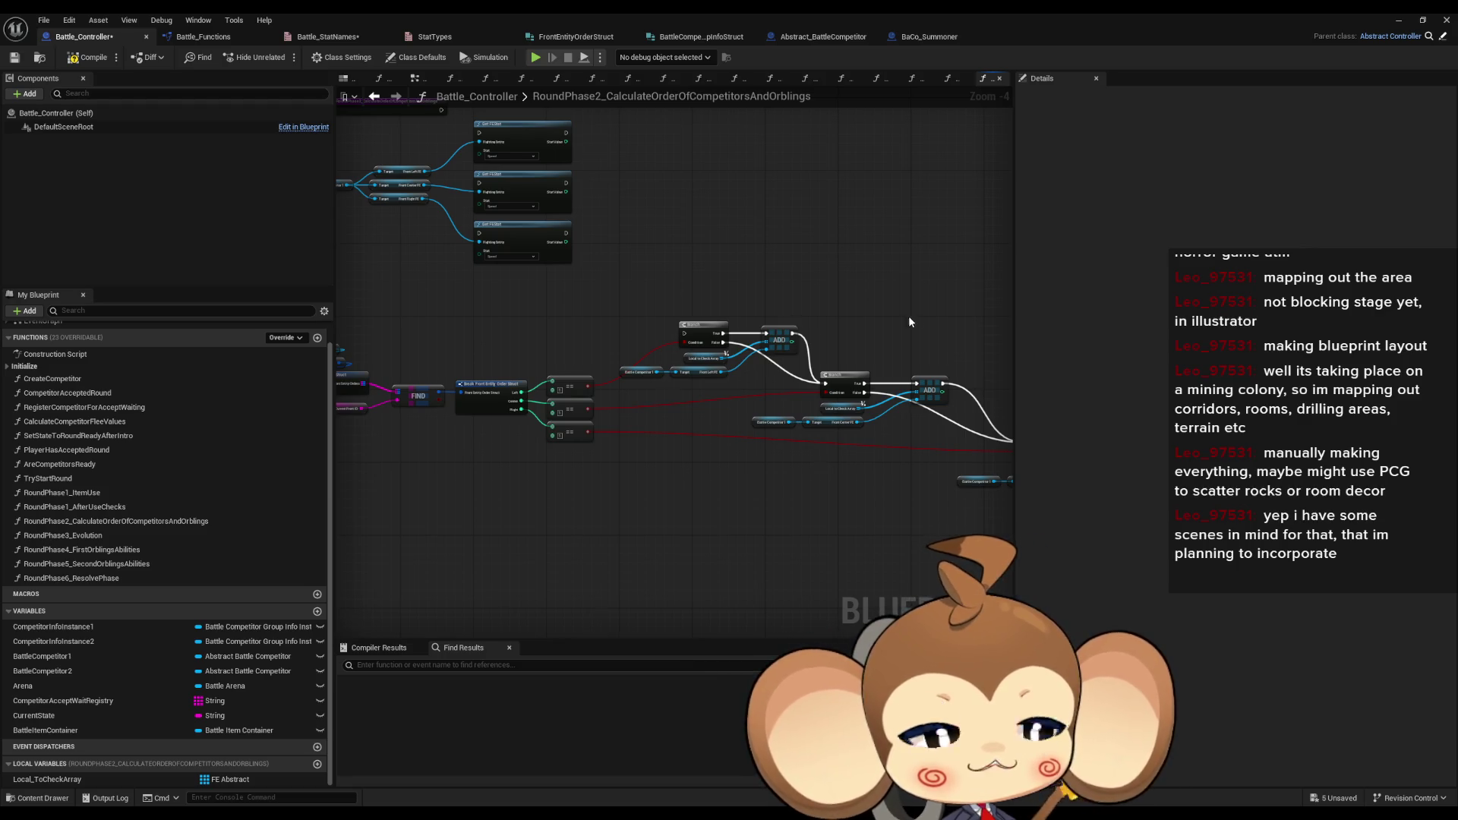
drag(918, 331, 771, 343)
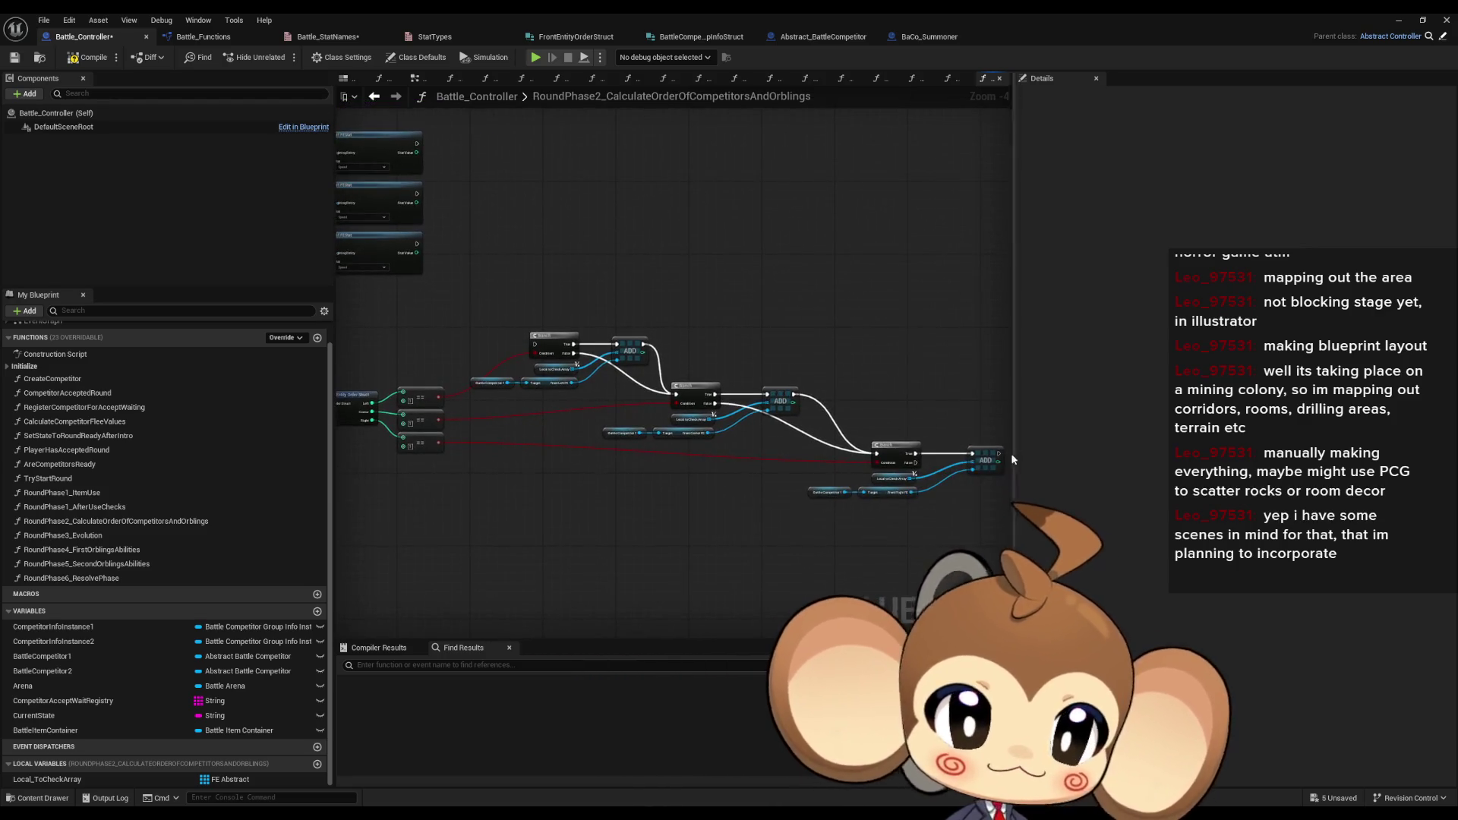
scroll(569, 422, up, 3)
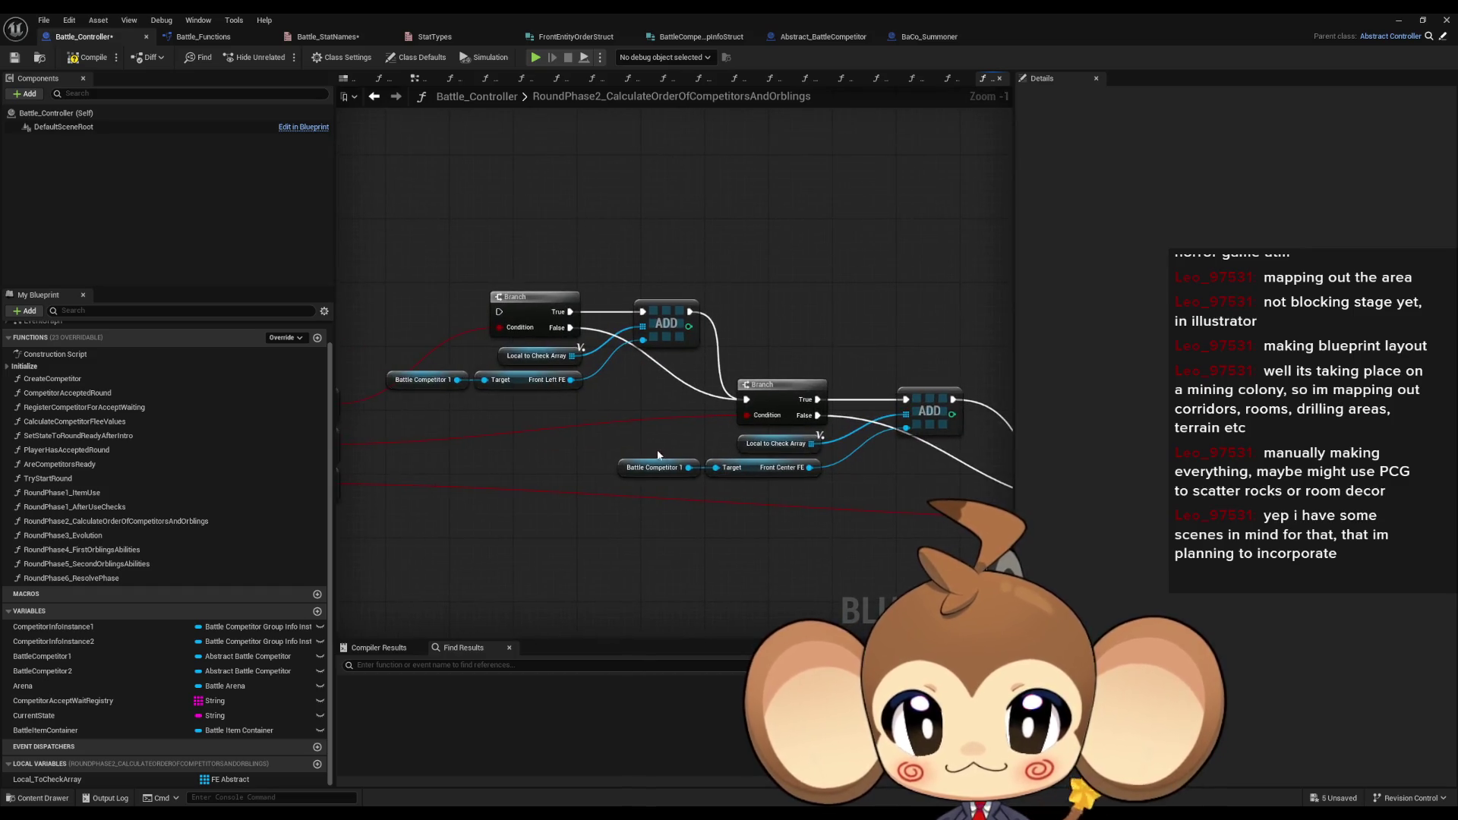
mouse_move(573, 422)
mouse_down()
mouse_move(429, 377)
mouse_move(907, 524)
mouse_up()
mouse_move(709, 441)
mouse_down()
mouse_move(613, 434)
mouse_move(978, 453)
mouse_up()
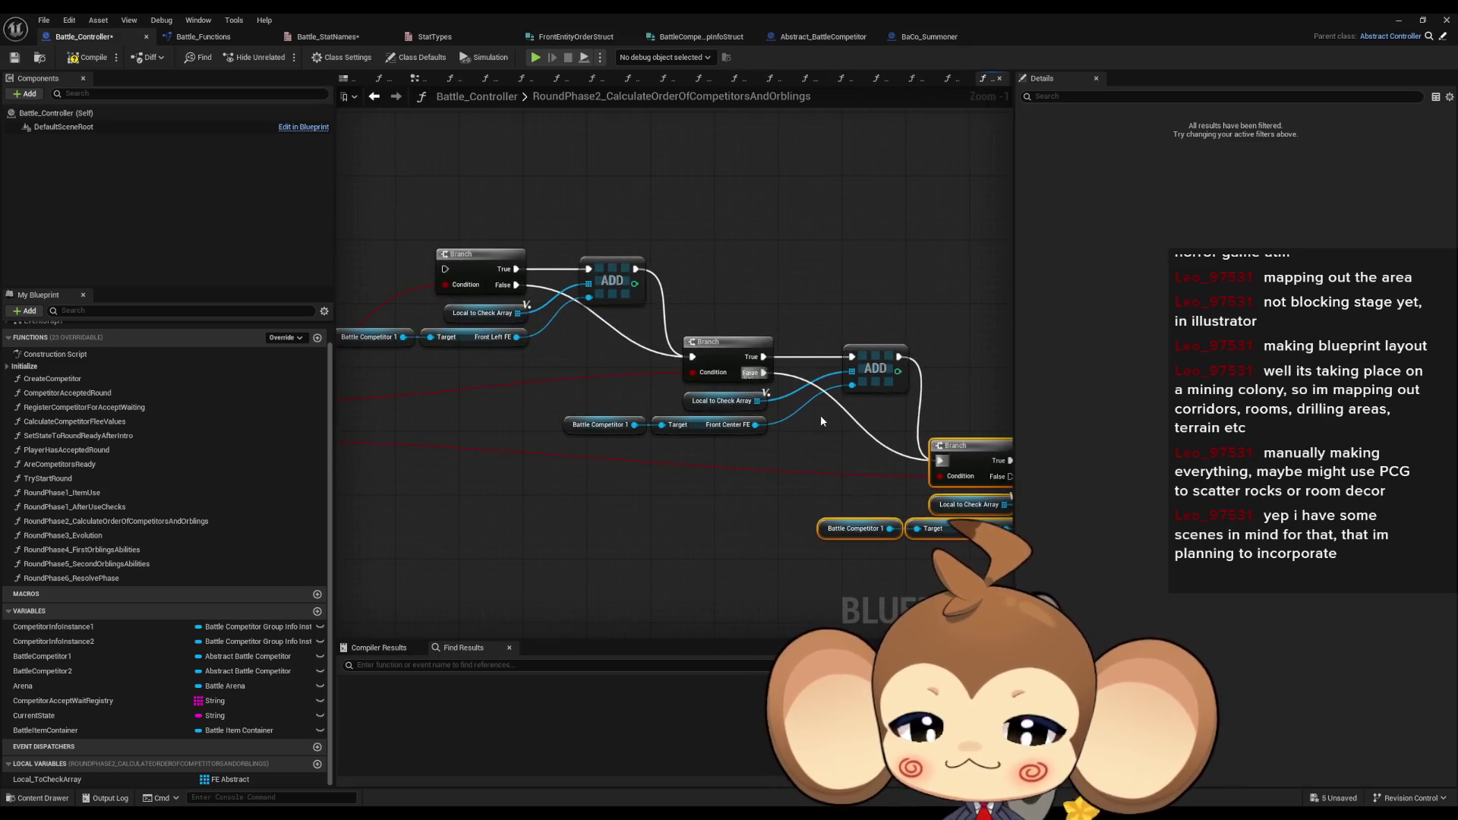
click(691, 489)
- Select the Branch/ADD node cluster and the three == comparison nodes to review the layout
scroll(693, 495, down, 3)
mouse_move(729, 494)
mouse_down()
mouse_move(949, 501)
mouse_move(937, 545)
mouse_move(691, 502)
mouse_move(576, 462)
mouse_up()
mouse_move(465, 270)
mouse_down()
mouse_move(632, 384)
mouse_move(938, 548)
mouse_up()
drag(938, 548, 938, 548)
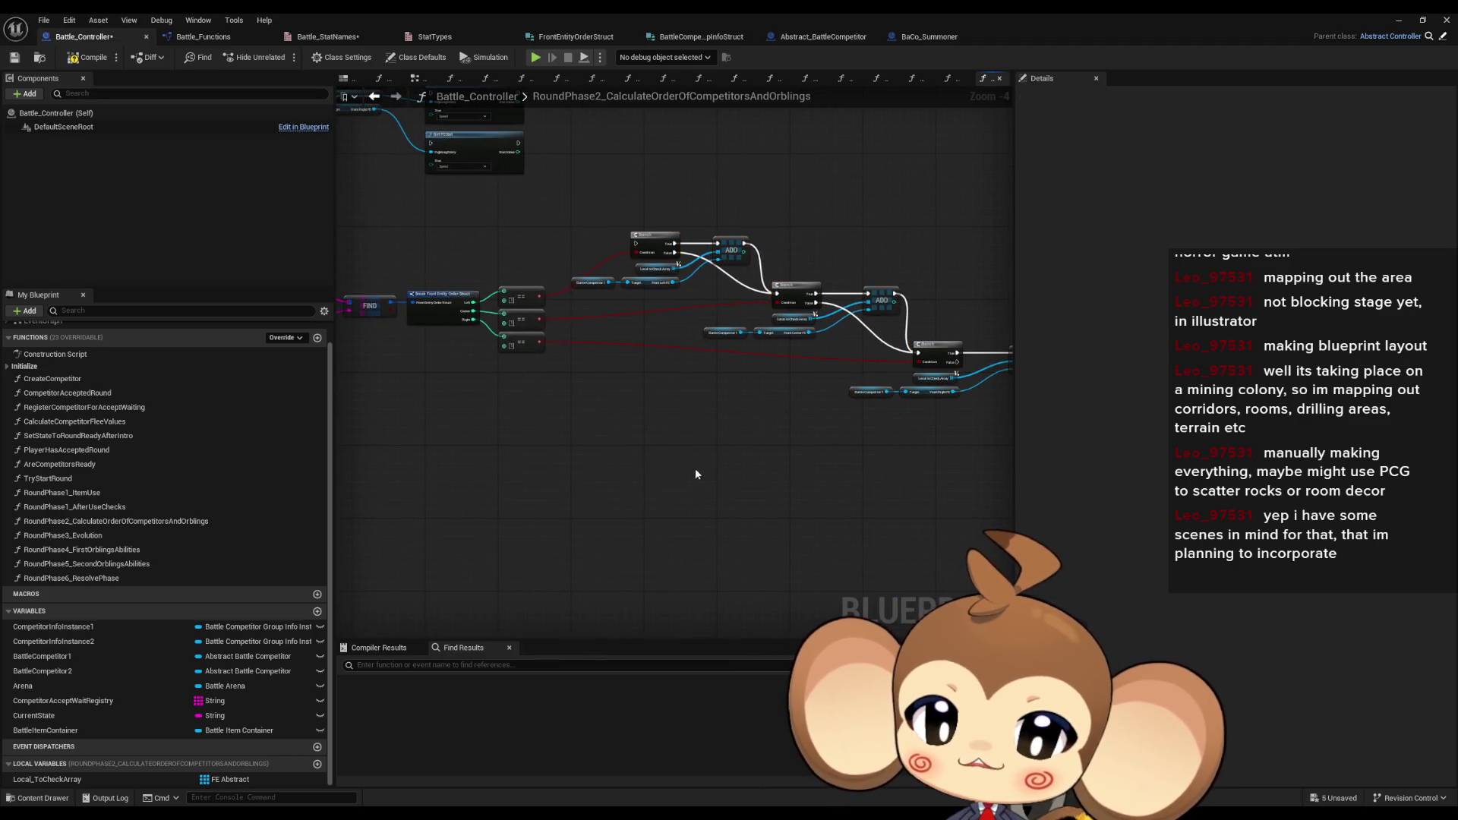
scroll(639, 353, down, 2)
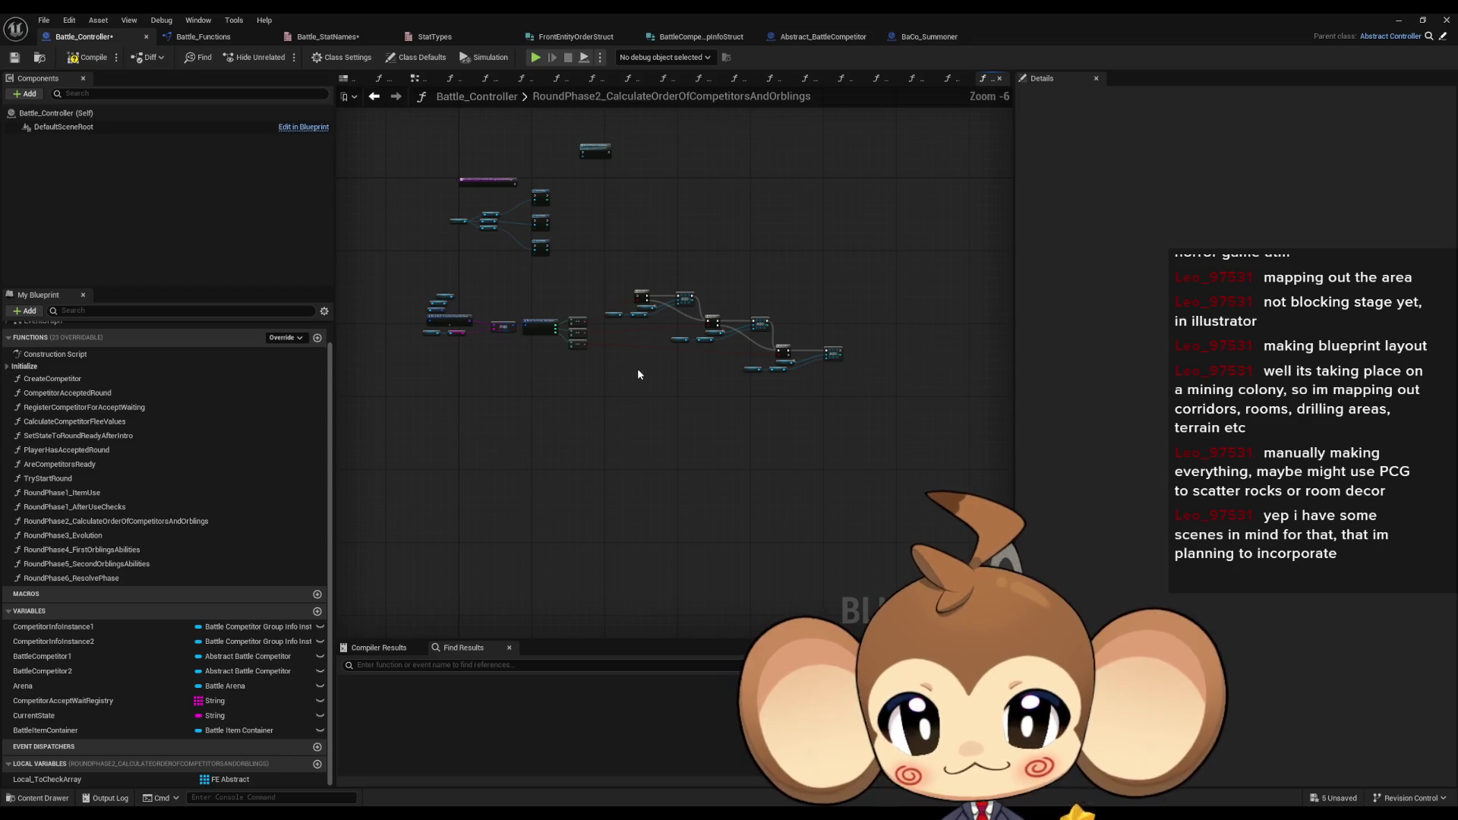
scroll(635, 367, up, 1)
drag(604, 290, 659, 416)
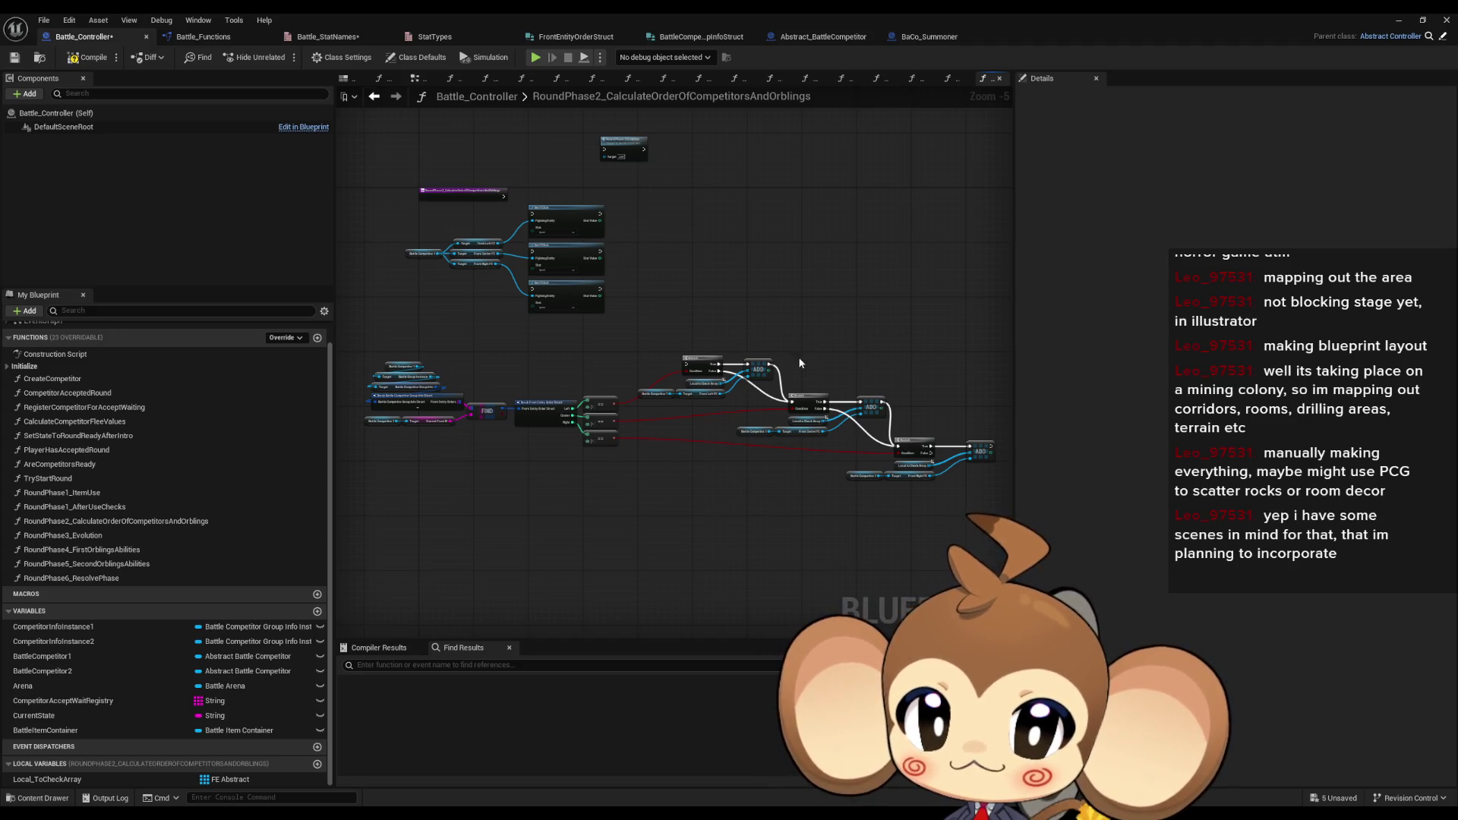
drag(586, 325, 921, 520)
scroll(566, 433, up, 4)
drag(429, 351, 532, 519)
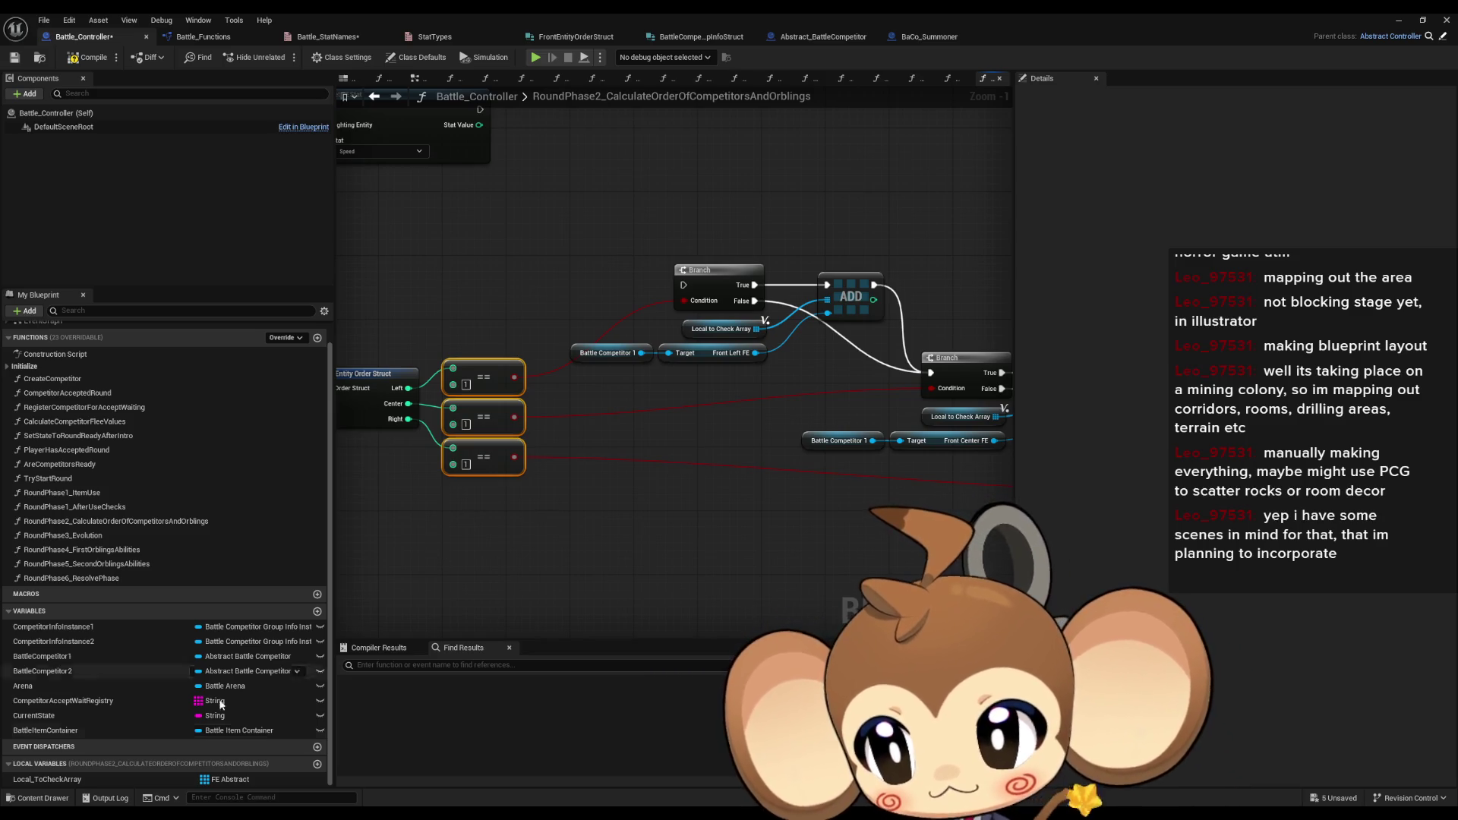
- Add a Get Local to Check Array node below the existing logic
mouse_move(76, 779)
mouse_down()
mouse_move(651, 574)
mouse_move(609, 435)
mouse_move(568, 486)
mouse_up()
click(704, 591)
scroll(635, 498, down, 3)
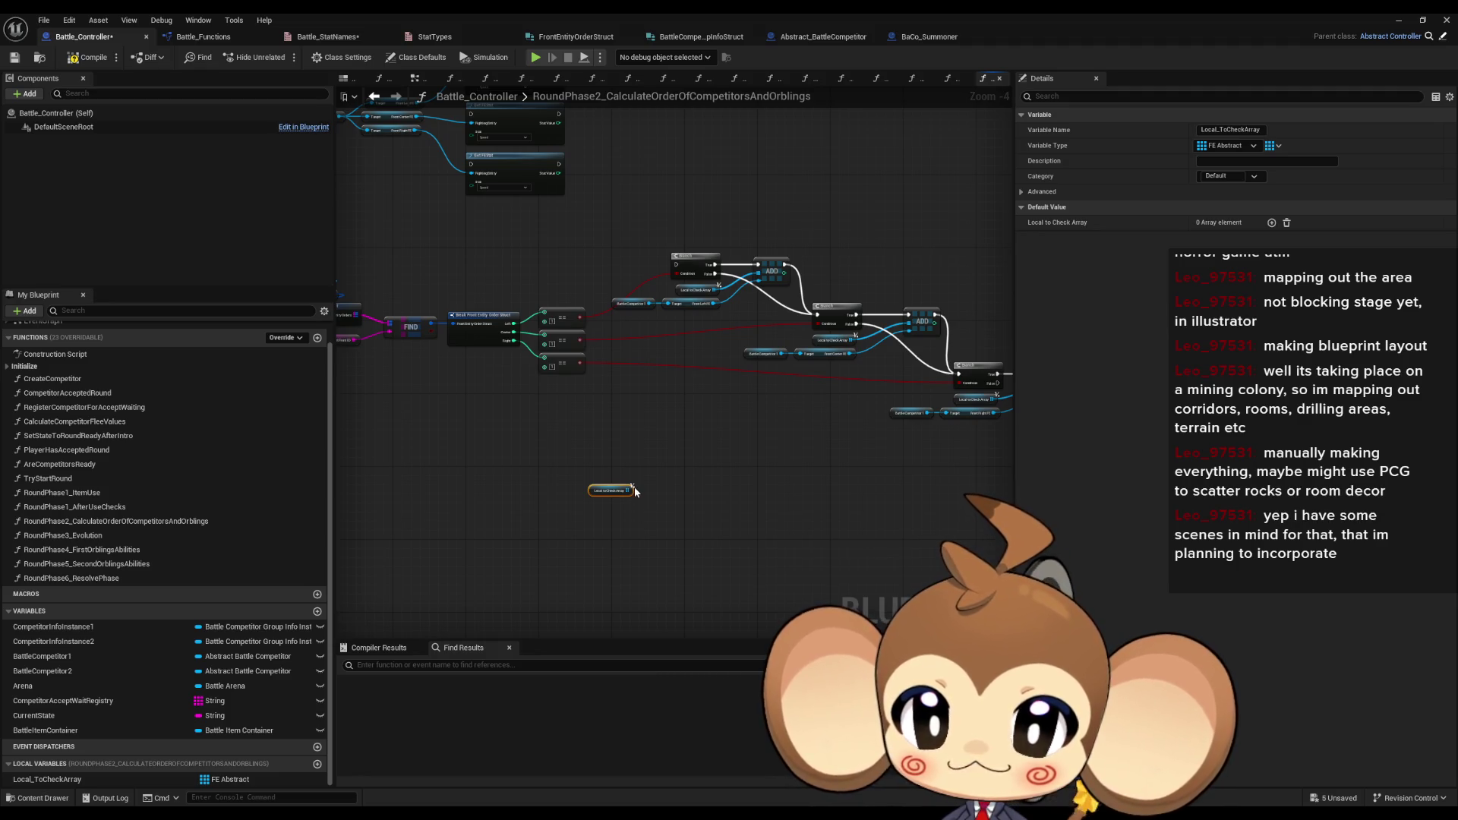
- Feed Local to Check Array into an IS EMPTY node driving a new Branch, then lower both nodes
drag(504, 266, 523, 327)
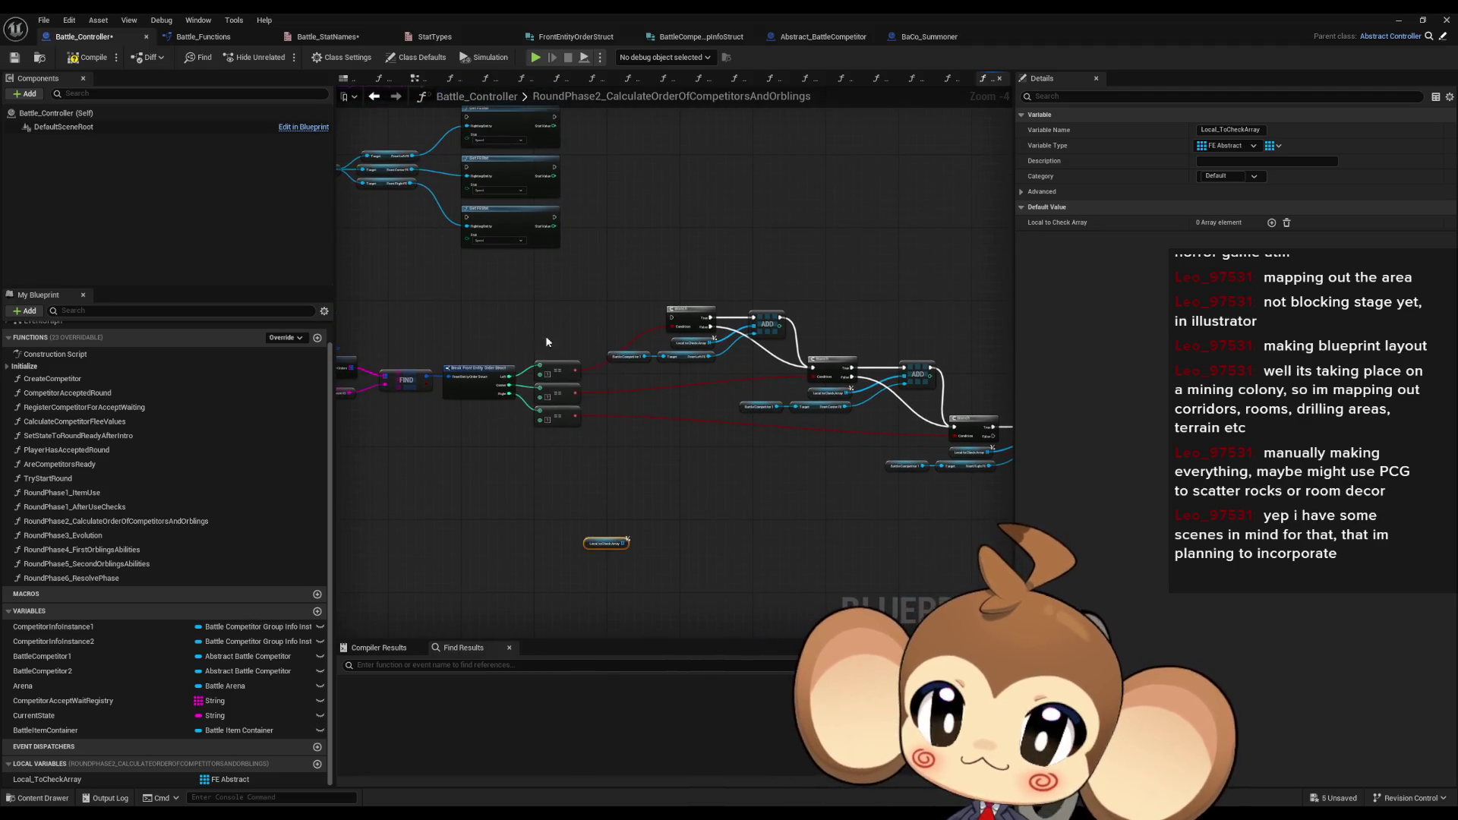
drag(627, 542, 650, 542)
text(item)
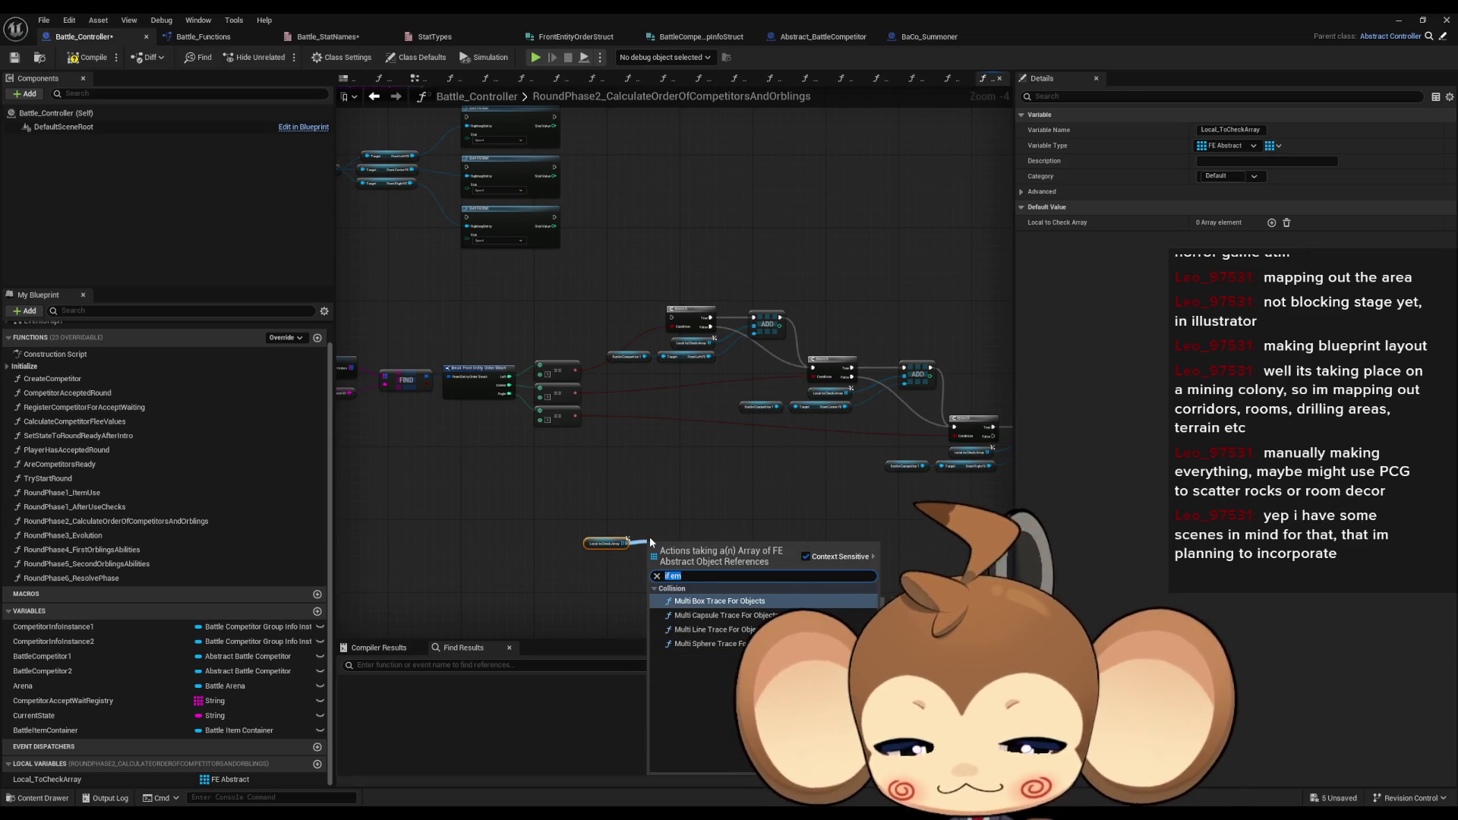
text(empty)
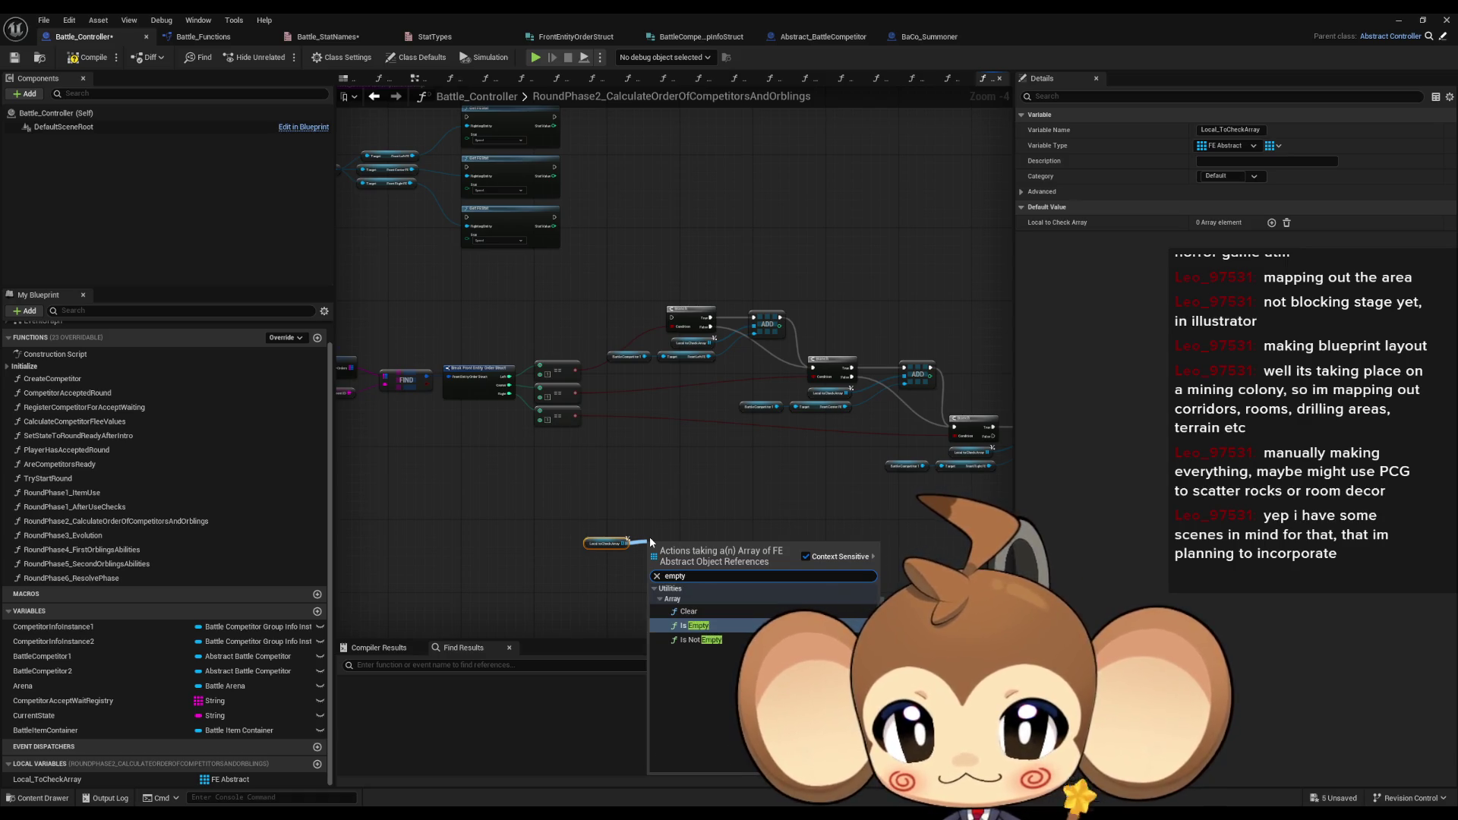
key(Return)
drag(700, 548, 731, 526)
key(Return)
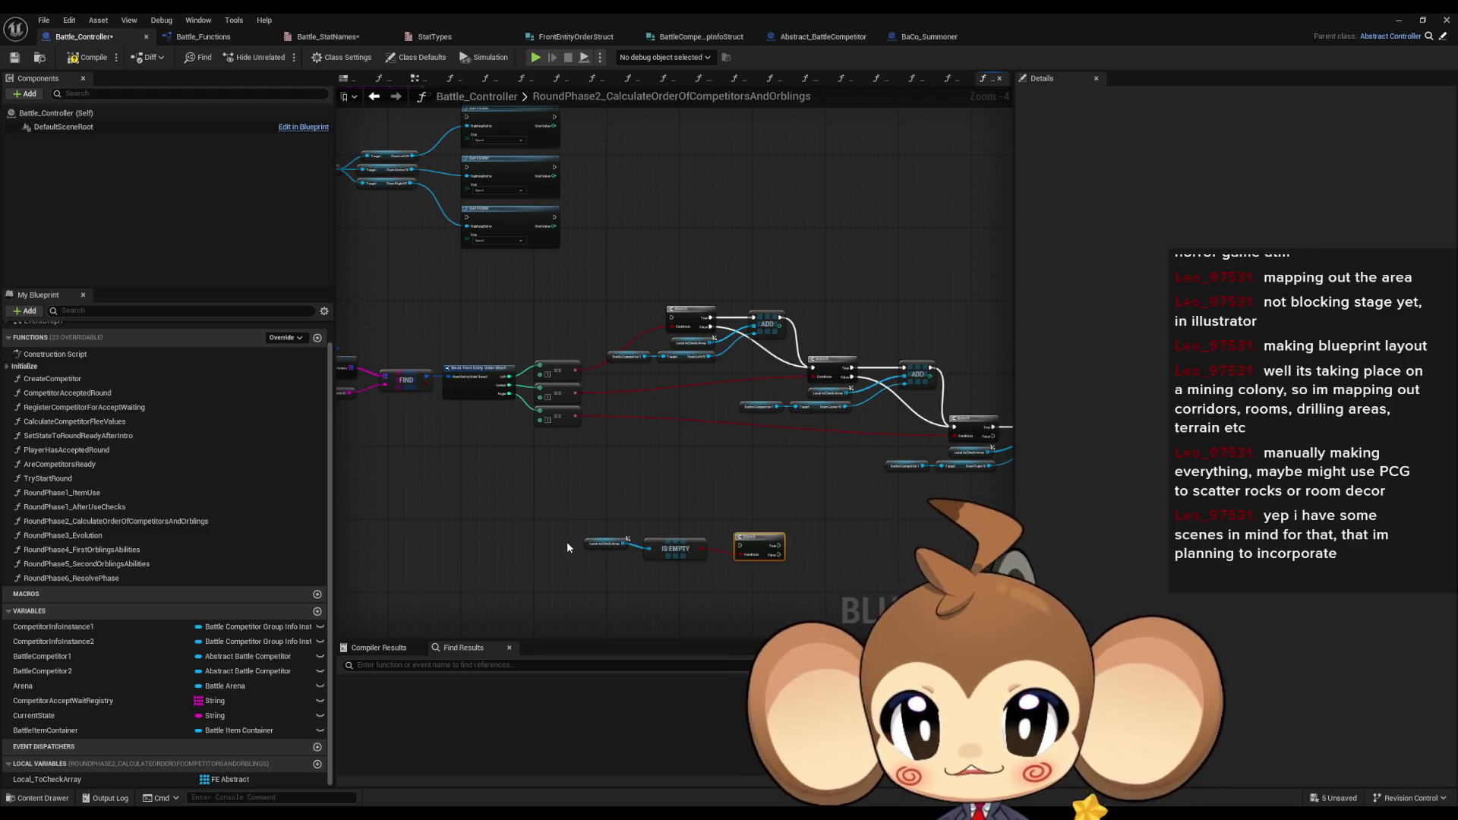
click(604, 546)
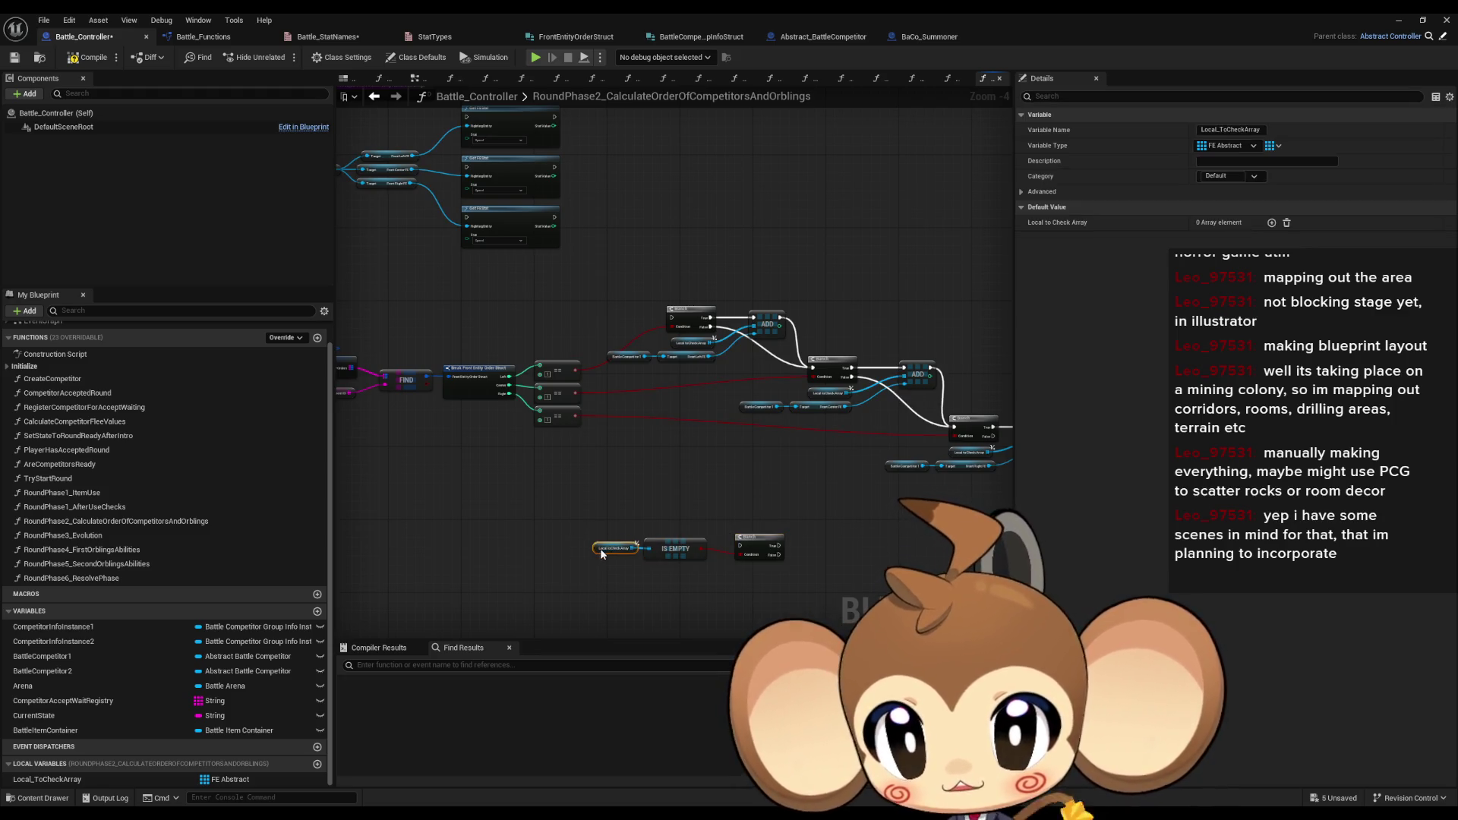
shift+click(675, 548)
drag(675, 548, 678, 577)
click(706, 471)
- Add a comment titled 'go by fastest' beside the new checks
scroll(714, 447, up, 3)
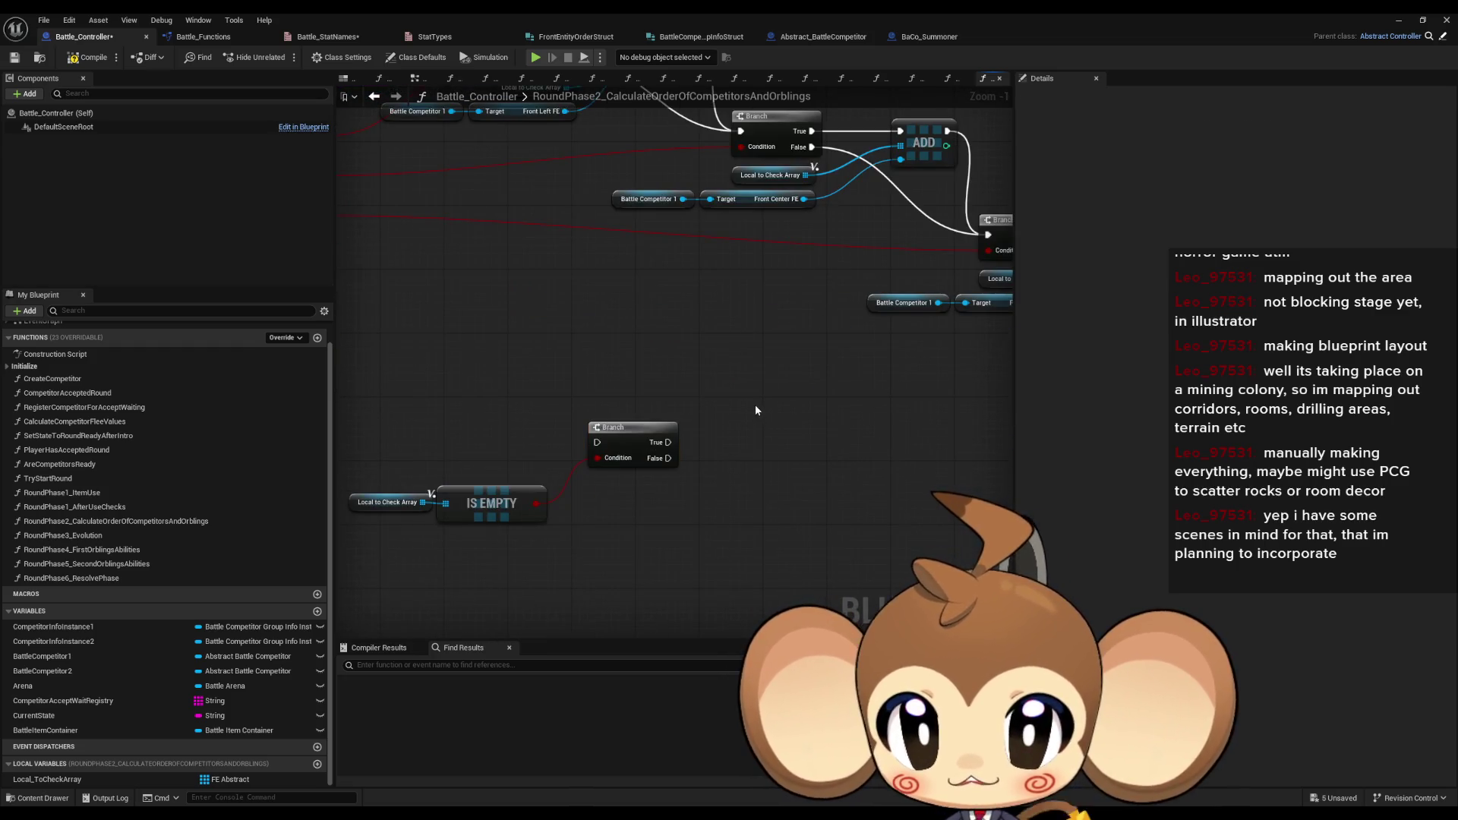
text(cgo by)
text( fastest)
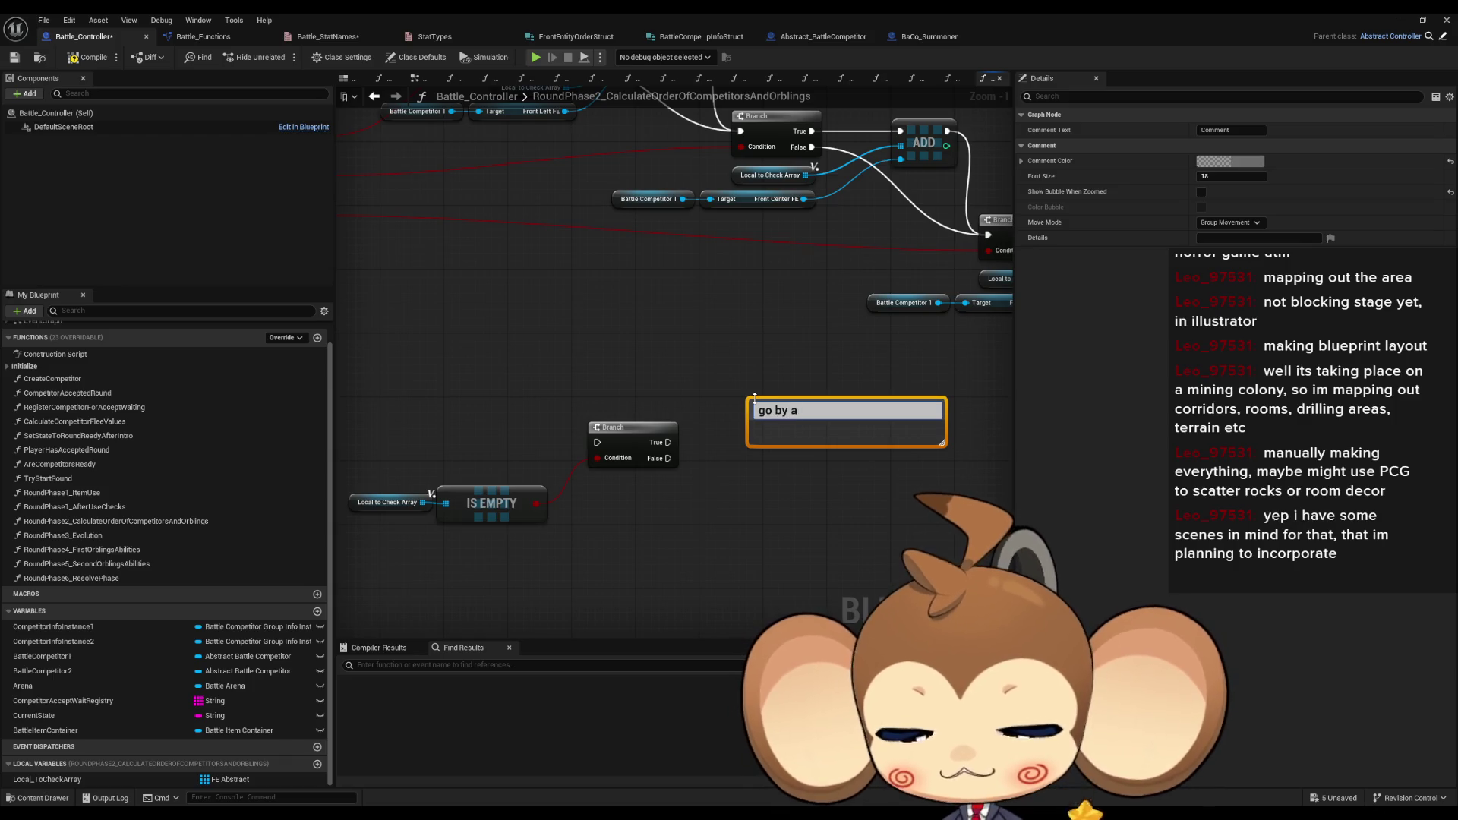
key(Return)
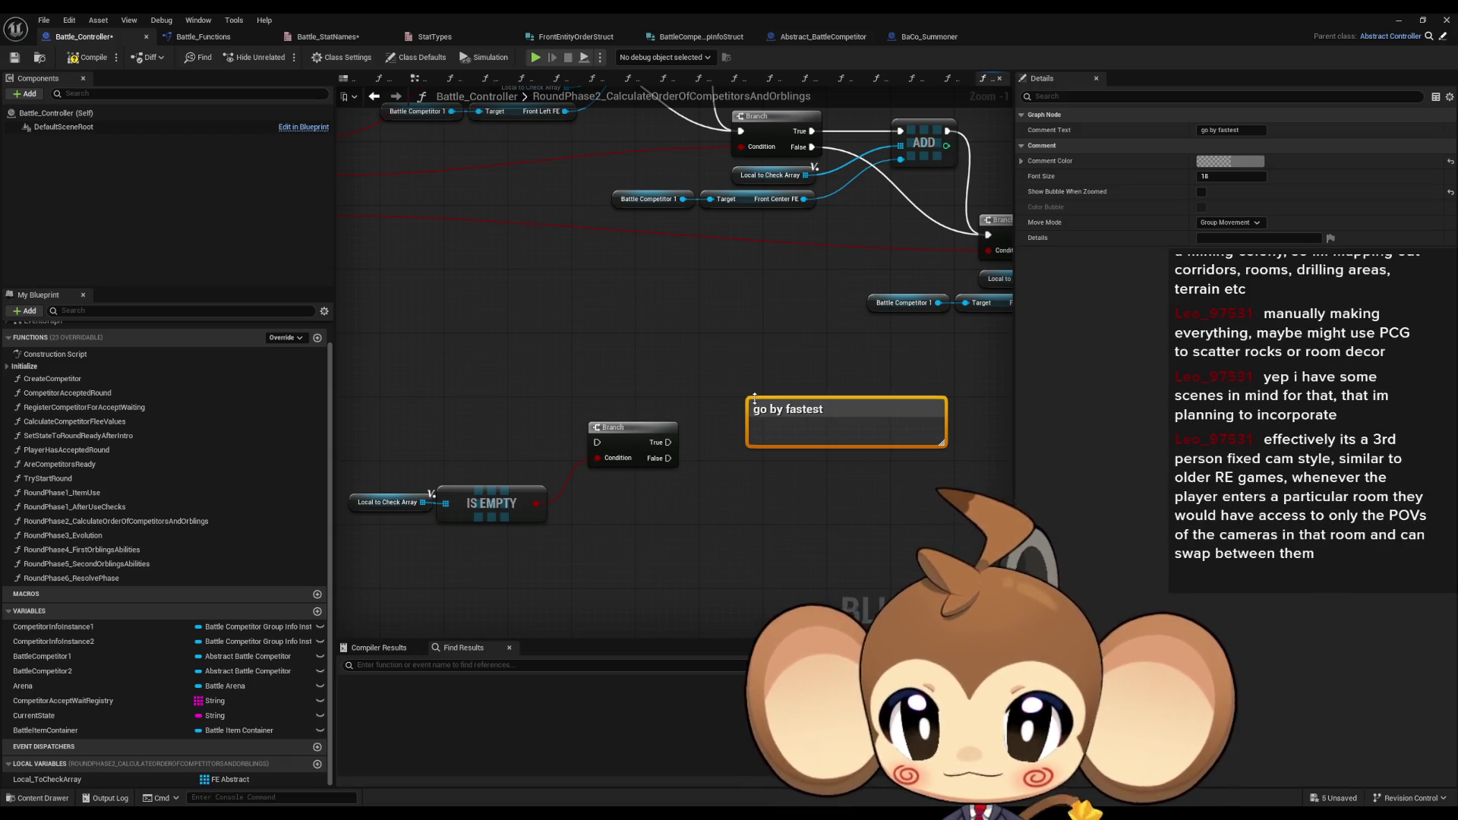
click(608, 599)
drag(422, 523, 491, 501)
click(477, 485)
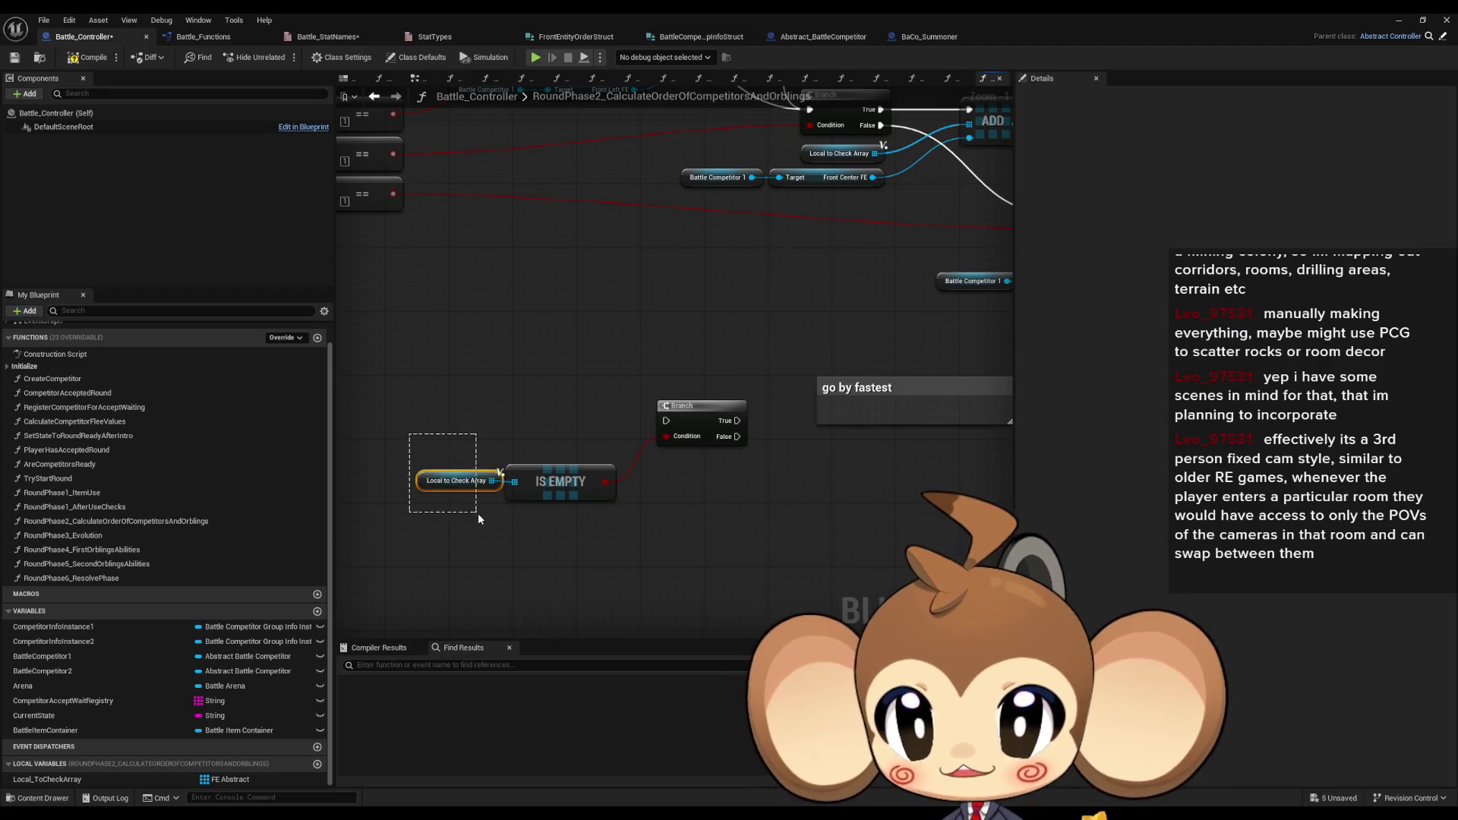
- Duplicate the Local to Check Array getter and attach a LENGTH node to it
key(ctrl+c)
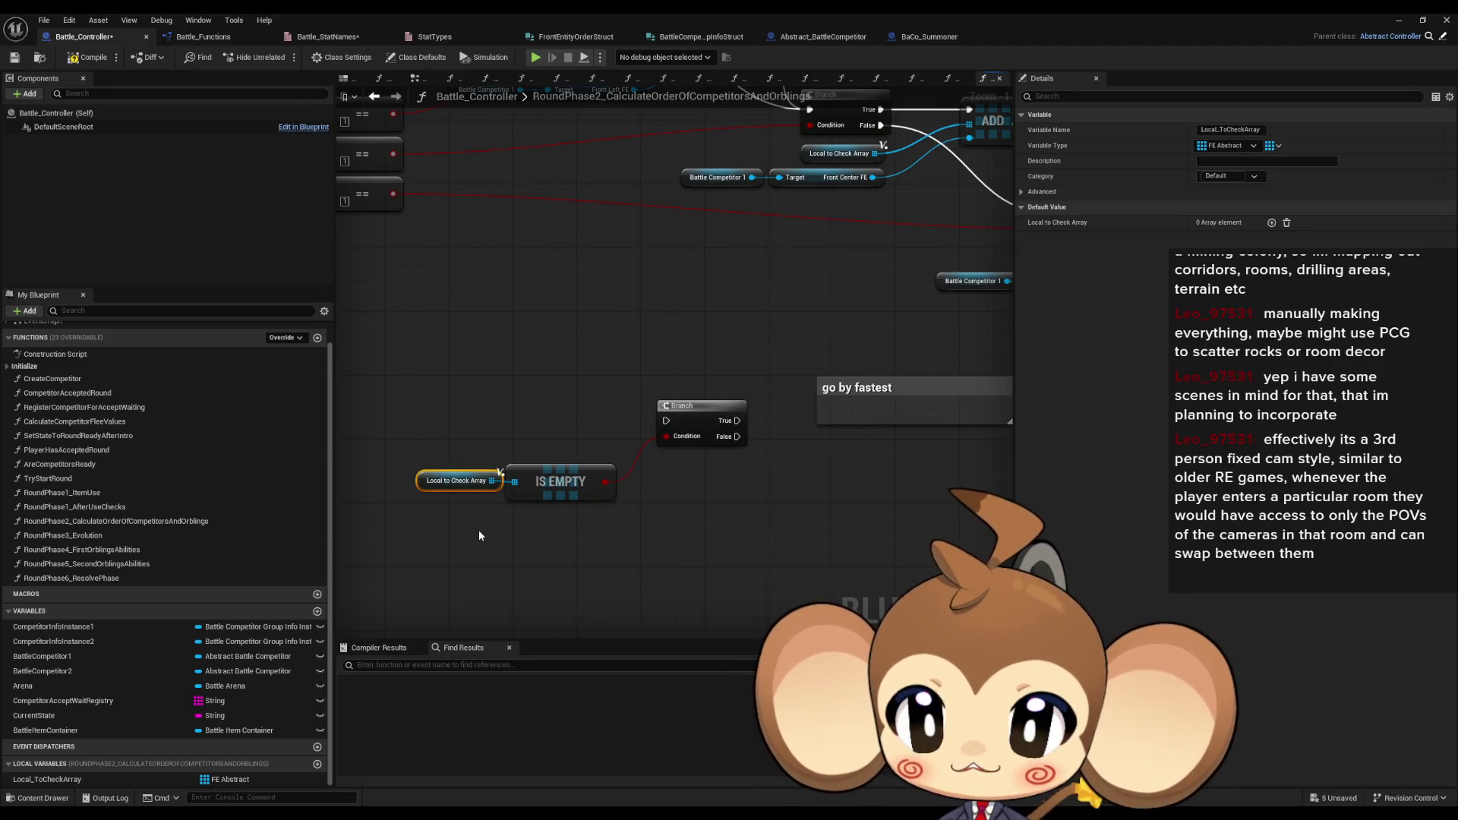
key(ctrl+v)
drag(483, 560, 545, 565)
text(<=)
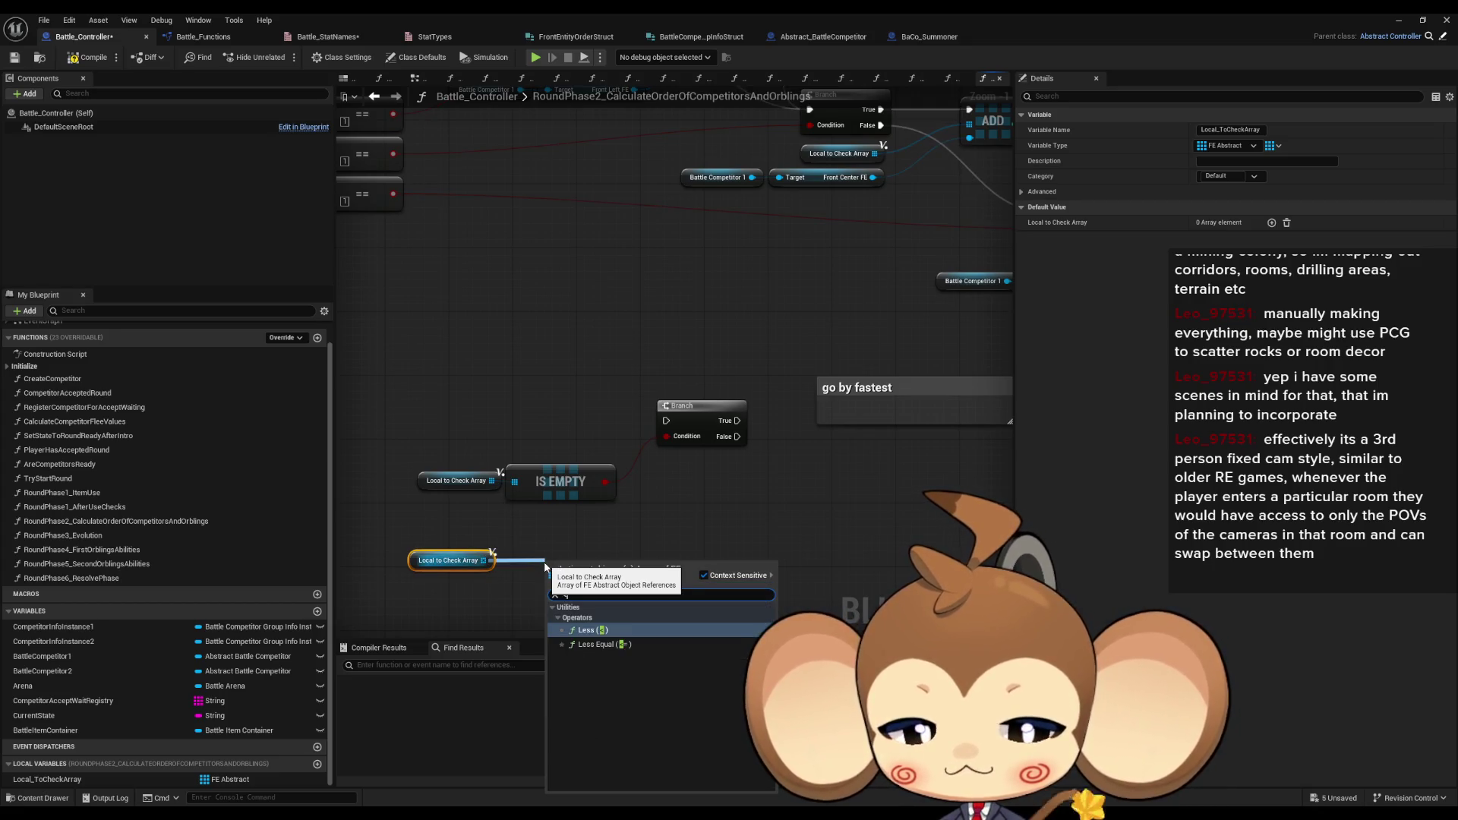
key(Return)
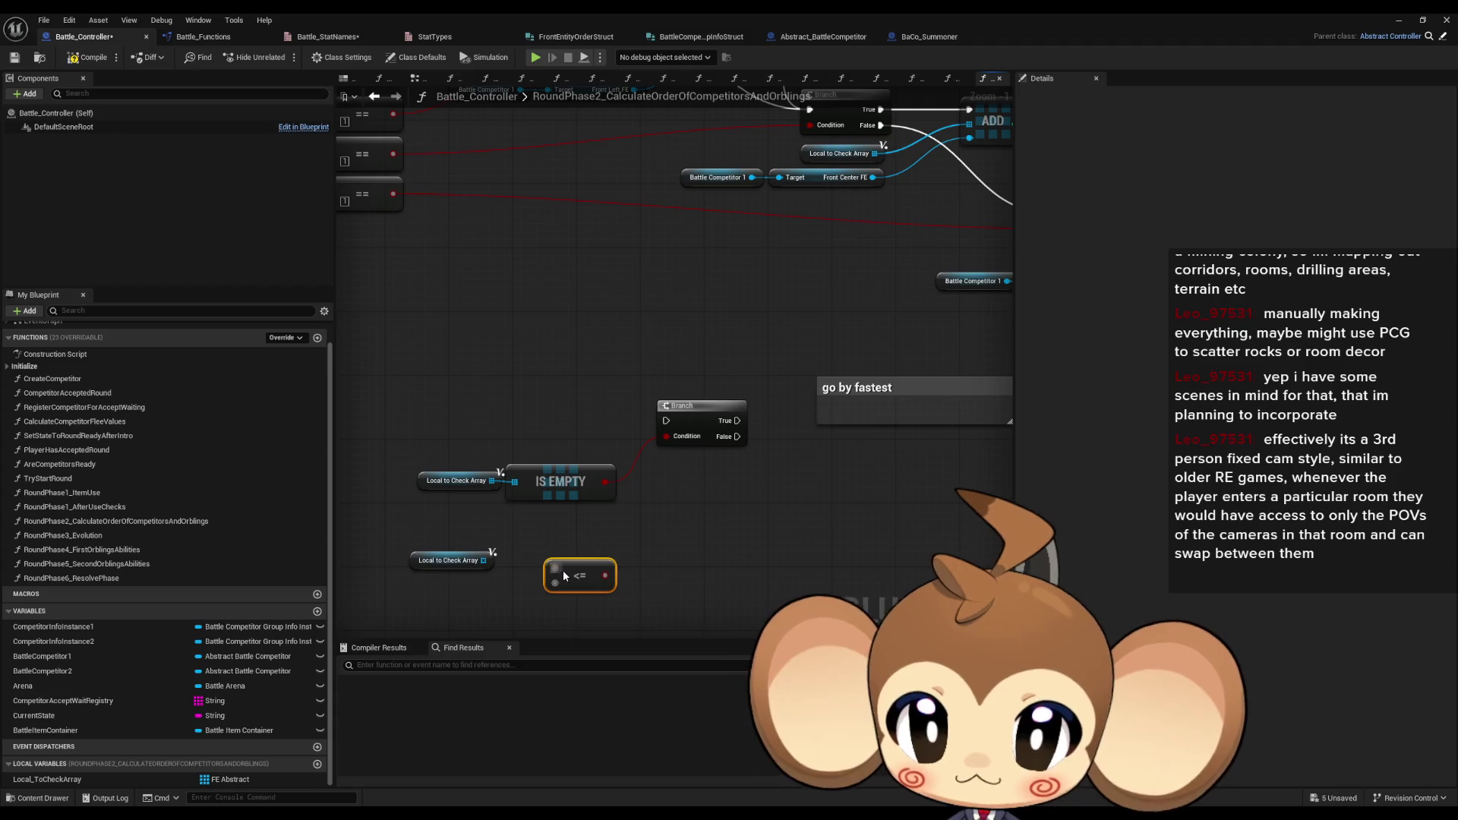
key(Delete)
mouse_move(483, 560)
mouse_down()
mouse_move(543, 554)
mouse_move(399, 525)
mouse_up()
text(length)
key(Return)
mouse_move(591, 579)
mouse_down()
mouse_move(479, 555)
mouse_move(555, 559)
mouse_up()
- Compare LENGTH with a <= node and use its result to drive a second Branch
text(<=)
key(Return)
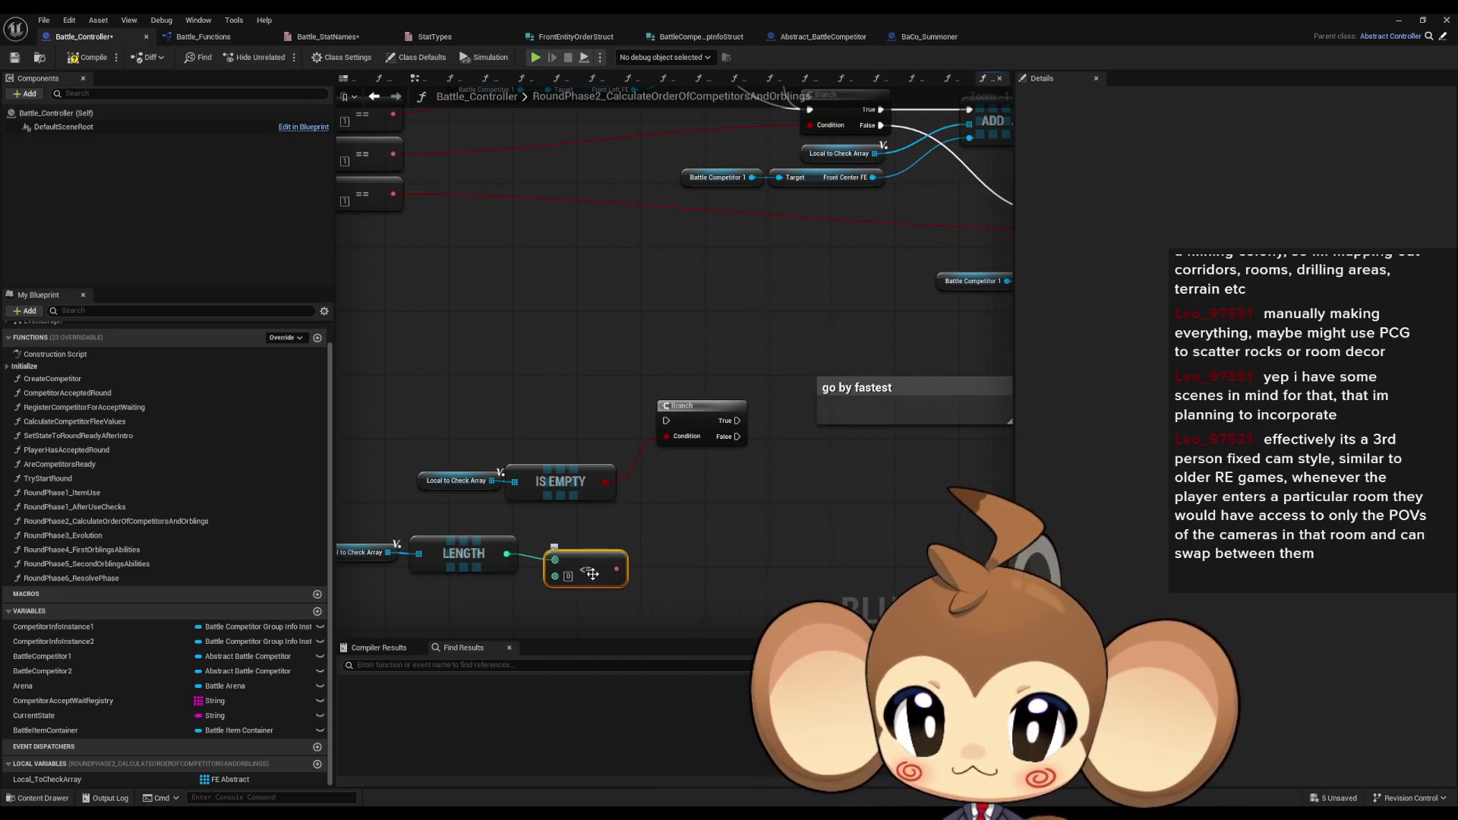
mouse_move(616, 569)
mouse_down()
mouse_move(681, 573)
mouse_move(723, 546)
mouse_move(711, 538)
mouse_up()
text(branch)
key(Return)
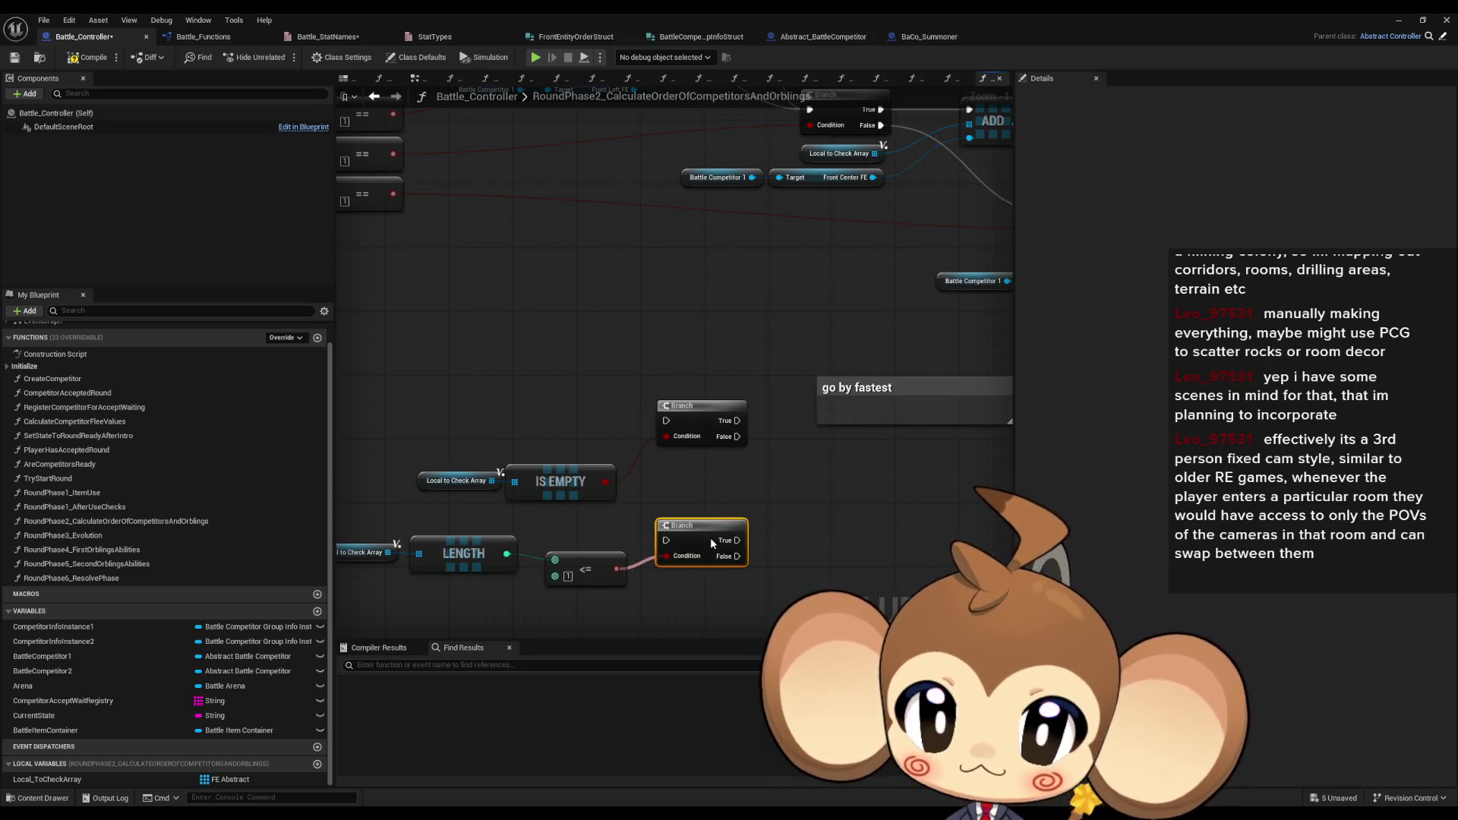
click(677, 593)
click(607, 580)
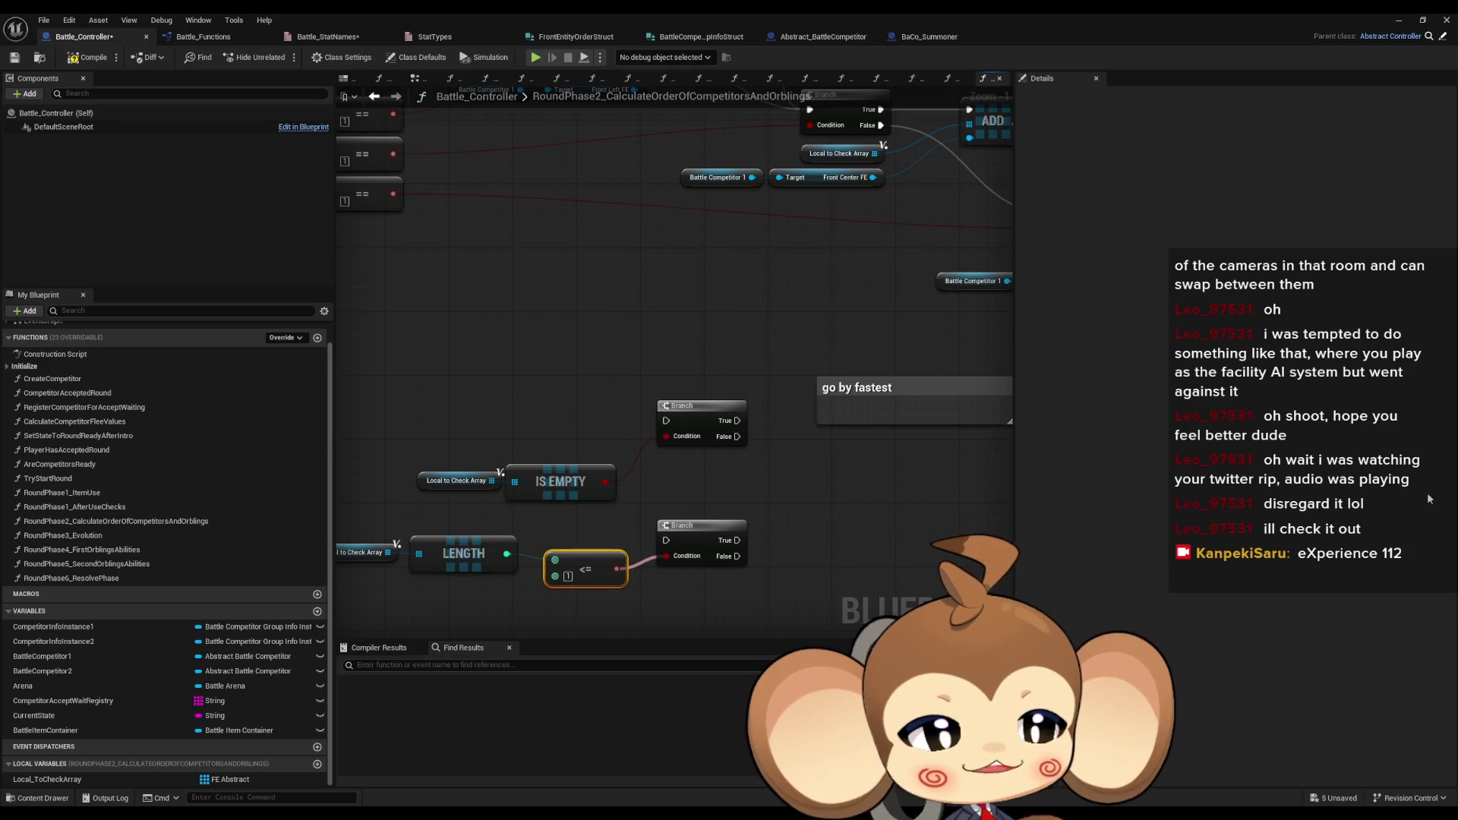
- Bring the IS EMPTY and LENGTH checks into view and select the length nodes with the lower Branch
scroll(893, 507, down, 2)
scroll(891, 506, up, 1)
scroll(888, 536, down, 2)
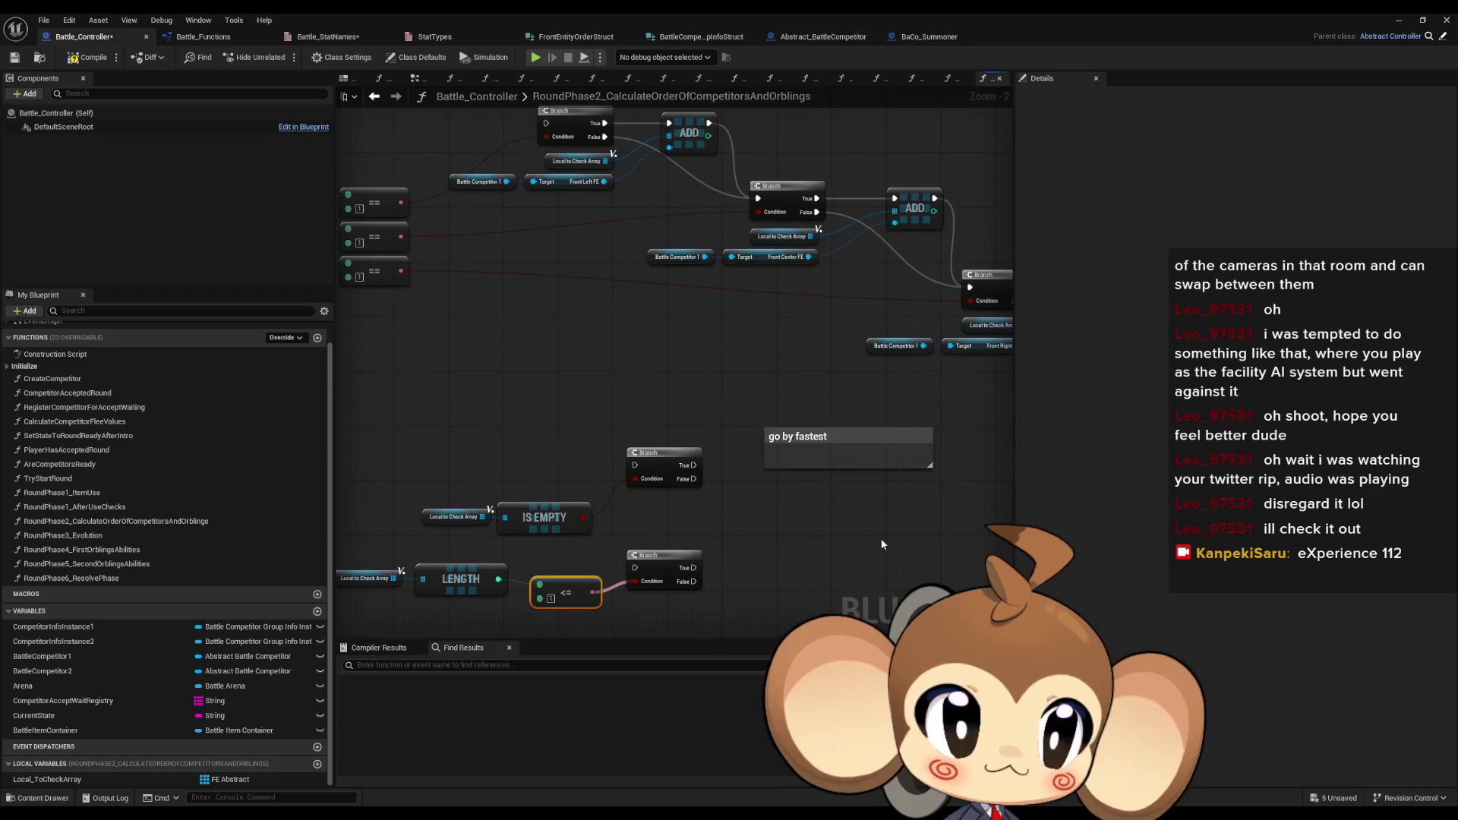
scroll(879, 540, up, 1)
scroll(797, 541, down, 2)
scroll(805, 555, up, 1)
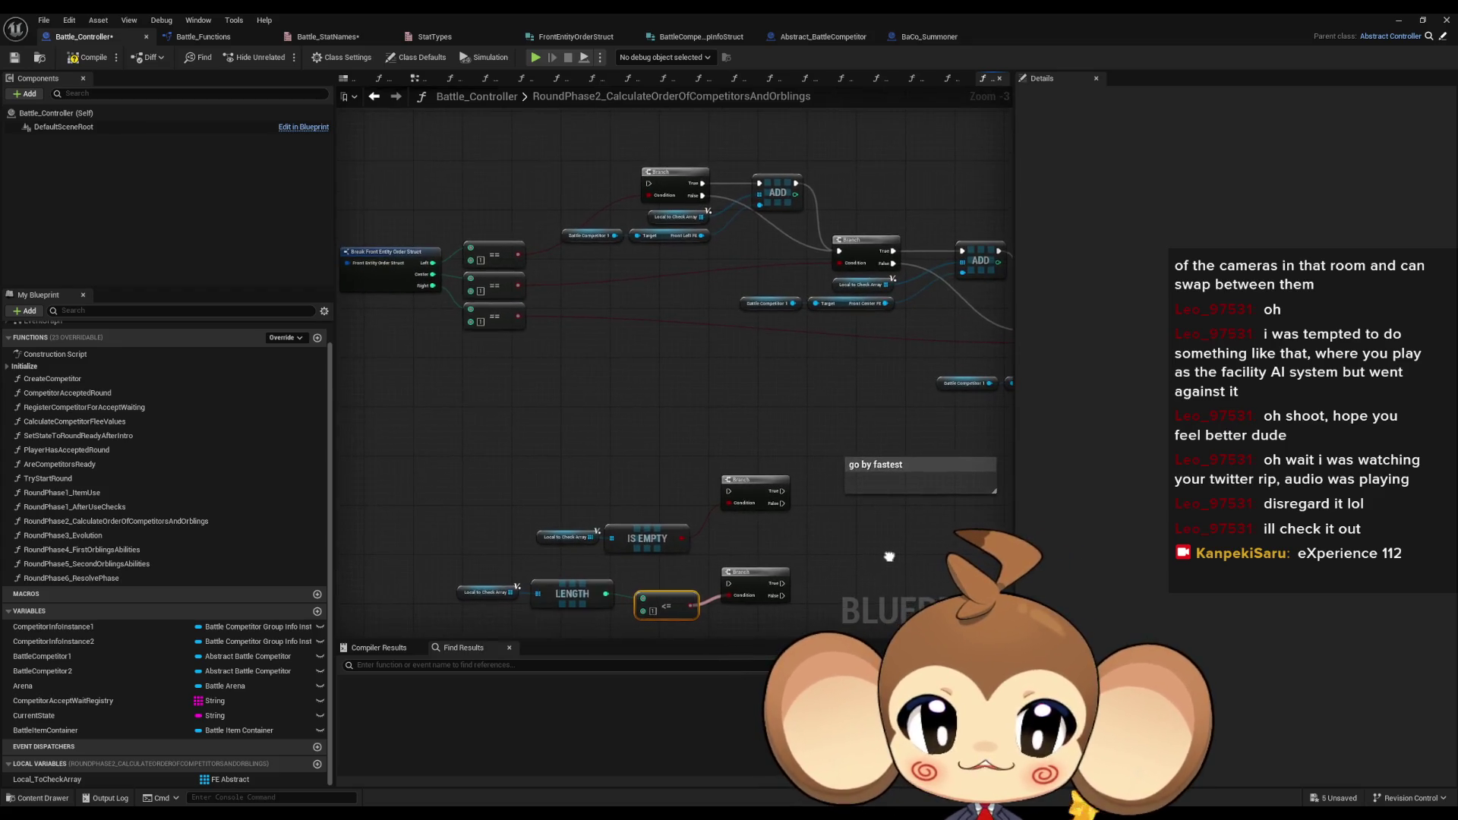
click(793, 575)
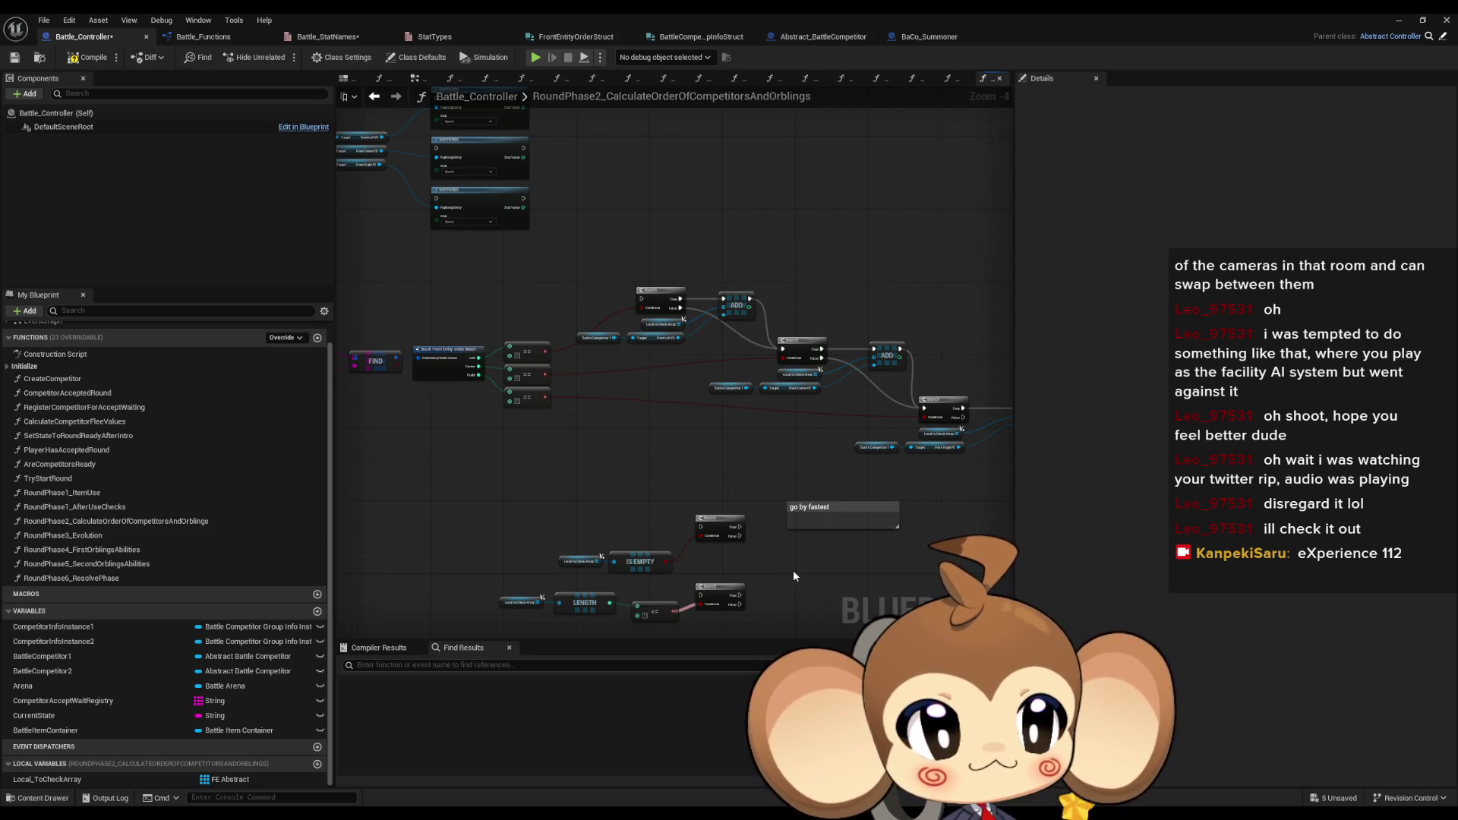
drag(805, 566, 771, 546)
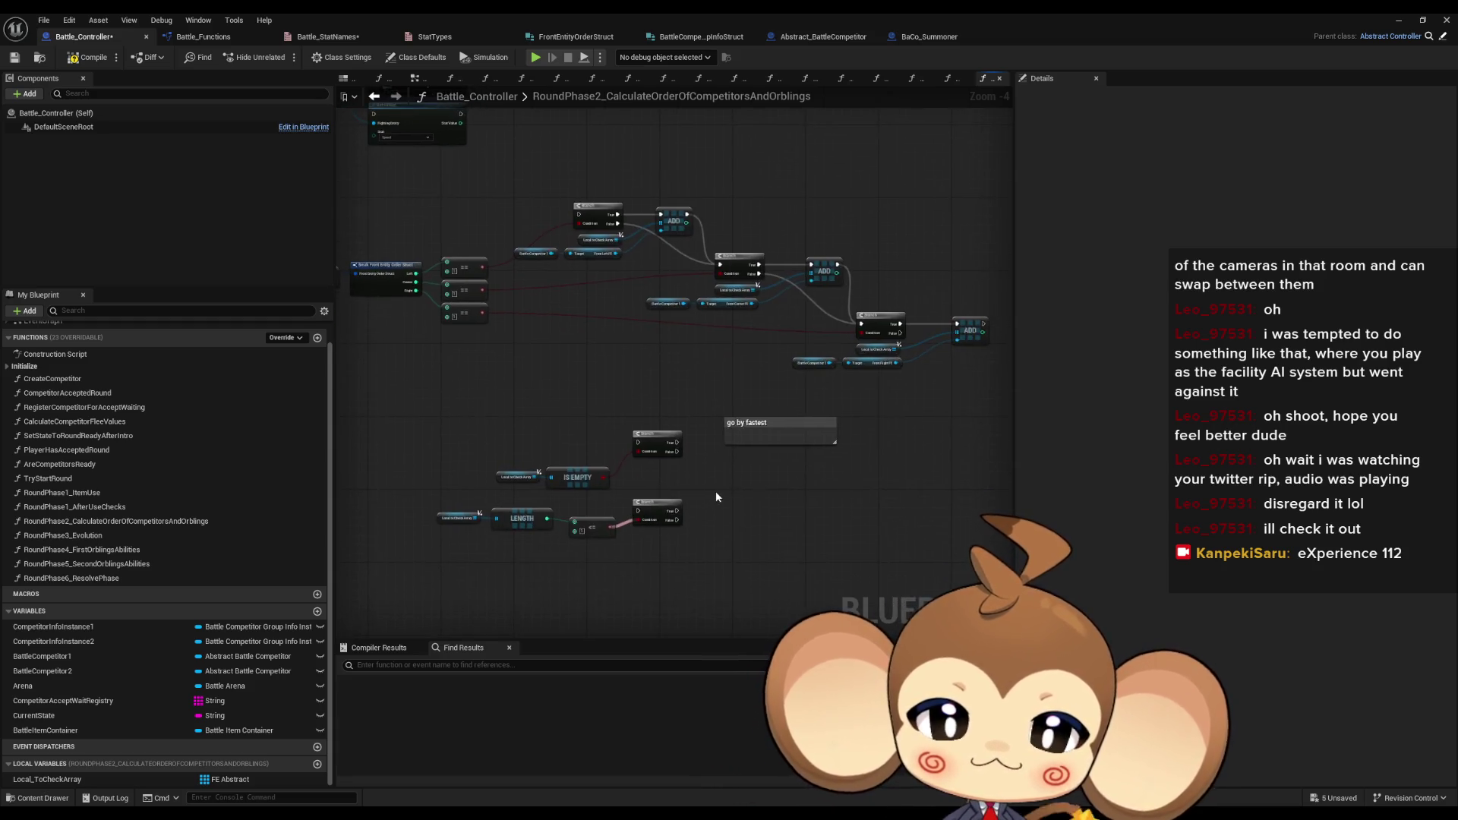
scroll(720, 485, up, 2)
drag(743, 533, 894, 479)
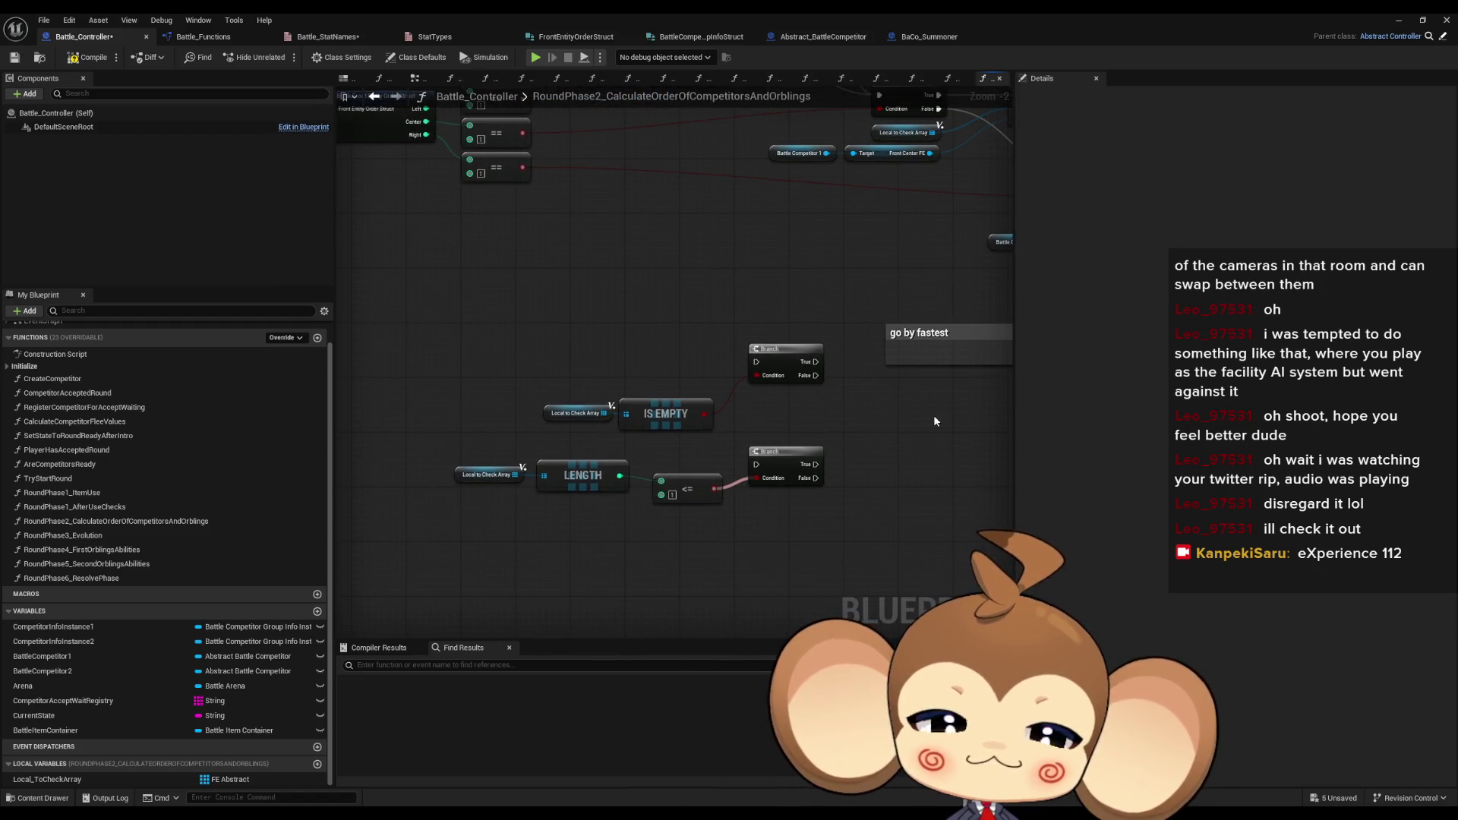
drag(932, 415, 886, 439)
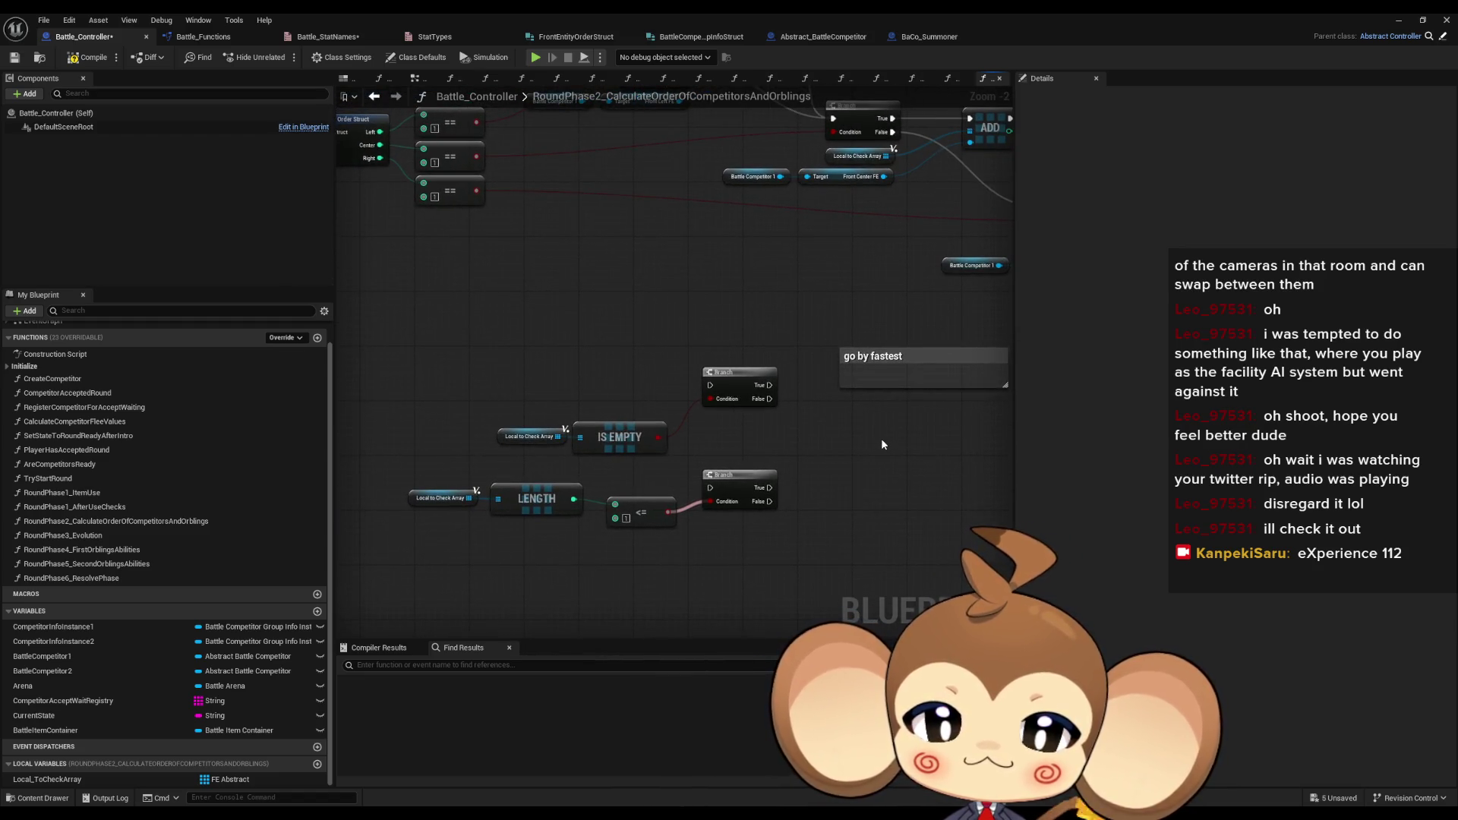
mouse_move(877, 446)
mouse_down()
mouse_move(799, 403)
mouse_move(878, 366)
mouse_up()
drag(395, 396, 824, 488)
- Wire the array LENGTH into the <= comparison and select it with its lower Branch
drag(574, 419, 616, 424)
drag(587, 548, 605, 590)
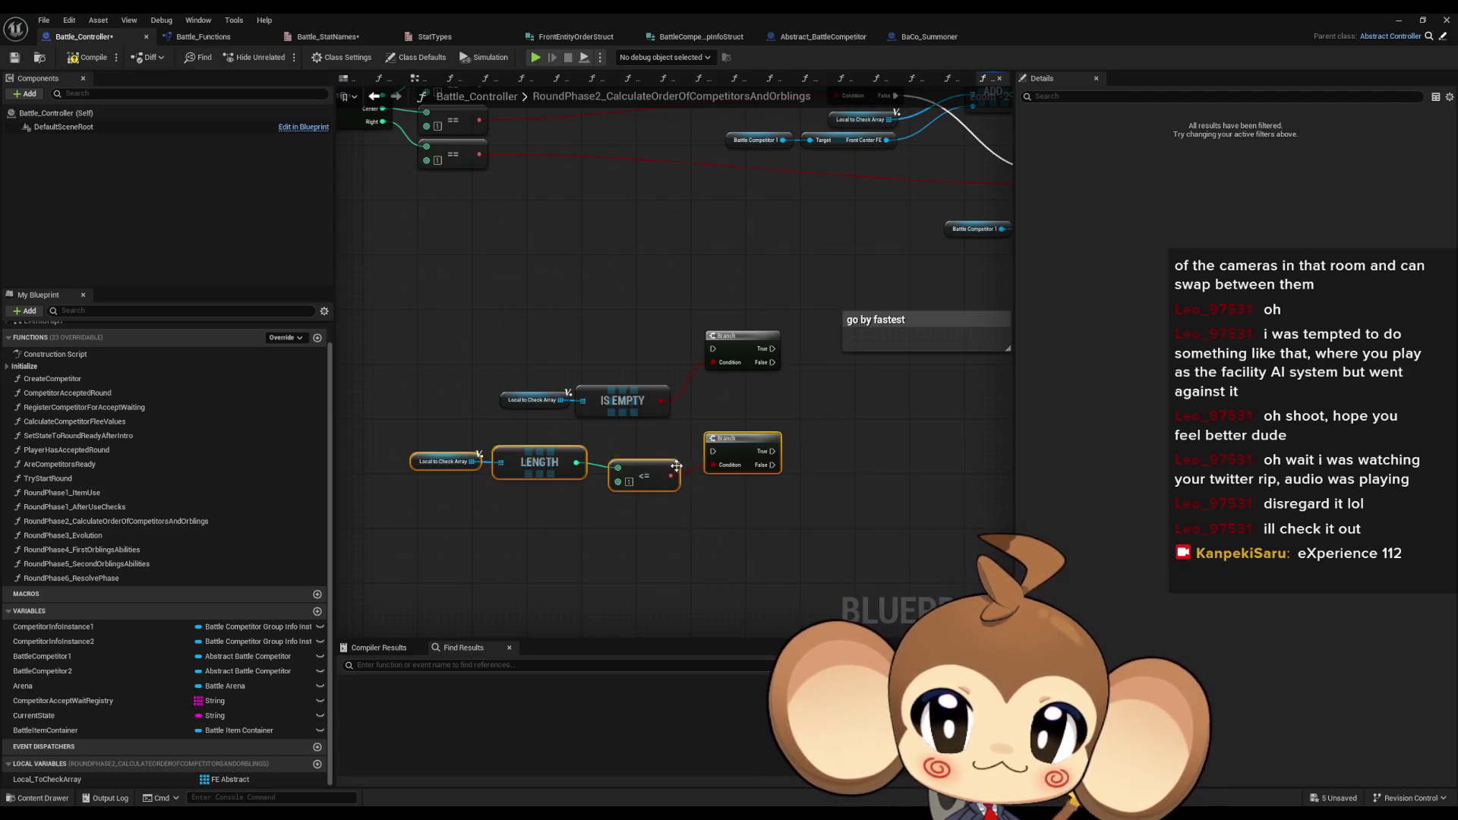
scroll(732, 457, down, 2)
mouse_move(766, 401)
mouse_down()
mouse_move(733, 488)
mouse_move(830, 435)
mouse_up()
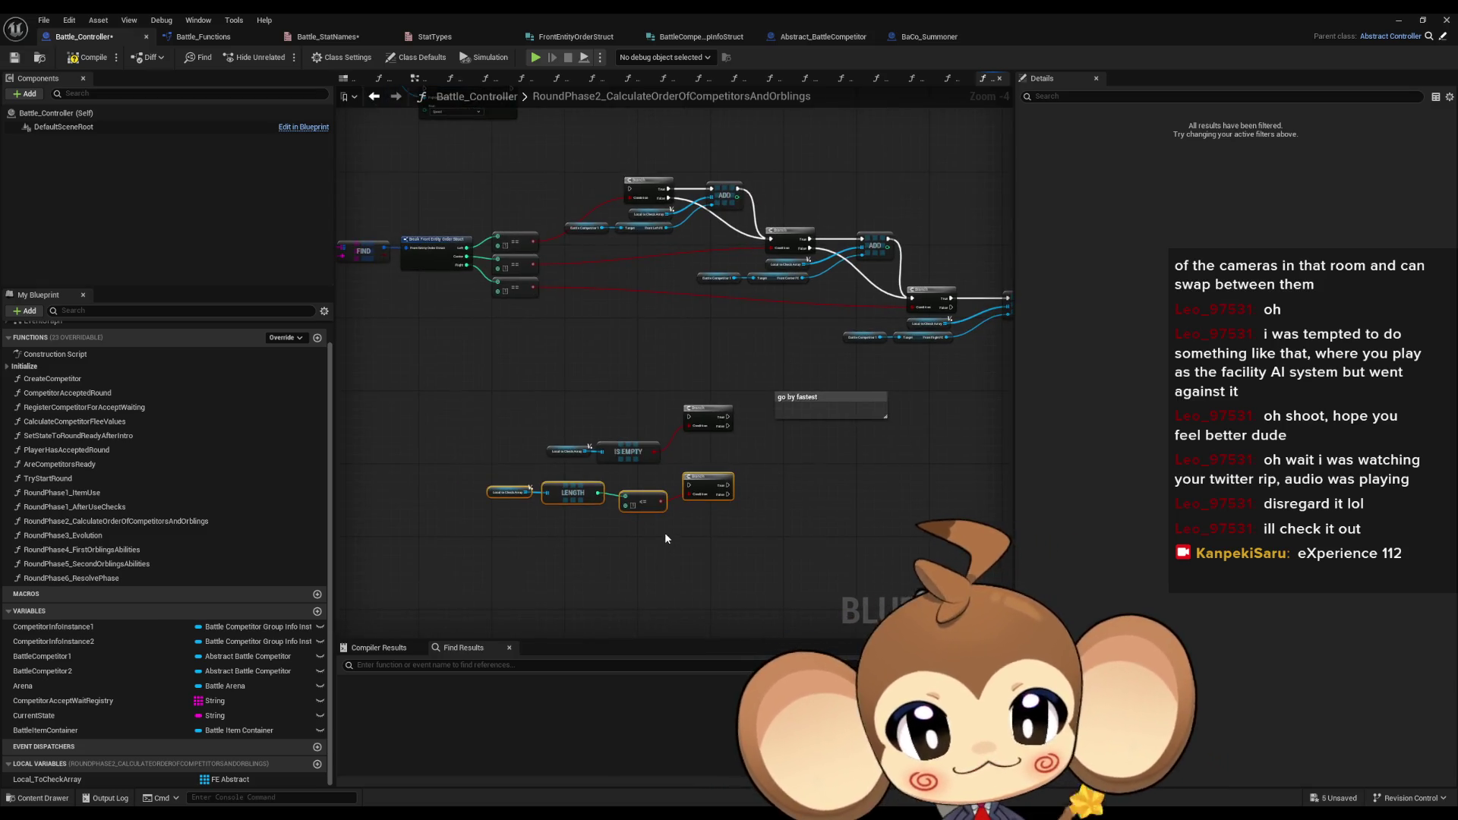
scroll(664, 531, up, 2)
mouse_move(673, 535)
mouse_down()
mouse_move(596, 517)
mouse_move(659, 513)
mouse_move(446, 465)
mouse_move(539, 516)
mouse_move(575, 561)
mouse_up()
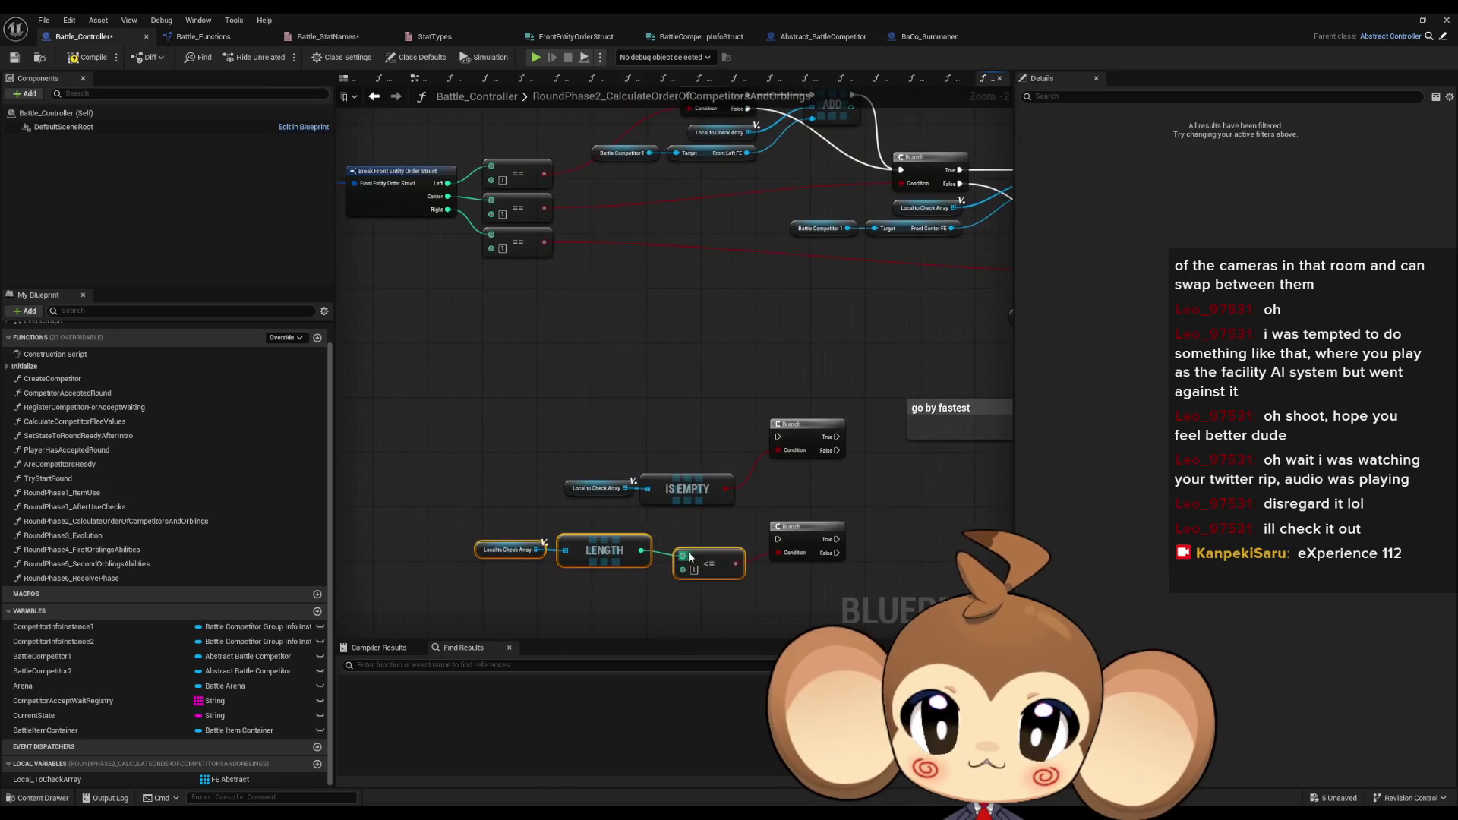
scroll(672, 540, down, 1)
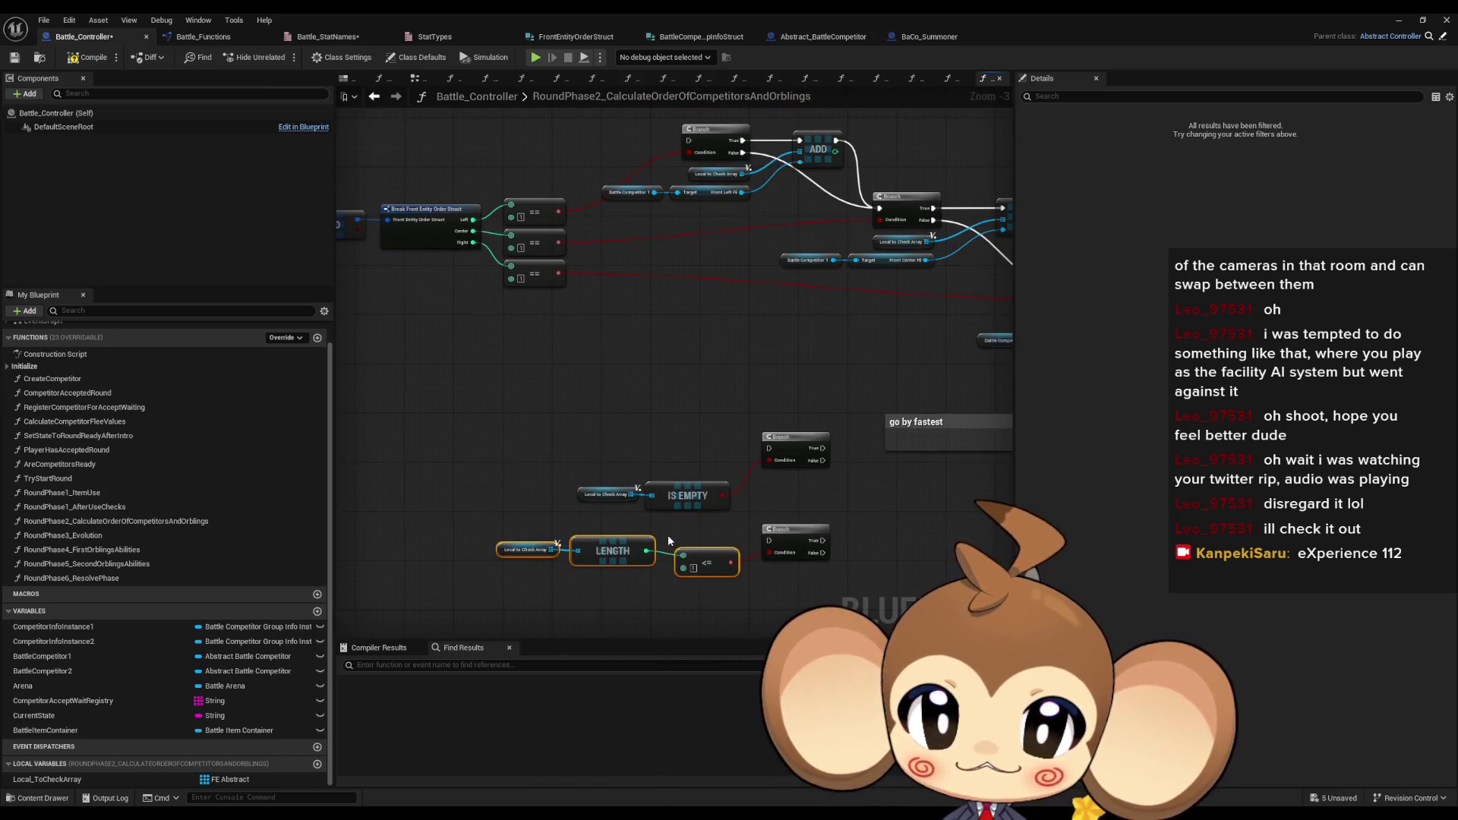
drag(682, 527, 830, 599)
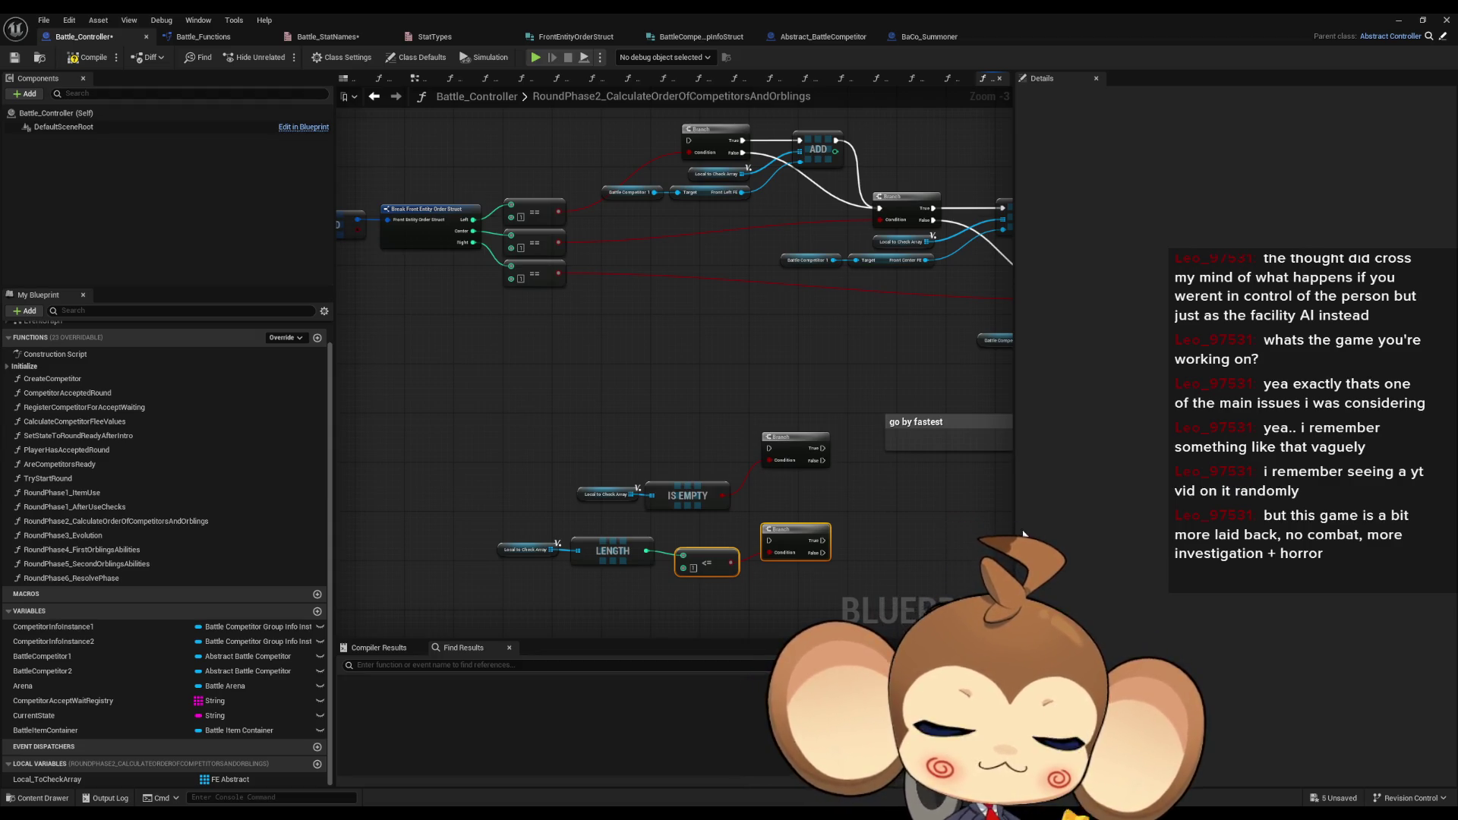
drag(1024, 534, 991, 541)
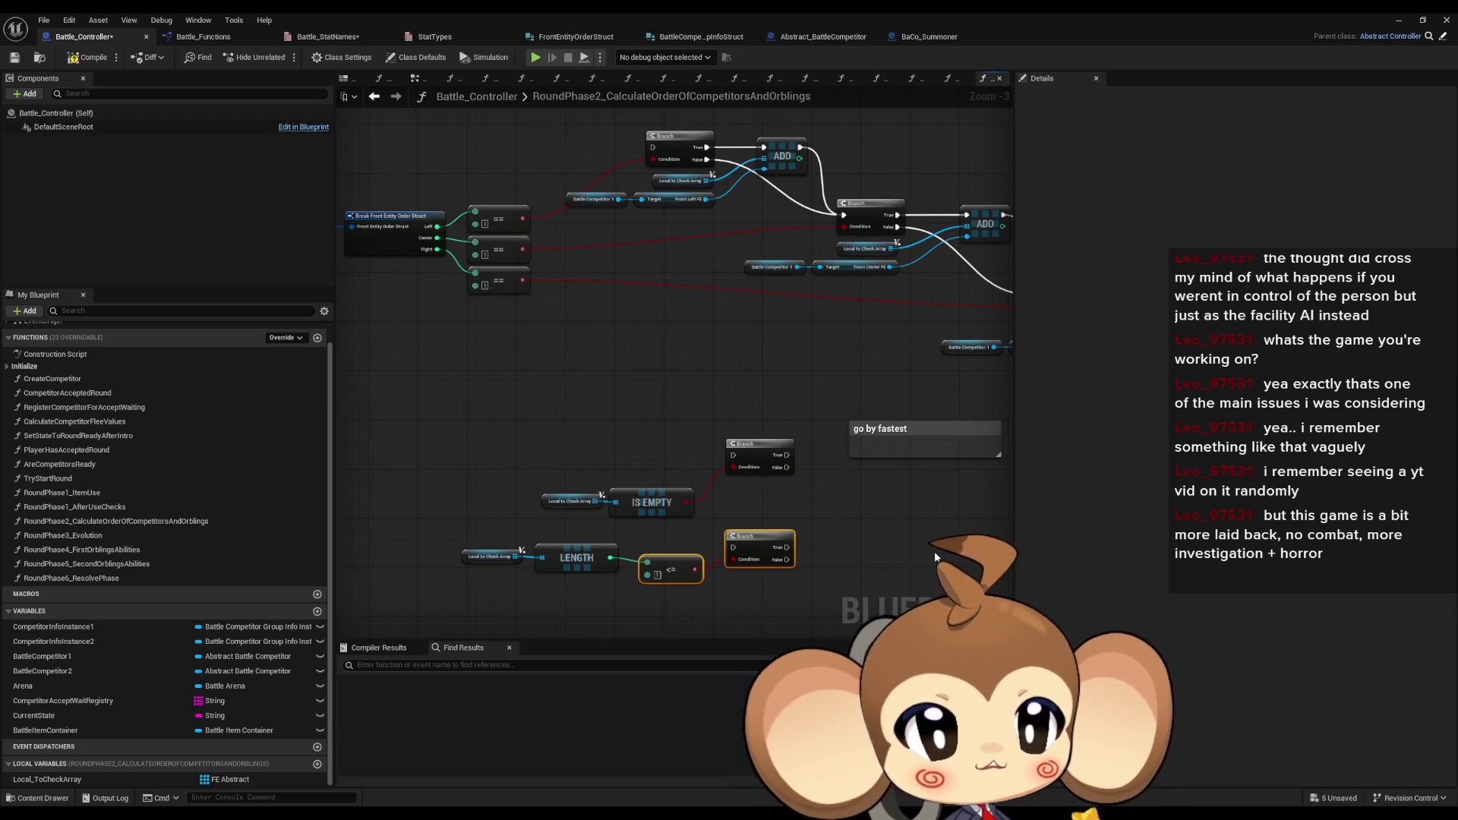
mouse_move(934, 551)
mouse_down()
mouse_move(923, 467)
mouse_move(907, 492)
mouse_up()
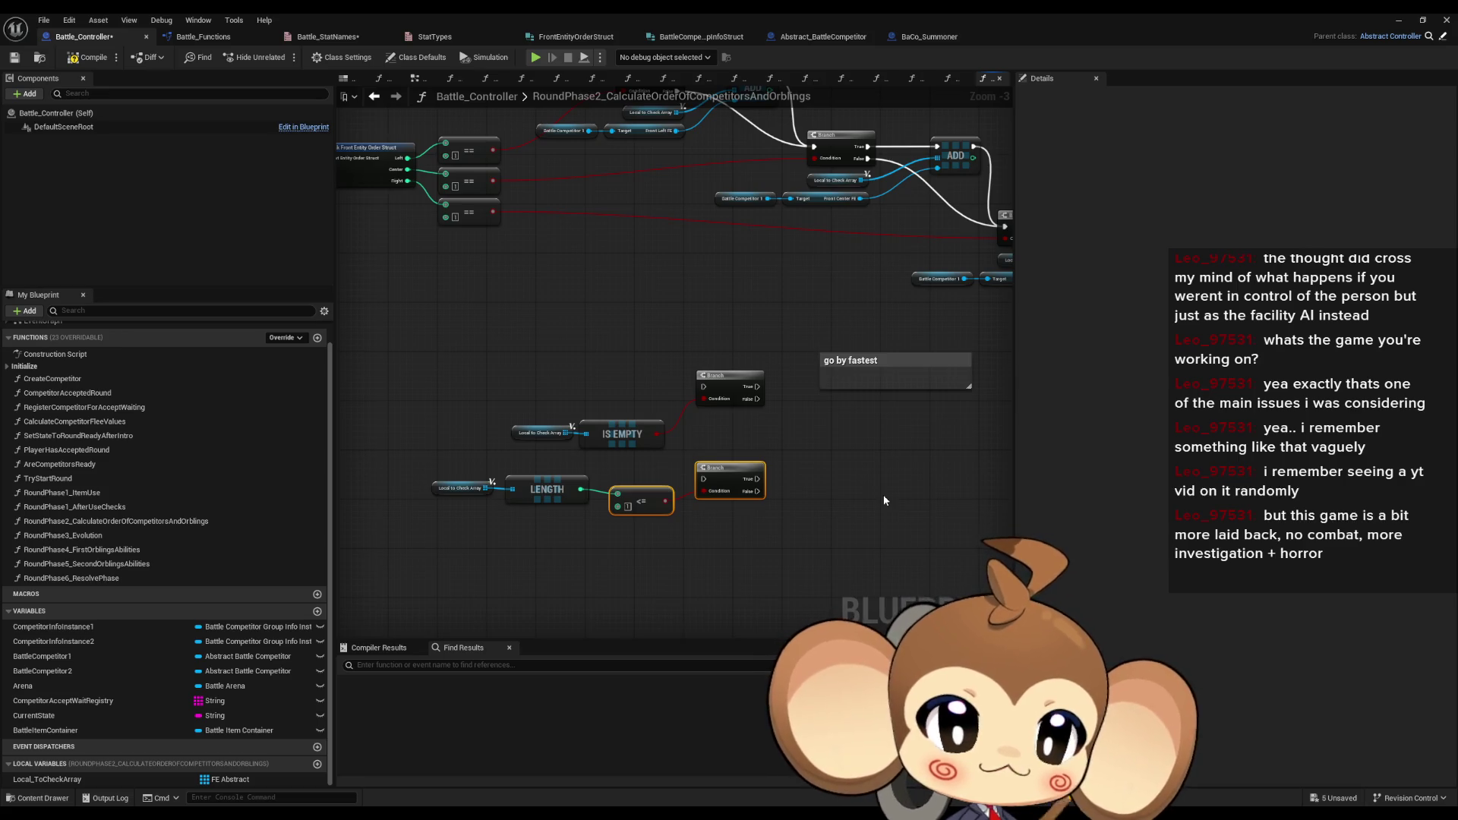
drag(868, 513, 864, 479)
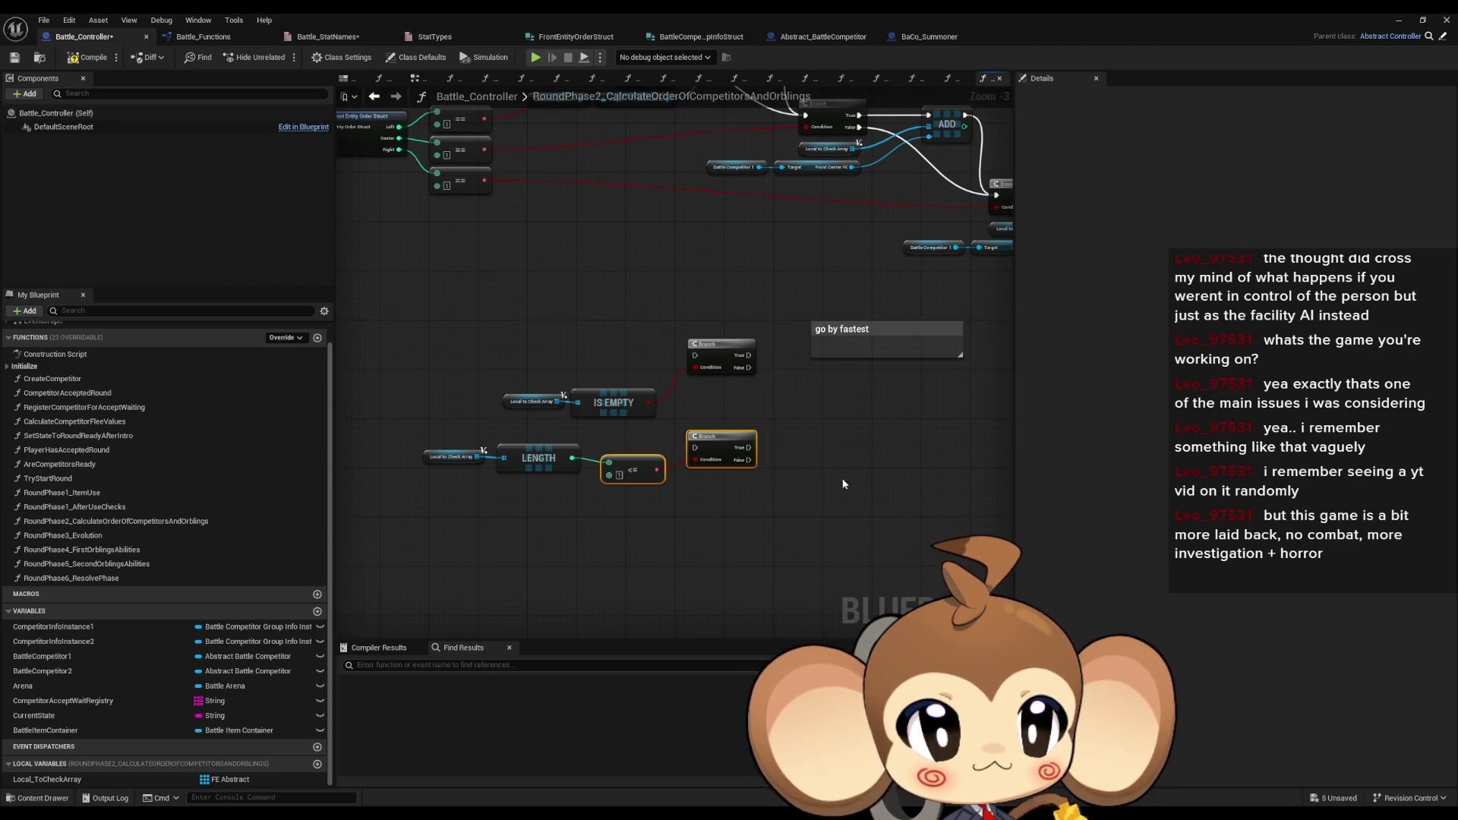
scroll(823, 465, up, 2)
scroll(727, 427, down, 3)
drag(799, 514, 971, 482)
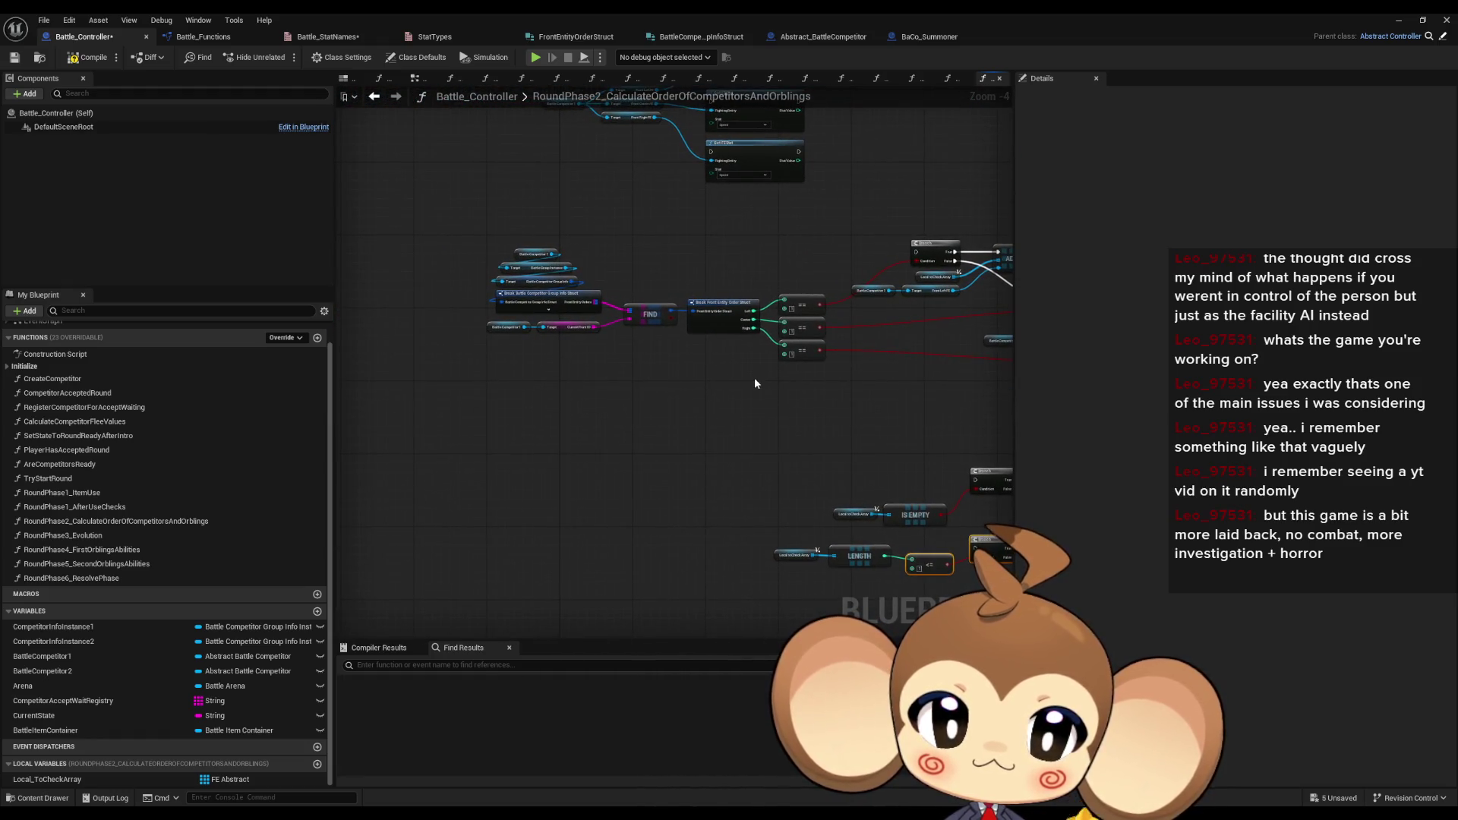
drag(759, 376, 489, 348)
scroll(489, 347, down, 3)
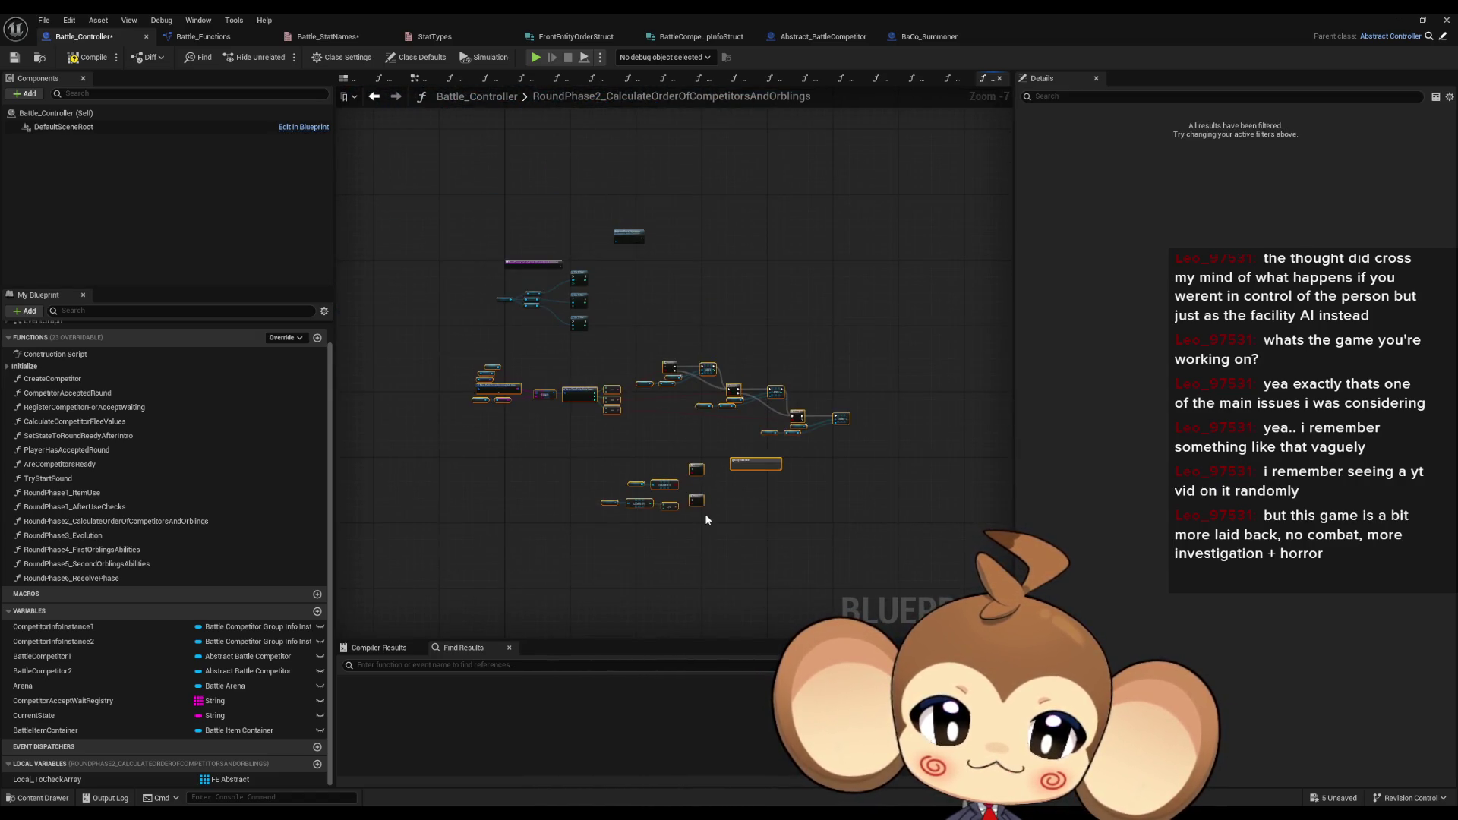
scroll(710, 511, up, 5)
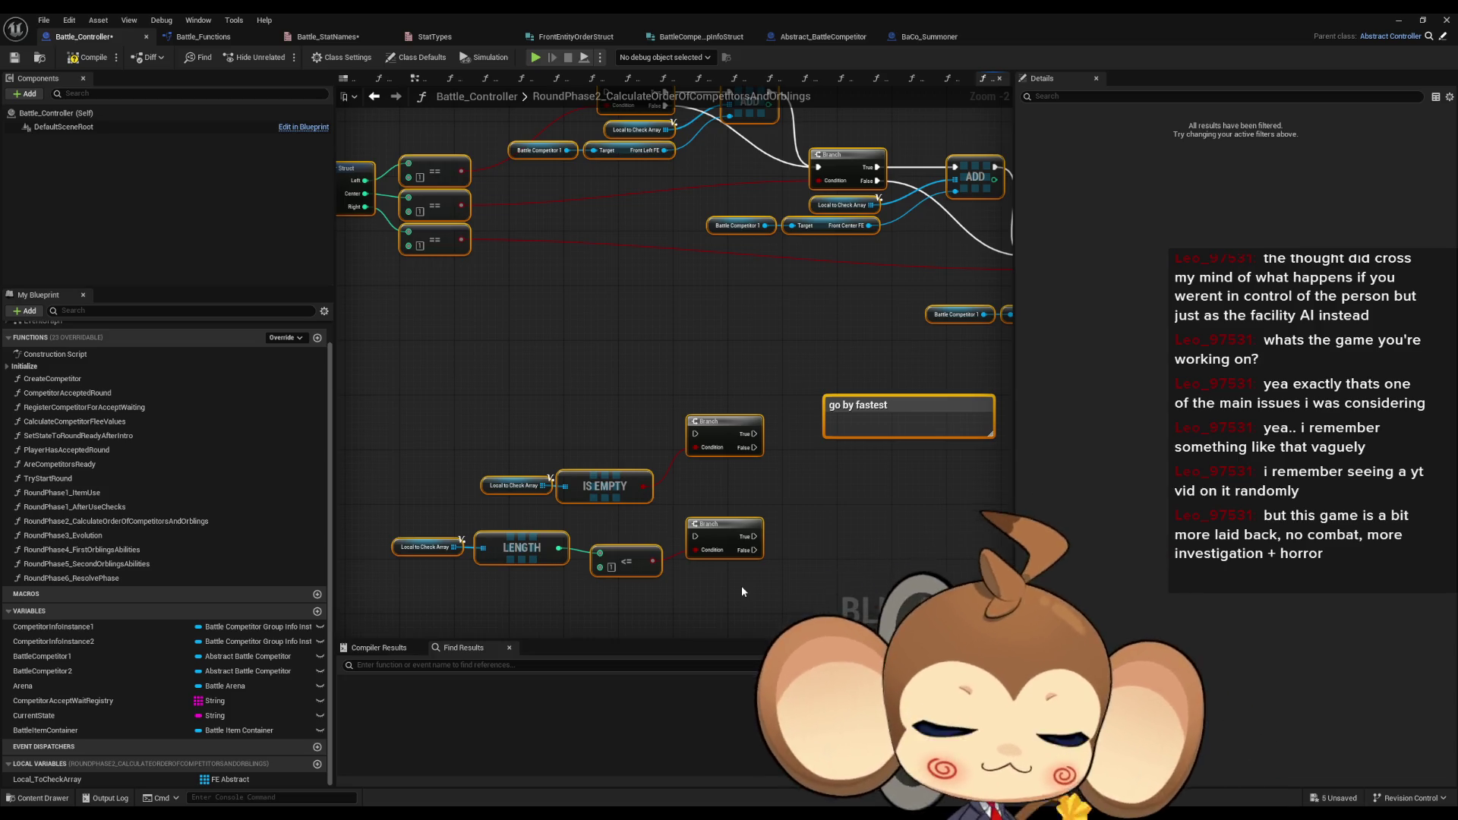
mouse_move(852, 489)
mouse_down()
mouse_move(773, 397)
mouse_move(808, 359)
mouse_up()
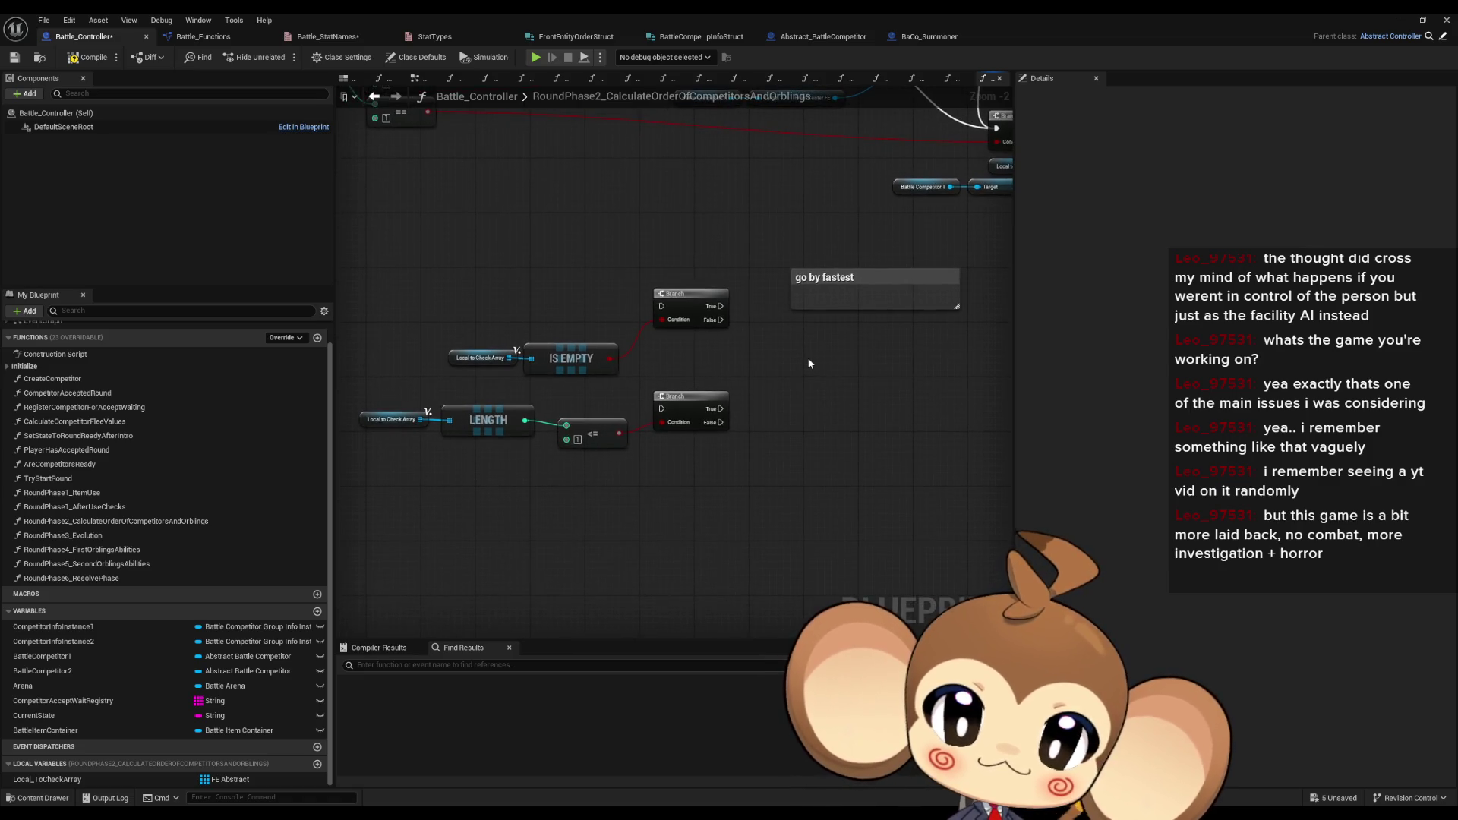
drag(377, 397, 697, 471)
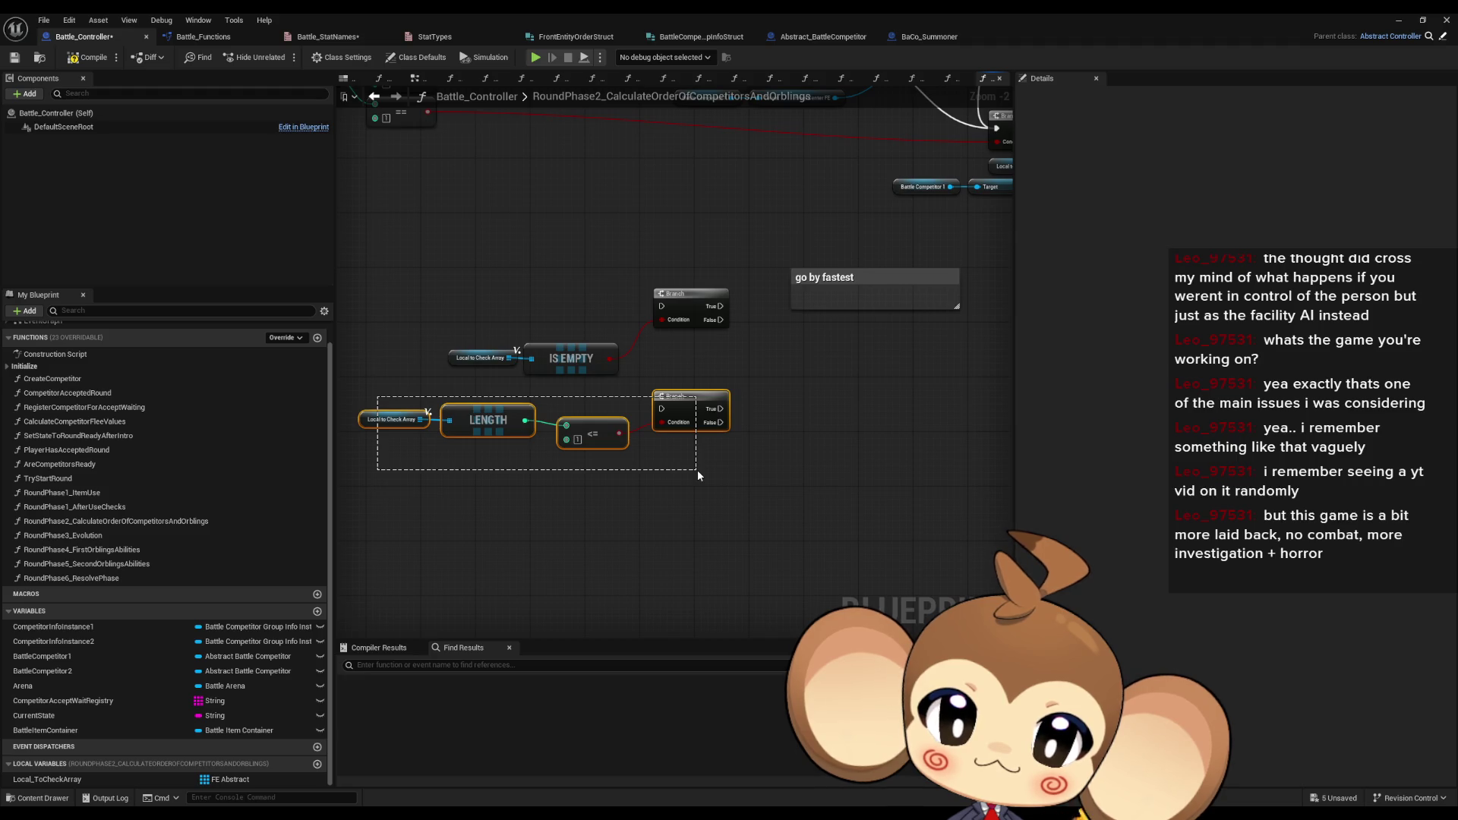
drag(697, 469, 696, 464)
scroll(613, 357, down, 2)
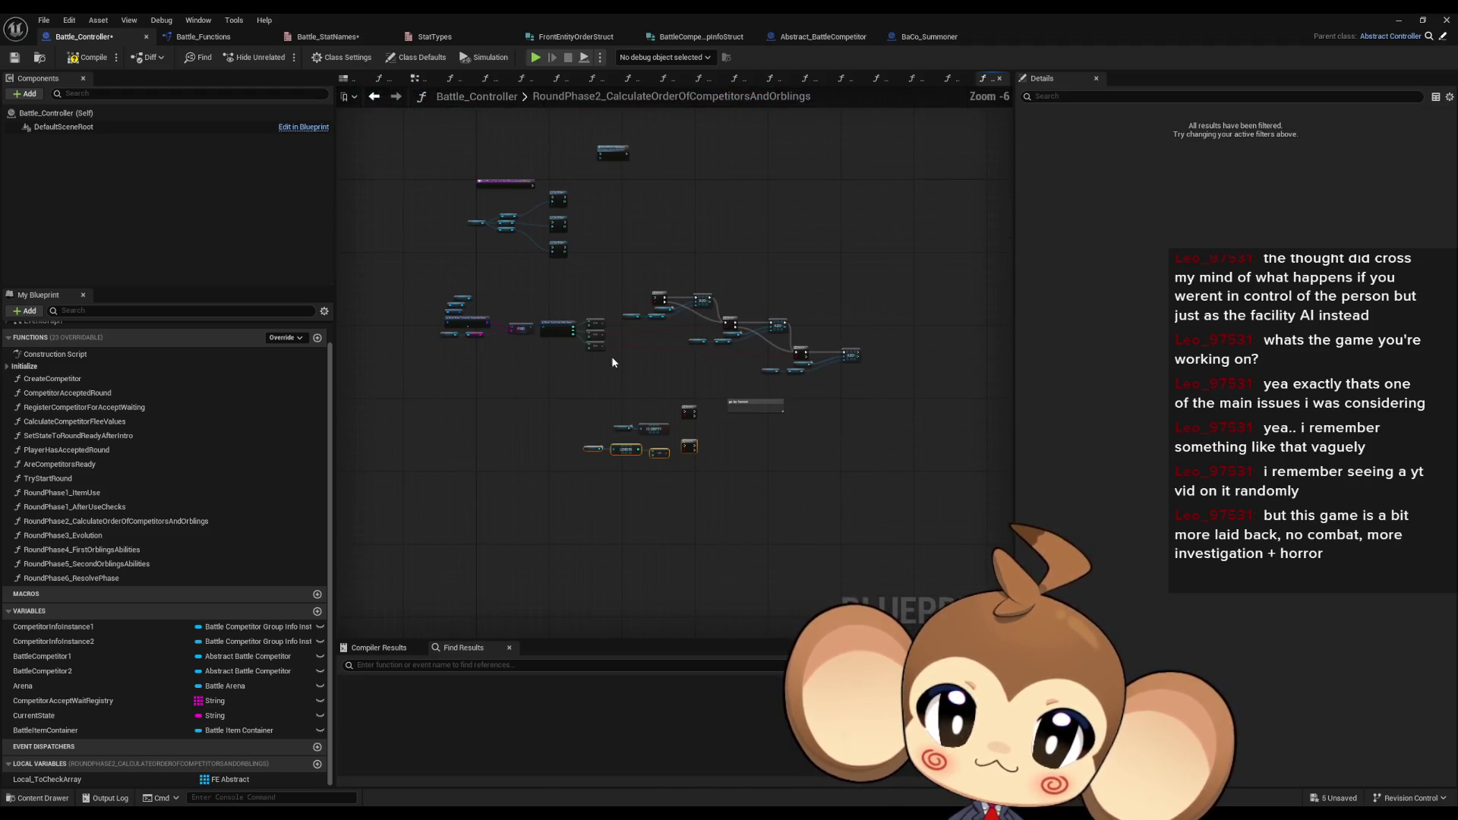
scroll(525, 350, up, 1)
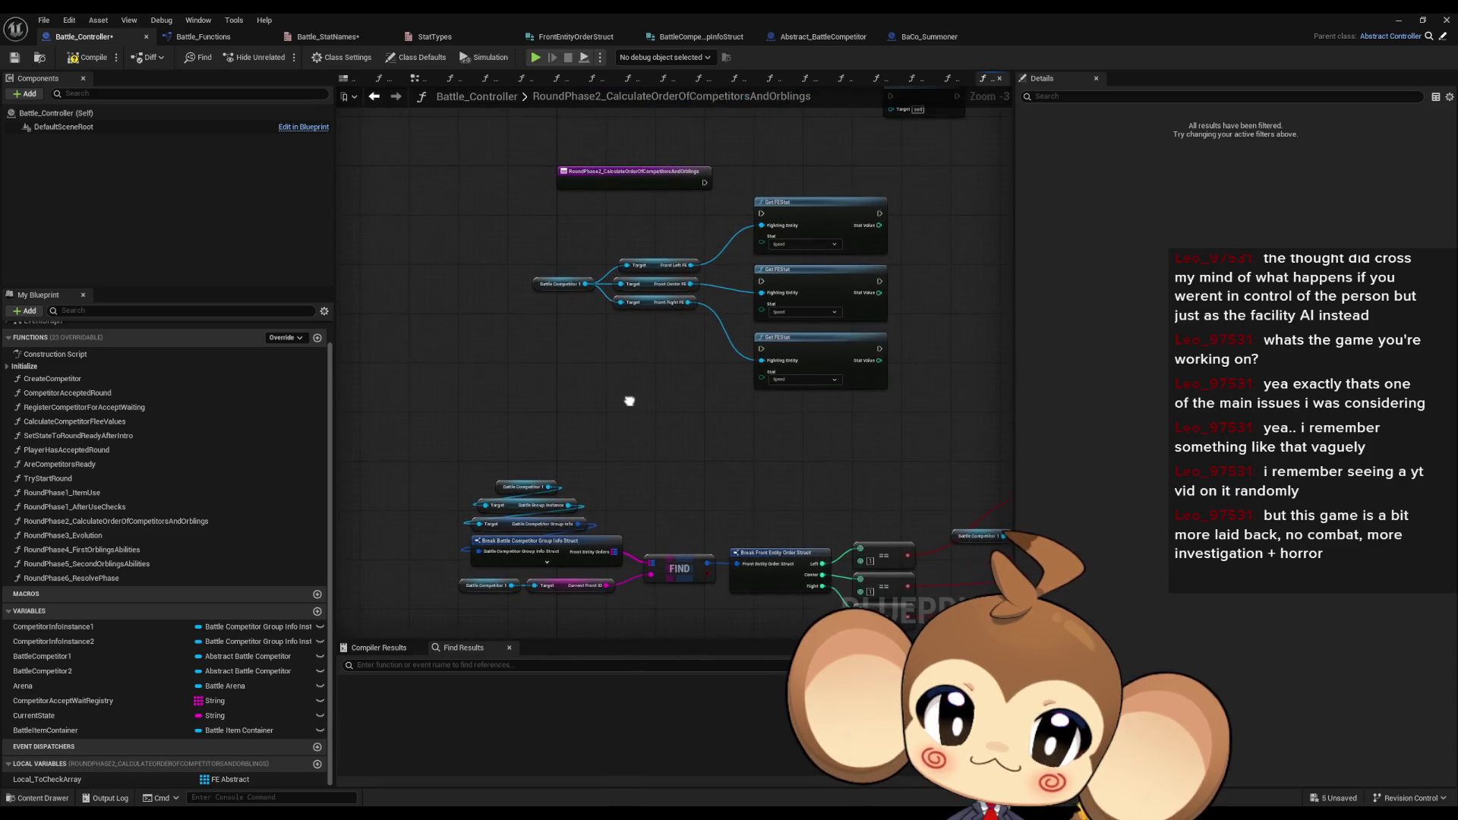
drag(644, 294, 686, 376)
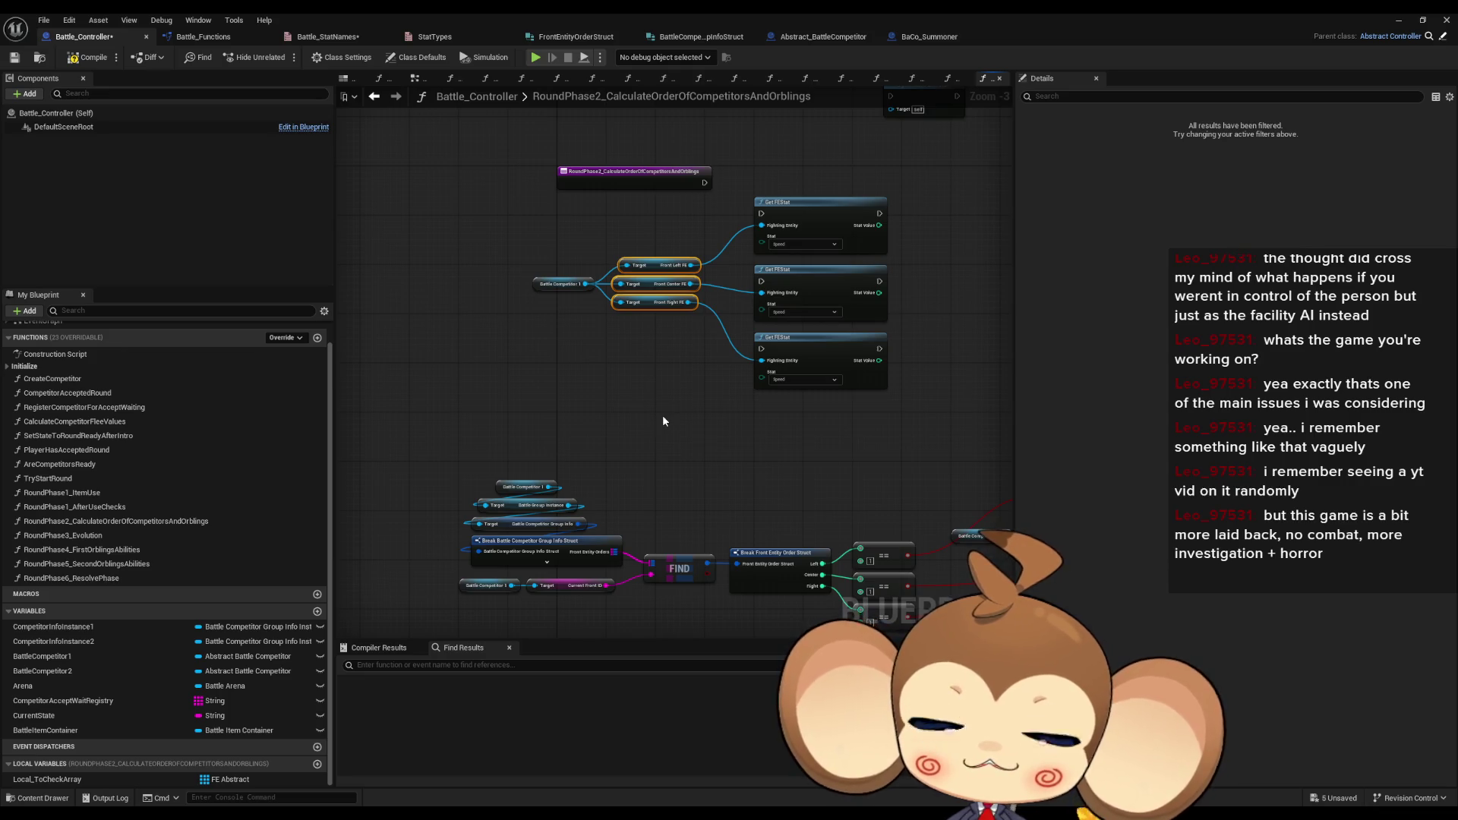
scroll(662, 418, down, 3)
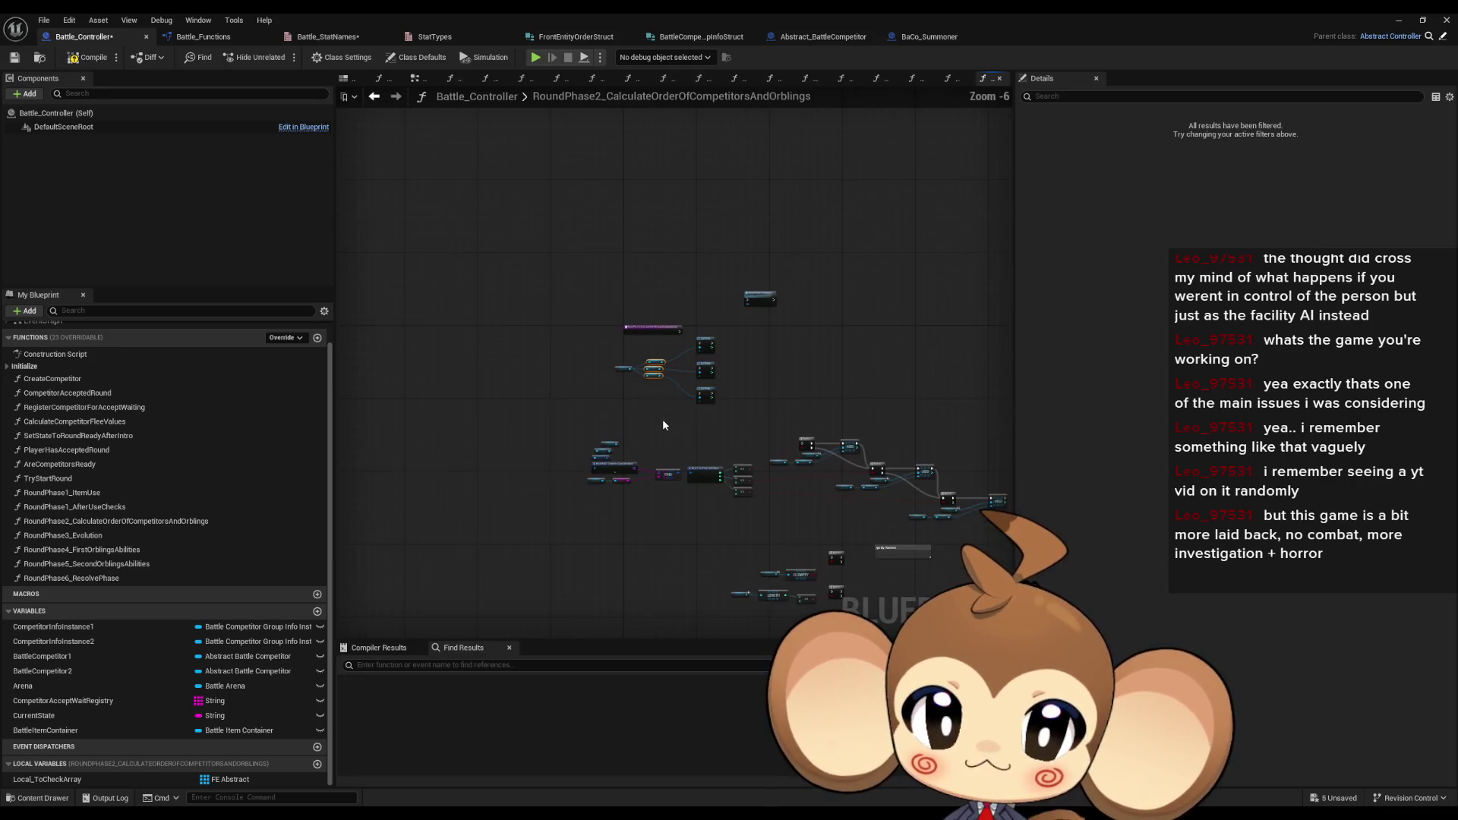
scroll(747, 432, up, 4)
drag(656, 477, 736, 451)
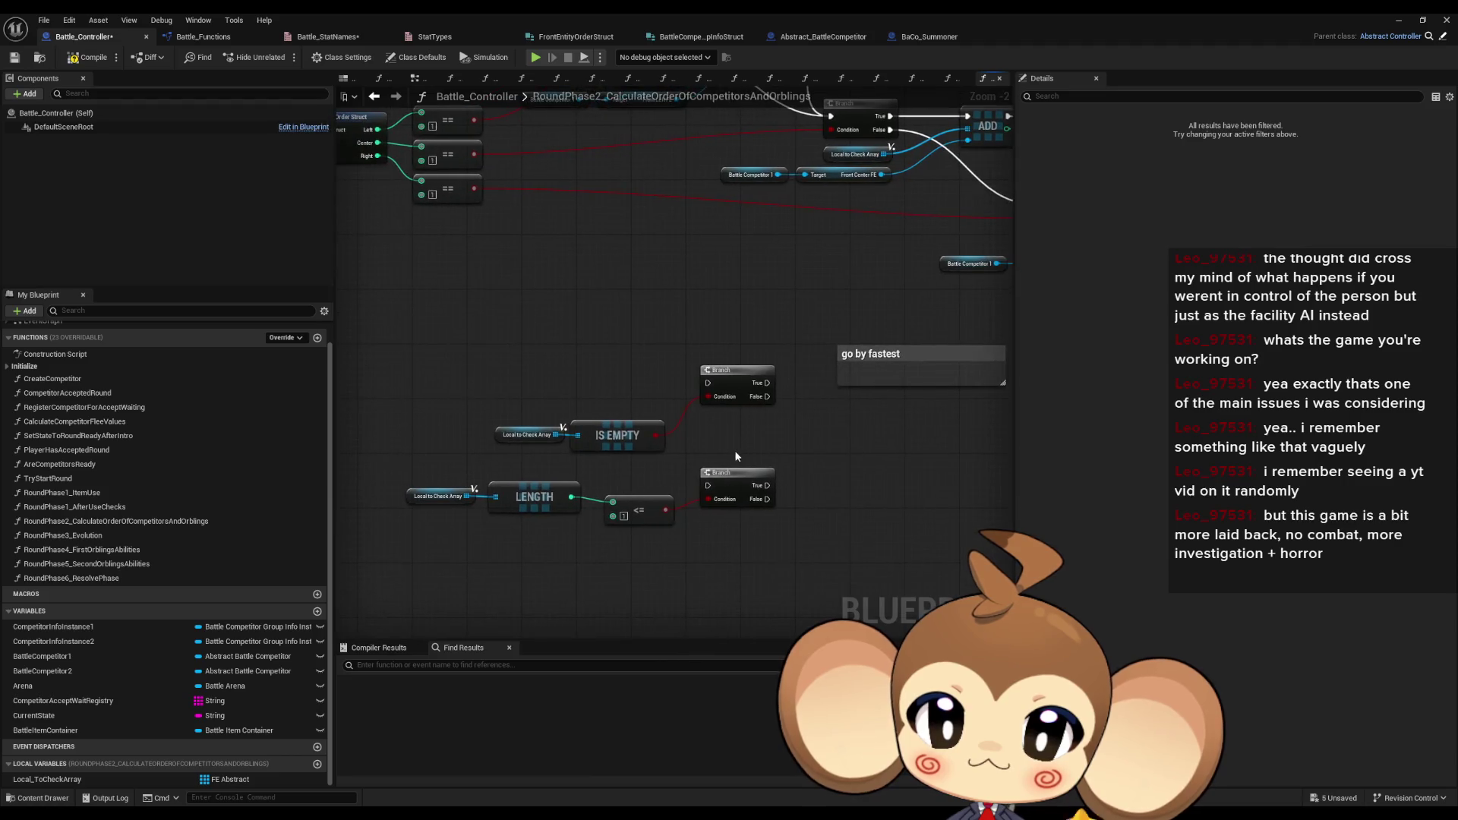
click(468, 493)
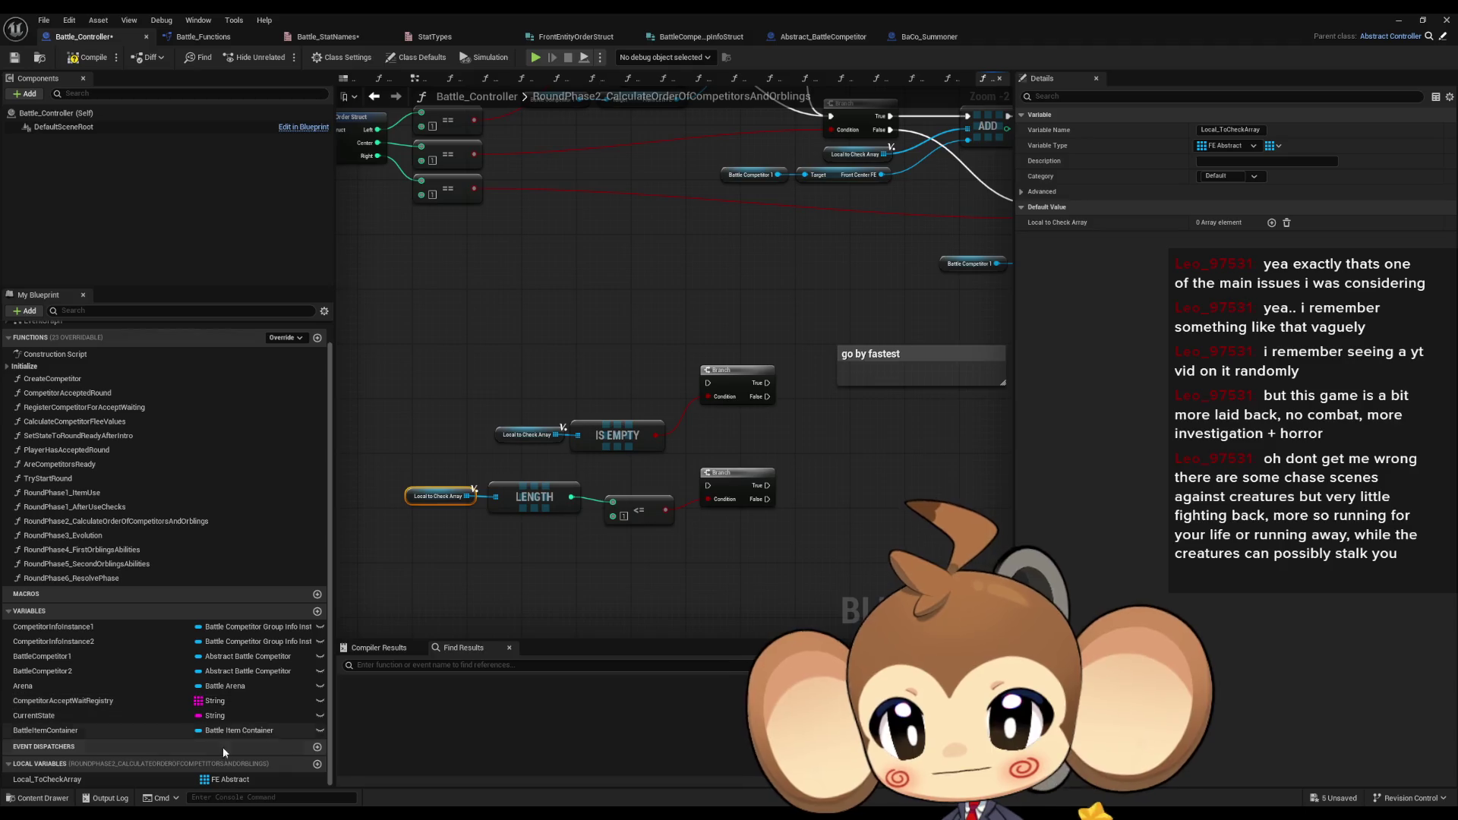
- Inspect Local_ToCheckArray's Details: FE Abstract array type with an empty default value
click(96, 778)
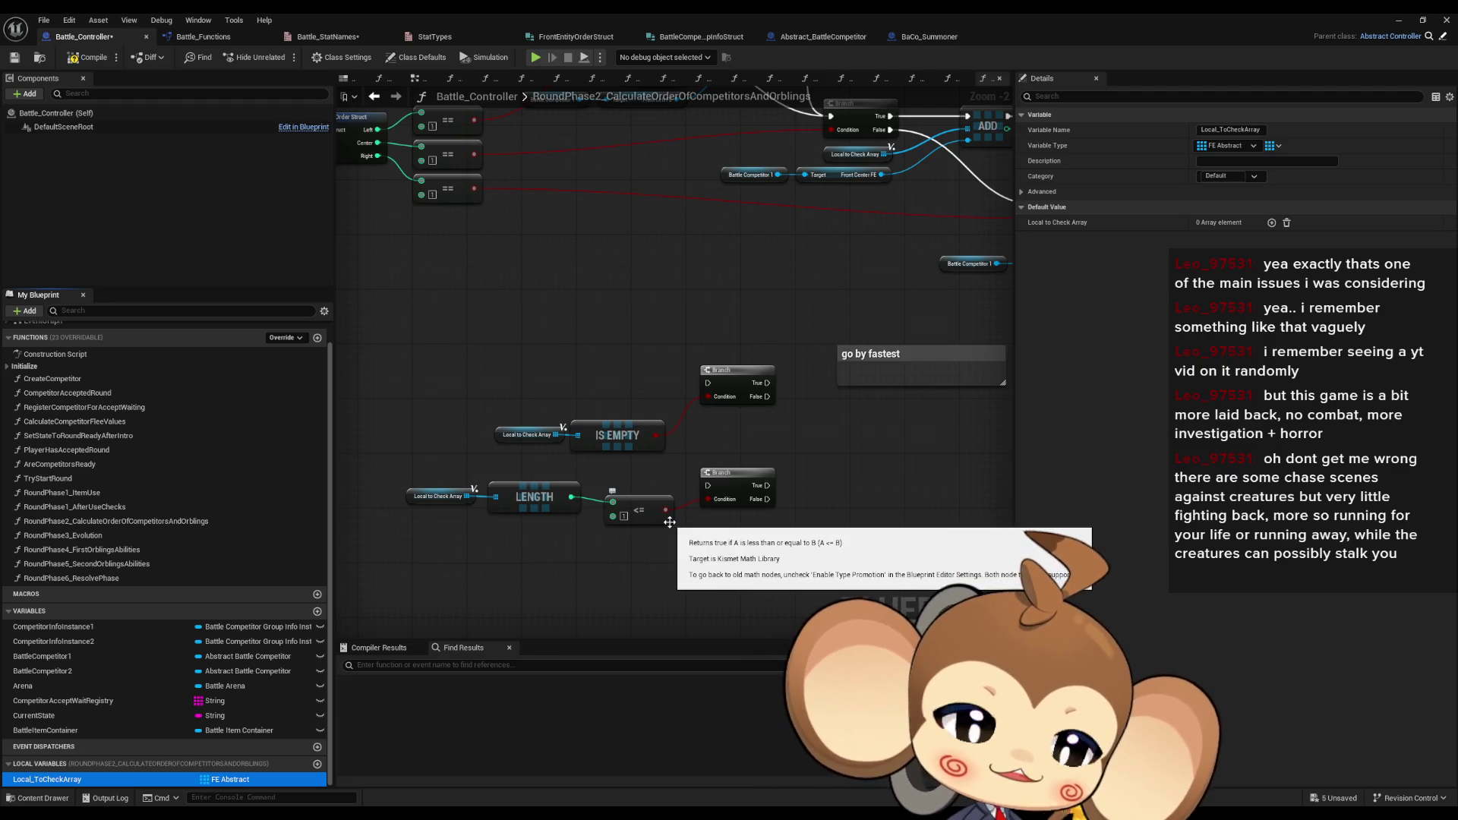
drag(801, 465, 774, 467)
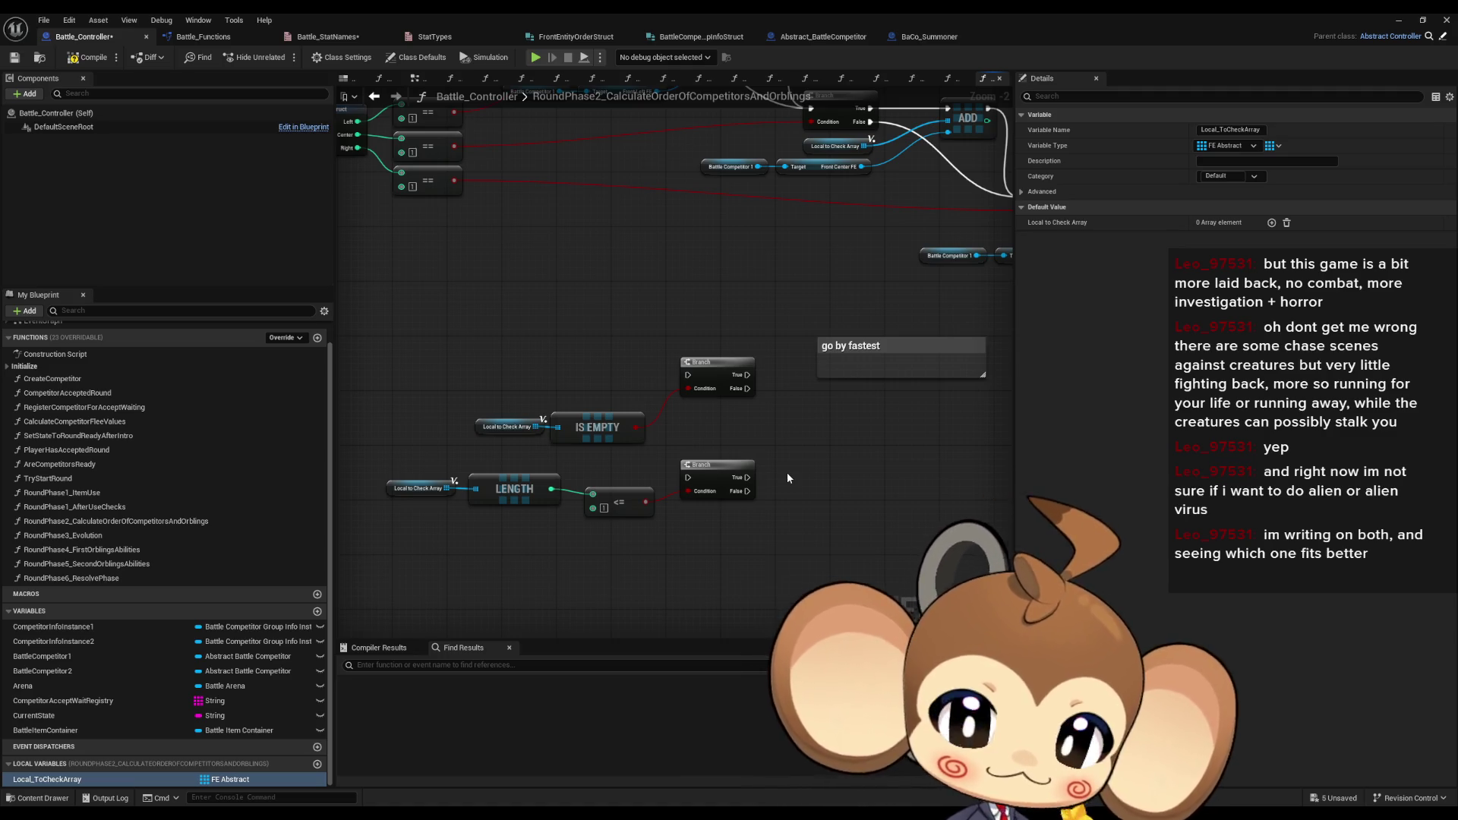
drag(861, 439, 743, 433)
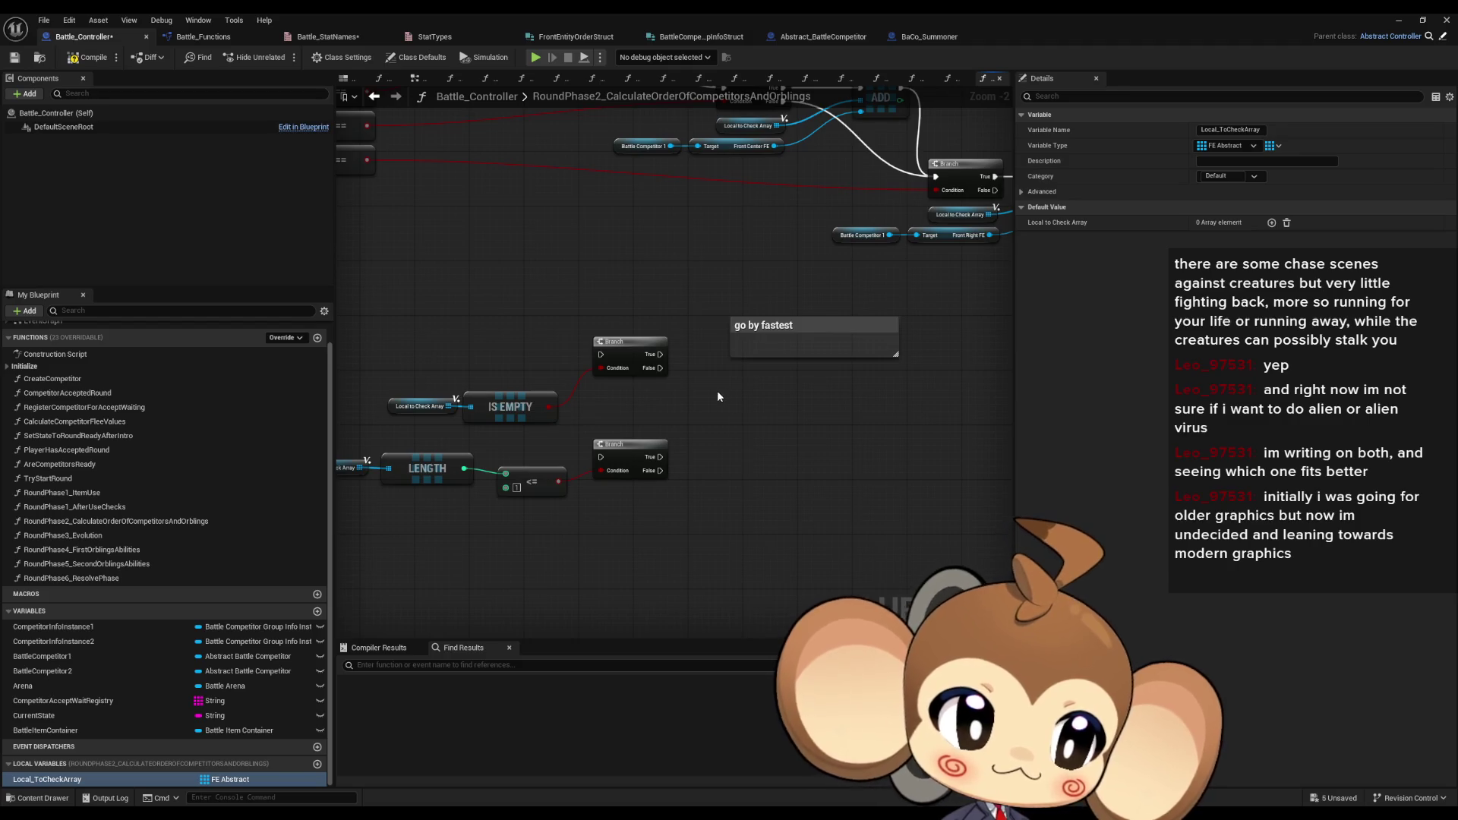
scroll(717, 389, down, 1)
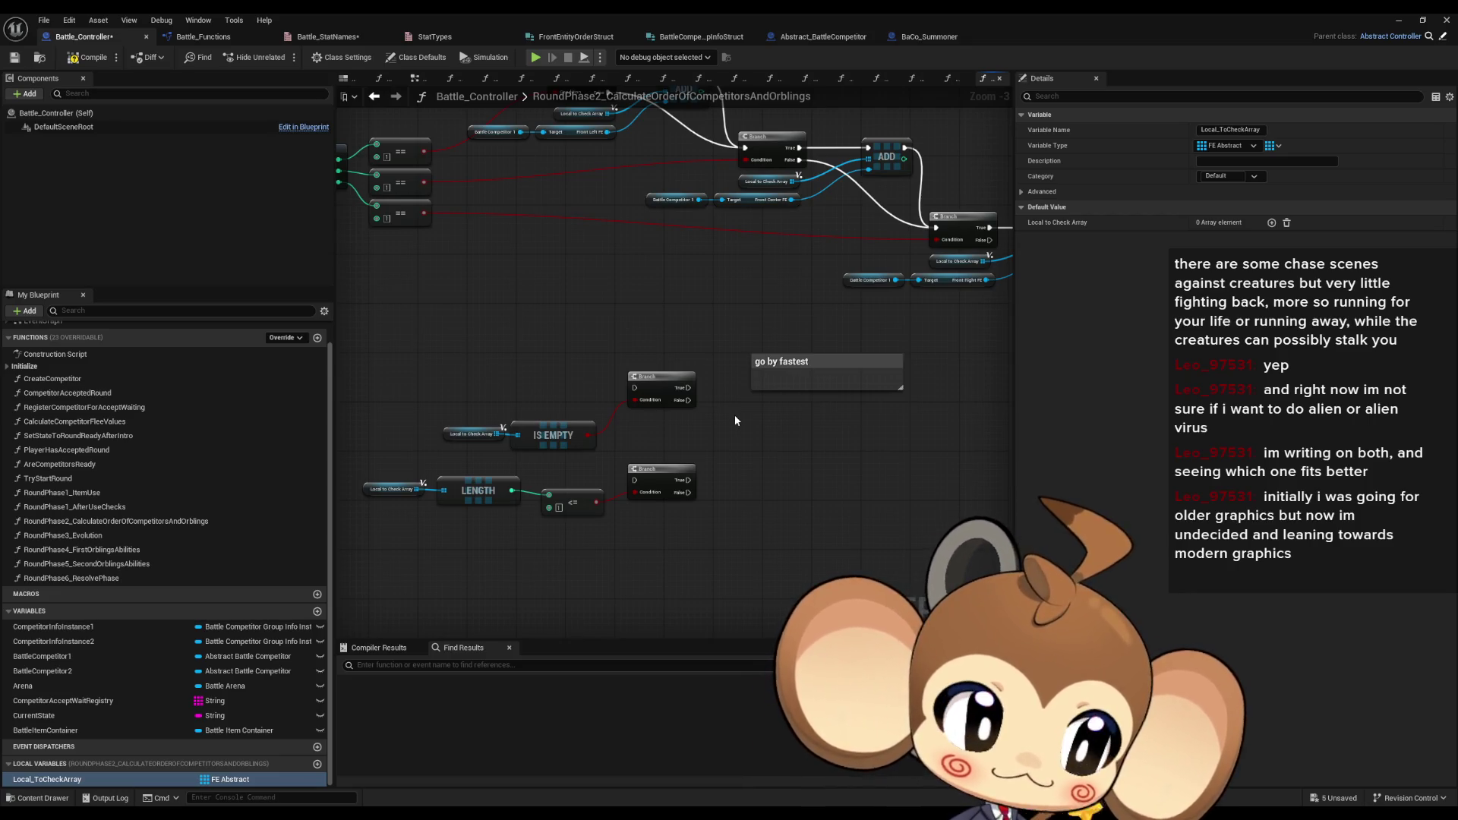
mouse_move(719, 420)
mouse_down()
mouse_move(757, 375)
mouse_move(707, 412)
mouse_up()
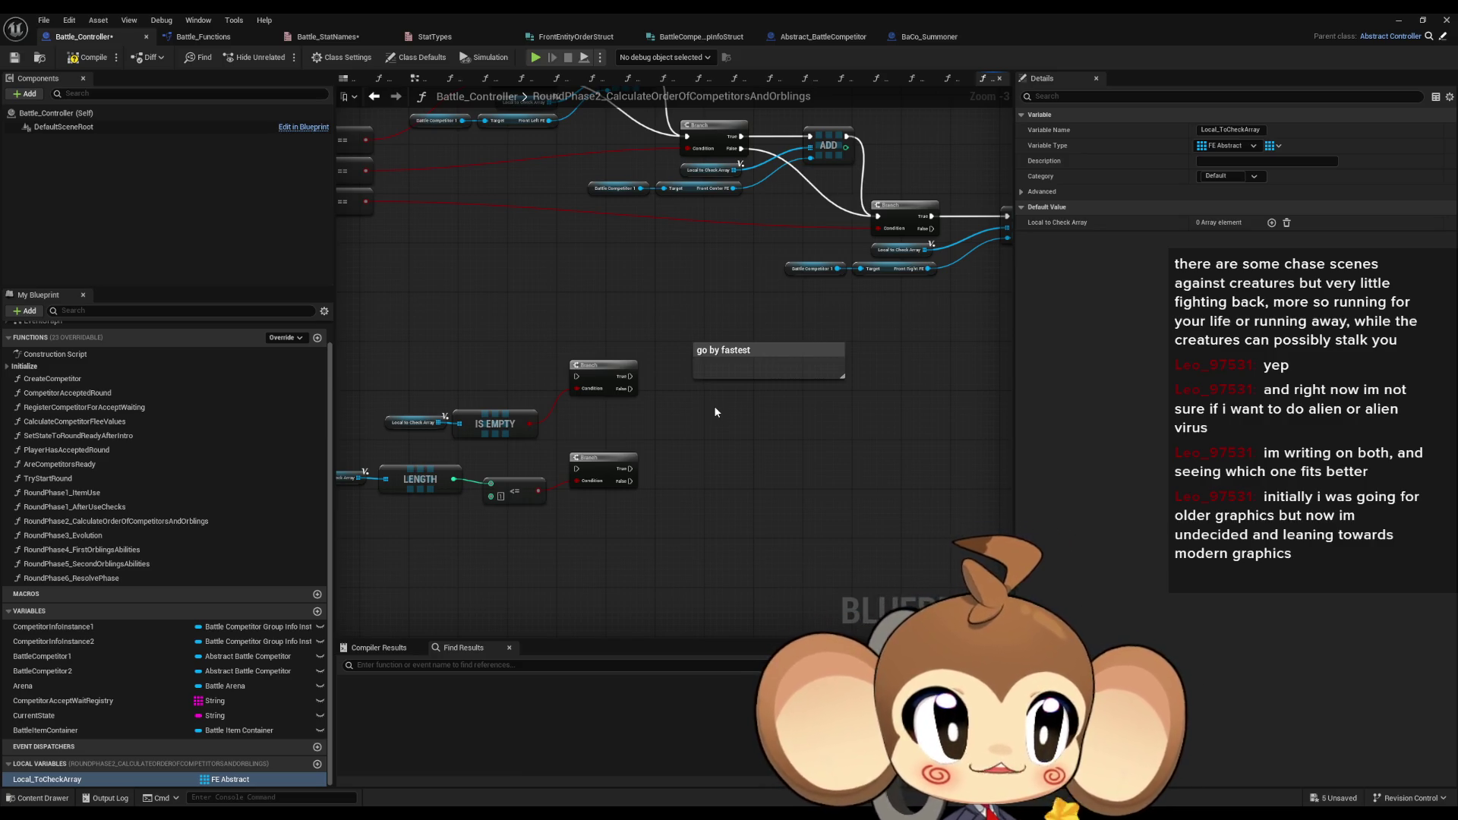
drag(676, 391, 753, 397)
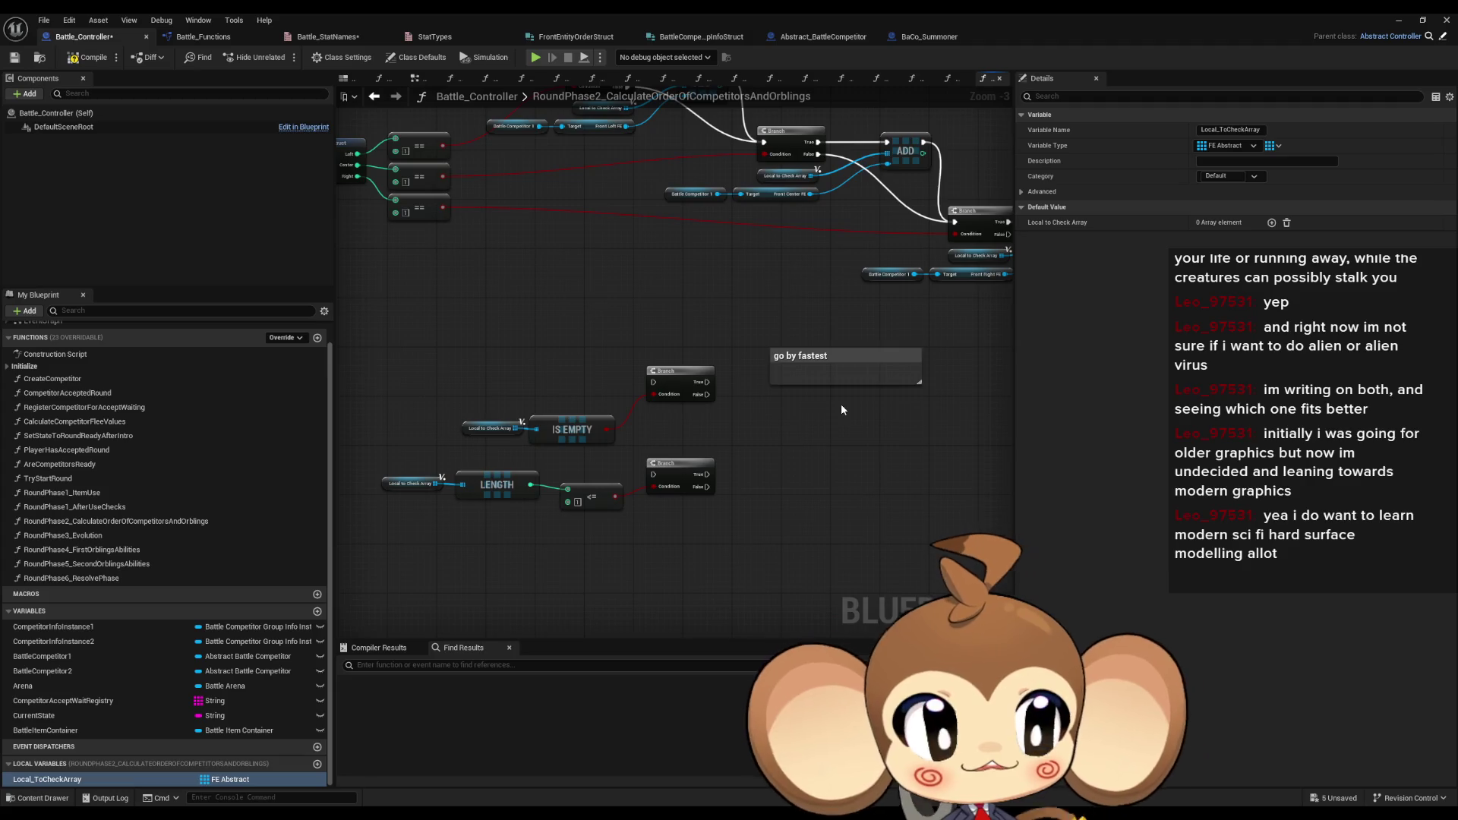
drag(840, 410, 771, 428)
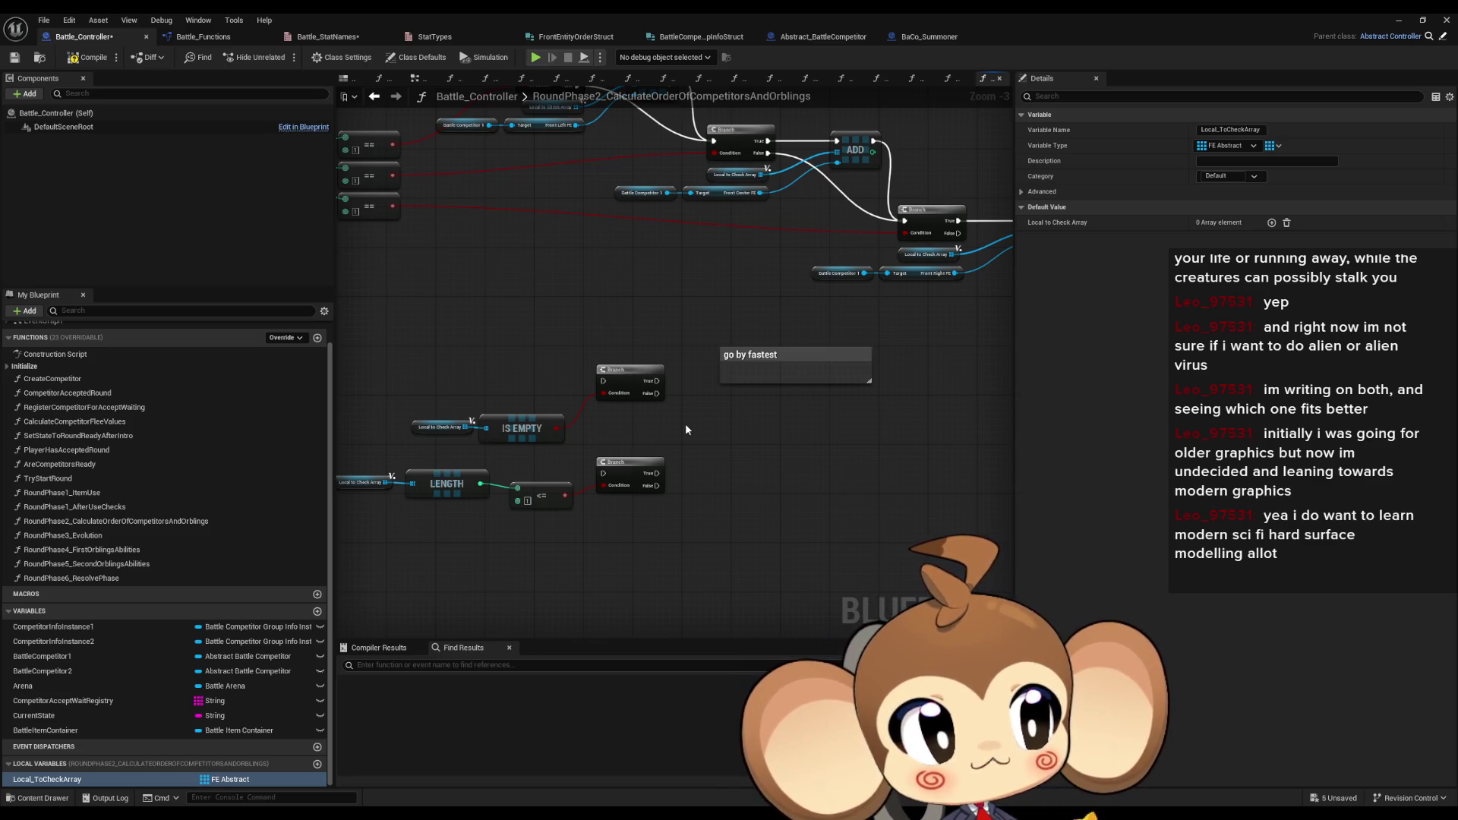
mouse_move(773, 437)
mouse_down()
mouse_move(816, 486)
mouse_move(781, 517)
mouse_move(425, 504)
mouse_move(691, 539)
mouse_move(787, 533)
mouse_move(692, 513)
mouse_up()
scroll(676, 486, down, 1)
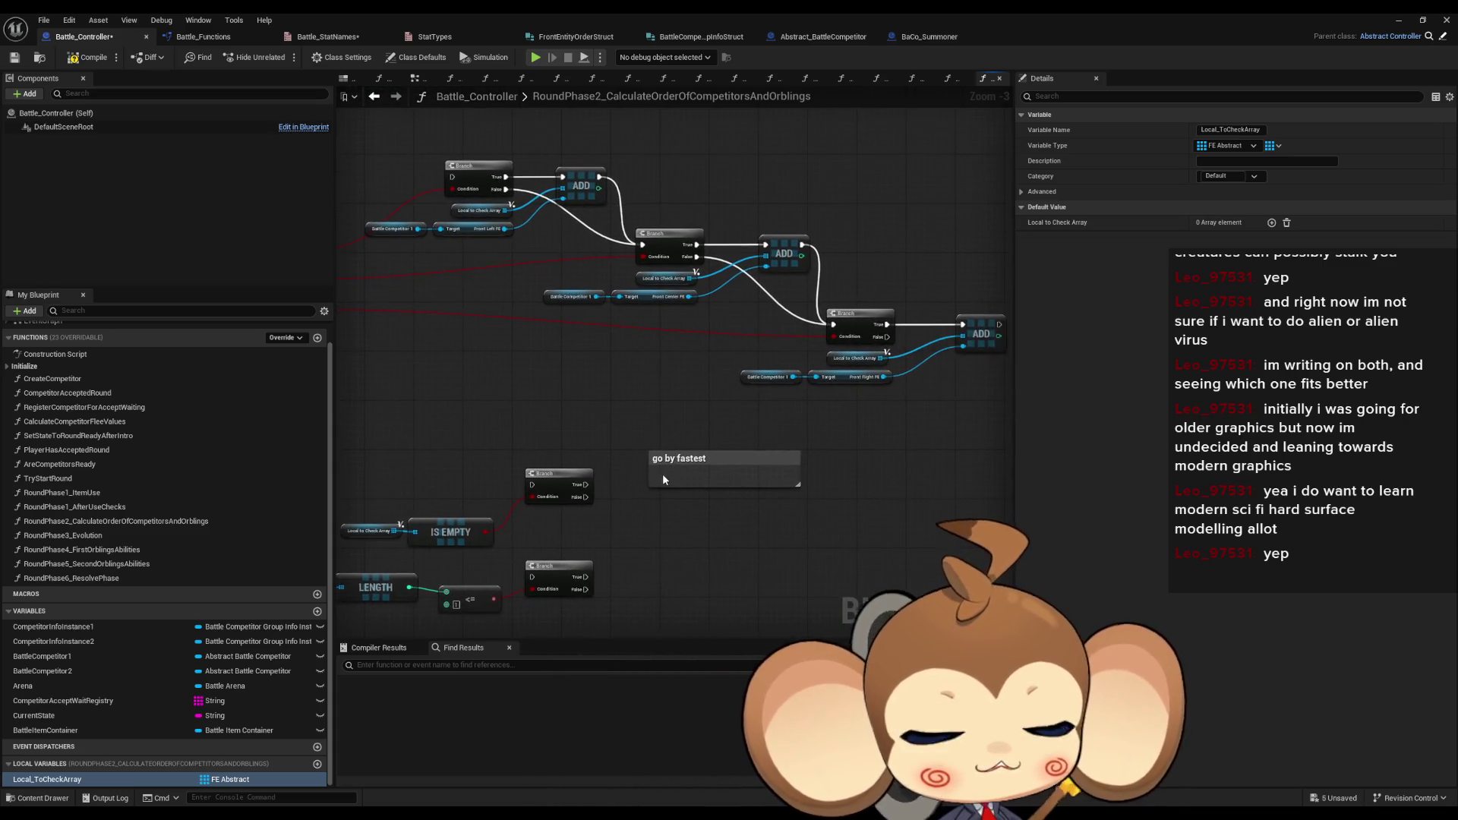
drag(667, 483, 708, 494)
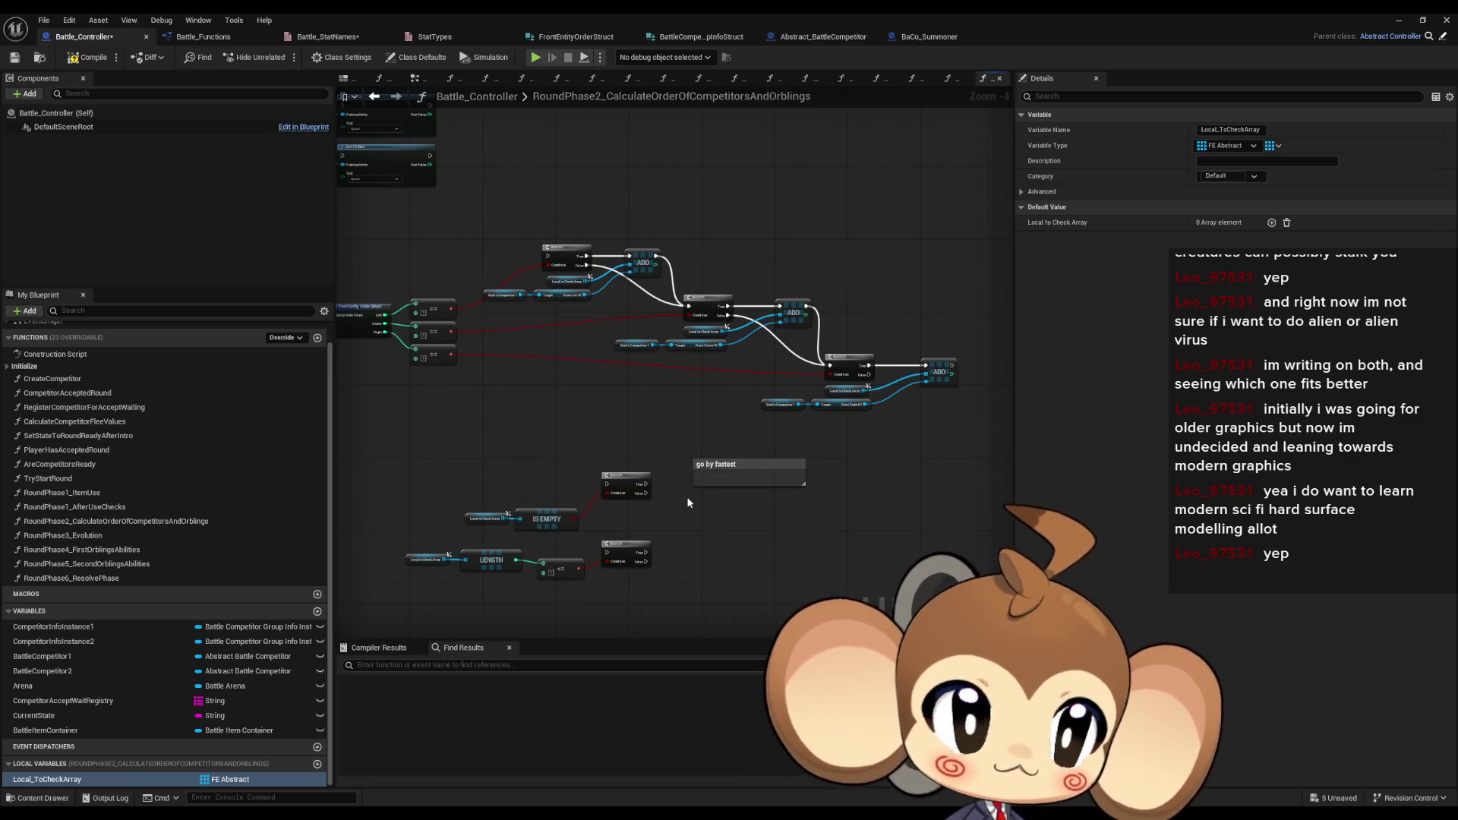
drag(688, 503, 707, 496)
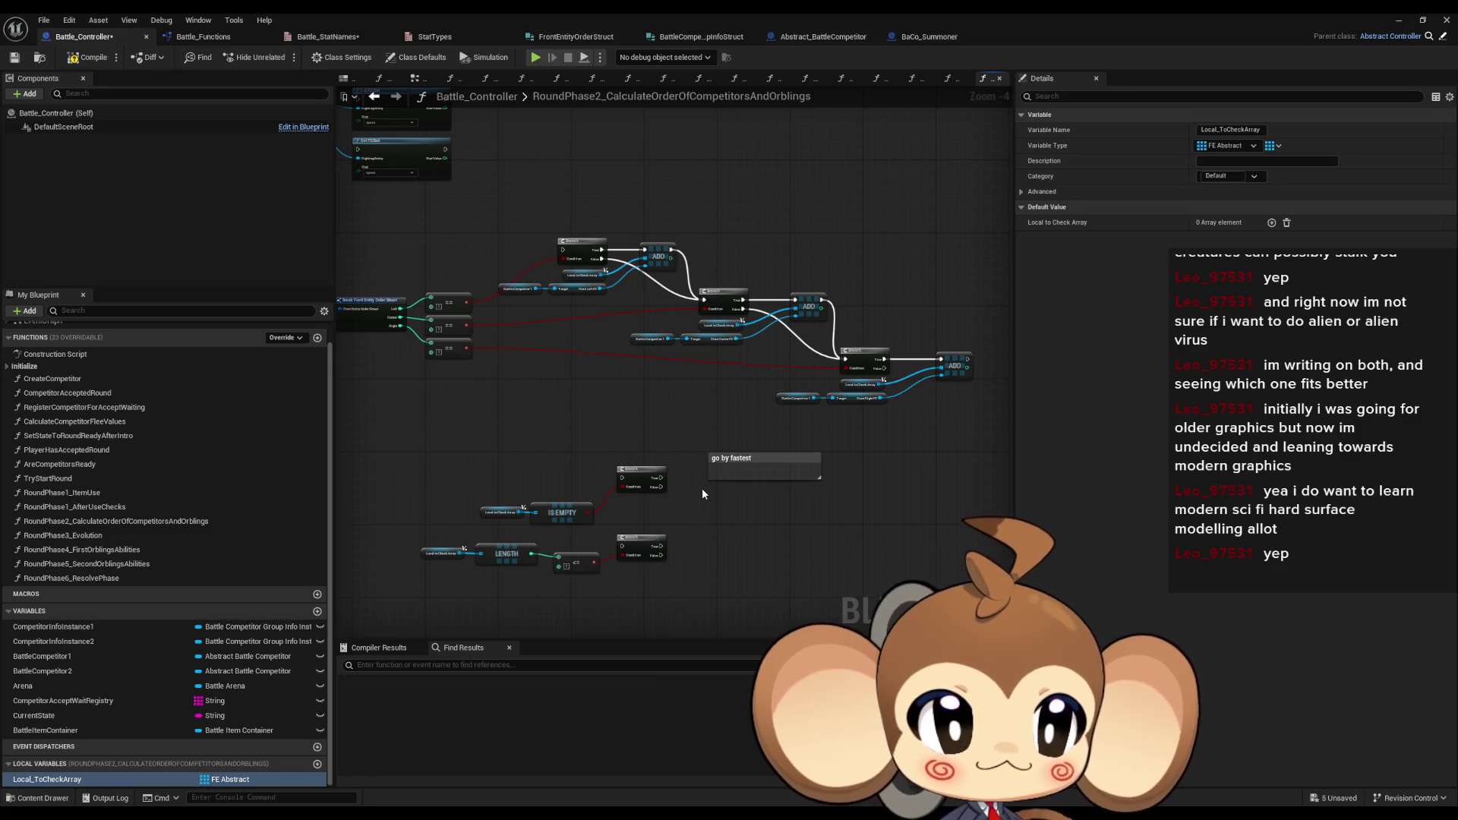
drag(697, 428, 702, 420)
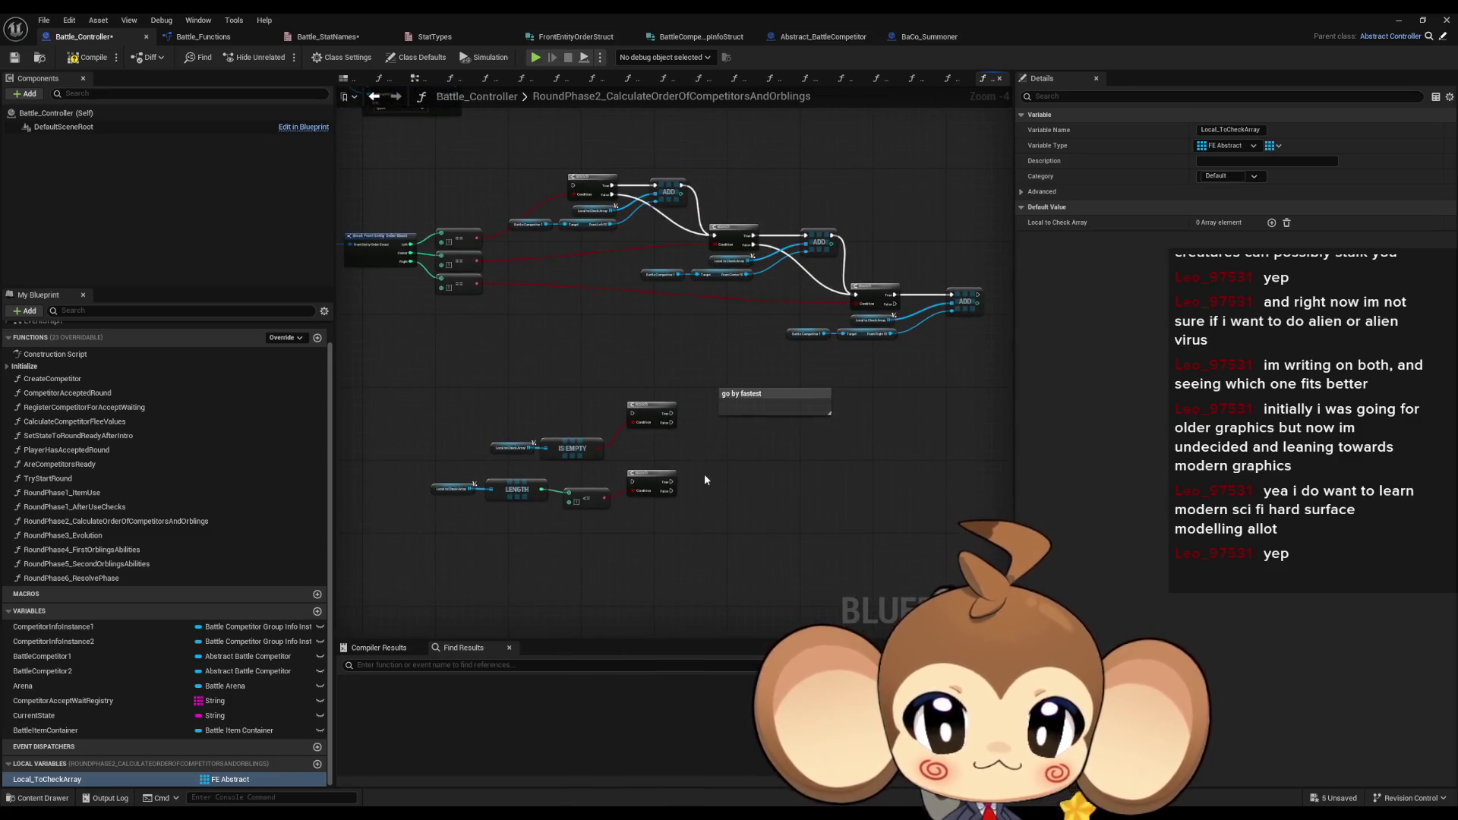
drag(709, 472, 775, 506)
scroll(549, 441, up, 1)
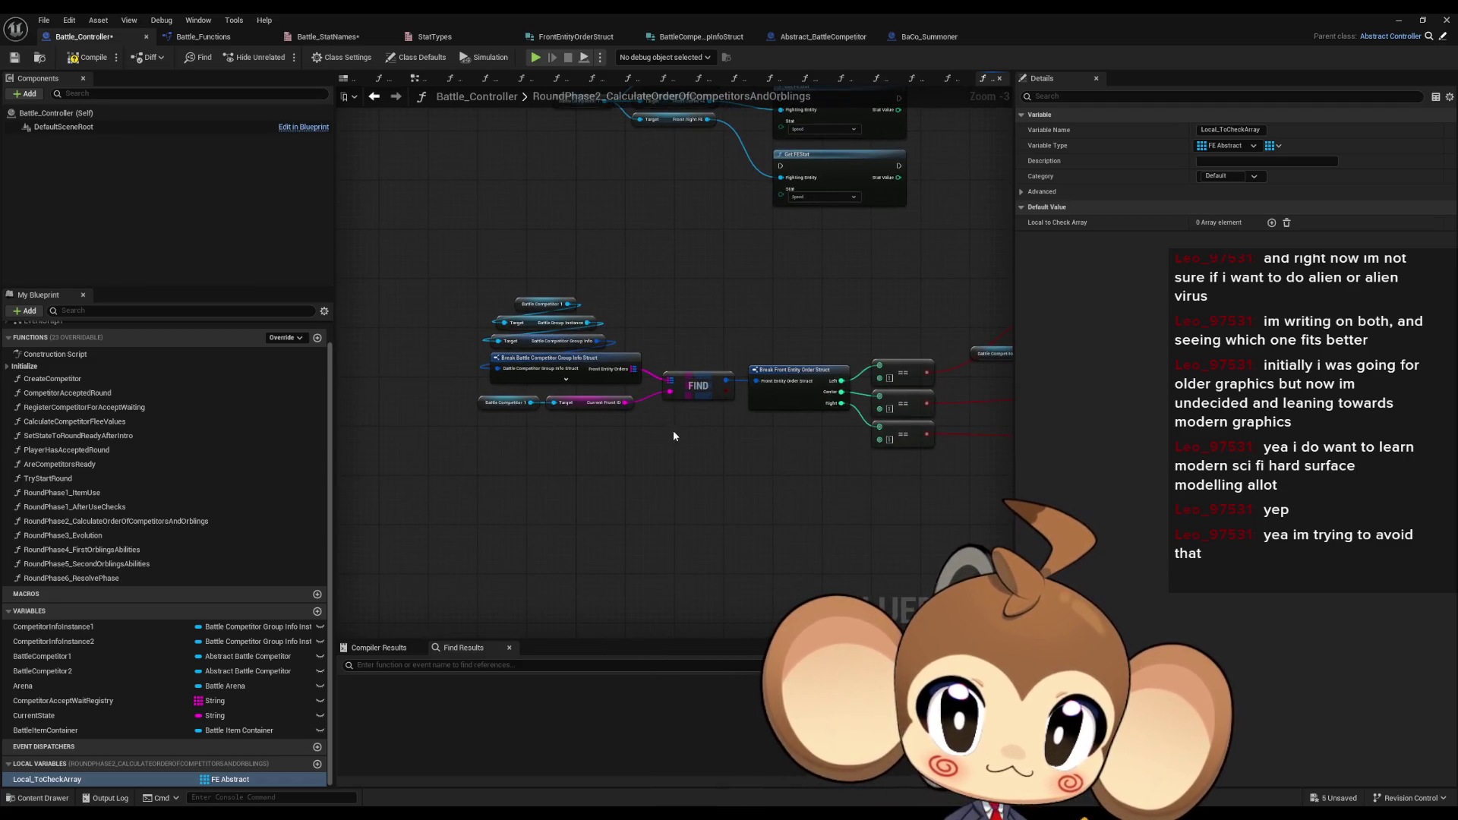
scroll(673, 430, down, 2)
scroll(568, 450, up, 4)
drag(568, 450, 567, 413)
click(605, 467)
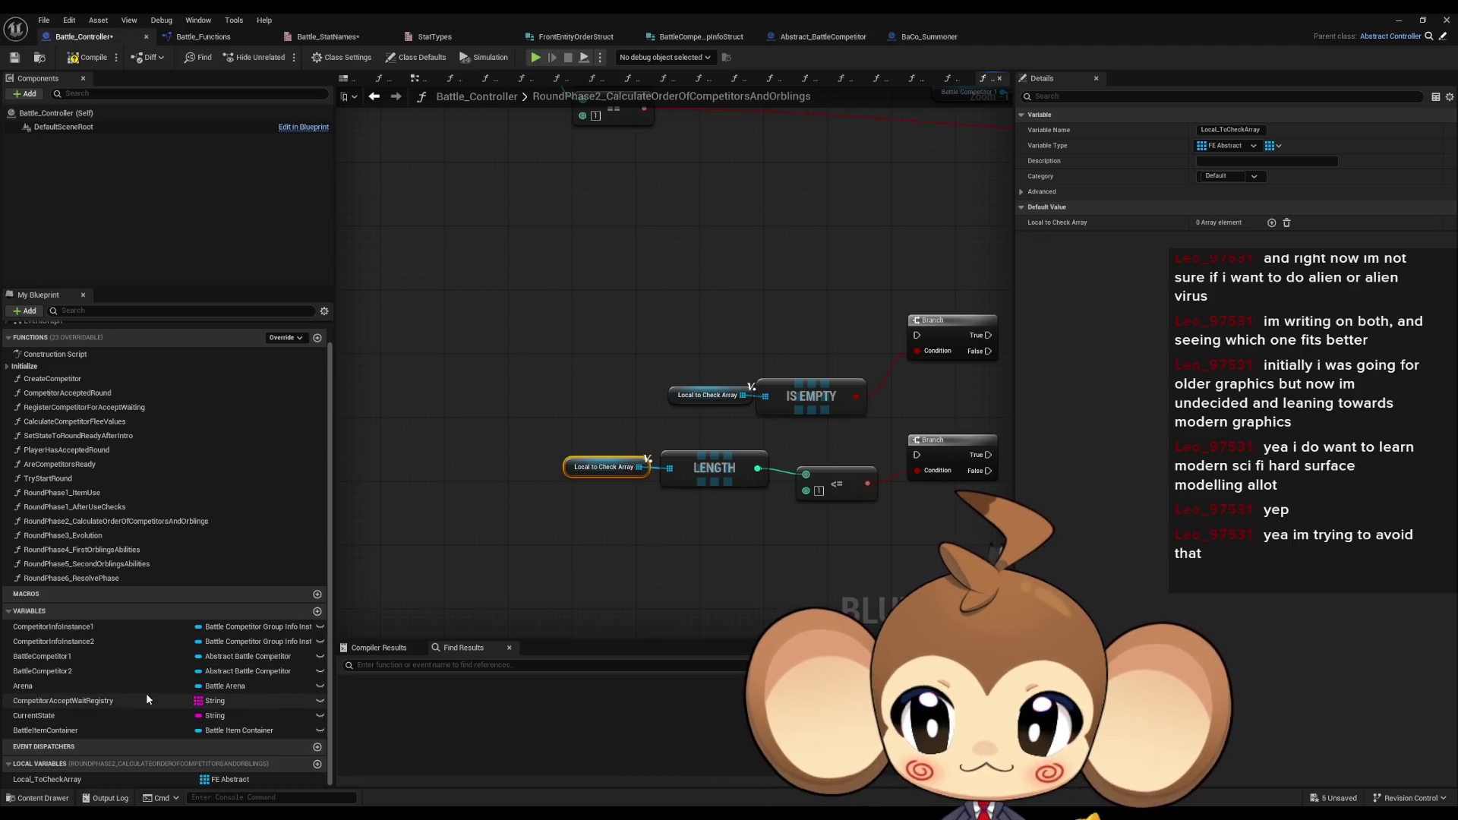
scroll(636, 403, down, 1)
mouse_move(636, 404)
mouse_down()
mouse_move(625, 583)
mouse_move(110, 543)
mouse_up()
scroll(625, 583, down, 1)
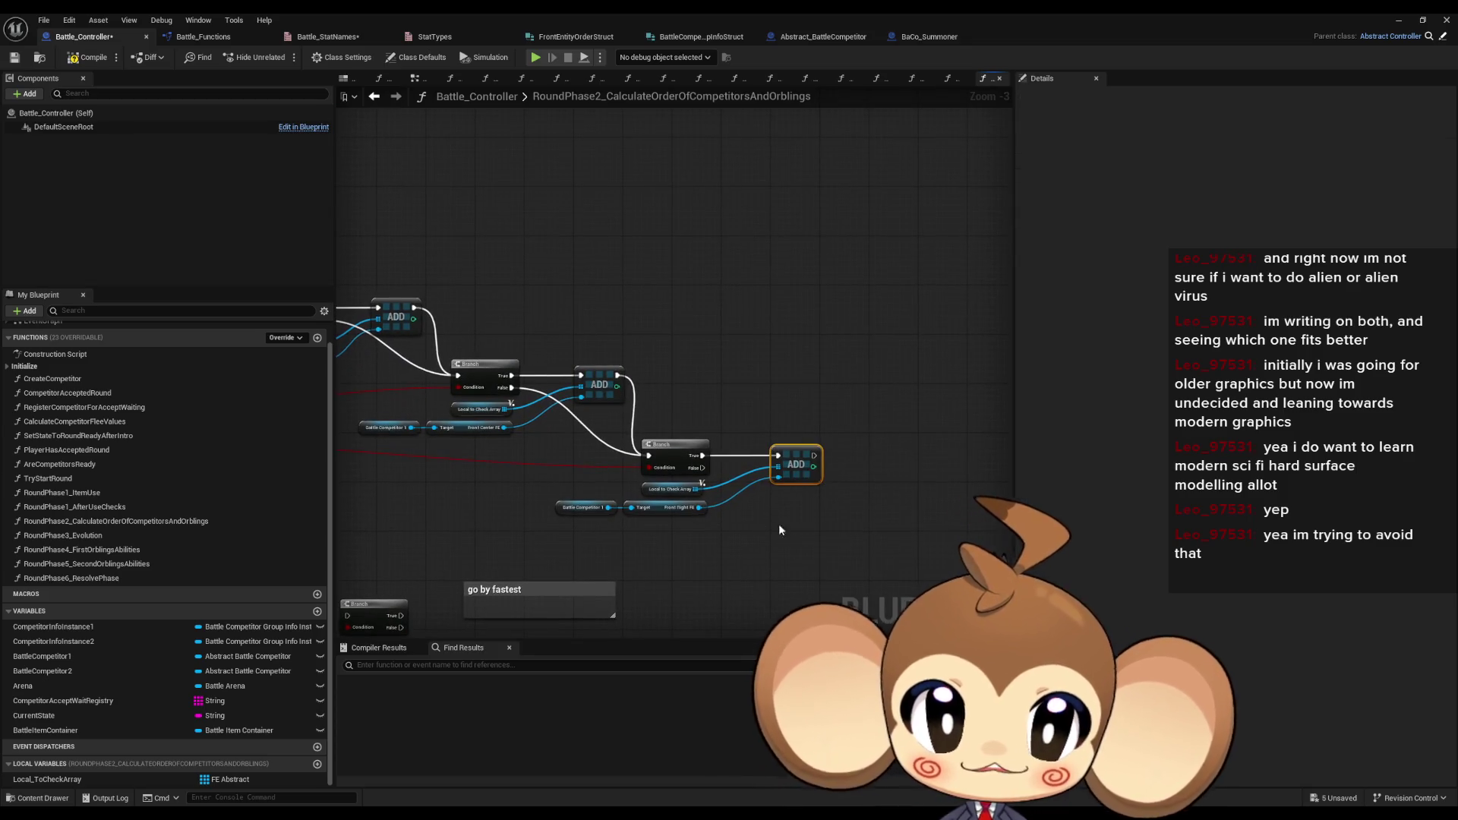
scroll(797, 527, up, 4)
click(769, 397)
click(473, 275)
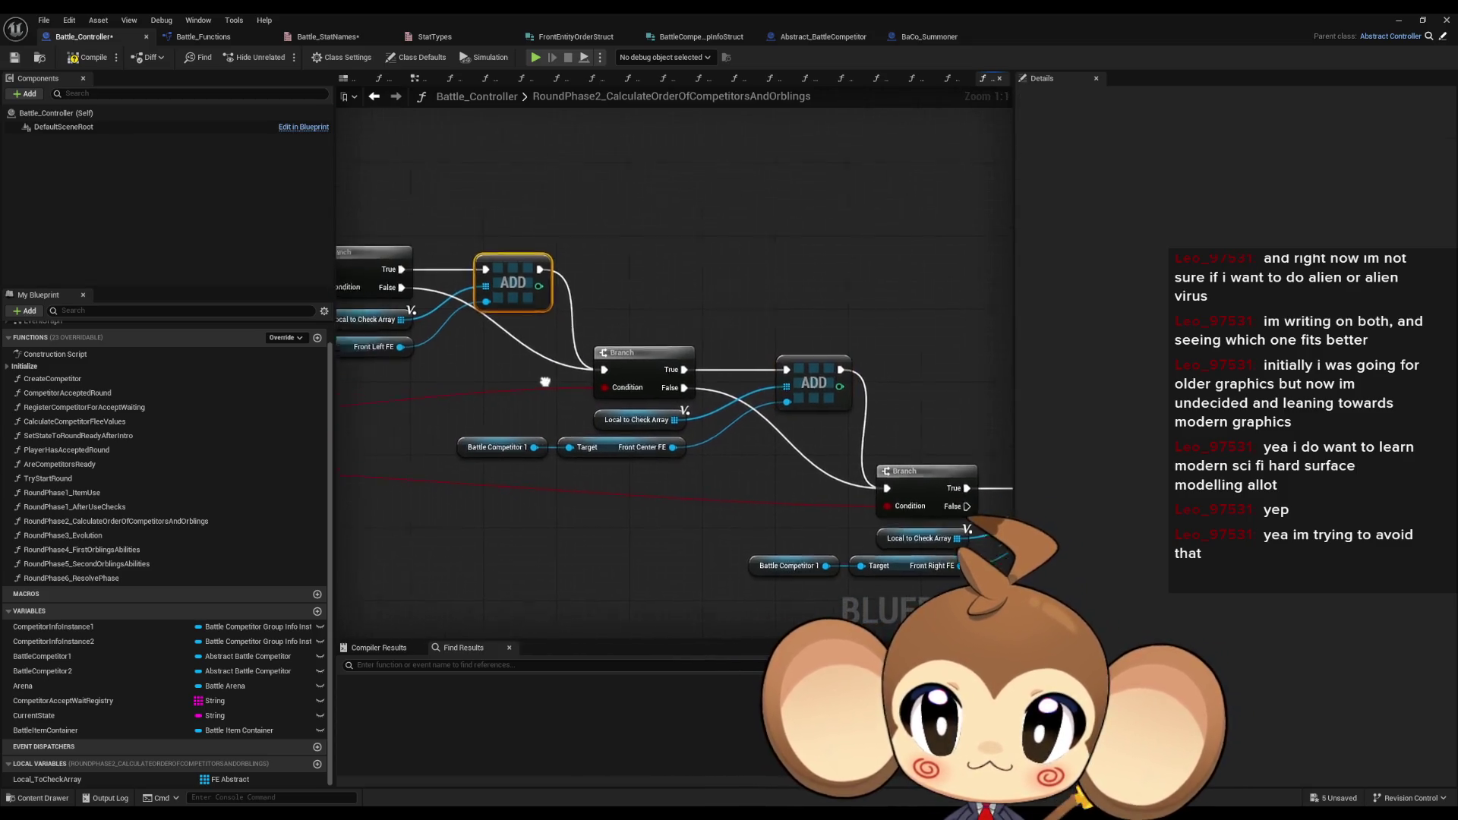
drag(497, 282, 778, 390)
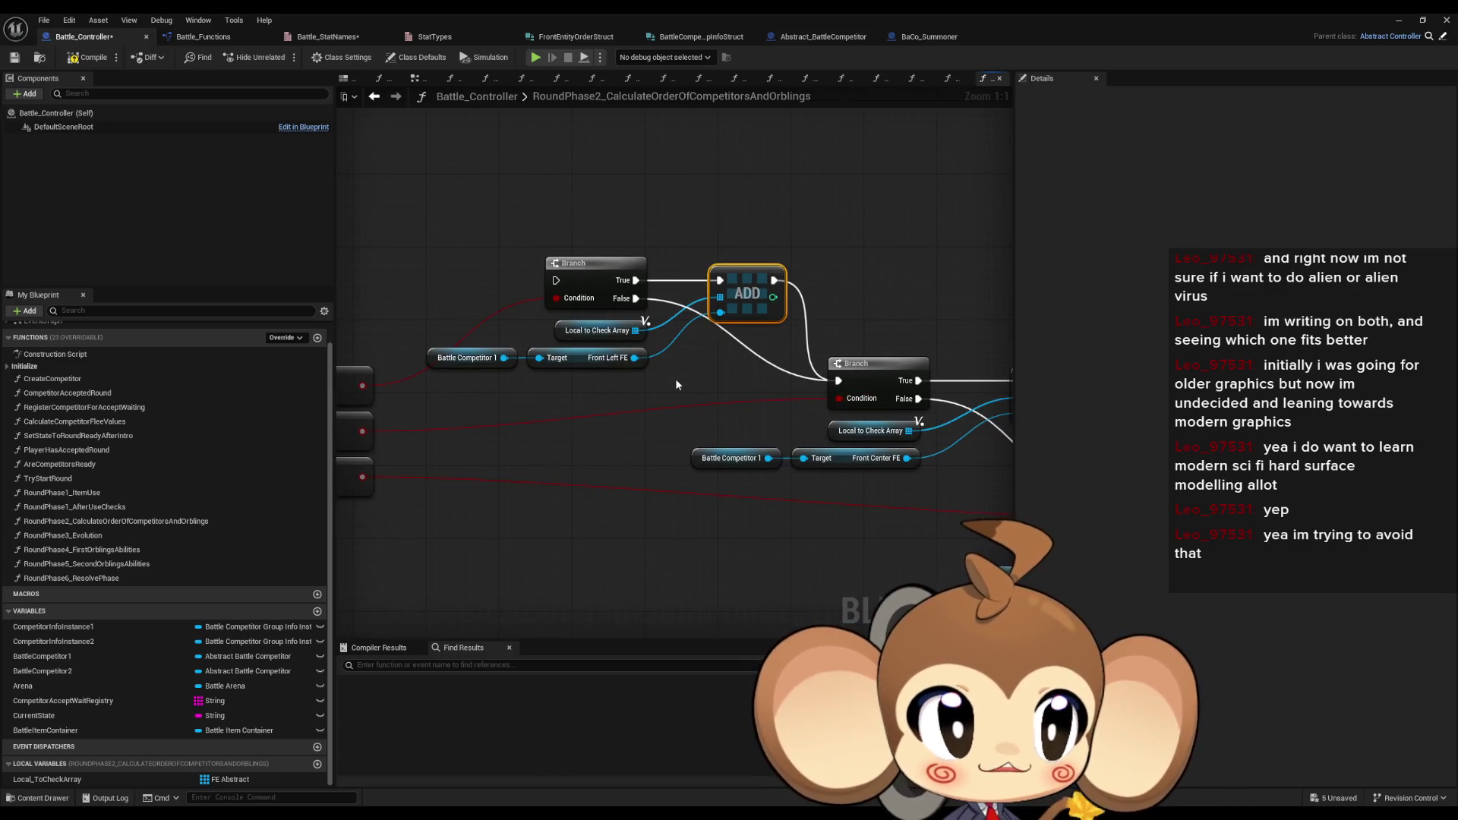
drag(675, 378, 703, 416)
click(676, 425)
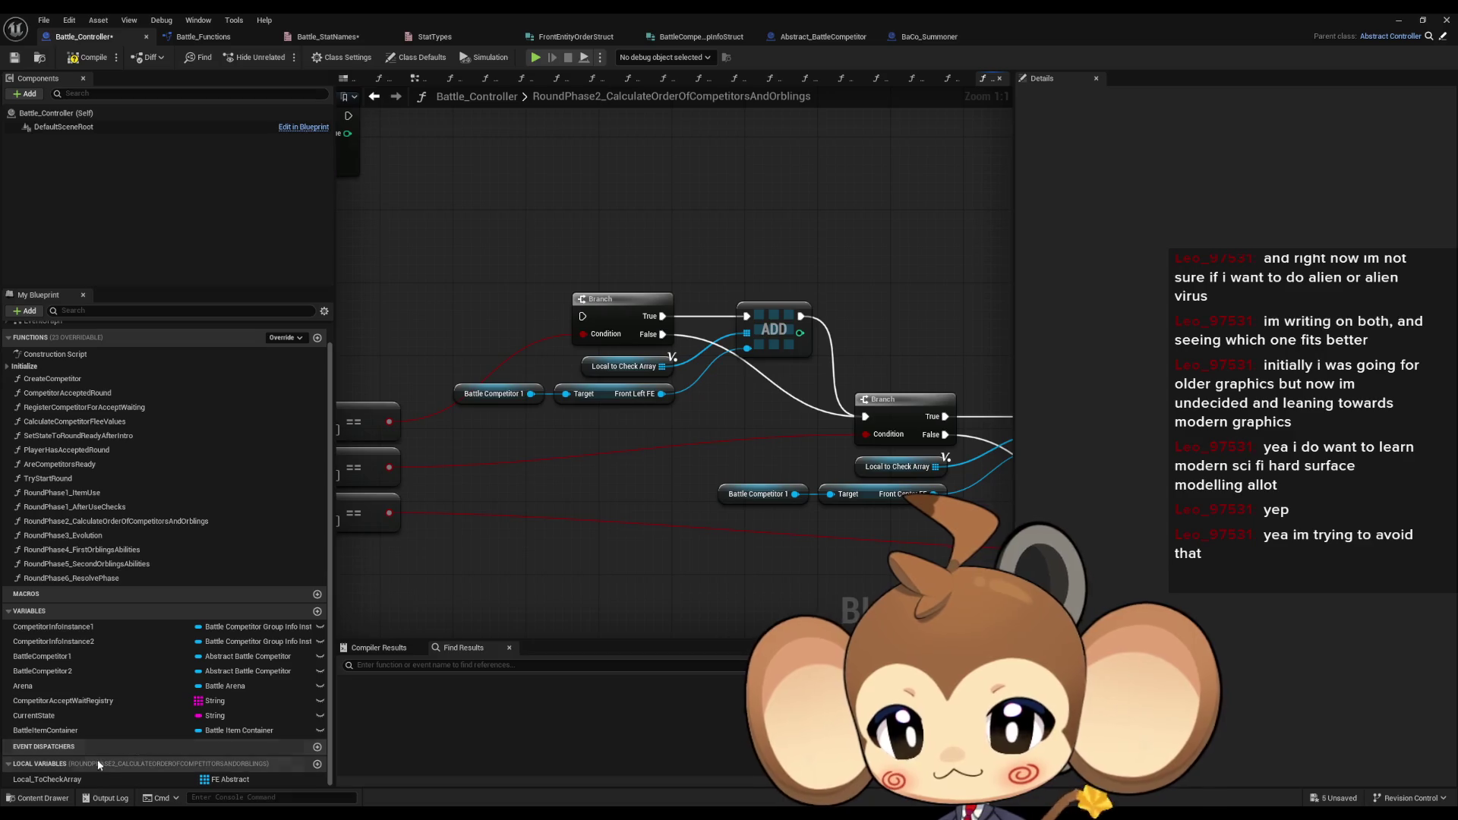
click(88, 776)
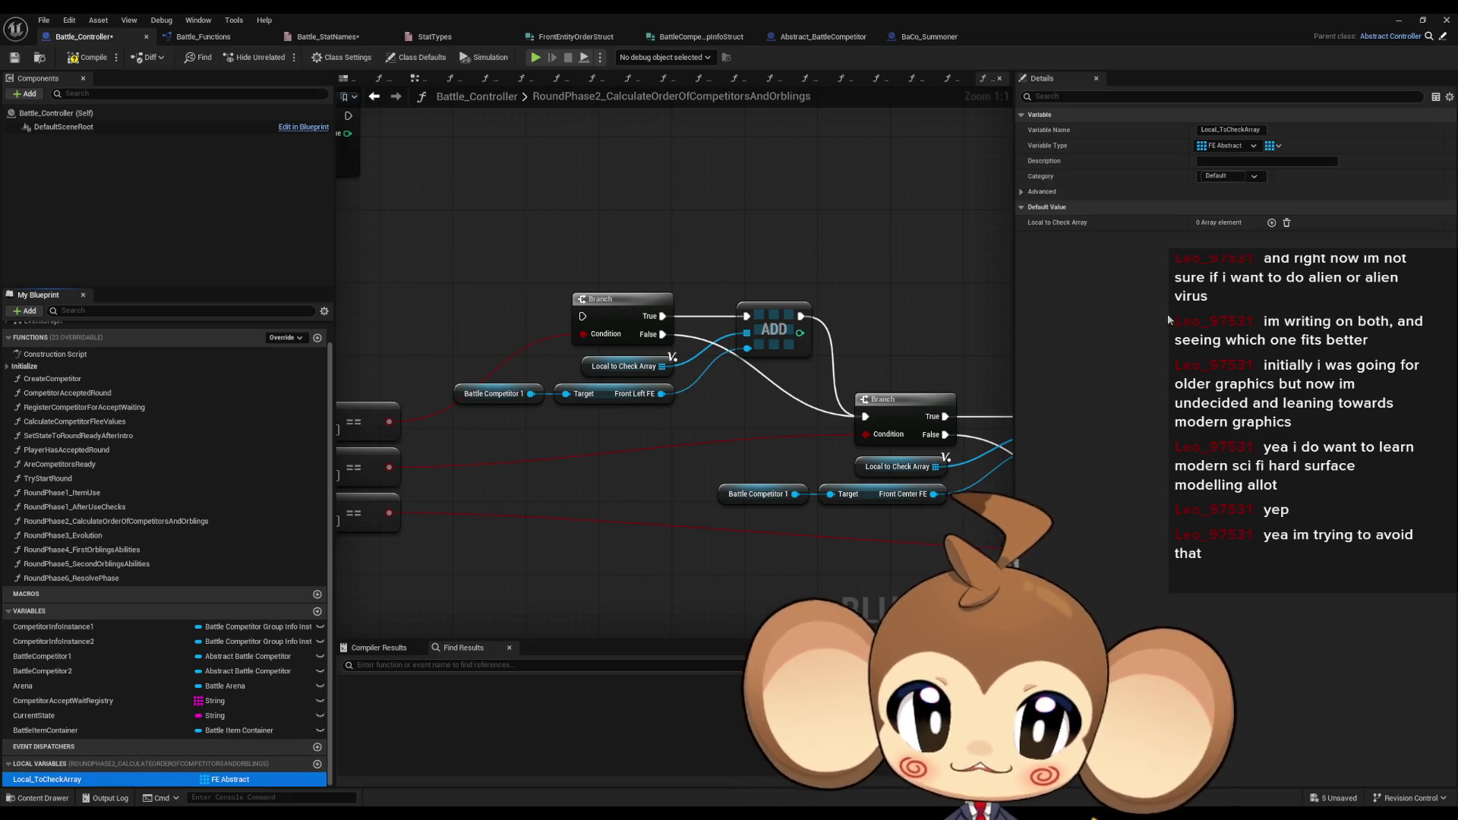
- Change Local_ToCheckArray's type to String and its container to Map, confirming each prompt
scroll(614, 431, down, 3)
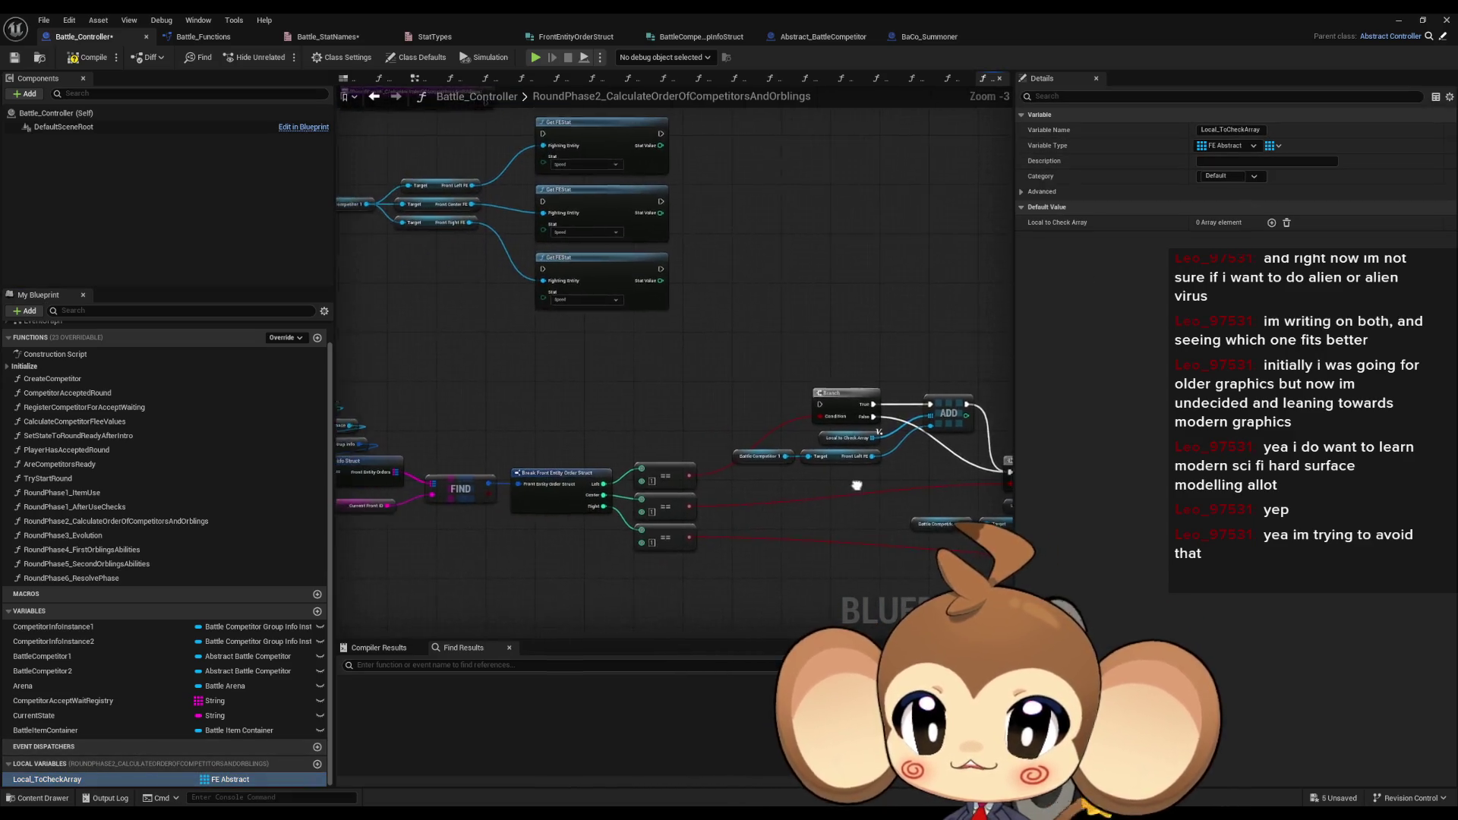
click(1274, 149)
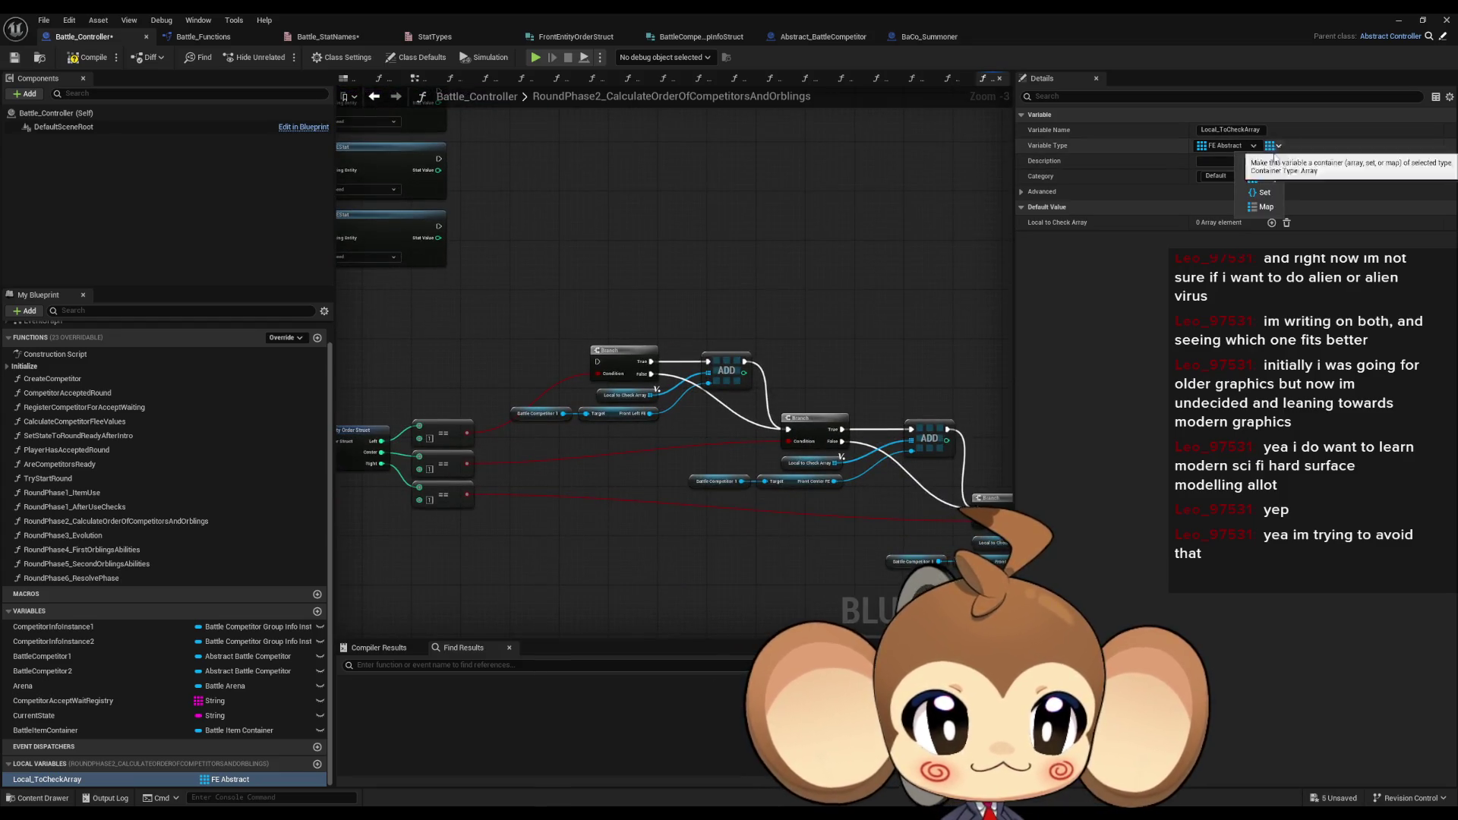
click(1273, 150)
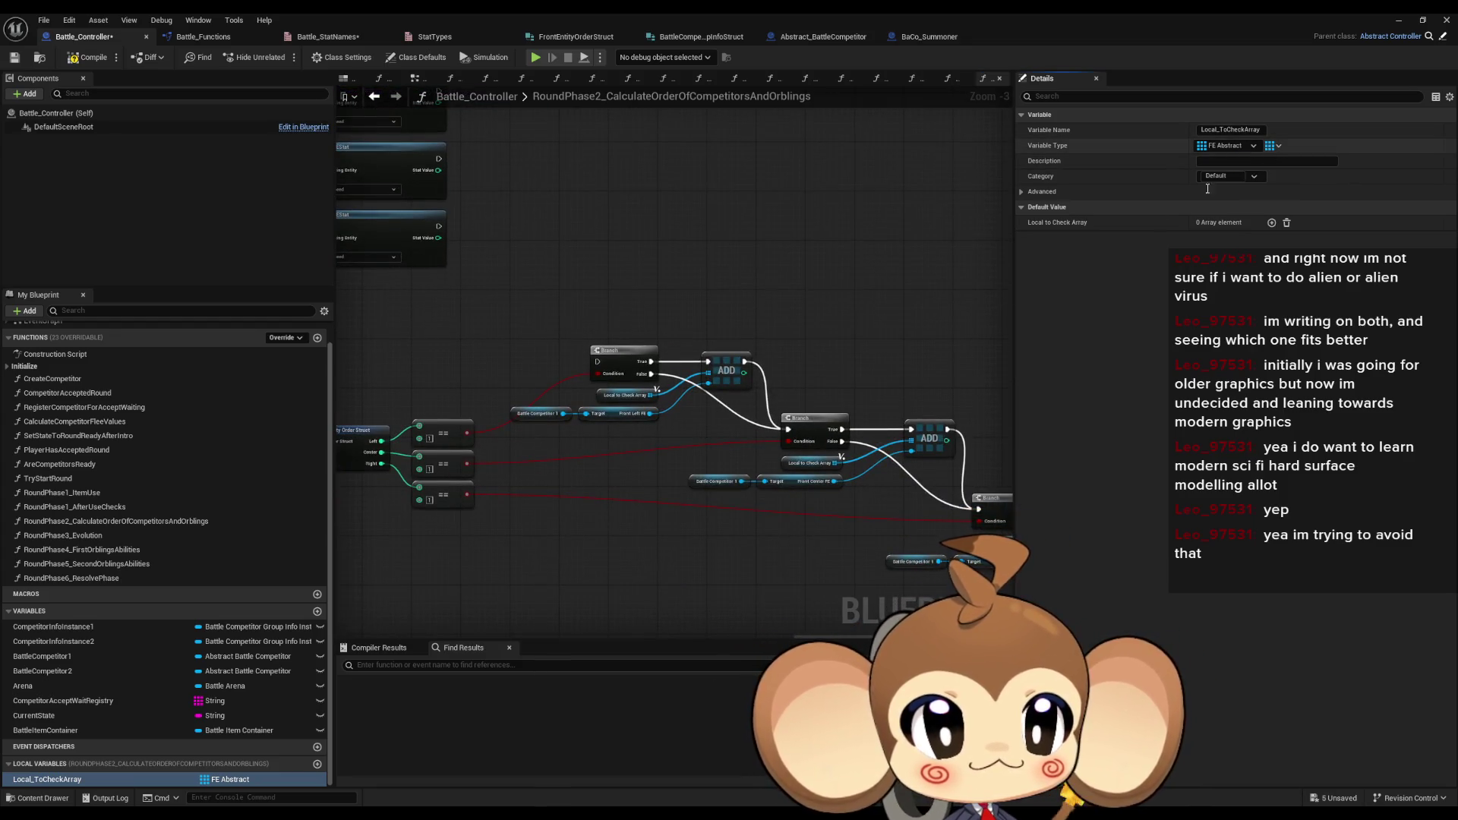
click(1273, 150)
click(1250, 147)
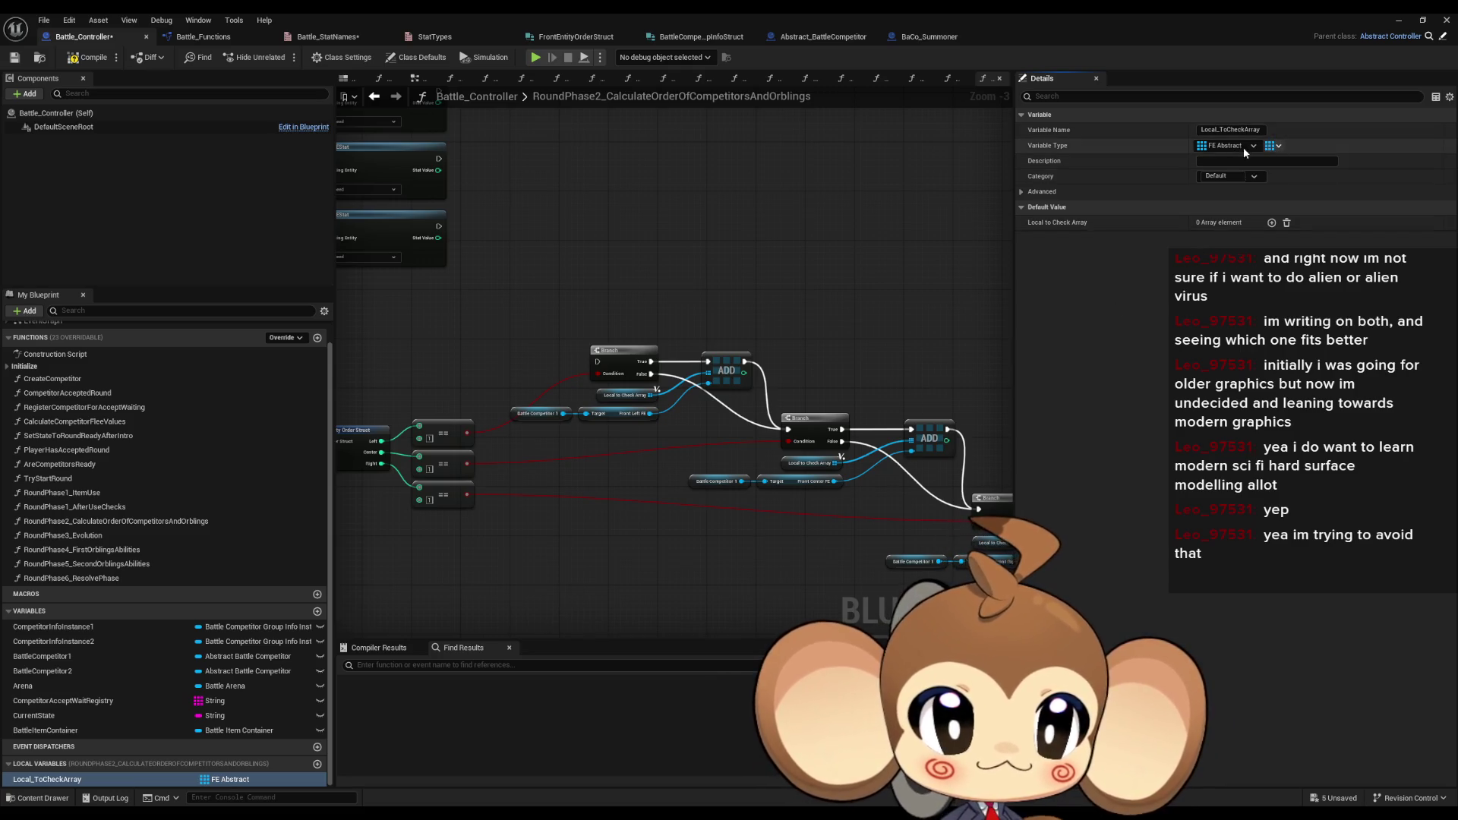
click(1250, 147)
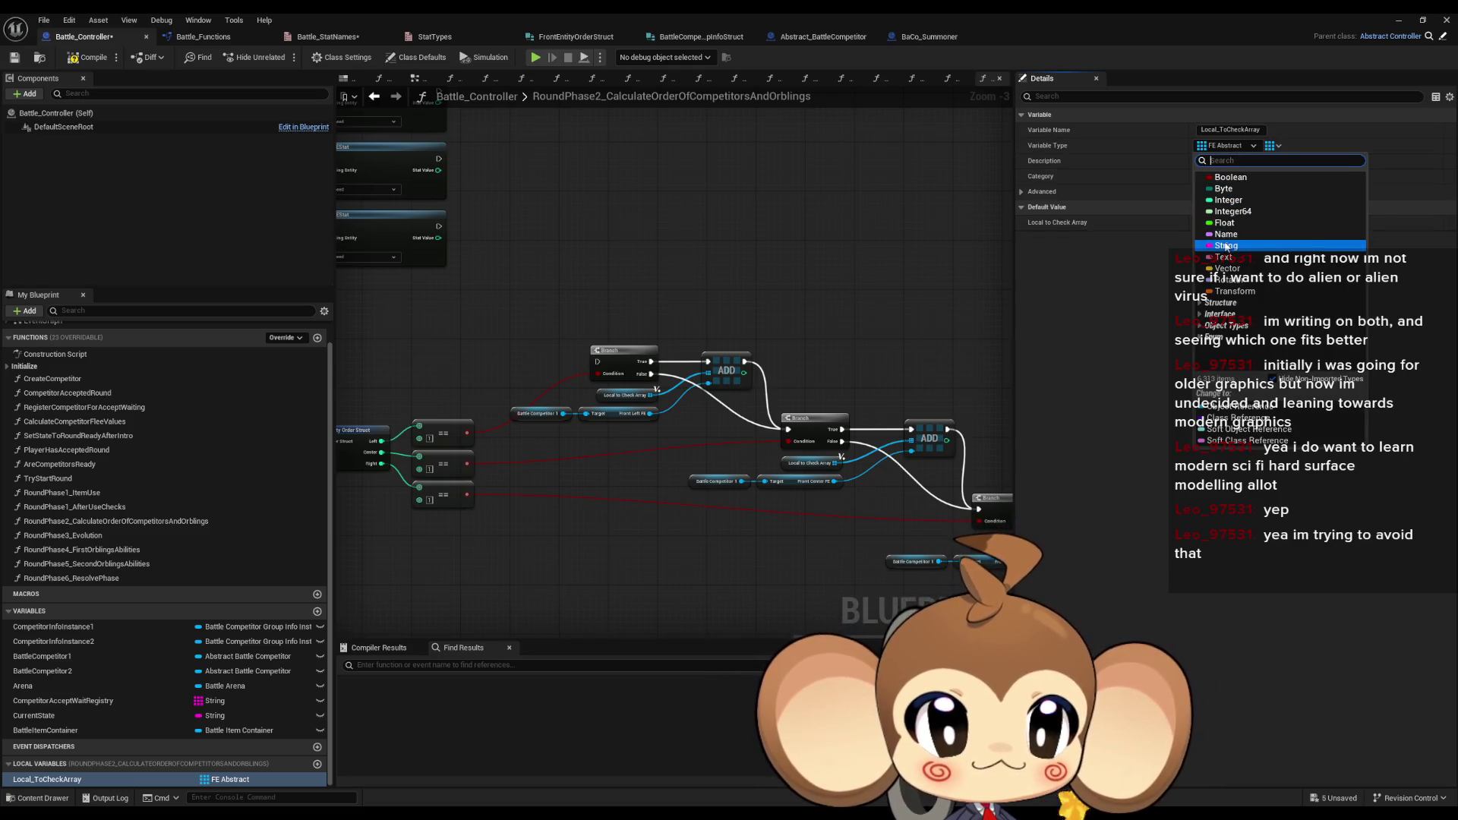
click(1225, 245)
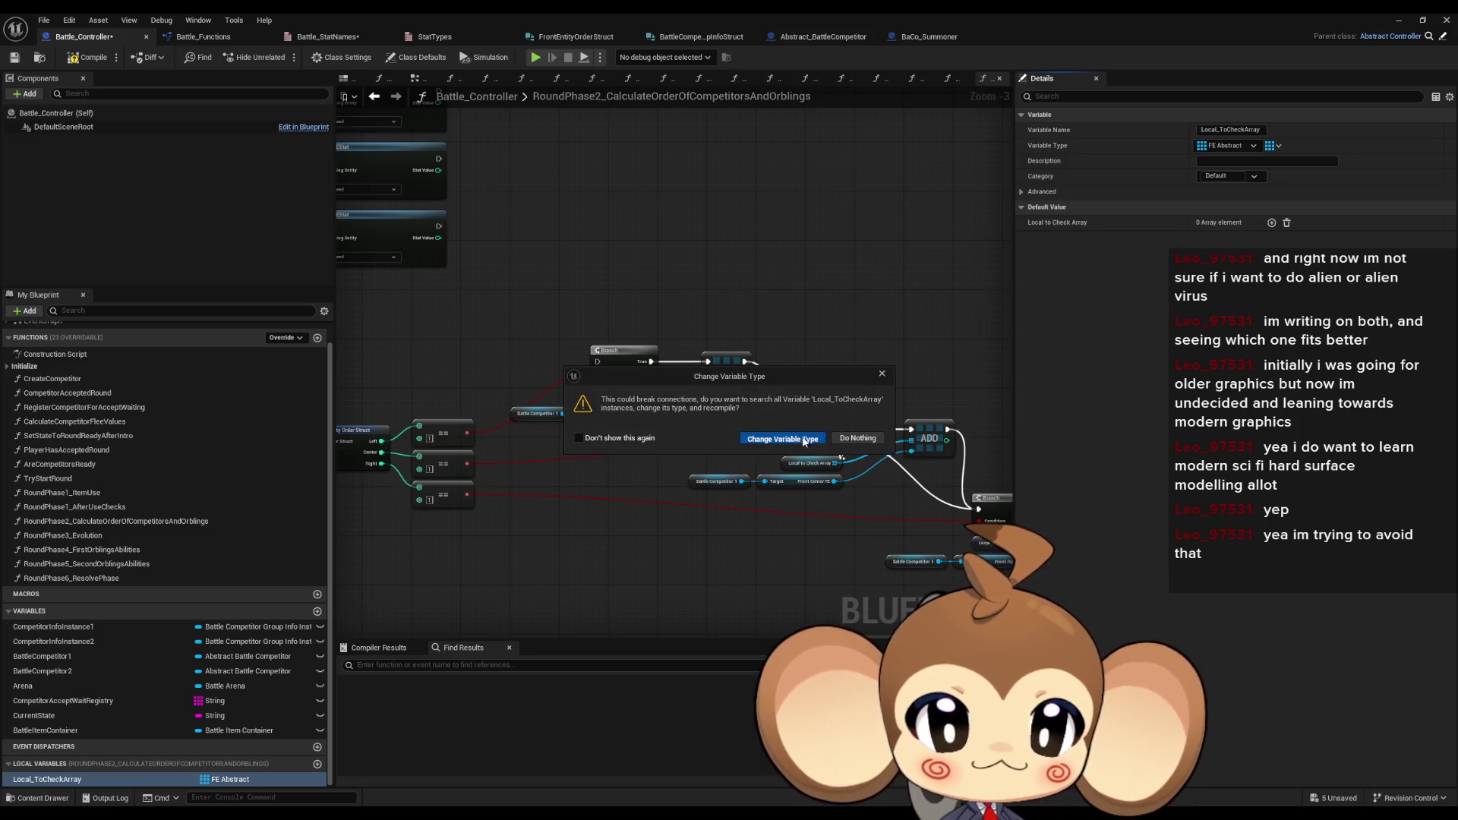
click(809, 436)
click(1272, 146)
click(1266, 207)
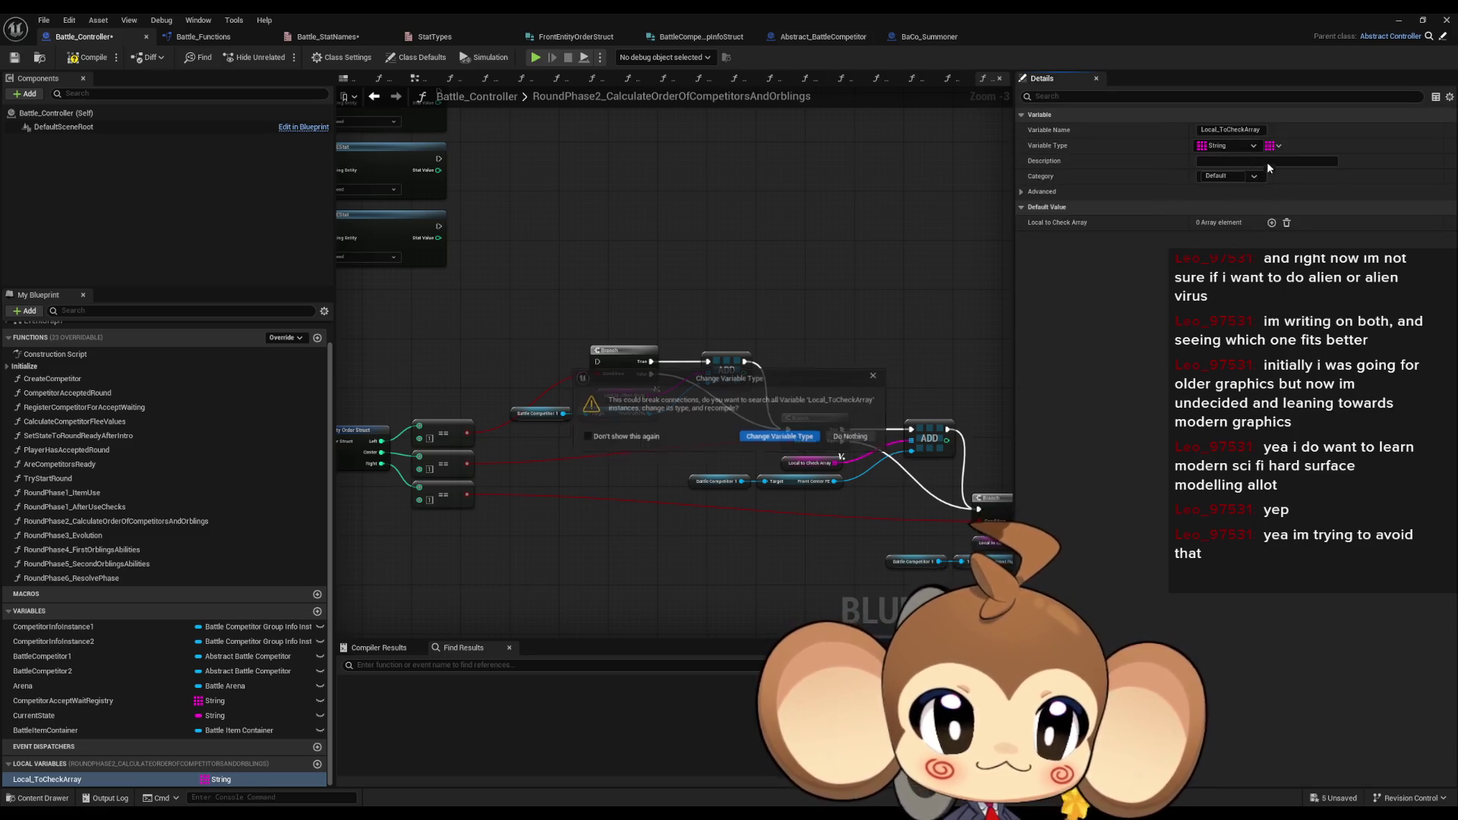
click(784, 440)
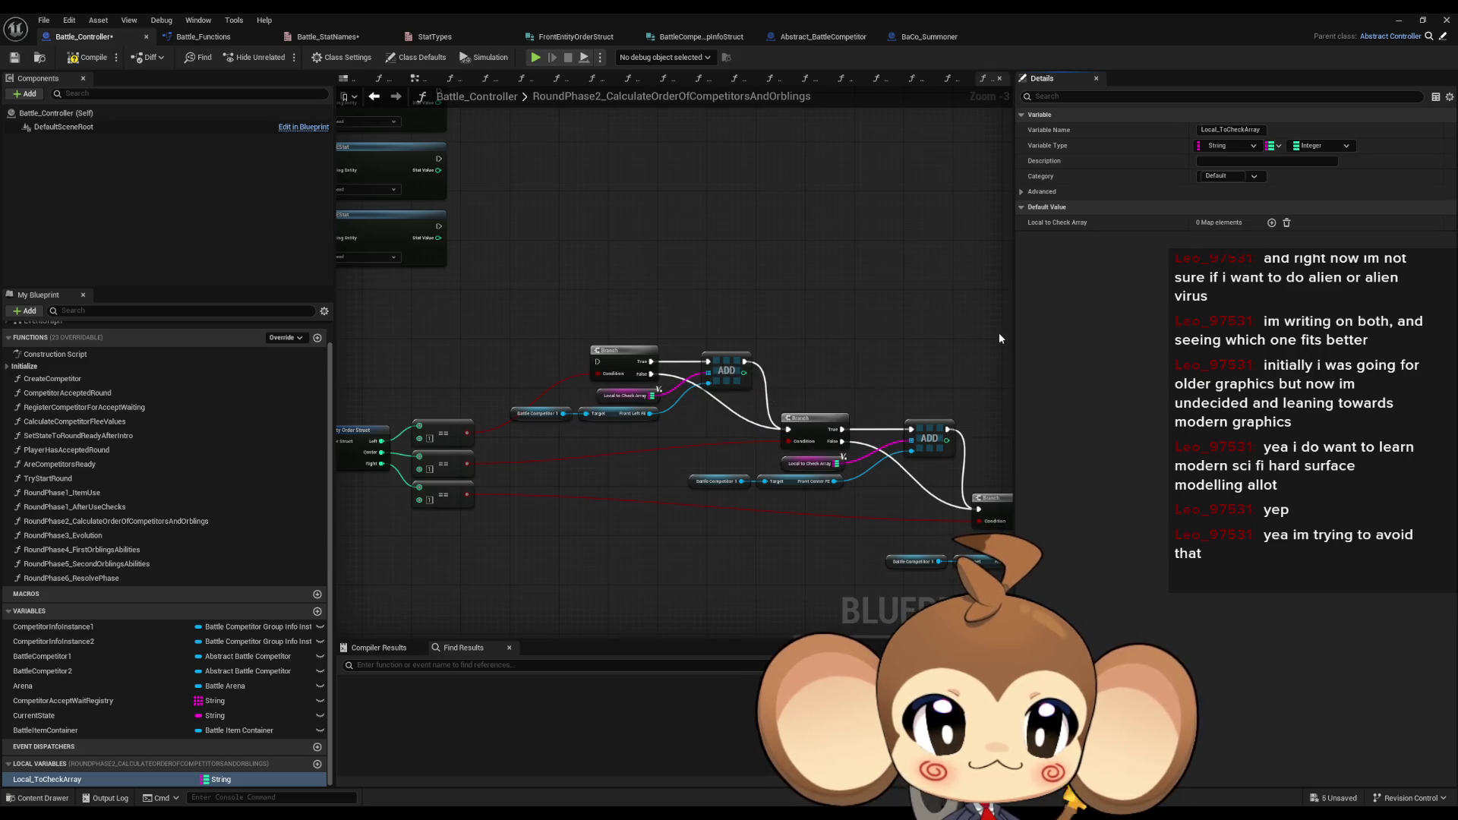
- Set the map's value type to FE Abstract and confirm the change
click(1317, 146)
text(abs fe)
click(1329, 223)
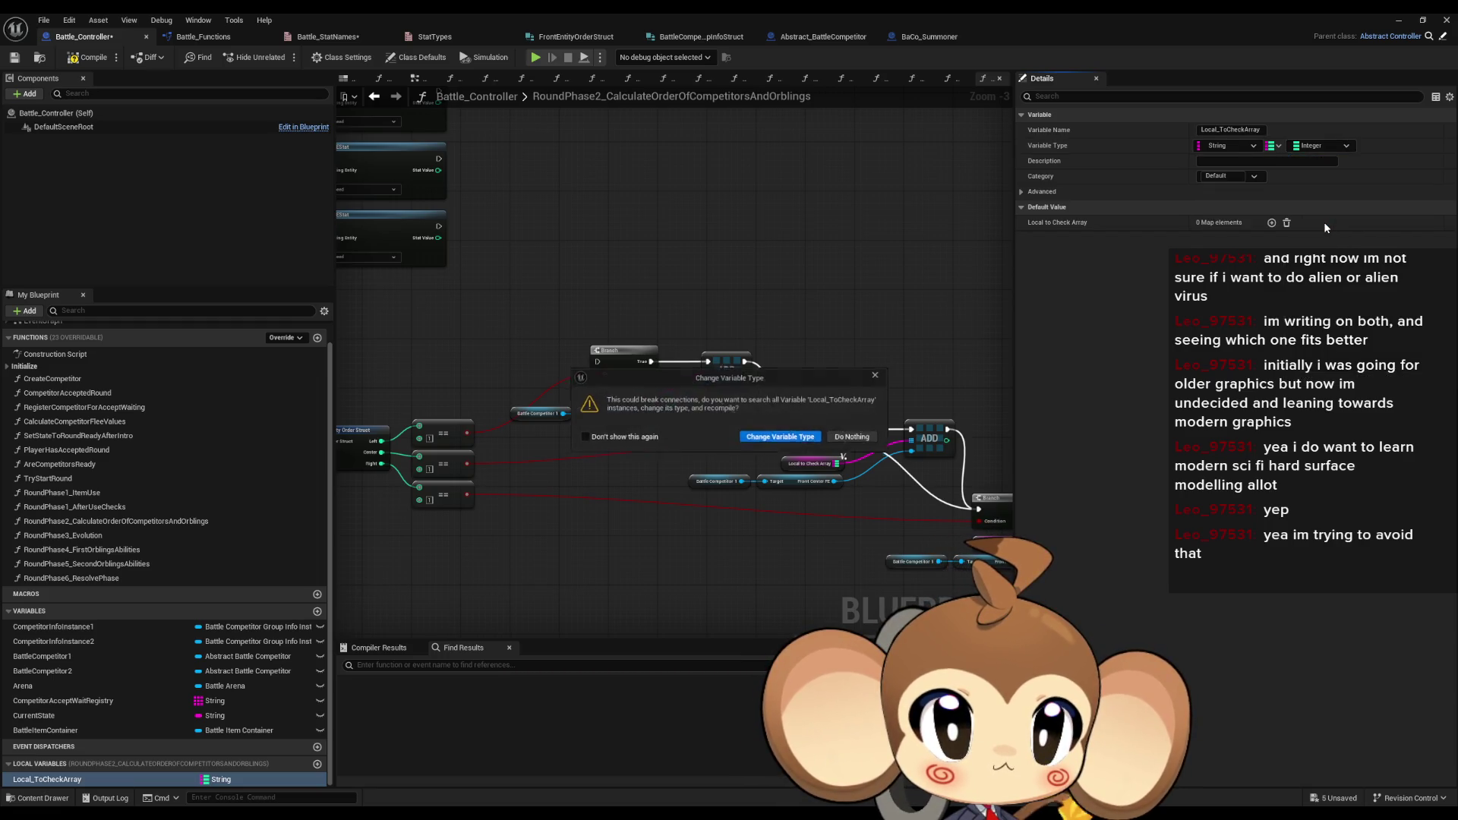
click(784, 438)
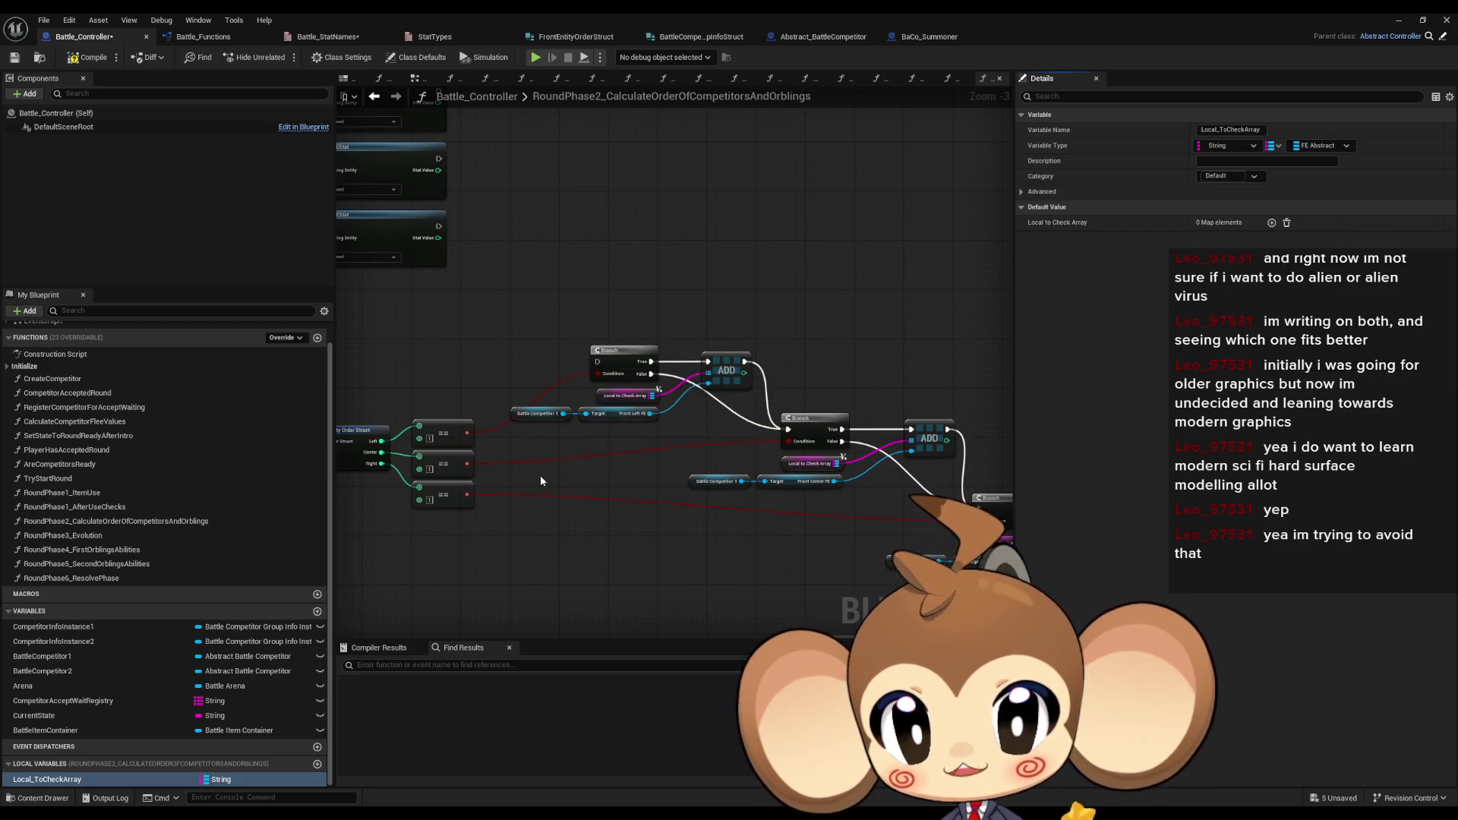
key(Home)
scroll(680, 471, up, 5)
mouse_move(680, 471)
mouse_down()
mouse_move(674, 316)
mouse_move(640, 279)
mouse_up()
- Add a map ADD node on Local to Check Array for Front Left FE, wired after the Left Branch True
drag(827, 336, 347, 343)
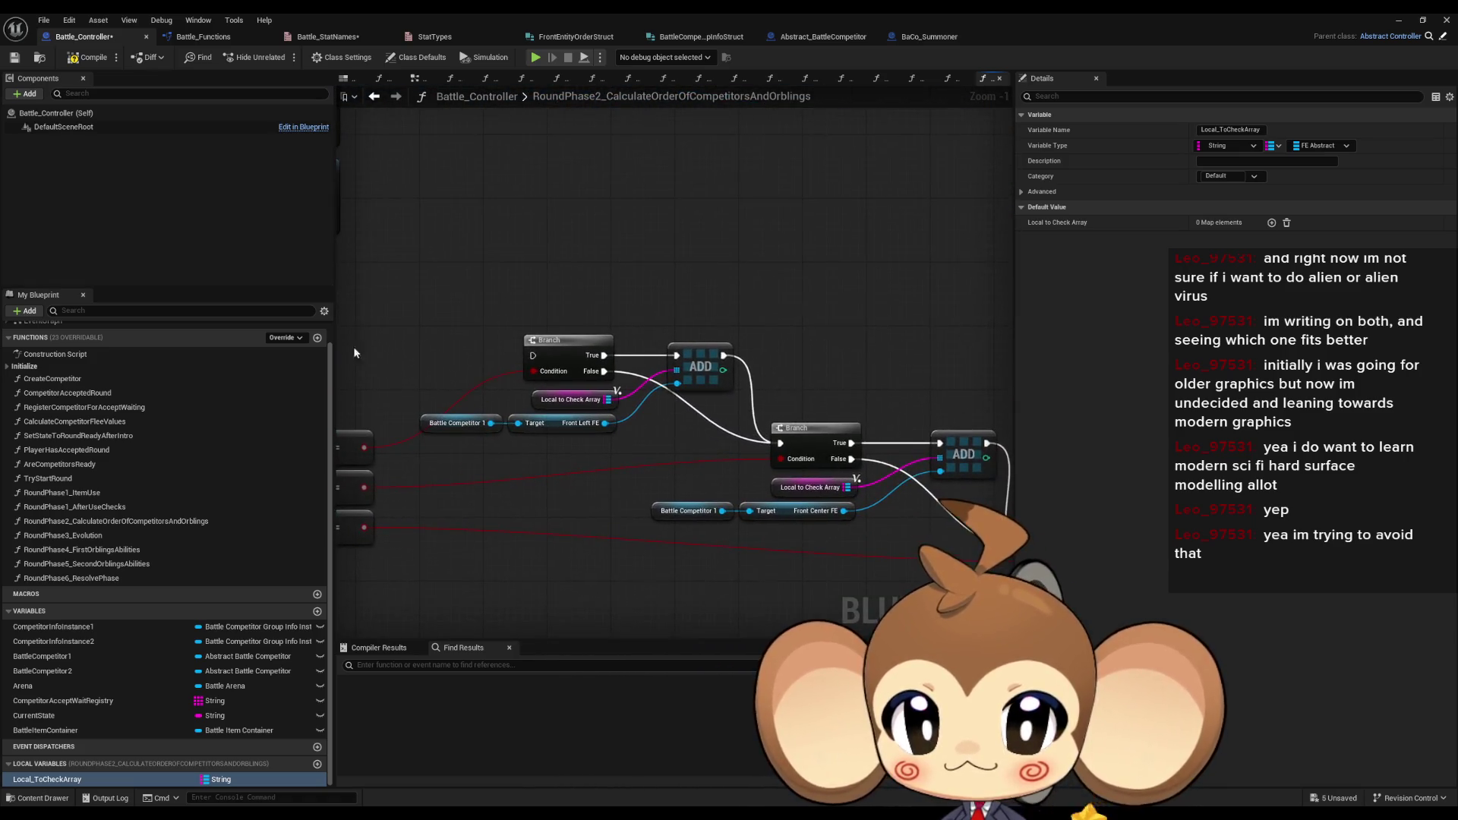
mouse_move(605, 429)
mouse_down()
mouse_move(686, 305)
mouse_move(717, 302)
mouse_up()
click(749, 383)
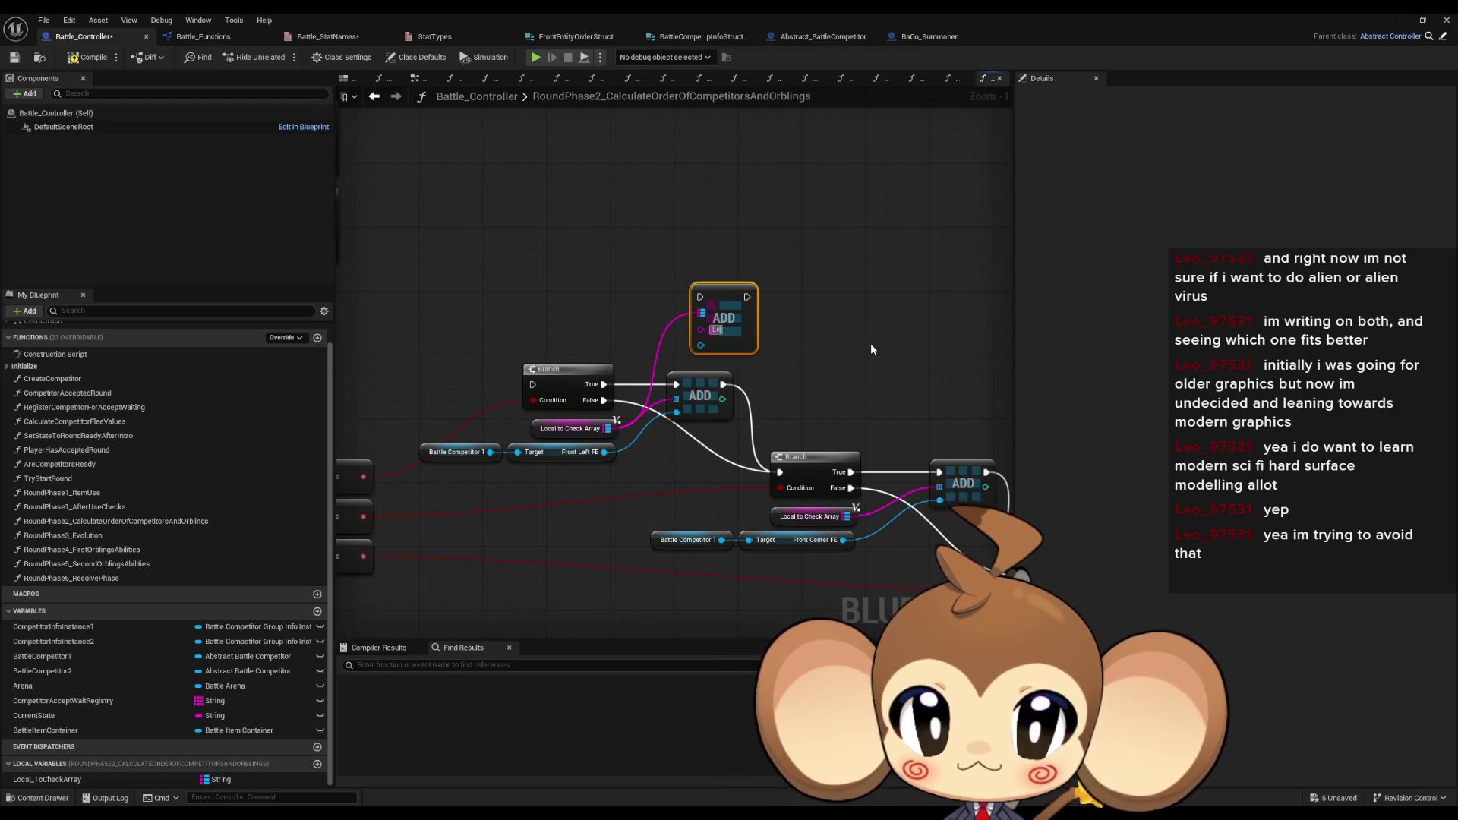
drag(604, 452, 700, 345)
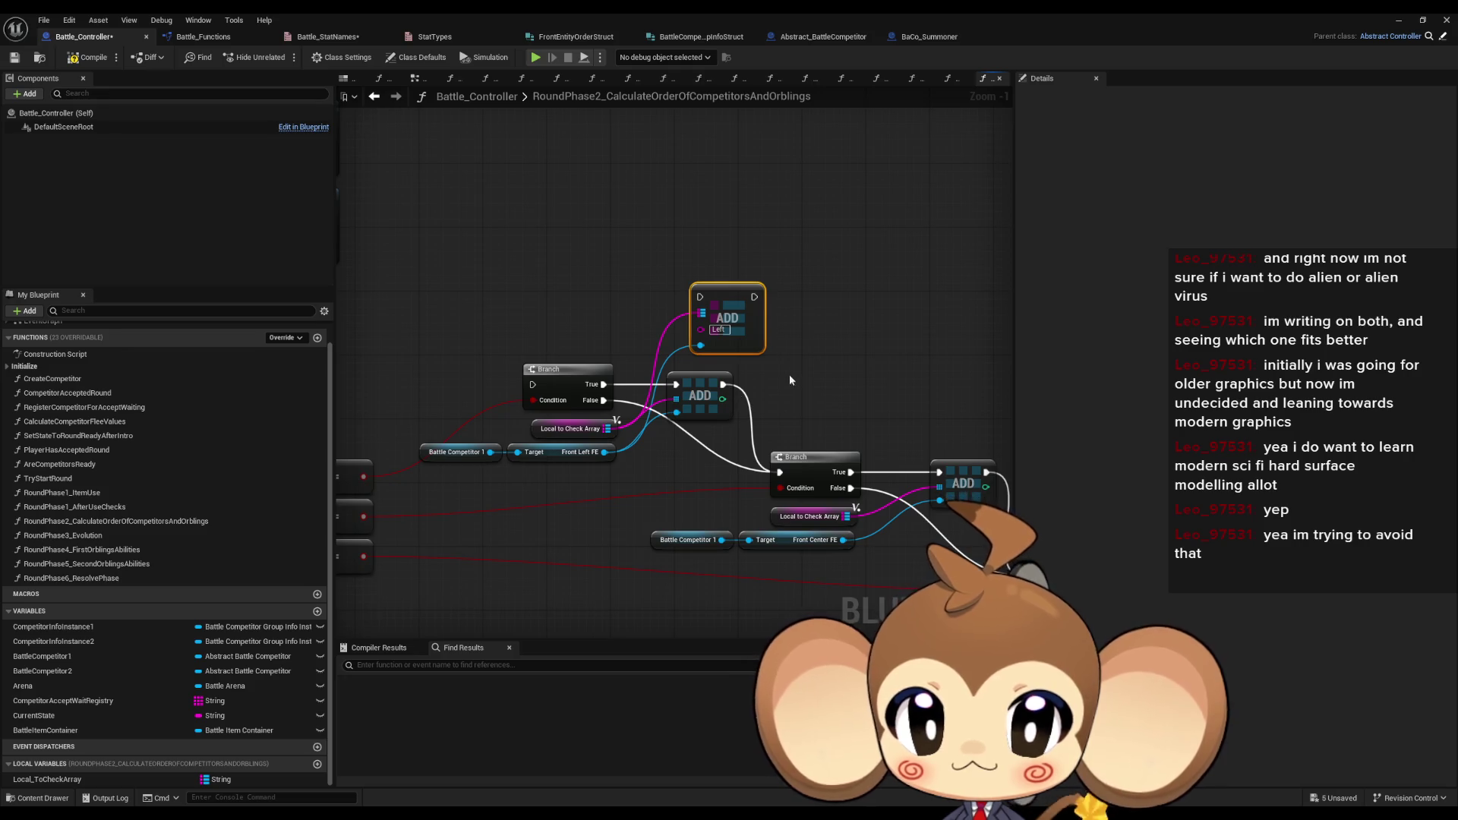
drag(754, 297, 779, 473)
drag(699, 296, 604, 385)
click(695, 377)
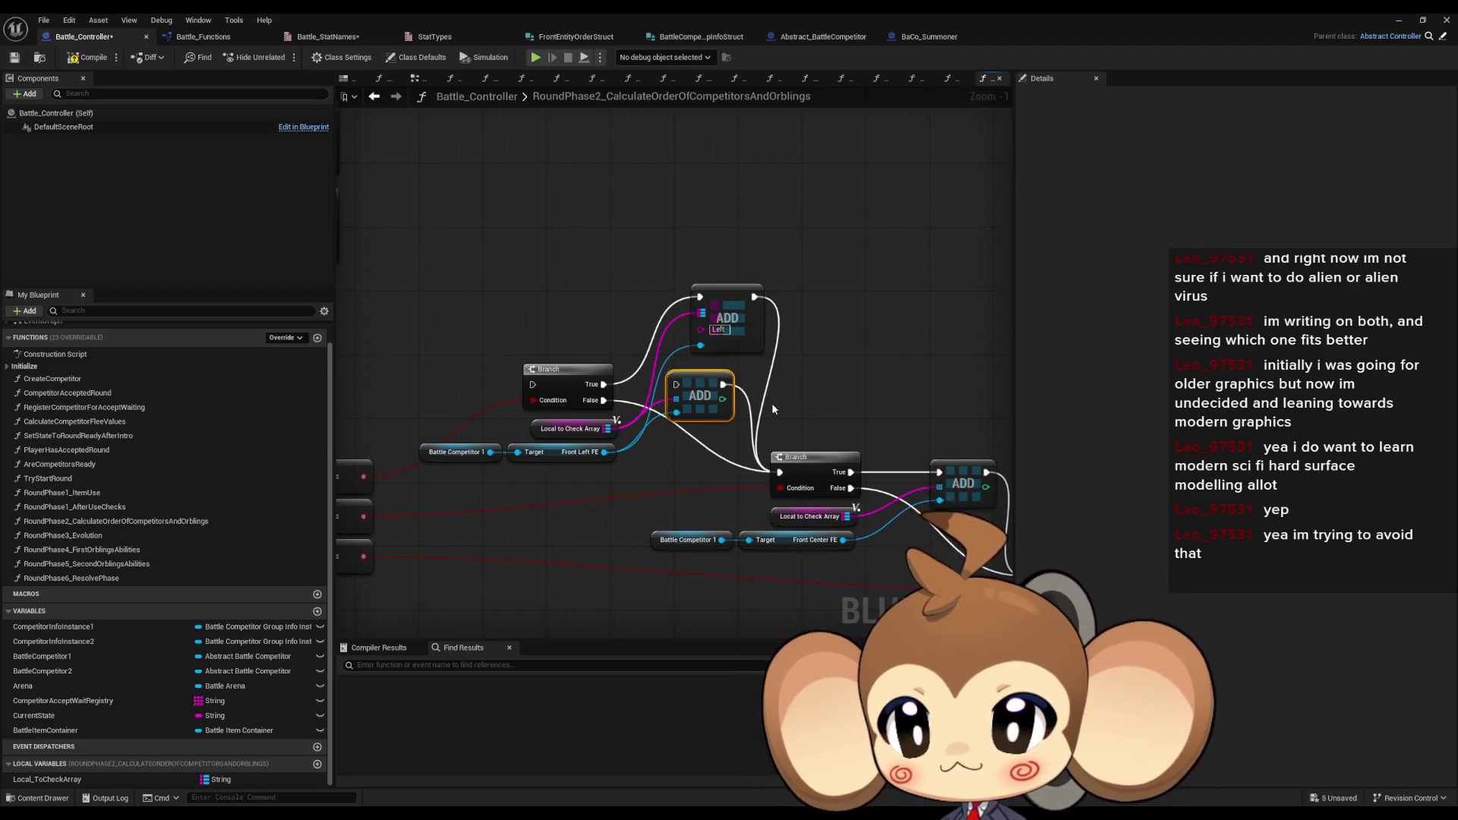
scroll(771, 403, down, 2)
scroll(997, 374, up, 3)
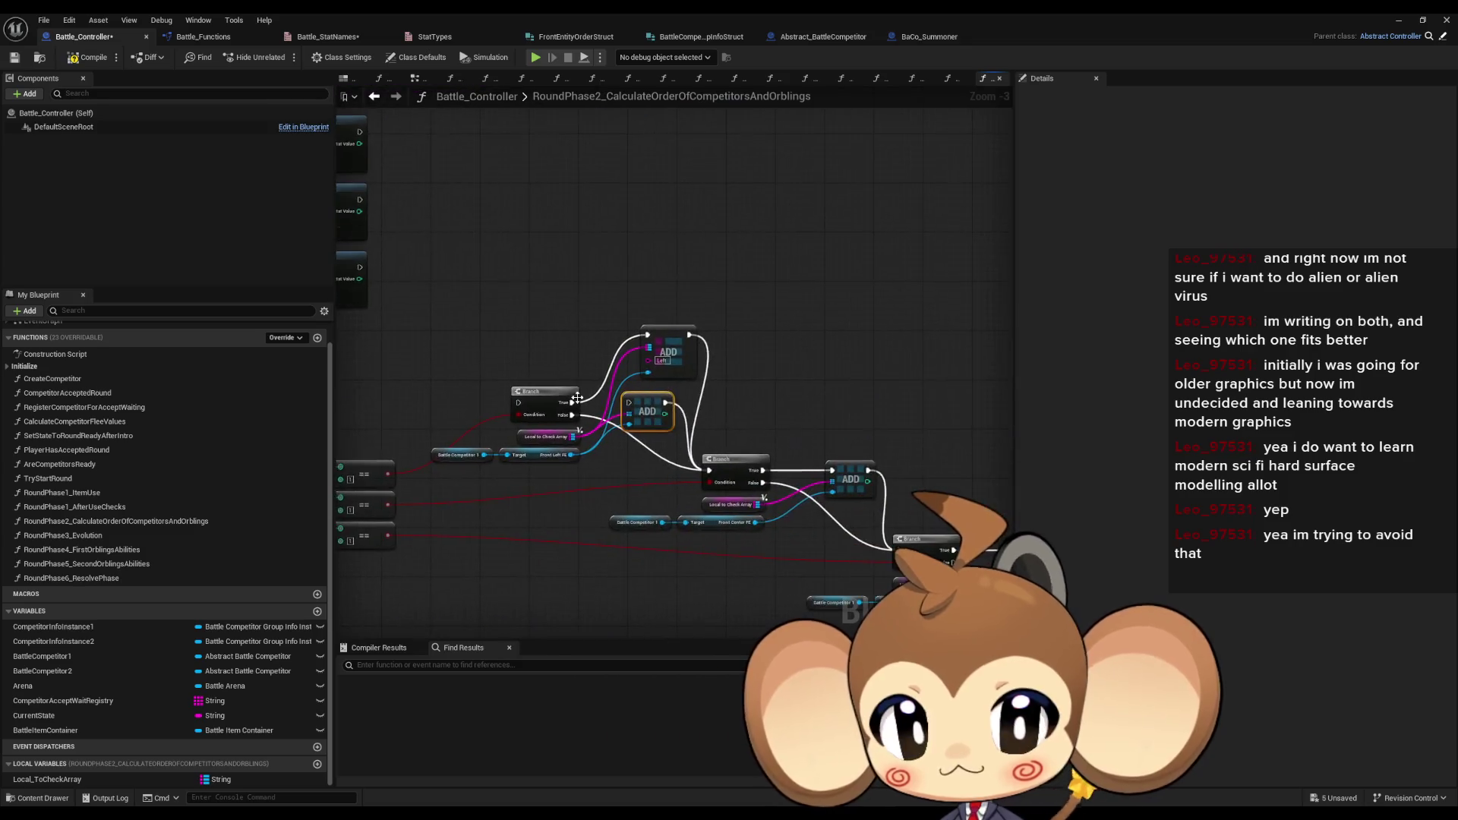
click(651, 378)
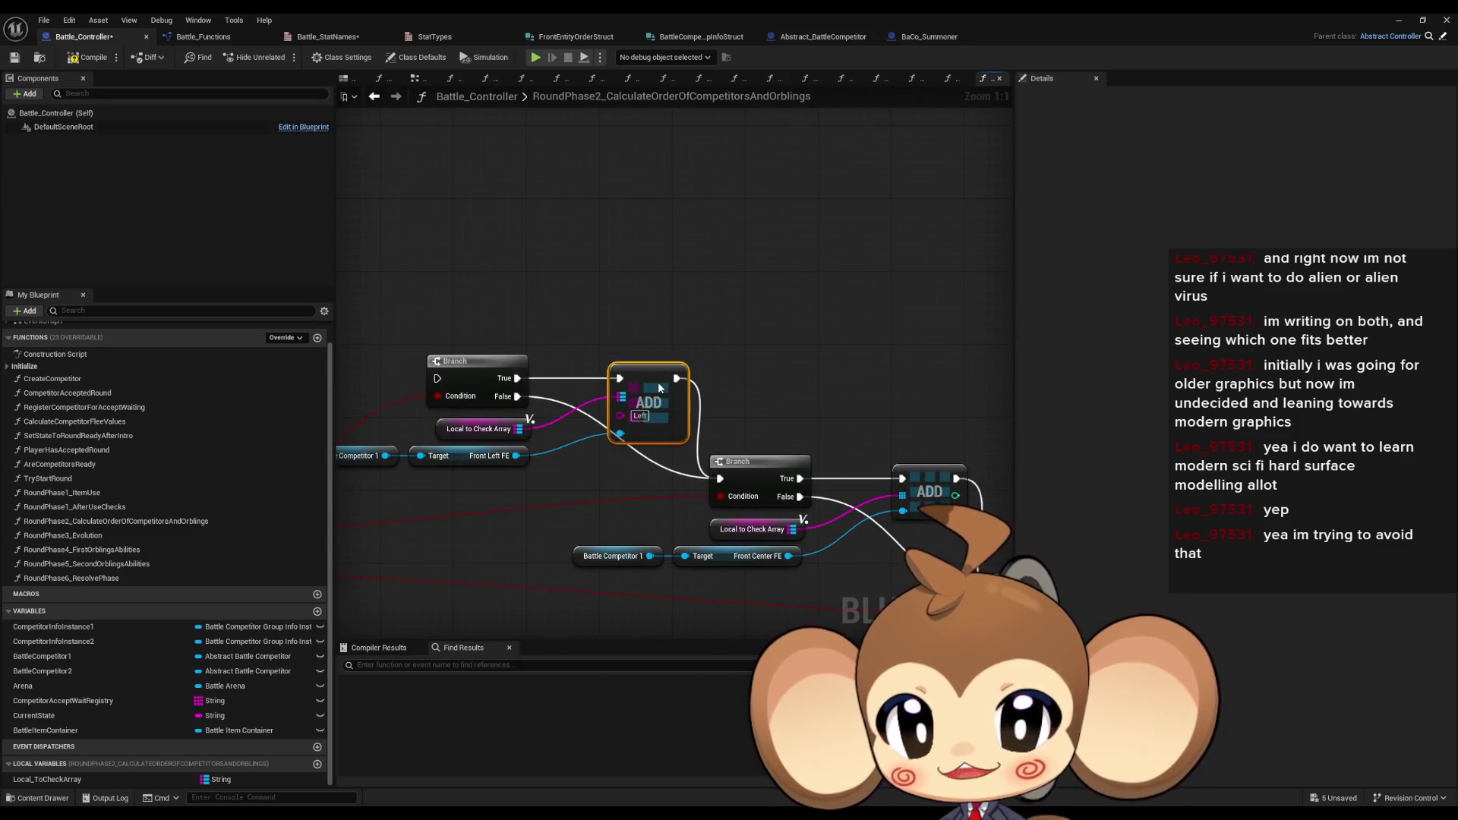
mouse_move(658, 382)
mouse_down()
mouse_move(709, 416)
mouse_move(773, 388)
mouse_up()
- Duplicate the Local to Check Array getter and add a CLEAR node for it
click(608, 409)
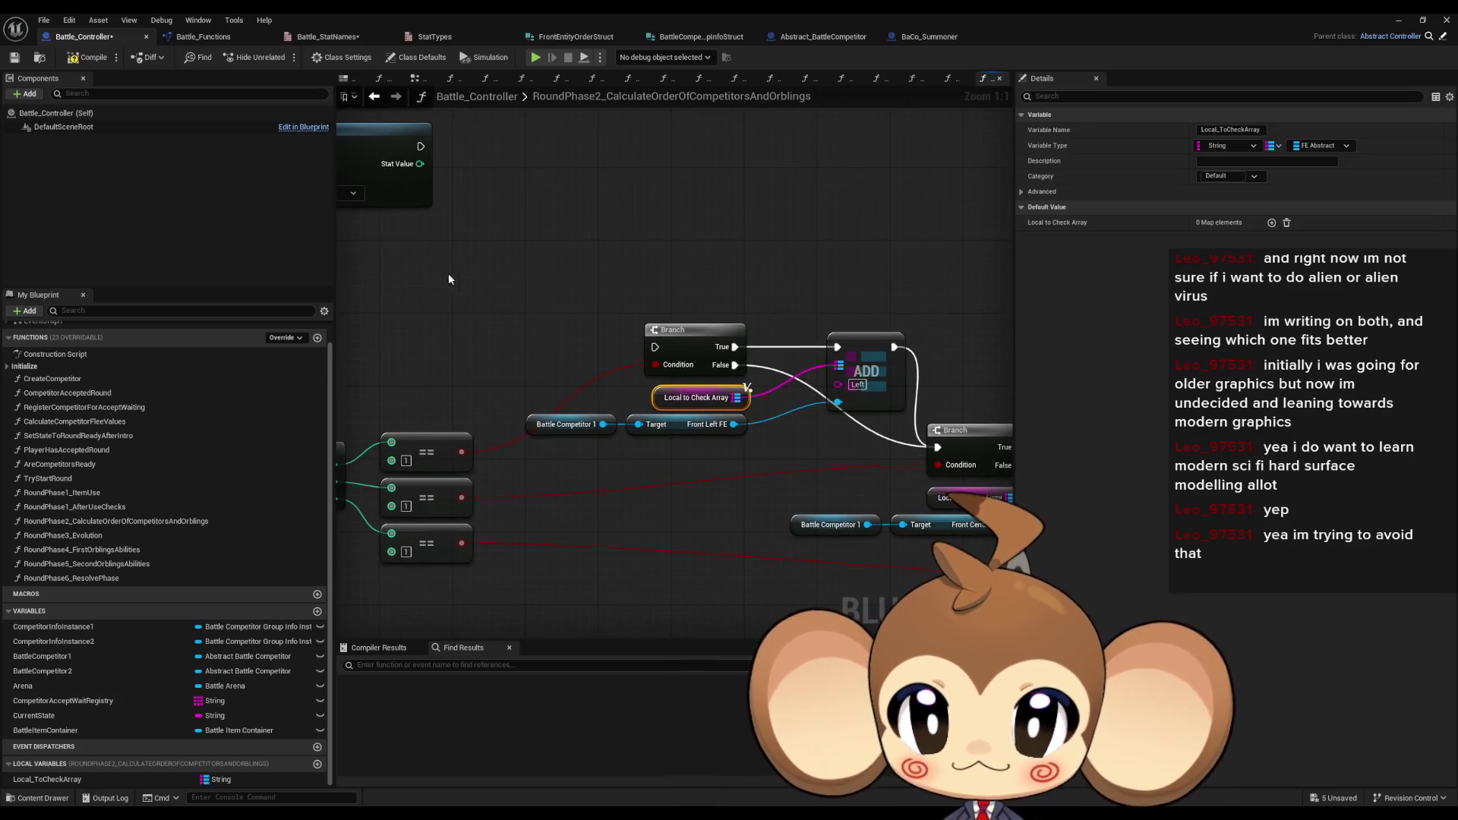
key(ctrl+v)
drag(536, 288, 582, 293)
text(c)
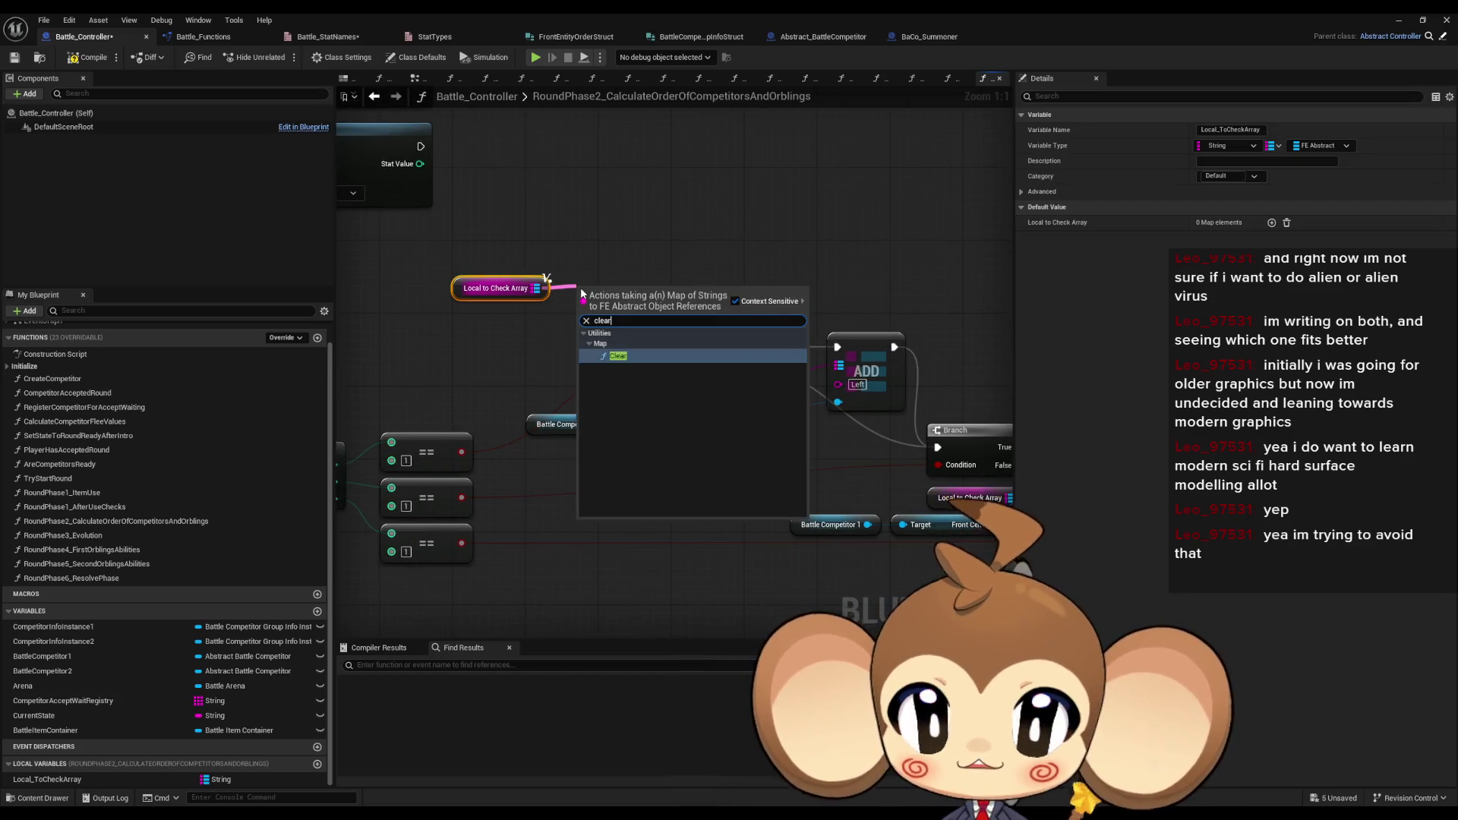
click(618, 393)
- Replace the old Center ADD with a map ADD keyed Center, fed by Branch True
mouse_move(724, 434)
mouse_down()
mouse_move(471, 387)
mouse_move(686, 441)
mouse_move(852, 312)
mouse_up()
text(add)
click(890, 382)
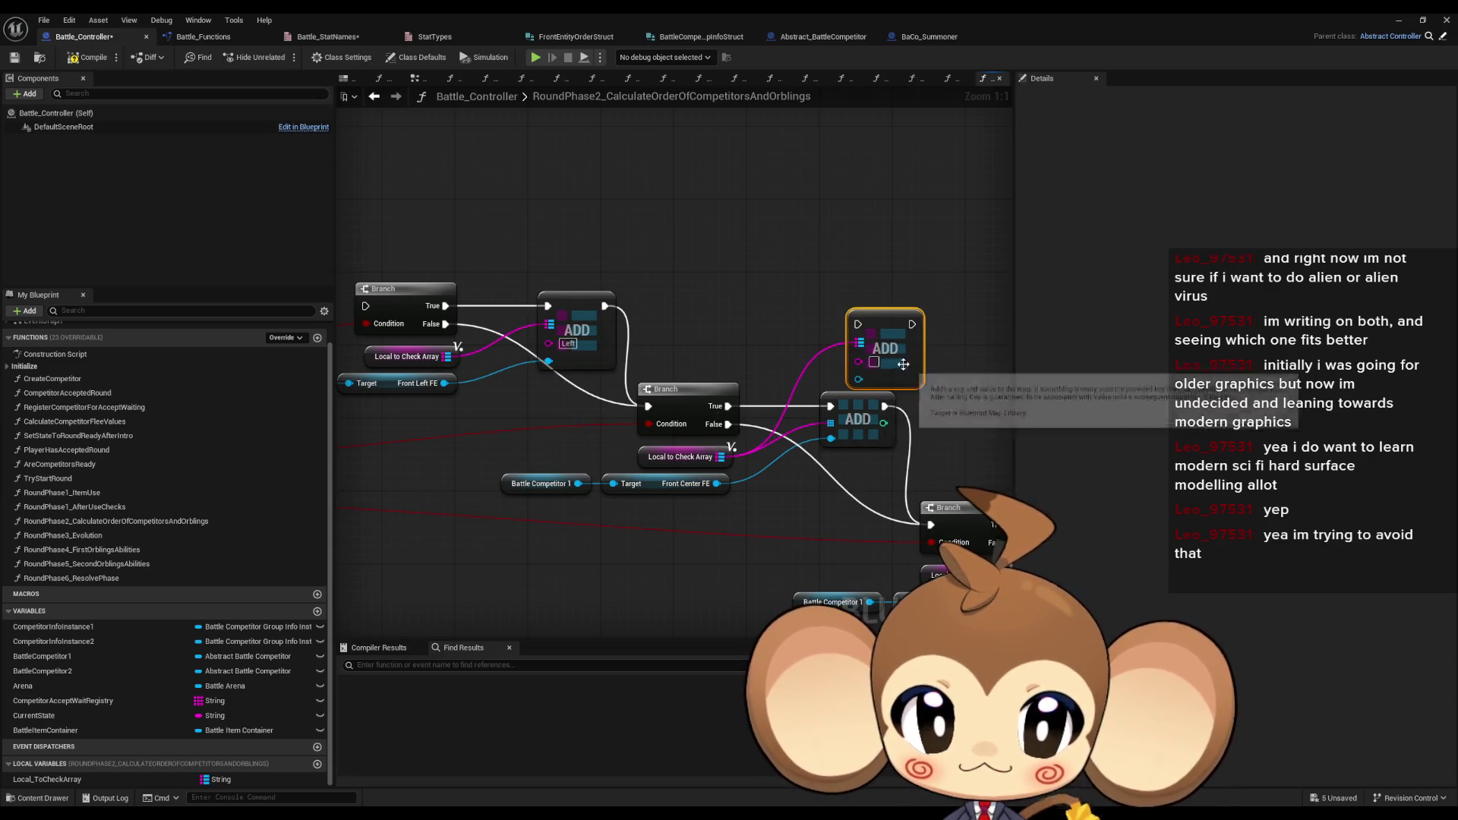
text(Center)
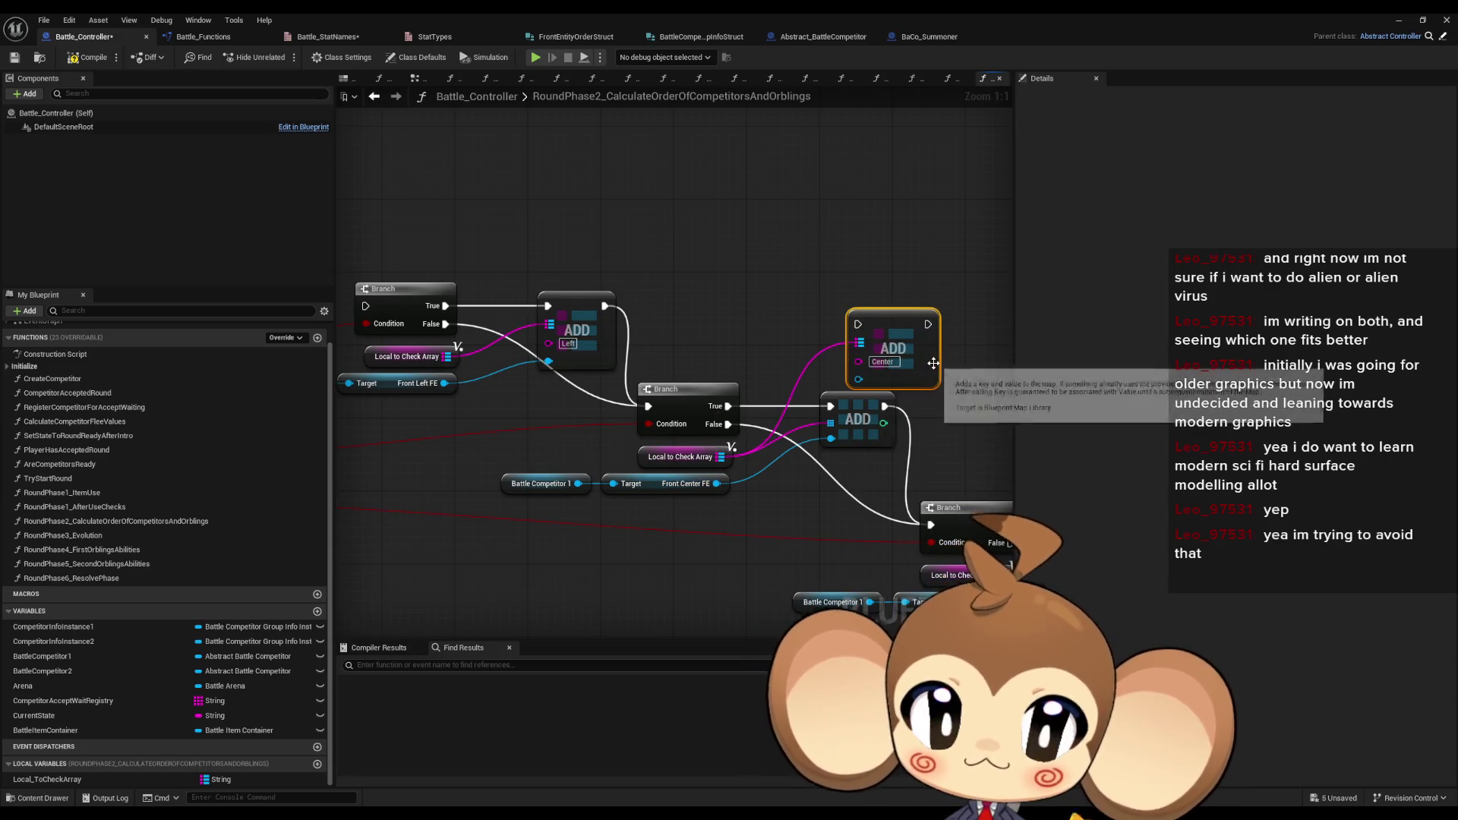
drag(910, 391, 827, 385)
mouse_move(734, 401)
mouse_down()
mouse_move(751, 380)
mouse_move(725, 447)
mouse_move(768, 322)
mouse_move(872, 447)
mouse_move(847, 519)
mouse_up()
click(804, 395)
key(Delete)
mouse_move(797, 315)
mouse_down()
mouse_move(794, 401)
mouse_move(564, 343)
mouse_move(526, 315)
mouse_up()
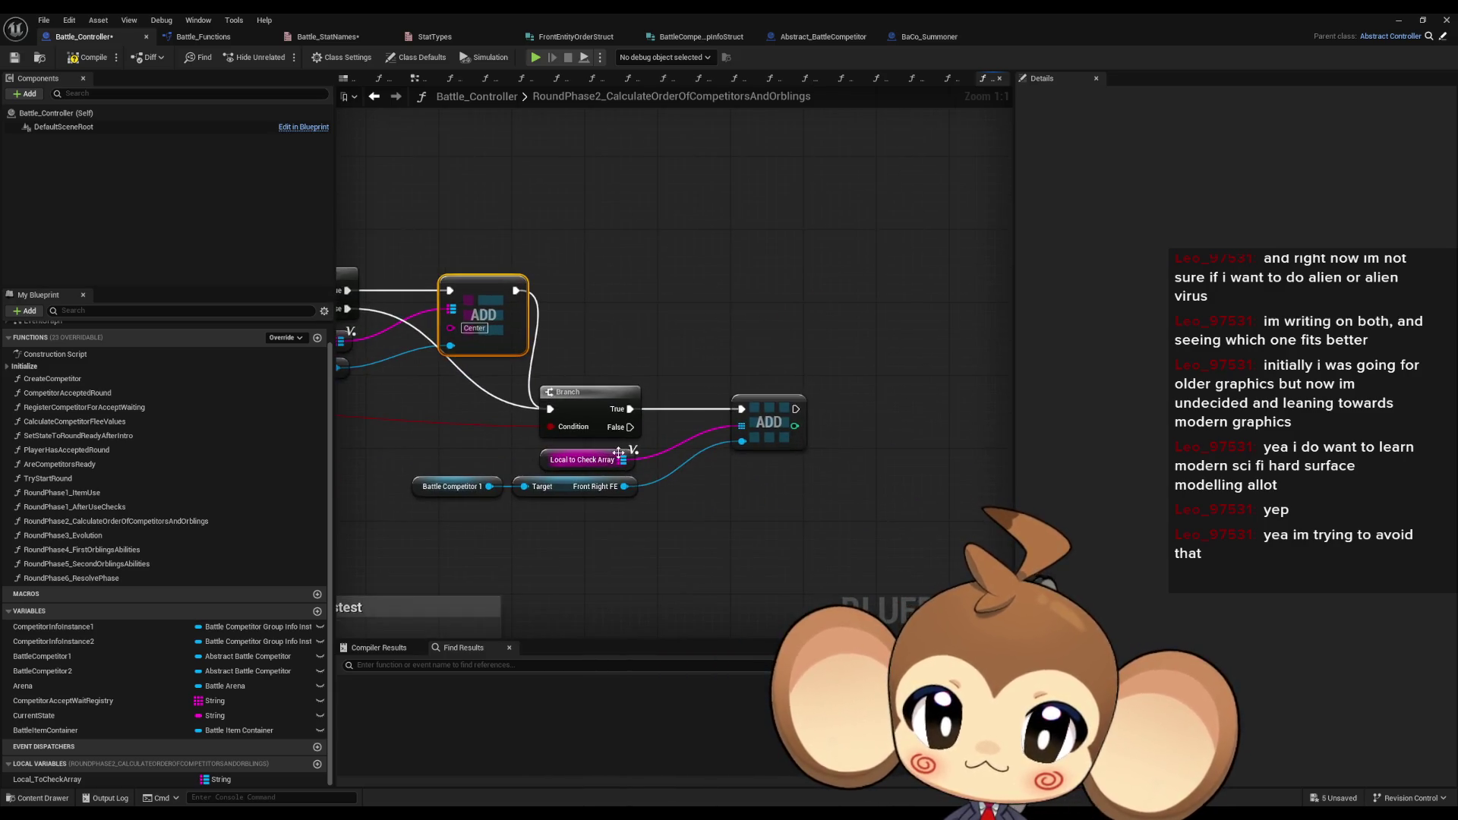
- Add a map ADD keyed Right with Front Right FE as its value beside Branch True
drag(622, 459, 701, 324)
text(add)
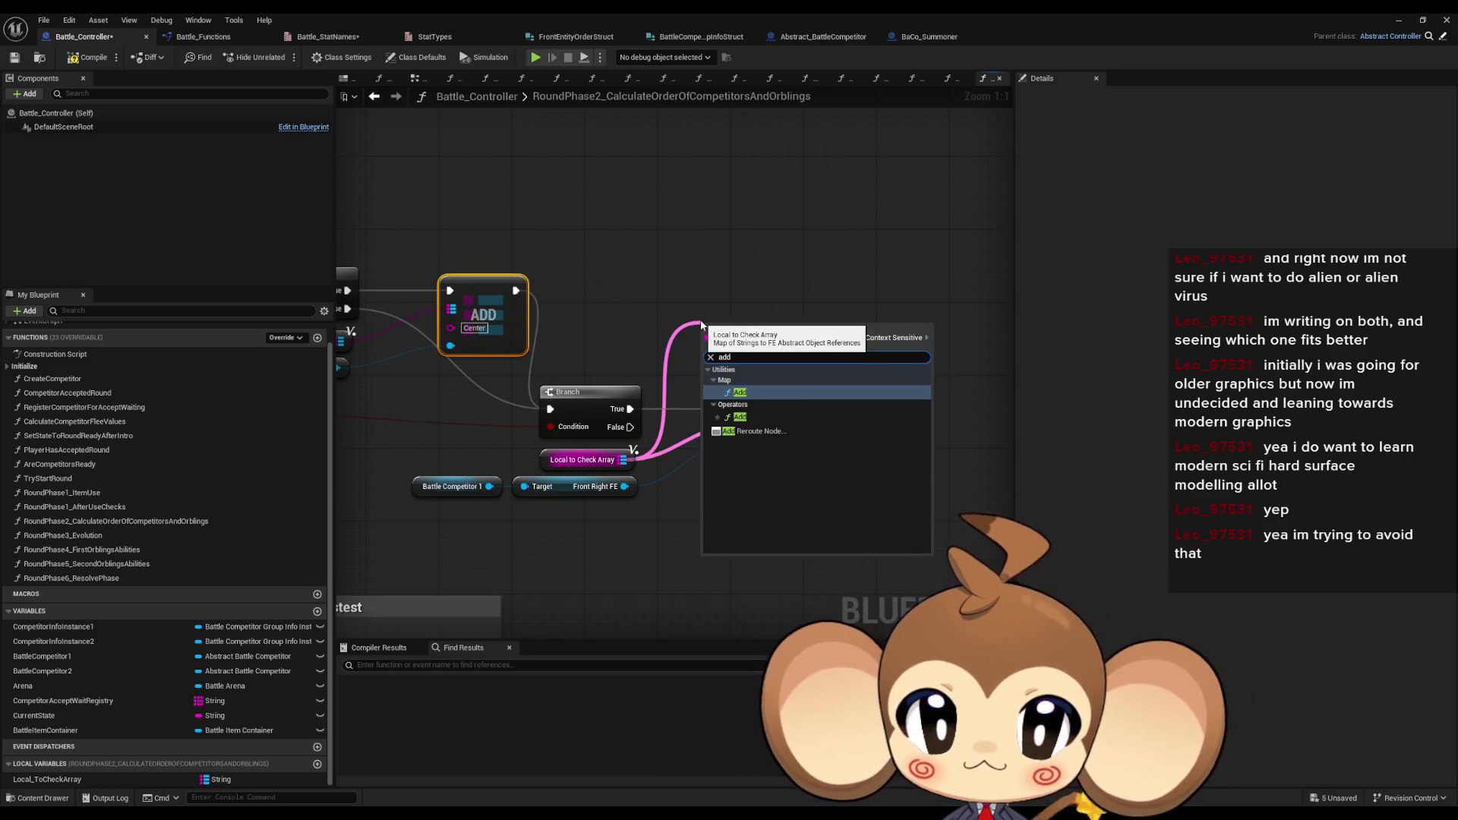
key(Return)
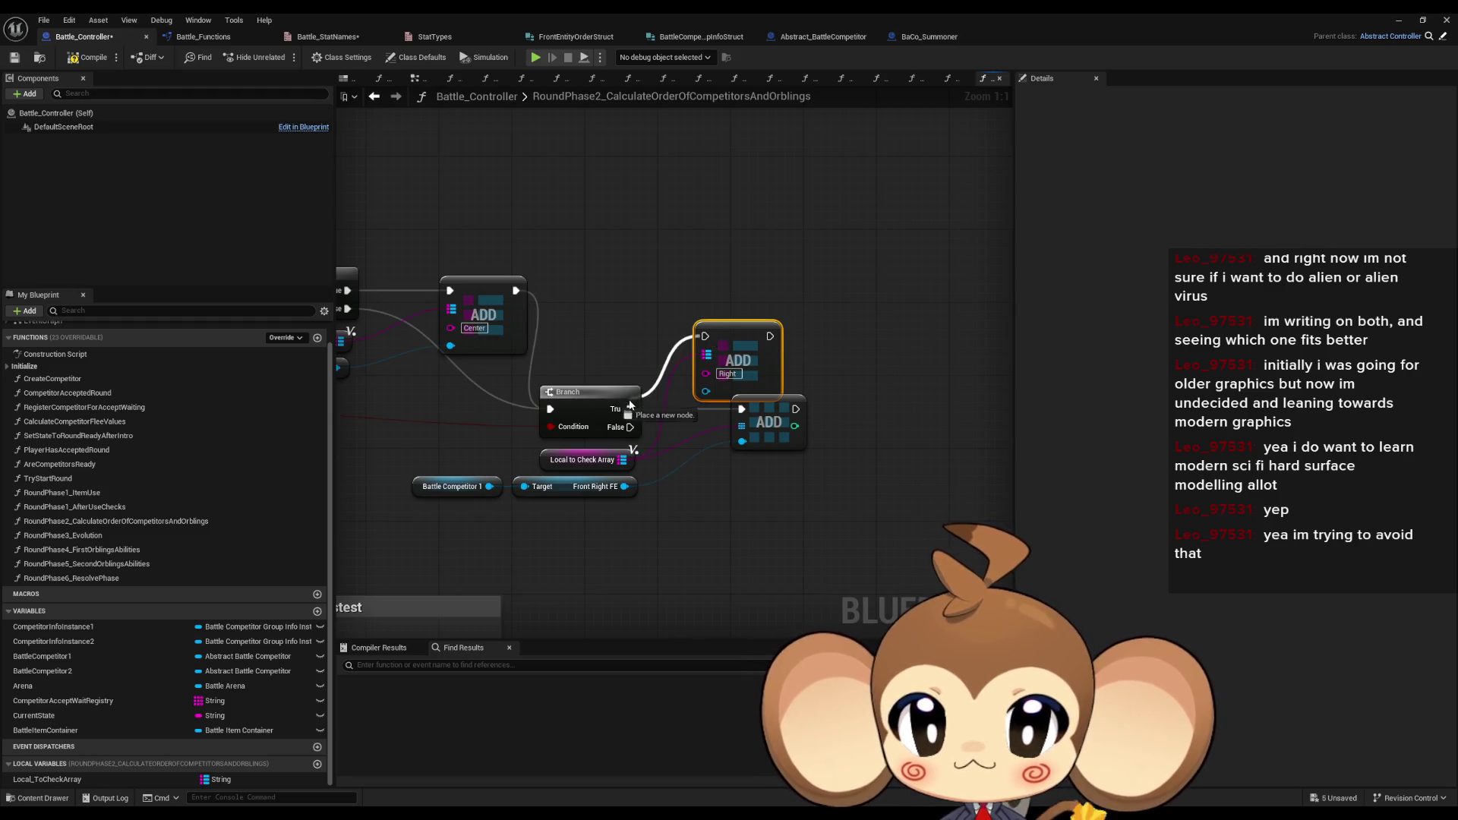
mouse_move(706, 391)
mouse_down()
mouse_move(642, 496)
mouse_move(624, 486)
mouse_up()
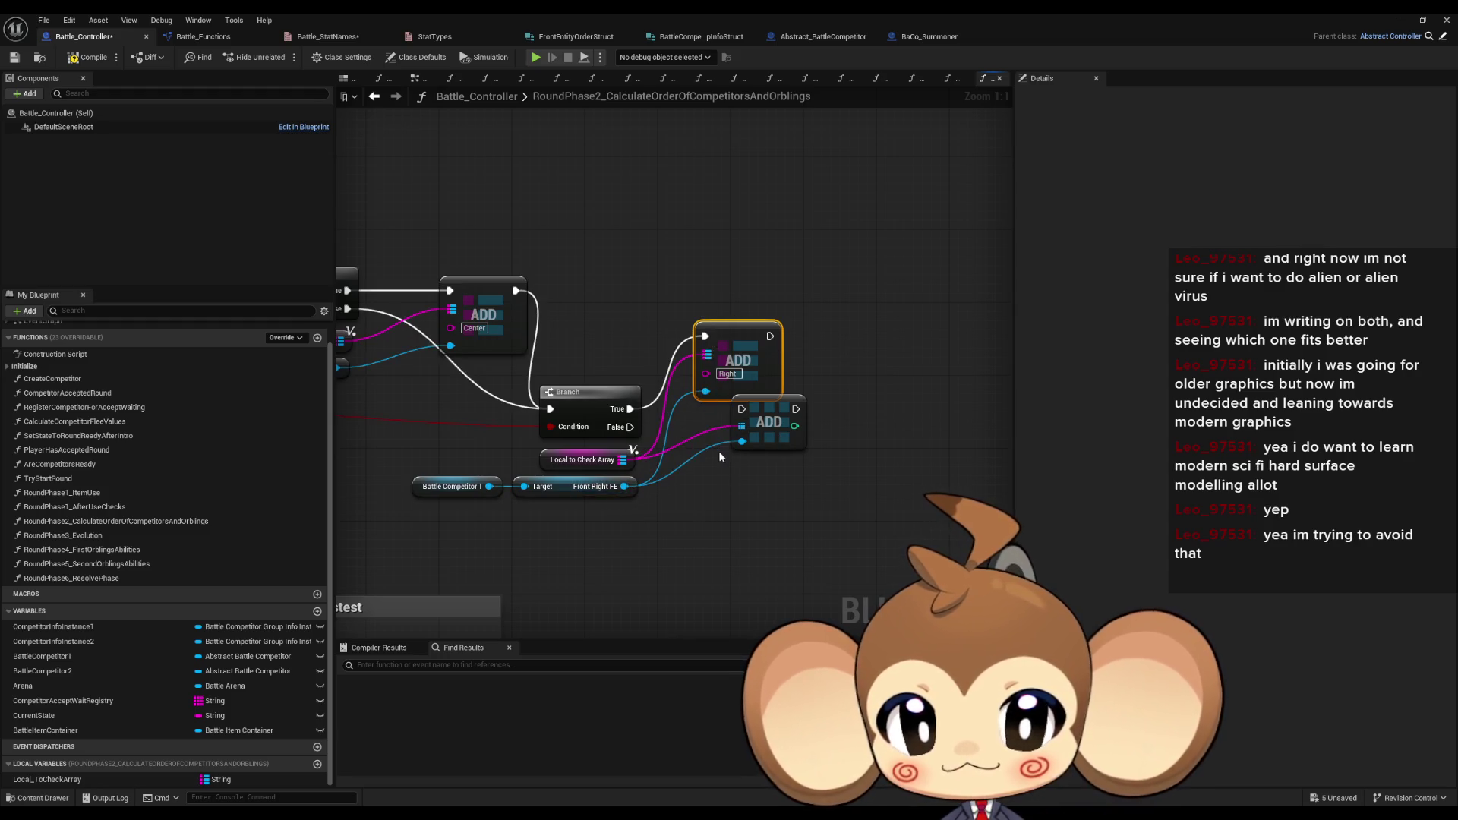
drag(755, 323, 773, 392)
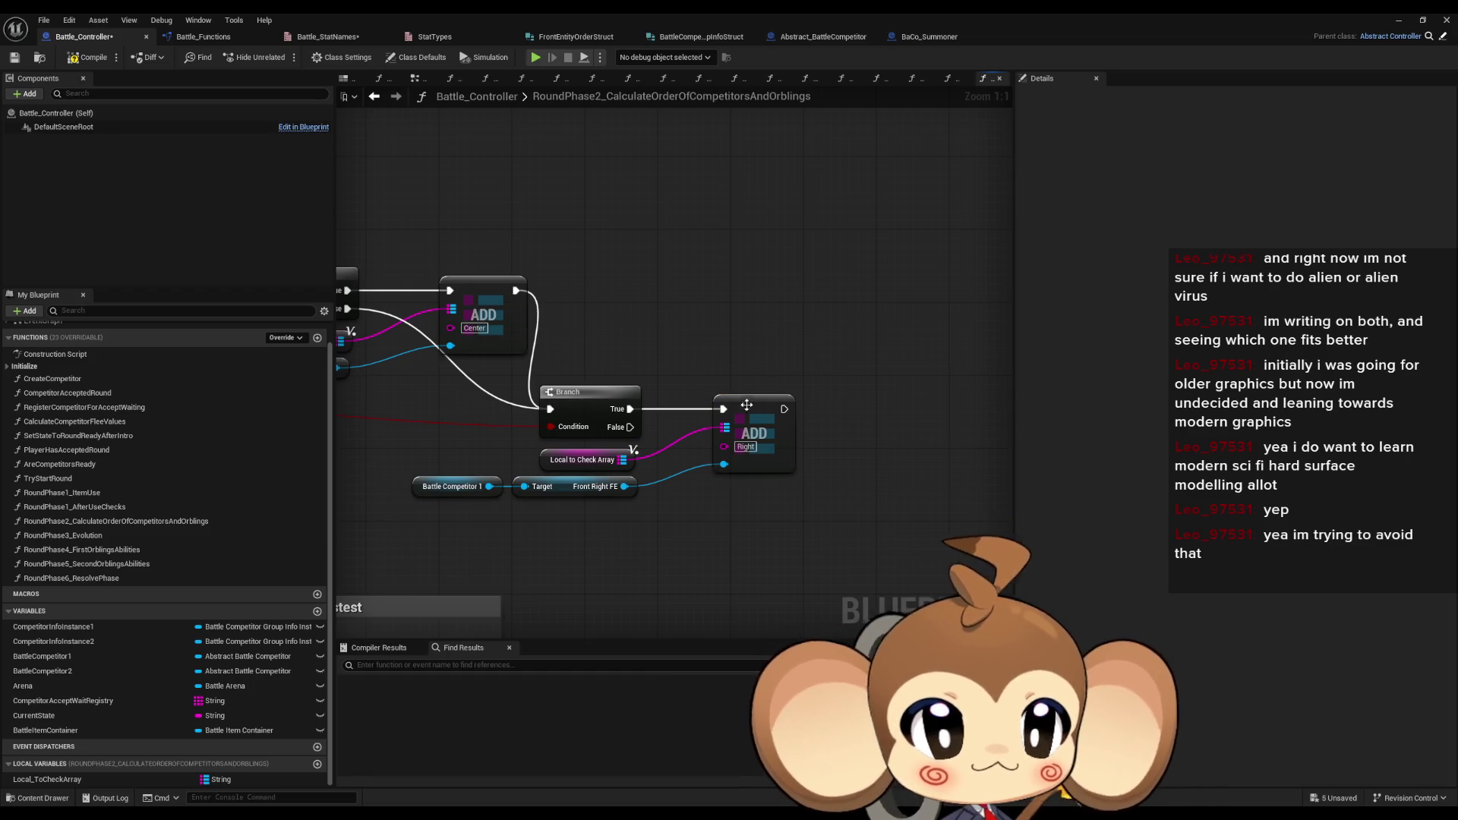
scroll(617, 320, down, 2)
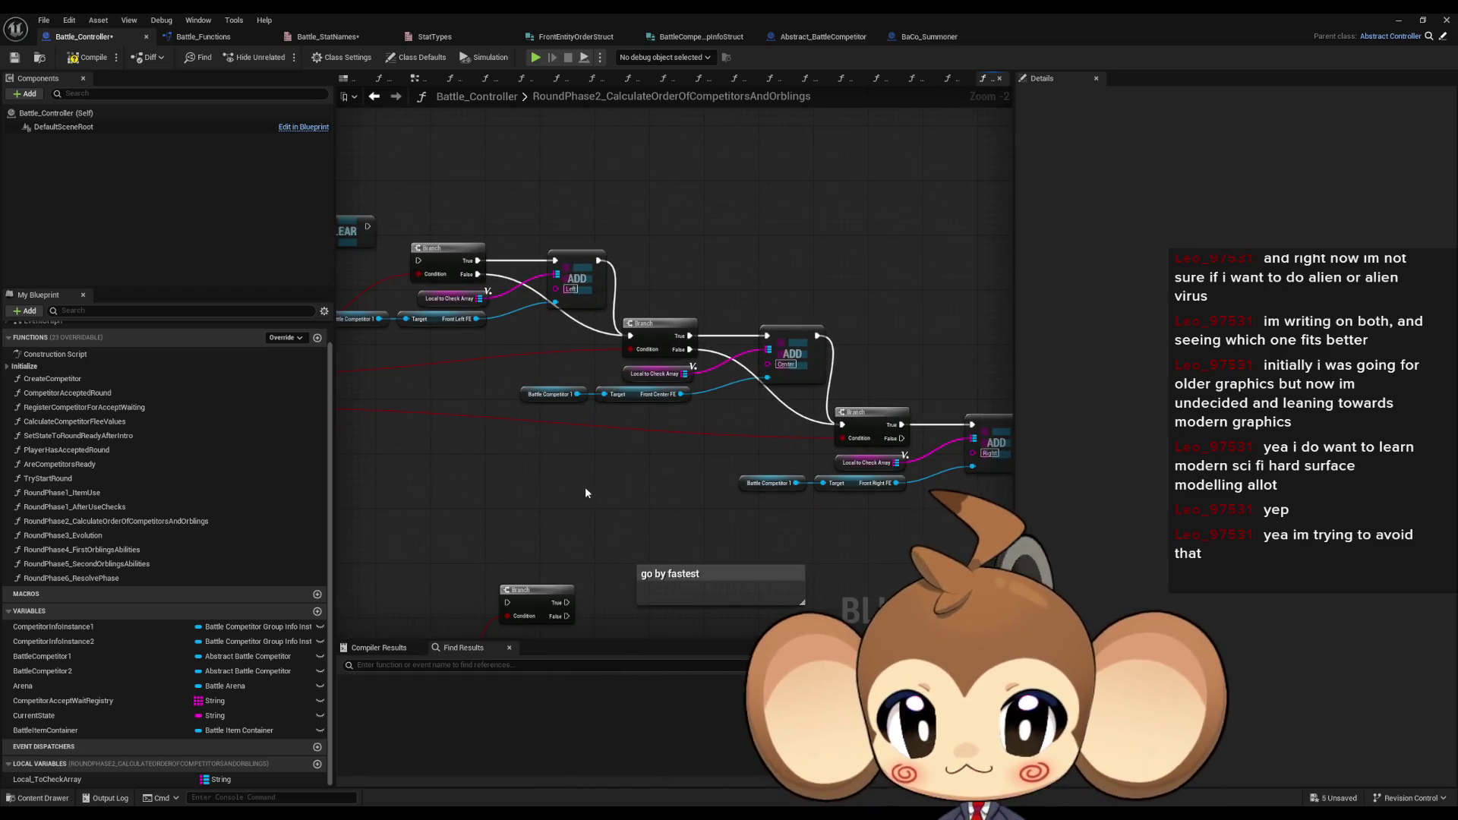
drag(590, 484, 635, 478)
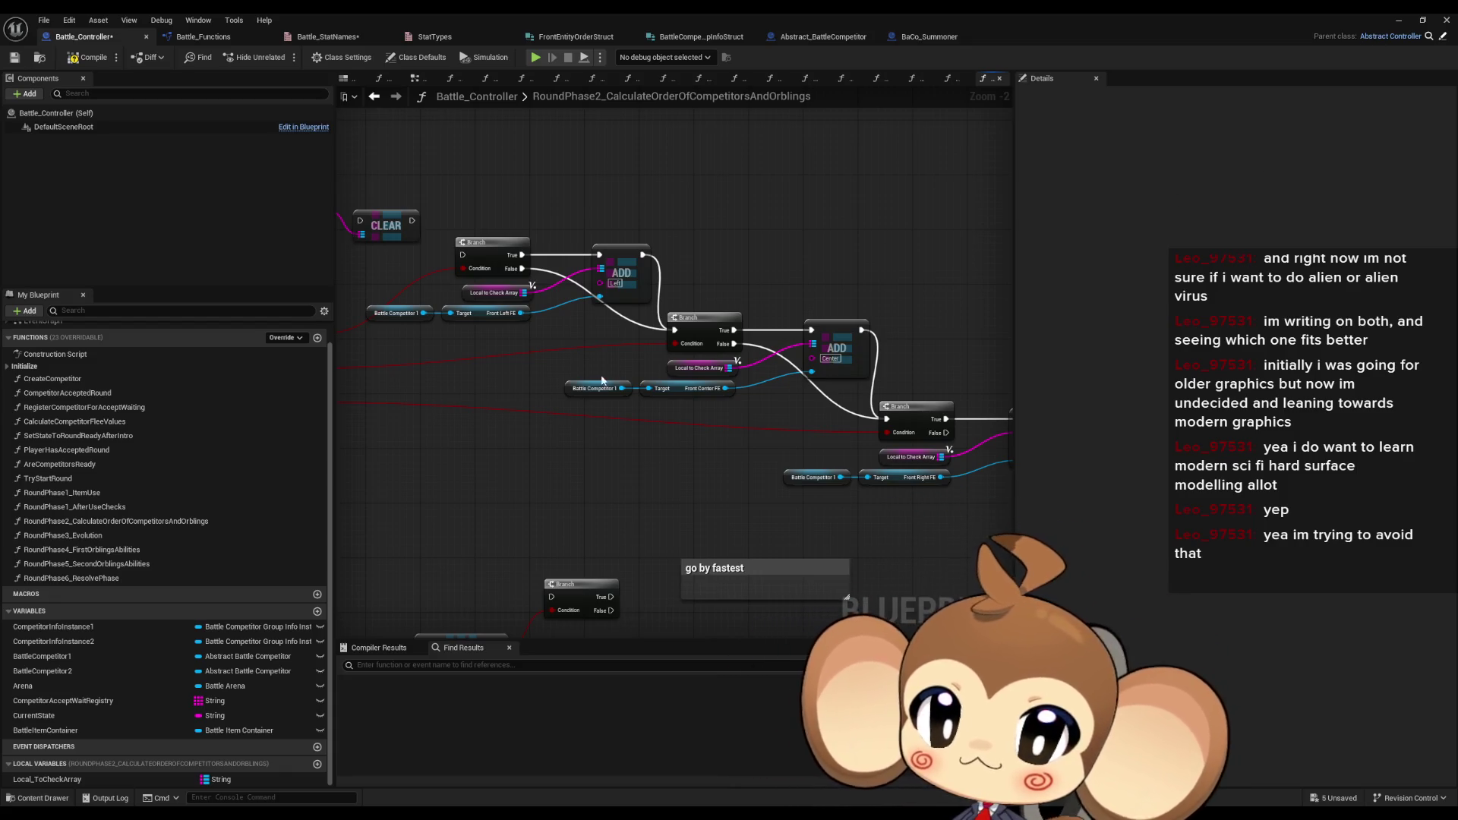
scroll(605, 504, down, 1)
drag(605, 505, 583, 366)
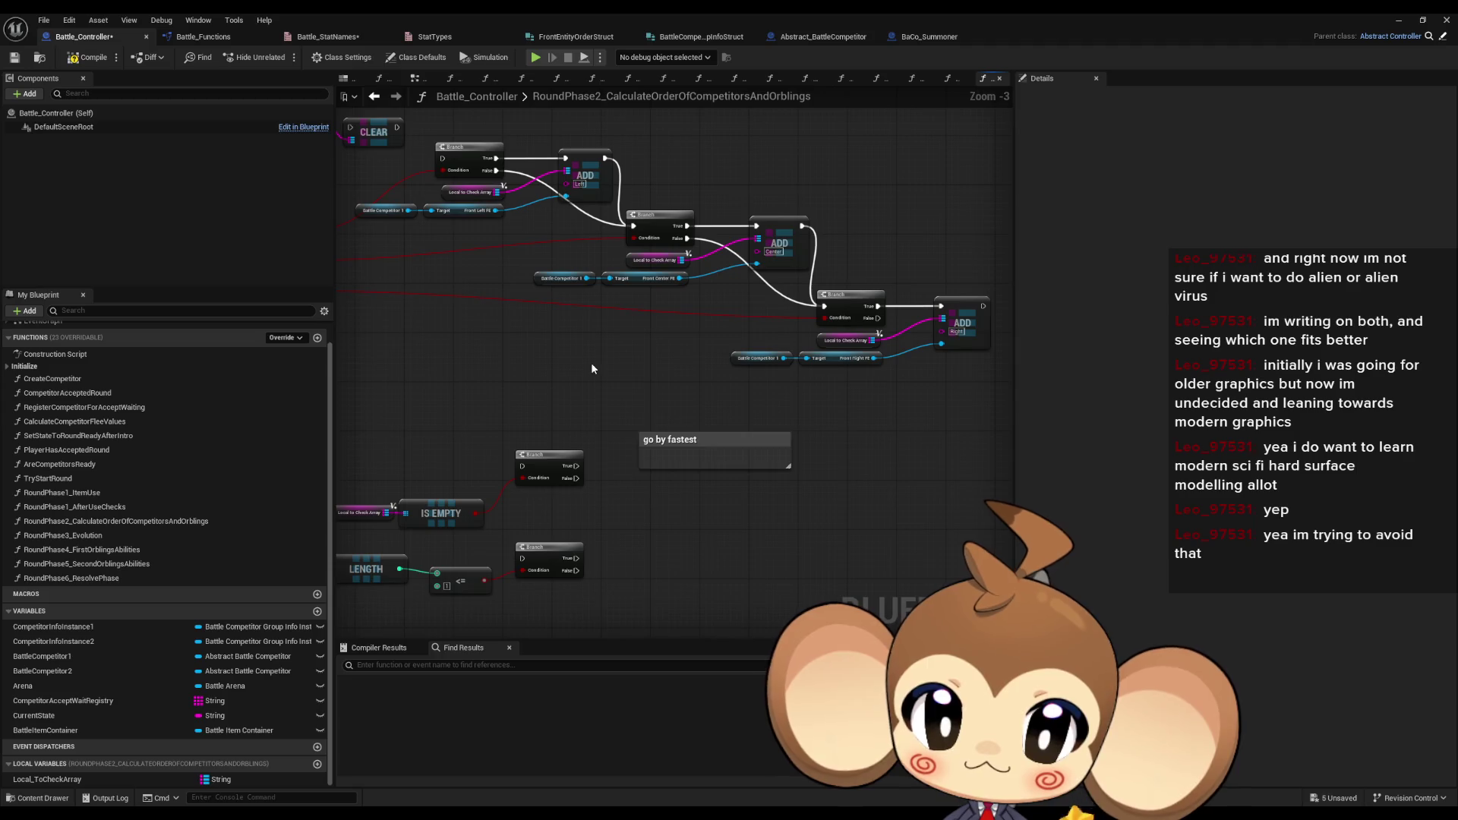
mouse_move(617, 319)
mouse_down()
mouse_move(667, 309)
mouse_move(625, 315)
mouse_move(899, 410)
mouse_move(687, 402)
mouse_move(614, 418)
mouse_up()
scroll(899, 410, down, 1)
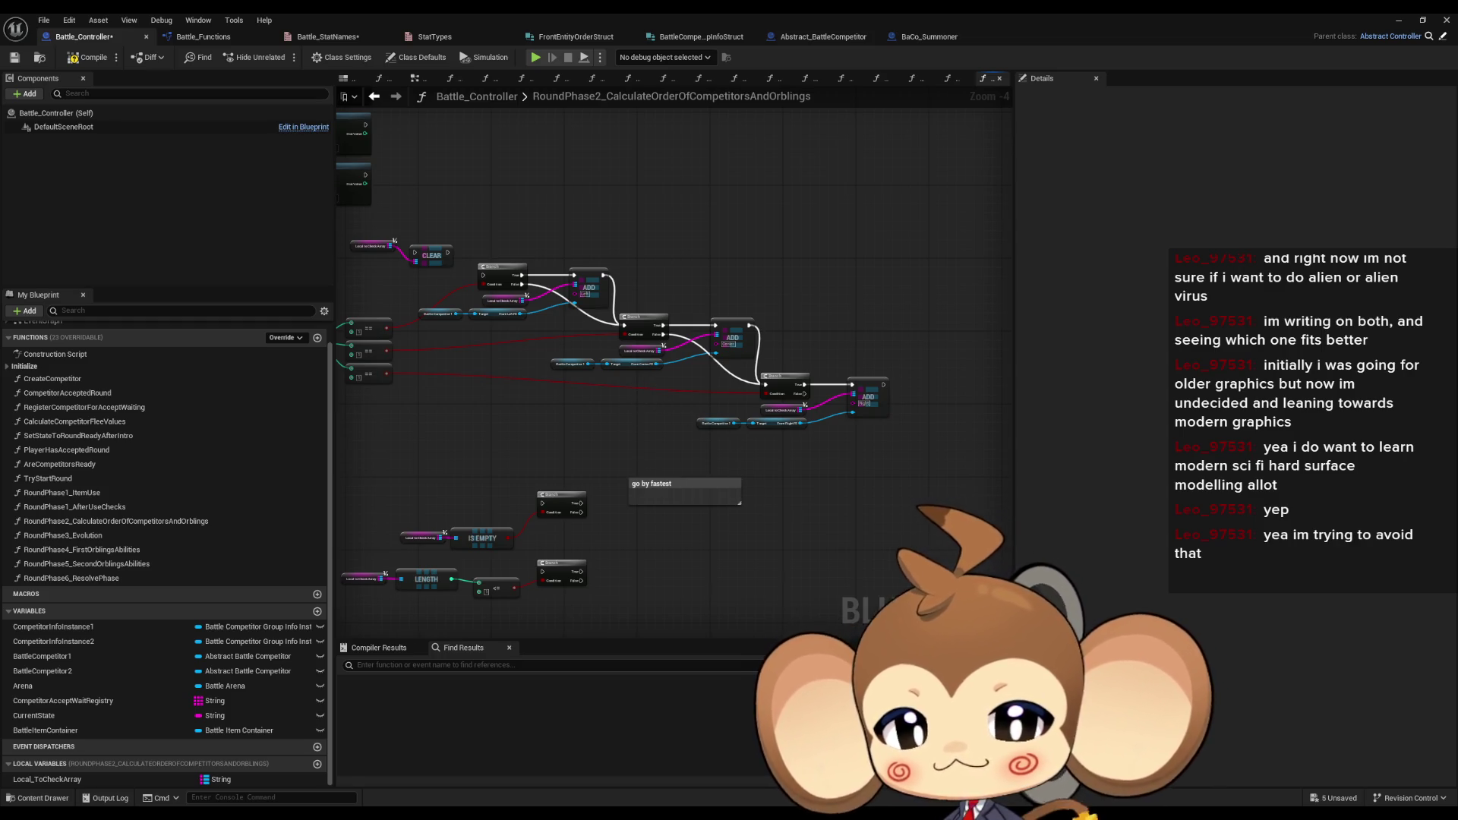
drag(733, 499, 849, 399)
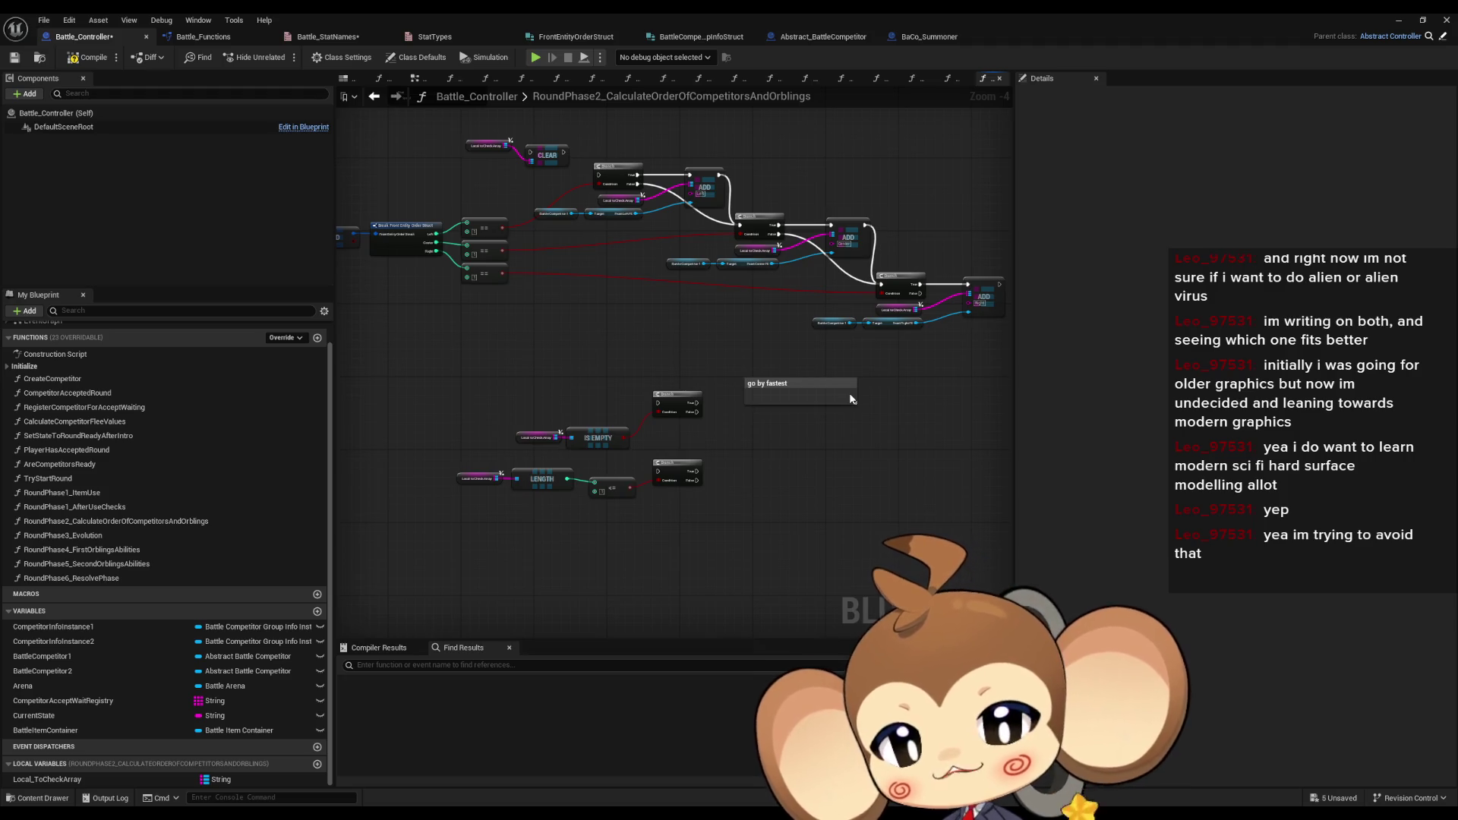
scroll(560, 399, up, 4)
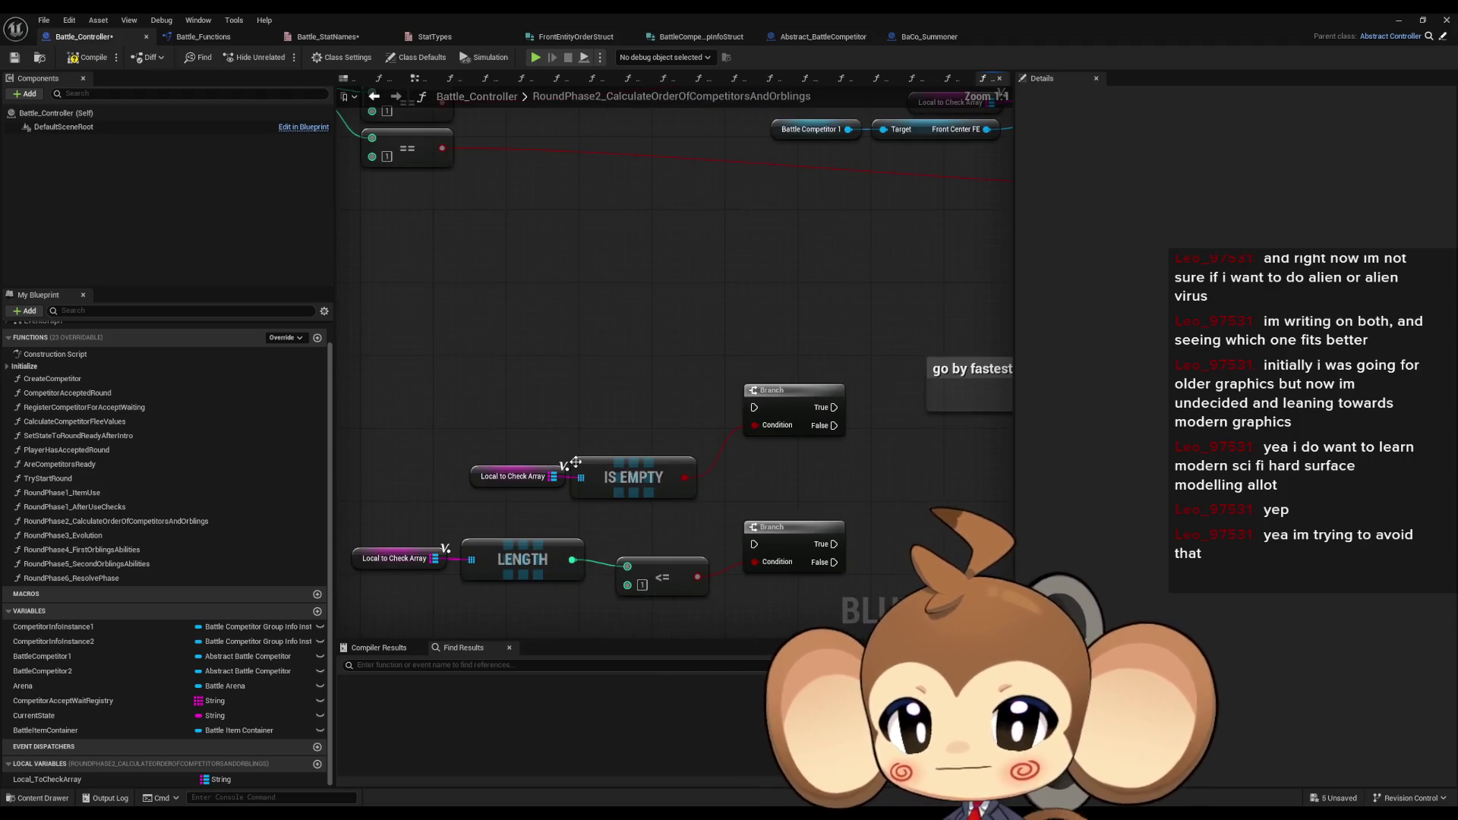
- Replace the IS EMPTY node with a new one on the map-typed Local to Check Array
drag(563, 476, 589, 388)
text(is empt)
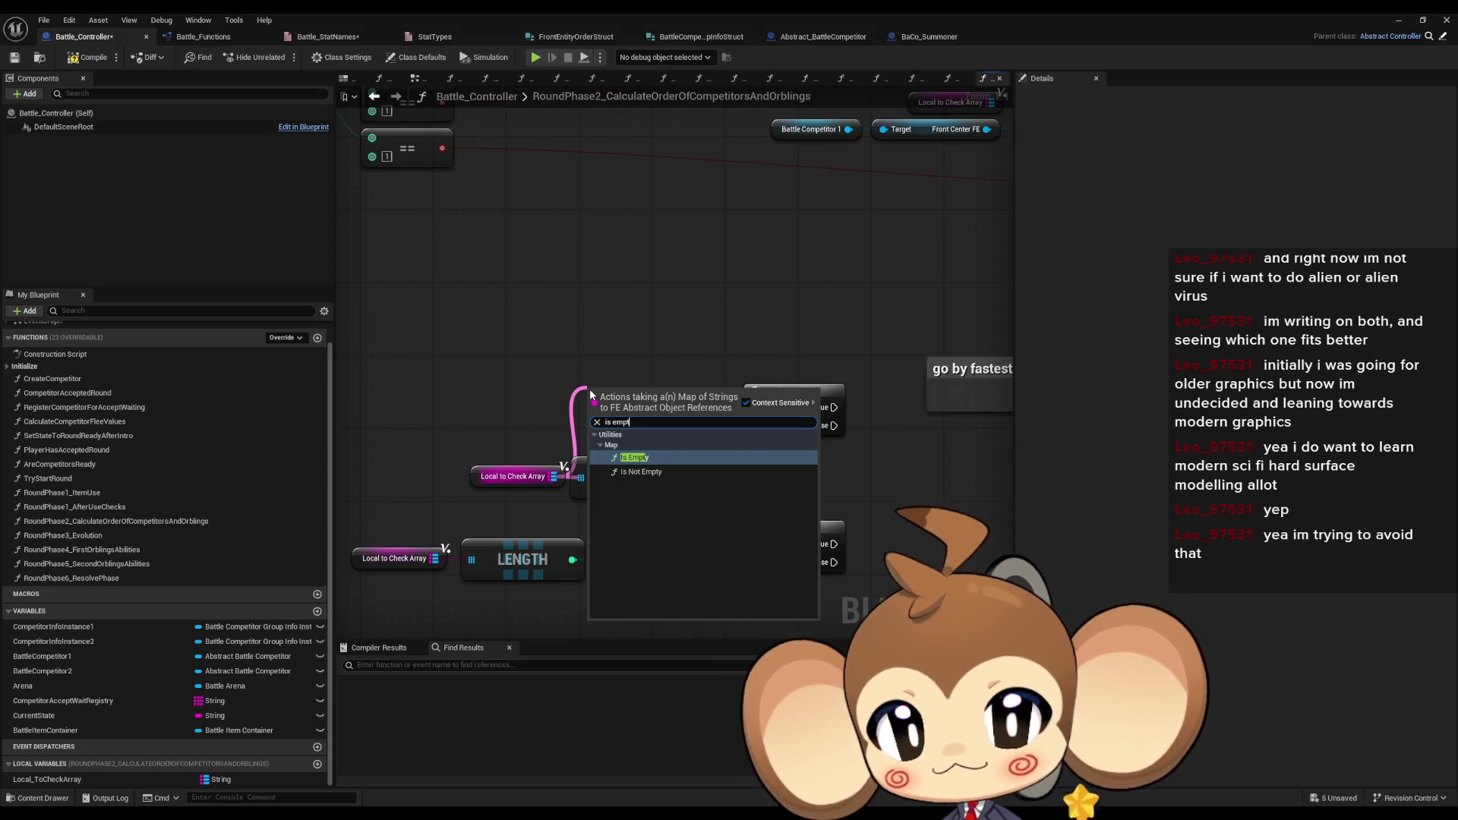
key(Return)
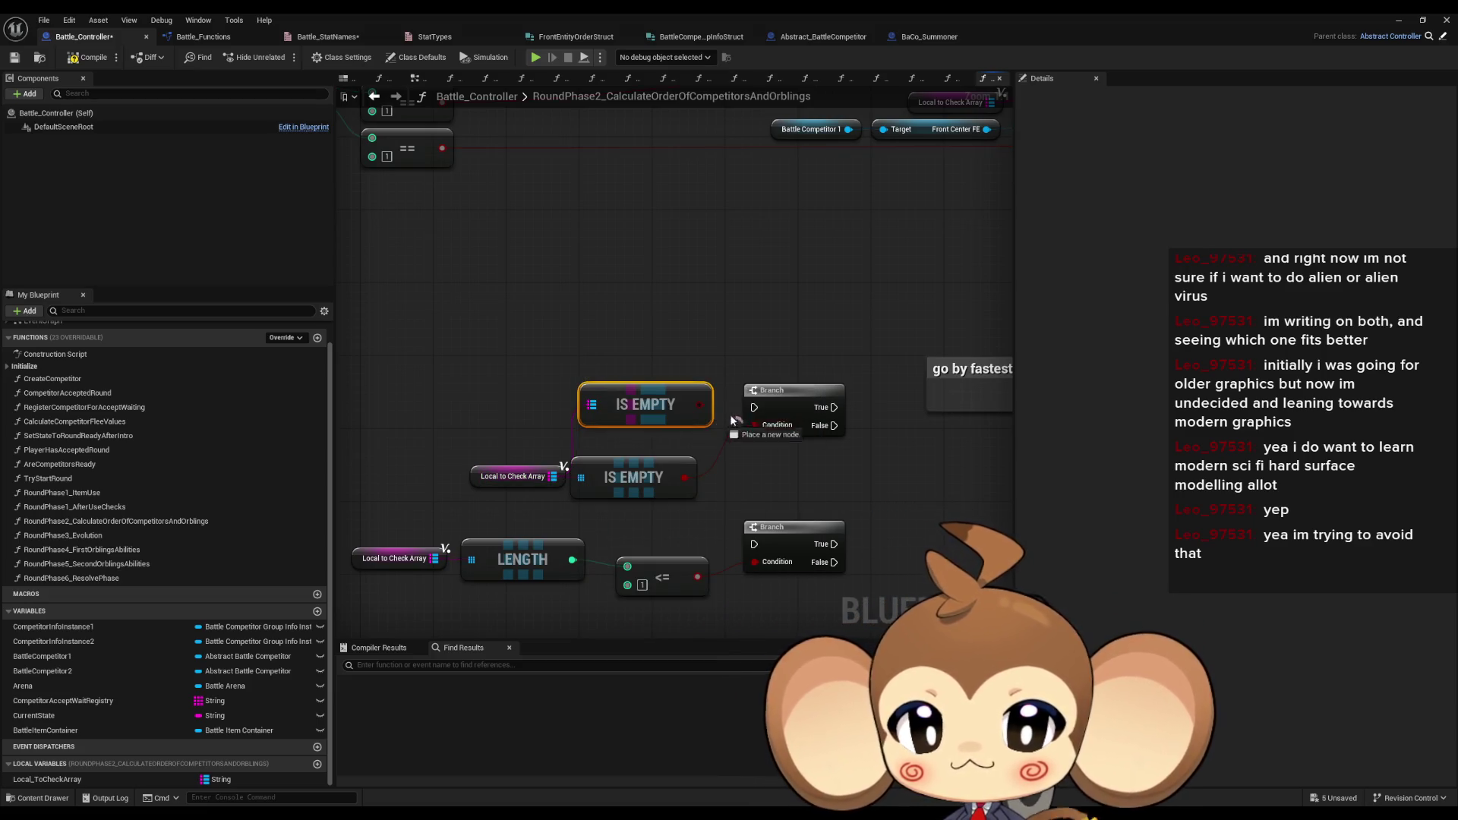
click(633, 477)
key(Delete)
drag(625, 391, 624, 454)
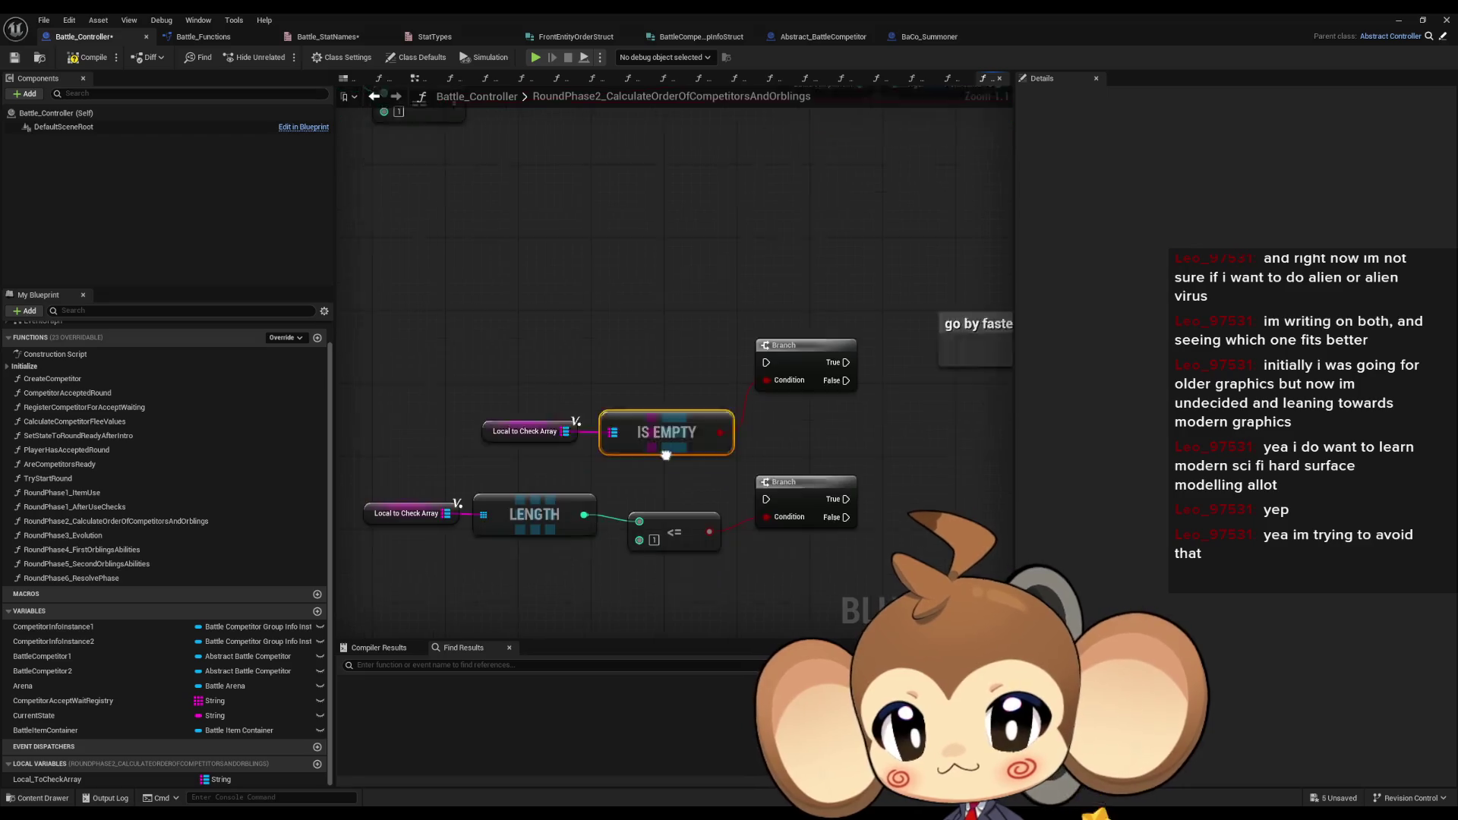
- Replace the LENGTH node with a new one feeding the <= comparison
drag(451, 467, 465, 523)
text(length)
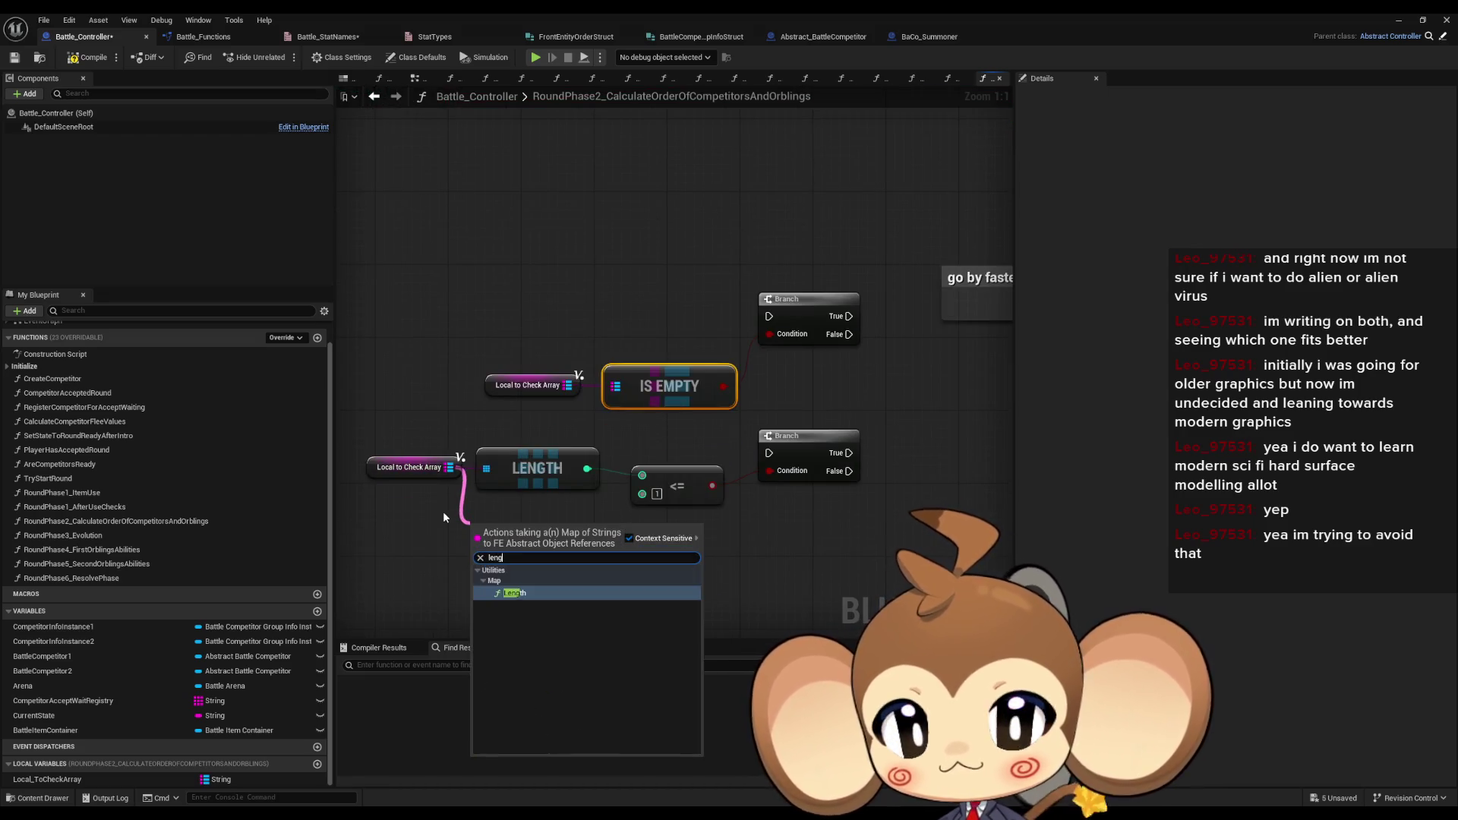
key(Return)
drag(583, 541, 641, 476)
click(577, 468)
key(Delete)
mouse_move(535, 545)
mouse_down()
mouse_move(535, 472)
mouse_move(544, 481)
mouse_up()
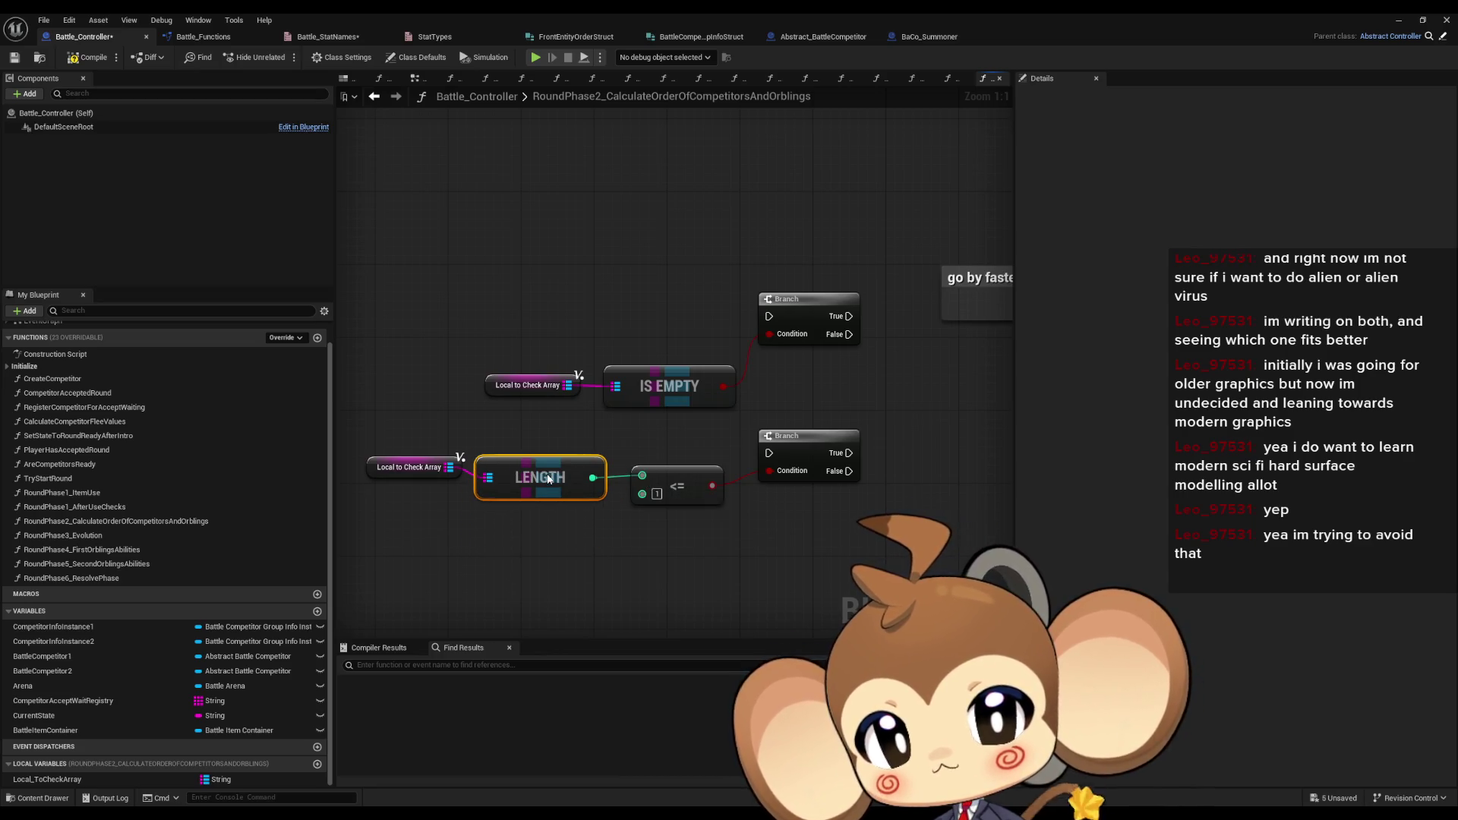
click(911, 416)
- Zoom out and review the IS EMPTY and LENGTH checks with their Branches
mouse_move(964, 407)
mouse_down()
mouse_move(723, 370)
mouse_move(832, 281)
mouse_up()
scroll(723, 370, down, 2)
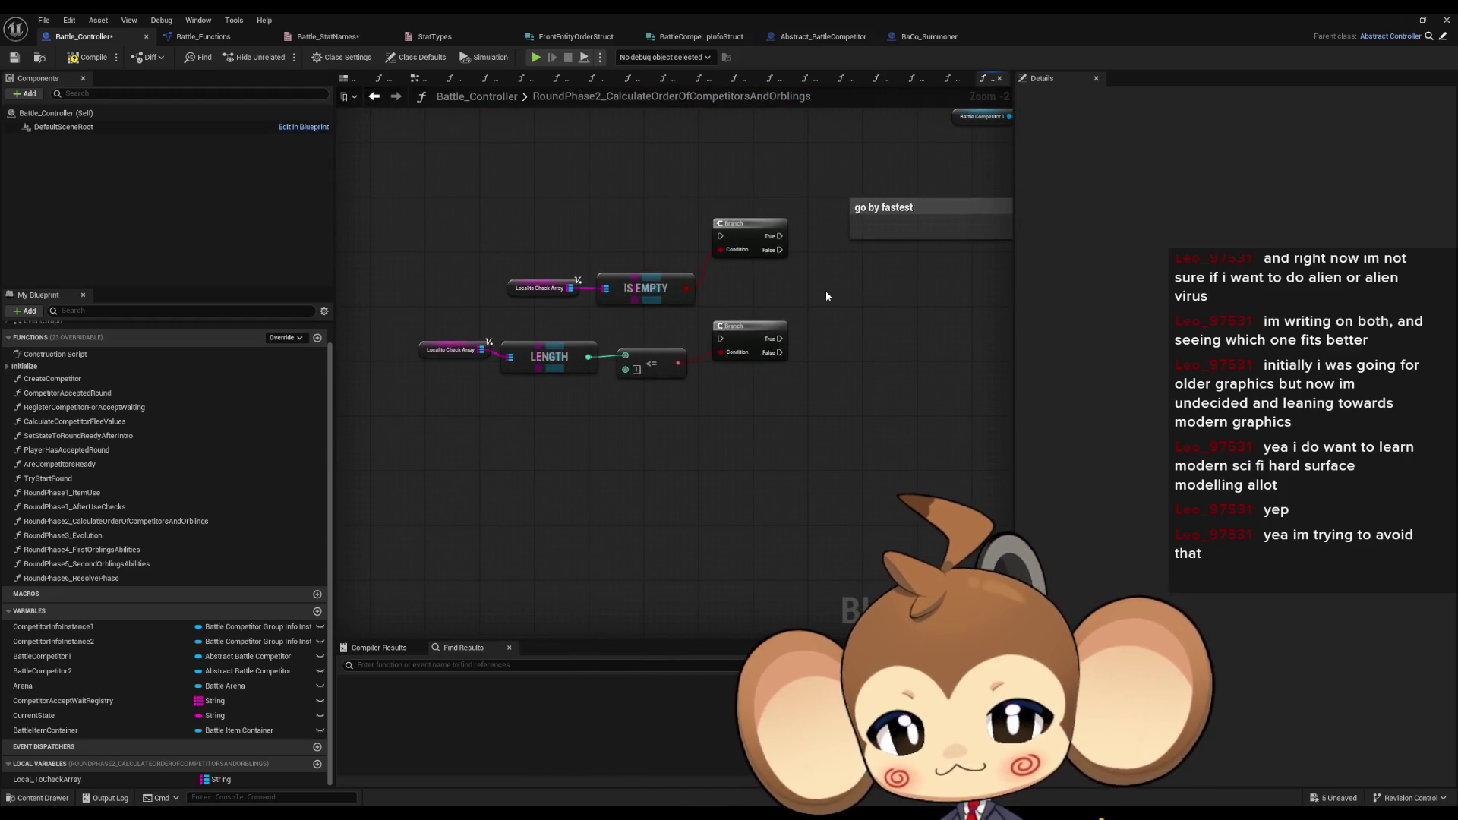
mouse_move(823, 289)
mouse_down()
mouse_move(793, 344)
mouse_move(697, 333)
mouse_move(683, 288)
mouse_move(696, 277)
mouse_up()
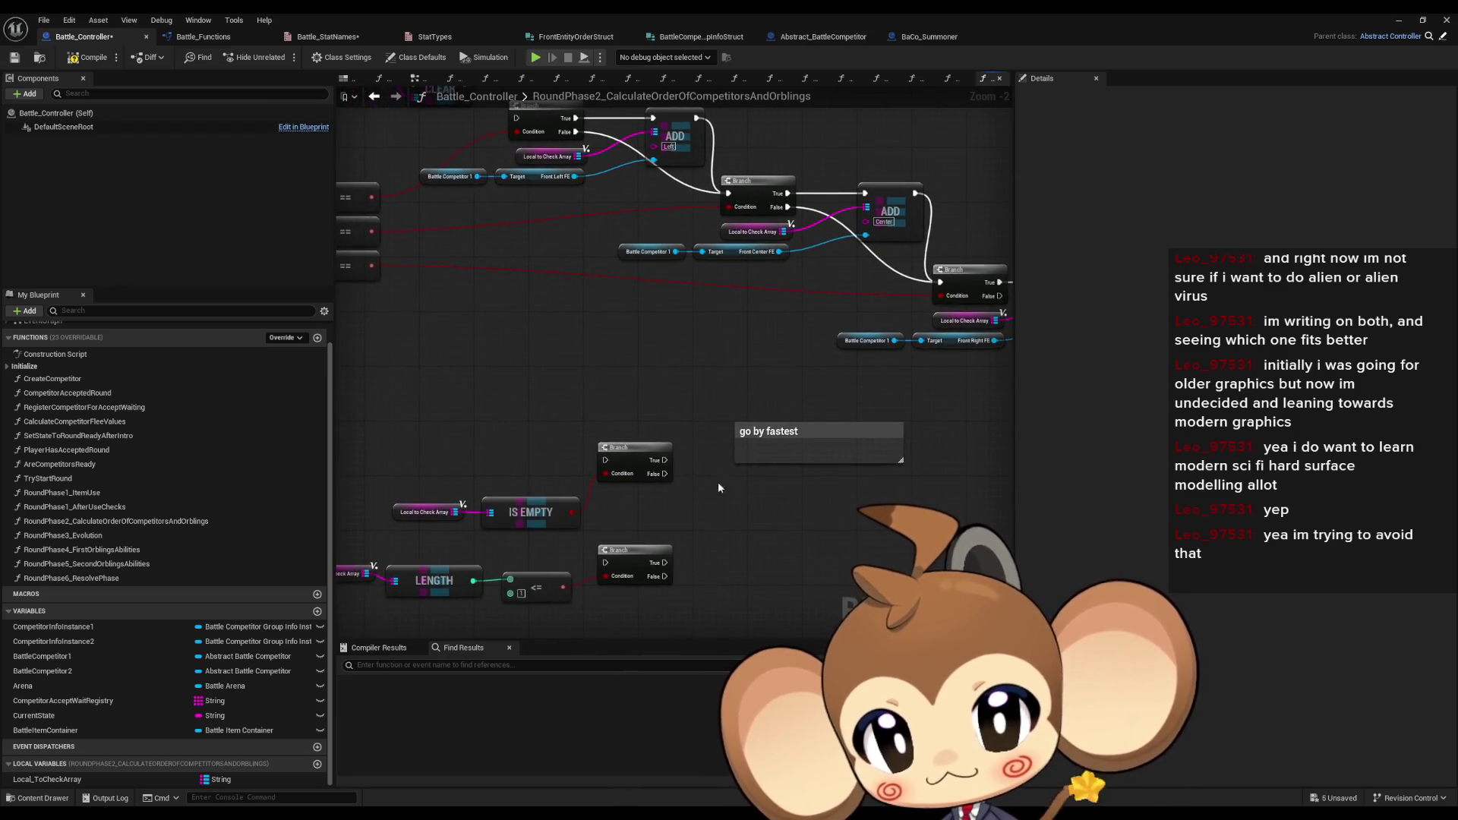
scroll(558, 349, down, 2)
mouse_move(558, 349)
mouse_down()
mouse_move(672, 363)
mouse_move(682, 334)
mouse_up()
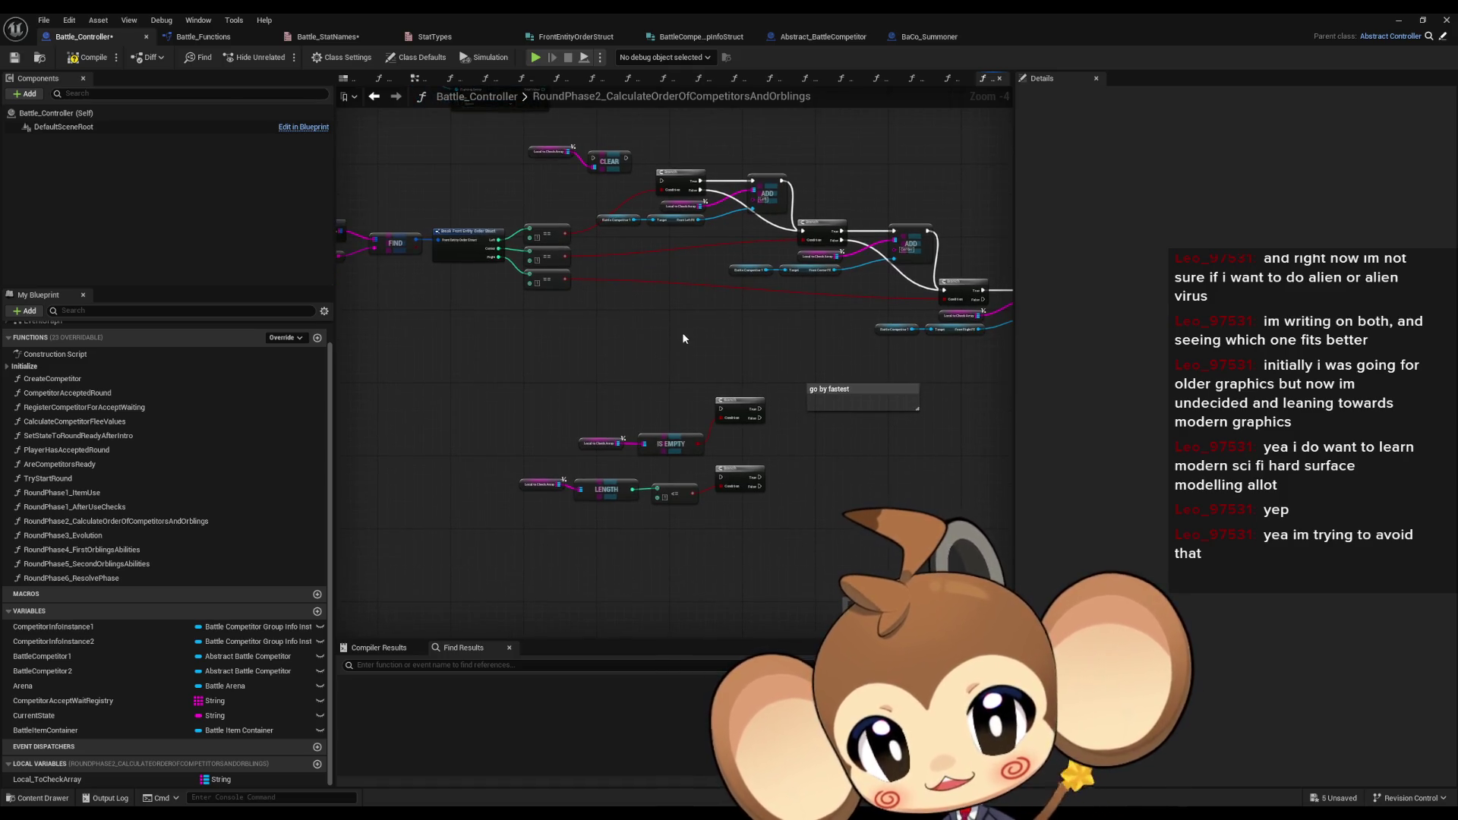
scroll(649, 539, up, 4)
click(683, 438)
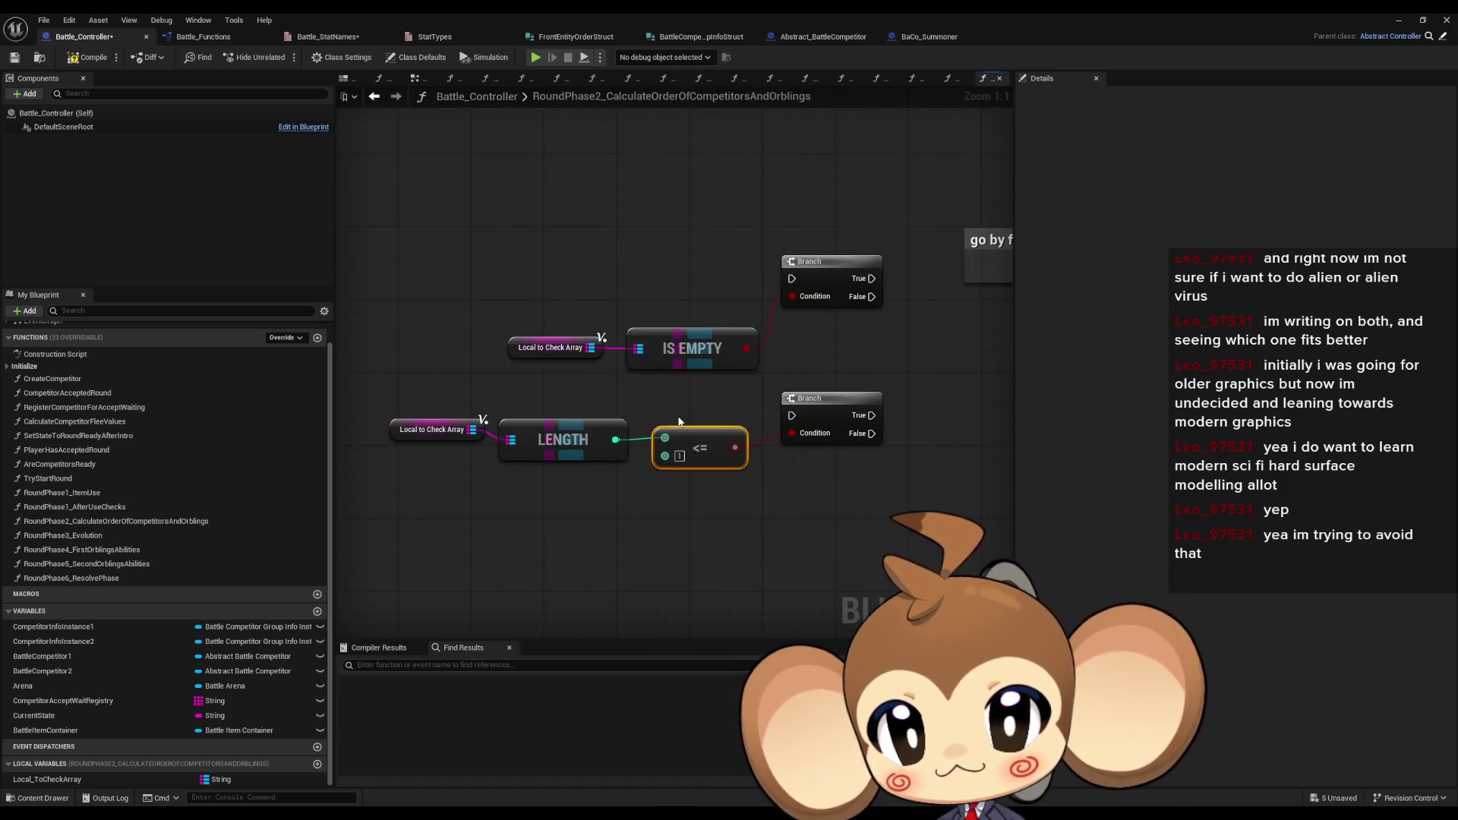
mouse_move(388, 411)
mouse_down()
mouse_move(604, 498)
mouse_move(524, 470)
mouse_up()
mouse_move(418, 380)
mouse_down()
mouse_move(486, 410)
mouse_move(543, 388)
mouse_up()
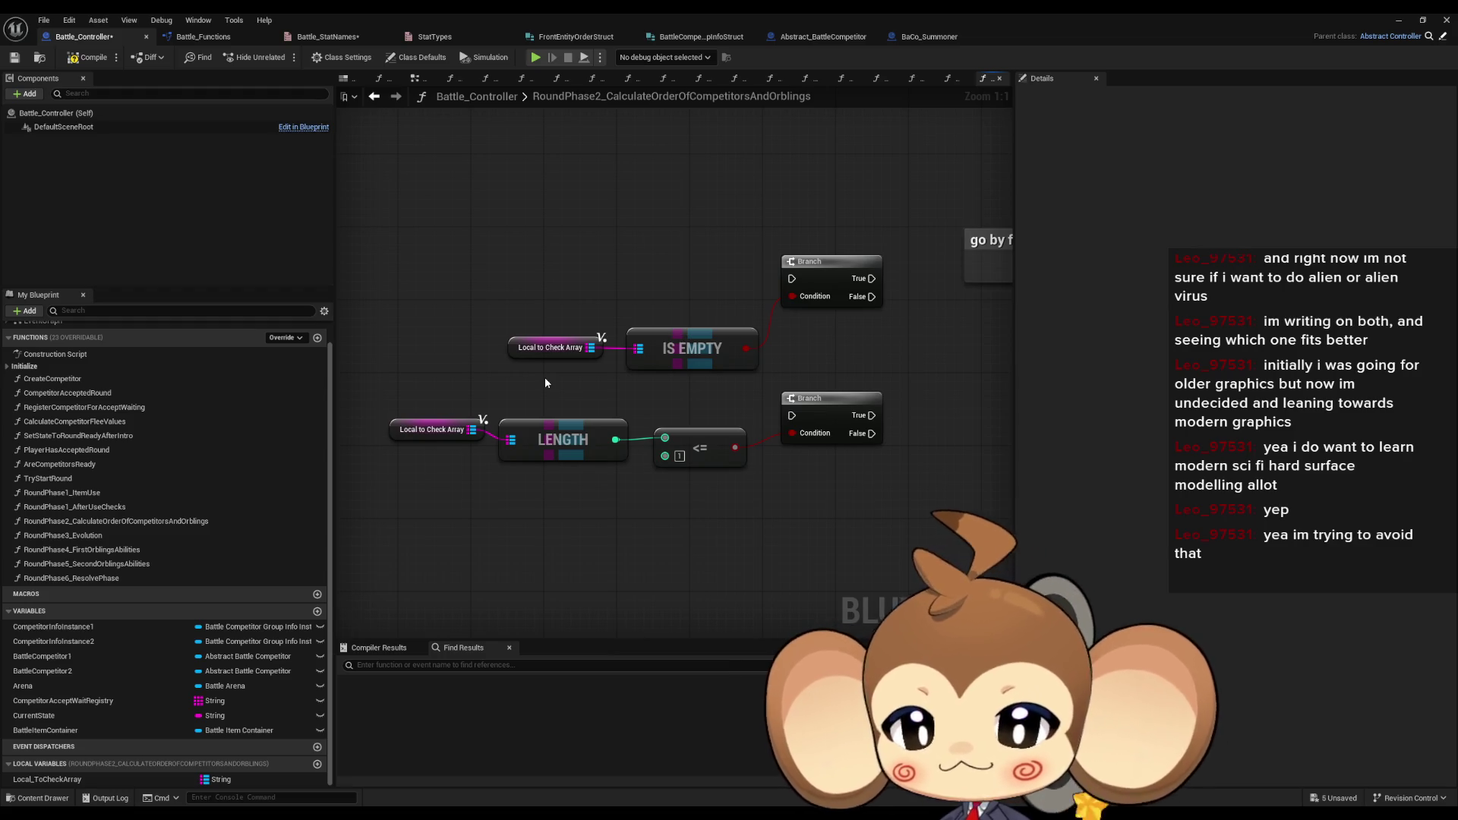
scroll(545, 377, down, 4)
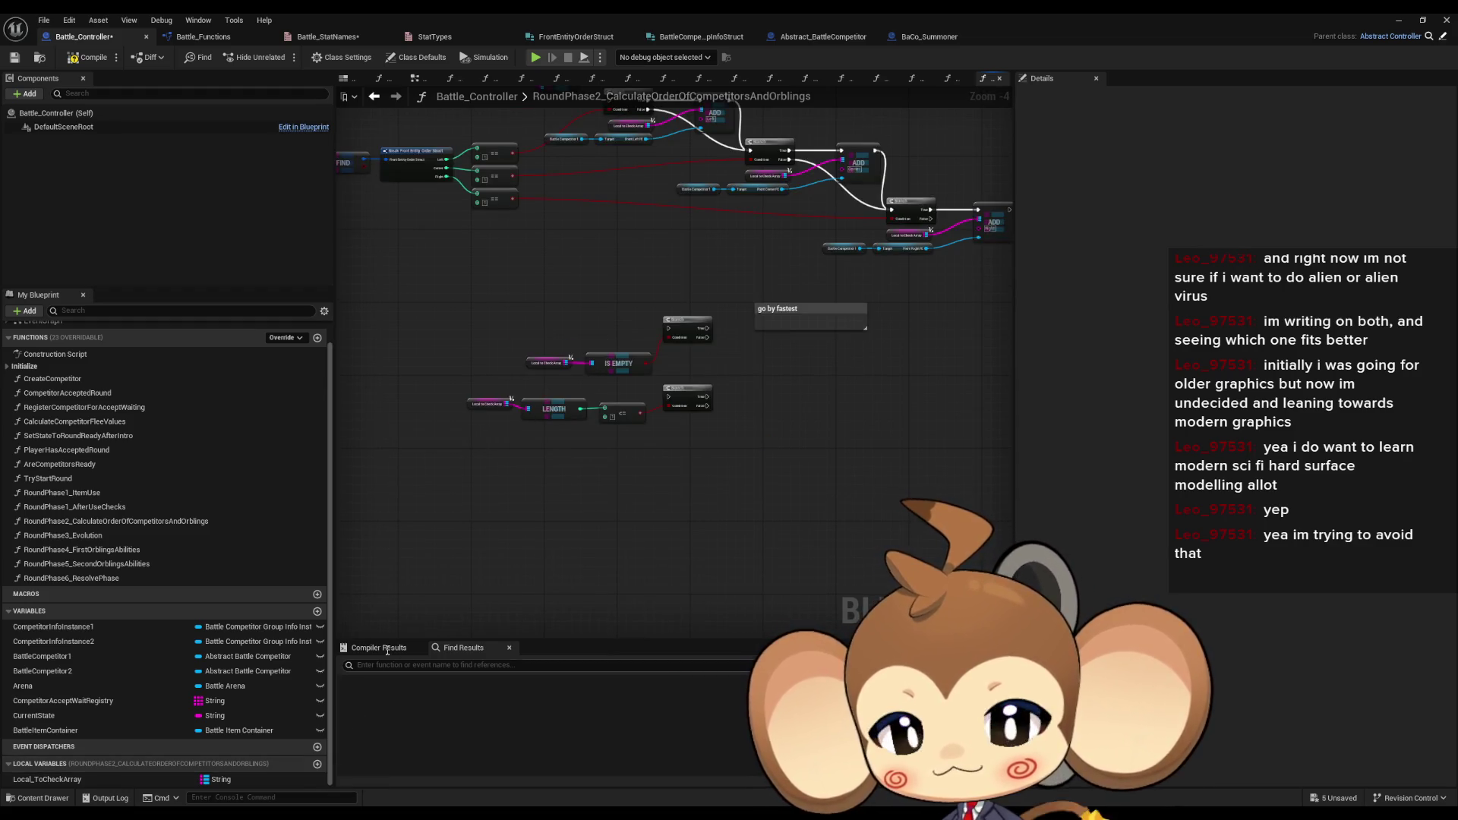
- Add the local variable Local_FrontFe to RoundPhase2 and box-select the three Front FE target nodes
scroll(568, 376, up, 2)
drag(659, 581, 668, 335)
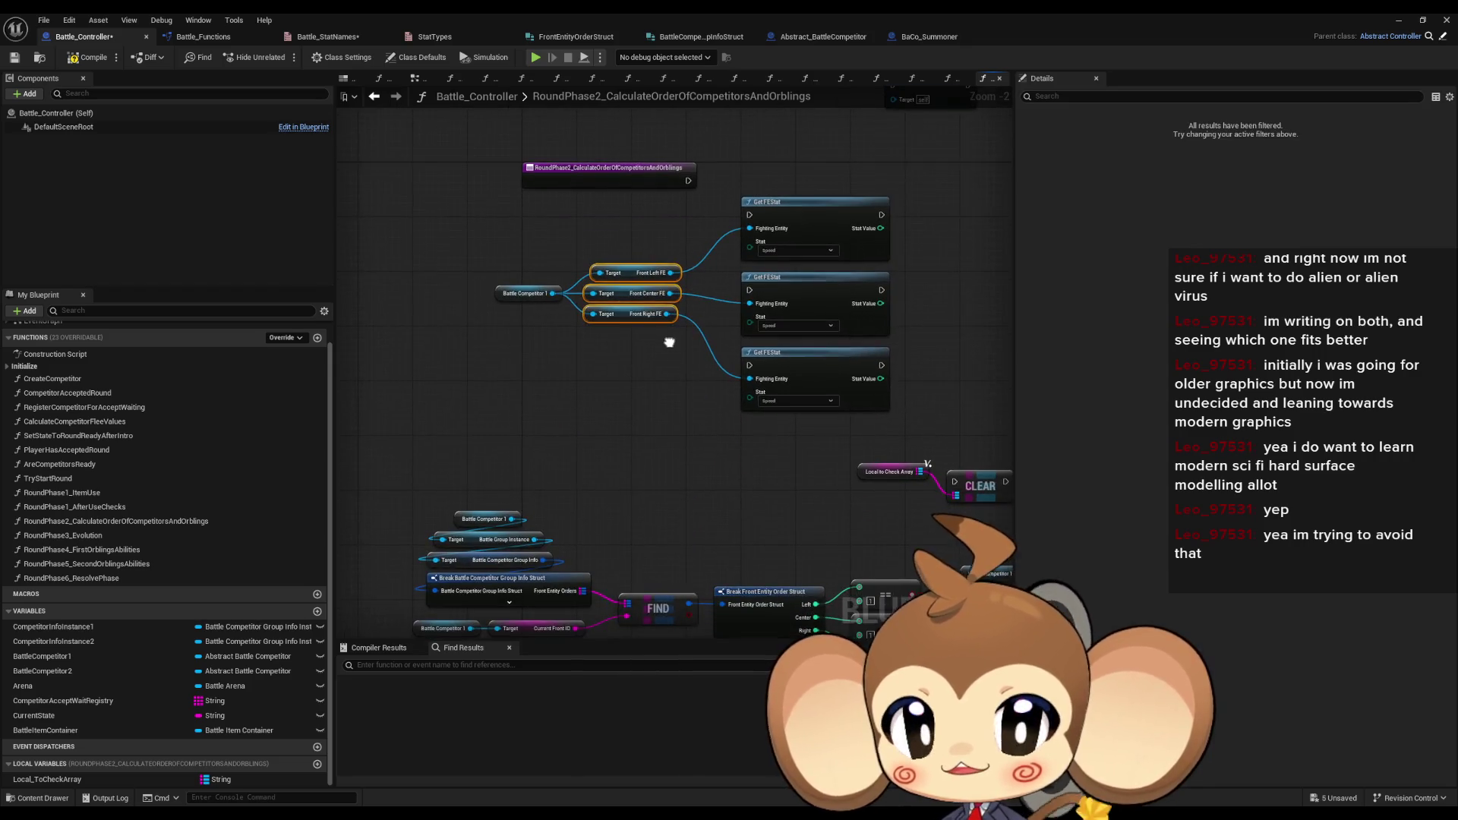
click(317, 764)
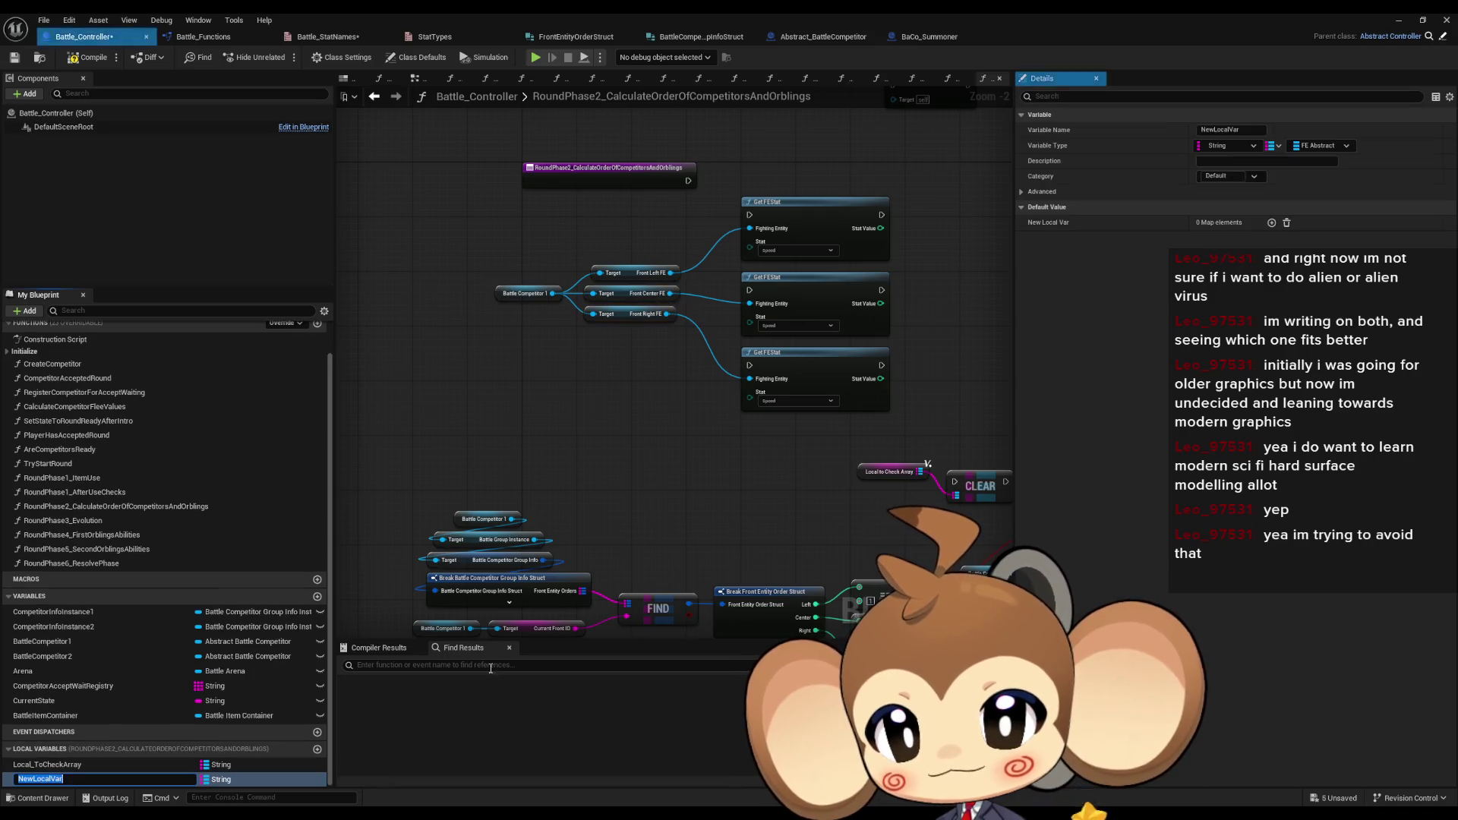
text(Lo)
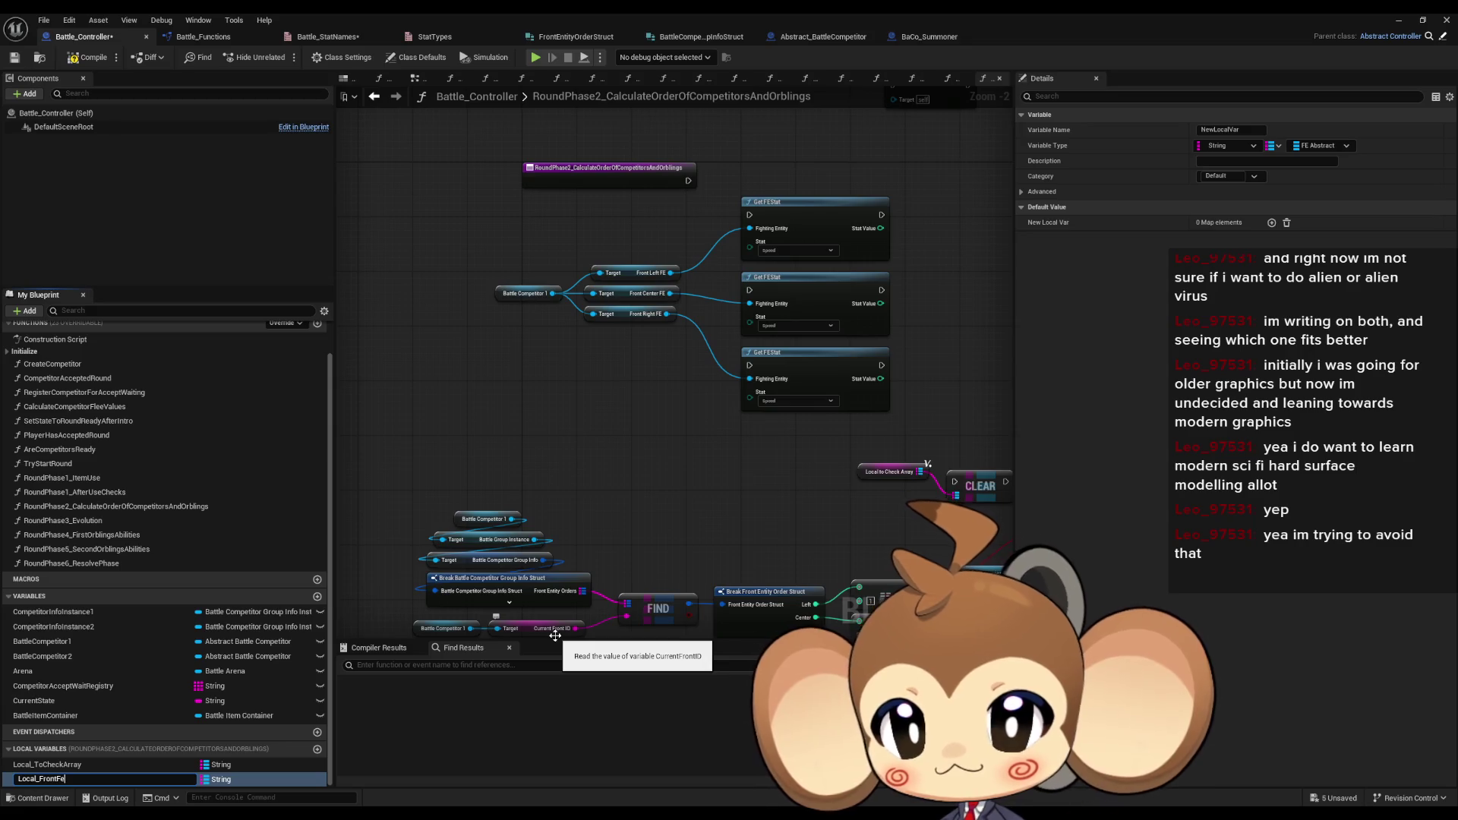
key(Return)
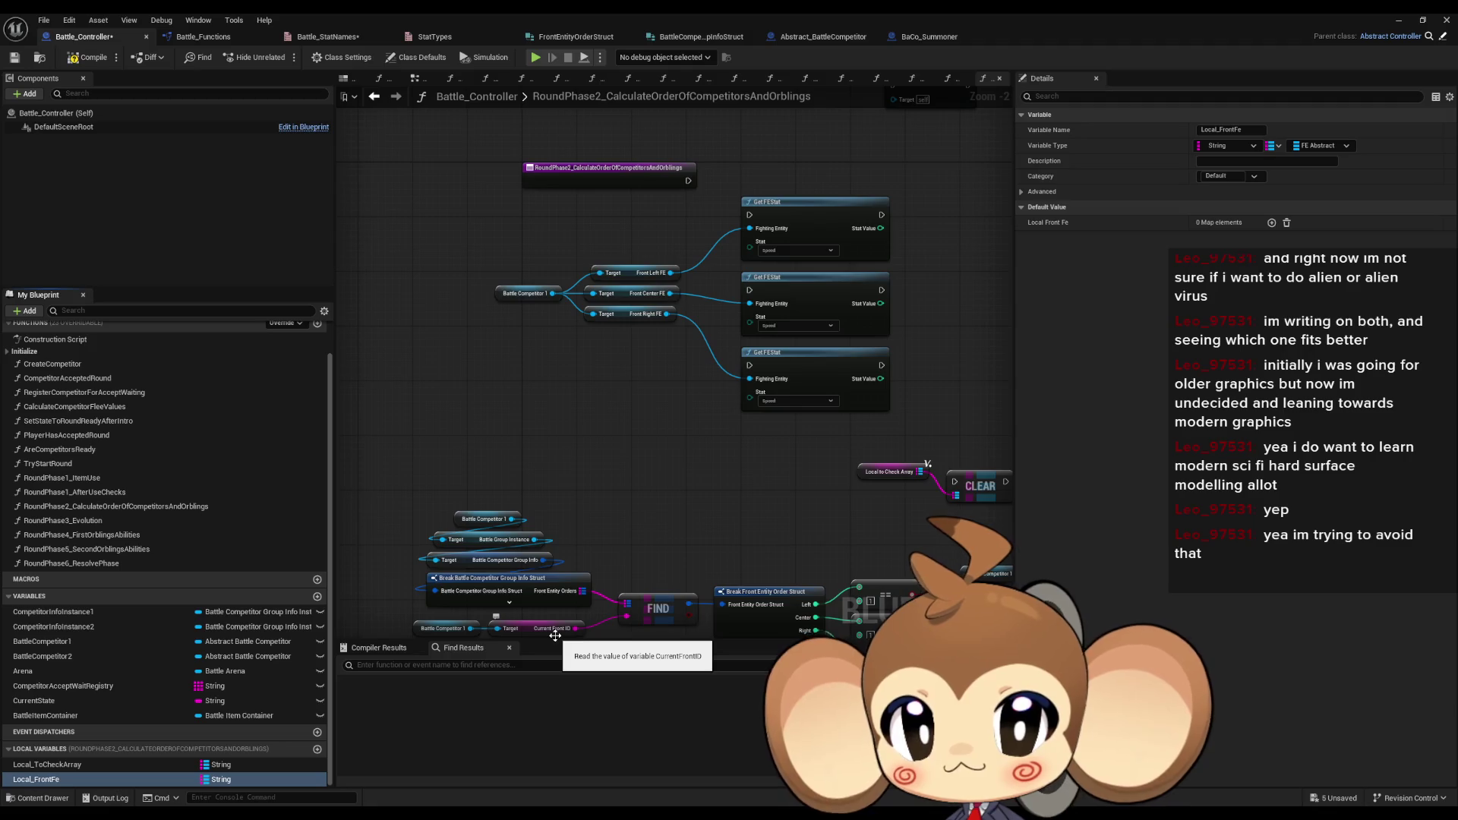
mouse_move(629, 252)
mouse_down()
mouse_move(665, 366)
mouse_move(654, 472)
mouse_up()
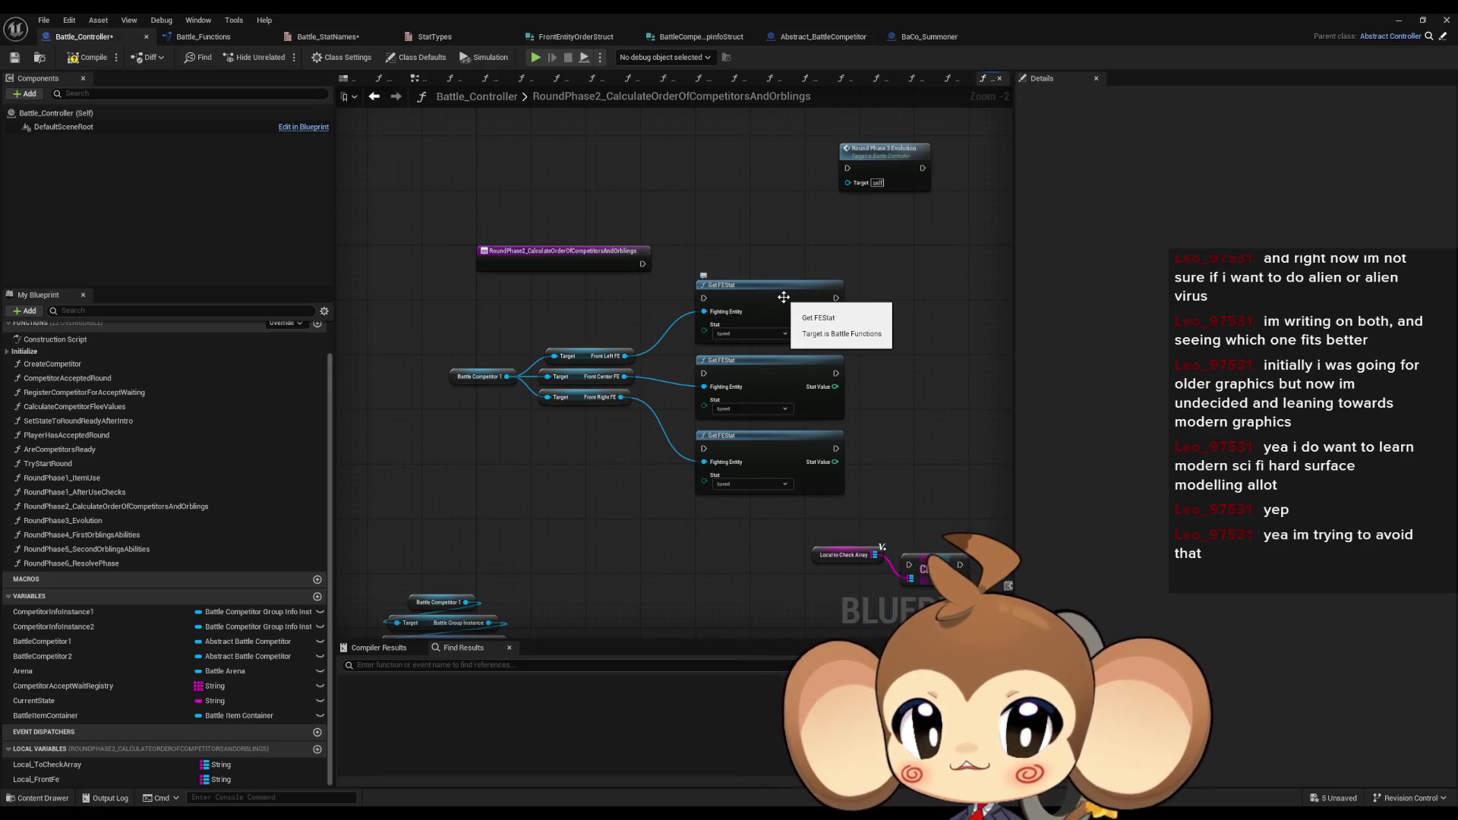
click(627, 360)
double_click(760, 297)
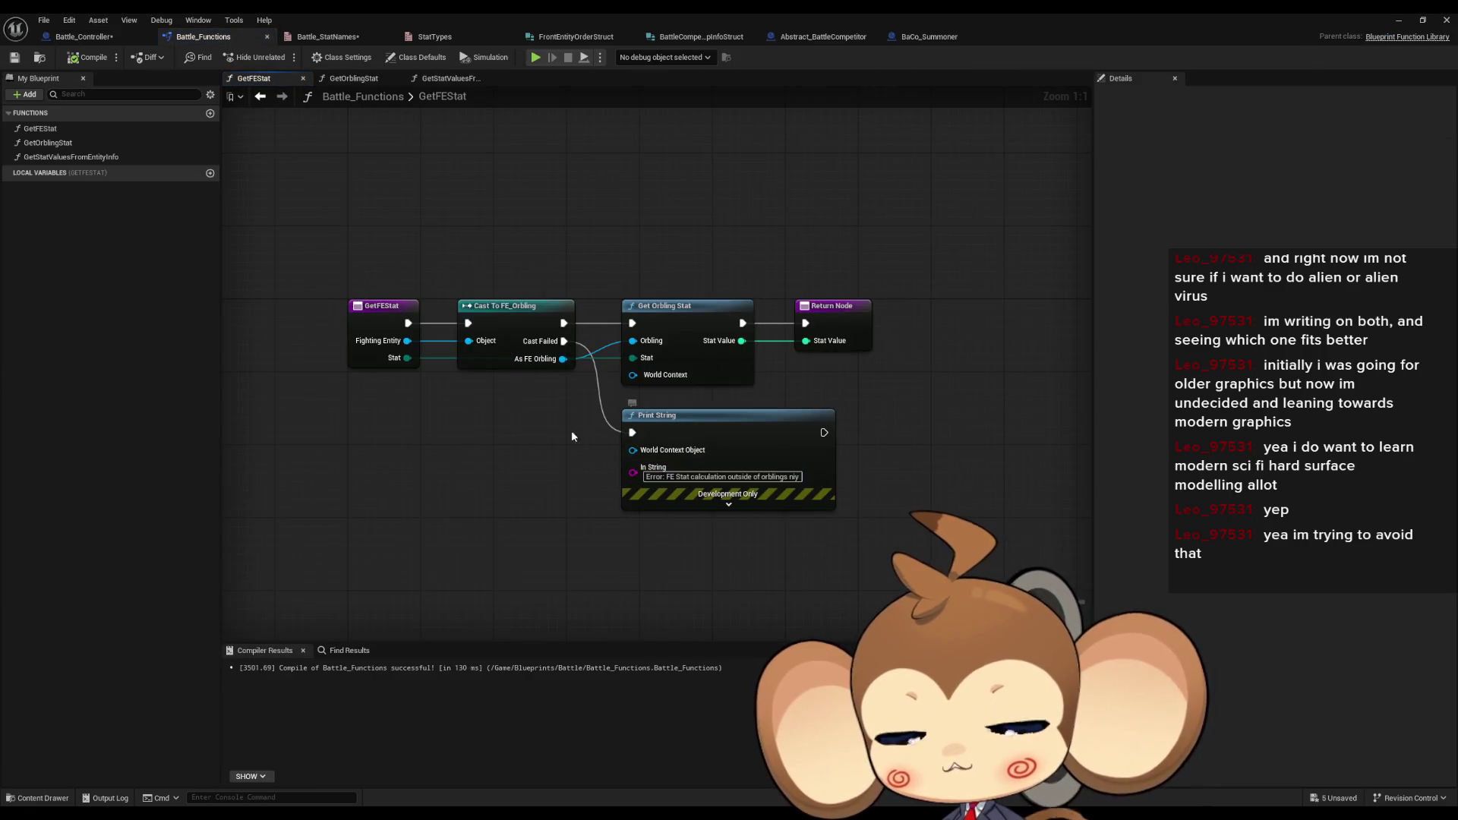
click(262, 97)
click(281, 96)
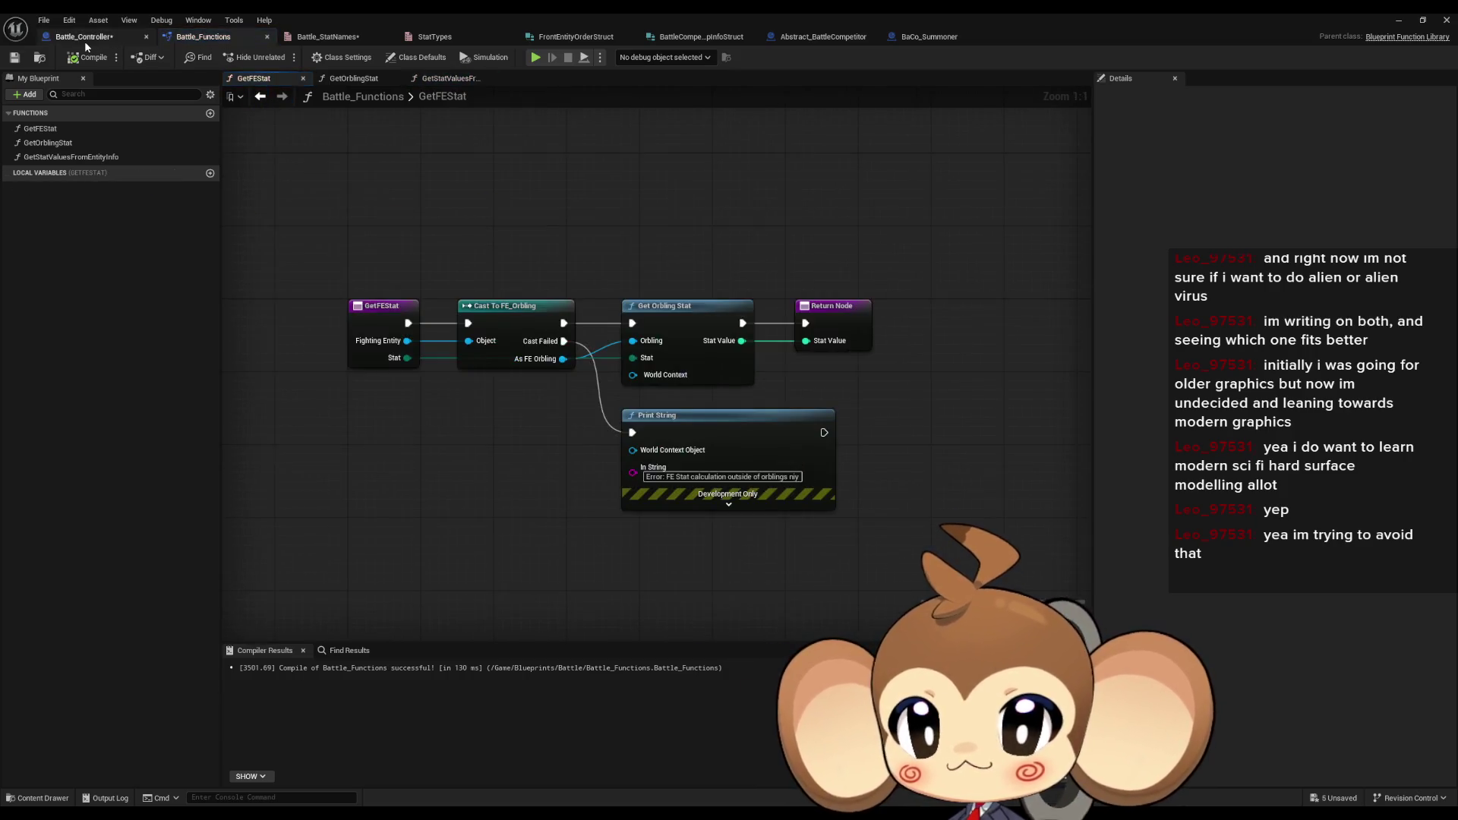
click(84, 38)
mouse_move(589, 316)
mouse_down()
mouse_move(630, 454)
mouse_move(616, 436)
mouse_up()
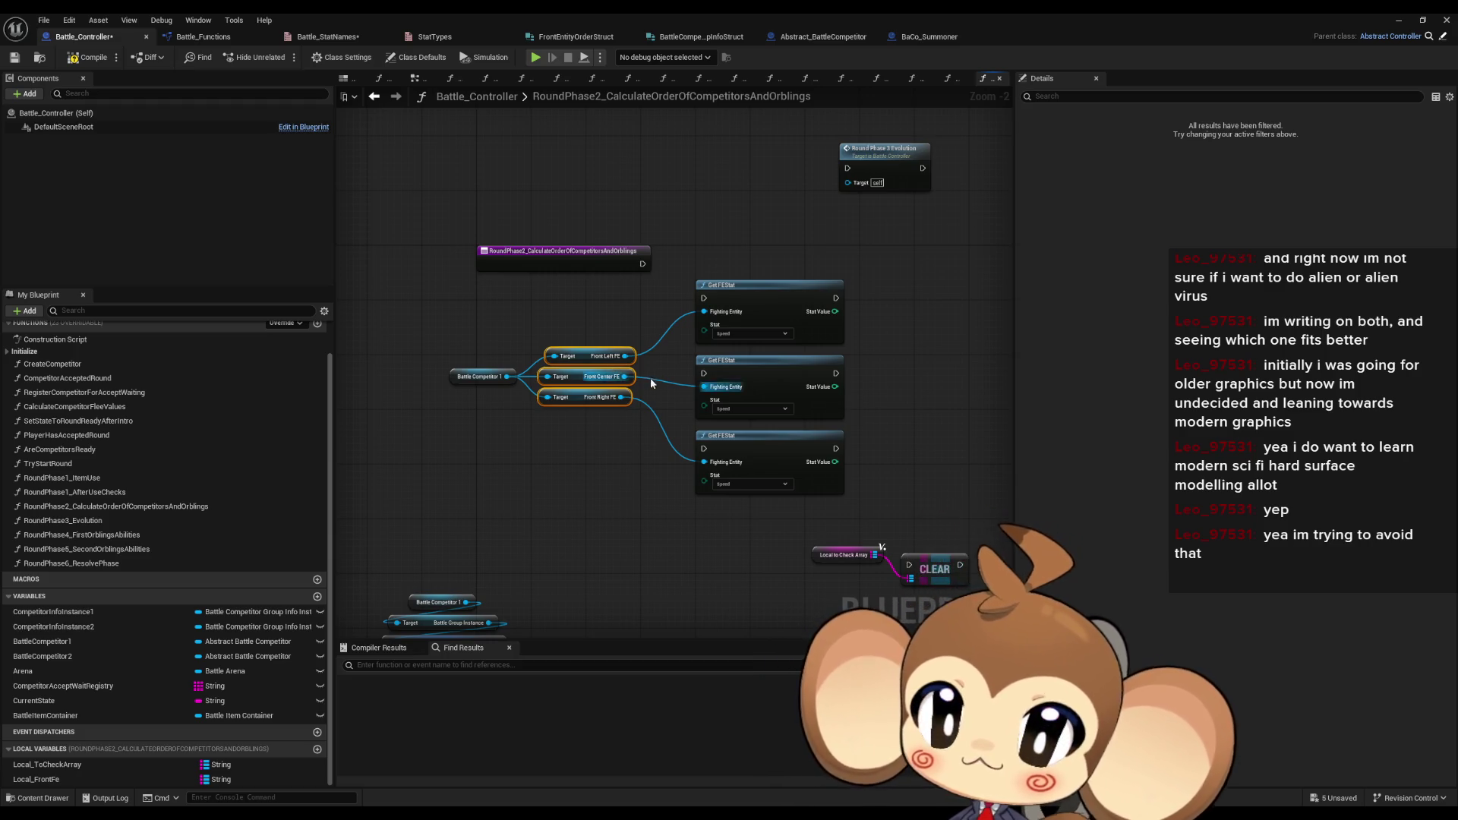
- Add a 'Check Valid Or Alive' comment left of the Get FEStat nodes, then switch to Battle_Functions
click(633, 438)
key(c)
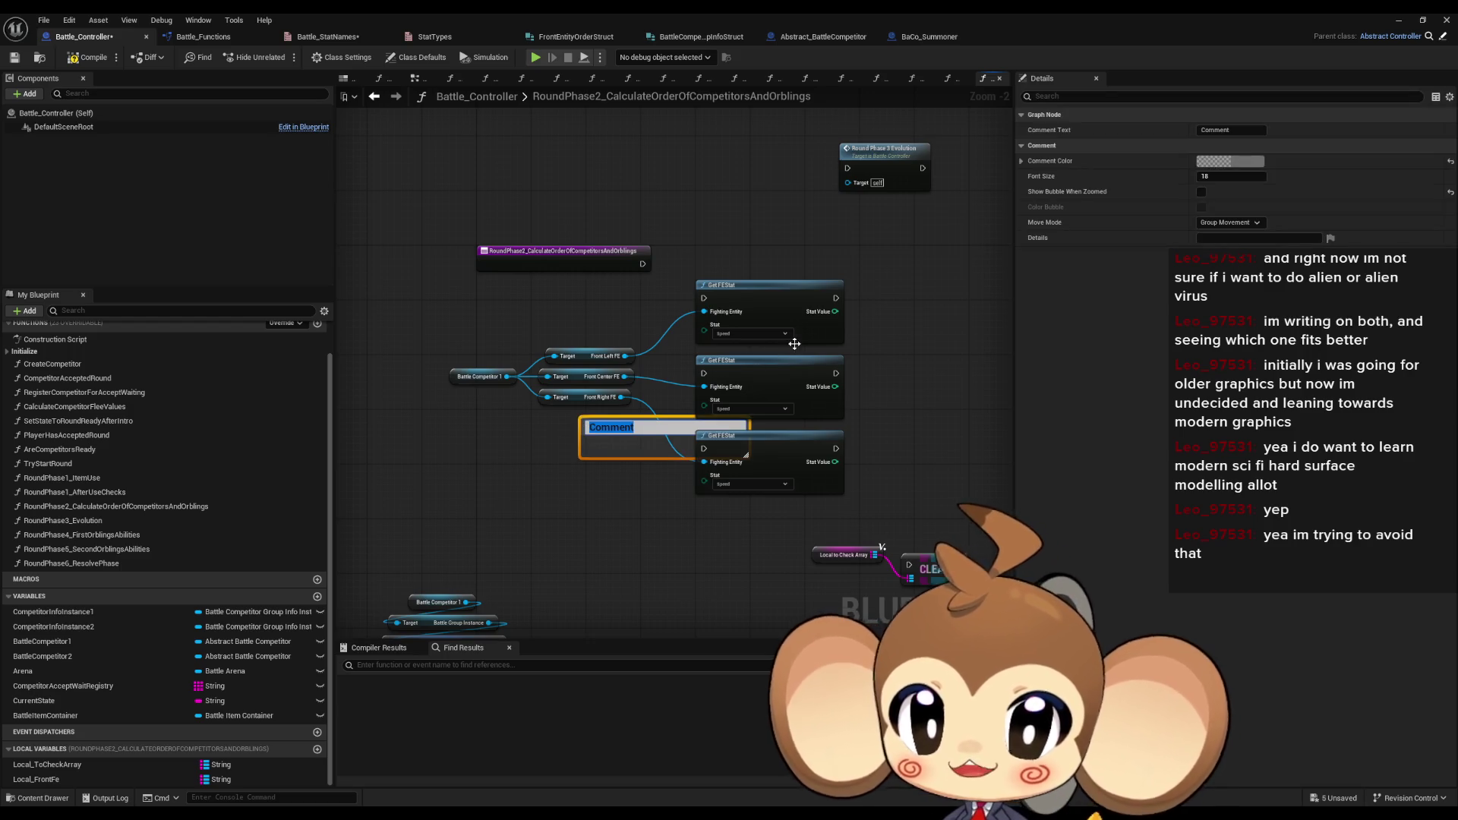
text(Check Valid Or Aliv)
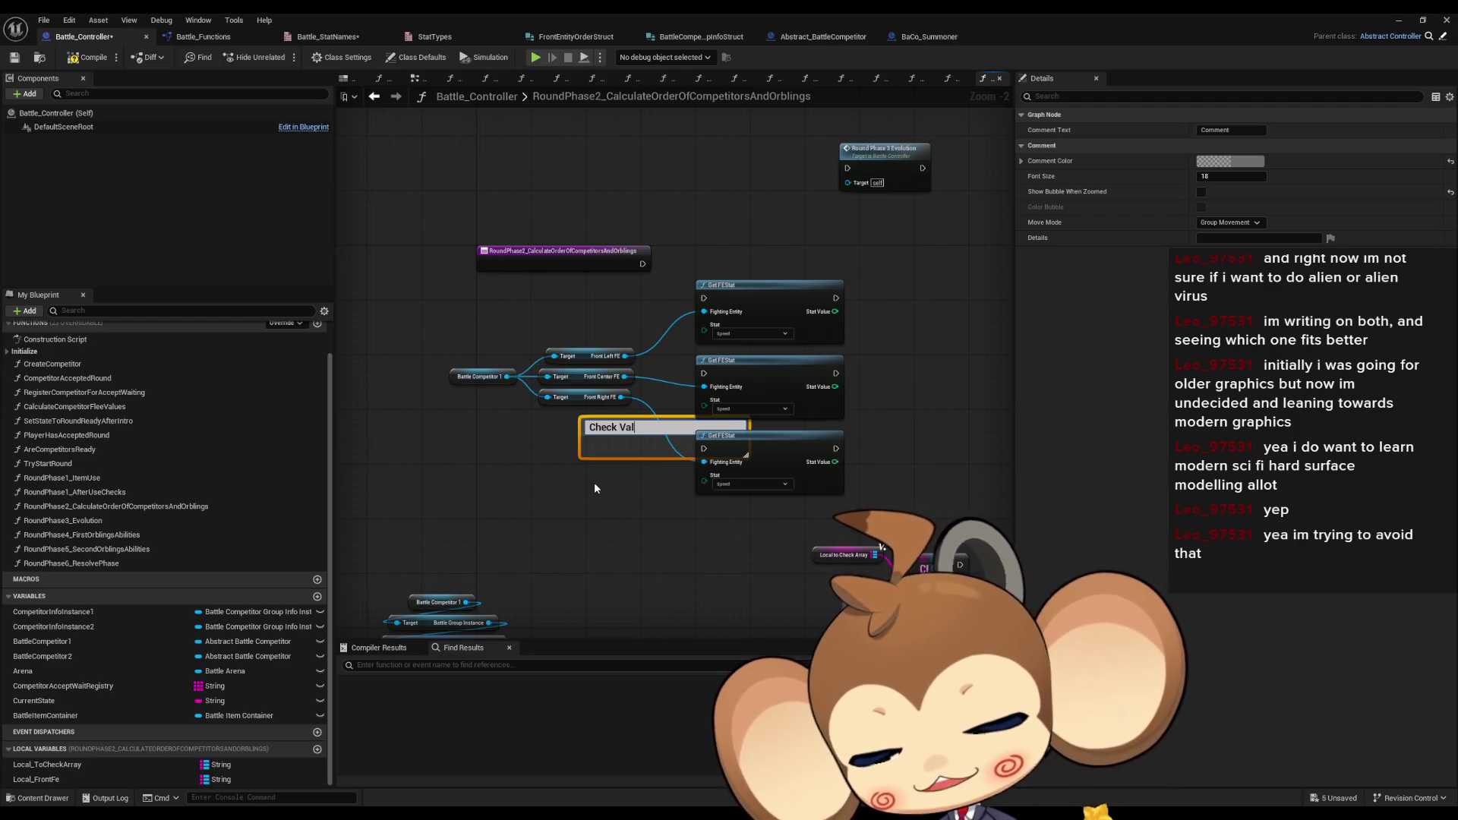
text(e)
key(Return)
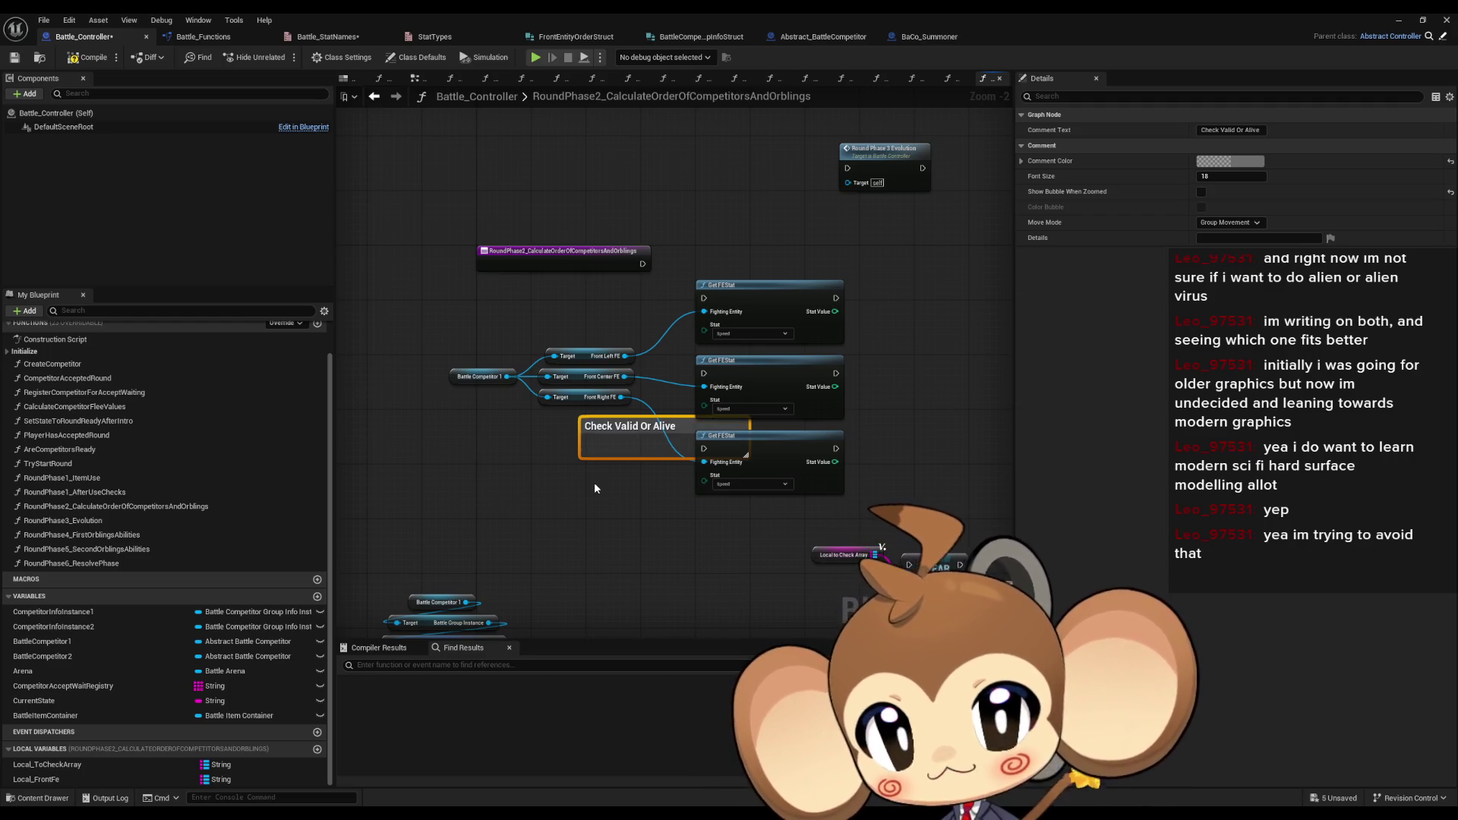
drag(621, 427, 554, 436)
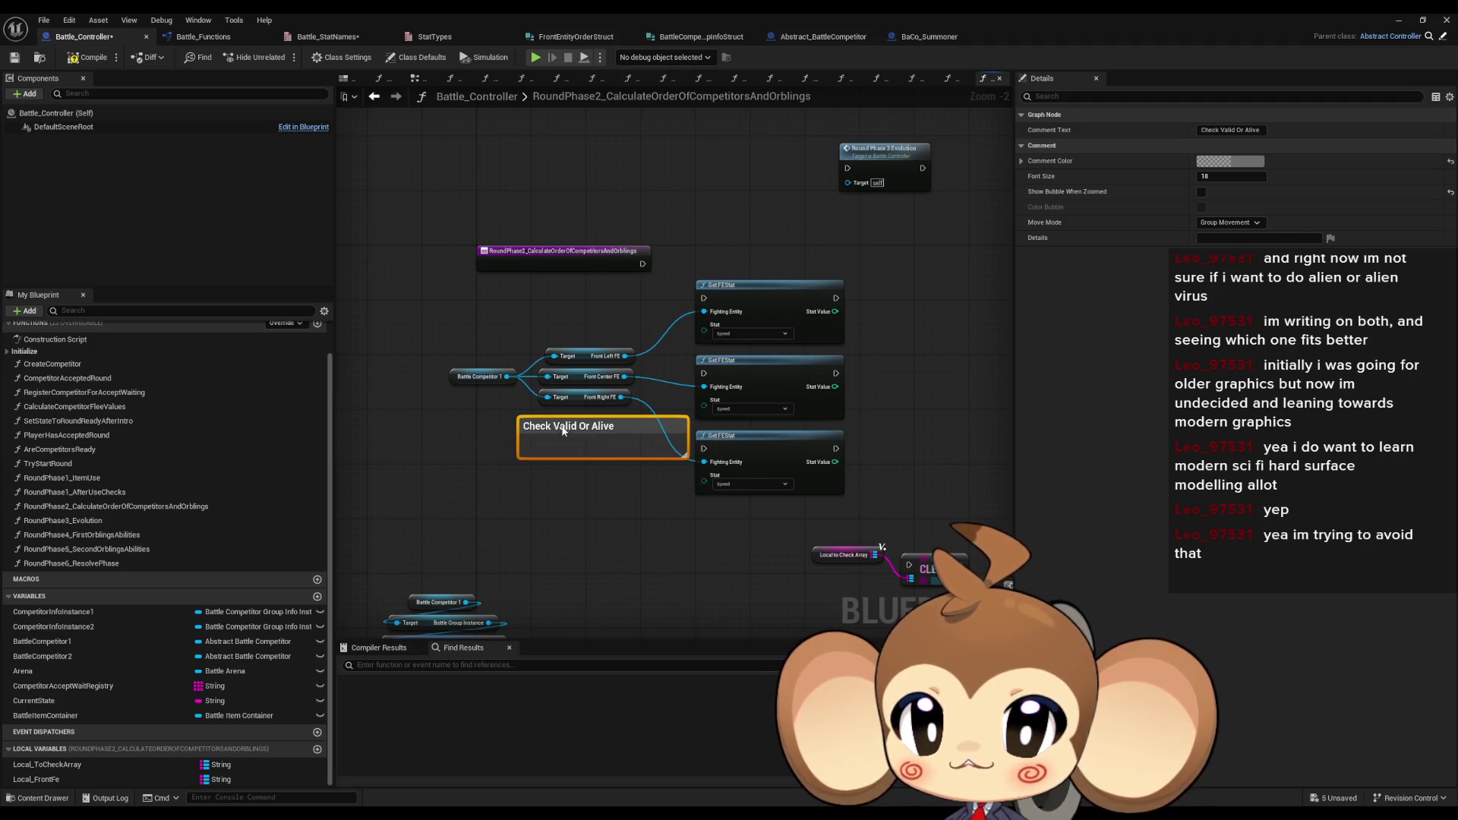
click(597, 531)
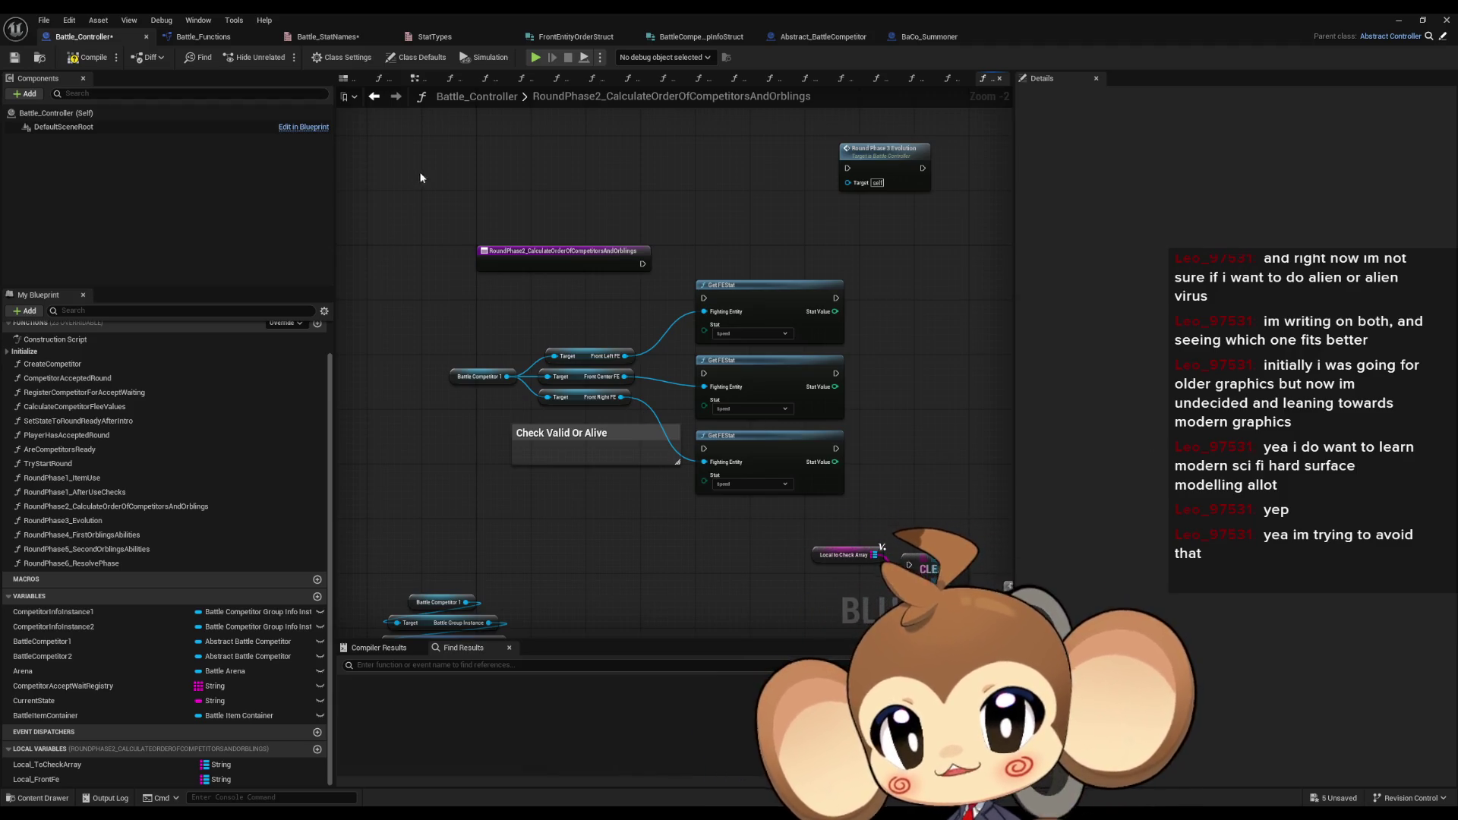
click(202, 37)
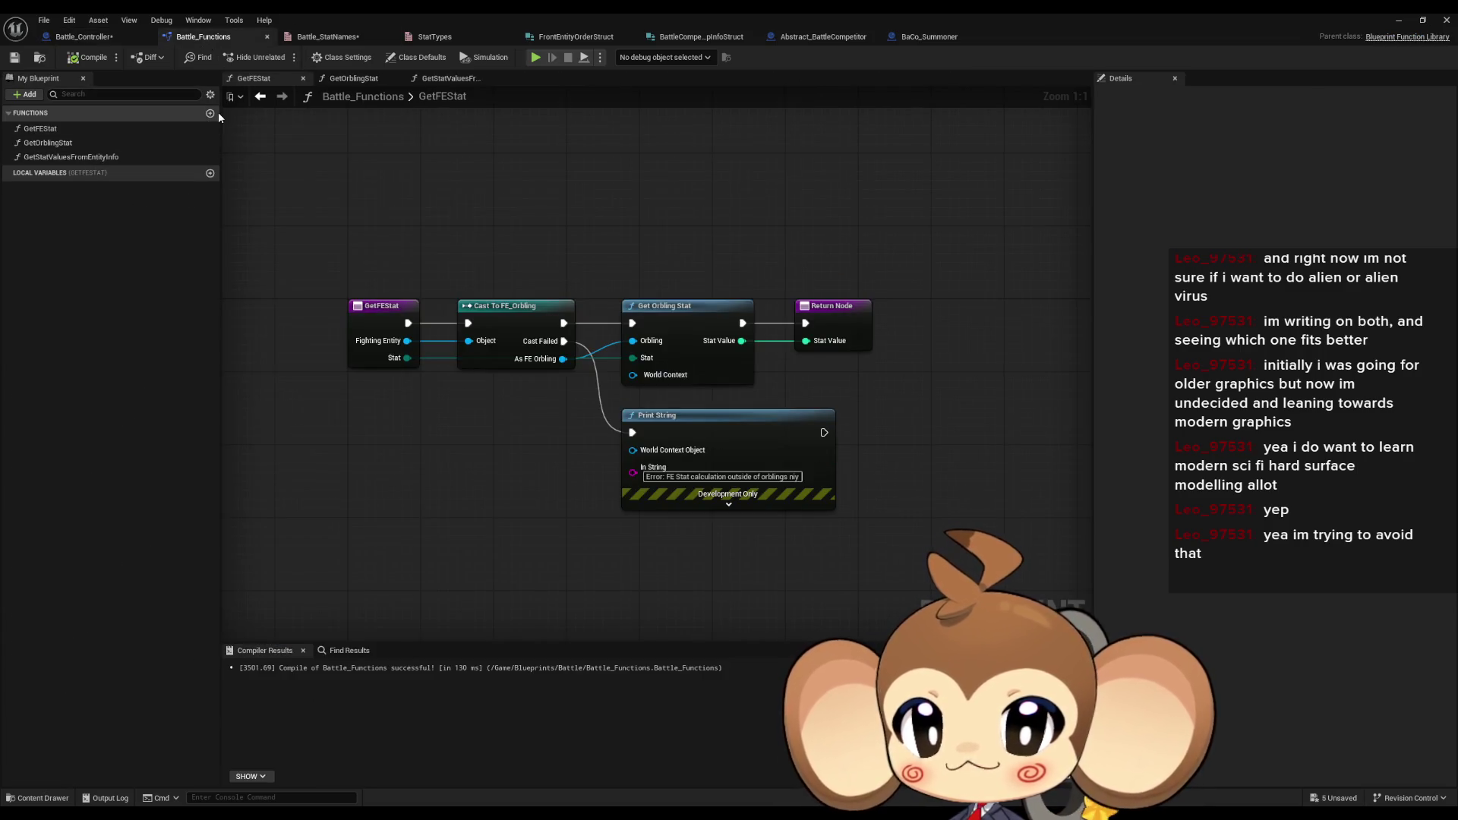
- Create a new function CheckFEValidAndAlive in Battle_Functions with an output value
click(210, 113)
text(Check)
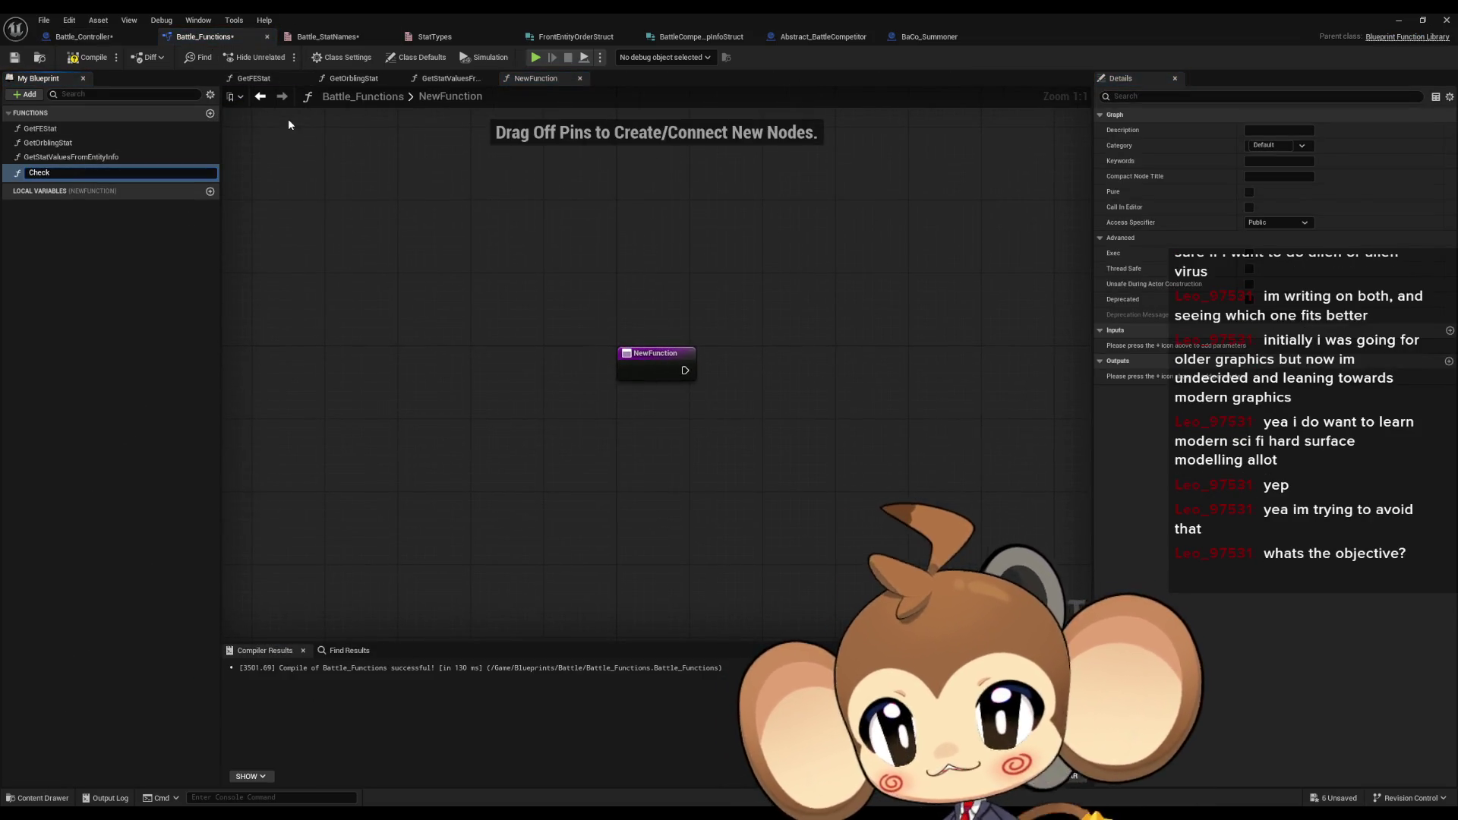
text(F)
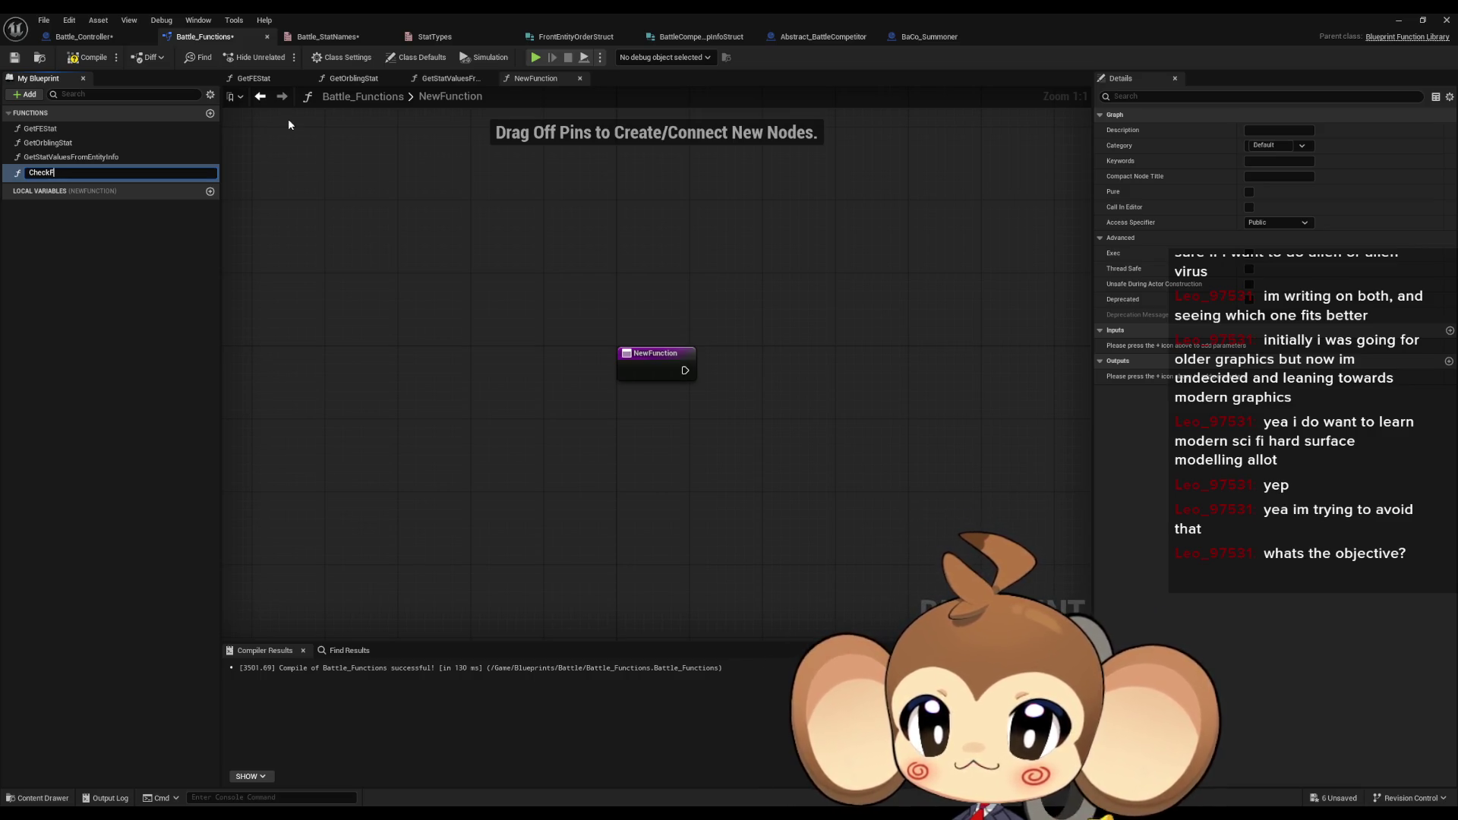
text(EValidAndAlive)
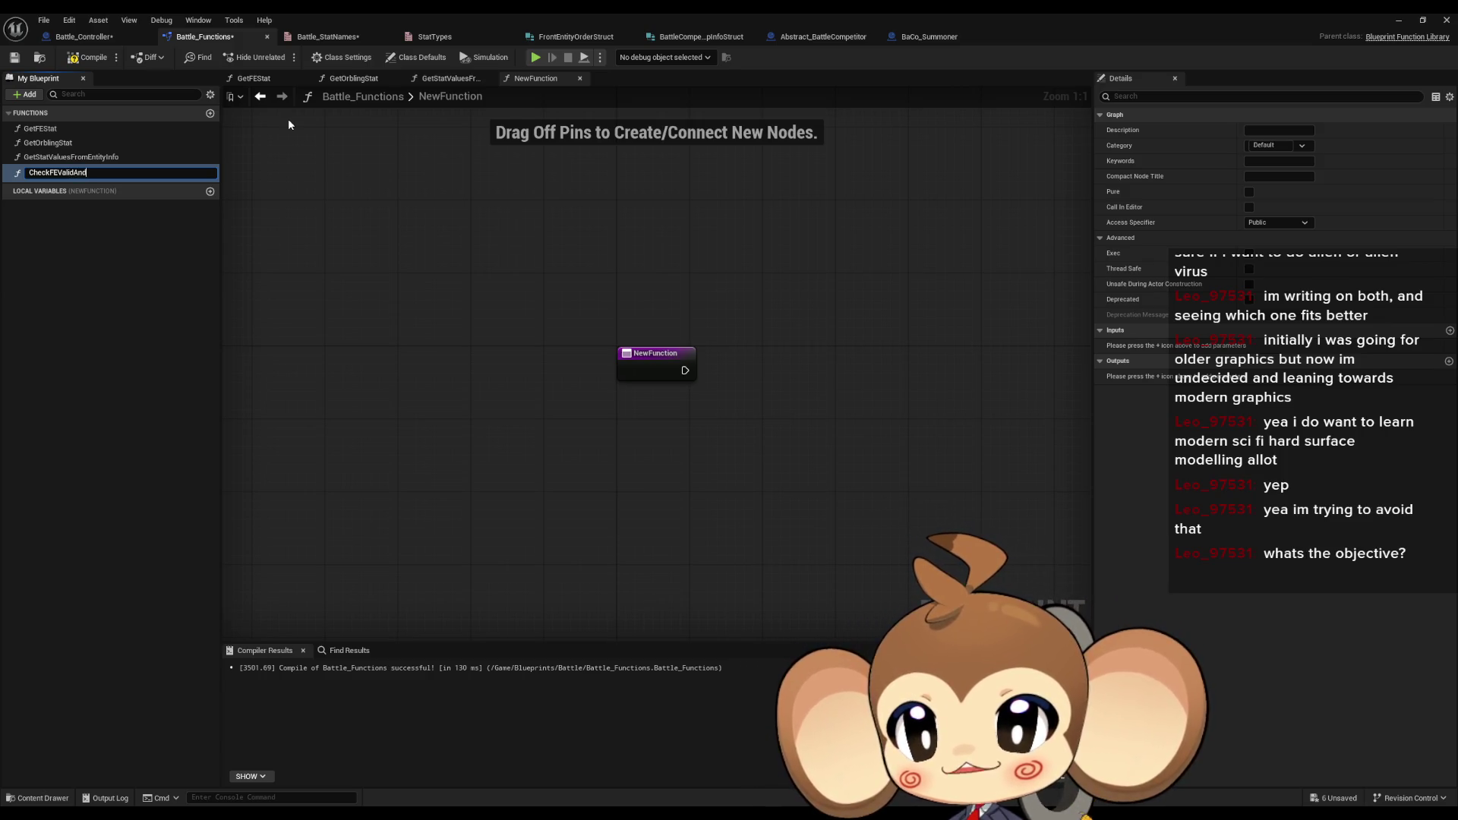
key(Return)
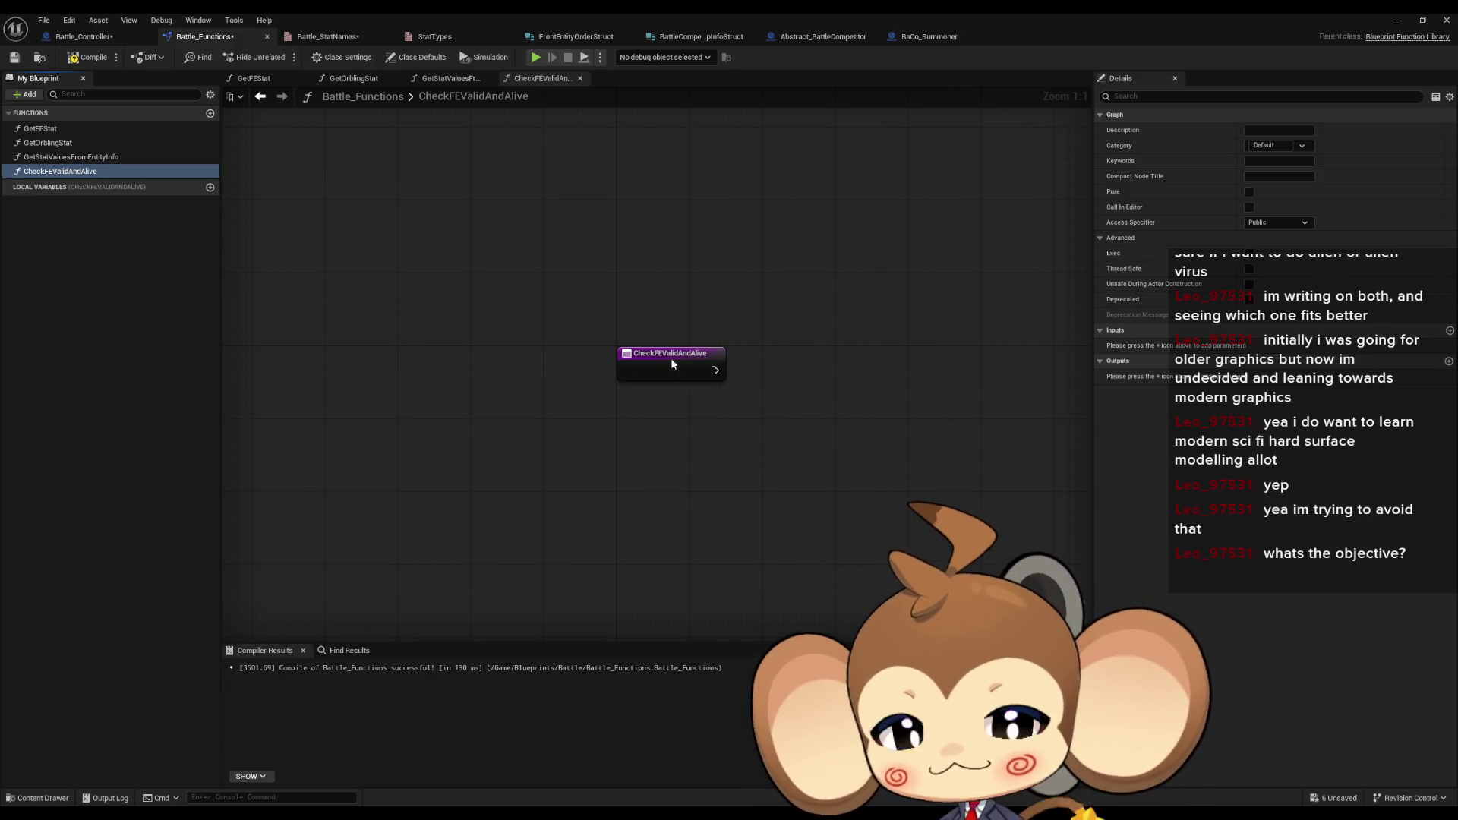
click(1449, 362)
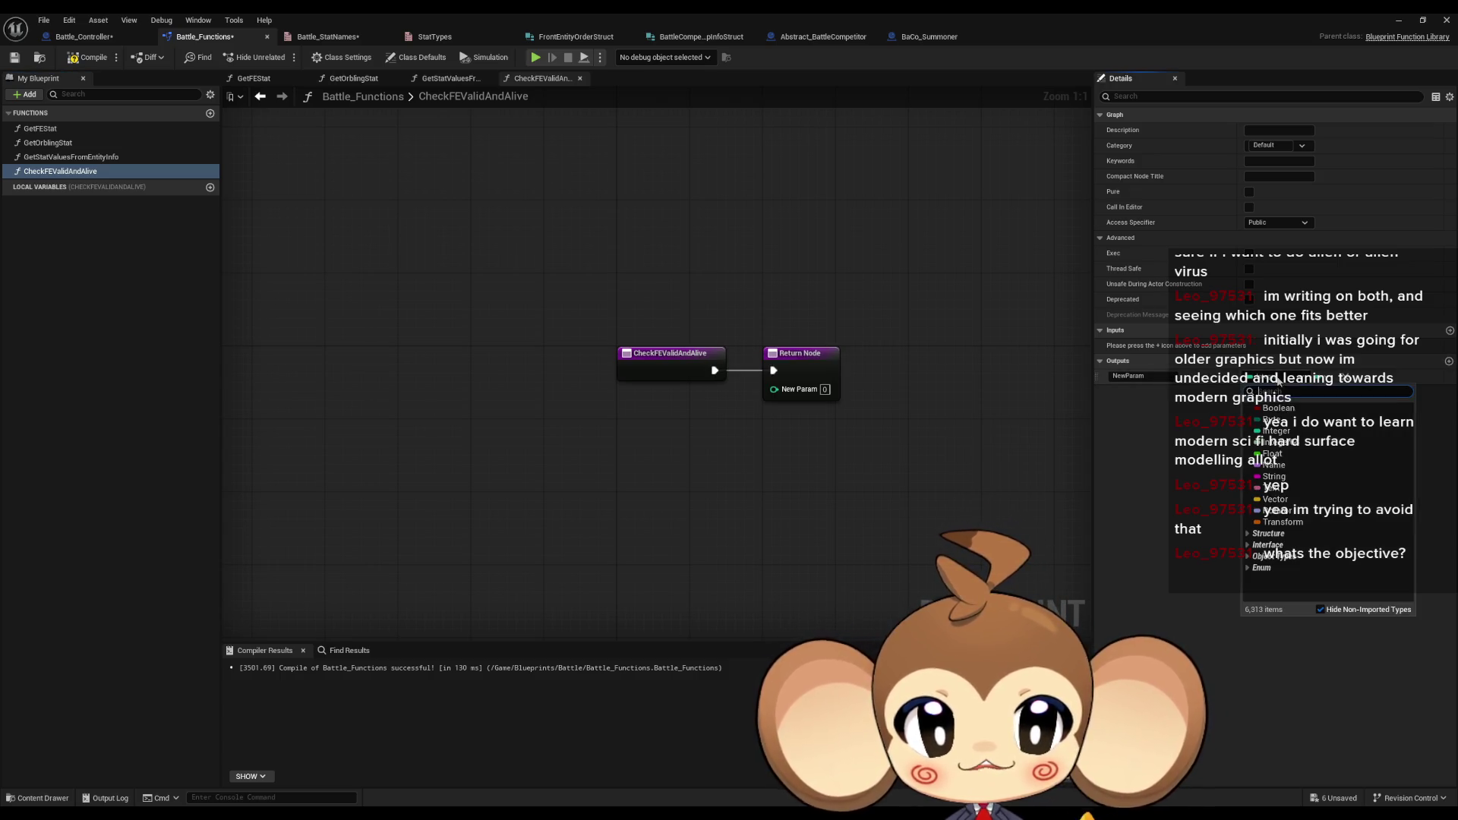
mouse_move(717, 376)
mouse_down()
mouse_move(707, 409)
mouse_move(708, 367)
mouse_move(698, 439)
mouse_up()
key(ctrl+z)
- Insert a Print String node between the entry and return nodes and align them
text(print)
key(Return)
drag(803, 374, 876, 466)
ctrl+click(783, 448)
mouse_move(783, 448)
mouse_down()
mouse_move(822, 366)
mouse_move(810, 359)
mouse_up()
- Set the Print String message to 'Error: FE Valid and Alive NIY' and save
click(793, 406)
text(N)
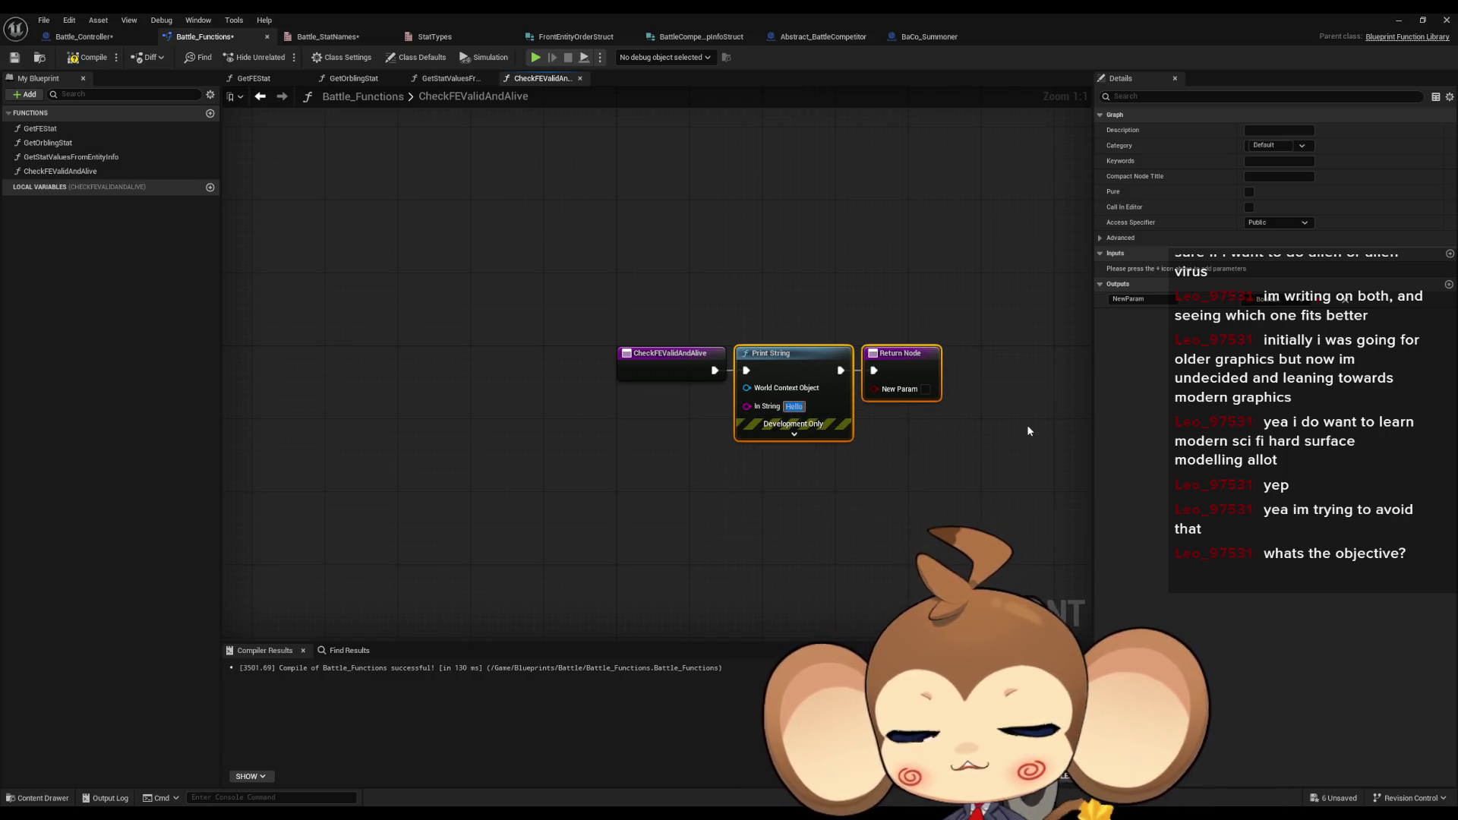
text(IY)
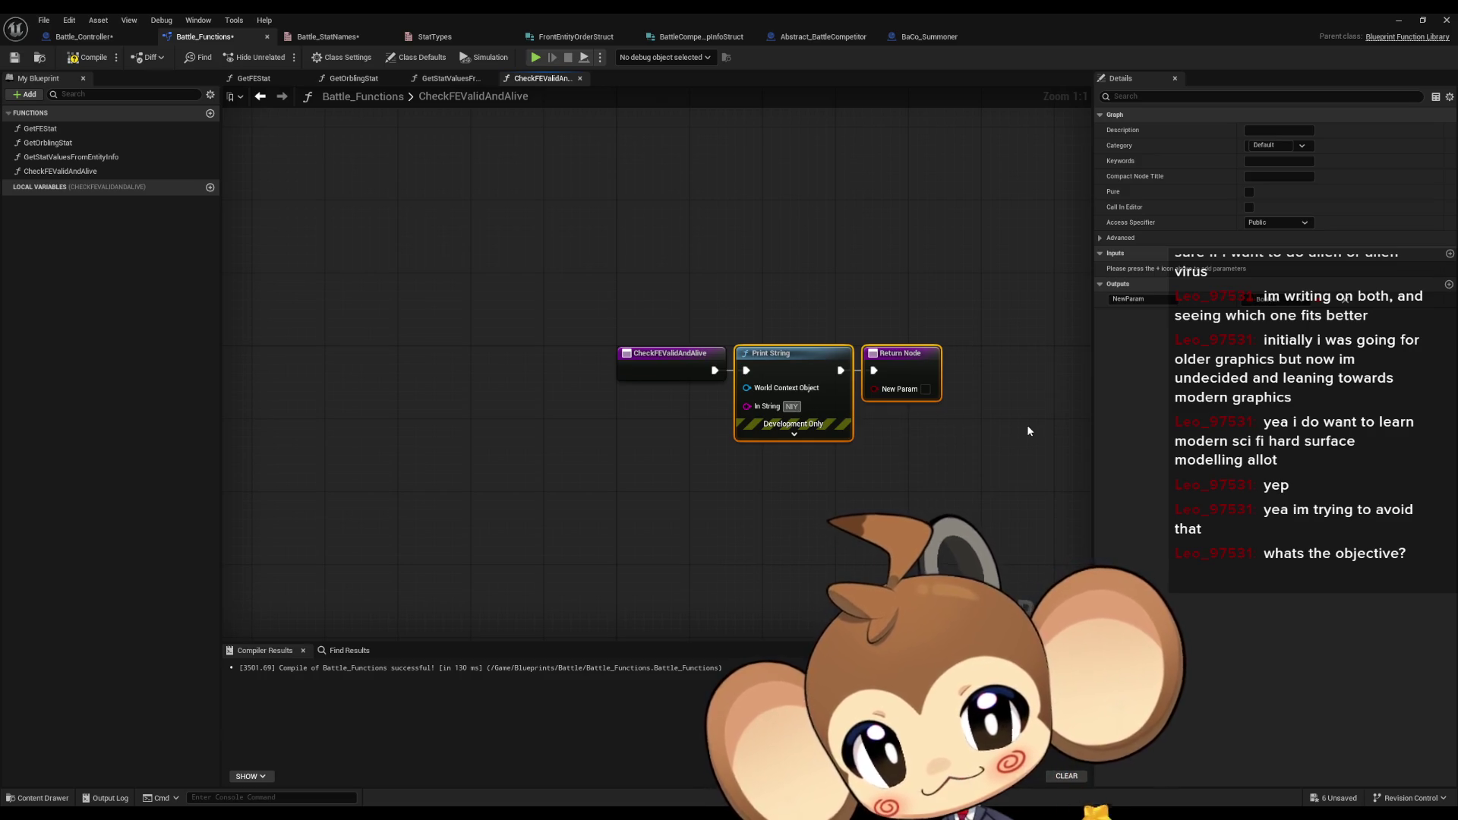
key(Home)
text(Error )
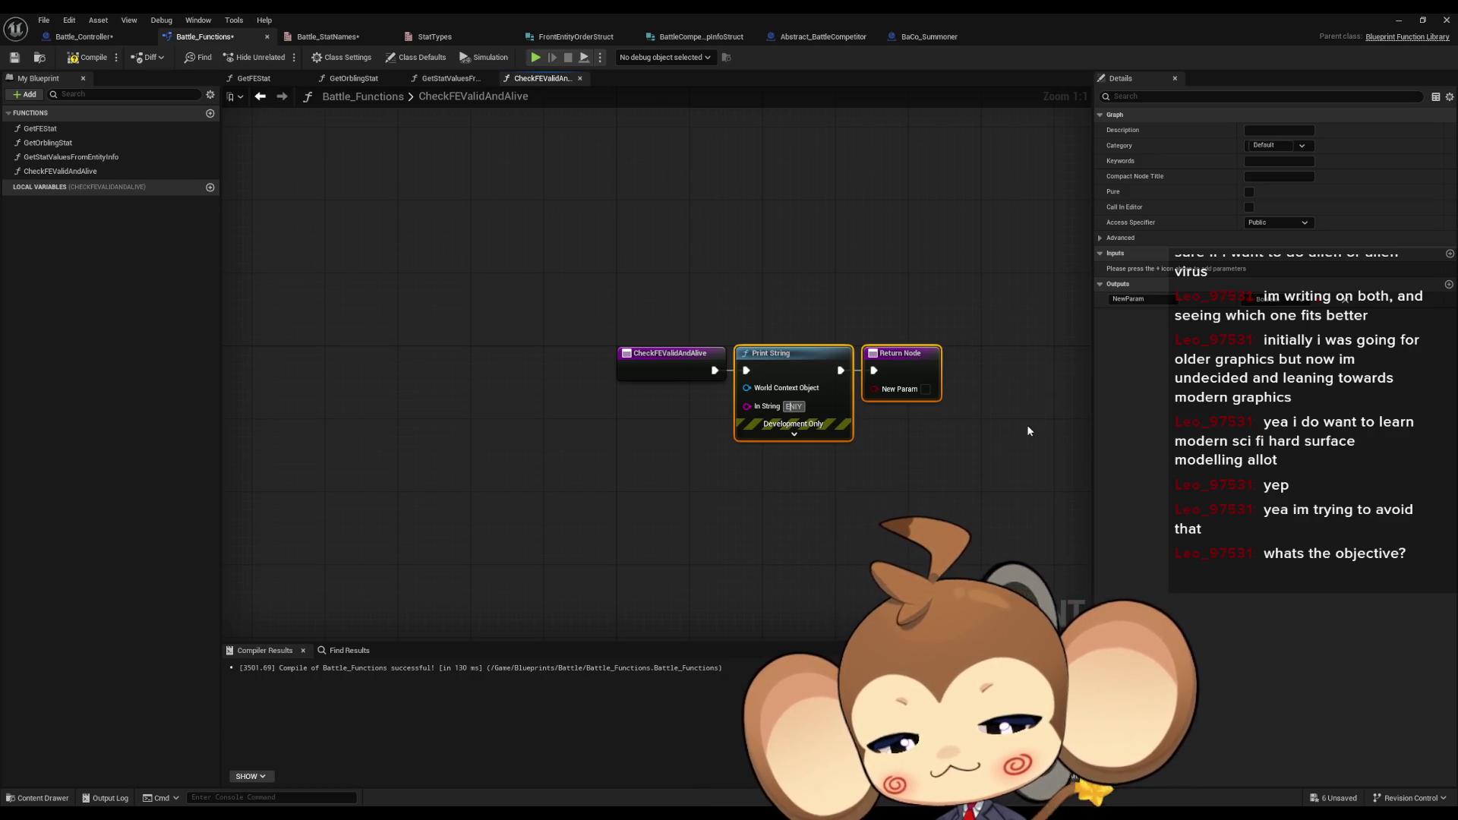
text(: )
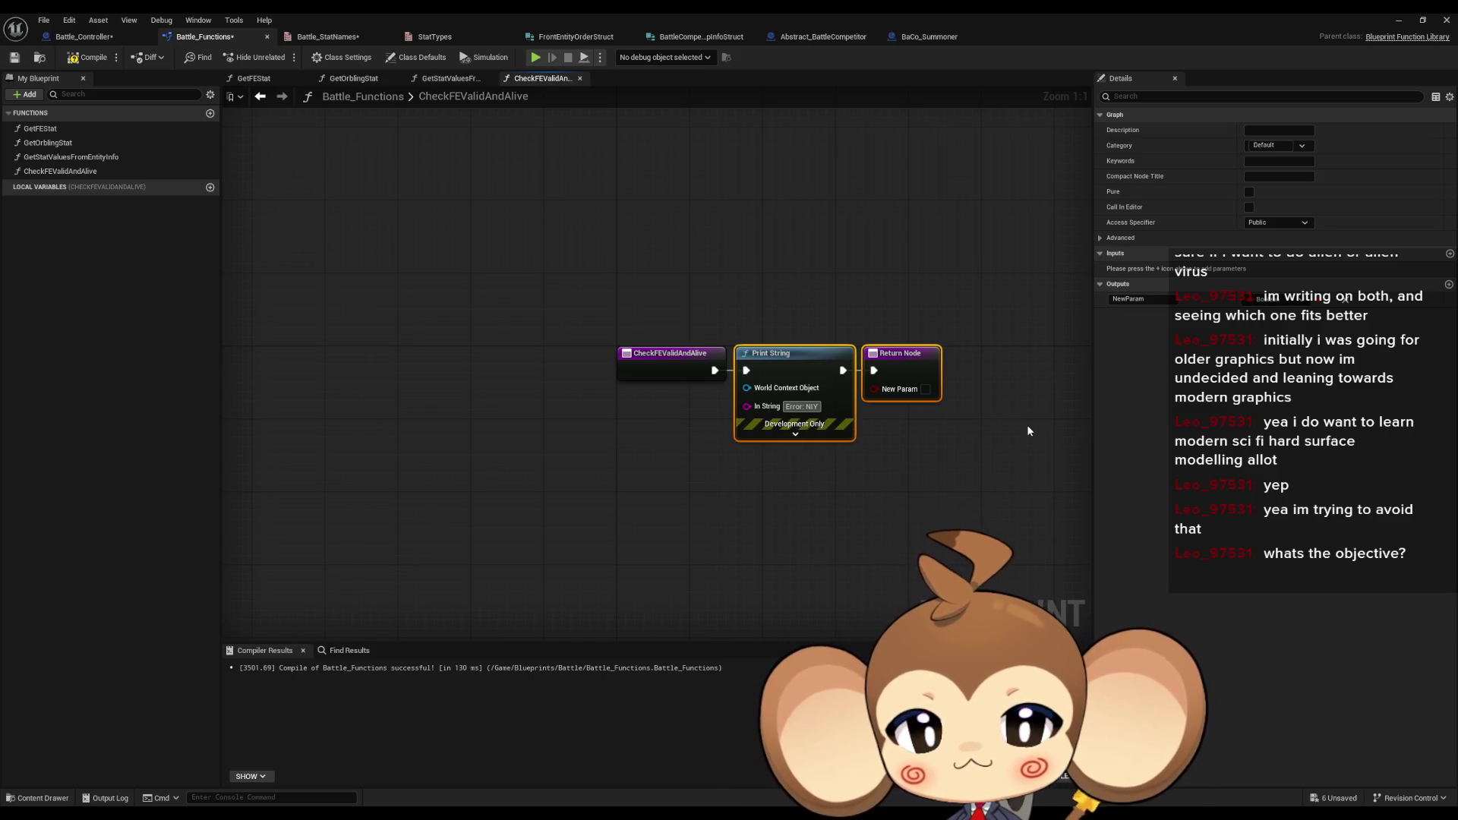
text(Valid)
text( and Aliv)
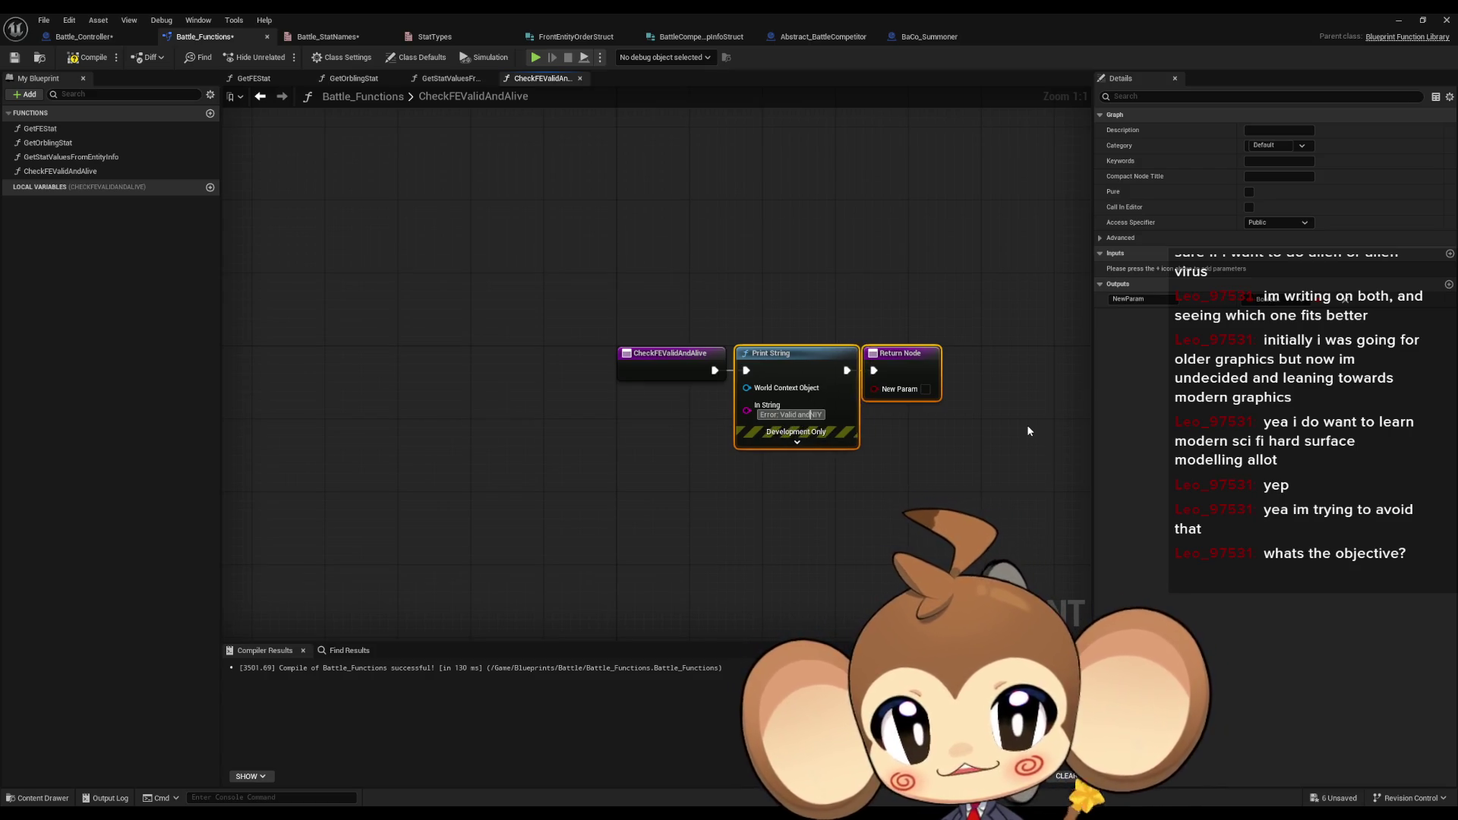
text(e)
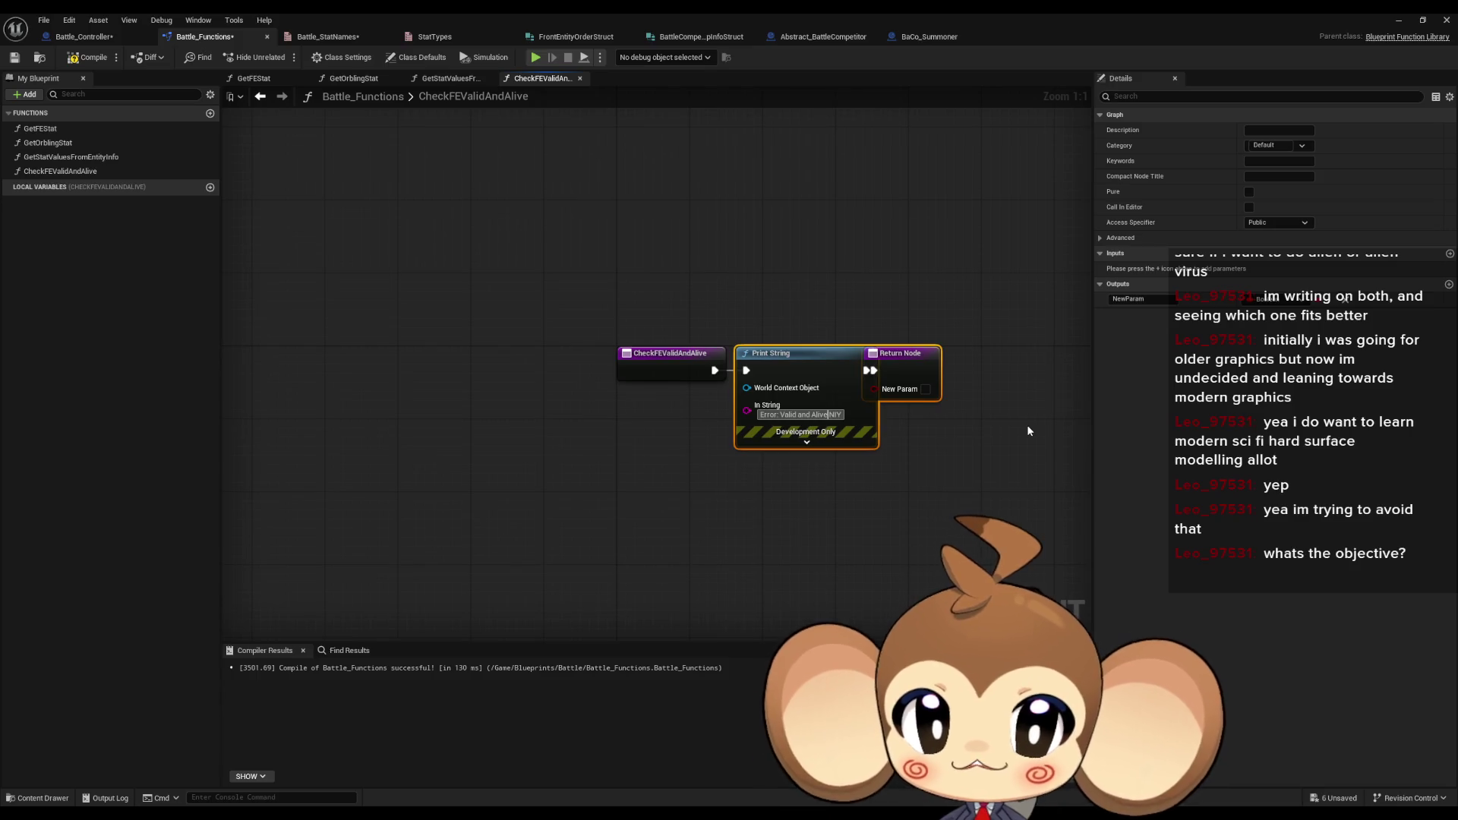
key(Left)
key(Left)
text(FE)
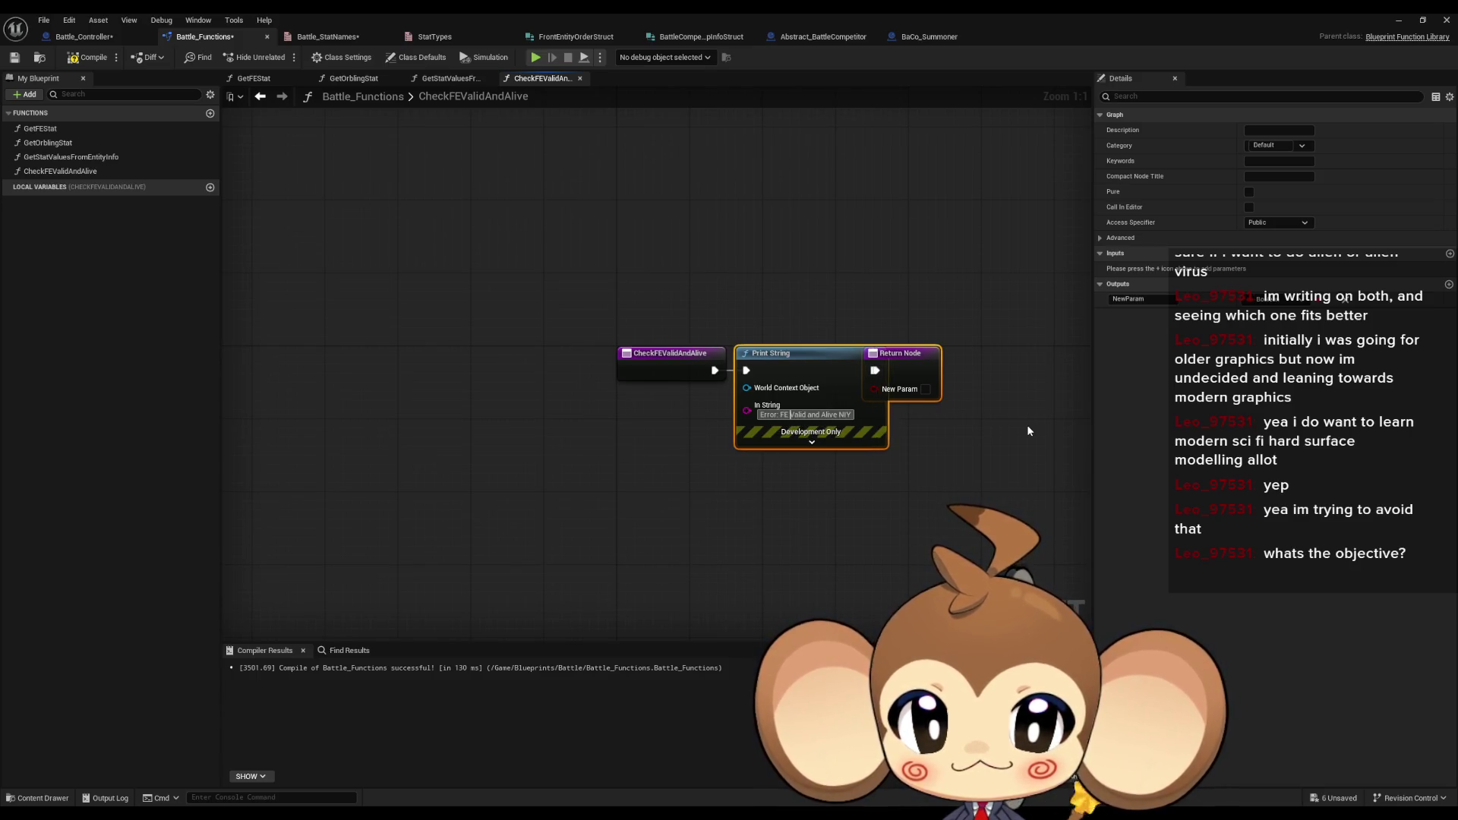
click(740, 288)
key(ctrl+s)
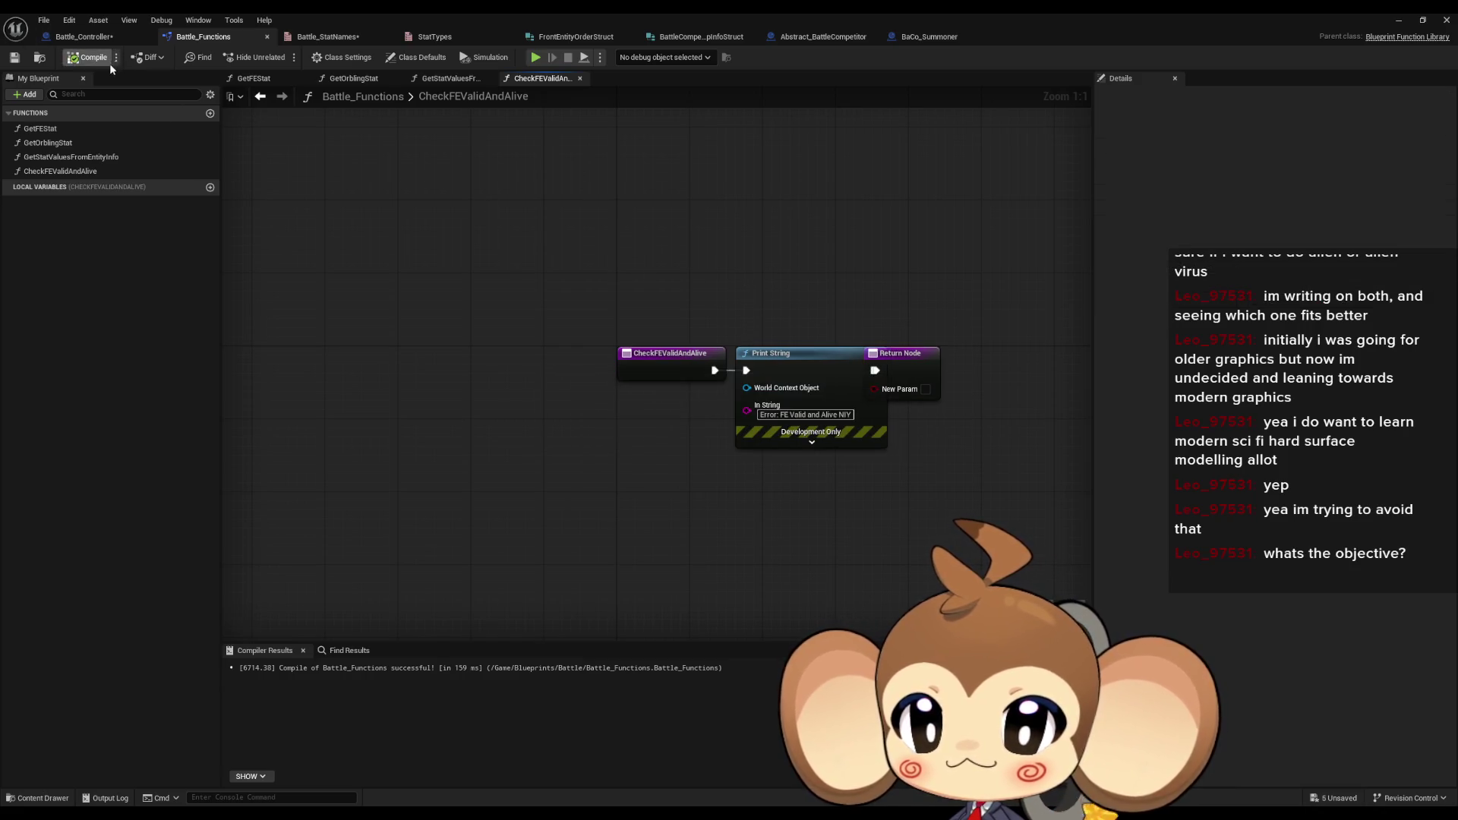
- Place a Check FEValid and Alive node in Battle_Controller's RoundPhase2 and open its definition
click(84, 37)
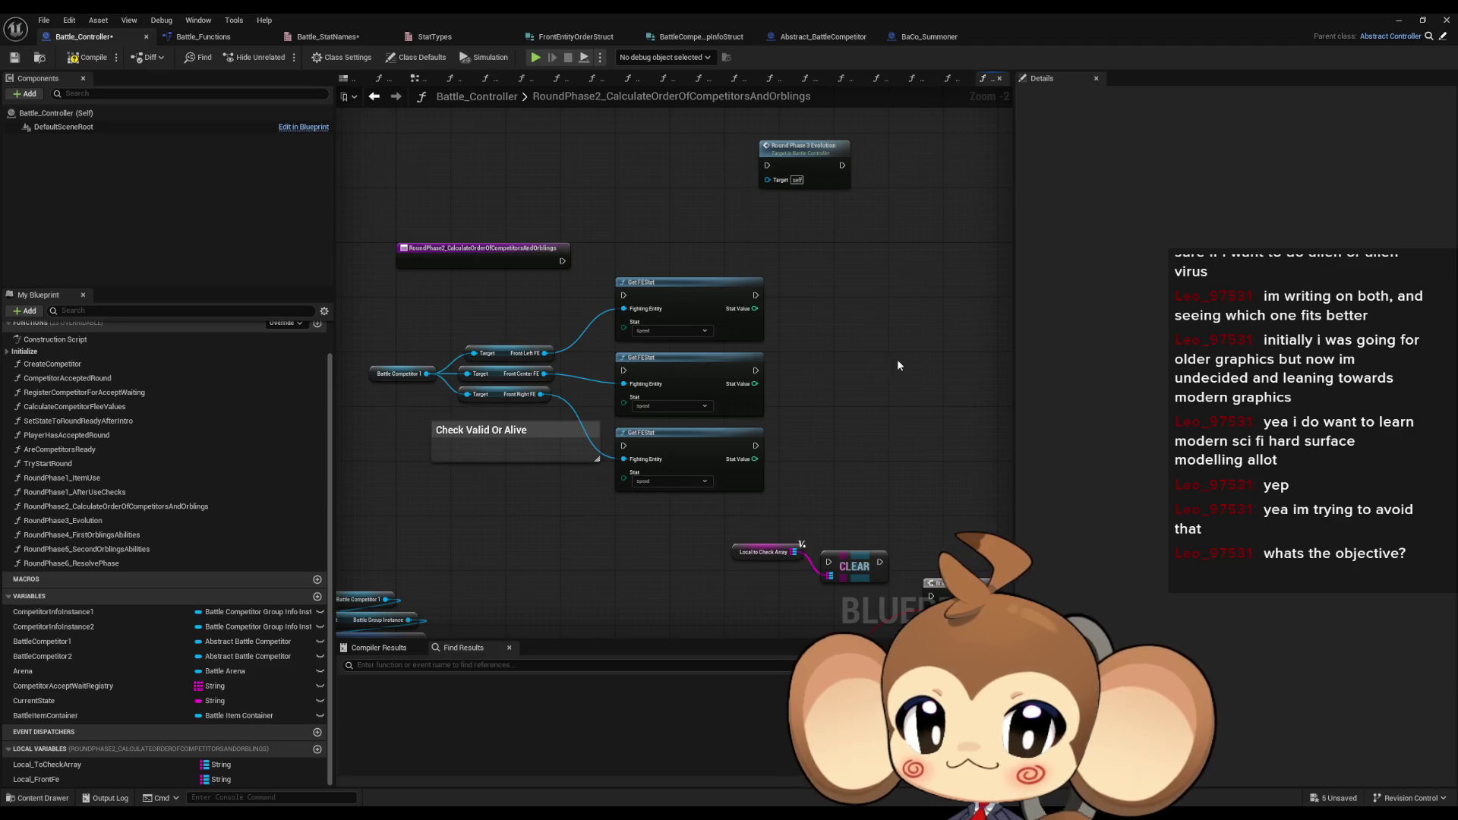
right_click(890, 360)
text(valid and a)
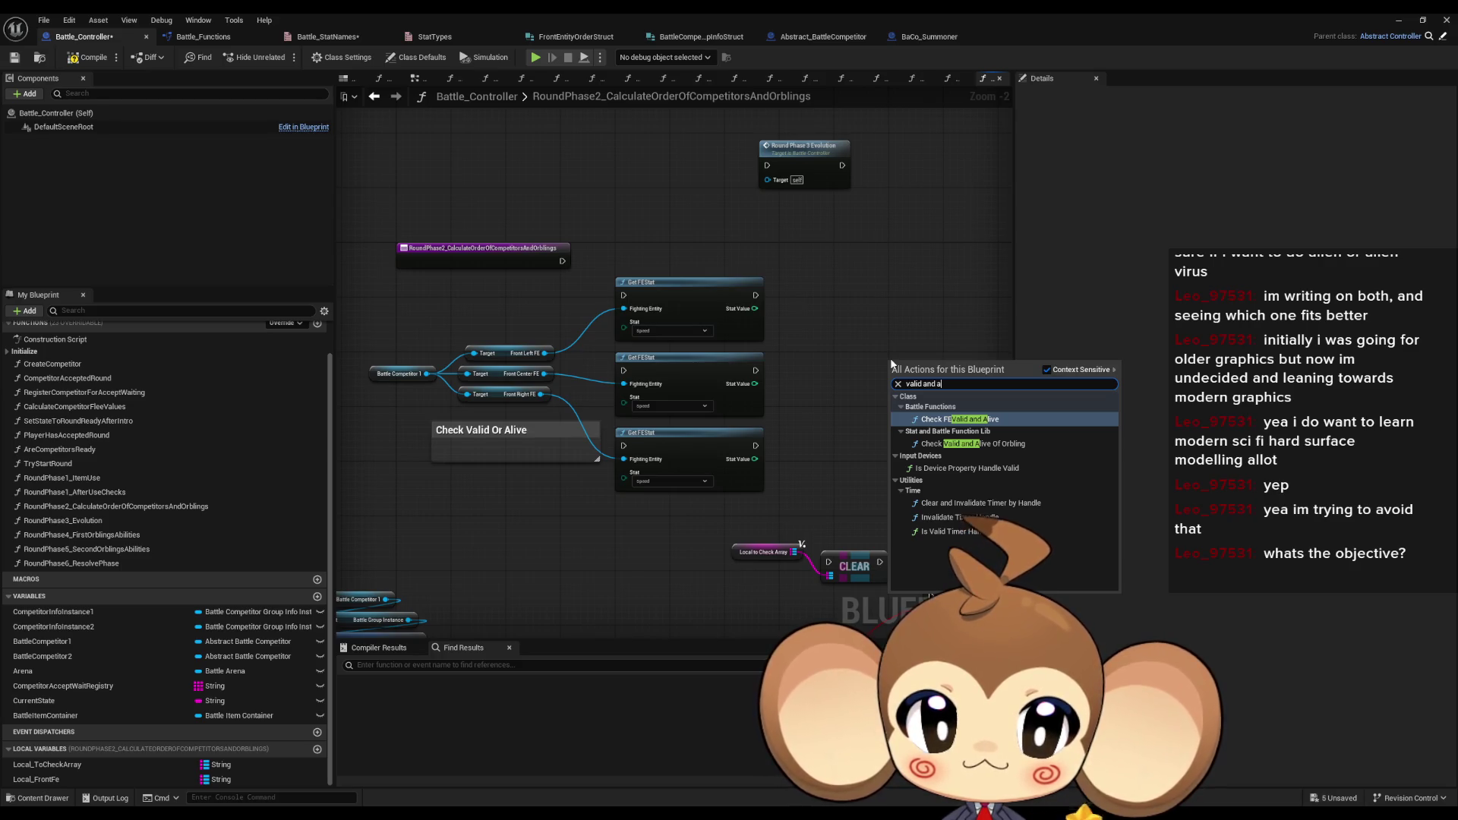
key(Return)
mouse_move(926, 379)
mouse_down()
mouse_move(839, 408)
mouse_move(474, 315)
mouse_up()
double_click(512, 344)
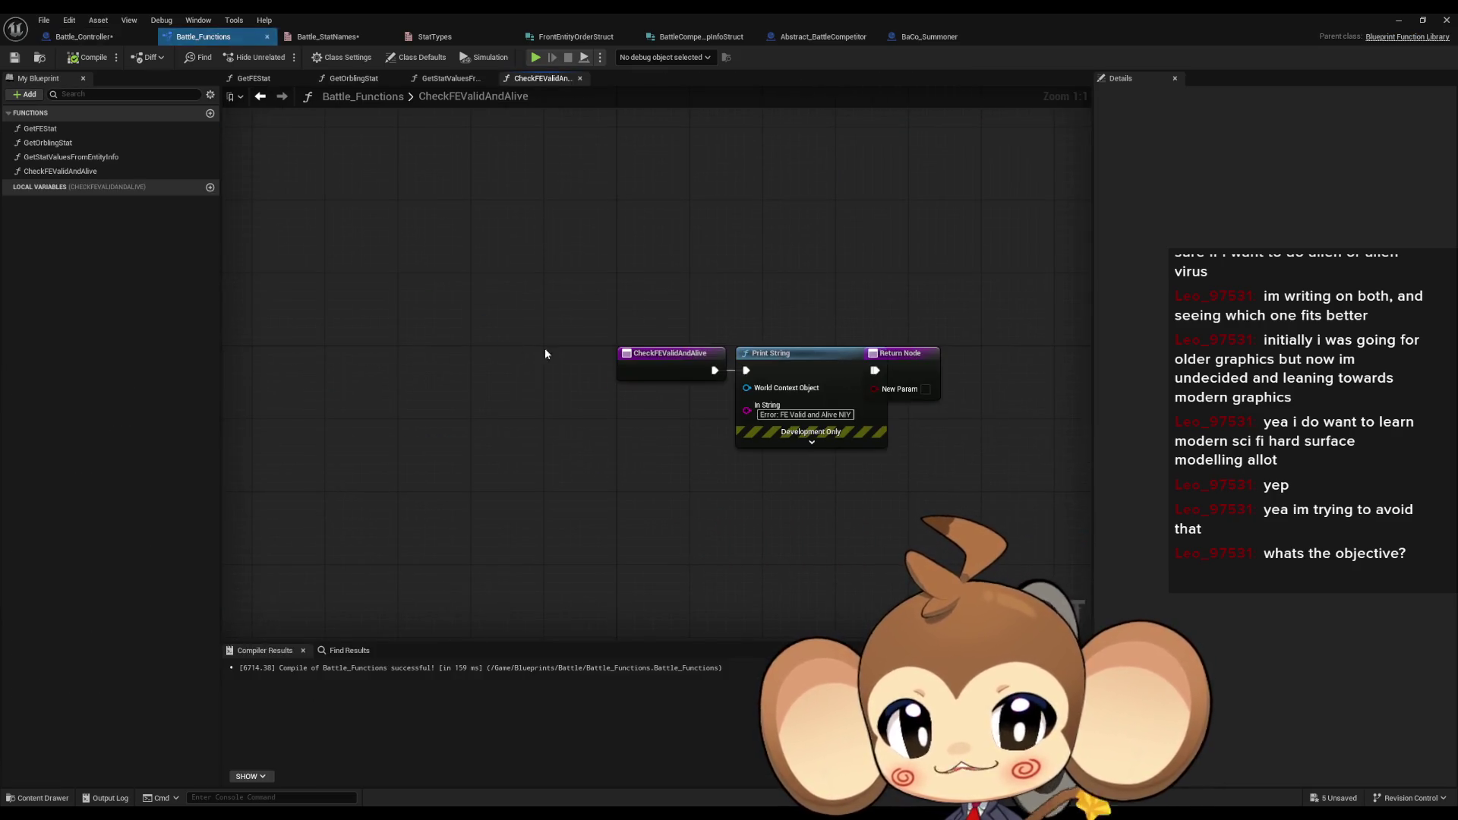
- Give CheckFEValidAndAlive an FE object input and rename its output to True
click(702, 373)
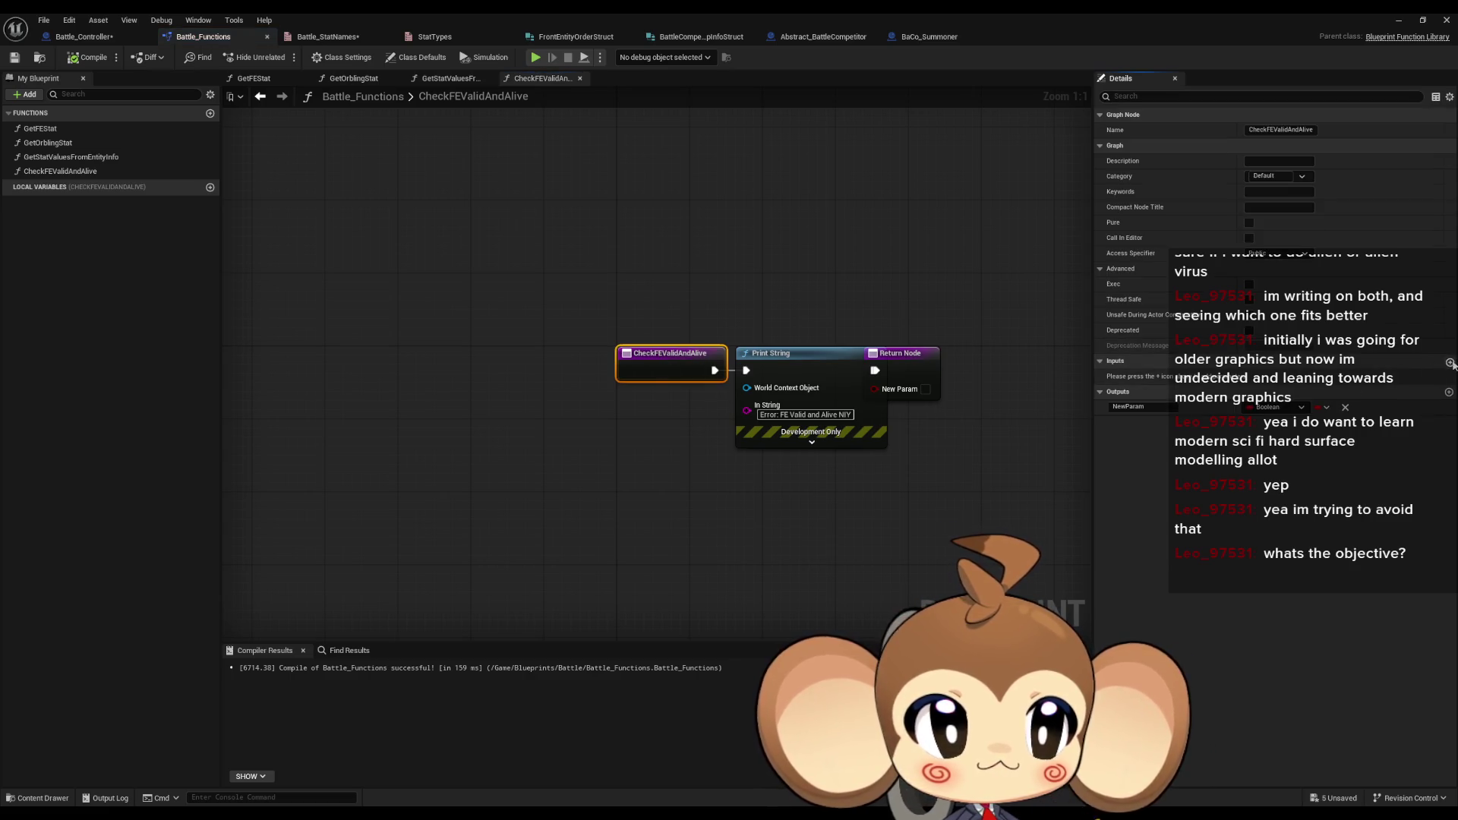
click(1448, 362)
click(1266, 376)
text(ab)
click(1283, 416)
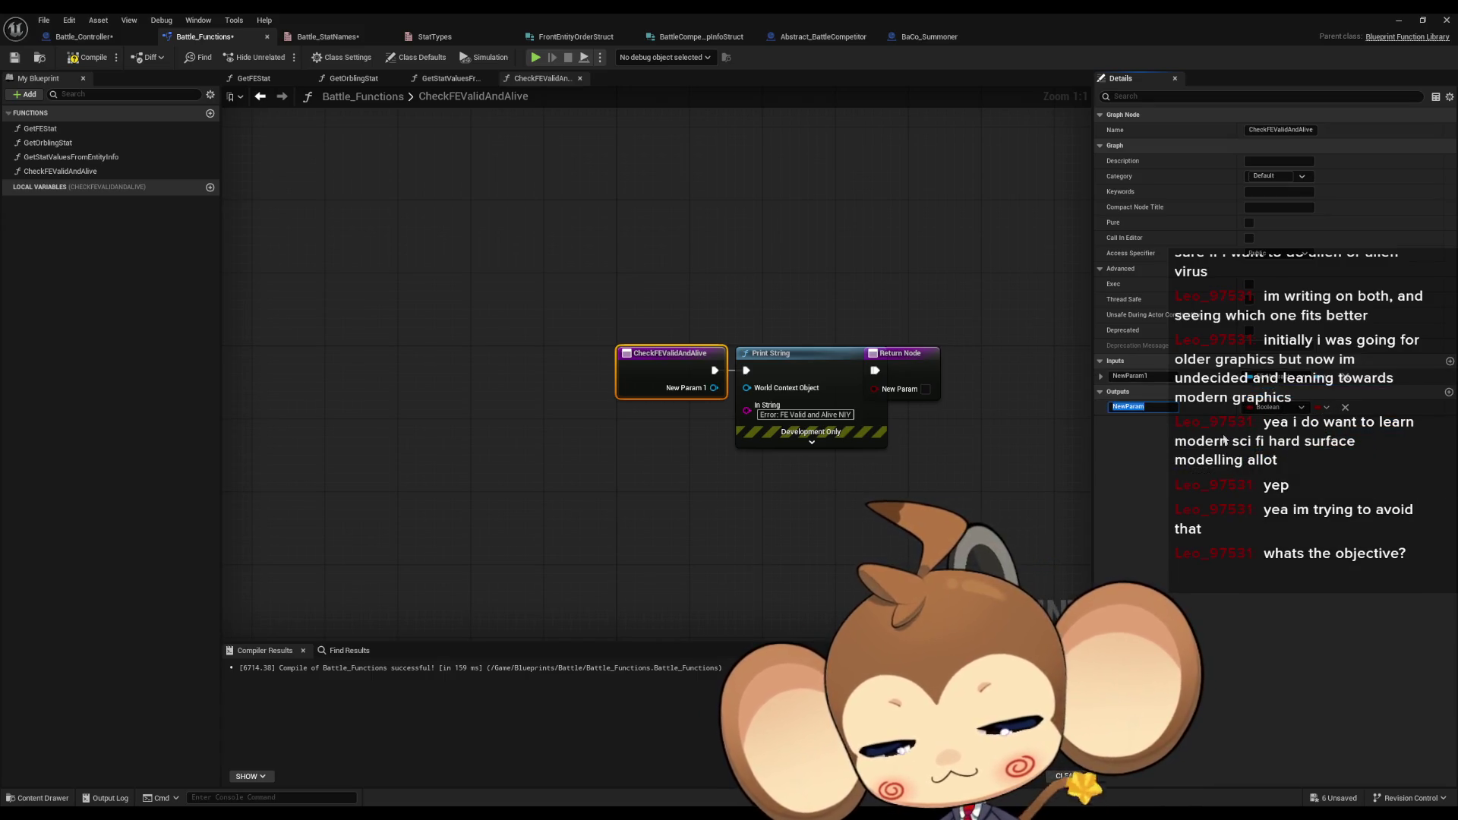
text(True)
key(Return)
text(FE)
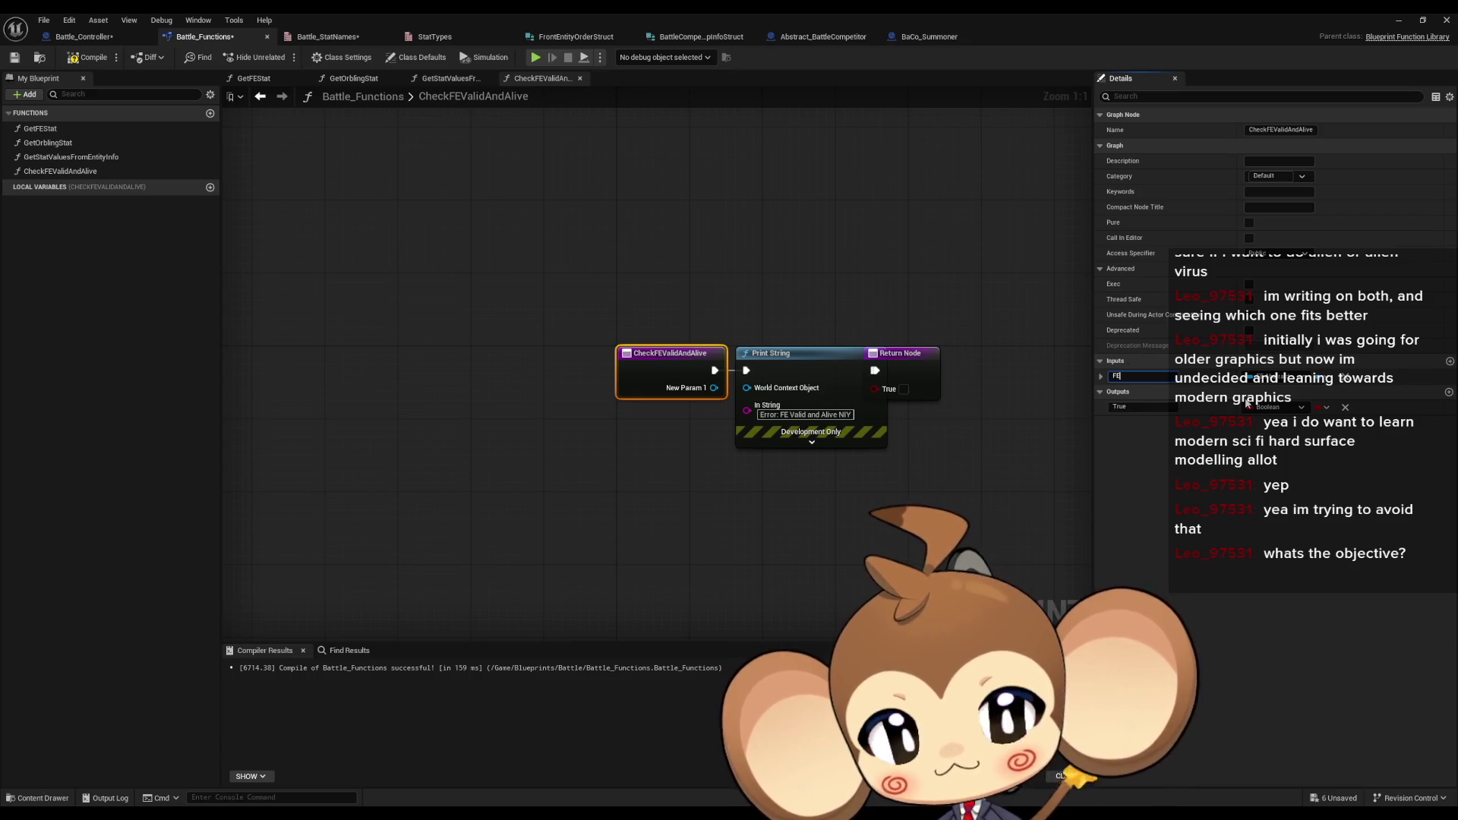
- Compile Battle_Functions and bring the Paint notes window to the front
click(237, 122)
click(76, 61)
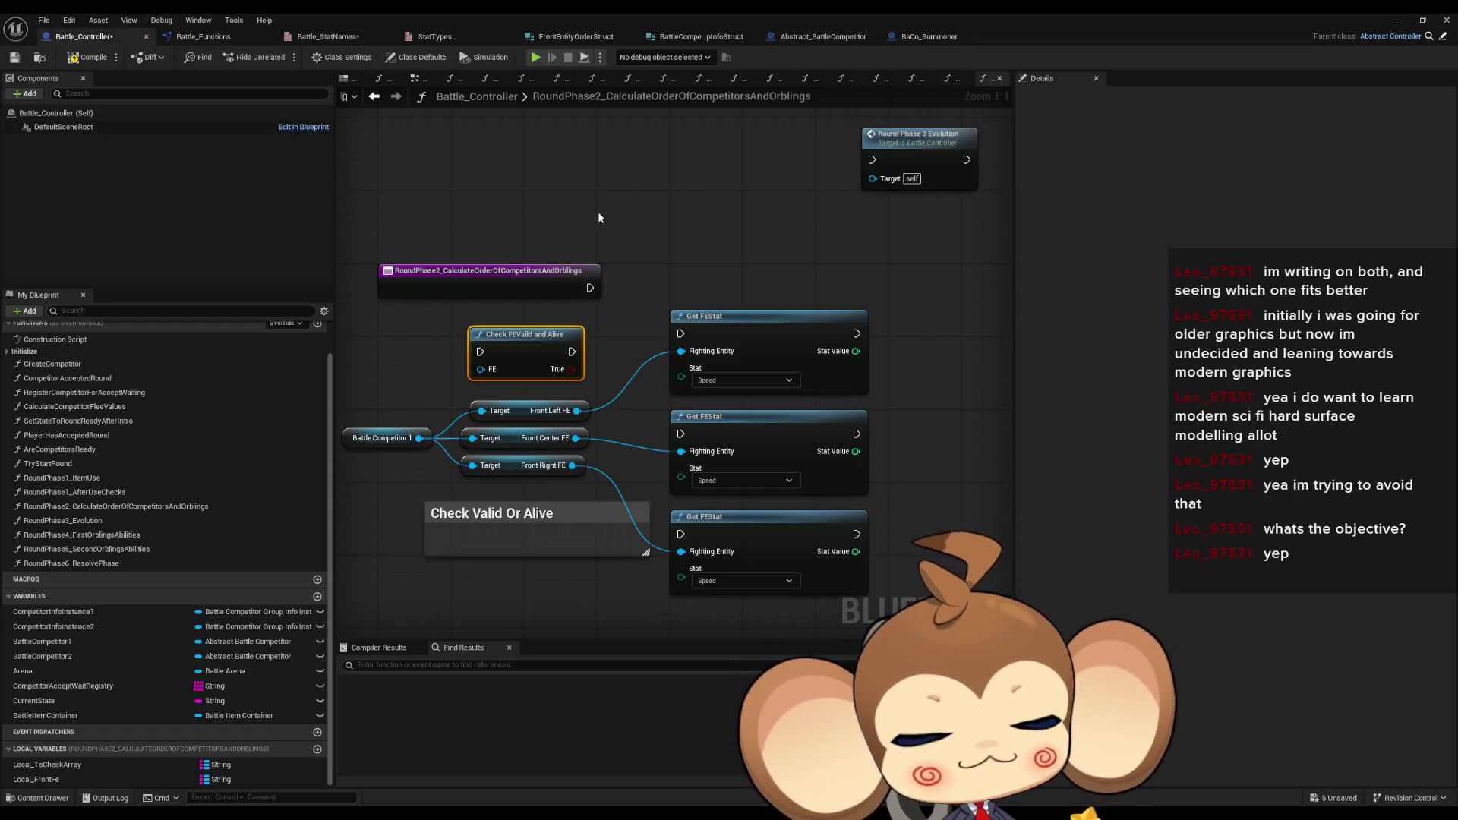
drag(738, 274, 672, 268)
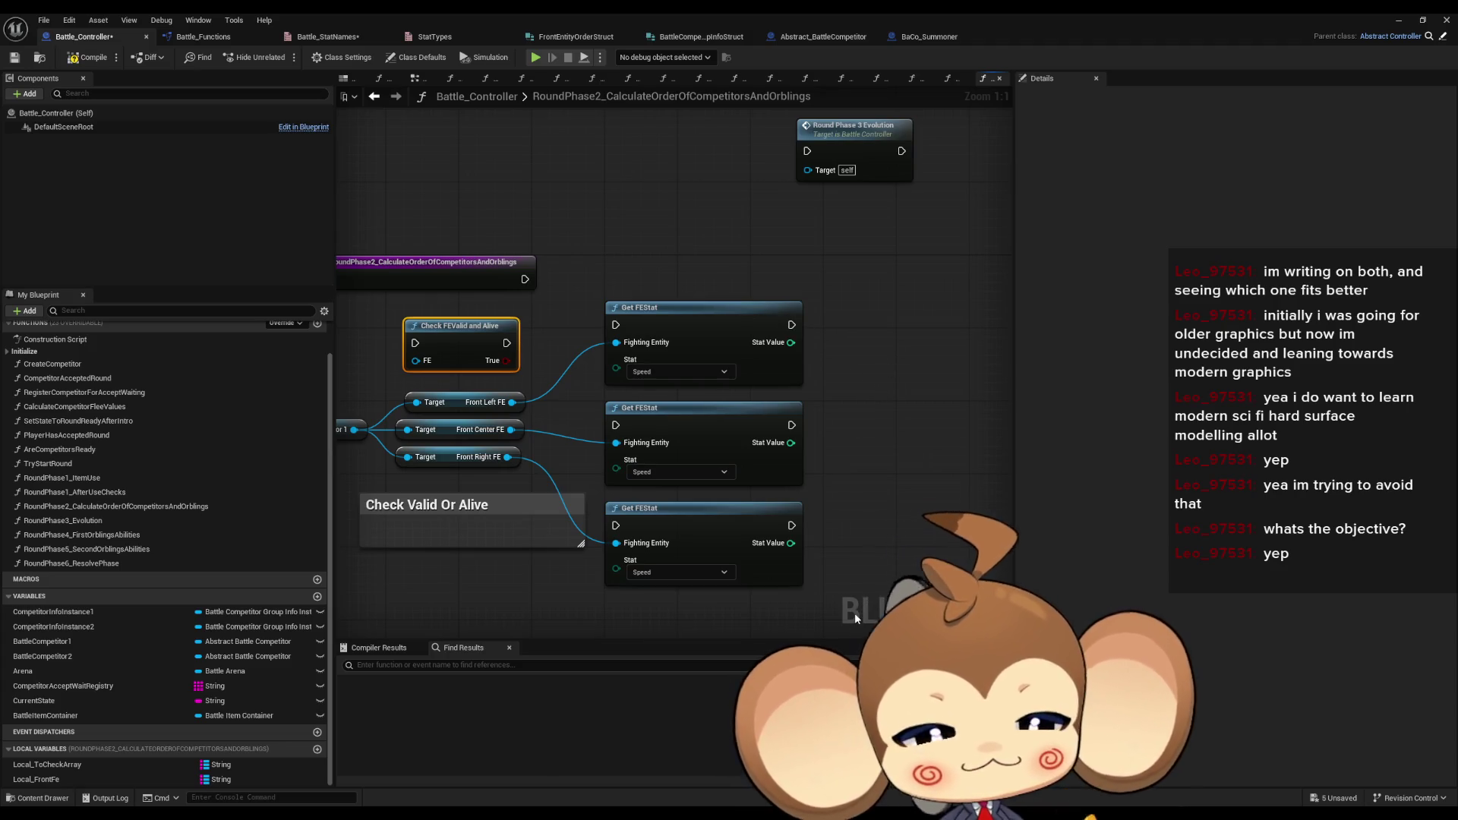
key(alt+Tab)
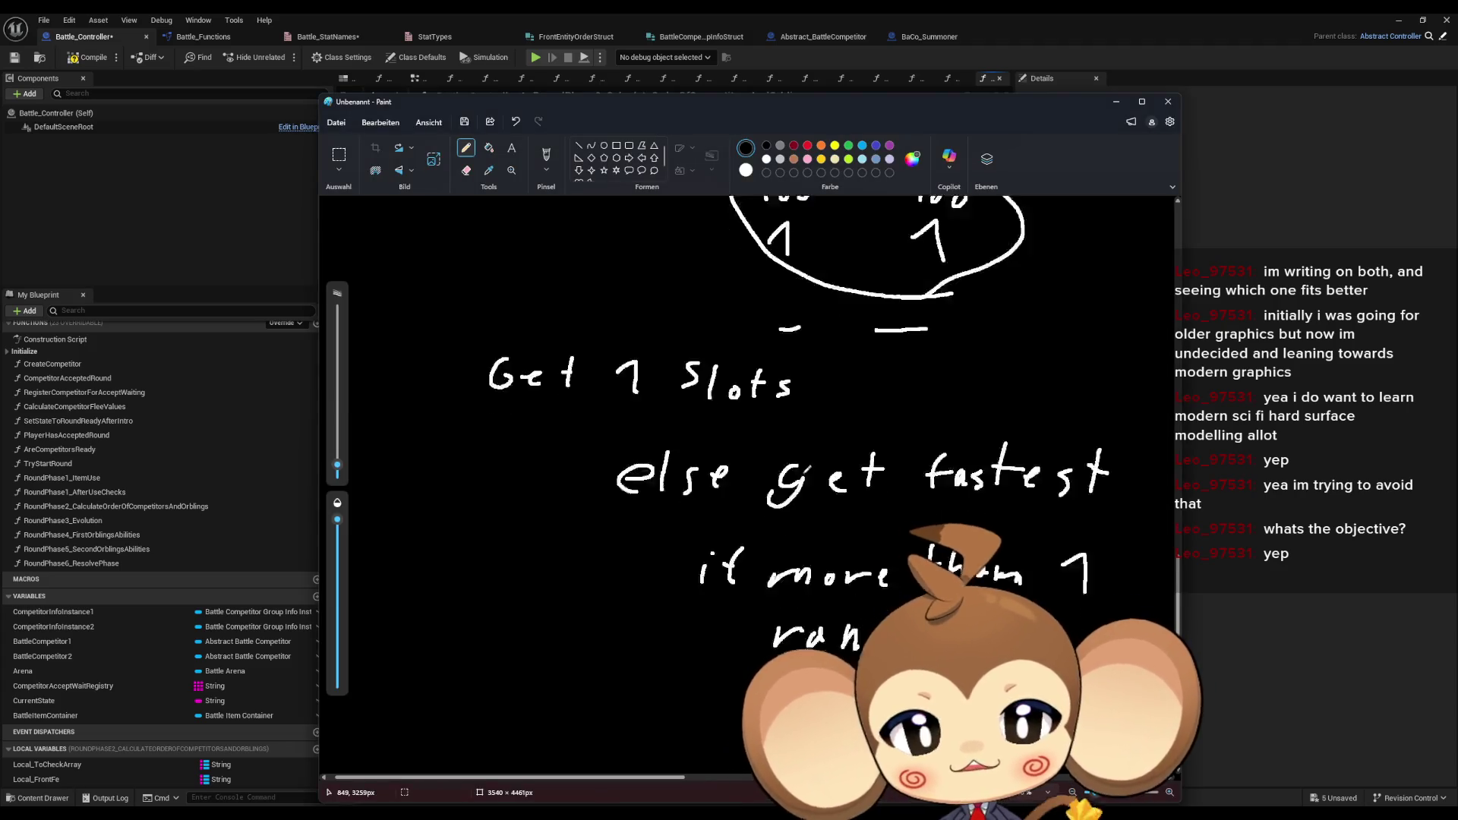
- Scroll to blank canvas and draw three left slot circles and two right slots
scroll(790, 478, down, 3)
scroll(789, 478, down, 2)
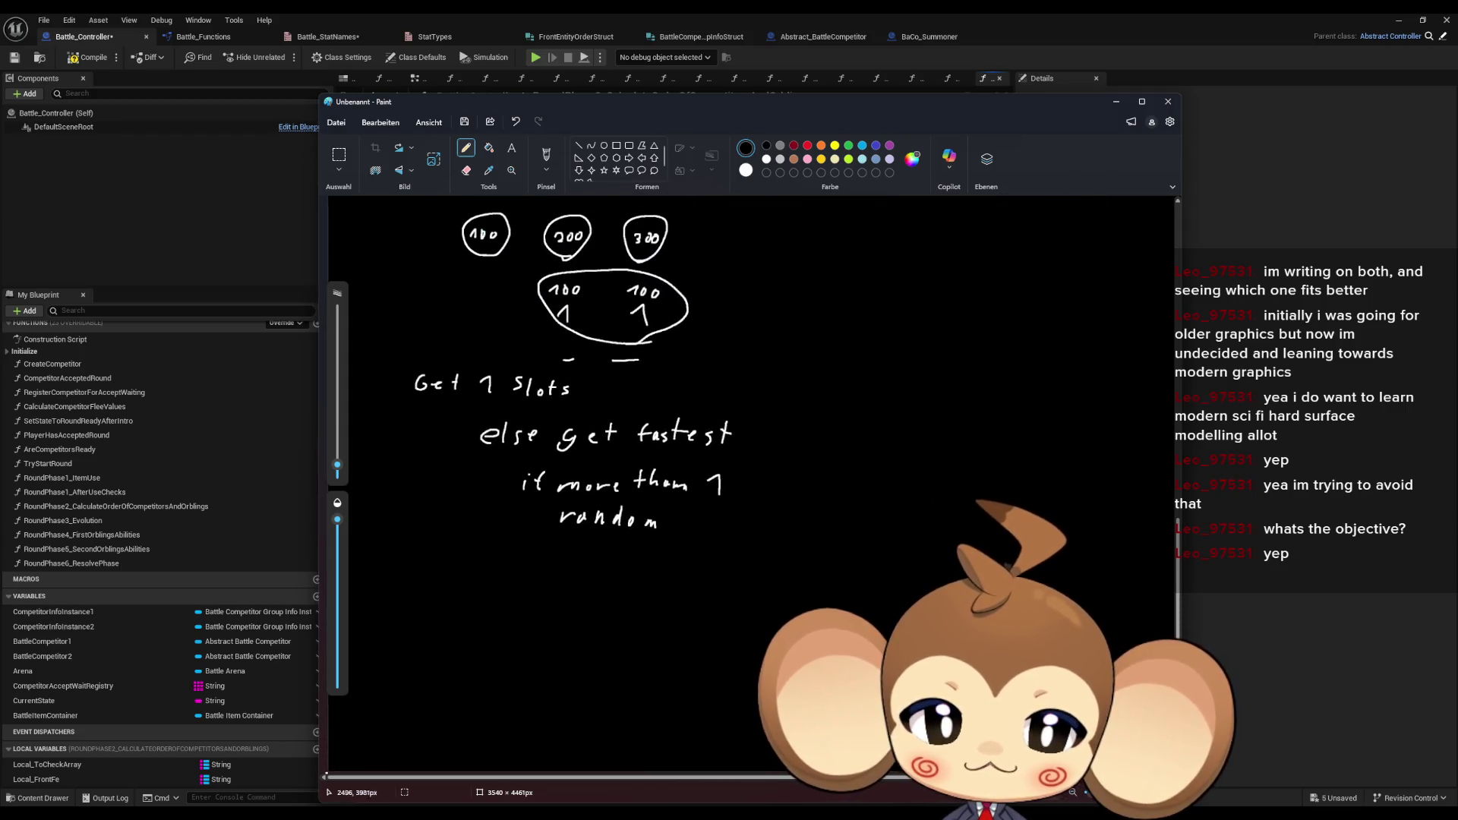
scroll(724, 537, up, 5)
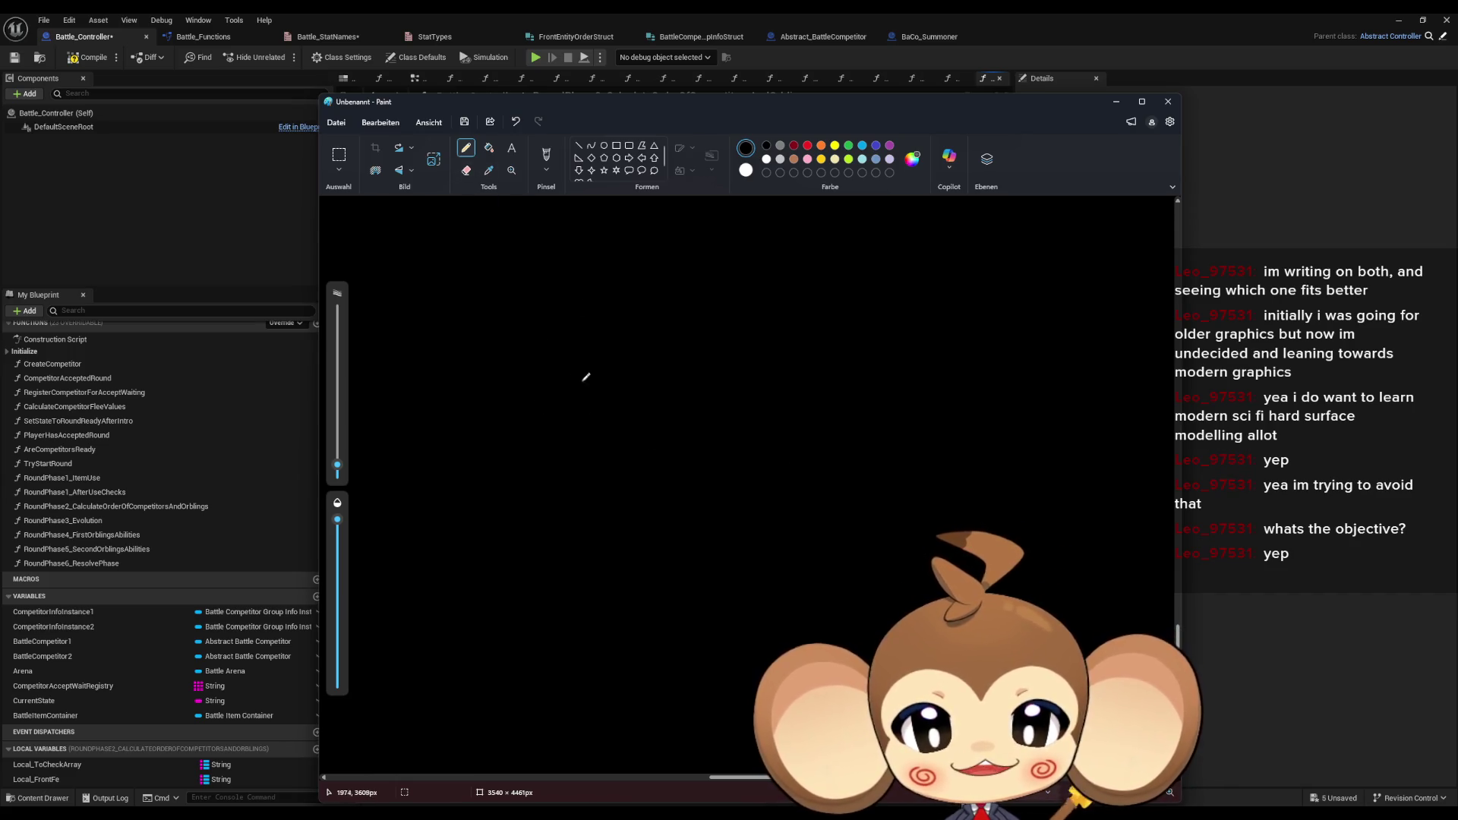
mouse_move(563, 389)
mouse_down()
mouse_move(602, 340)
mouse_move(564, 394)
mouse_up()
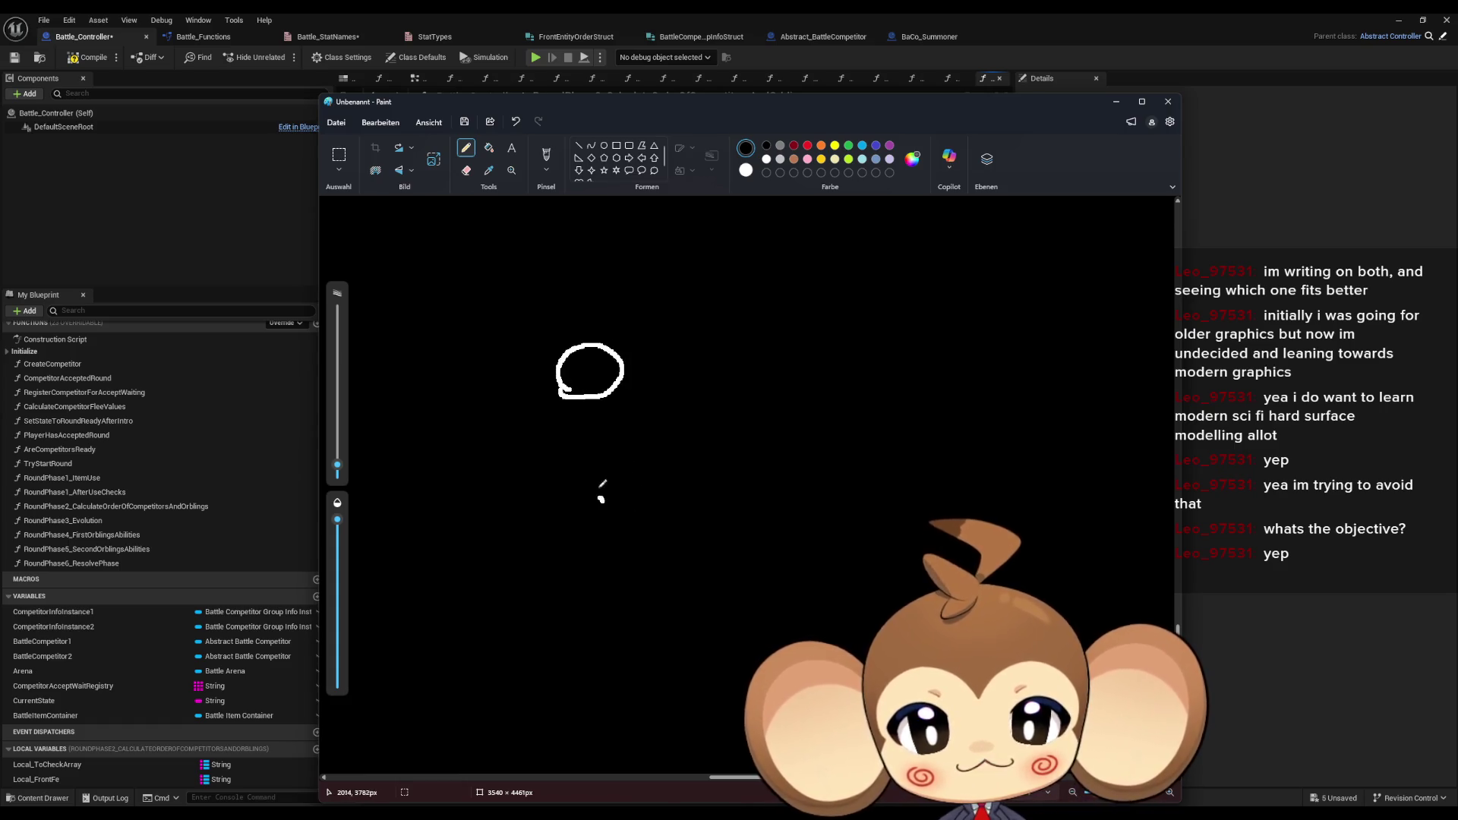
drag(602, 490, 601, 498)
mouse_move(543, 614)
mouse_down()
mouse_move(533, 597)
mouse_move(540, 612)
mouse_up()
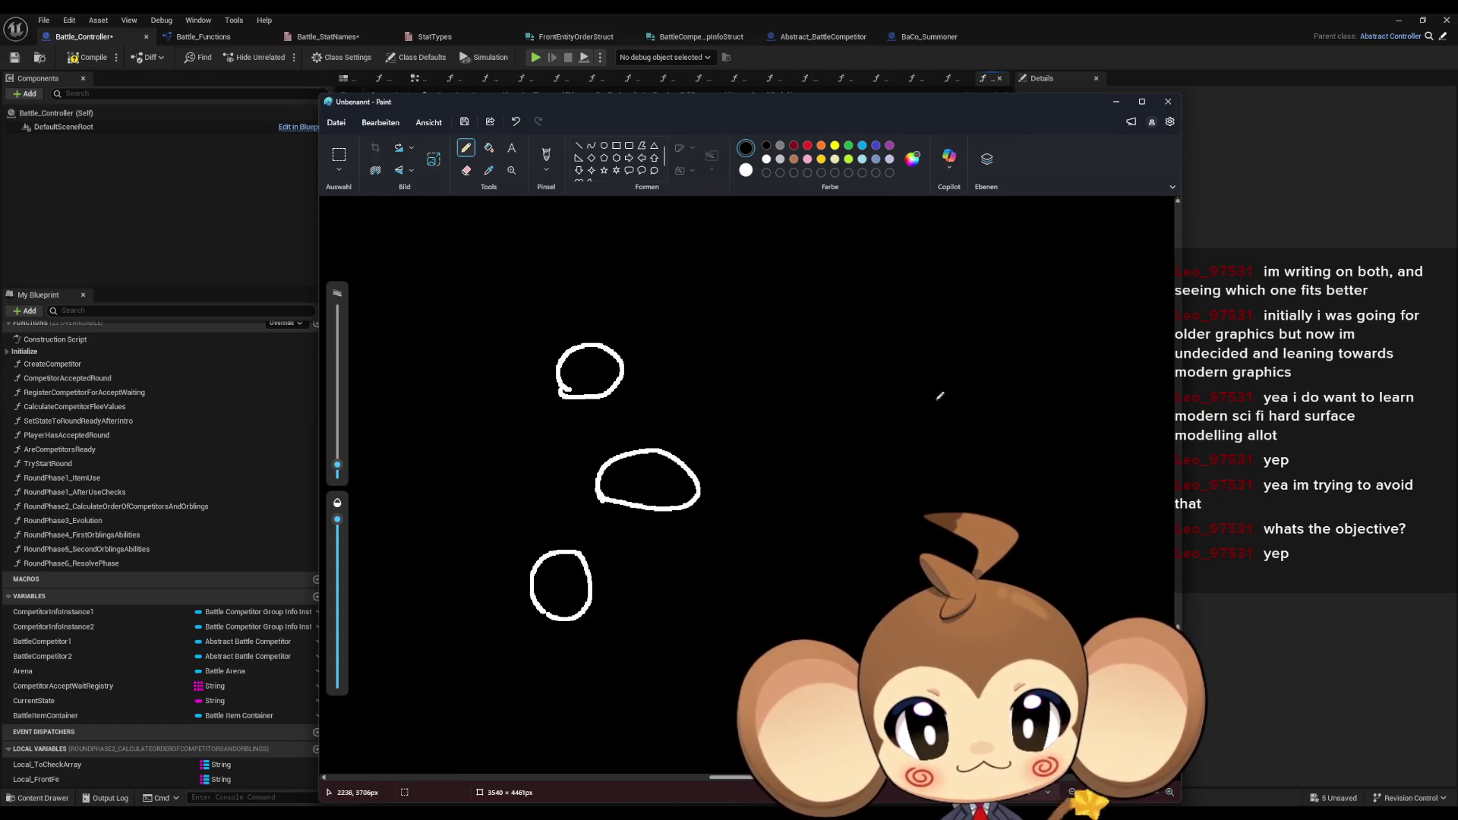
mouse_move(879, 397)
mouse_down()
mouse_move(1006, 378)
mouse_move(916, 395)
mouse_up()
mouse_move(869, 446)
mouse_down()
mouse_move(854, 495)
mouse_move(896, 501)
mouse_up()
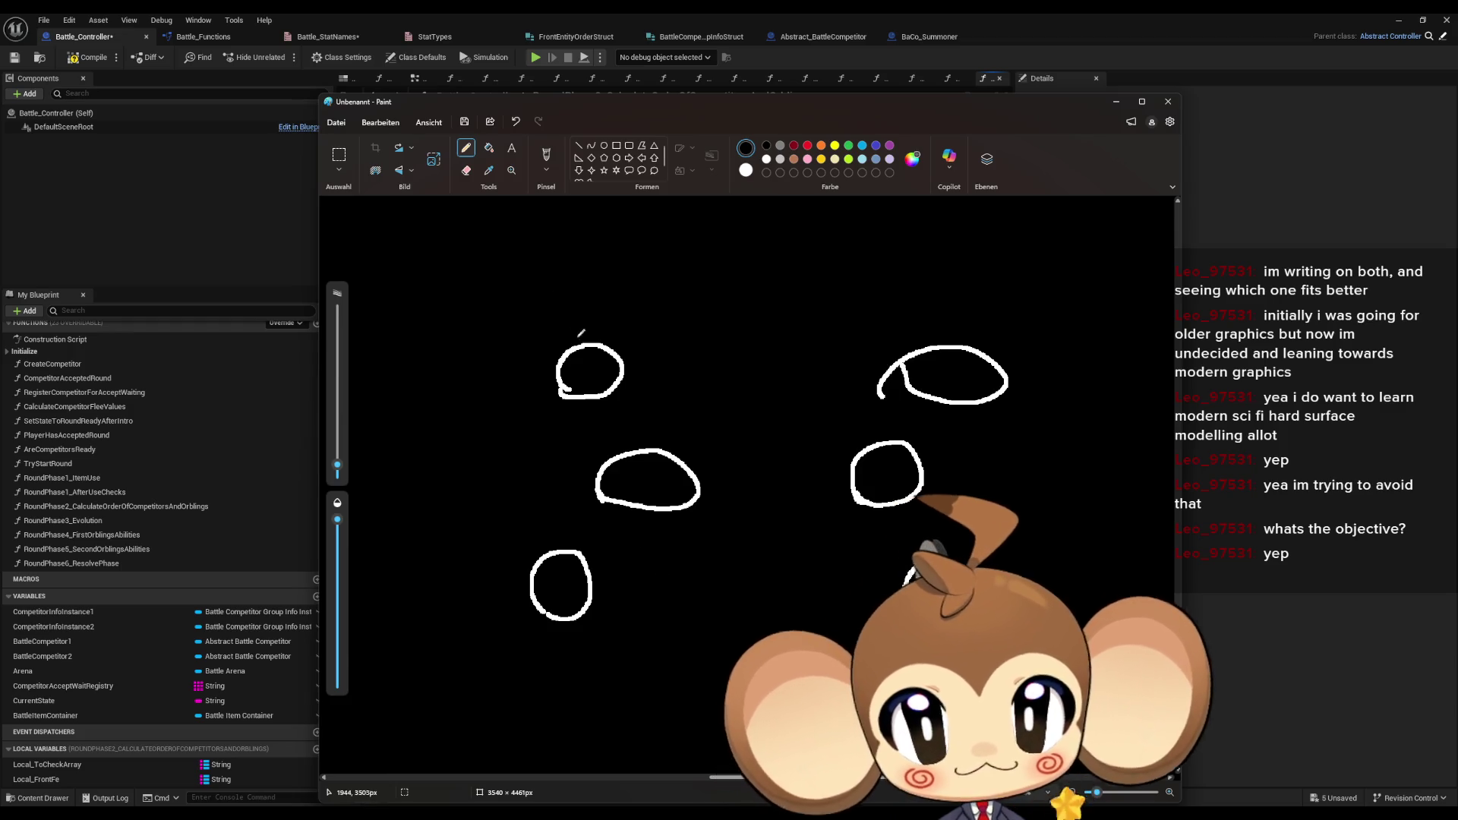
- Draw a swirl above the top-left circle, a stick figure bottom-left, and X marks in the right slots
mouse_move(599, 324)
mouse_down()
mouse_move(581, 295)
mouse_move(608, 304)
mouse_move(577, 319)
mouse_move(601, 323)
mouse_move(584, 334)
mouse_up()
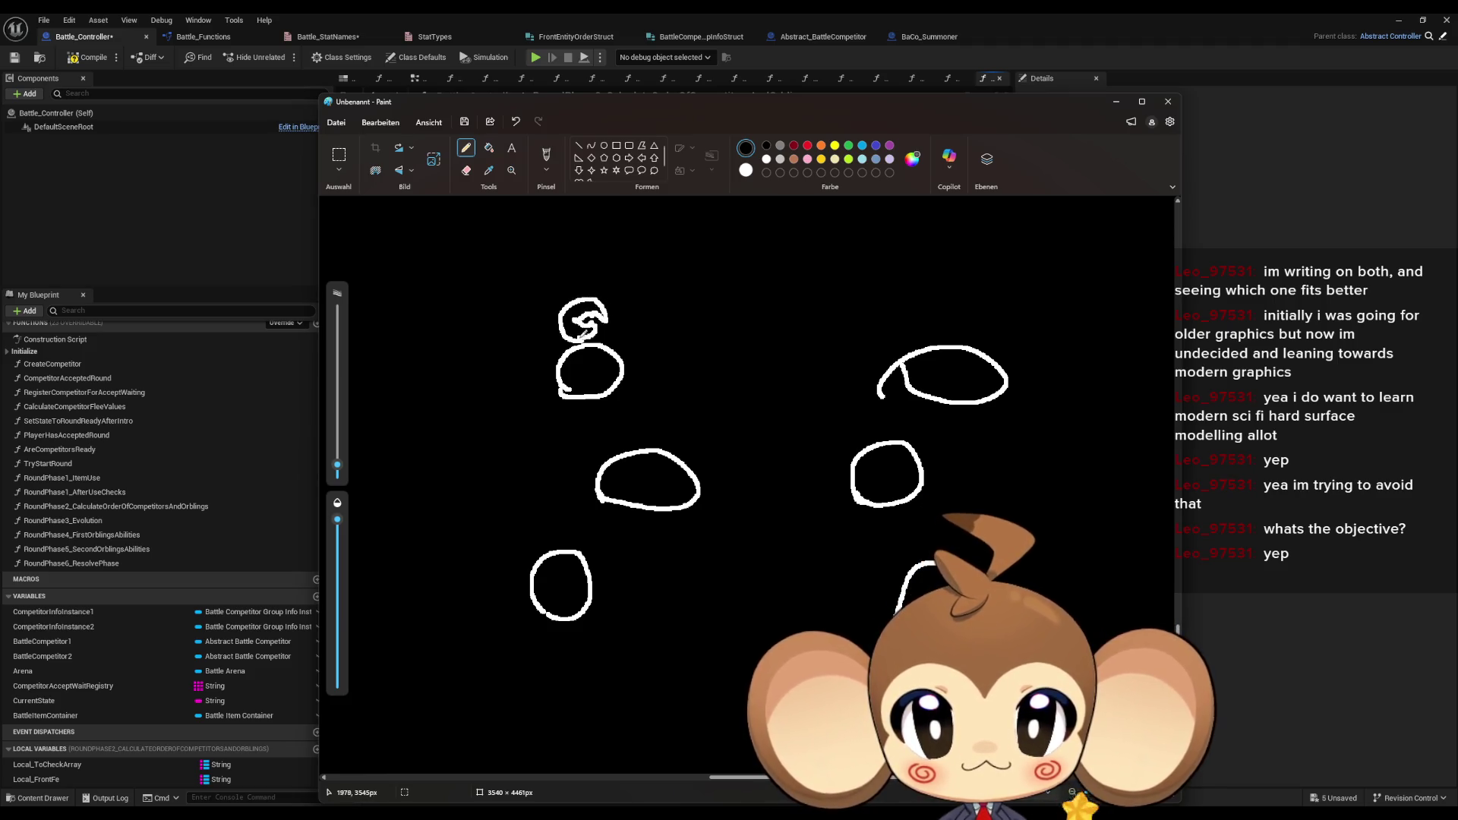
mouse_move(562, 571)
mouse_down()
mouse_move(540, 589)
mouse_move(579, 527)
mouse_move(539, 550)
mouse_move(581, 545)
mouse_move(562, 510)
mouse_up()
drag(562, 510, 568, 531)
mouse_move(897, 460)
mouse_down()
mouse_move(880, 482)
mouse_move(901, 483)
mouse_up()
drag(940, 365, 960, 387)
drag(959, 369, 924, 389)
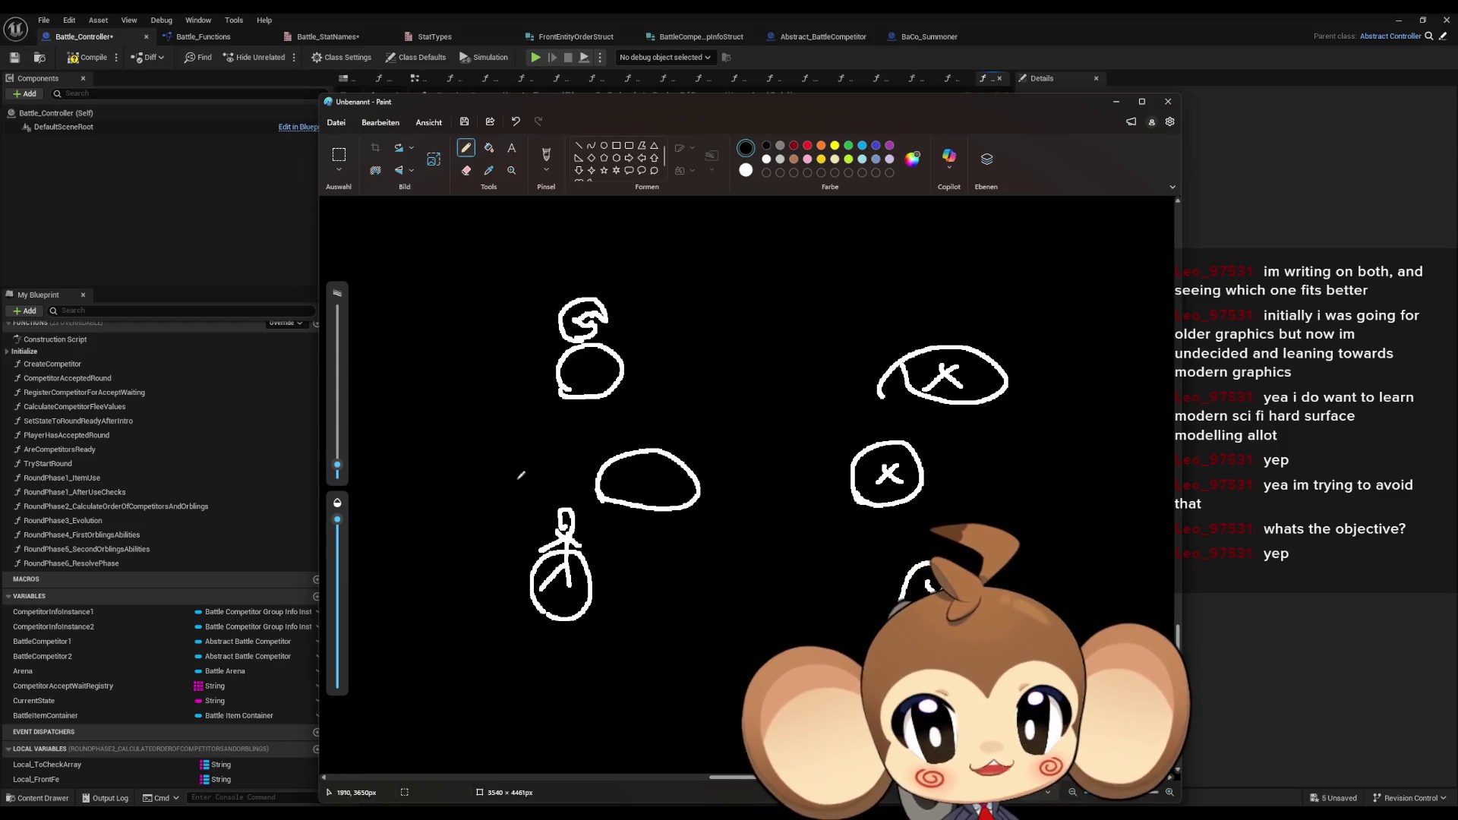
- Draw side labels including C2 beside each group and small marks above the top slots
mouse_move(476, 394)
mouse_down()
mouse_move(427, 408)
mouse_move(442, 464)
mouse_up()
mouse_move(1110, 456)
mouse_down()
mouse_move(1063, 501)
mouse_move(1154, 524)
mouse_up()
drag(458, 433, 491, 456)
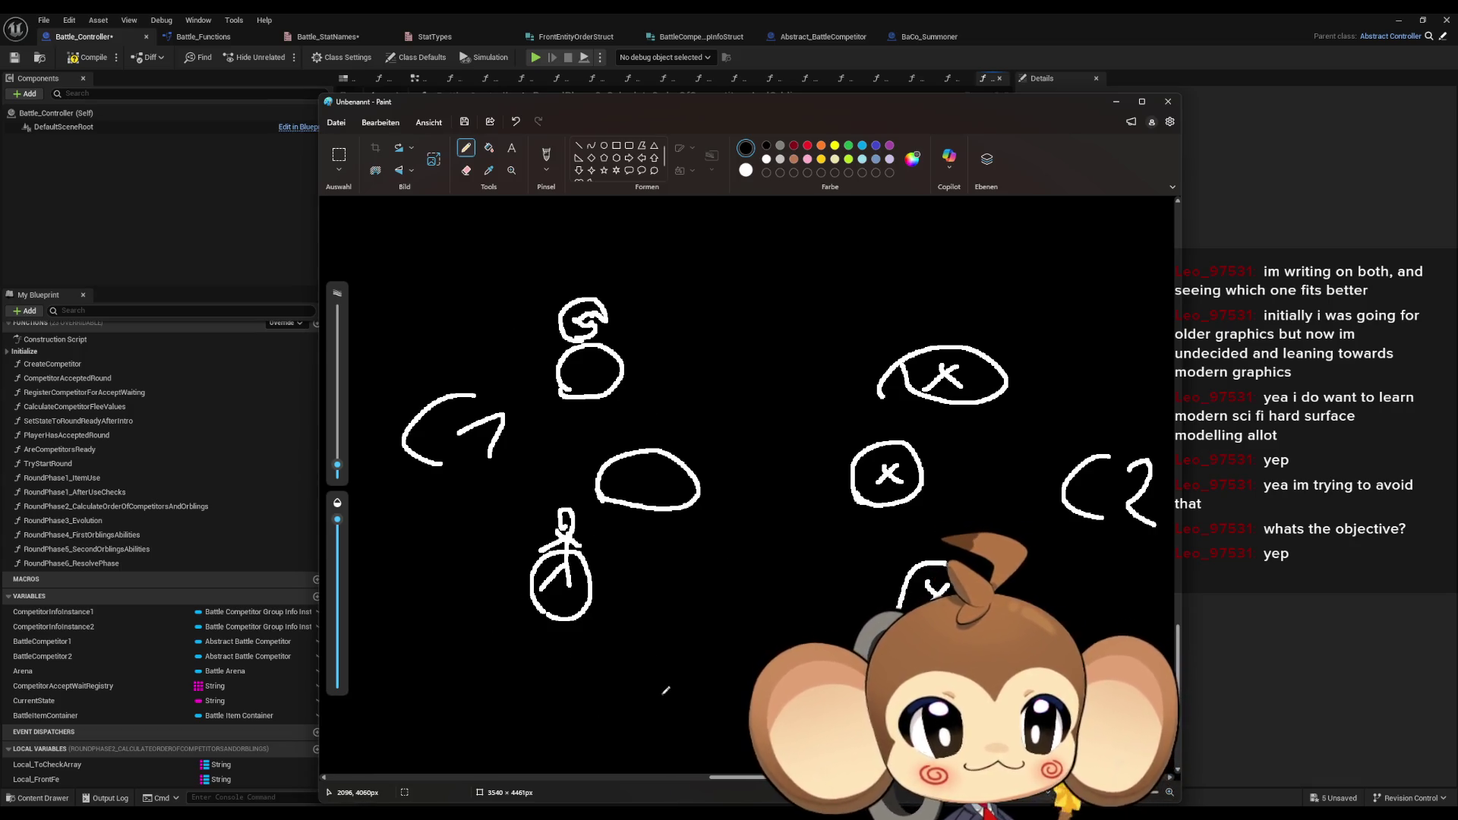
mouse_move(594, 231)
mouse_down()
mouse_move(583, 237)
mouse_move(600, 240)
mouse_up()
drag(925, 253, 922, 288)
mouse_move(902, 275)
mouse_down()
mouse_move(915, 293)
mouse_move(966, 279)
mouse_up()
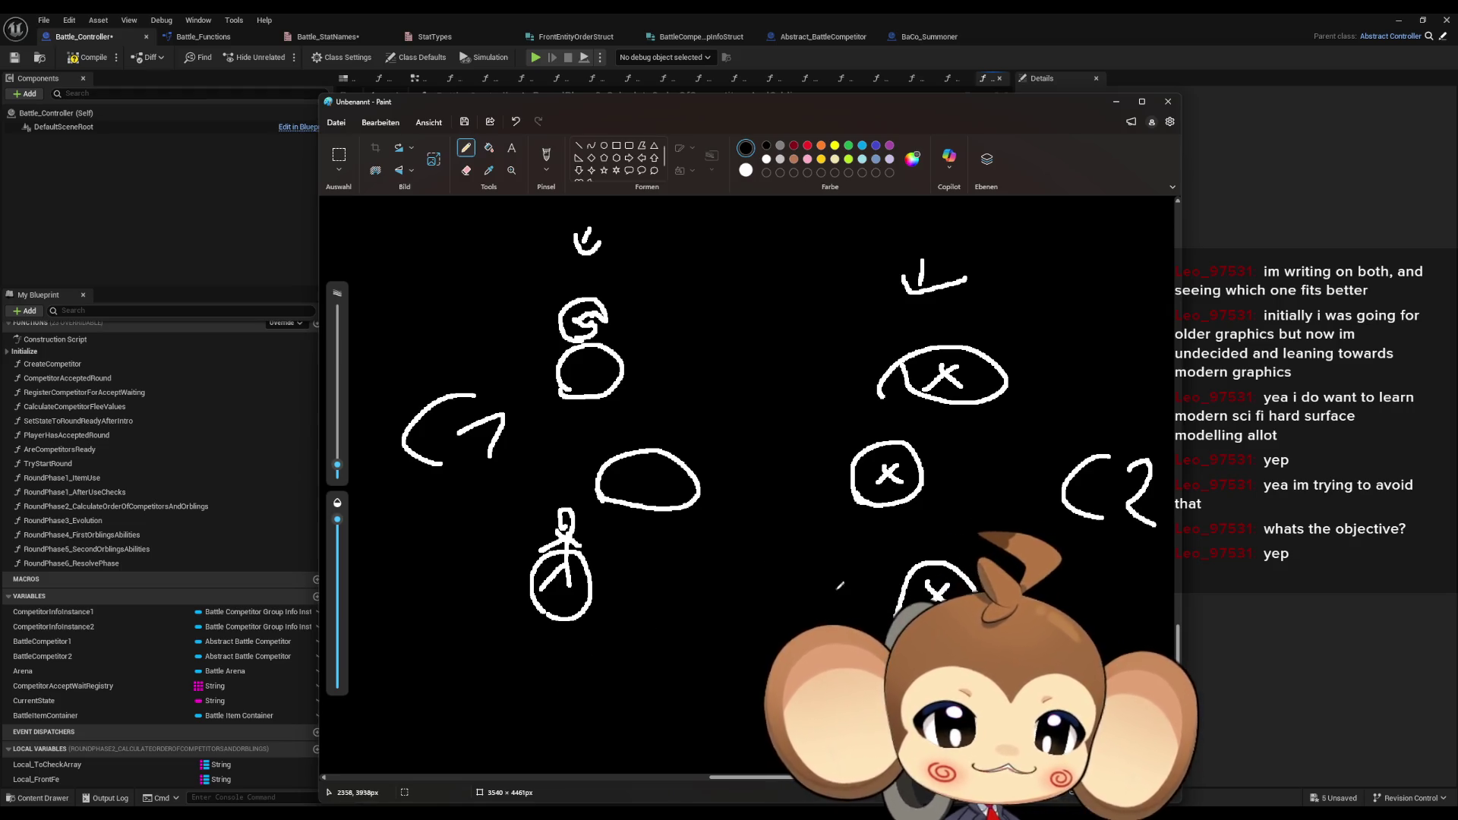
- Draw three arrows pointing at the top, middle and bottom left circles
mouse_move(708, 597)
mouse_down()
mouse_move(653, 592)
mouse_move(676, 603)
mouse_up()
drag(748, 492, 716, 489)
drag(733, 474, 732, 505)
mouse_move(720, 370)
mouse_down()
mouse_move(686, 364)
mouse_move(696, 375)
mouse_up()
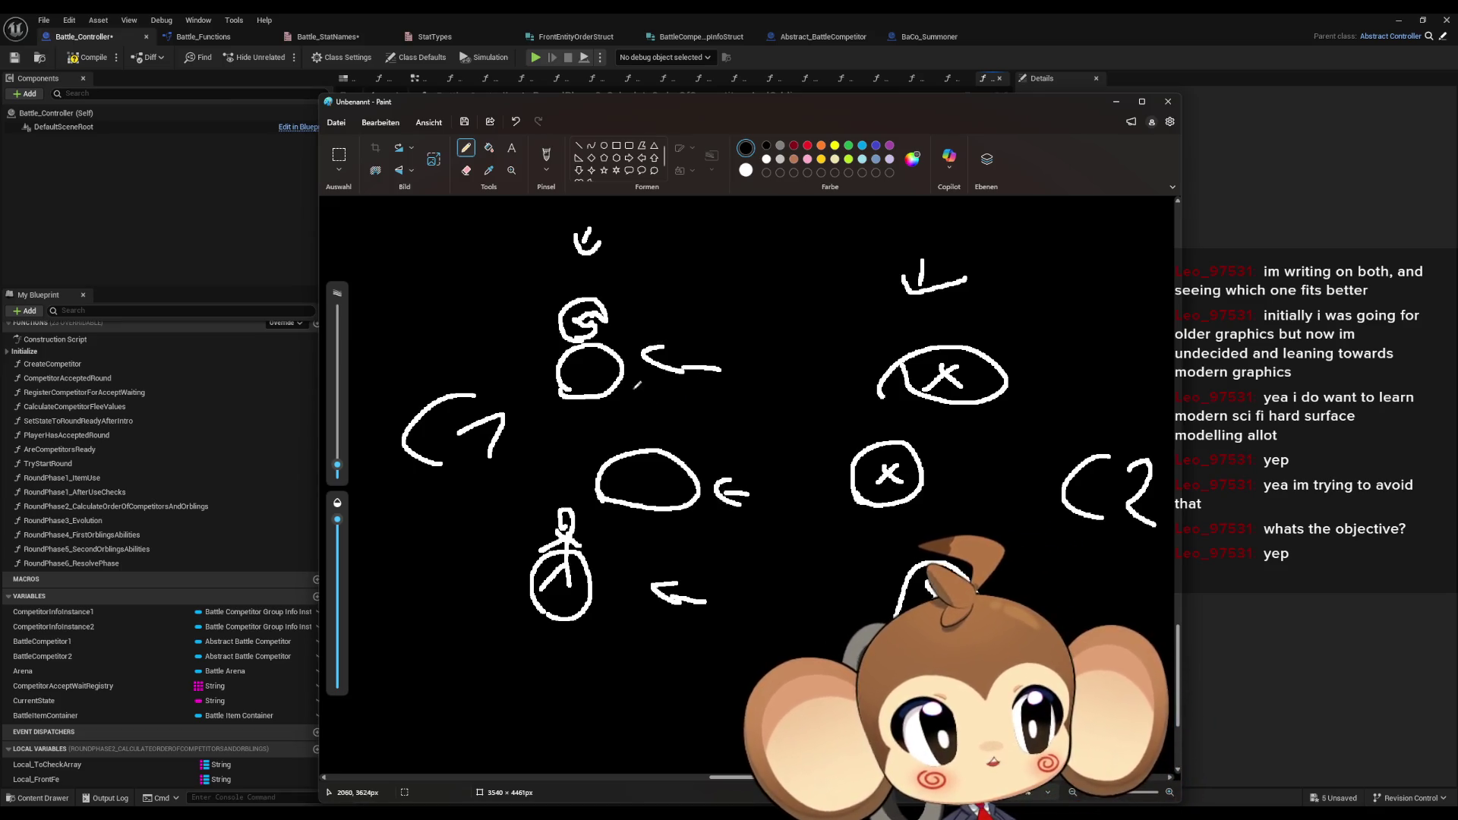
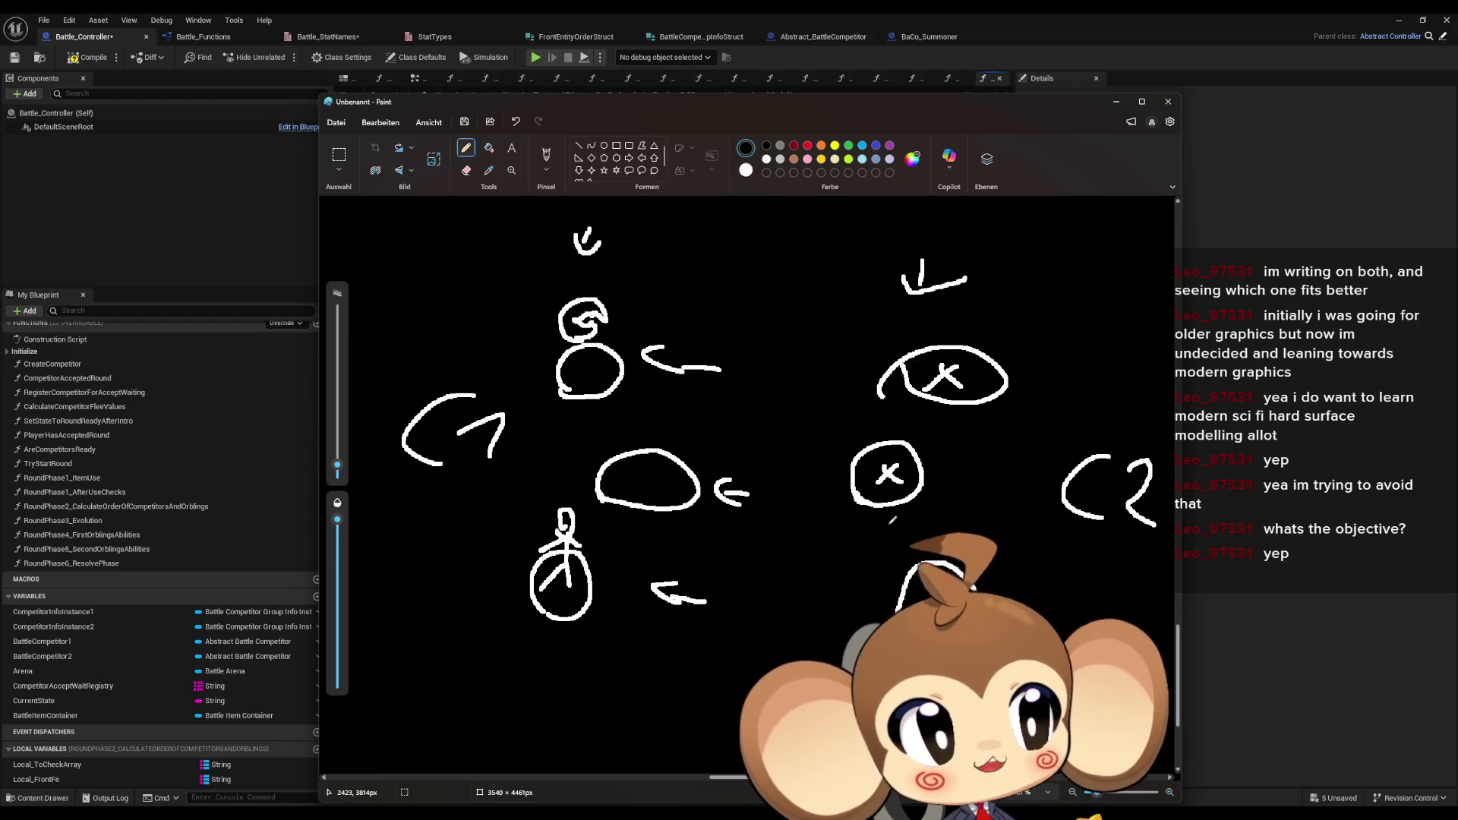
- Write 100 and 200 beside the two circled X's and mark a 1 left of the top one
mouse_move(972, 317)
mouse_down()
mouse_move(991, 310)
mouse_move(992, 334)
mouse_up()
mouse_move(1018, 310)
mouse_down()
mouse_move(1010, 325)
mouse_move(1022, 311)
mouse_up()
drag(1051, 316, 1056, 314)
drag(924, 429, 947, 450)
mouse_move(971, 430)
mouse_down()
mouse_move(965, 445)
mouse_move(975, 429)
mouse_up()
drag(1001, 426, 1003, 428)
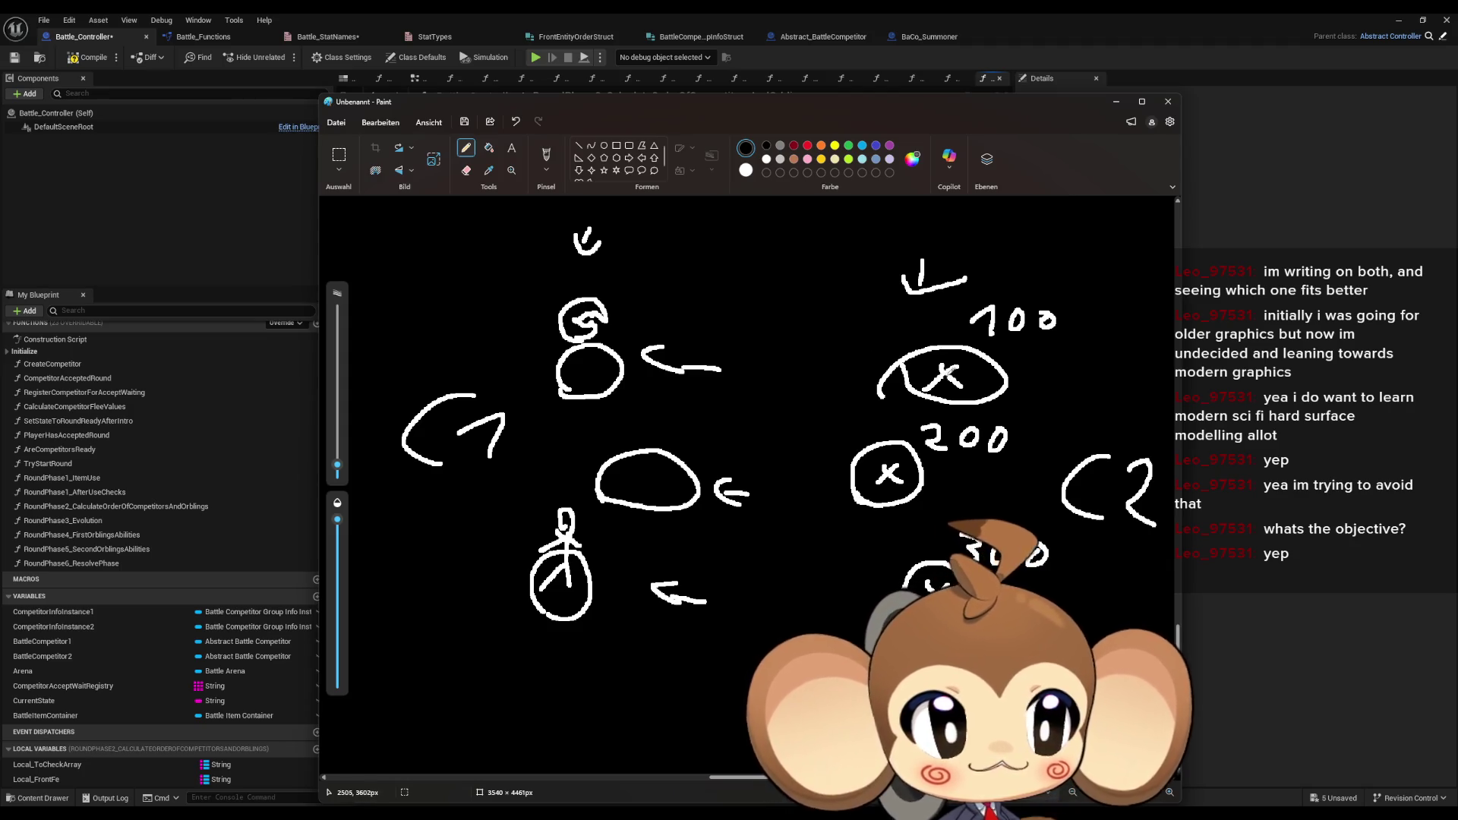
mouse_move(818, 365)
mouse_down()
mouse_move(835, 339)
mouse_move(847, 368)
mouse_up()
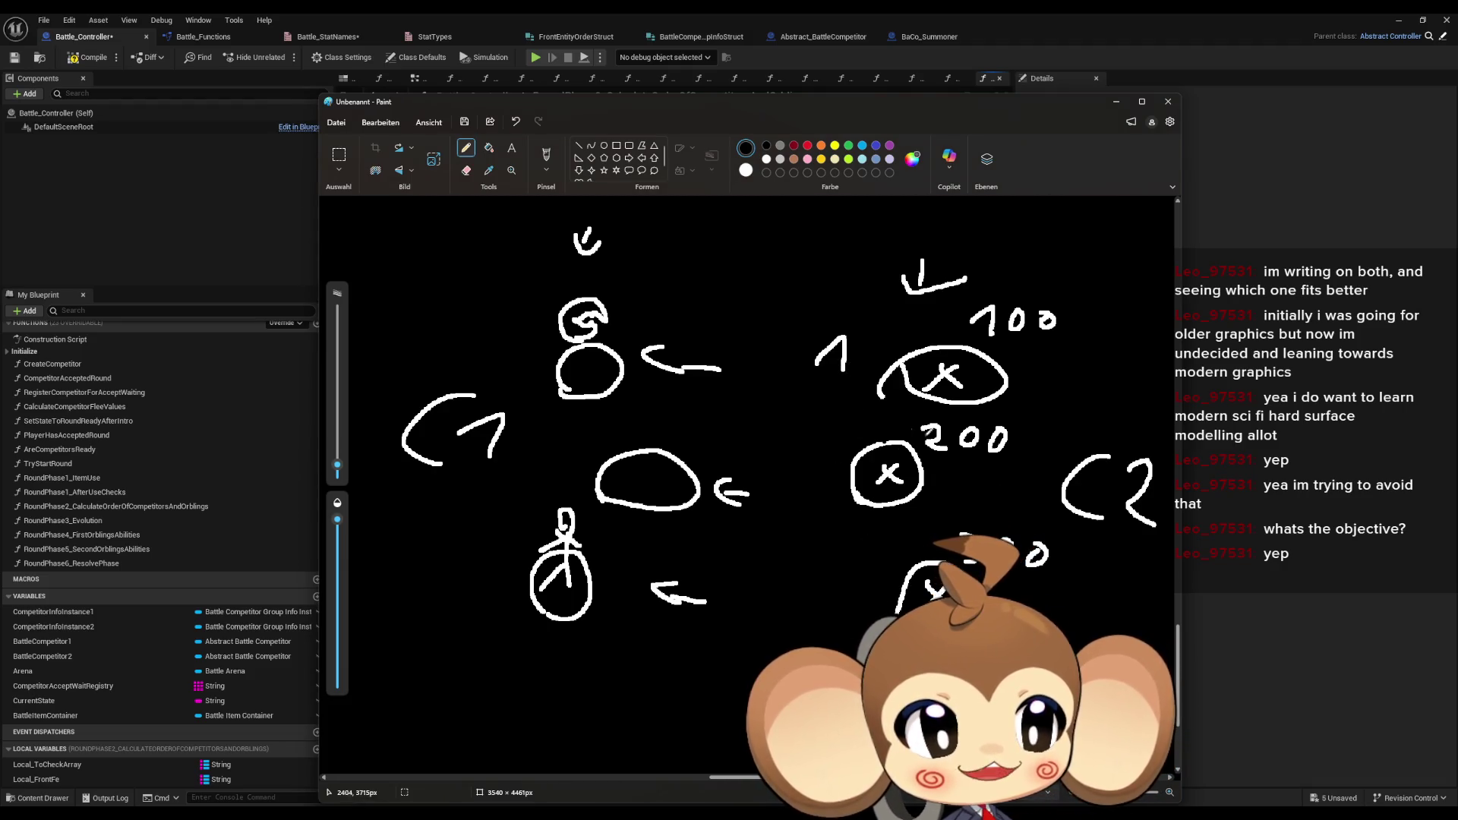
- Draw a downward arrow beside 100 and more arrows above the left and middle groups
drag(1097, 263, 1069, 290)
mouse_move(1067, 270)
mouse_down()
mouse_move(1070, 293)
mouse_move(1087, 284)
mouse_up()
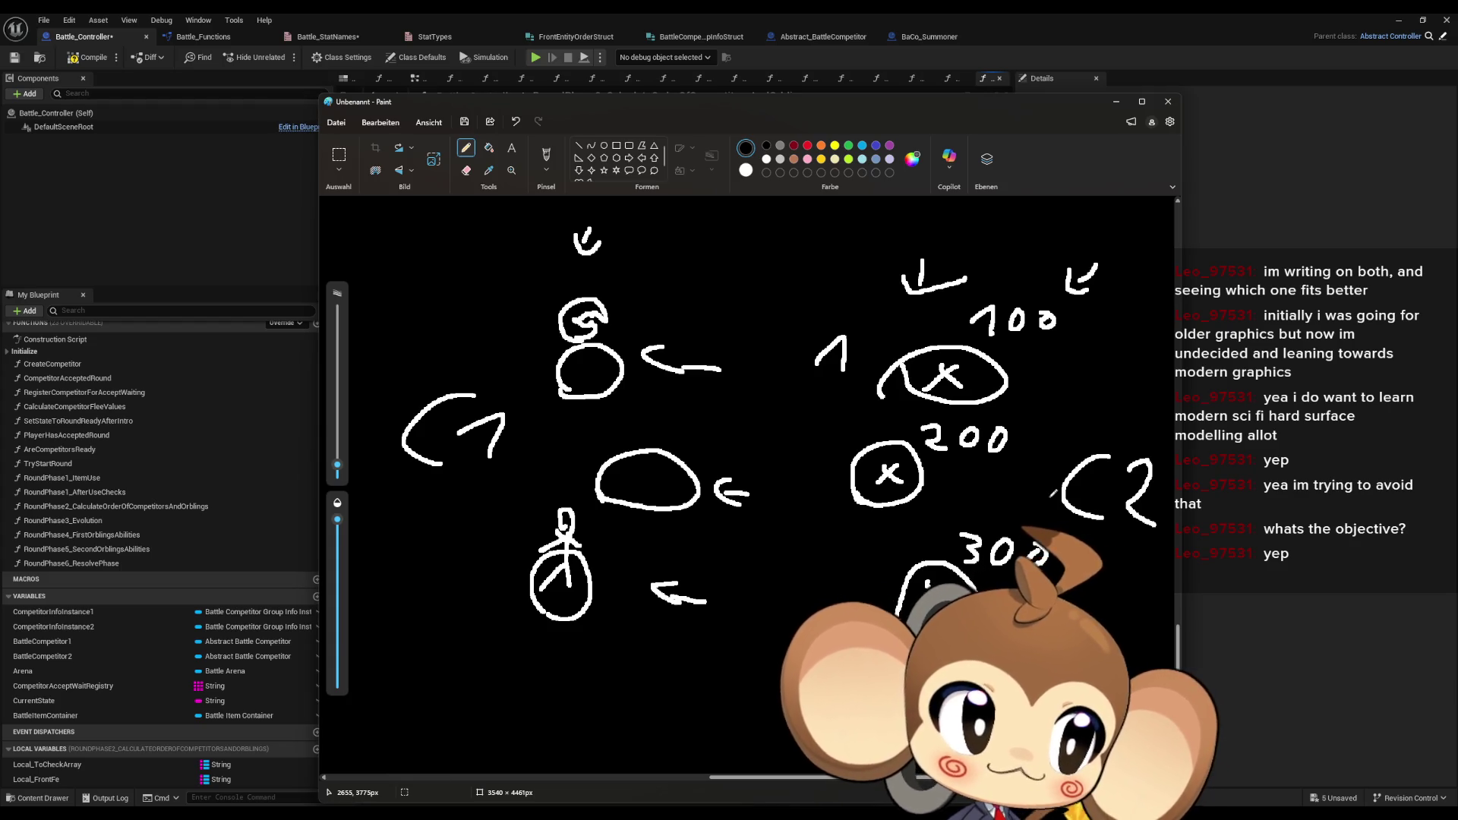
mouse_move(689, 225)
mouse_down()
mouse_move(668, 225)
mouse_move(659, 257)
mouse_move(689, 257)
mouse_up()
drag(797, 241, 822, 276)
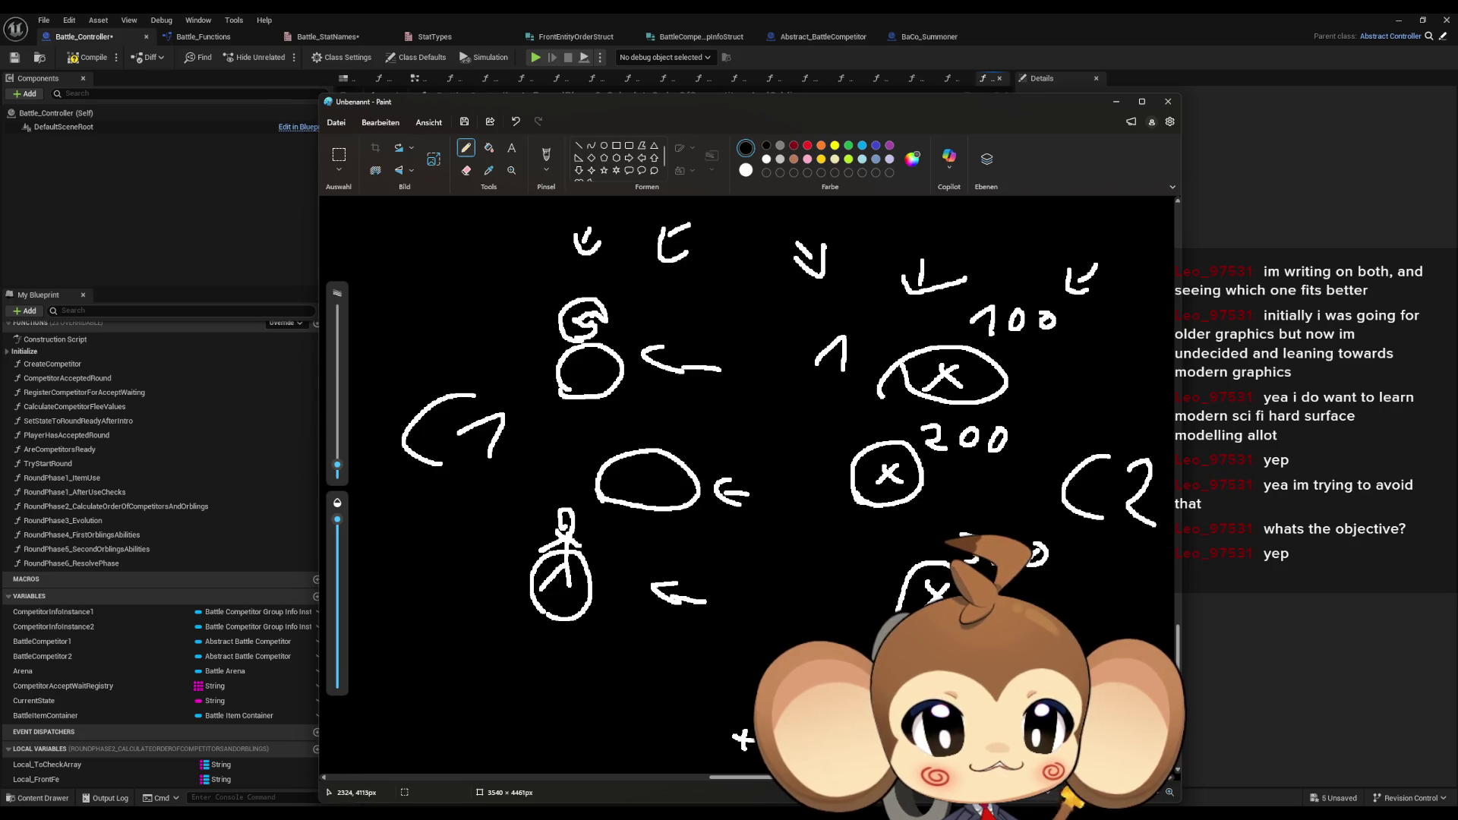
scroll(778, 408, down, 2)
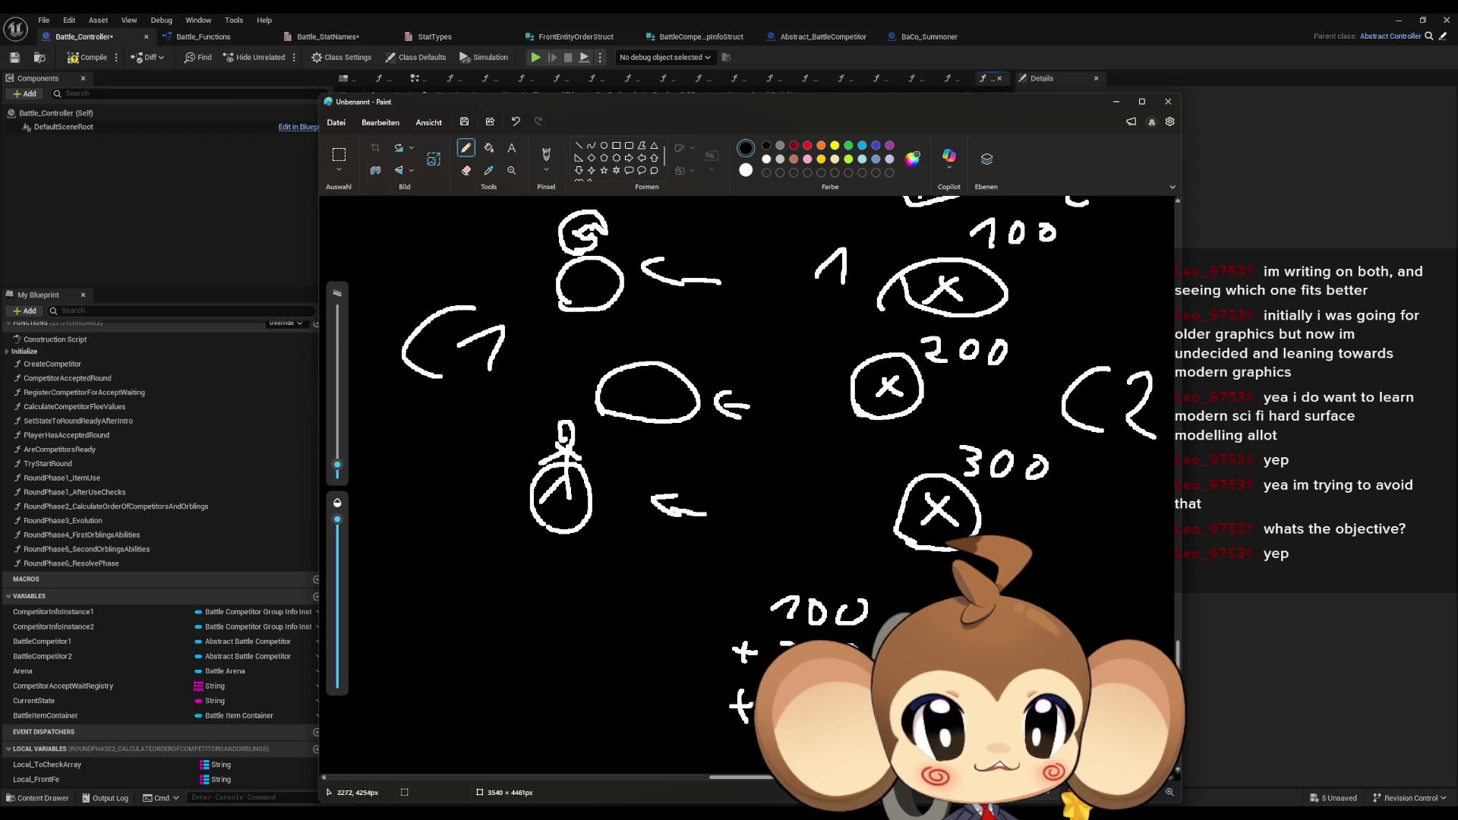
scroll(779, 408, down, 2)
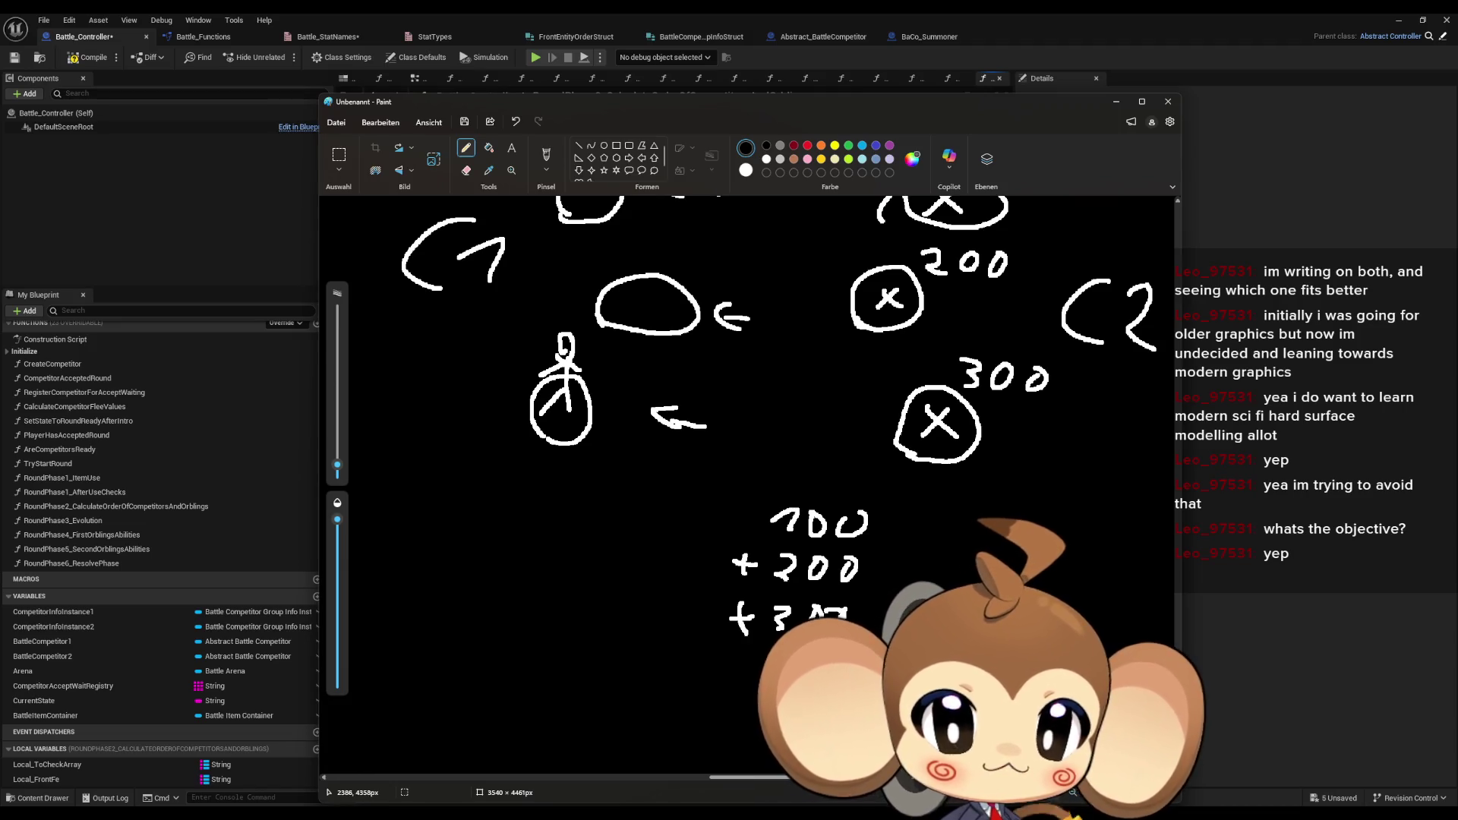
scroll(748, 486, up, 5)
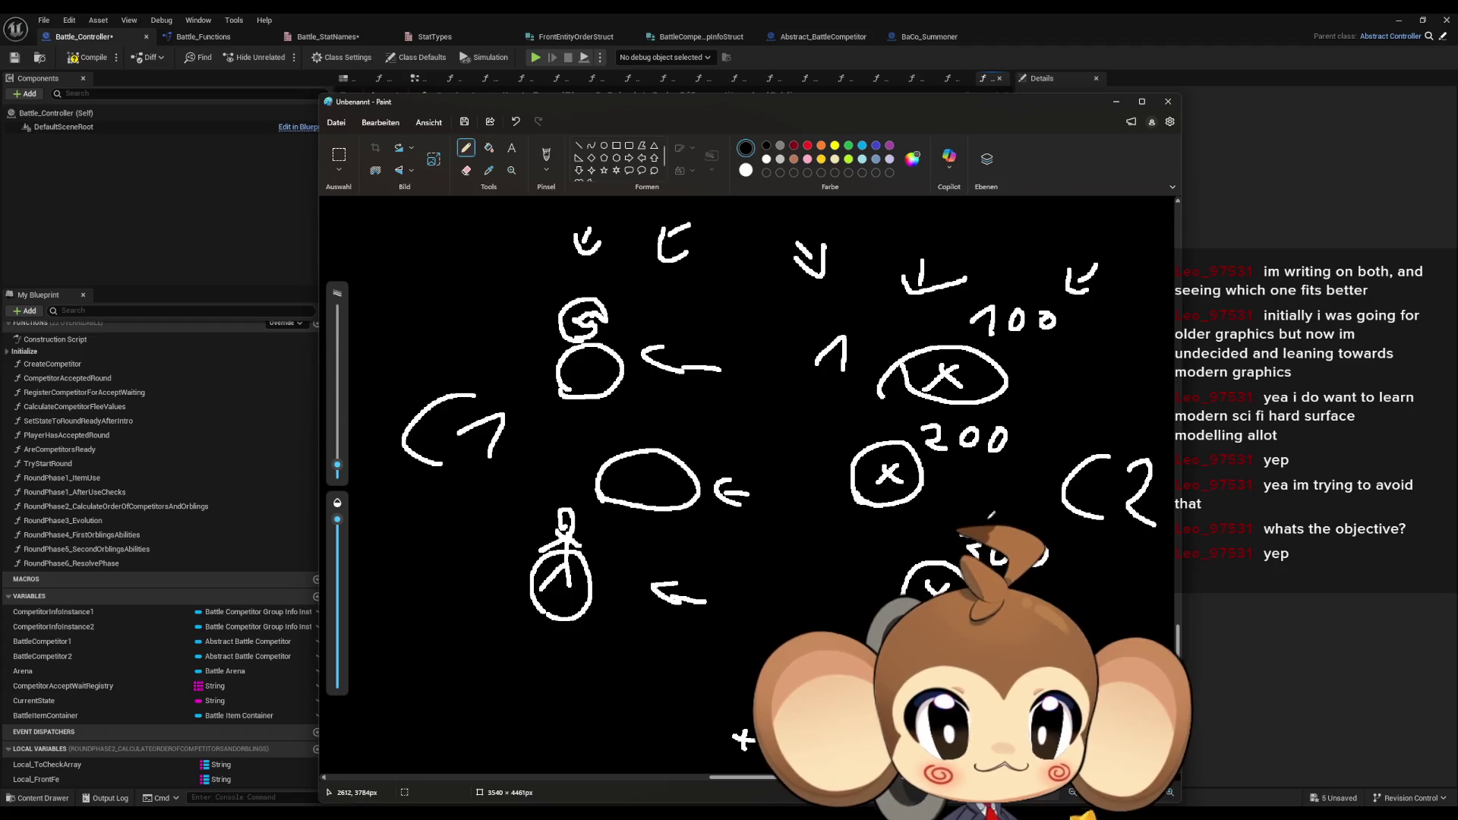
scroll(981, 495, down, 3)
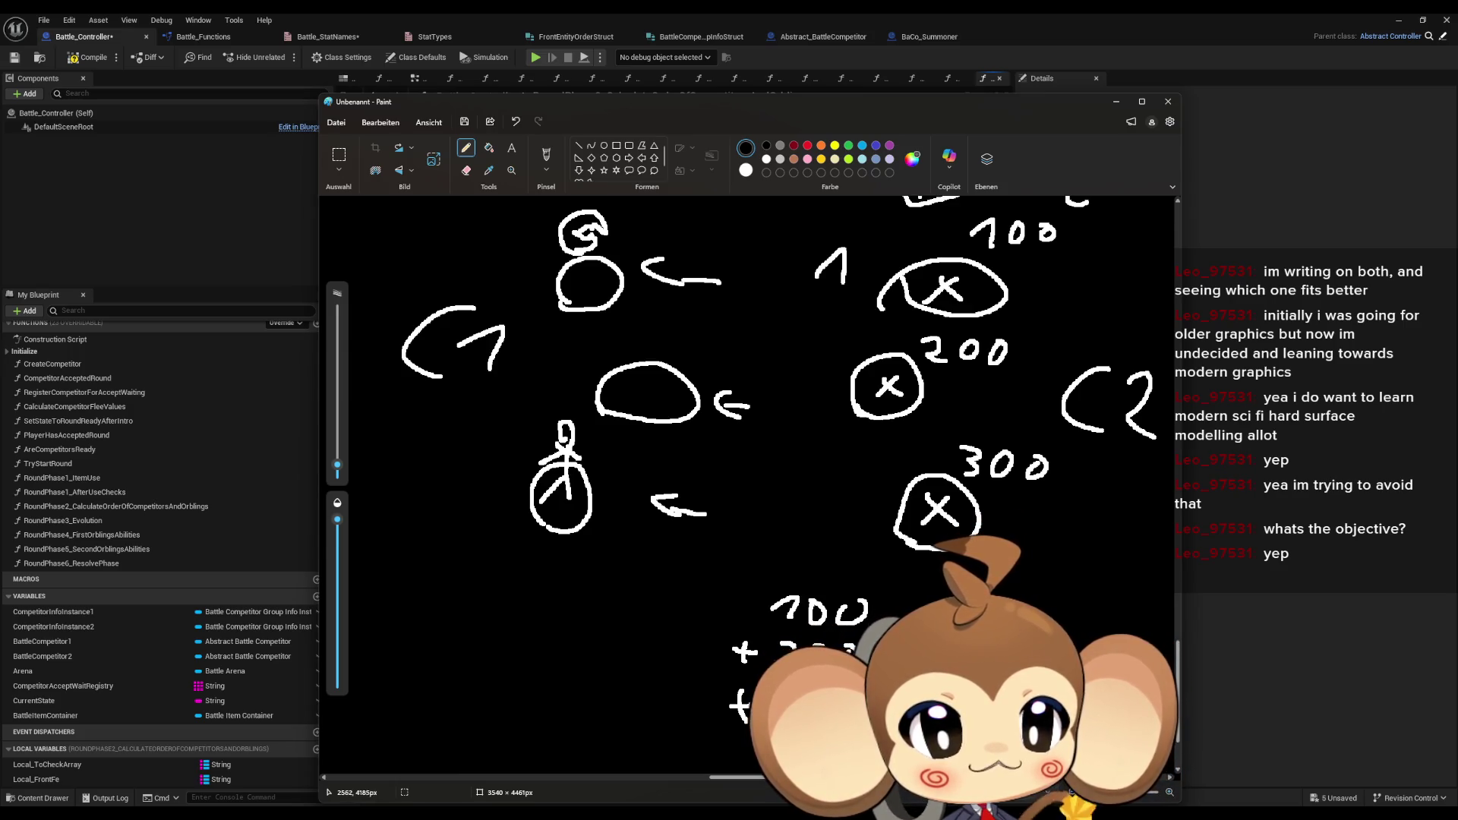
scroll(779, 386, down, 3)
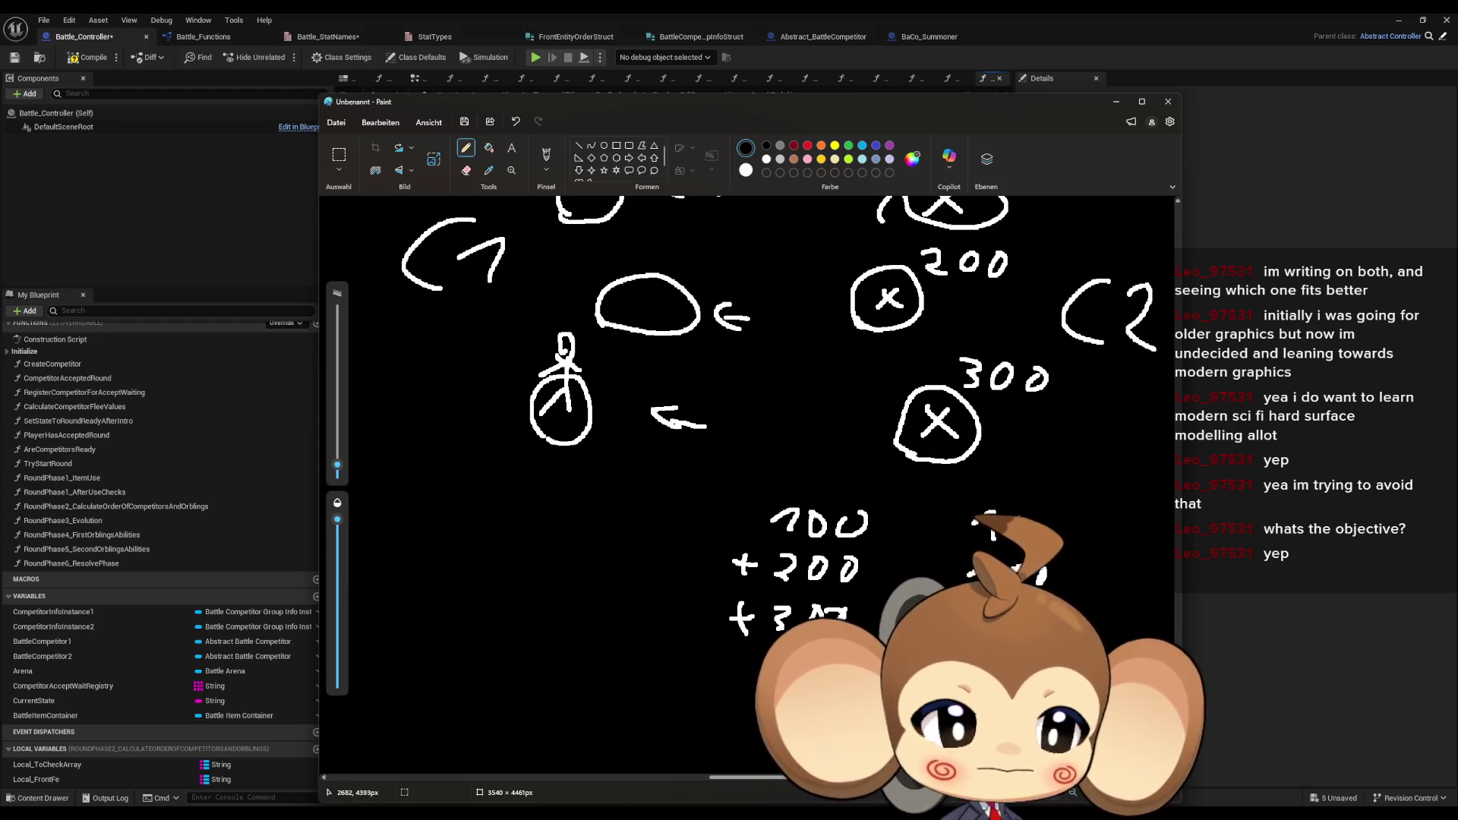
scroll(1077, 472, up, 3)
scroll(1076, 472, up, 2)
scroll(1077, 472, down, 2)
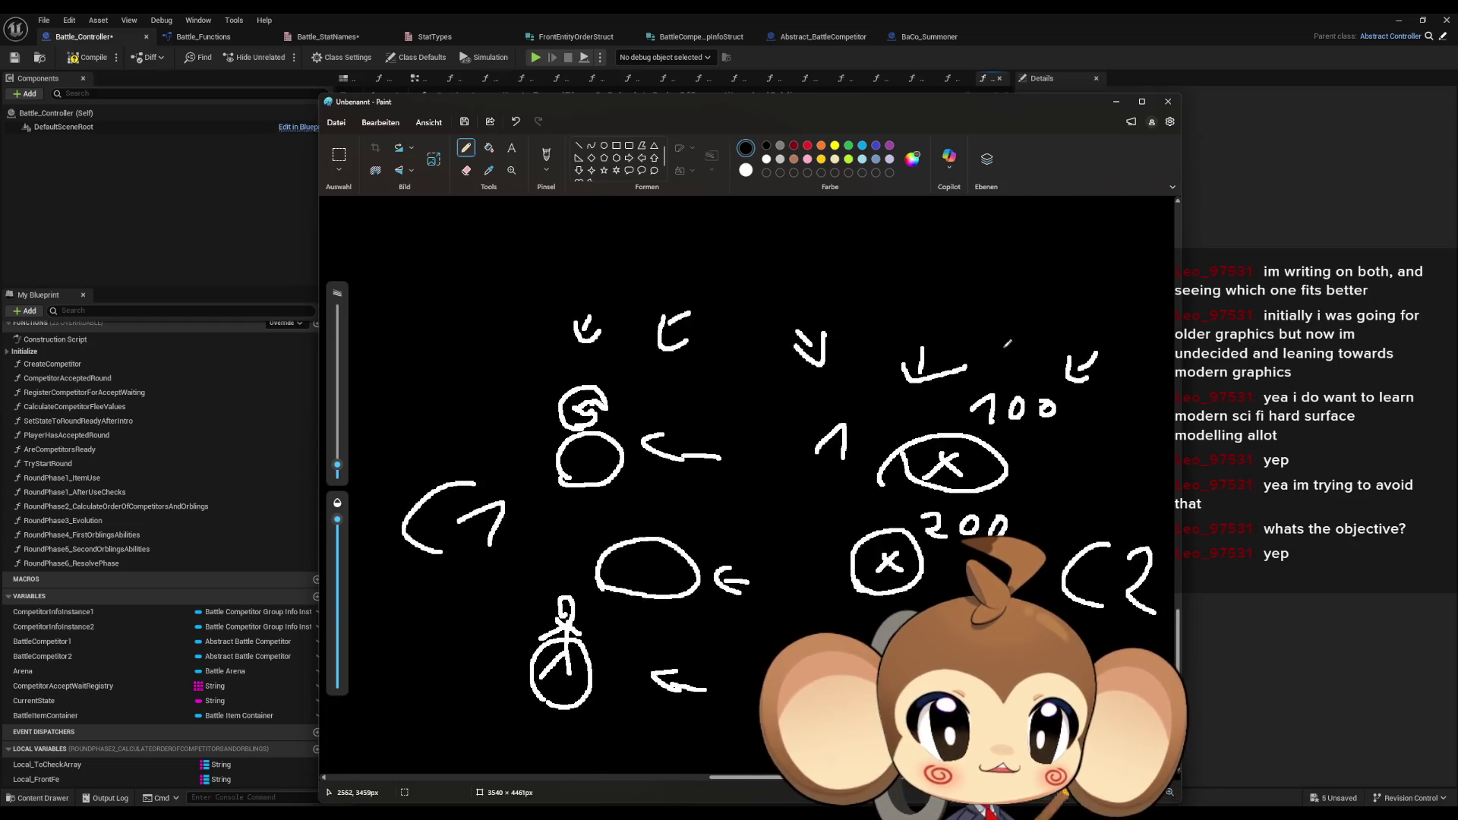
- Write the totals 300 and 700 across the top of the sketch
mouse_move(820, 241)
mouse_down()
mouse_move(838, 245)
mouse_move(821, 268)
mouse_up()
mouse_move(882, 249)
mouse_down()
mouse_move(868, 262)
mouse_move(884, 251)
mouse_up()
drag(933, 253, 940, 256)
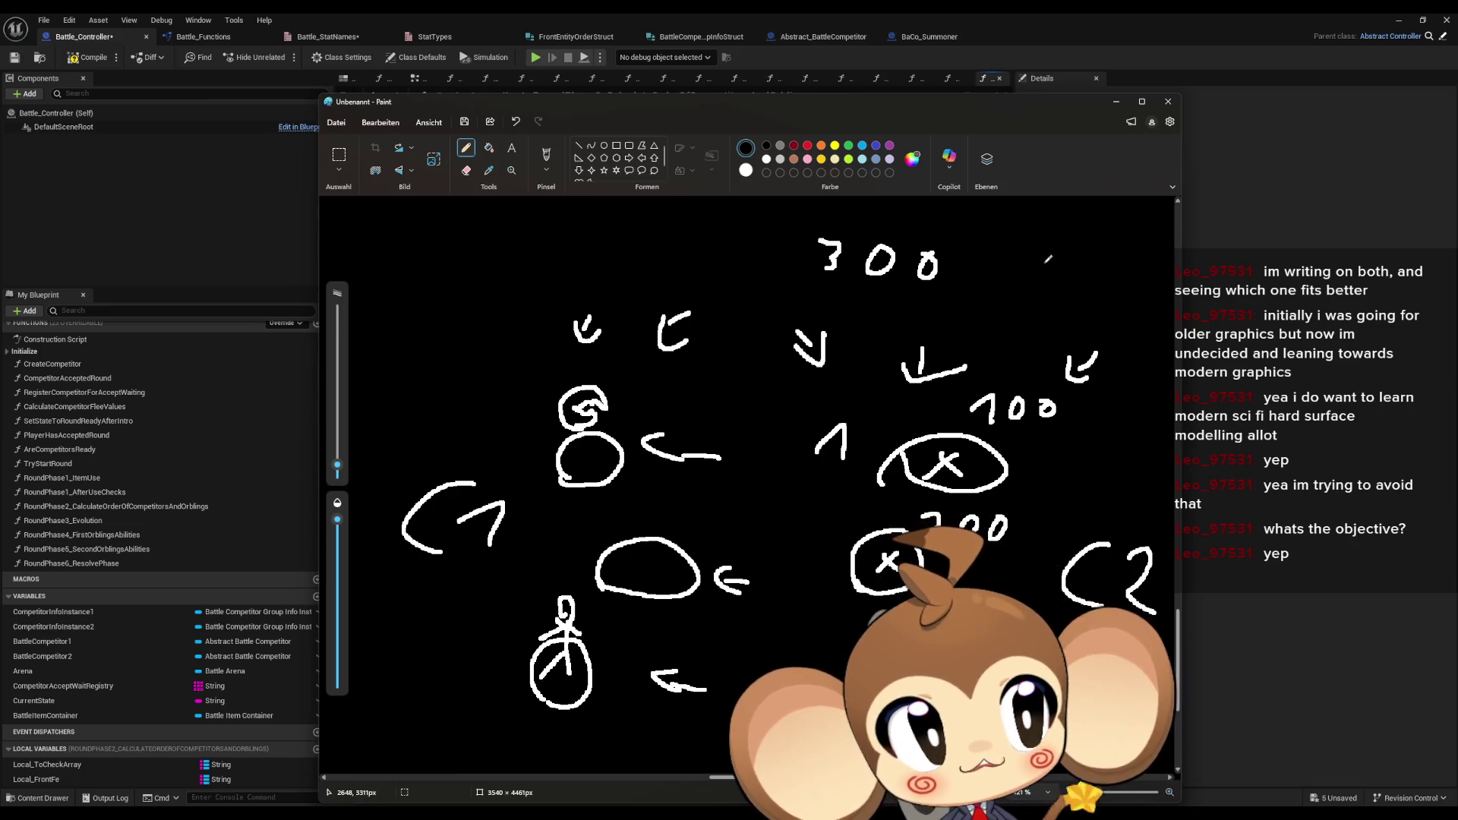
drag(1066, 249, 1053, 290)
mouse_move(1112, 264)
mouse_down()
mouse_move(1101, 283)
mouse_move(1114, 266)
mouse_up()
drag(1139, 271, 1136, 273)
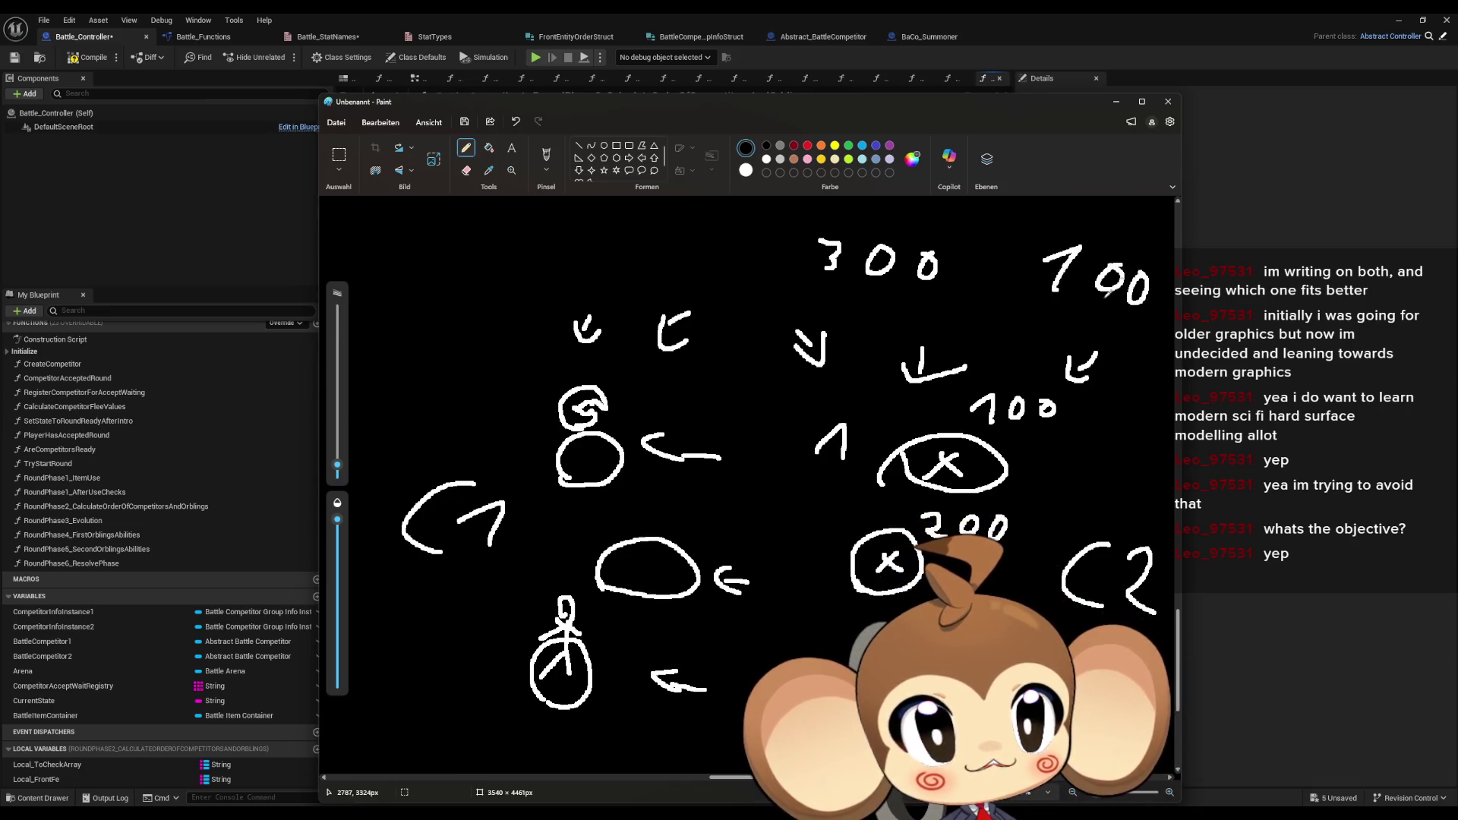
- Add a top-left total with arrows pointing down, plus an arrow to the 1, then minimize Paint
drag(412, 331, 480, 411)
mouse_move(454, 350)
mouse_down()
mouse_move(480, 414)
mouse_move(451, 402)
mouse_up()
mouse_move(497, 249)
mouse_down()
mouse_move(478, 272)
mouse_move(495, 285)
mouse_move(578, 262)
mouse_up()
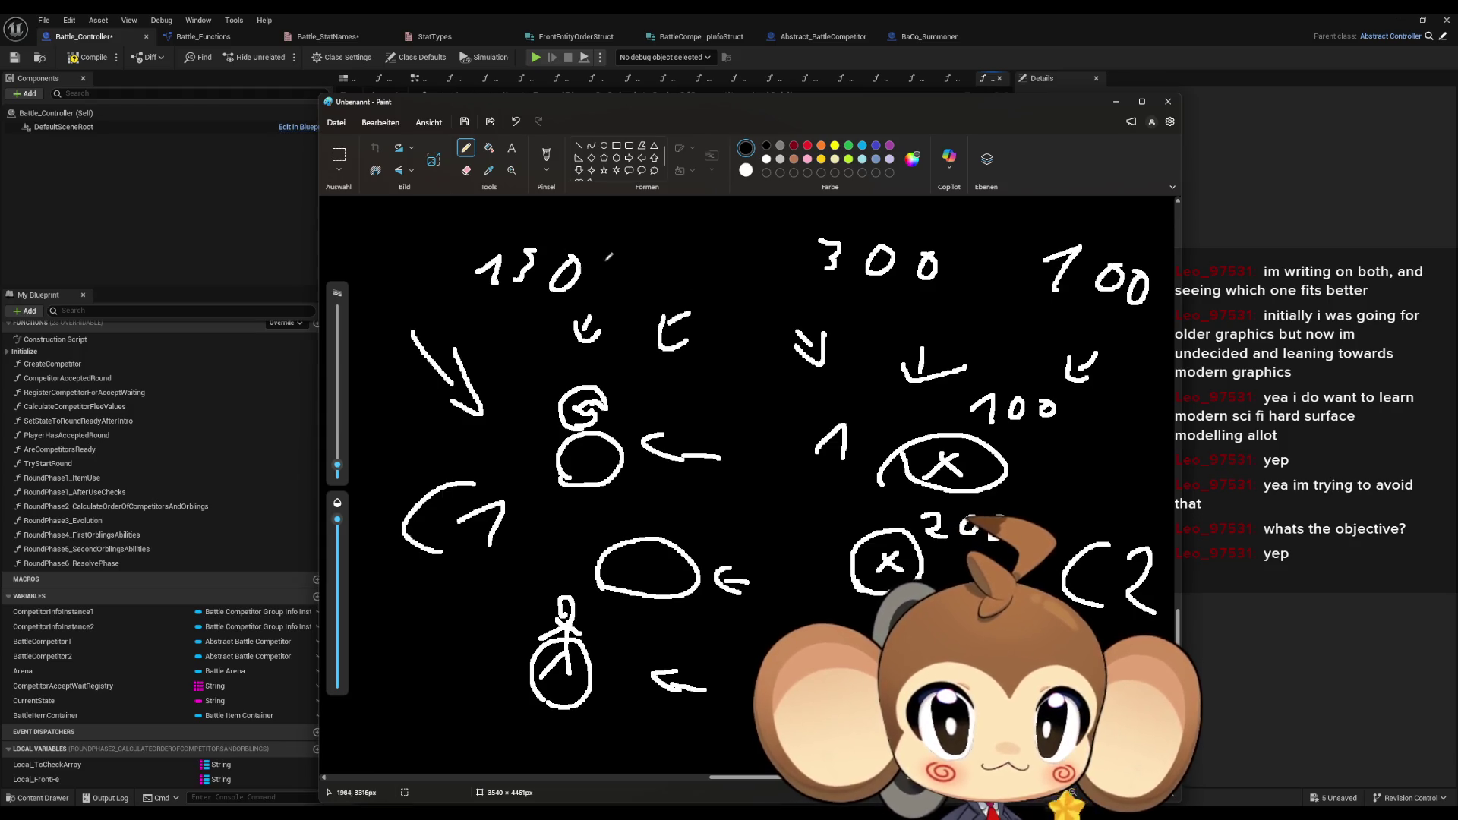
mouse_move(769, 421)
mouse_down()
mouse_move(809, 433)
mouse_move(798, 450)
mouse_up()
drag(632, 231, 608, 272)
mouse_move(599, 244)
mouse_down()
mouse_move(607, 278)
mouse_move(644, 265)
mouse_up()
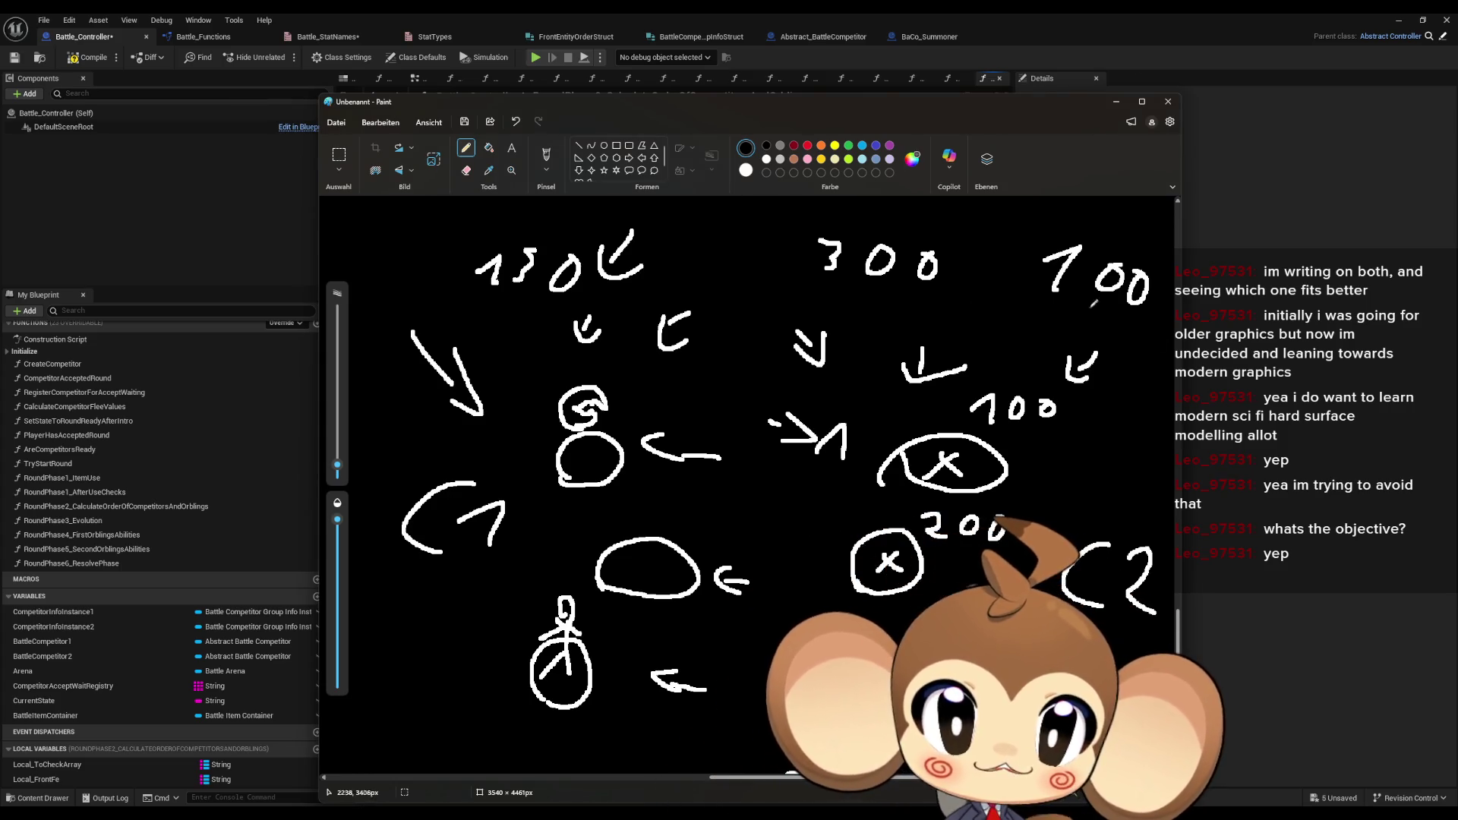
click(1116, 102)
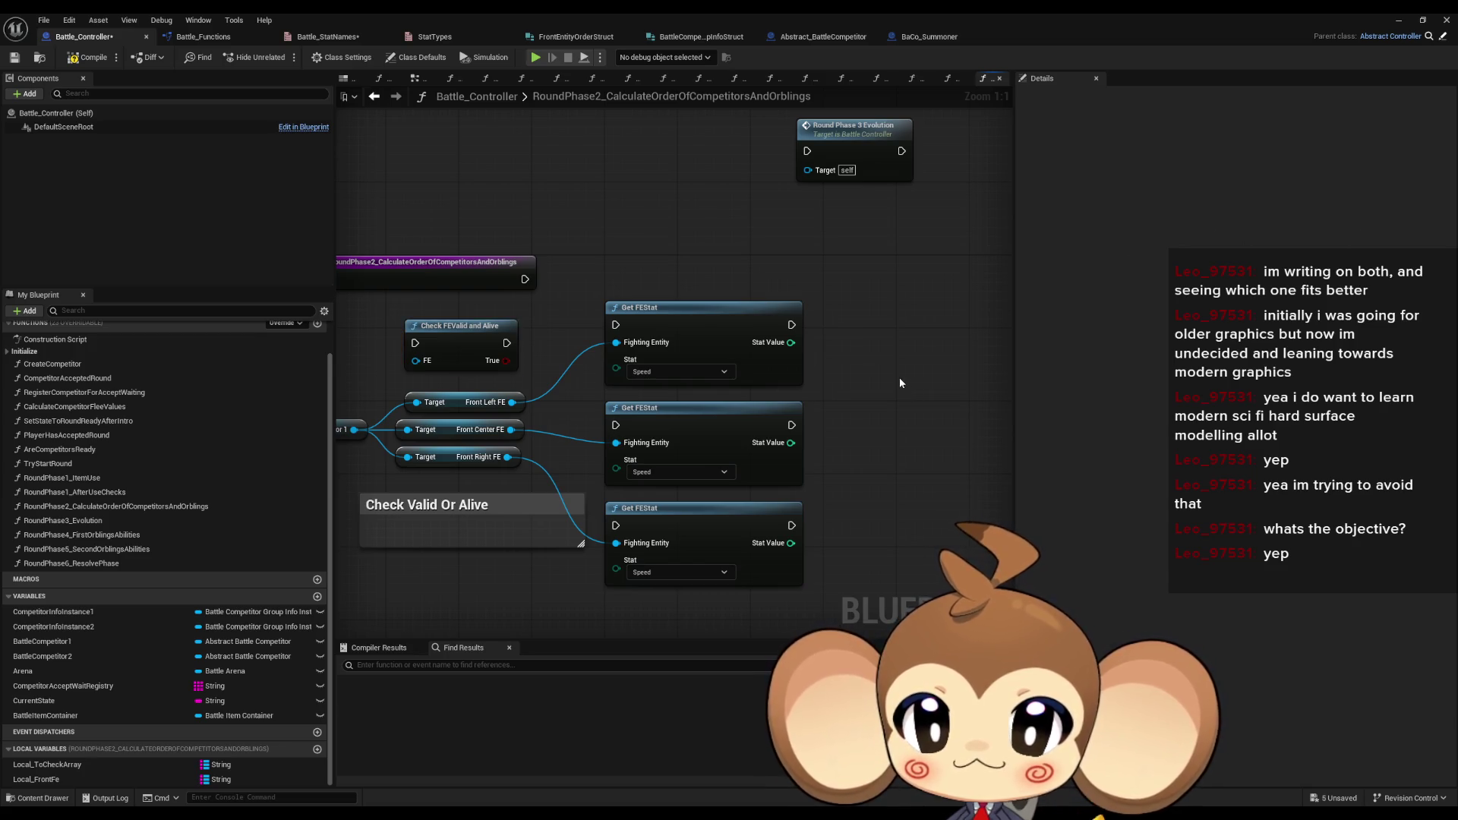
- Pan the graph and select the Check FEValid and Alive node, leaving it in place
drag(899, 383, 970, 355)
mouse_move(468, 295)
mouse_down()
mouse_move(645, 375)
mouse_move(603, 499)
mouse_move(590, 498)
mouse_up()
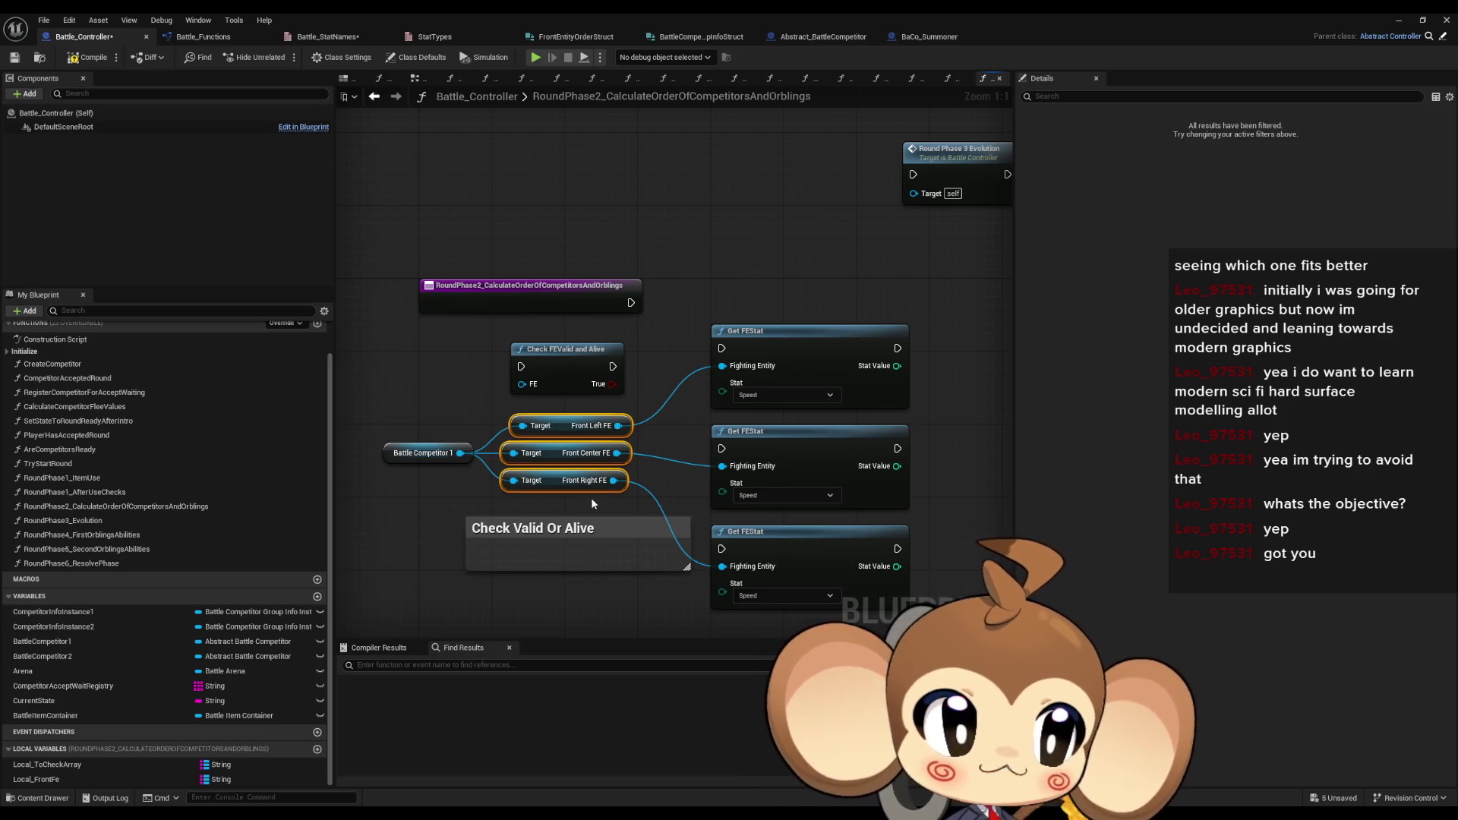
click(543, 348)
drag(560, 366, 560, 376)
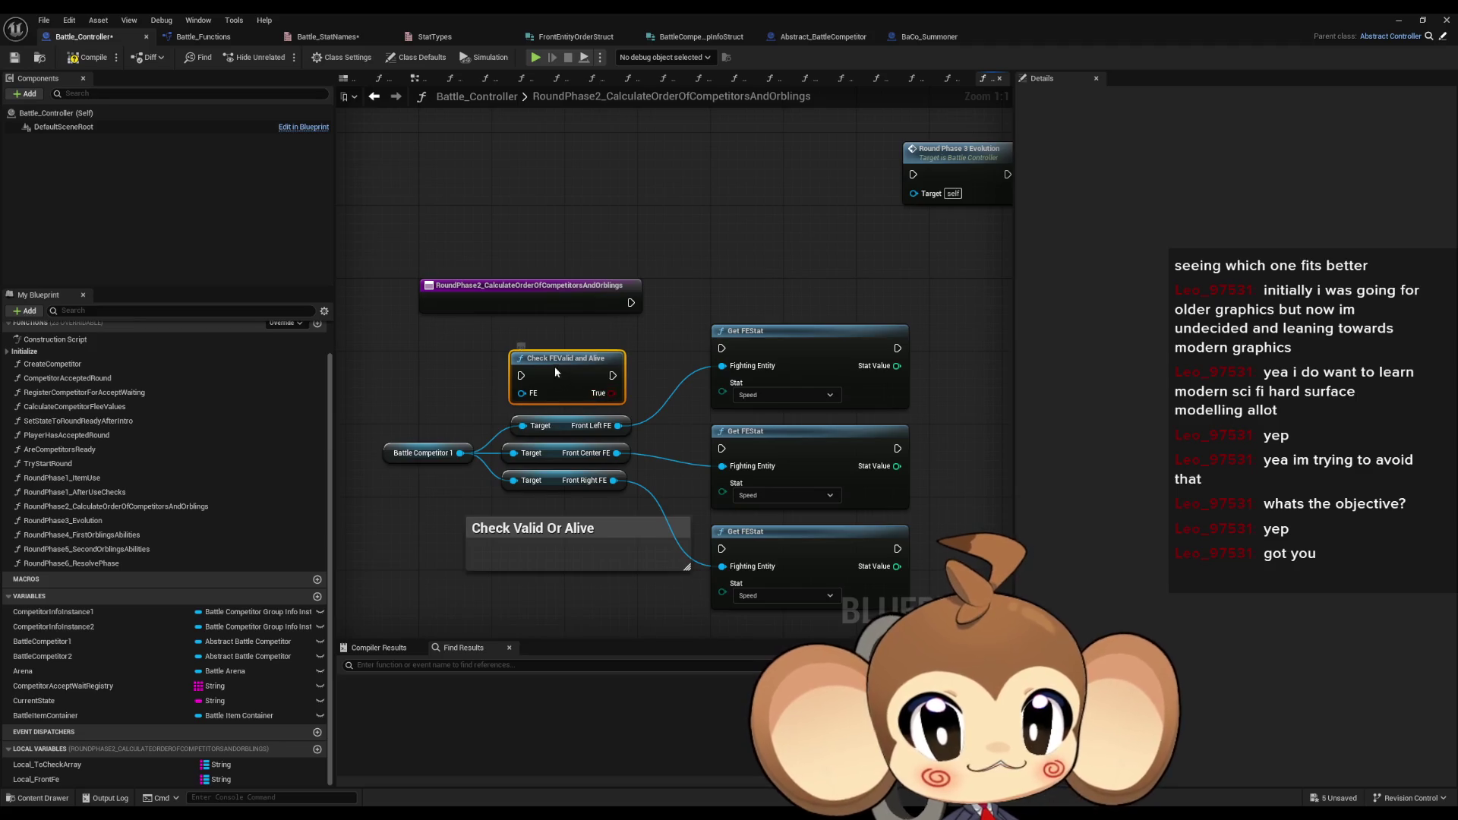
drag(561, 374, 561, 366)
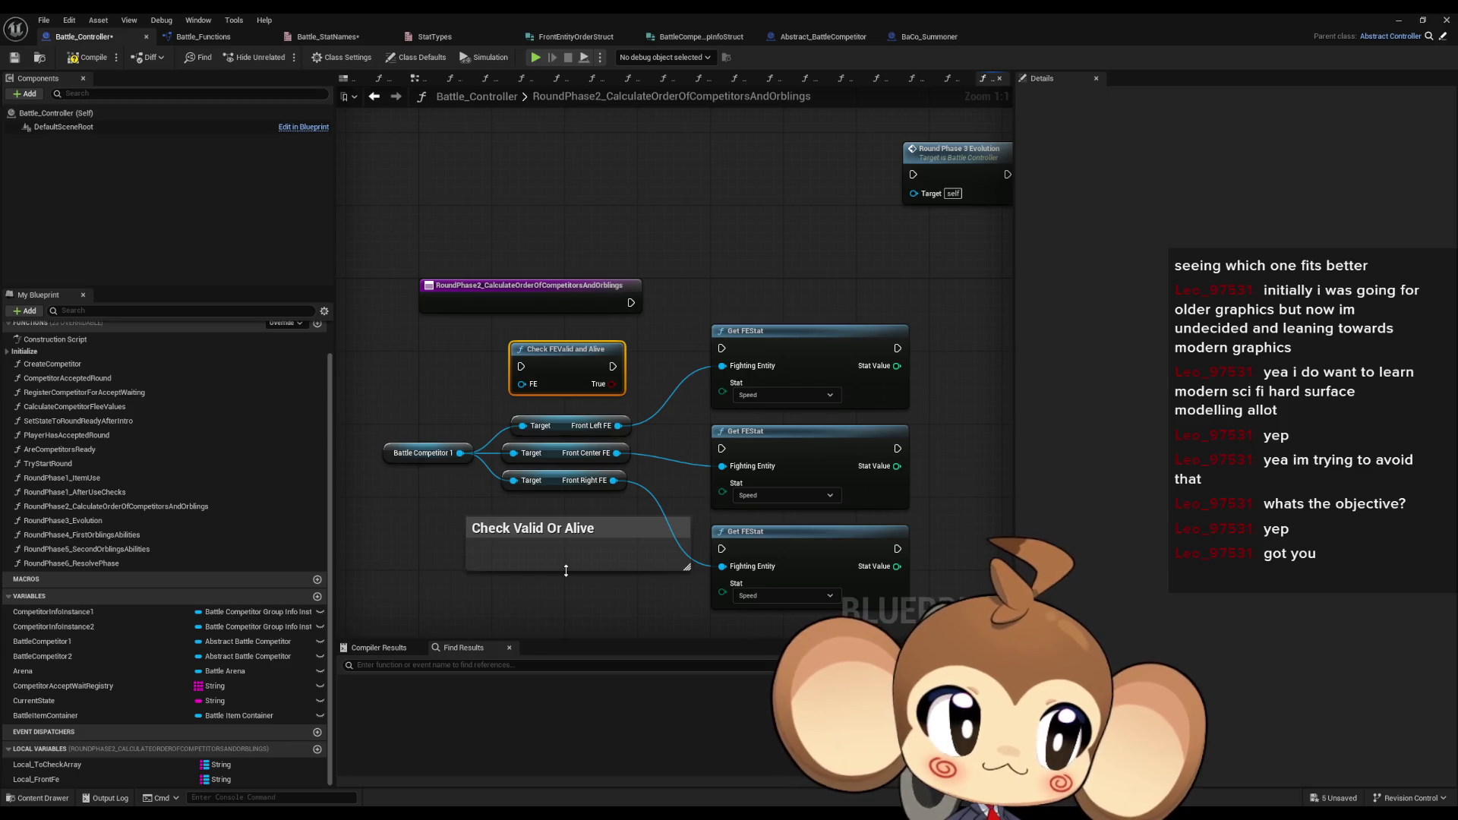
scroll(591, 576, down, 1)
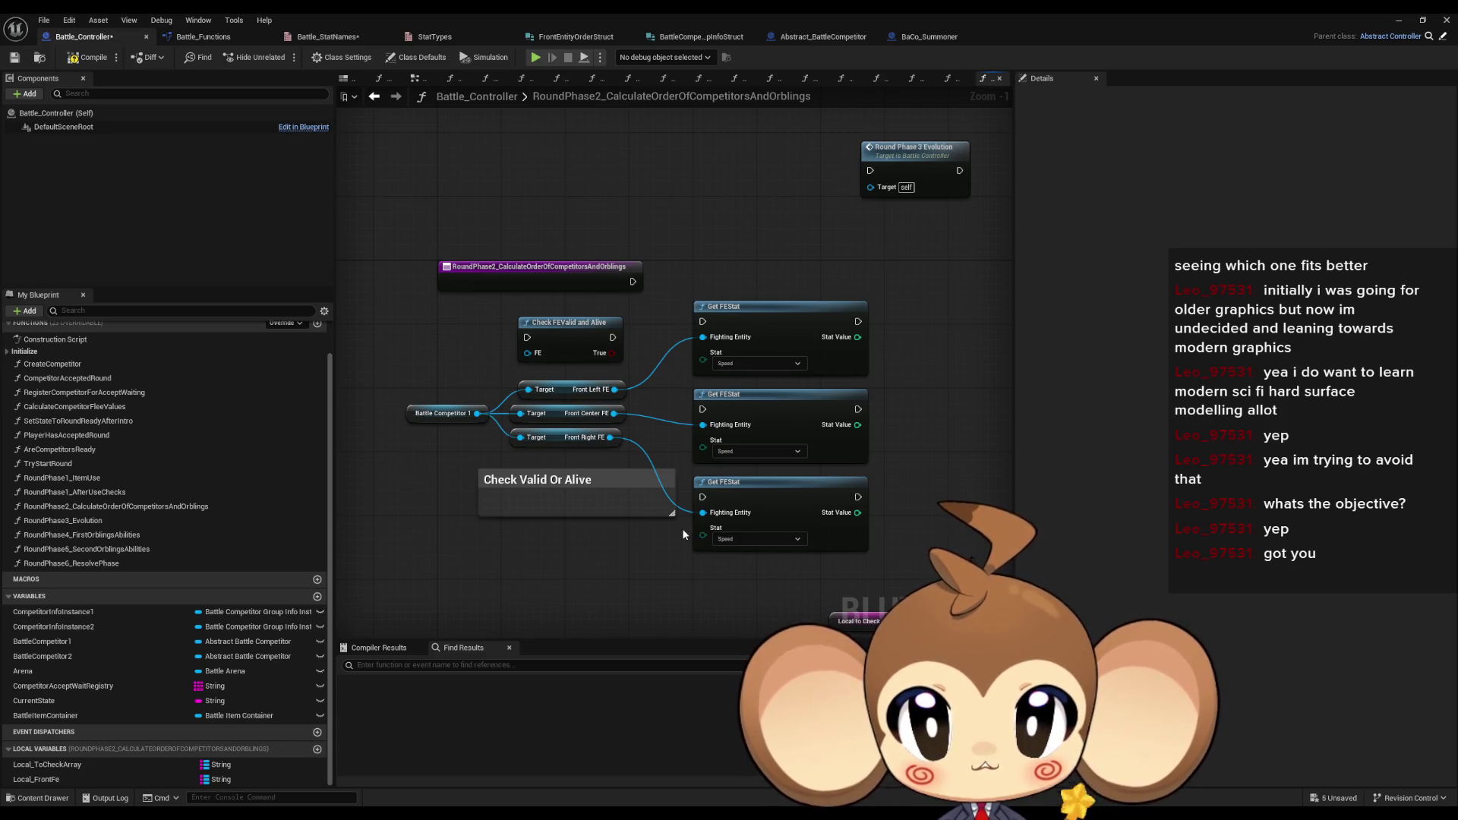
- Inspect the Local_FrontFe variable's properties in the Details panel
click(61, 782)
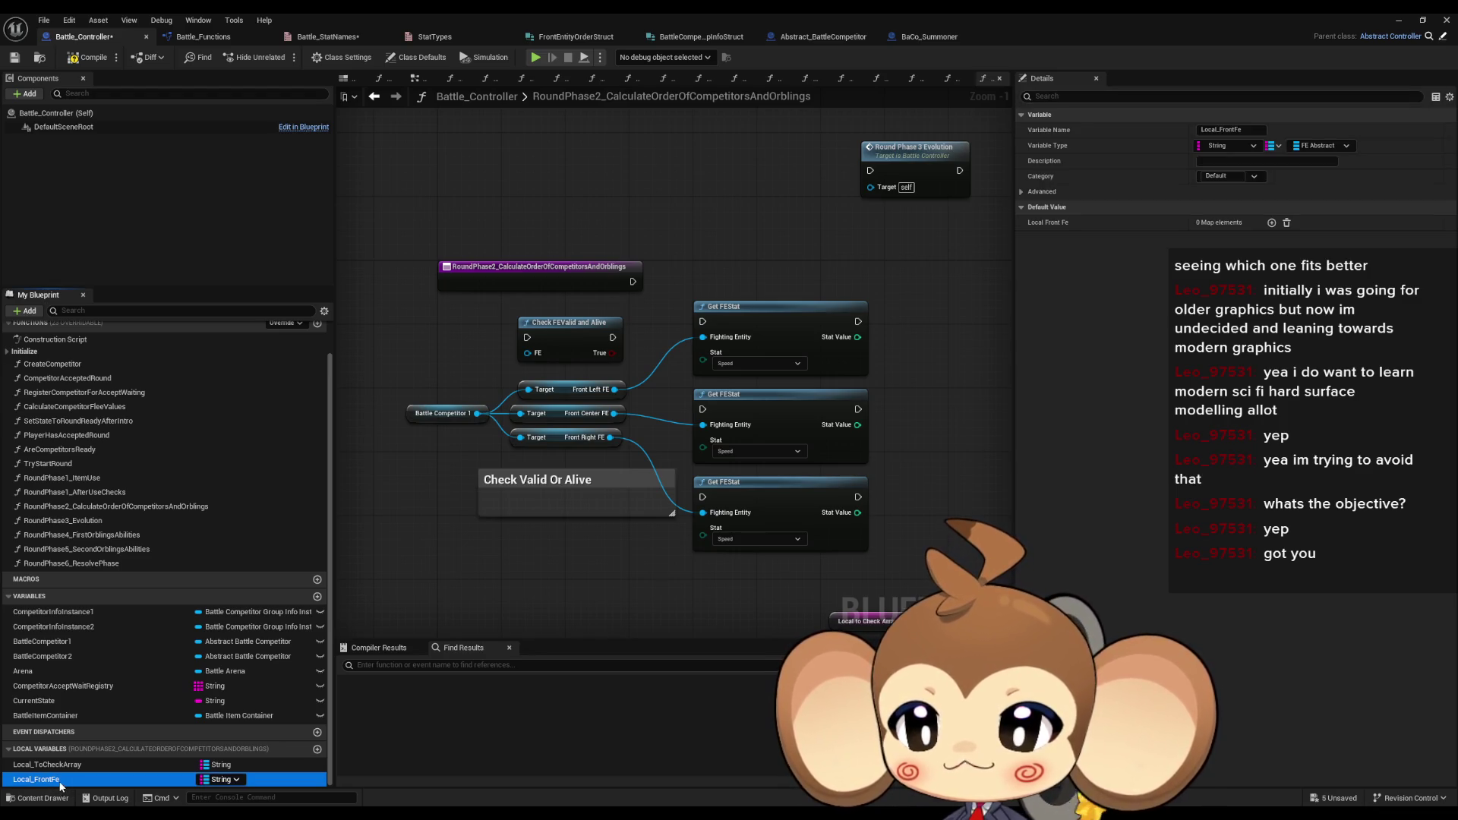
scroll(662, 540, down, 1)
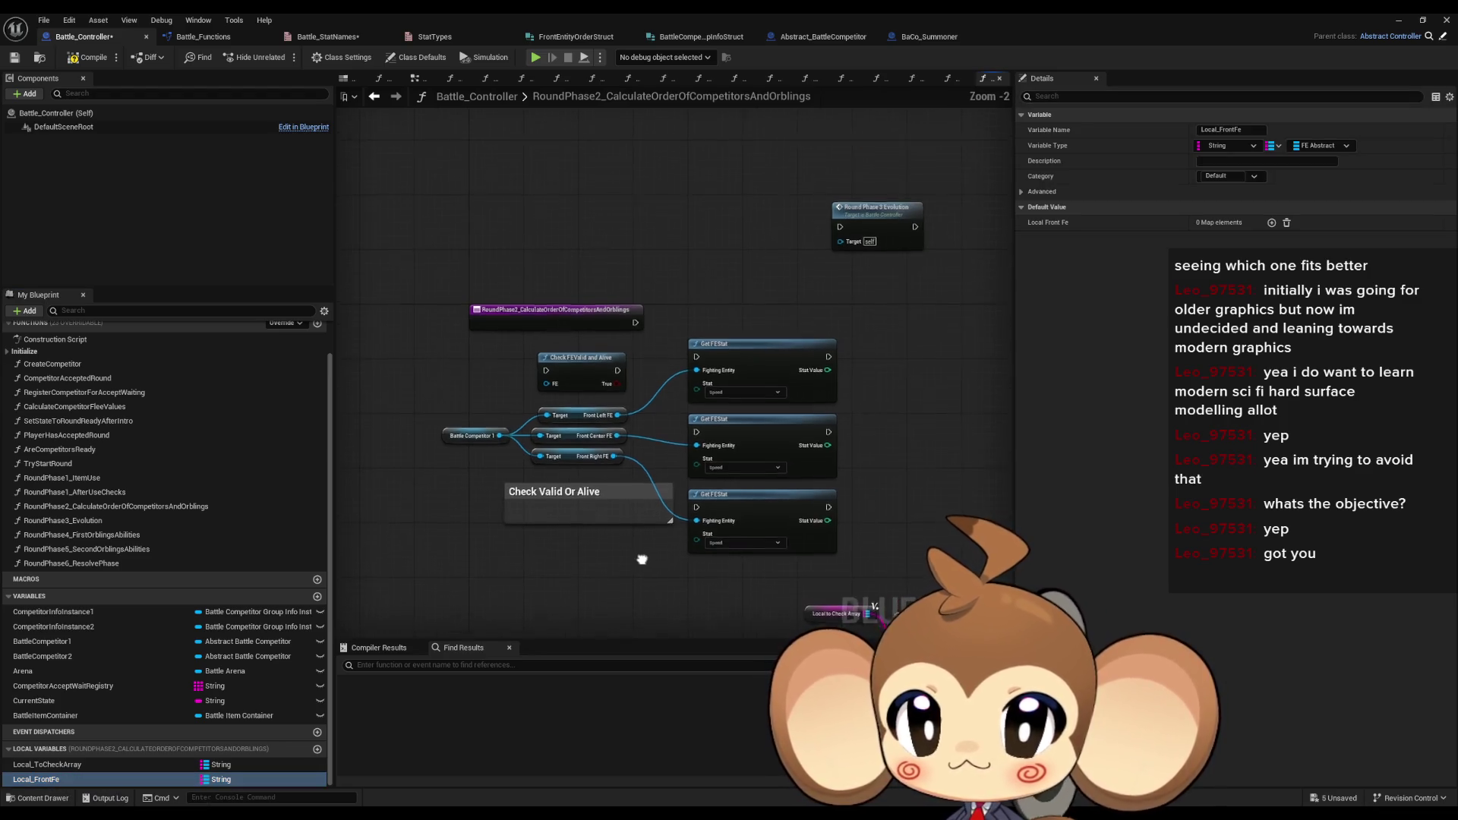
click(47, 779)
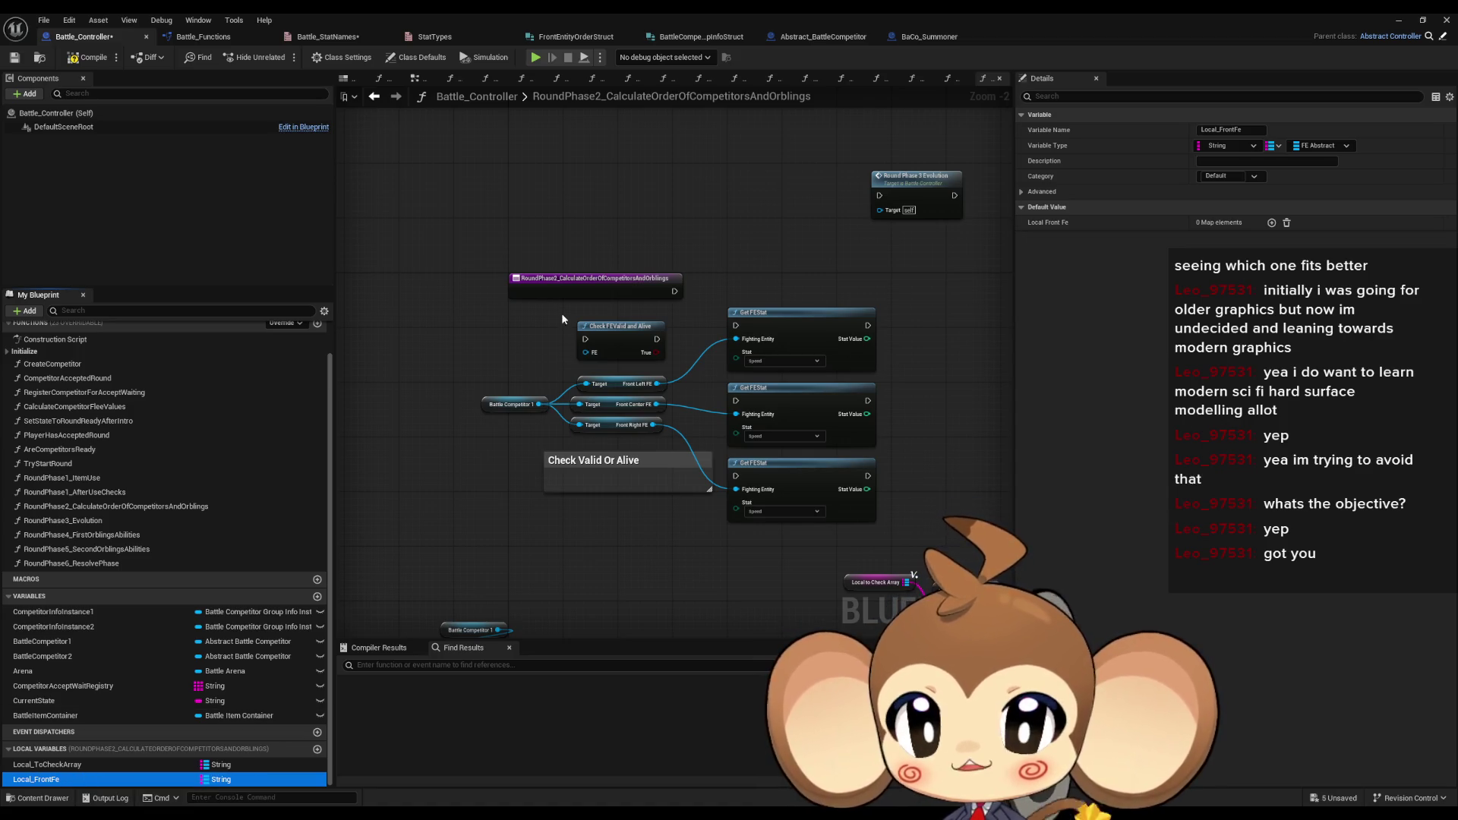
click(562, 313)
scroll(534, 457, up, 2)
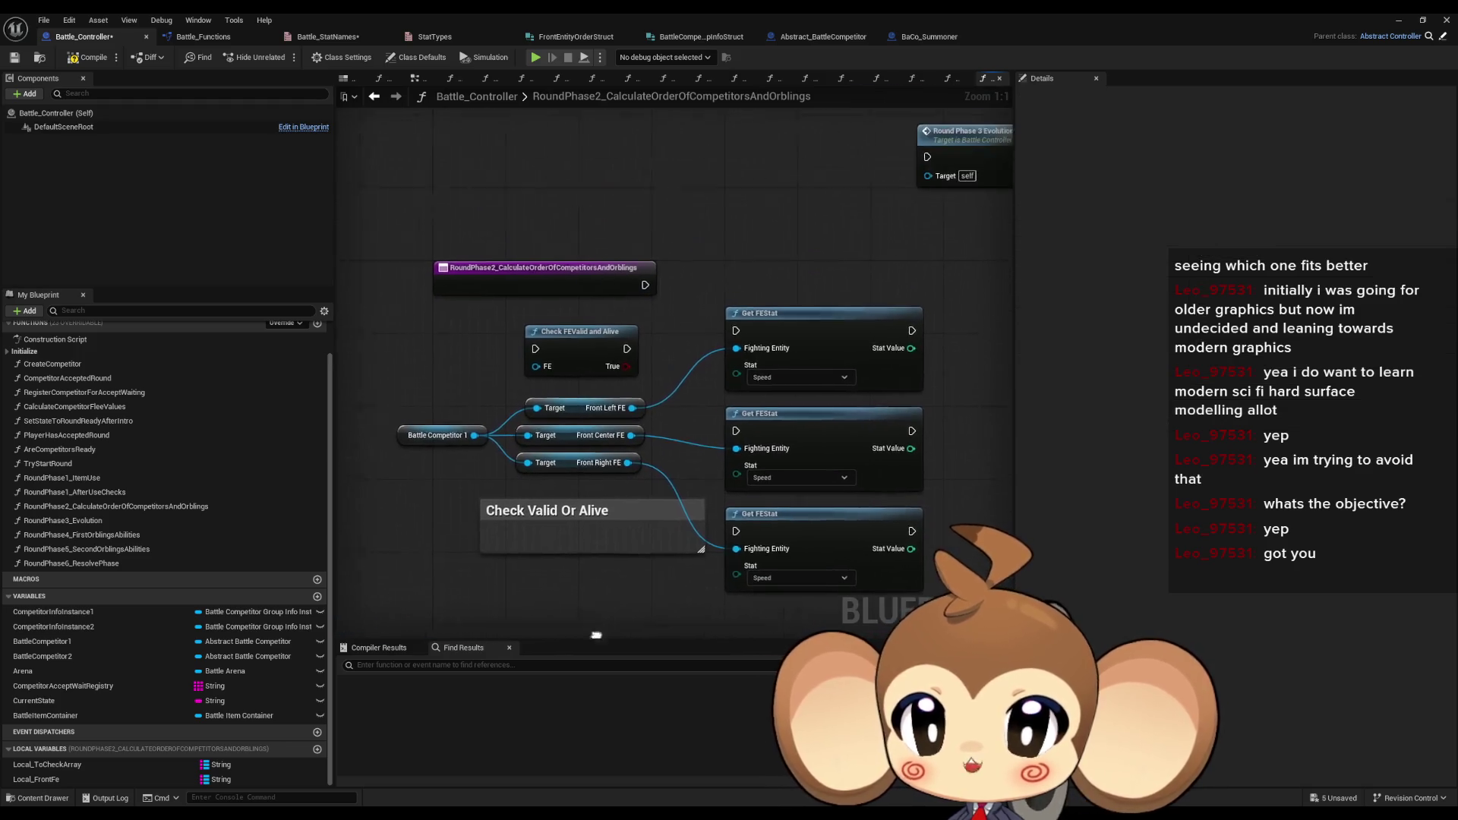
scroll(589, 630, down, 1)
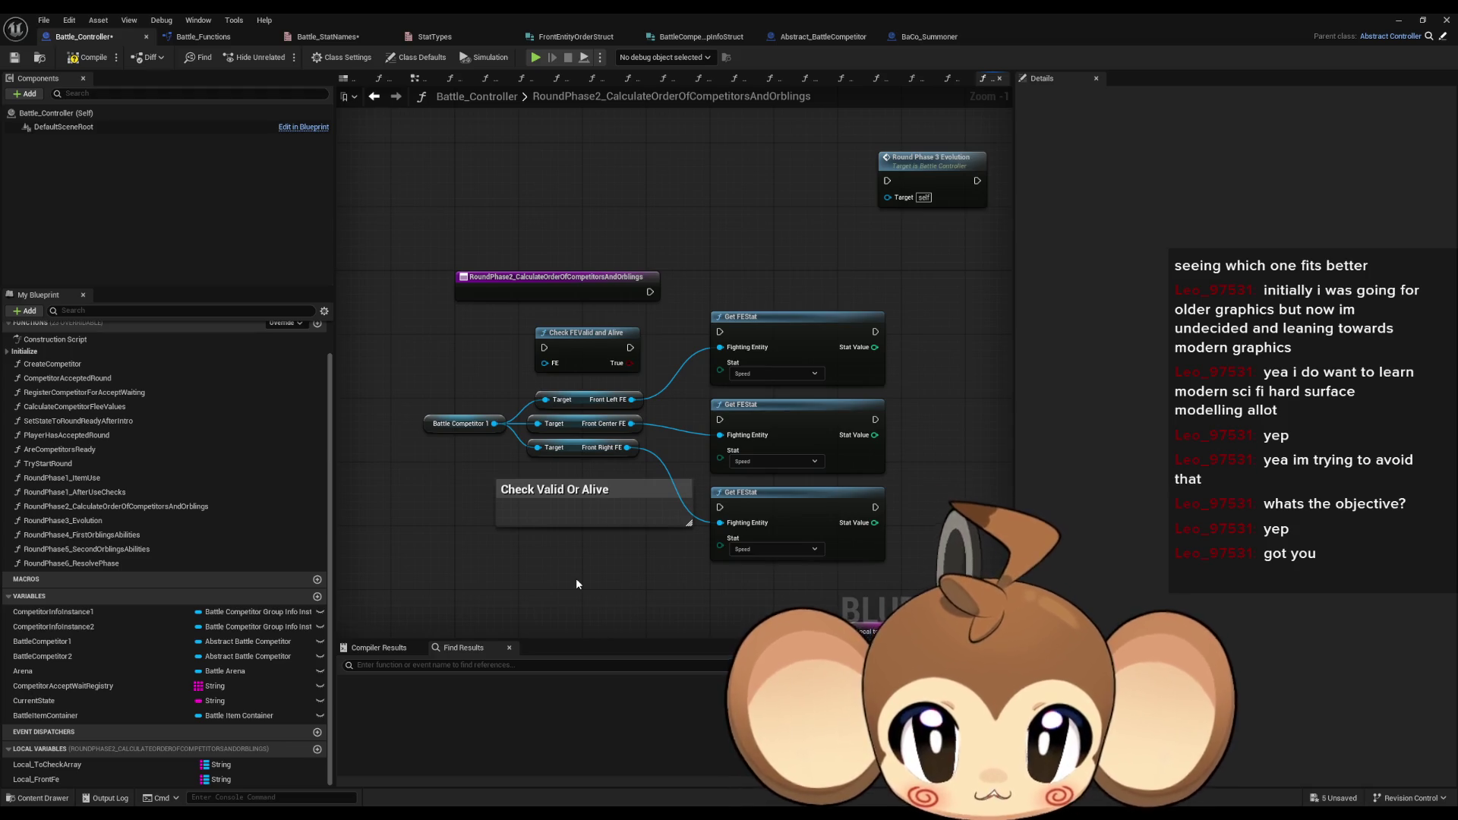
- Inspect the Battle Competitor 1 node and the RoundPhase2 entry node in the Details panel
click(466, 424)
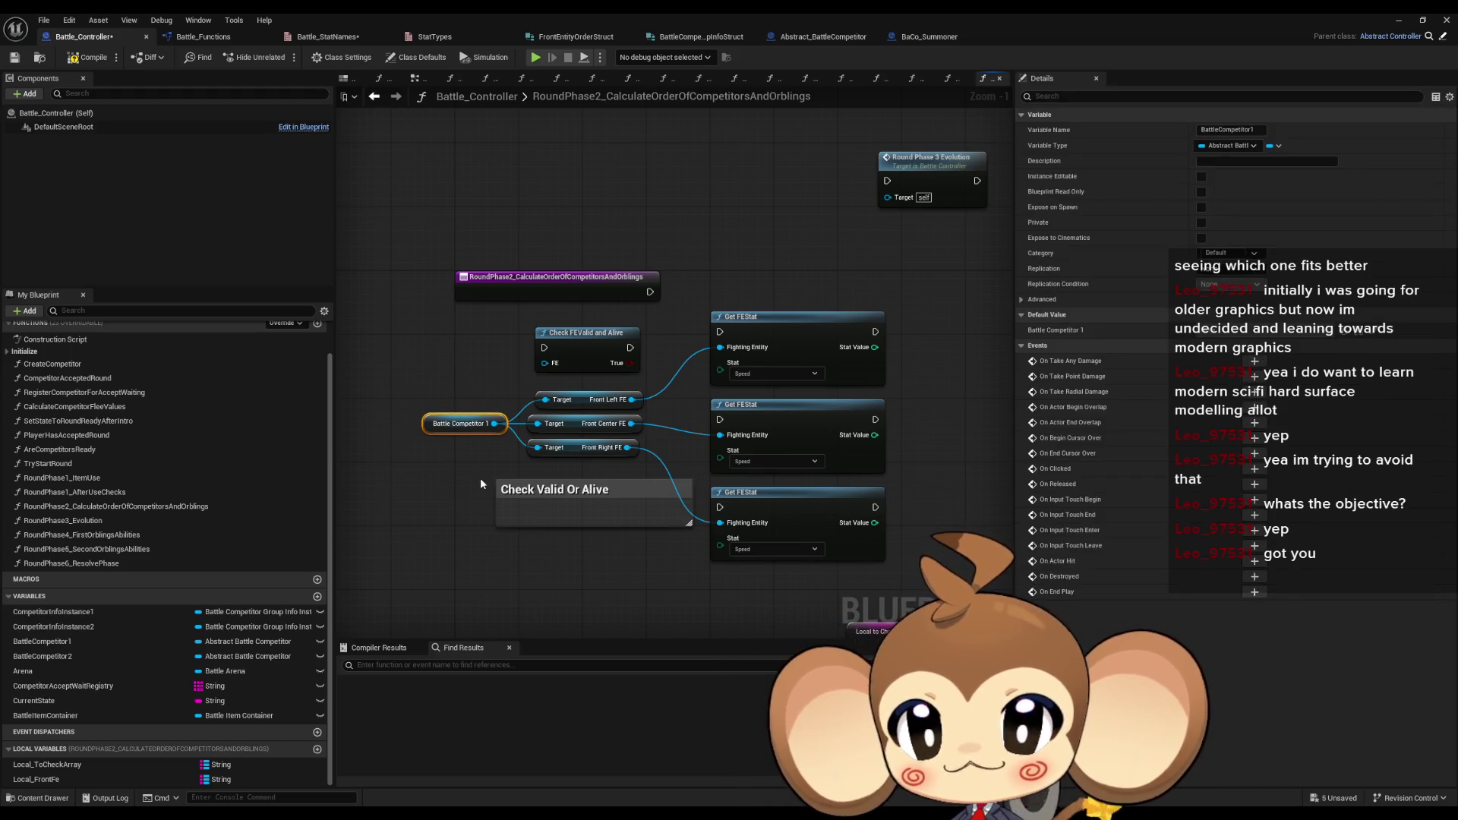
click(480, 476)
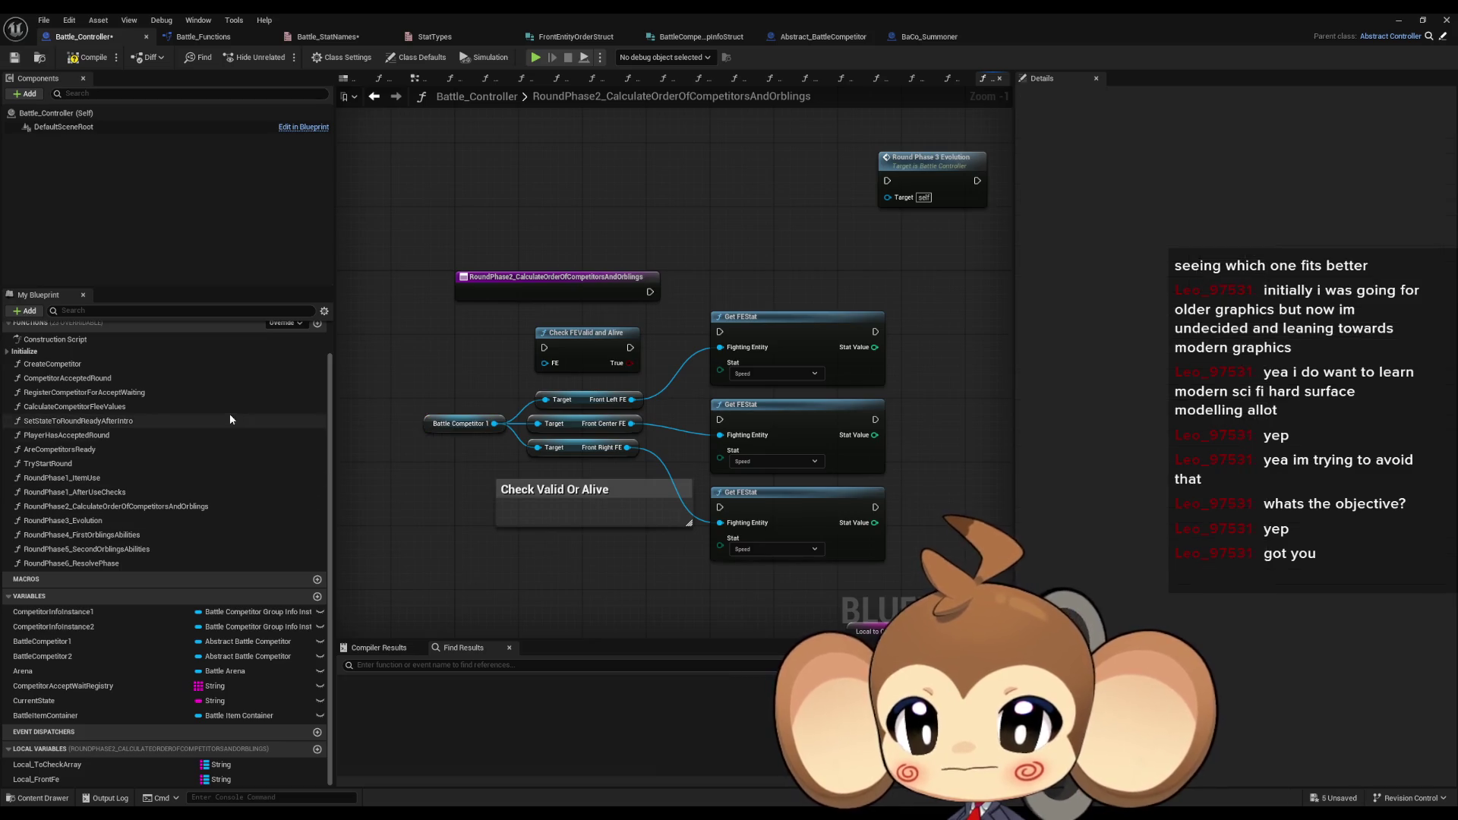
click(525, 284)
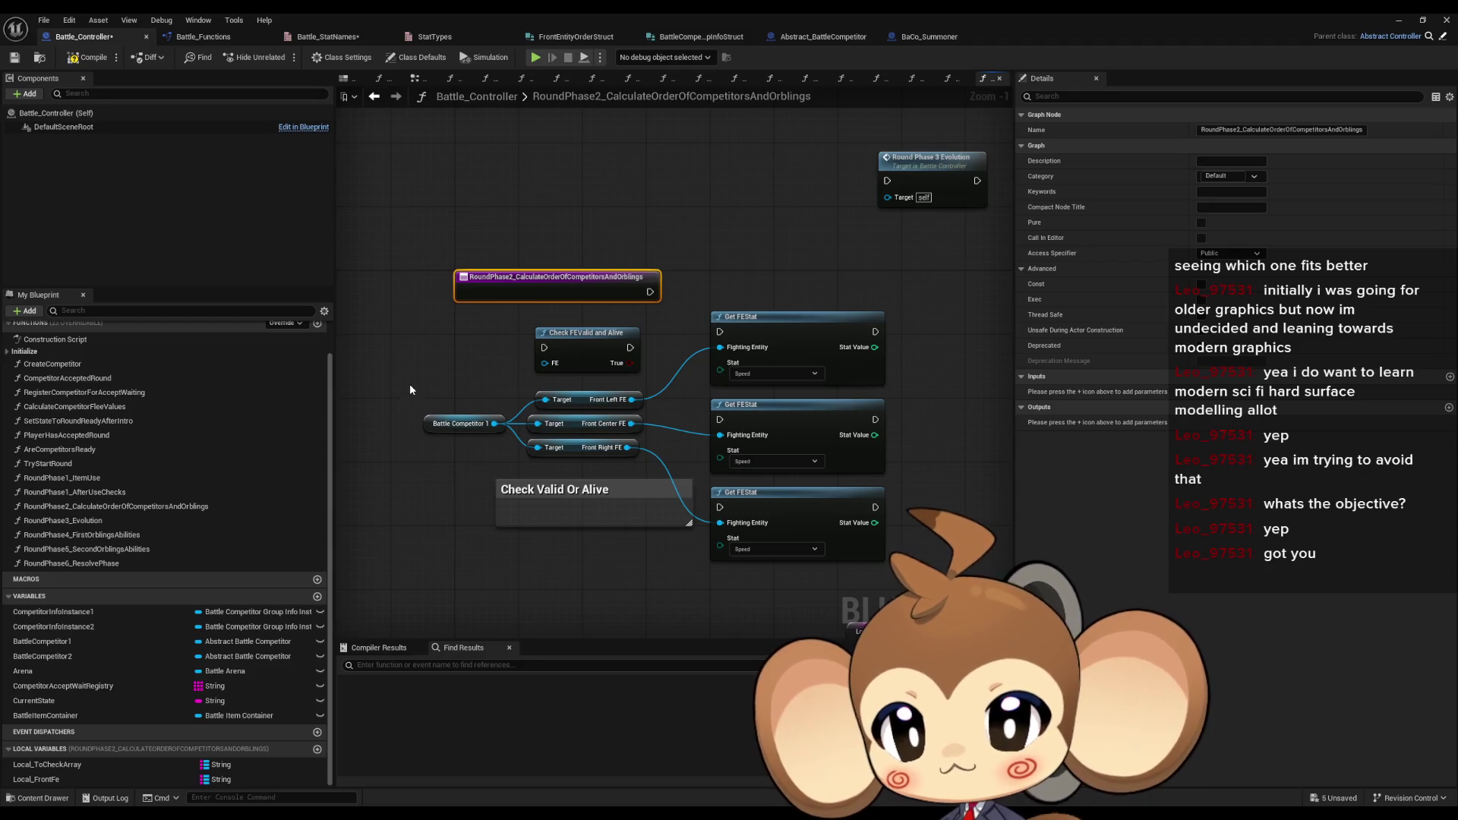
click(400, 340)
scroll(330, 376, up, 1)
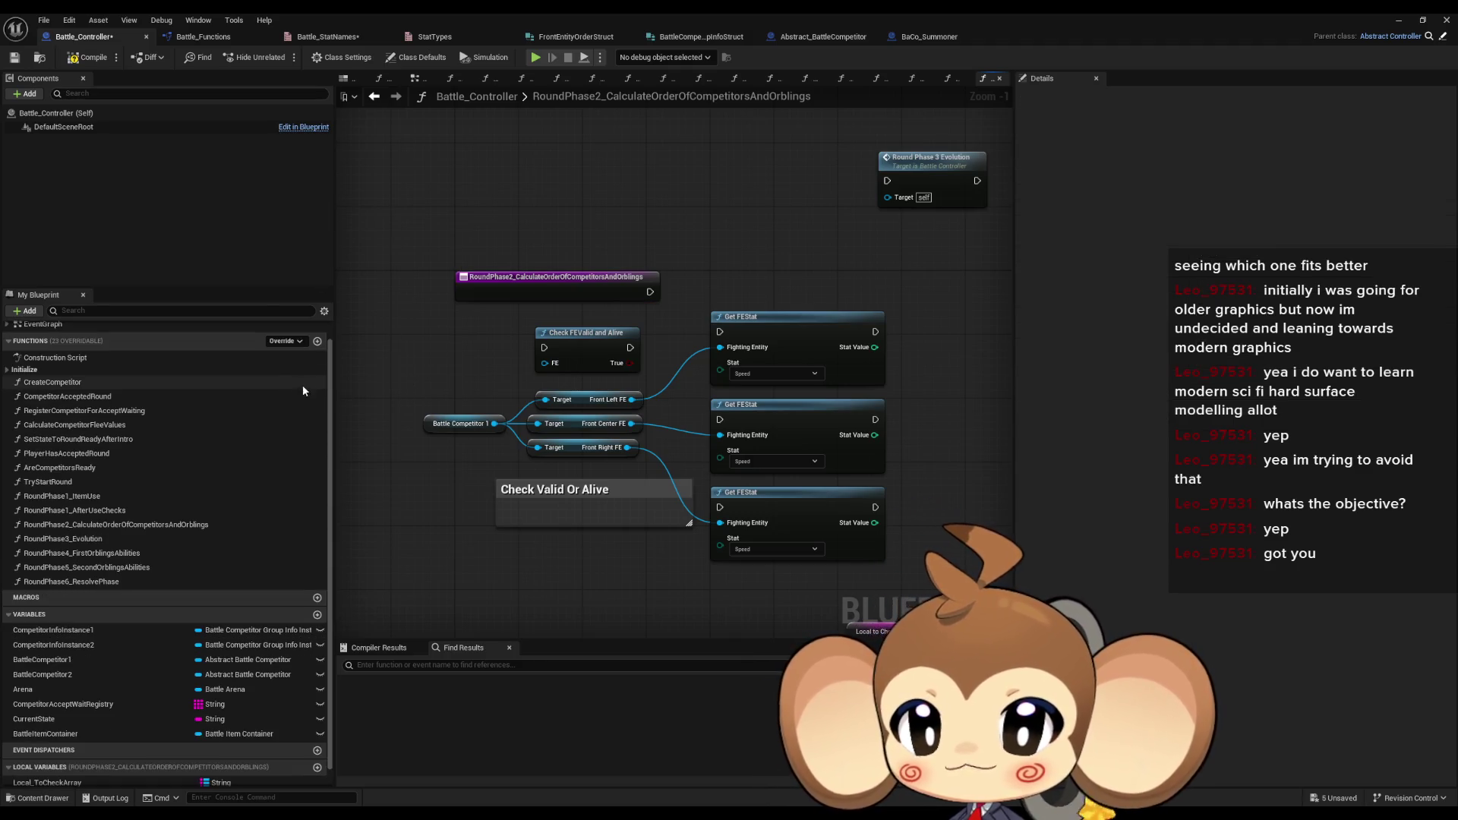
click(459, 422)
click(380, 494)
drag(426, 319, 425, 414)
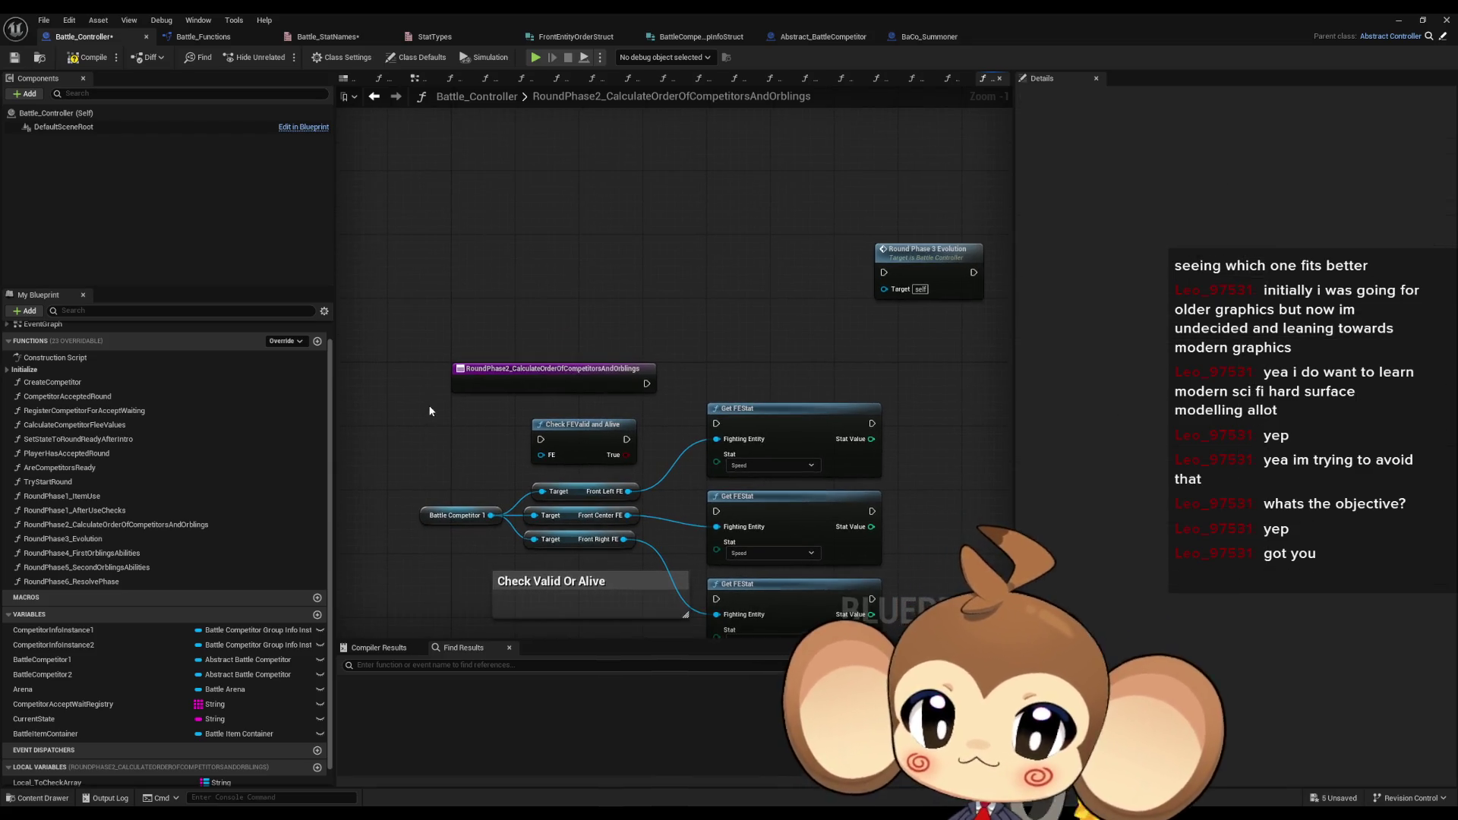
scroll(238, 398, up, 1)
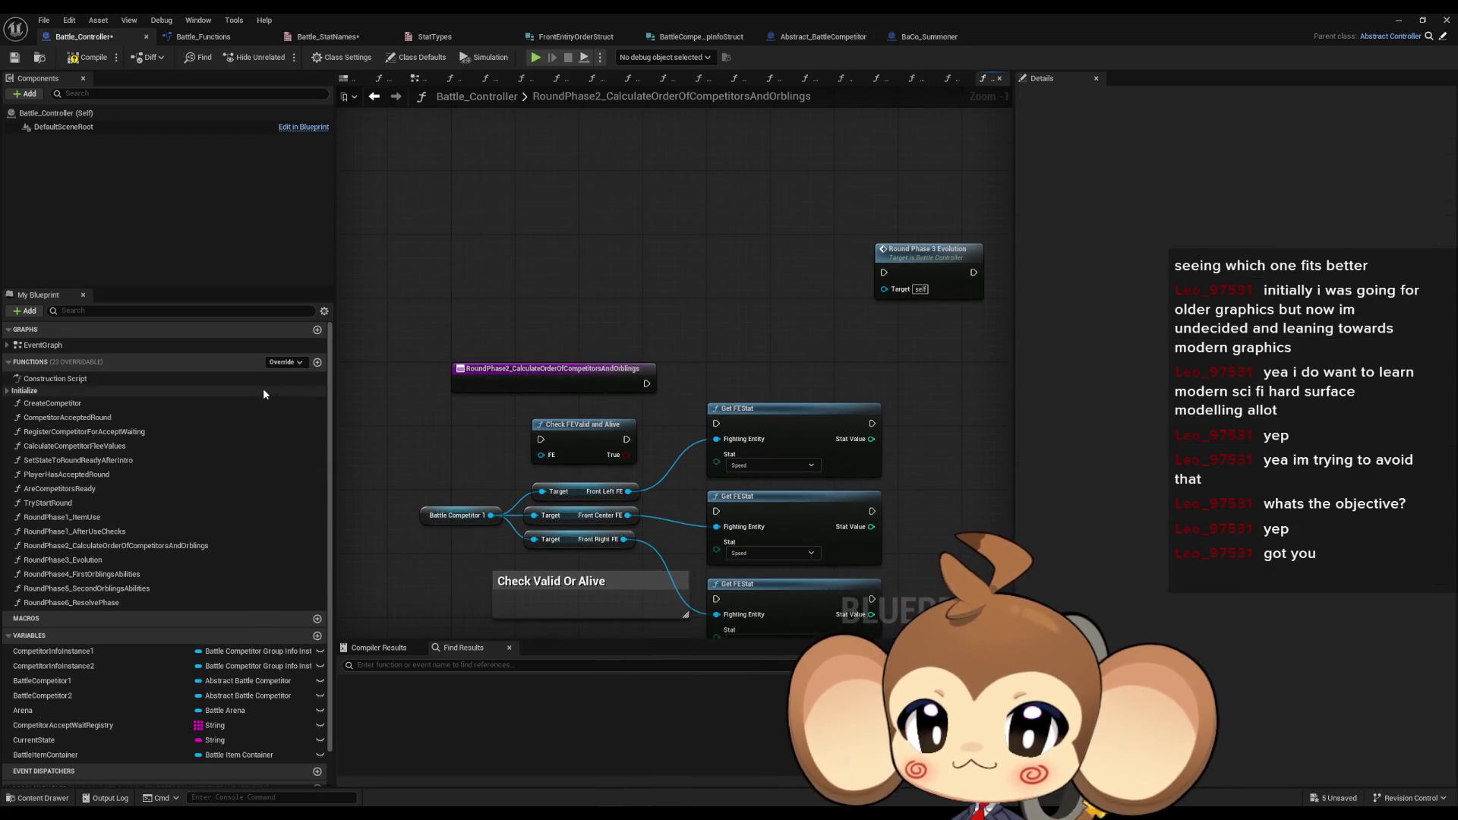
- Add a new Battle_Controller function named RoundPhase2_CalculateCompetitorSpeedsAndOrders
click(318, 364)
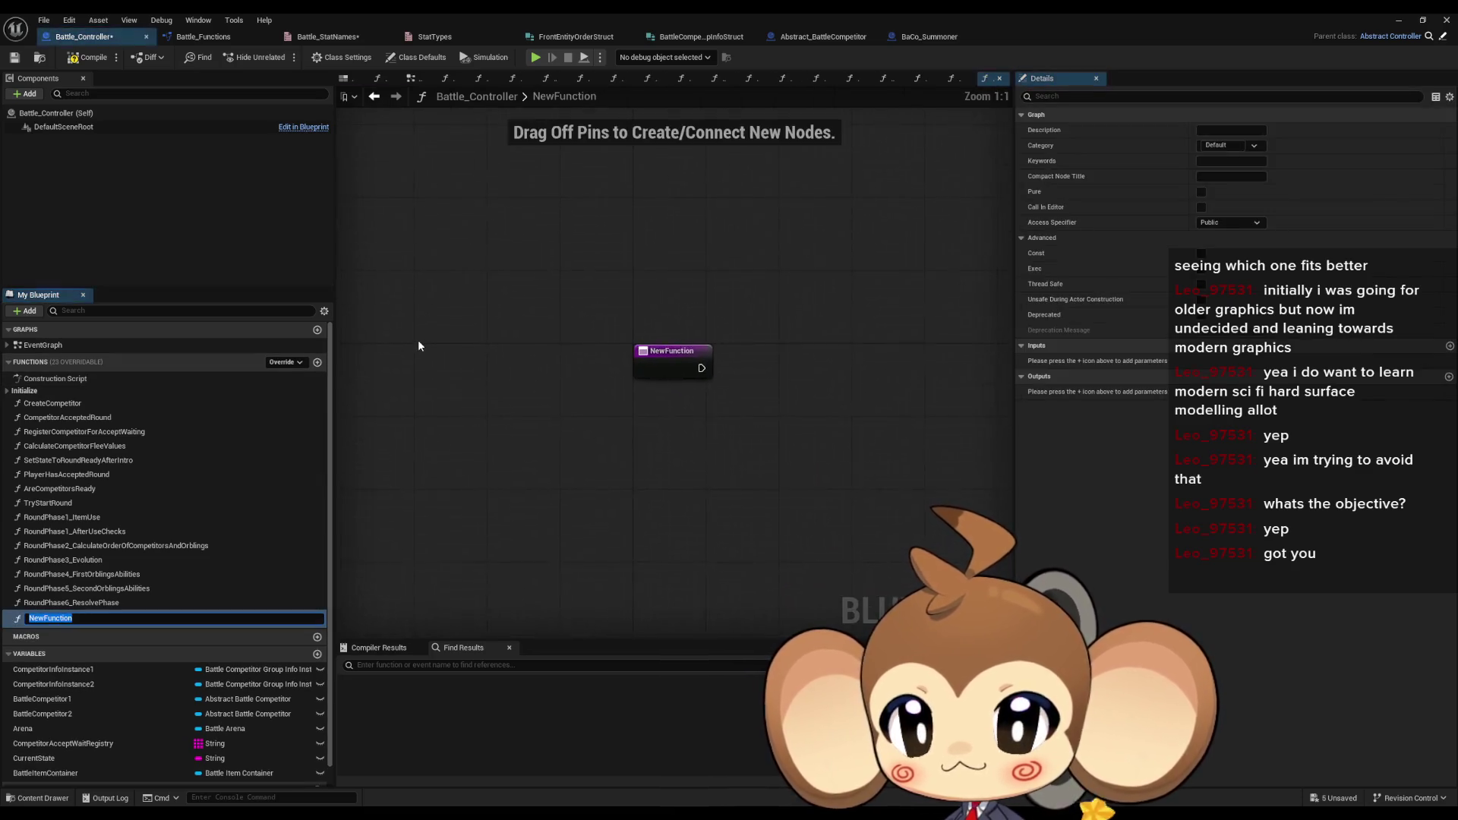
text(Ro)
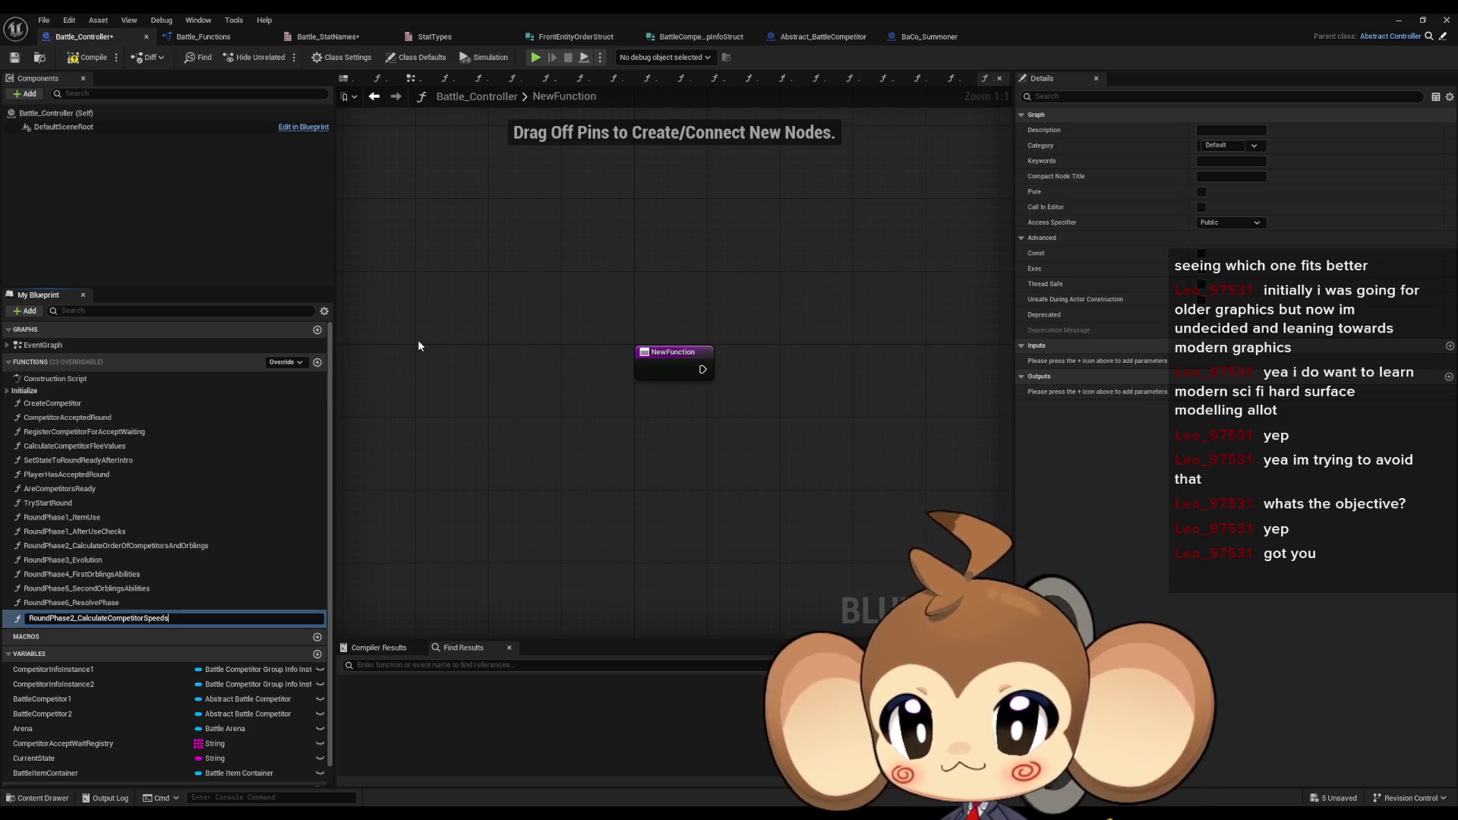
text(ders)
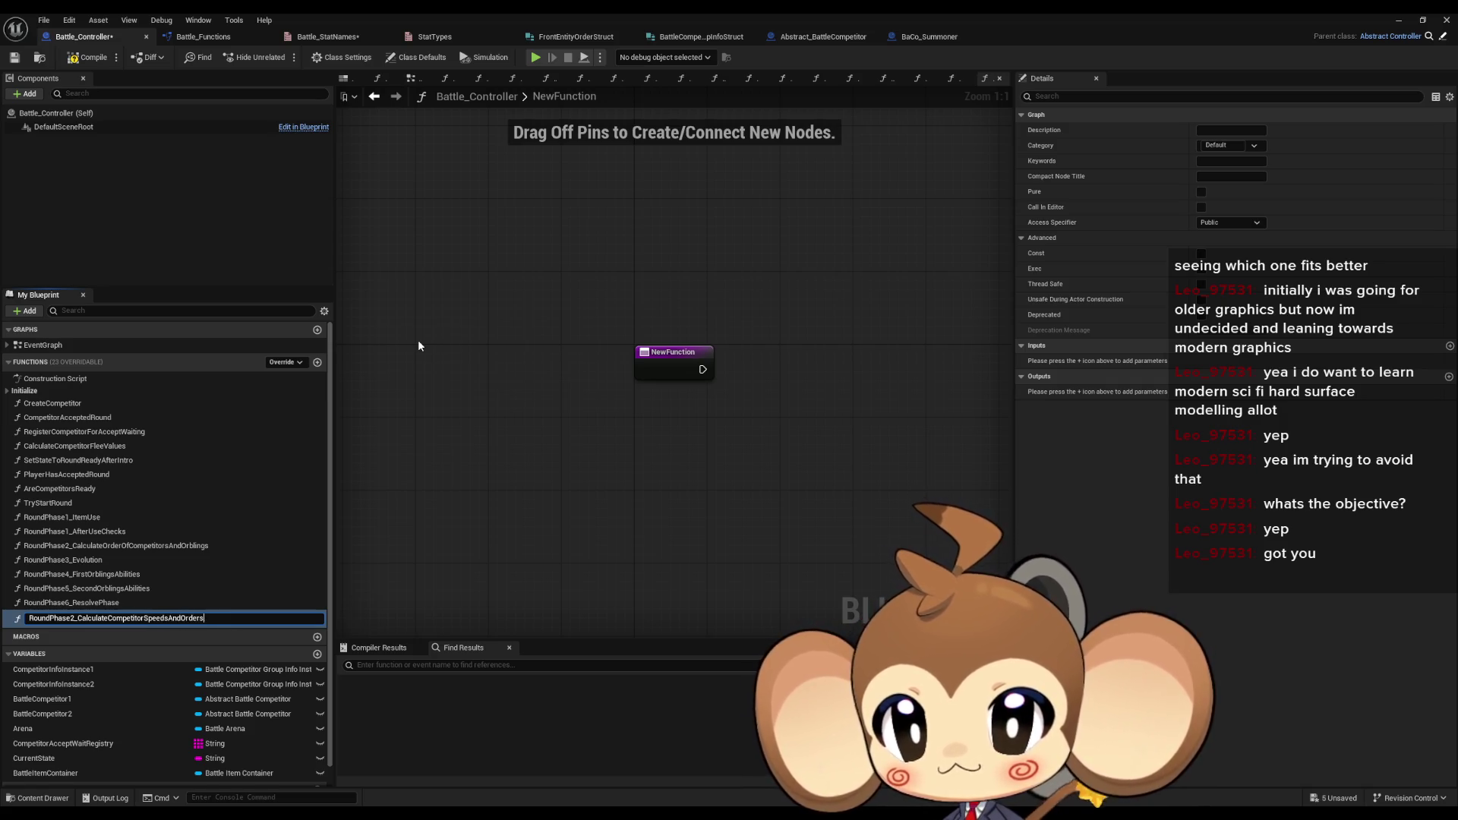
key(Return)
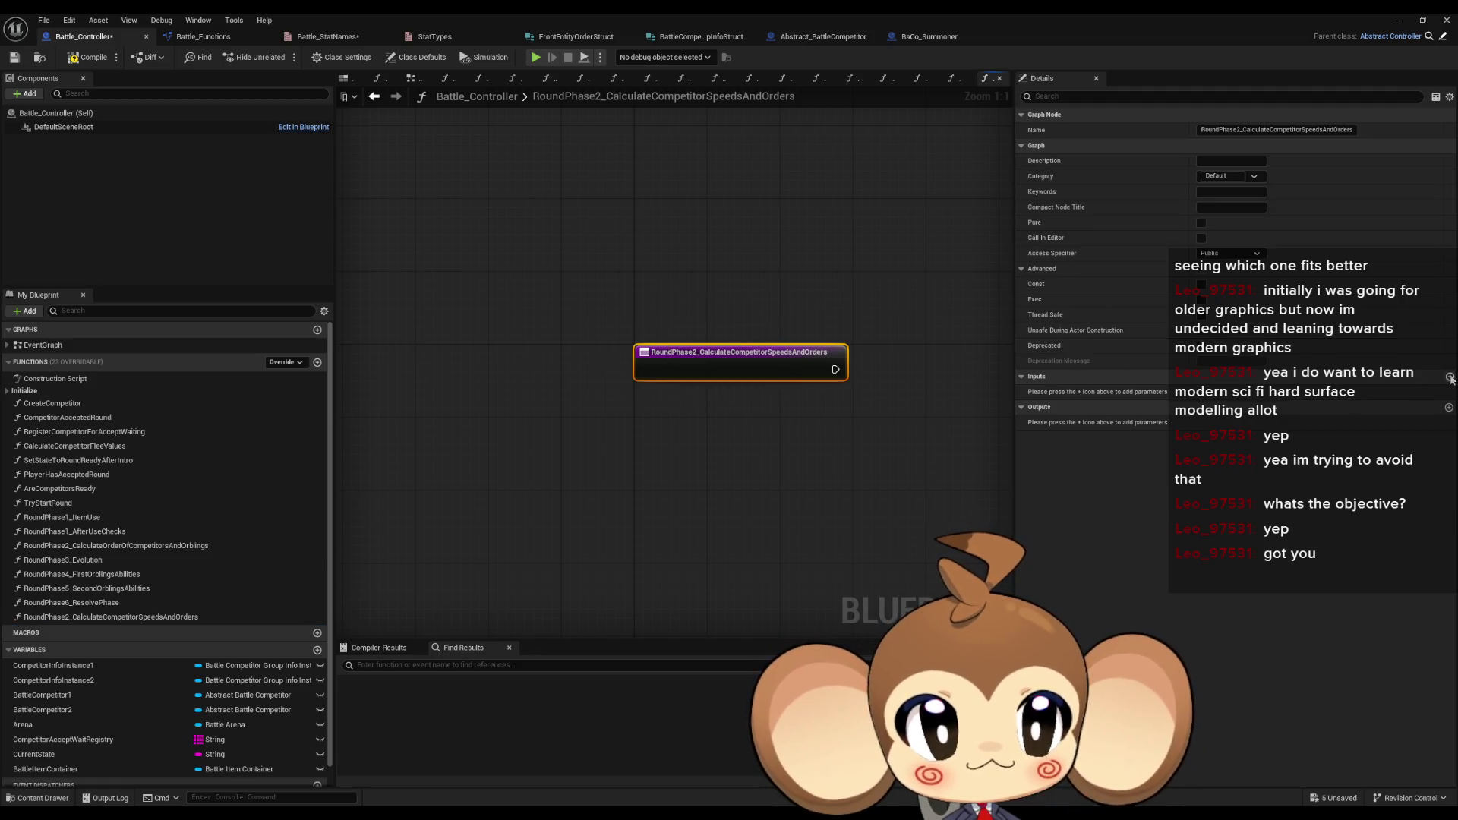
- Add a new input parameter to the function and search its type list for competitor
click(1449, 376)
click(1238, 393)
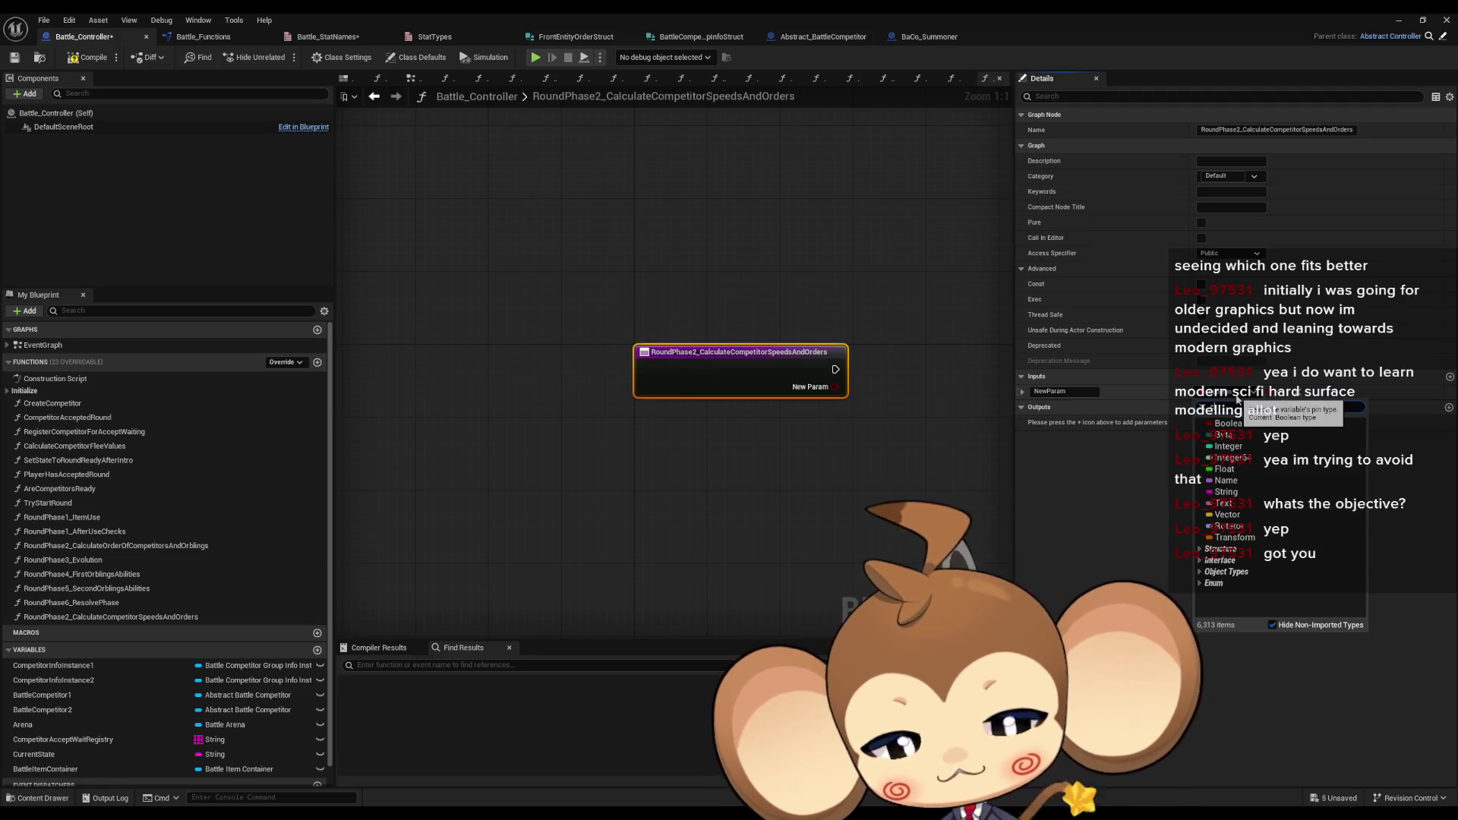
text(compe)
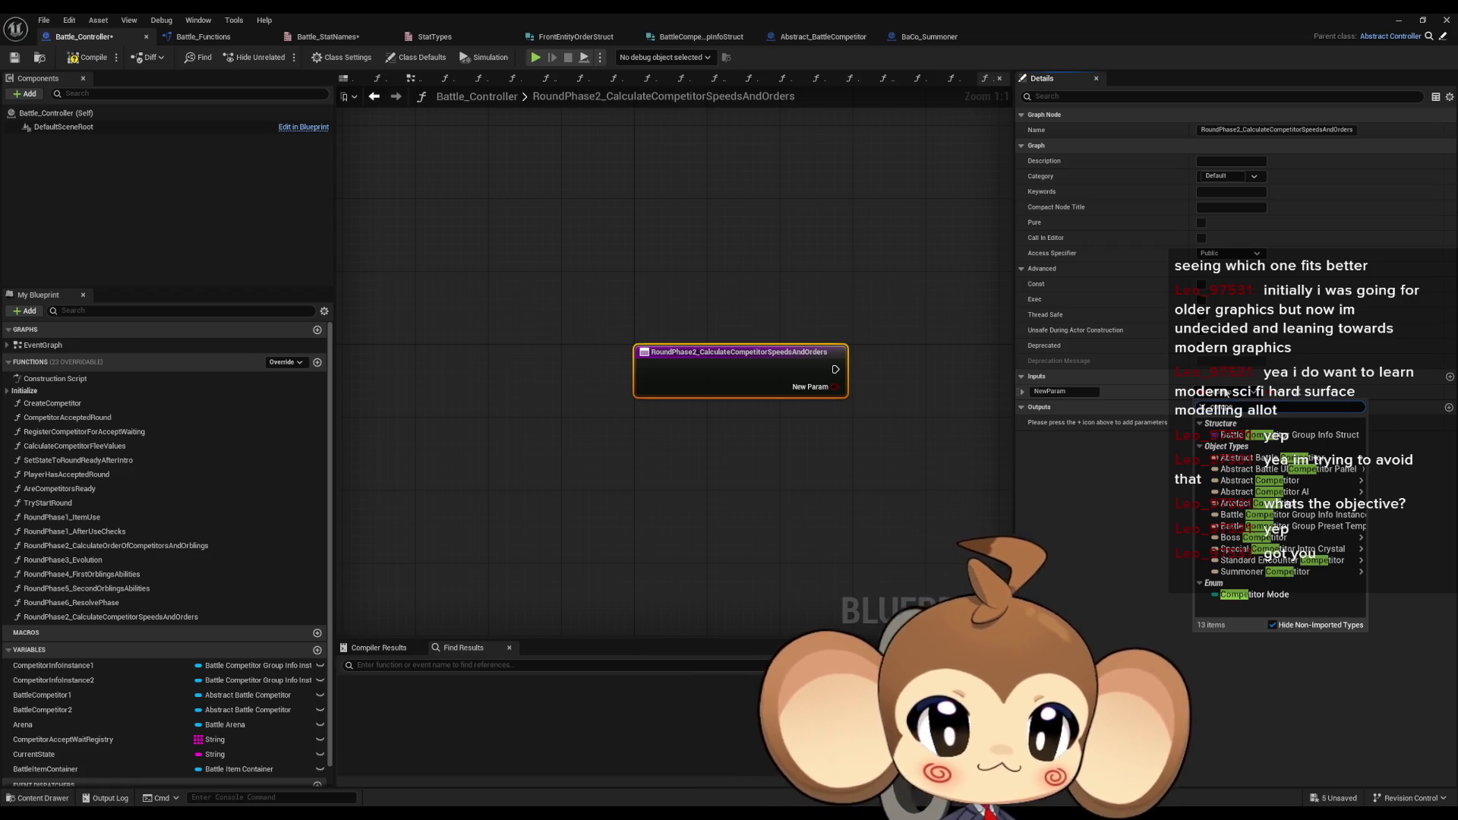
mouse_move(1273, 577)
click(1155, 572)
- Rename the function CalculateCompetitorSpeedsAndOrders, dropping the RoundPhase2_ prefix, under the RoundPhase2 category
click(99, 546)
key(F2)
key(shift+Right)
key(shift+Right)
key(shift+Right)
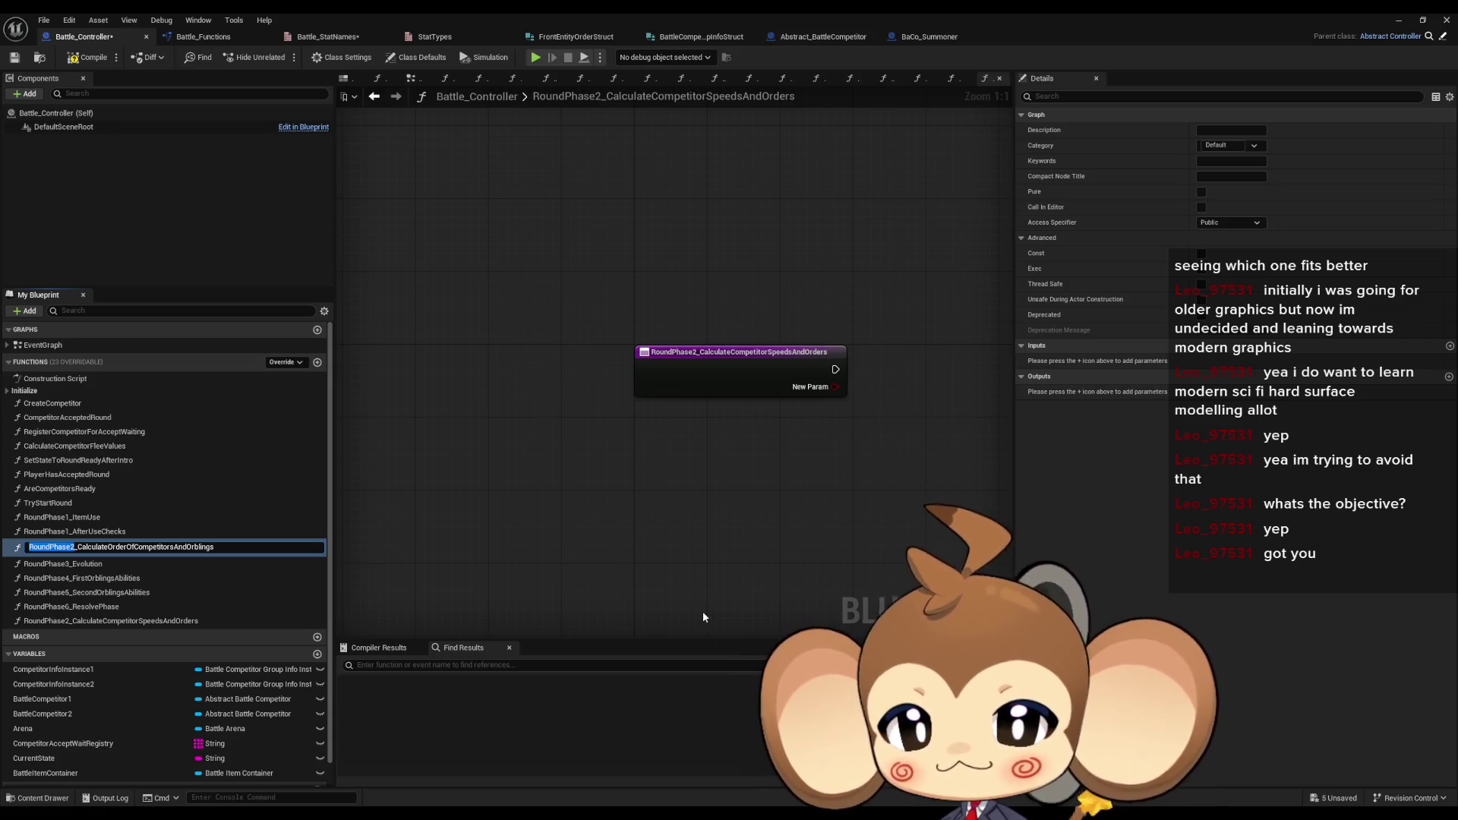
key(Return)
key(F2)
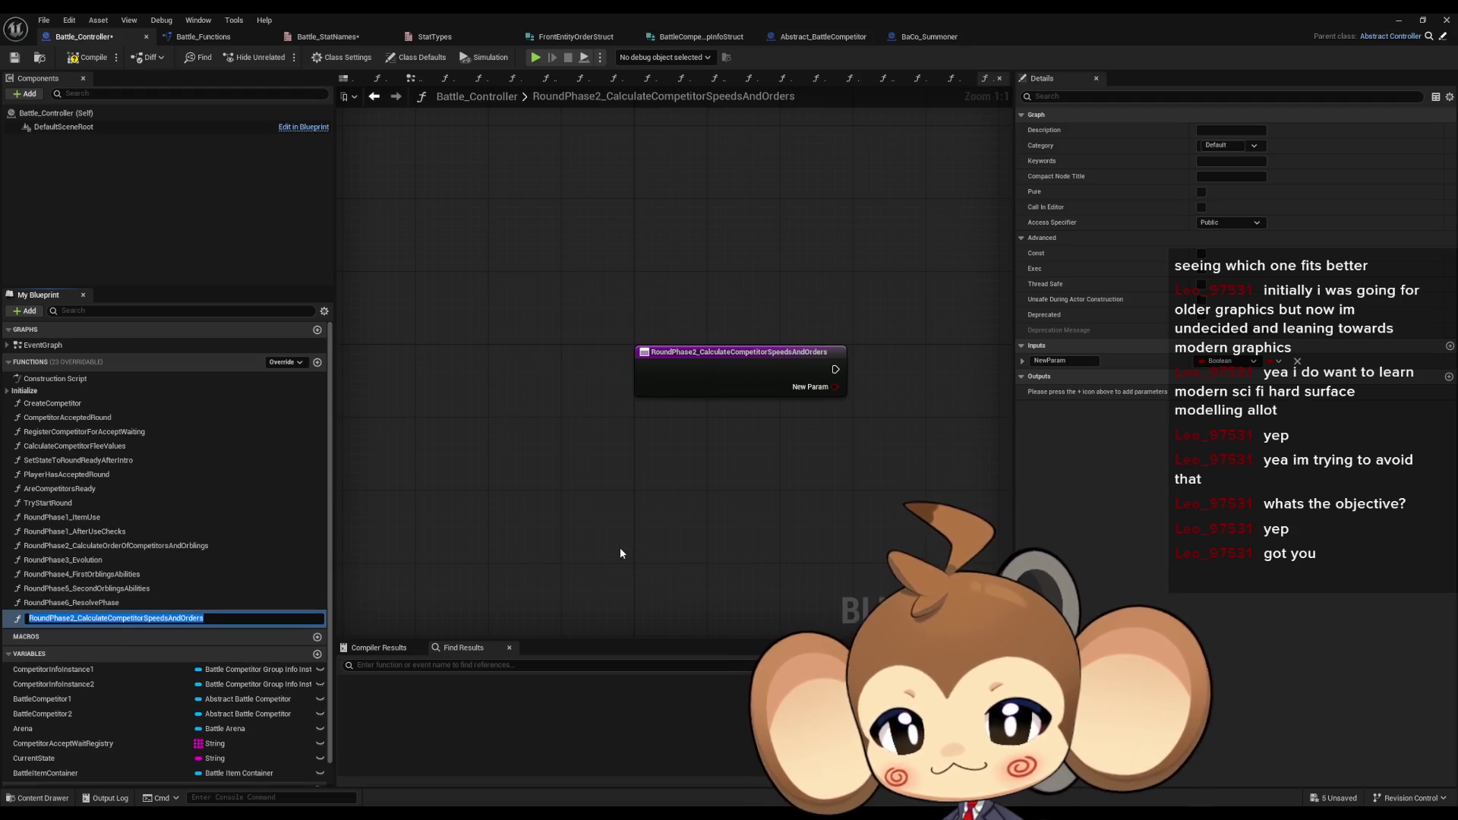
key(Home)
key(shift+Right)
key(shift+Right)
key(shift+Right)
key(shift+Right)
key(shift+Right)
key(shift+Right)
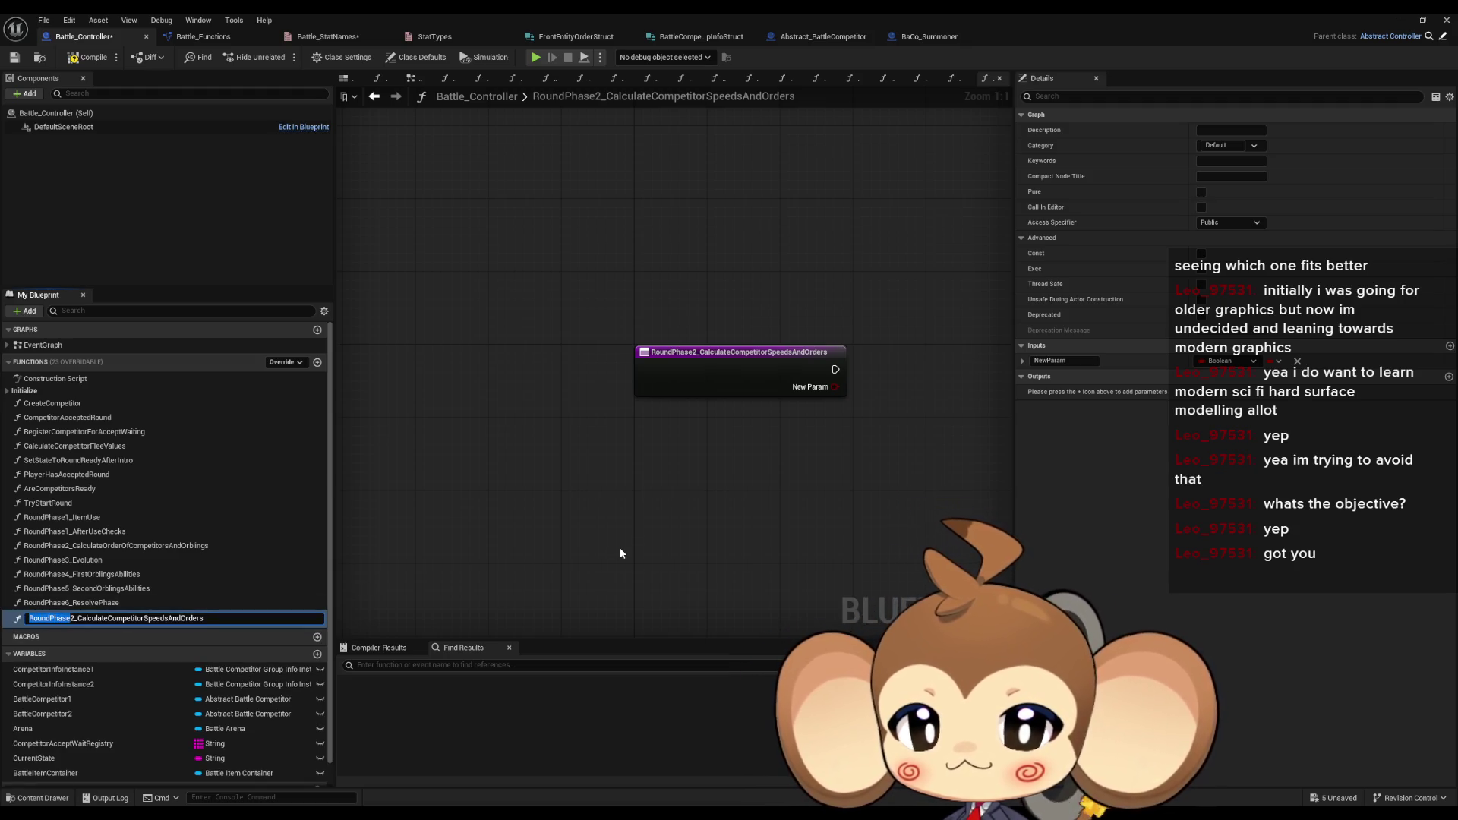
key(Delete)
key(Return)
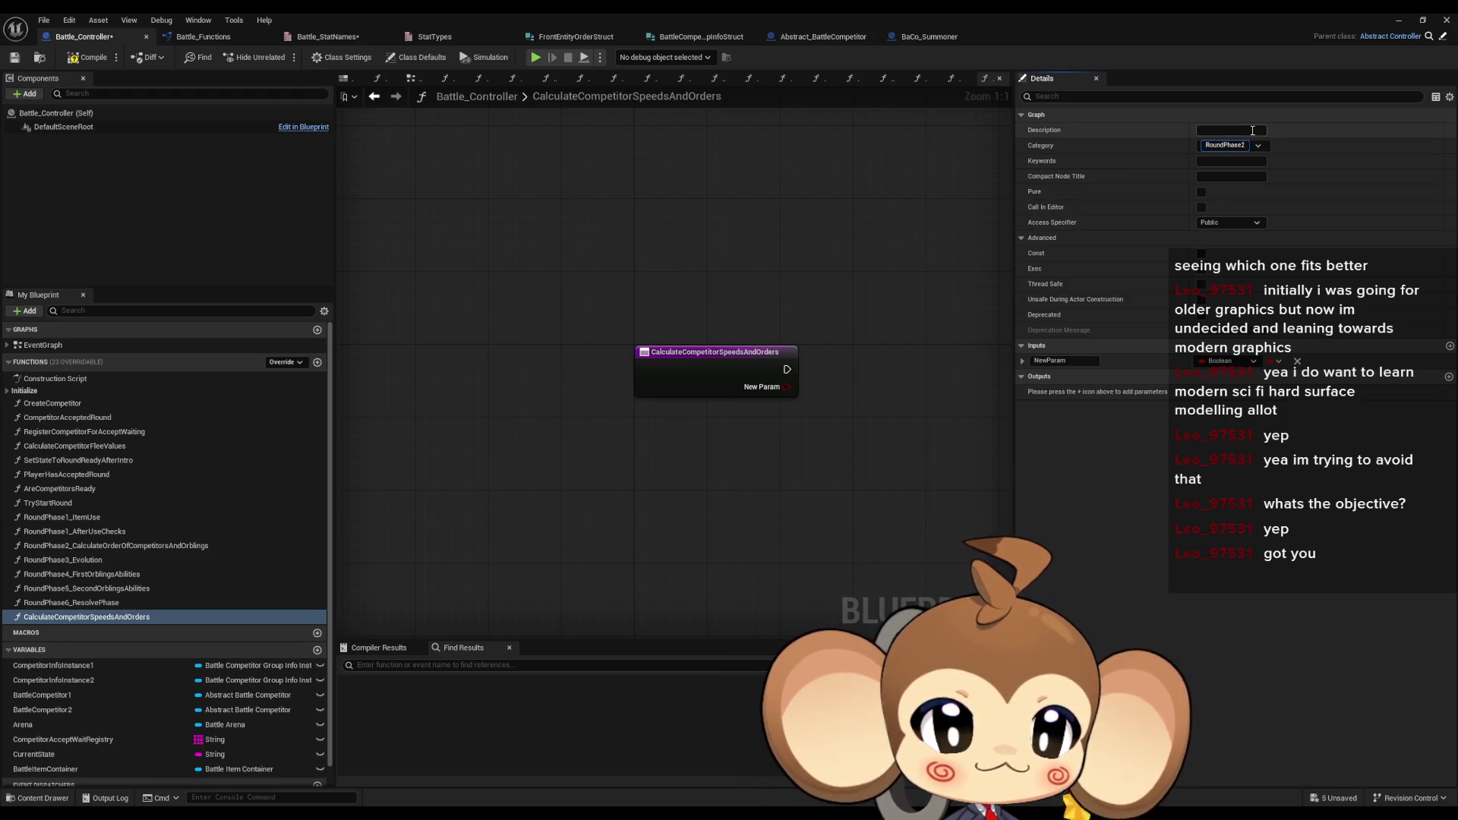
key(Return)
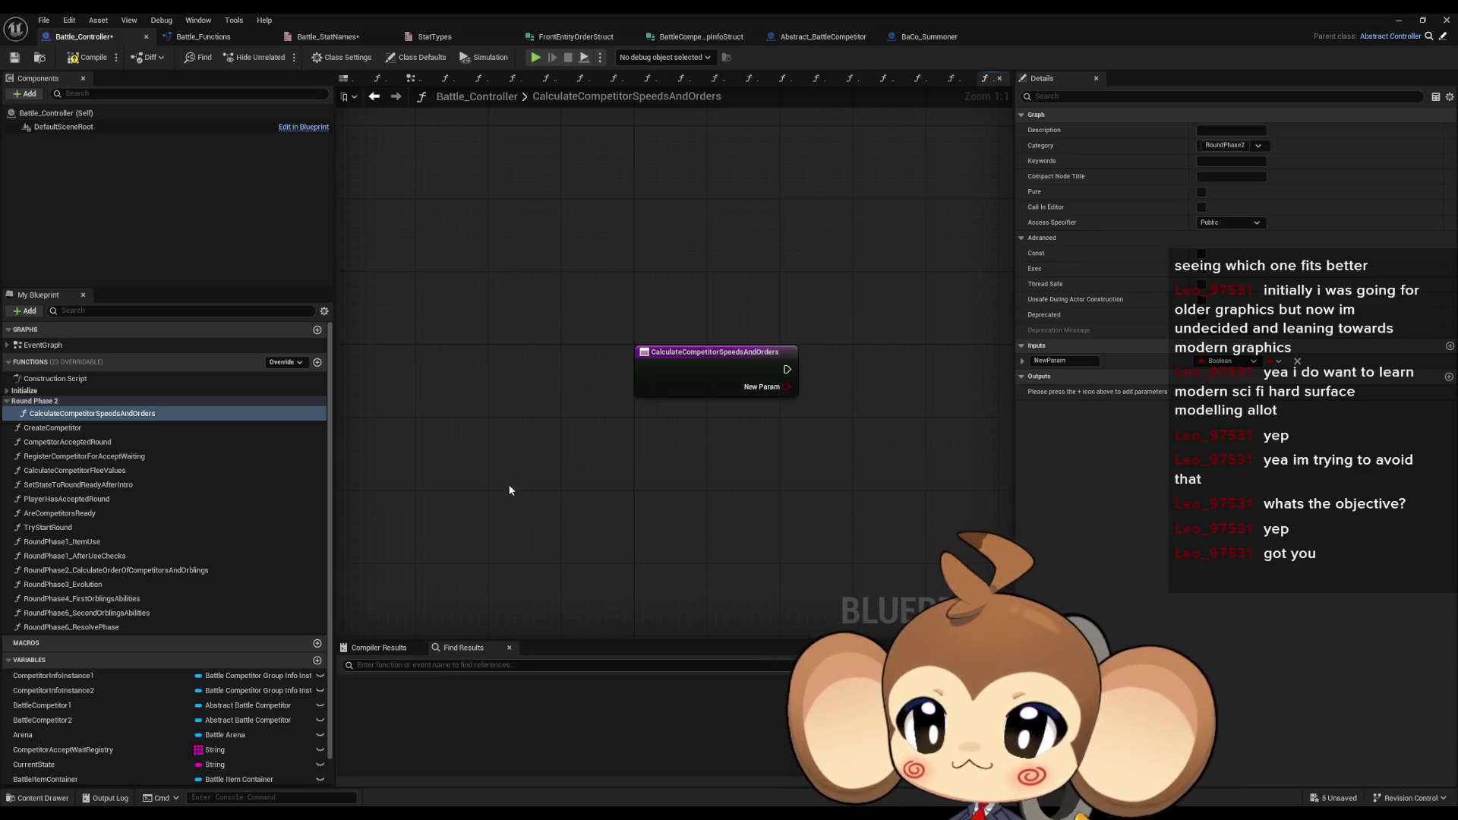
drag(568, 476, 585, 512)
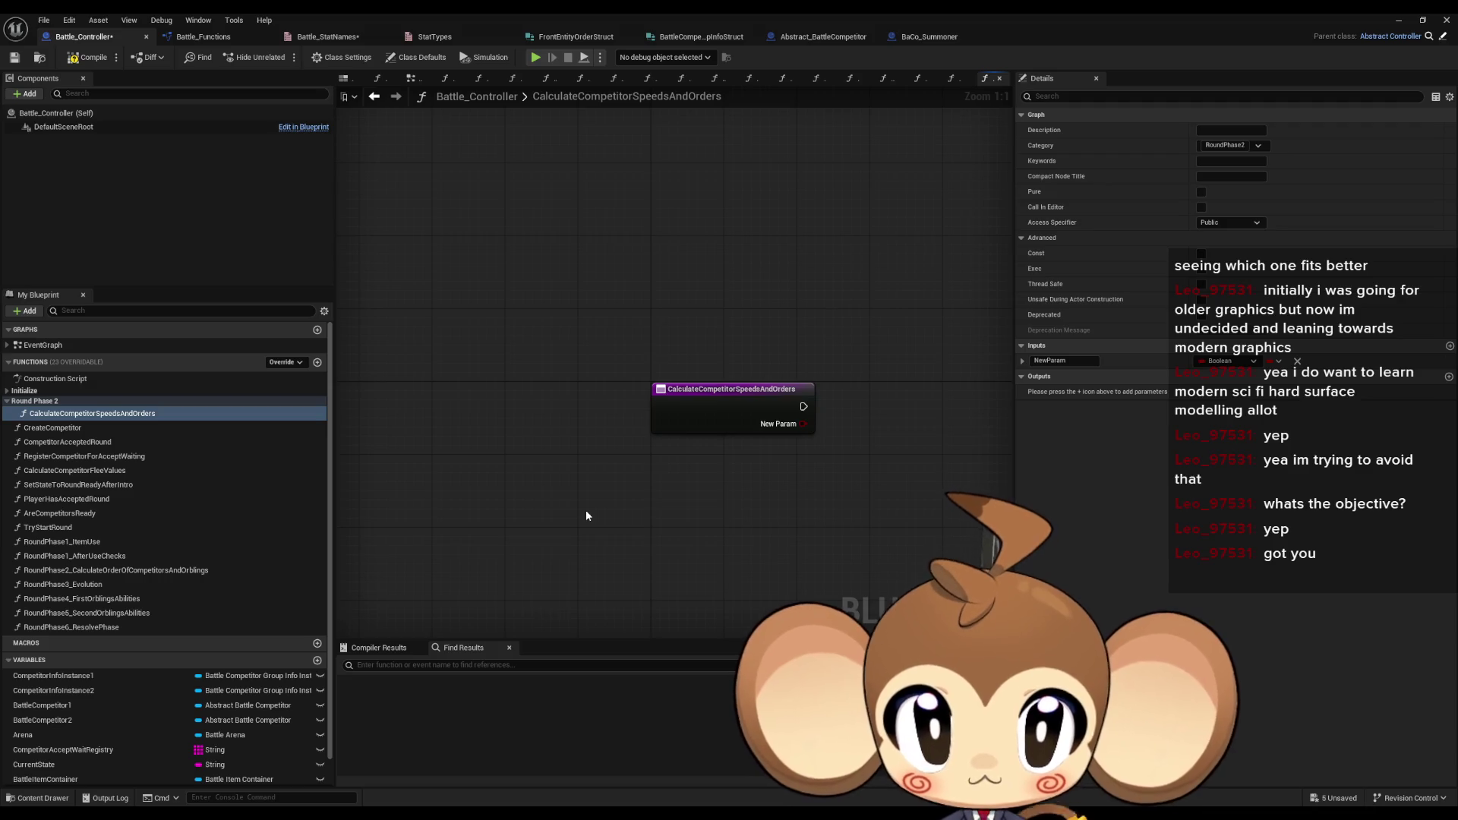
- Make the input an Abstract Battle Competitor reference named Competitor
click(1224, 362)
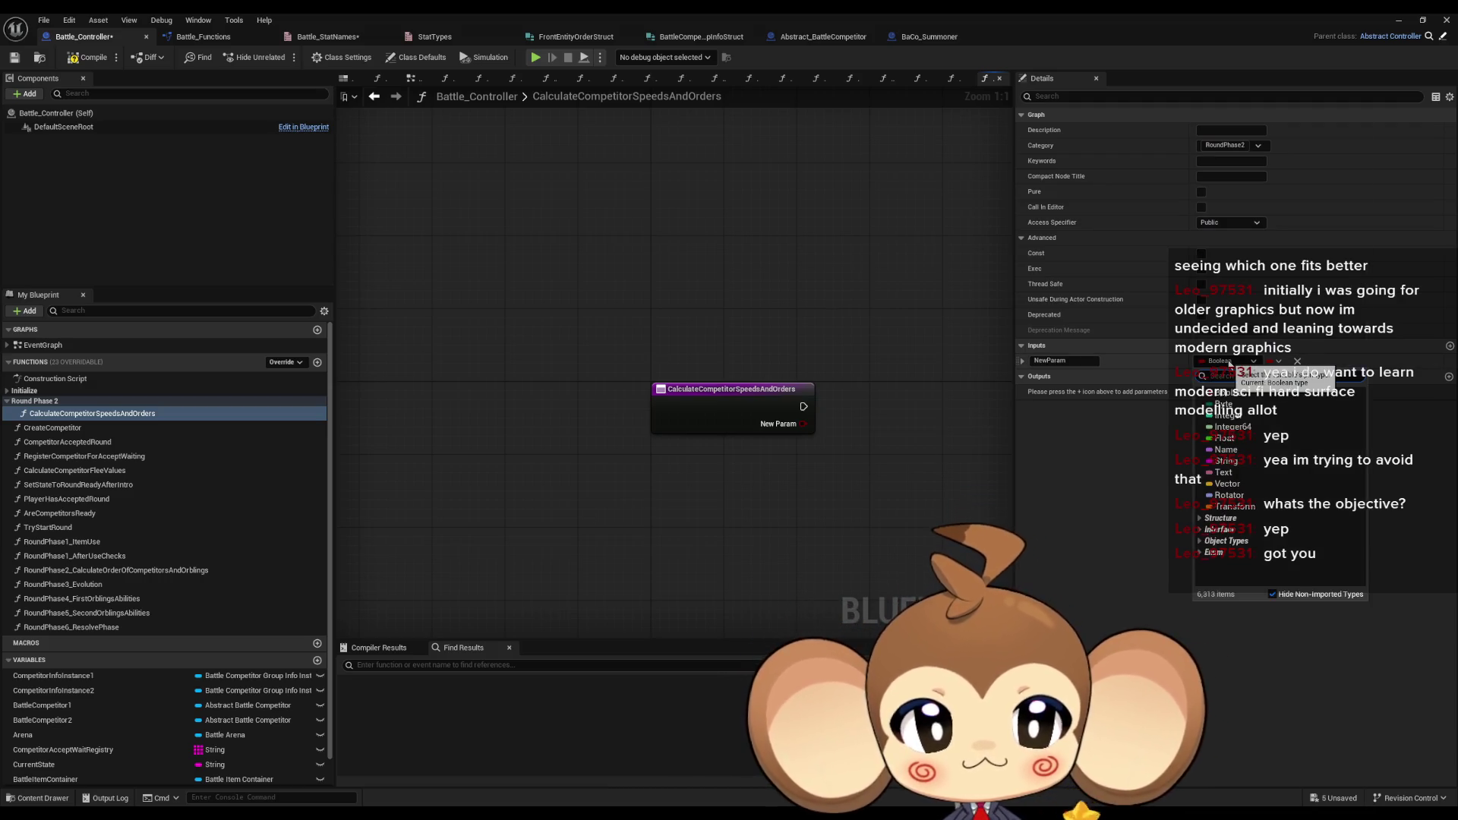
text(comp)
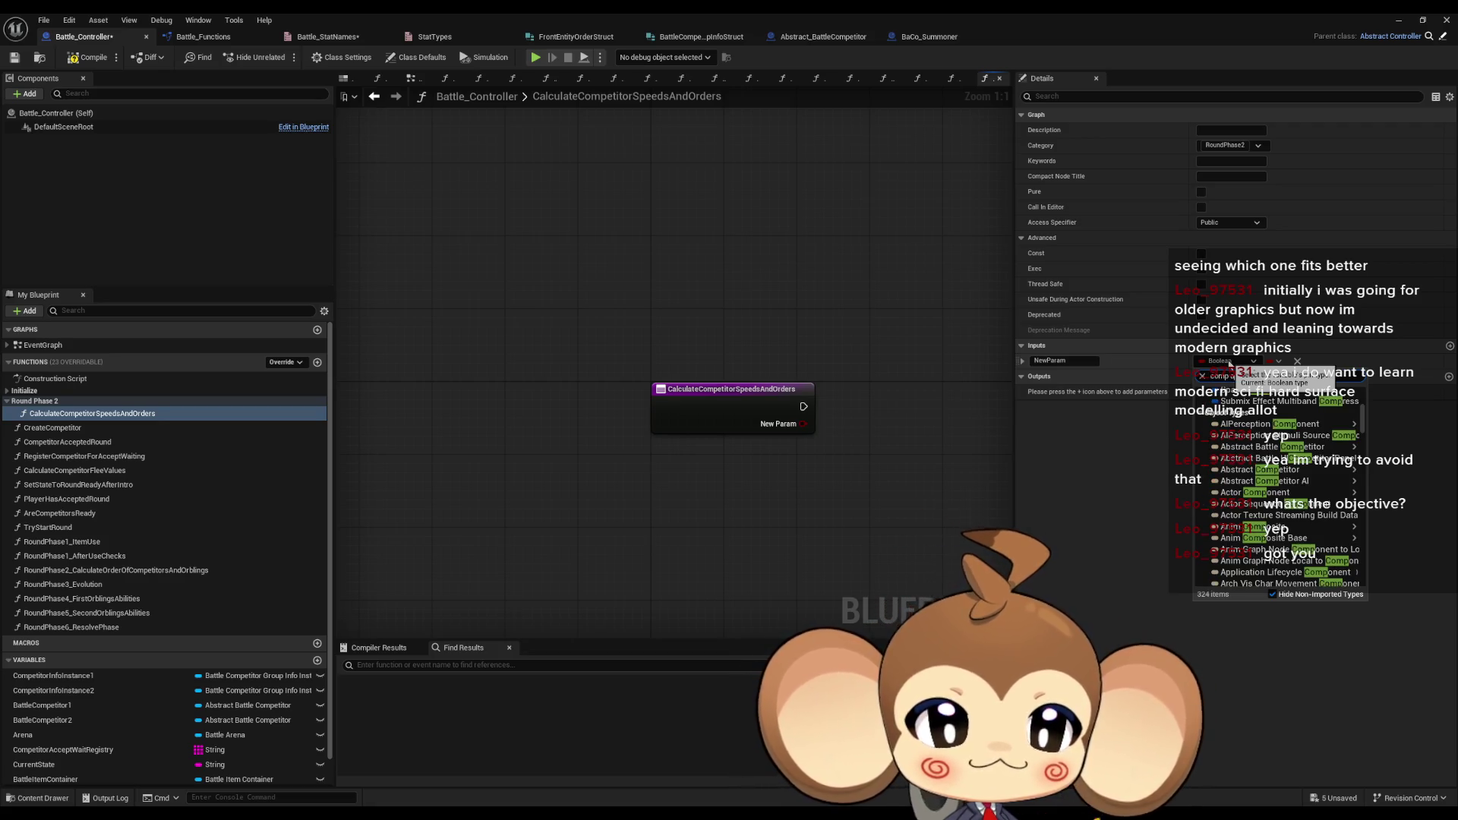
scroll(1283, 494, down, 10)
text(bs)
mouse_move(1327, 451)
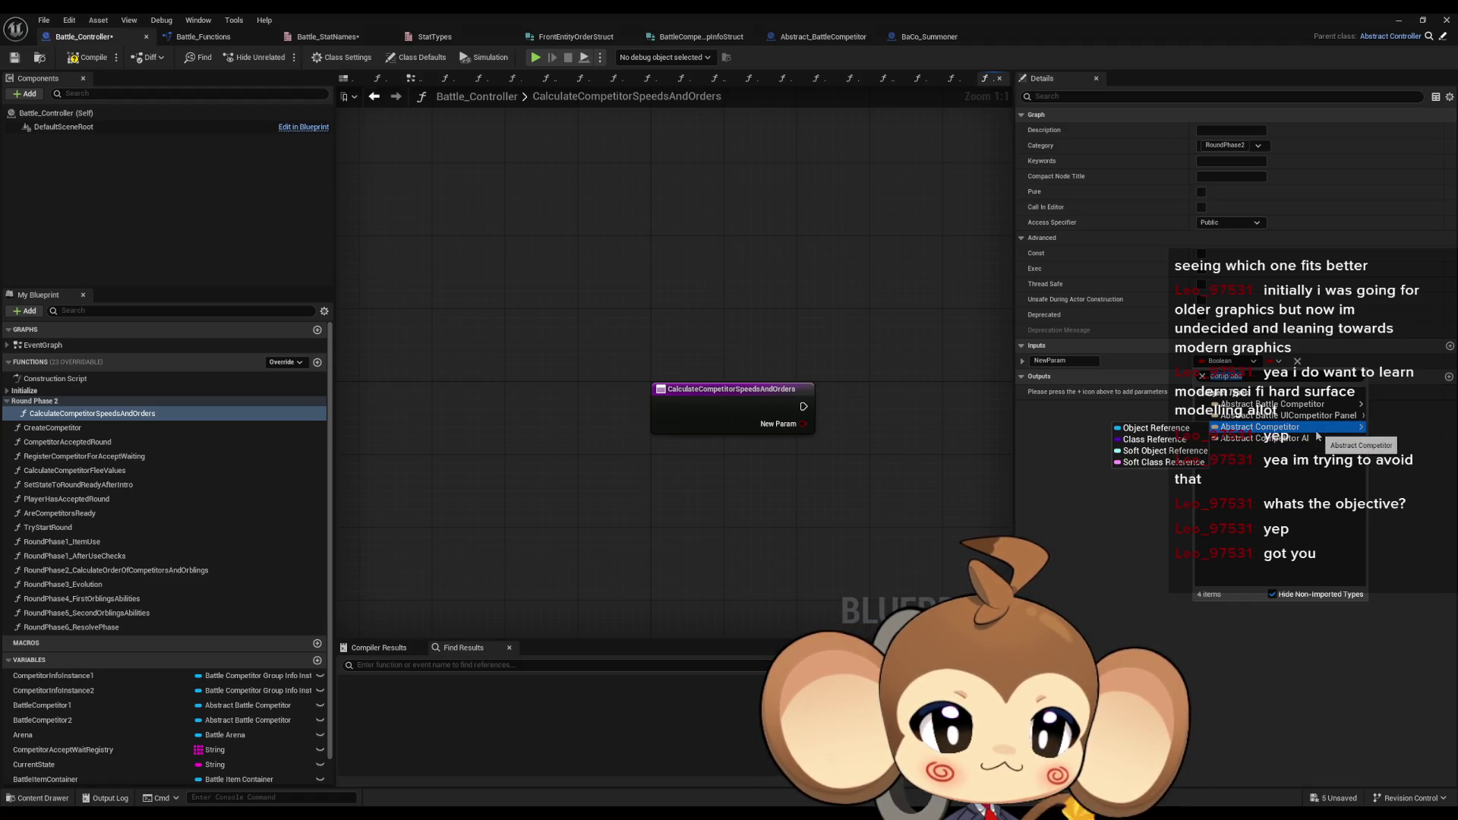
mouse_move(1307, 410)
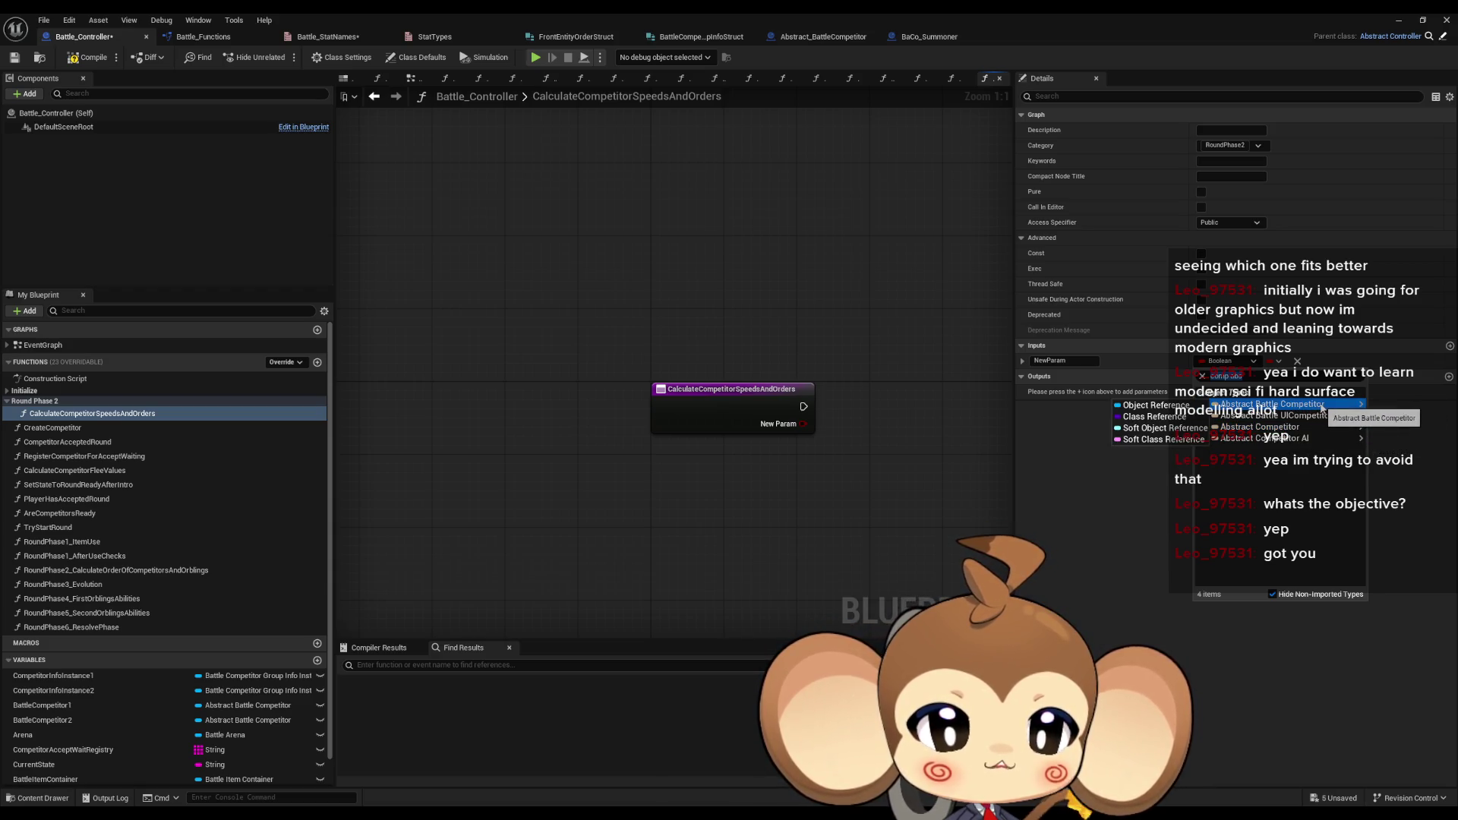
click(1295, 410)
click(1063, 360)
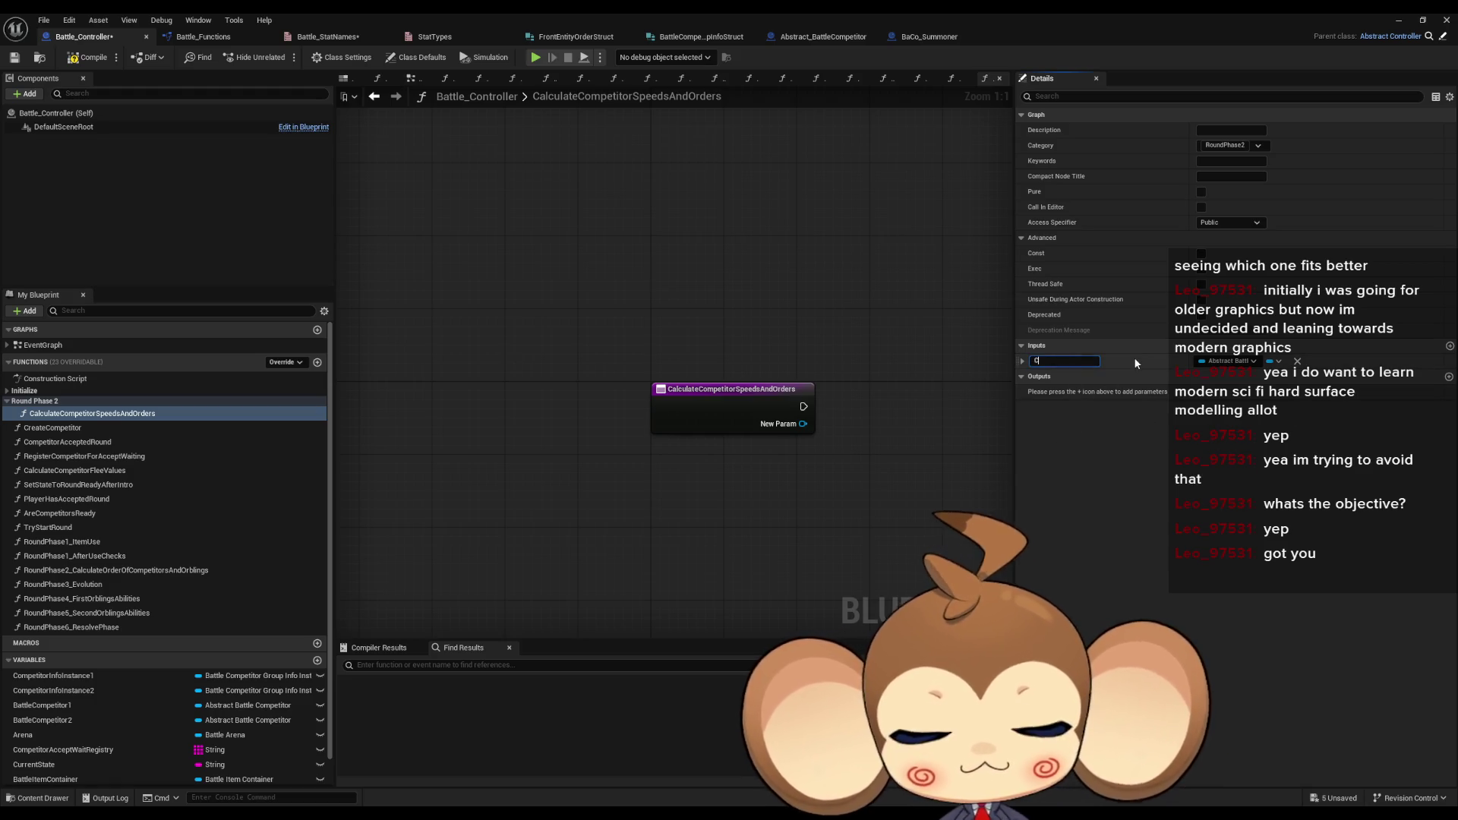
text(Competitor)
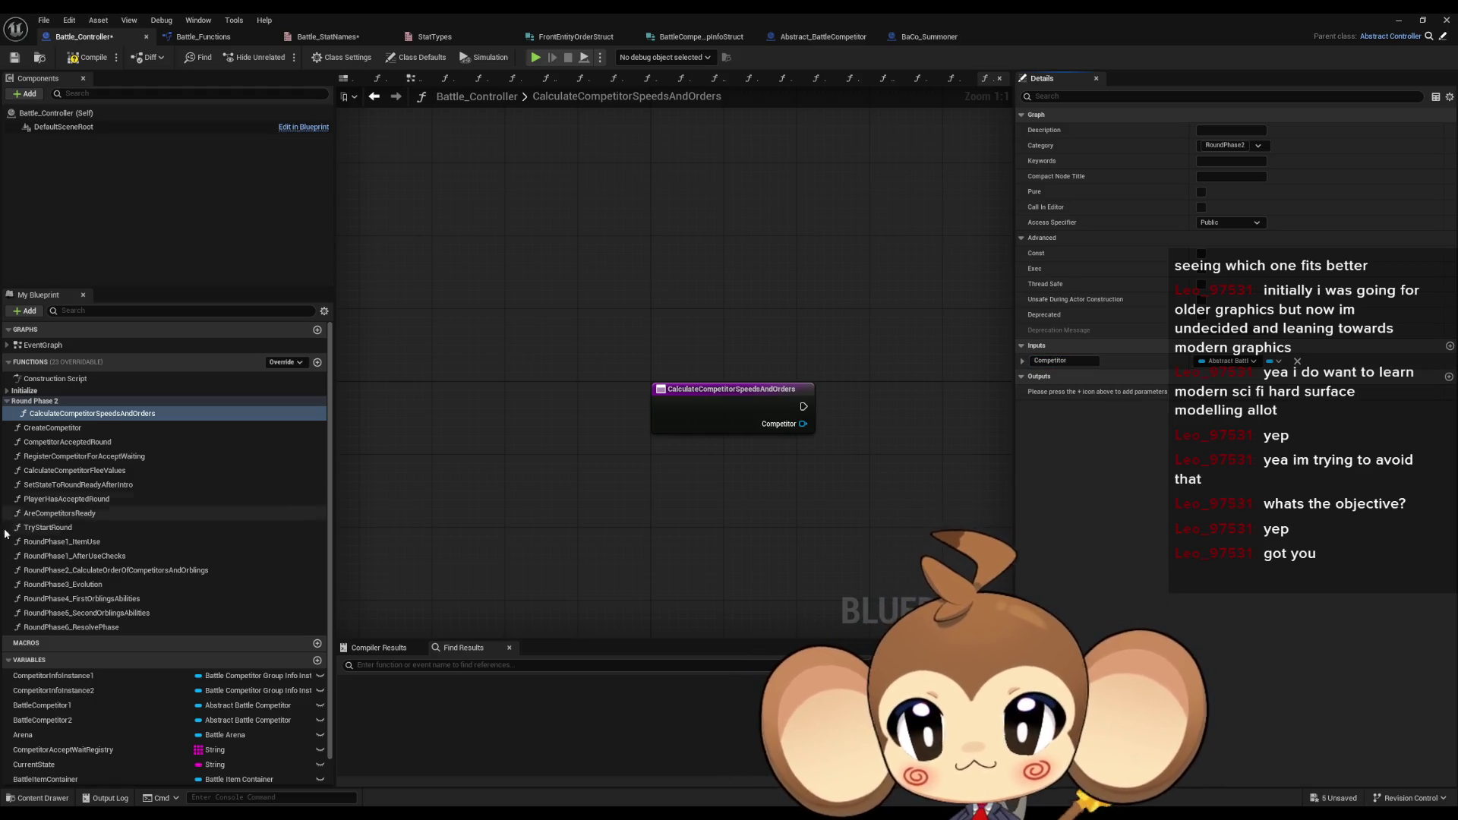
double_click(94, 570)
- Call CalculateCompetitorSpeedsAndOrders with Battle Competitor 1 and copy the FE checking nodes
mouse_move(83, 413)
mouse_down()
mouse_move(407, 427)
mouse_move(755, 344)
mouse_up()
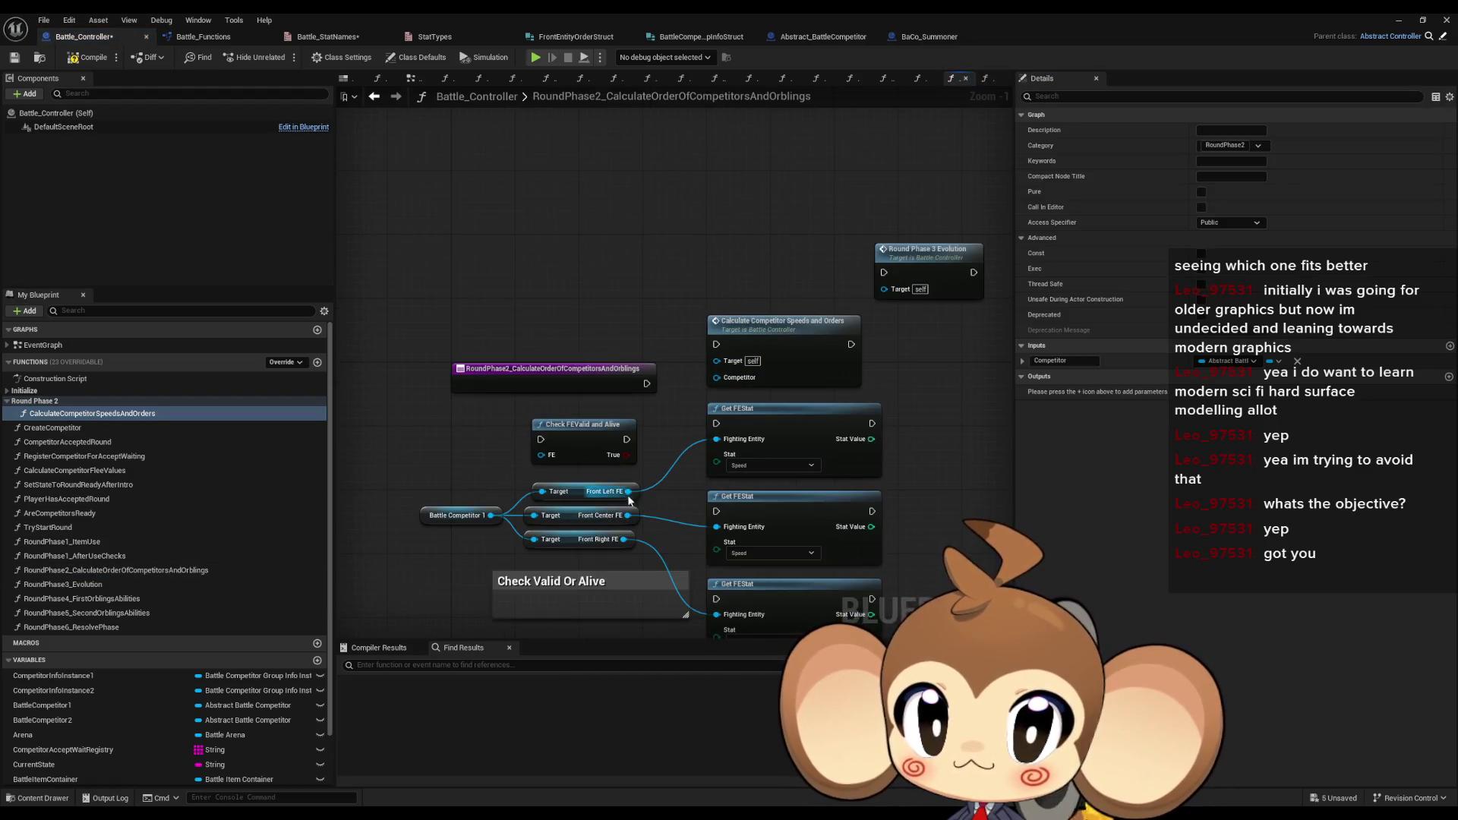
drag(491, 515, 724, 379)
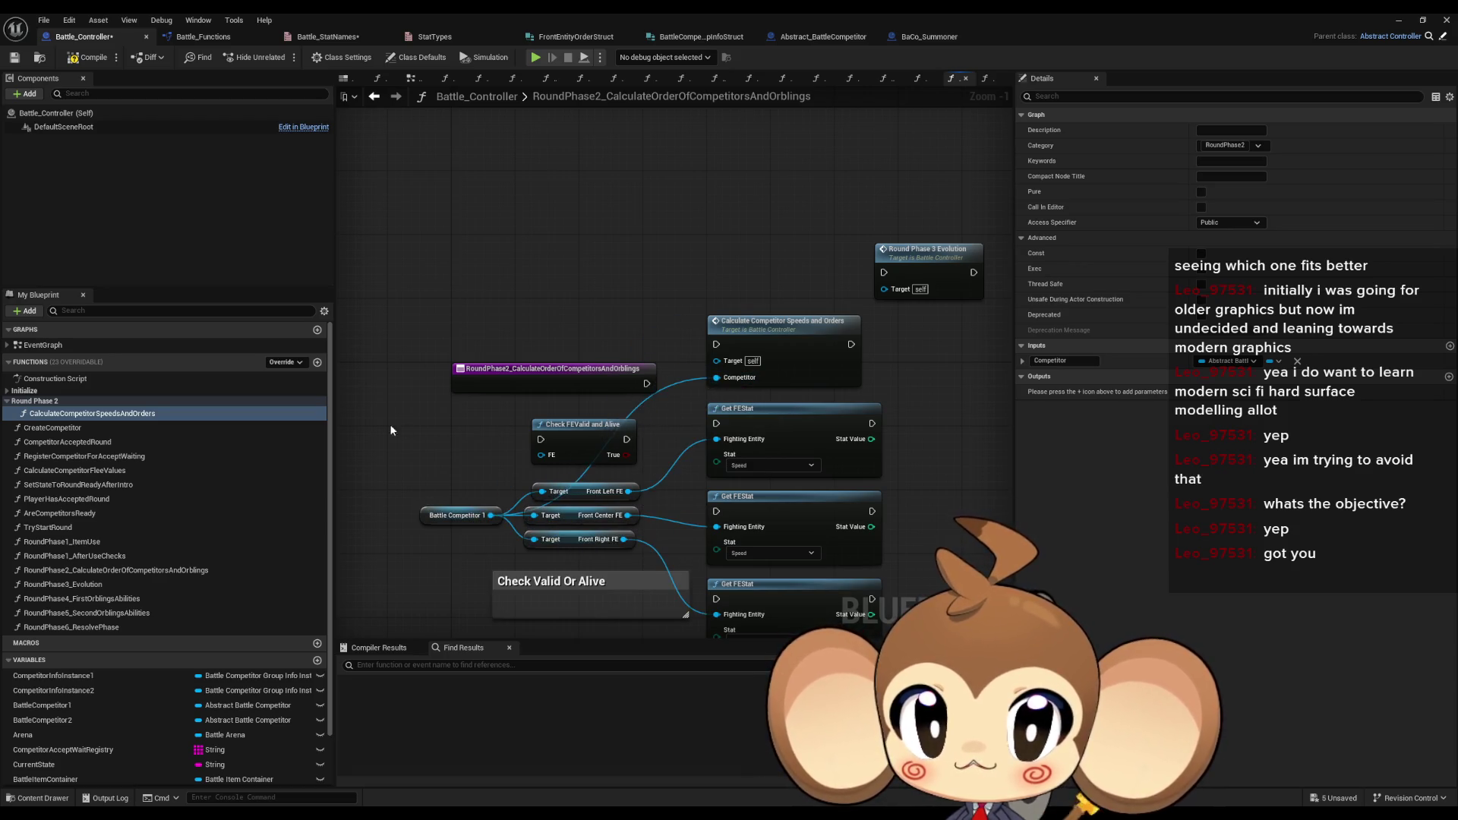
mouse_move(494, 329)
mouse_down()
mouse_move(686, 514)
mouse_move(844, 589)
mouse_up()
scroll(753, 312, down, 4)
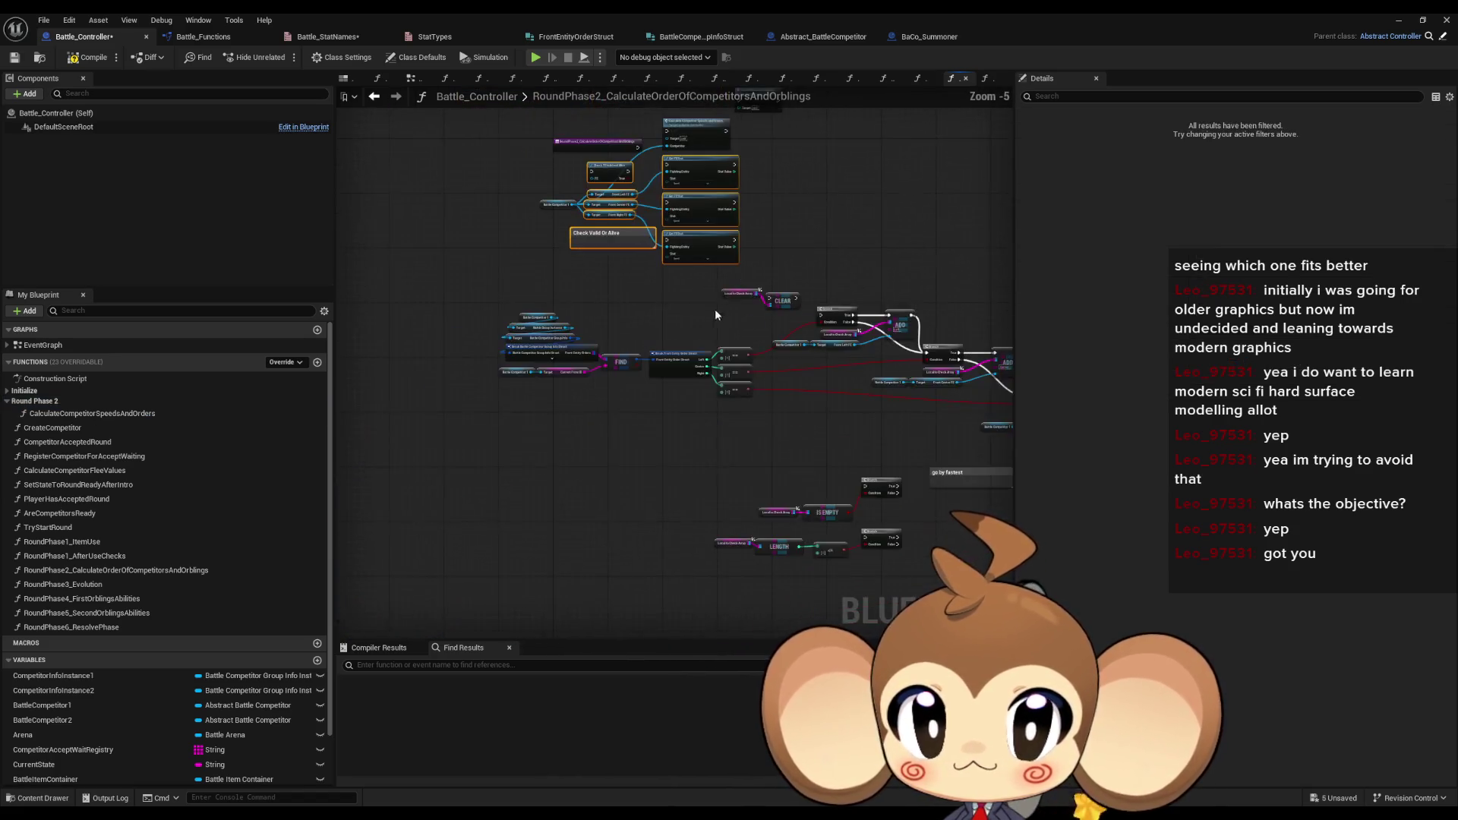
scroll(720, 309, down, 1)
drag(384, 267, 562, 357)
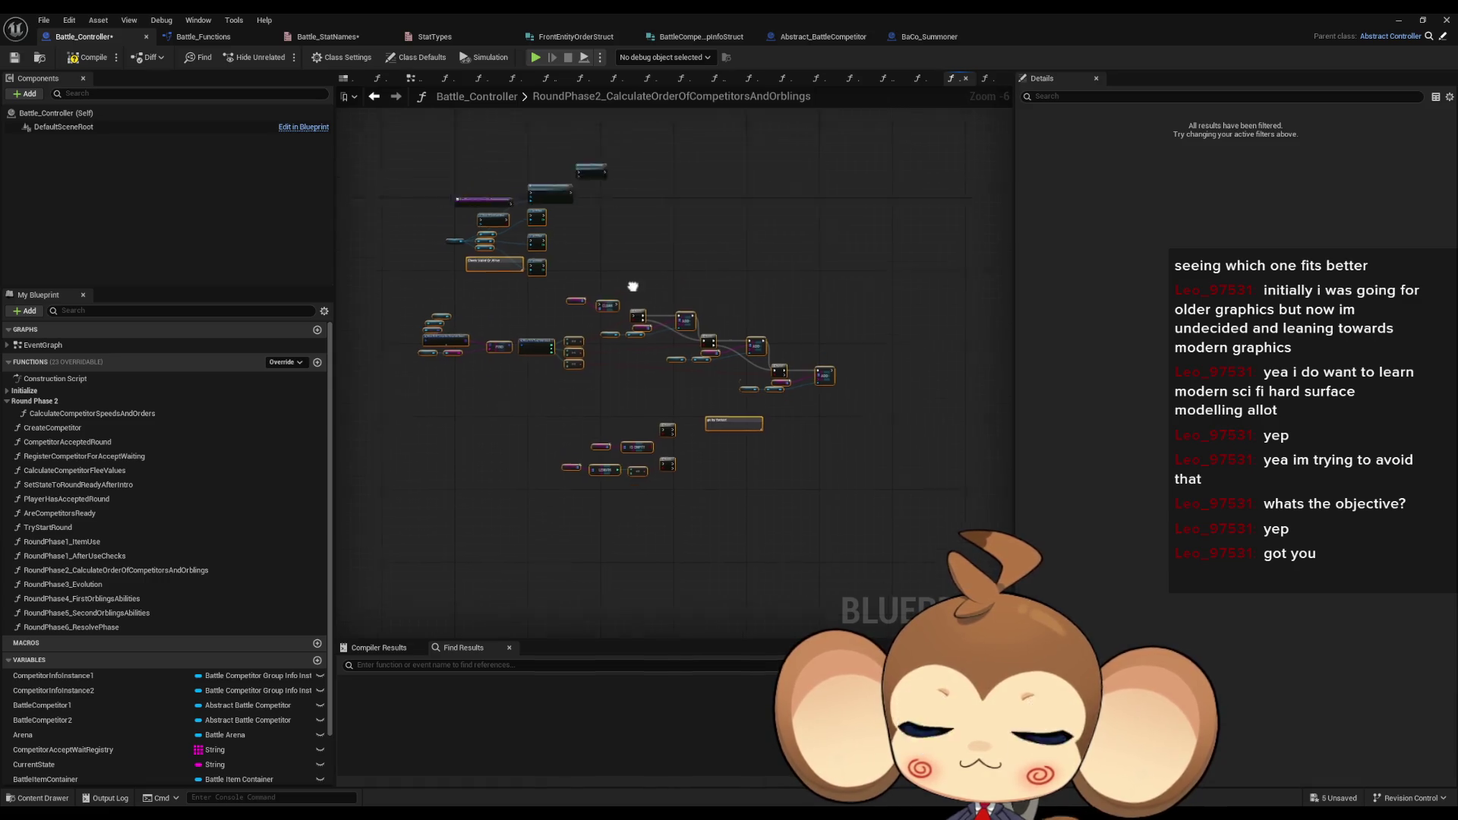
key(f)
- Arrange the copied Get FE Stat nodes in CalculateCompetitorSpeedsAndOrders and wire Competitor into all three targets
double_click(528, 188)
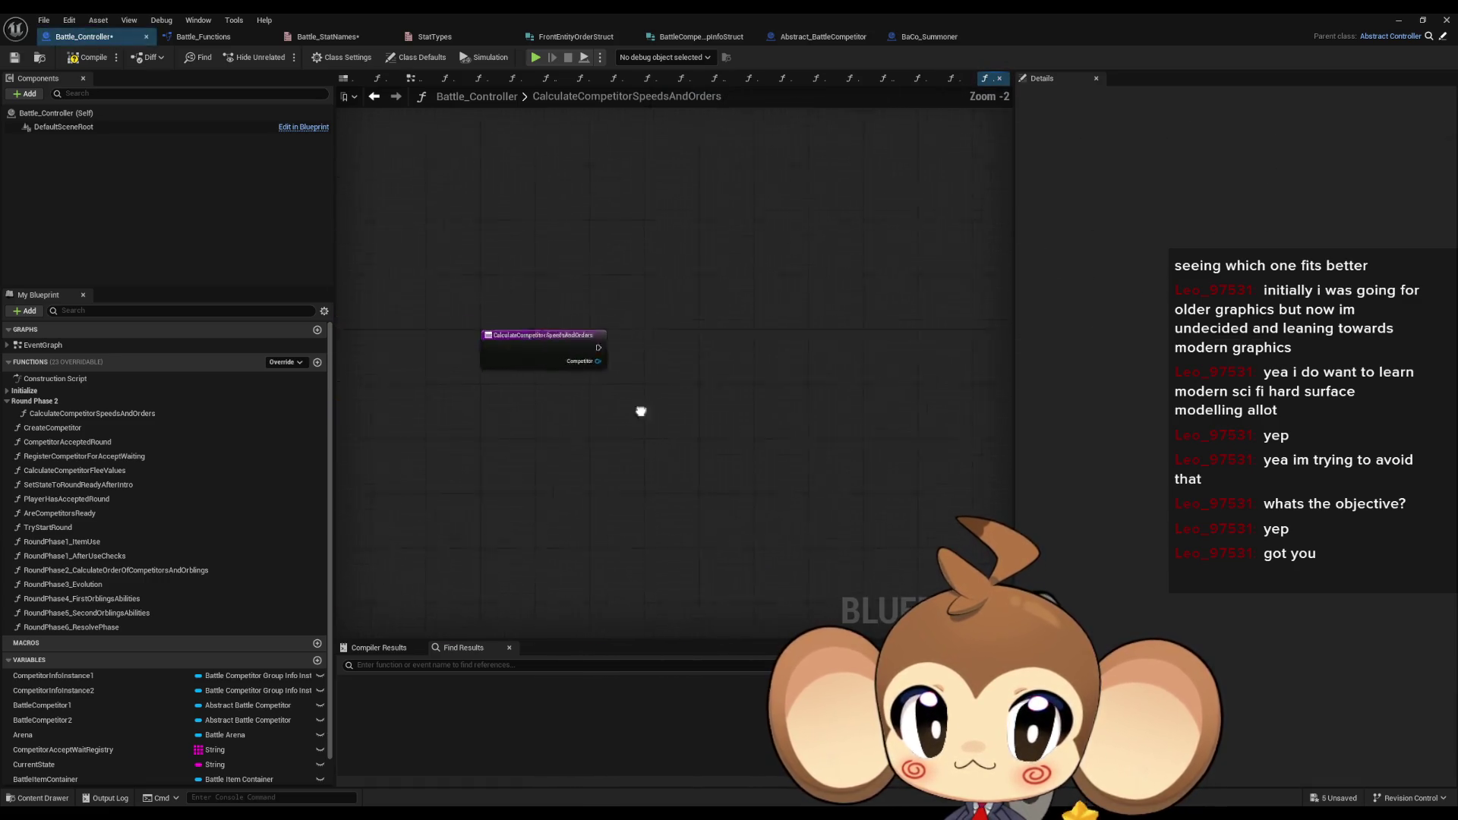
mouse_move(567, 220)
mouse_down()
mouse_move(656, 395)
mouse_move(558, 543)
mouse_move(673, 512)
mouse_up()
click(703, 260)
drag(703, 260, 869, 249)
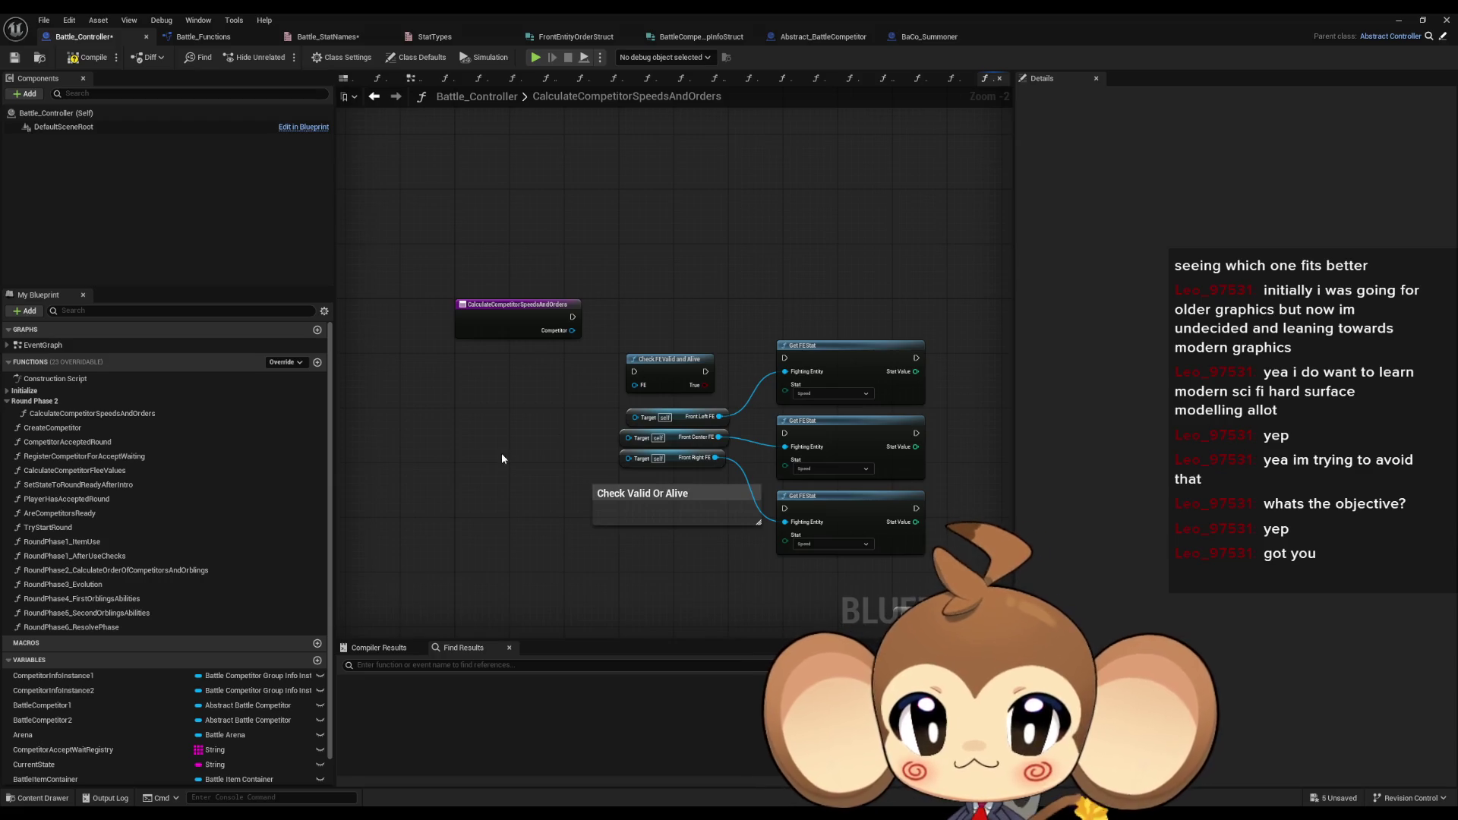
scroll(605, 326, down, 3)
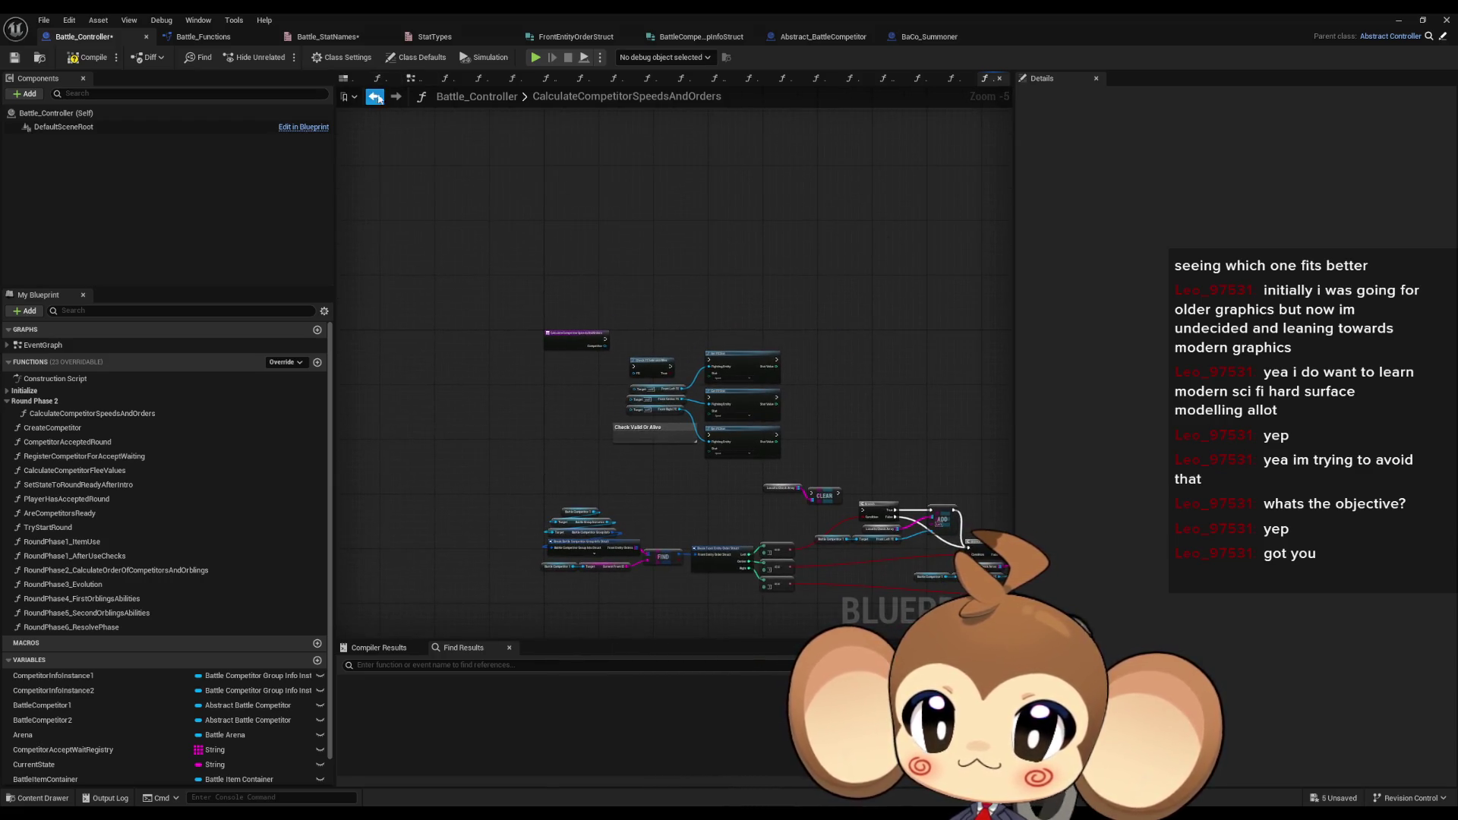
click(374, 97)
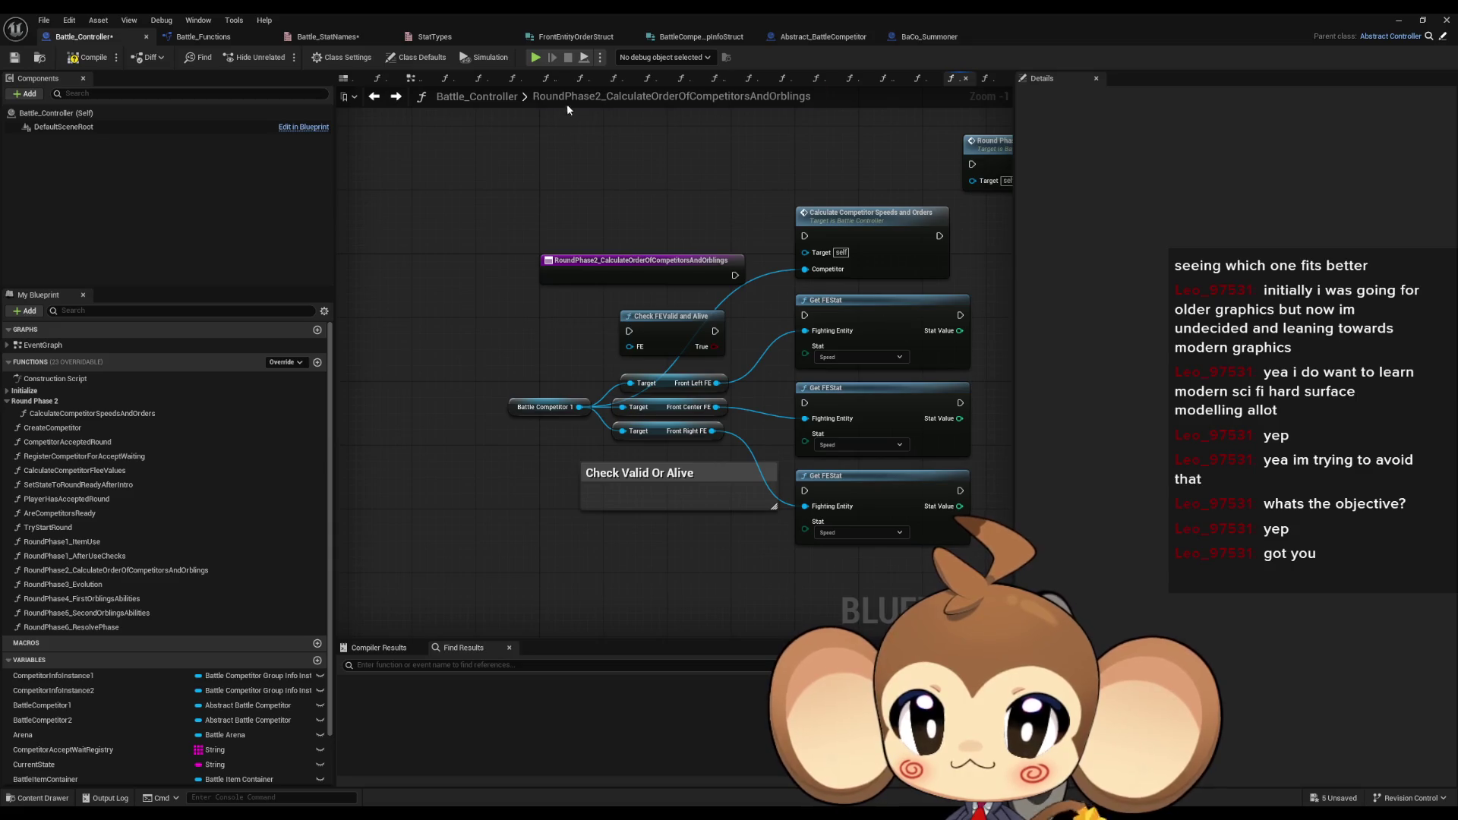
click(396, 97)
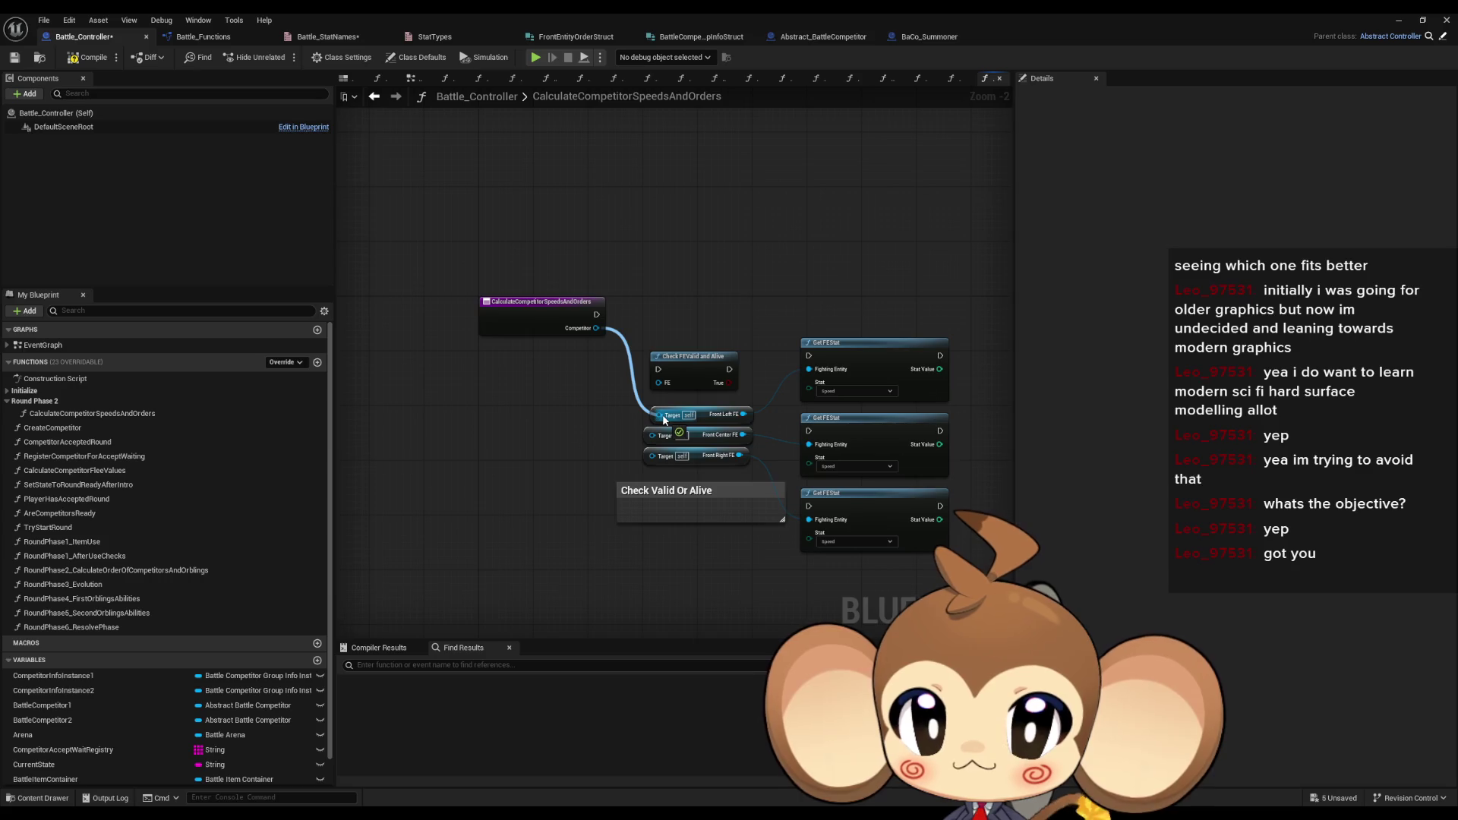
mouse_move(660, 393)
mouse_down()
mouse_move(657, 414)
mouse_move(595, 328)
mouse_up()
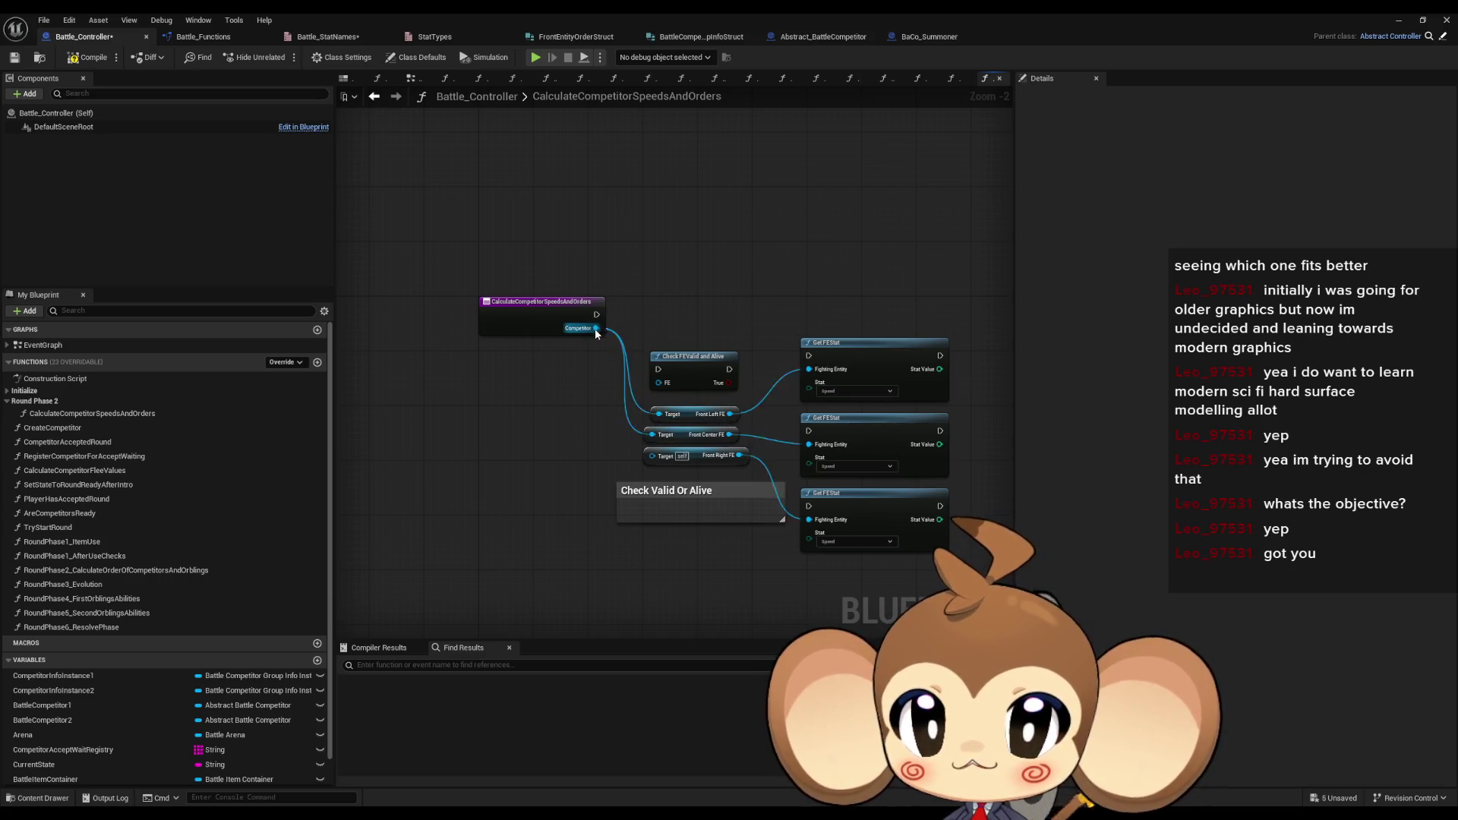
drag(657, 458, 657, 458)
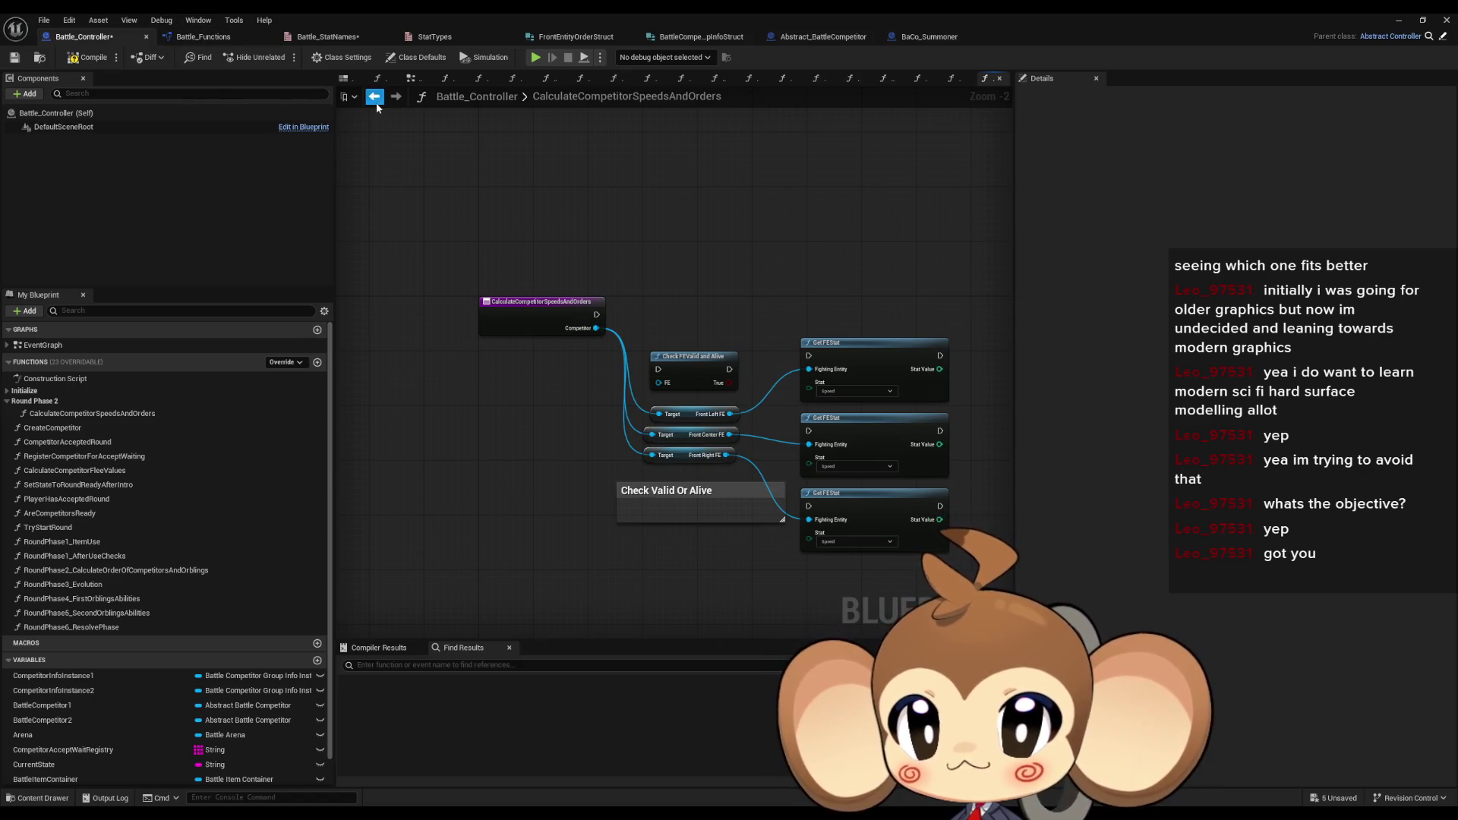
click(375, 98)
scroll(106, 683, down, 2)
- Delete the stray Local_FrontFe_0 variable from the Battle_Controller blueprint
click(43, 780)
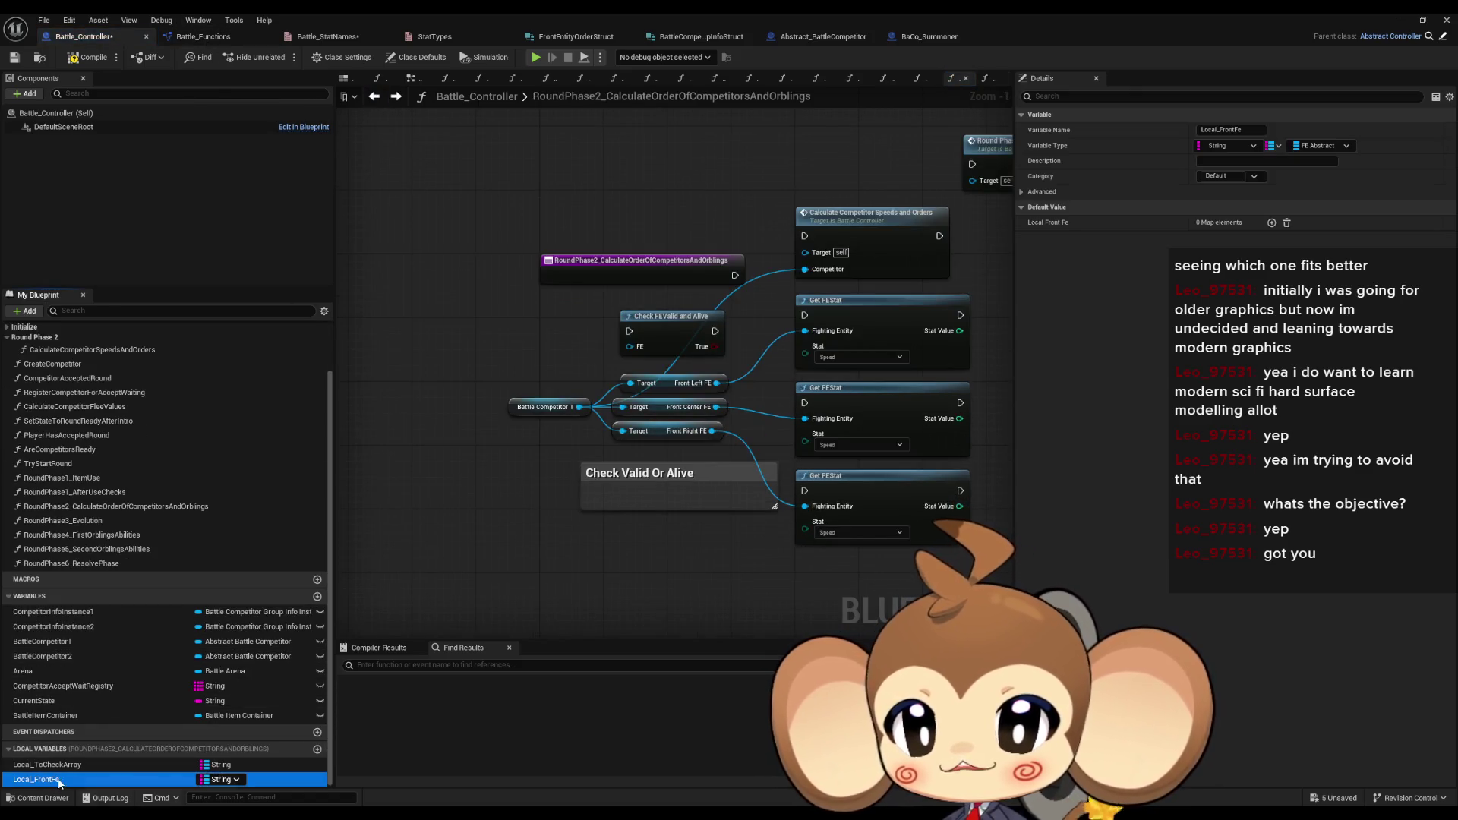
click(58, 782)
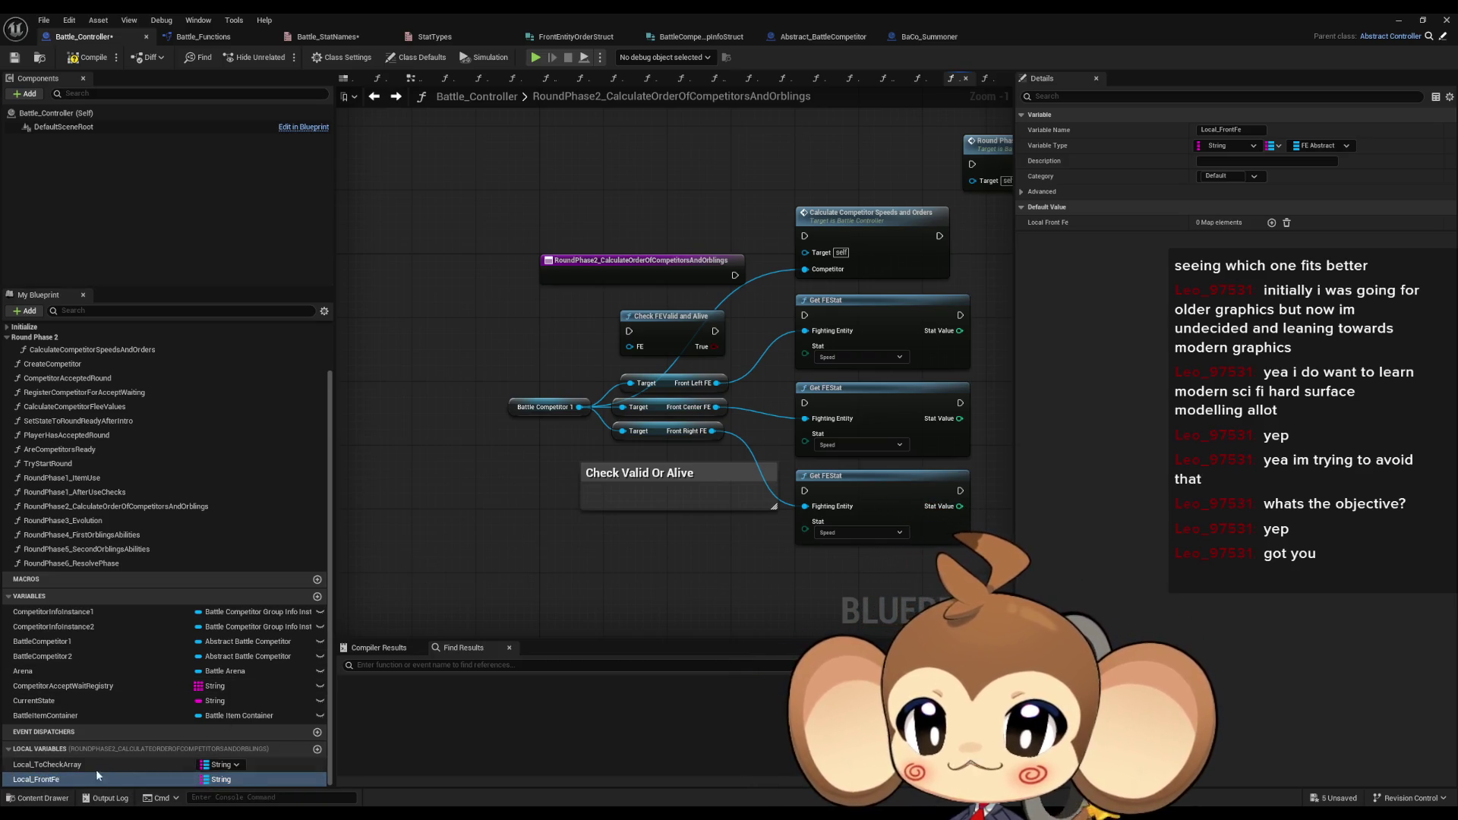
click(62, 777)
click(211, 40)
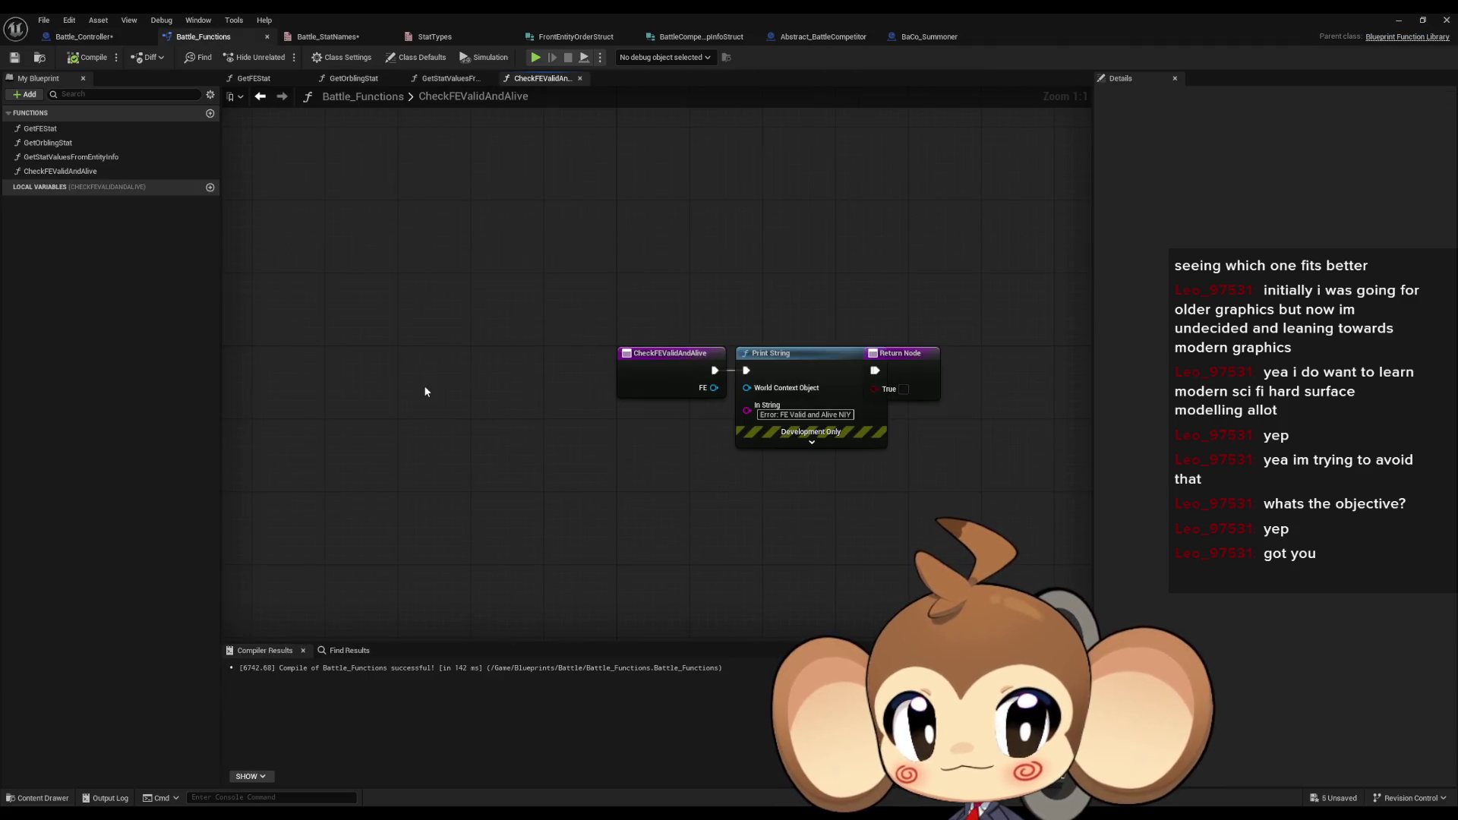
click(83, 37)
key(ctrl+z)
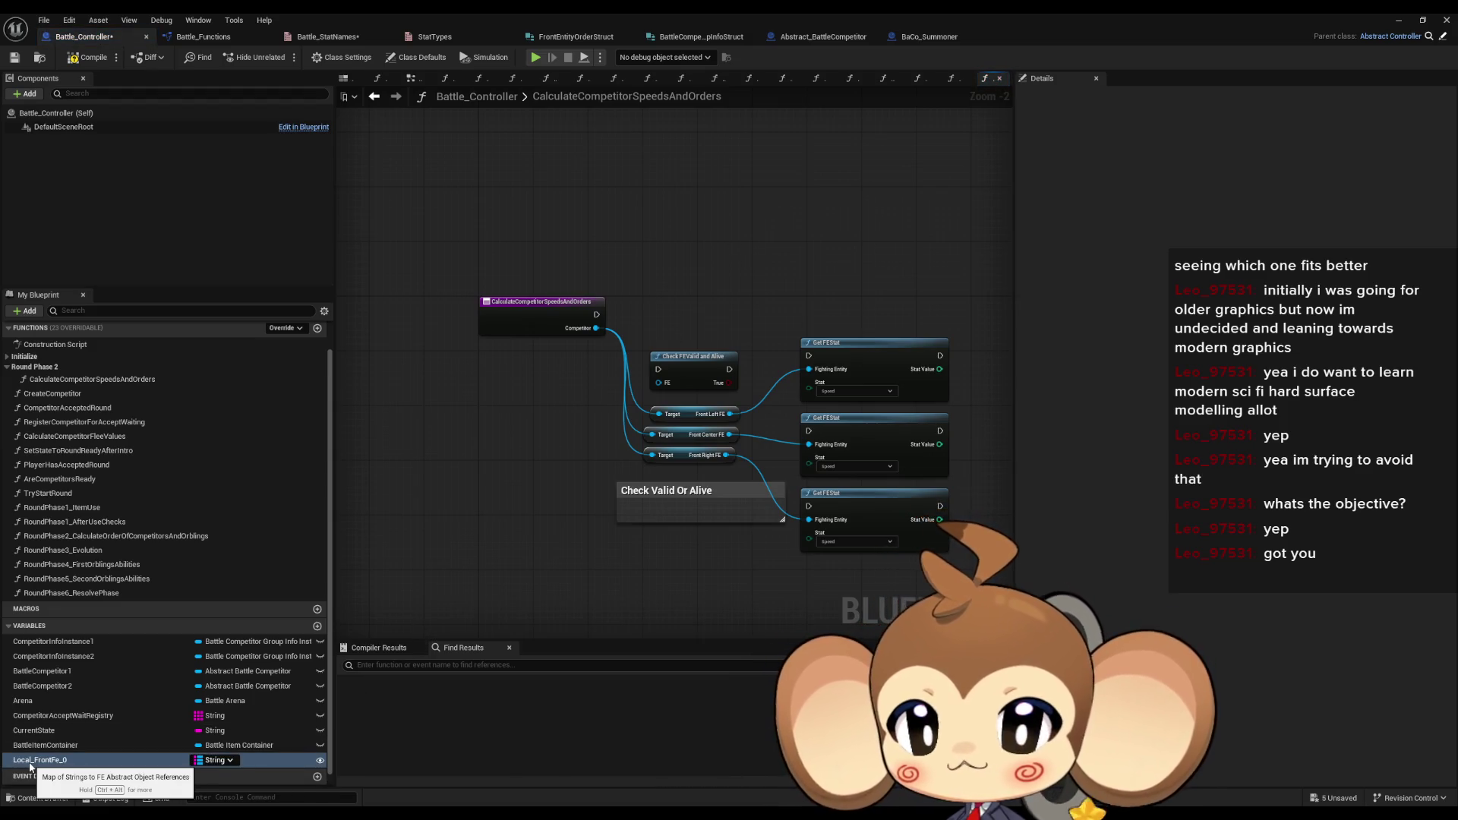
key(Delete)
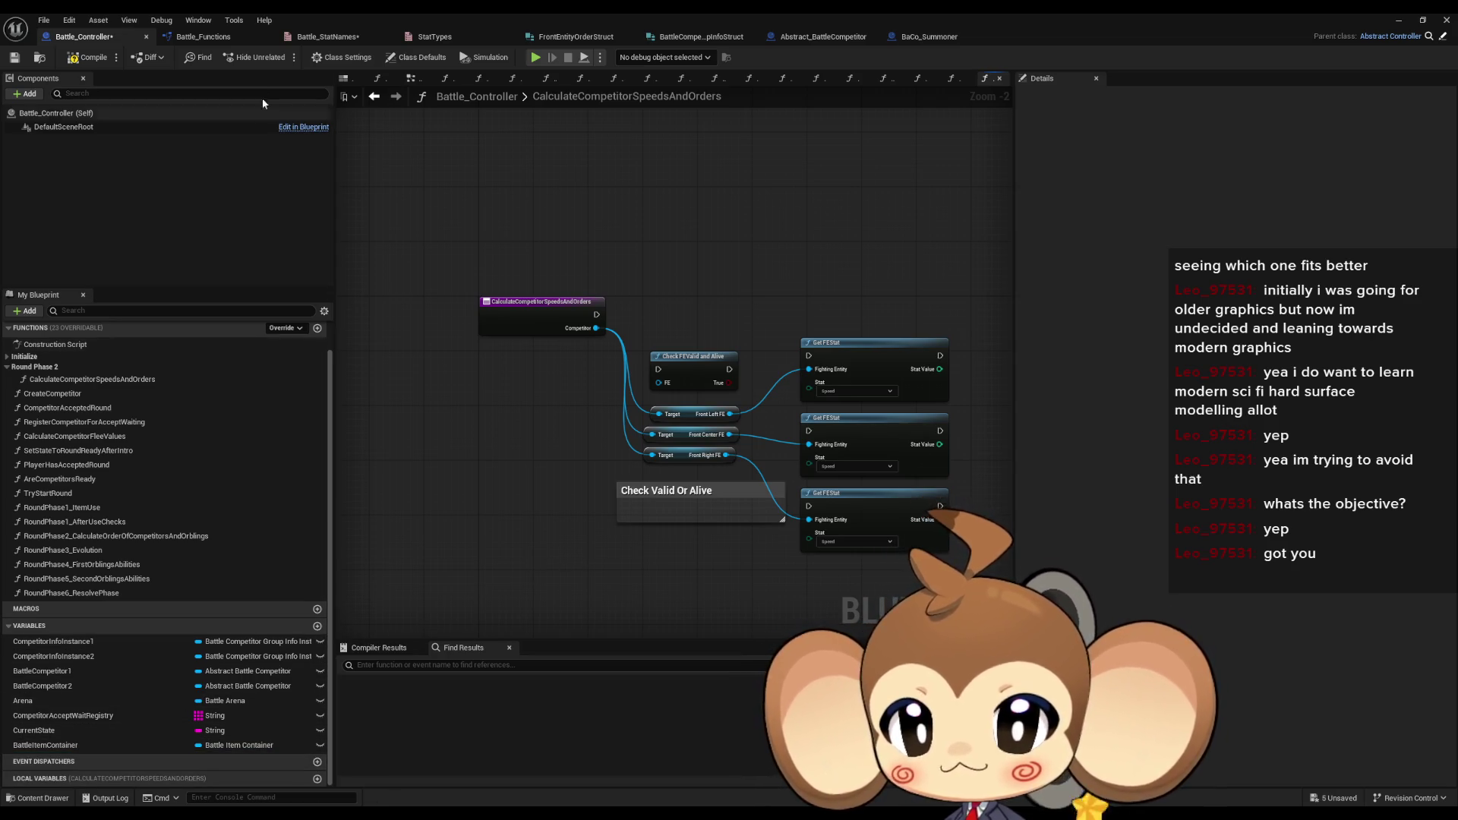
click(375, 96)
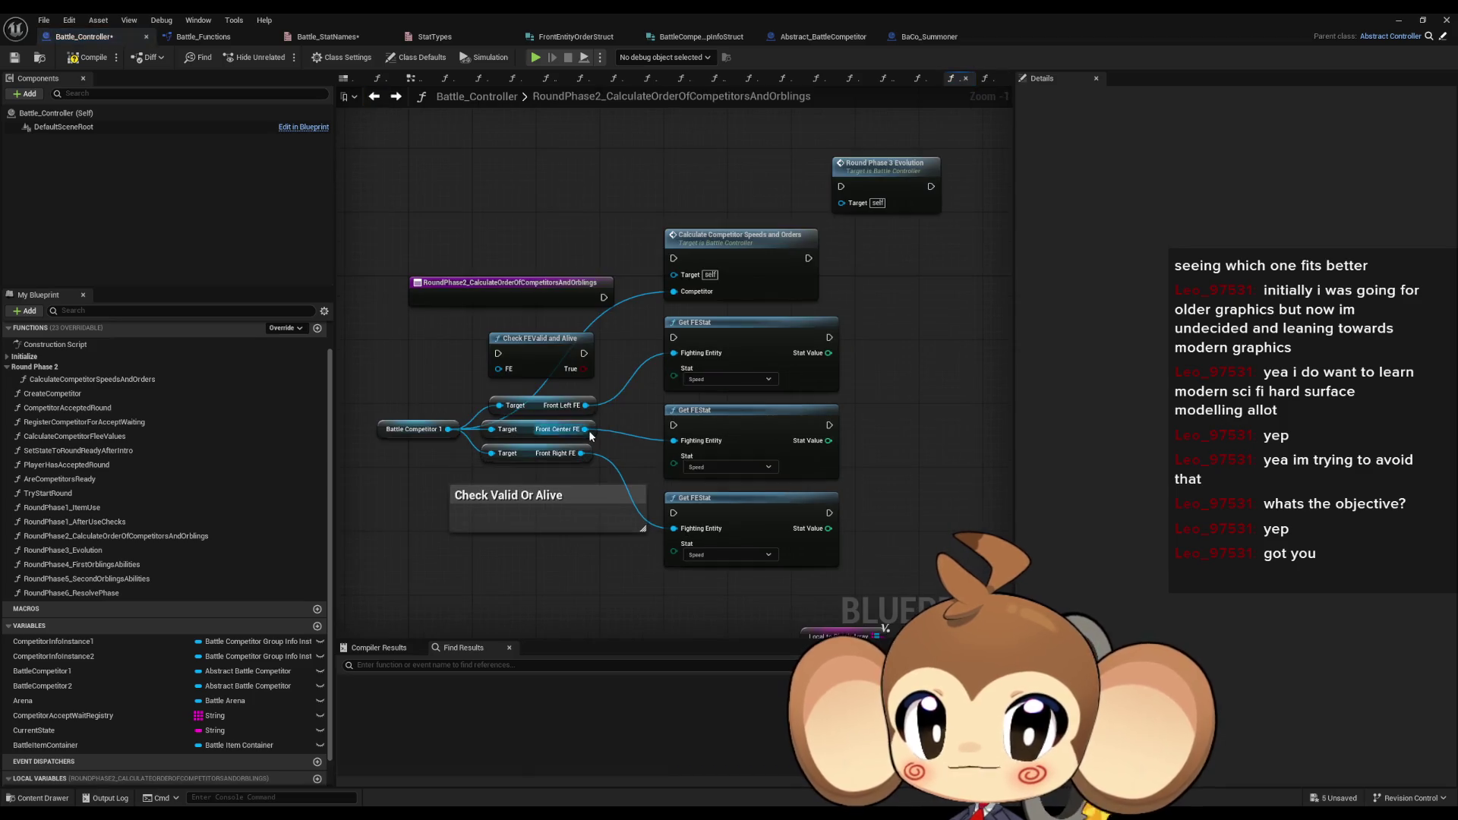
- Add local variables Local_FrontFe and Local_ToCheckArray to CalculateCompetitorSpeedsAndOrders, matching the RoundPhase2 graph's names
double_click(76, 775)
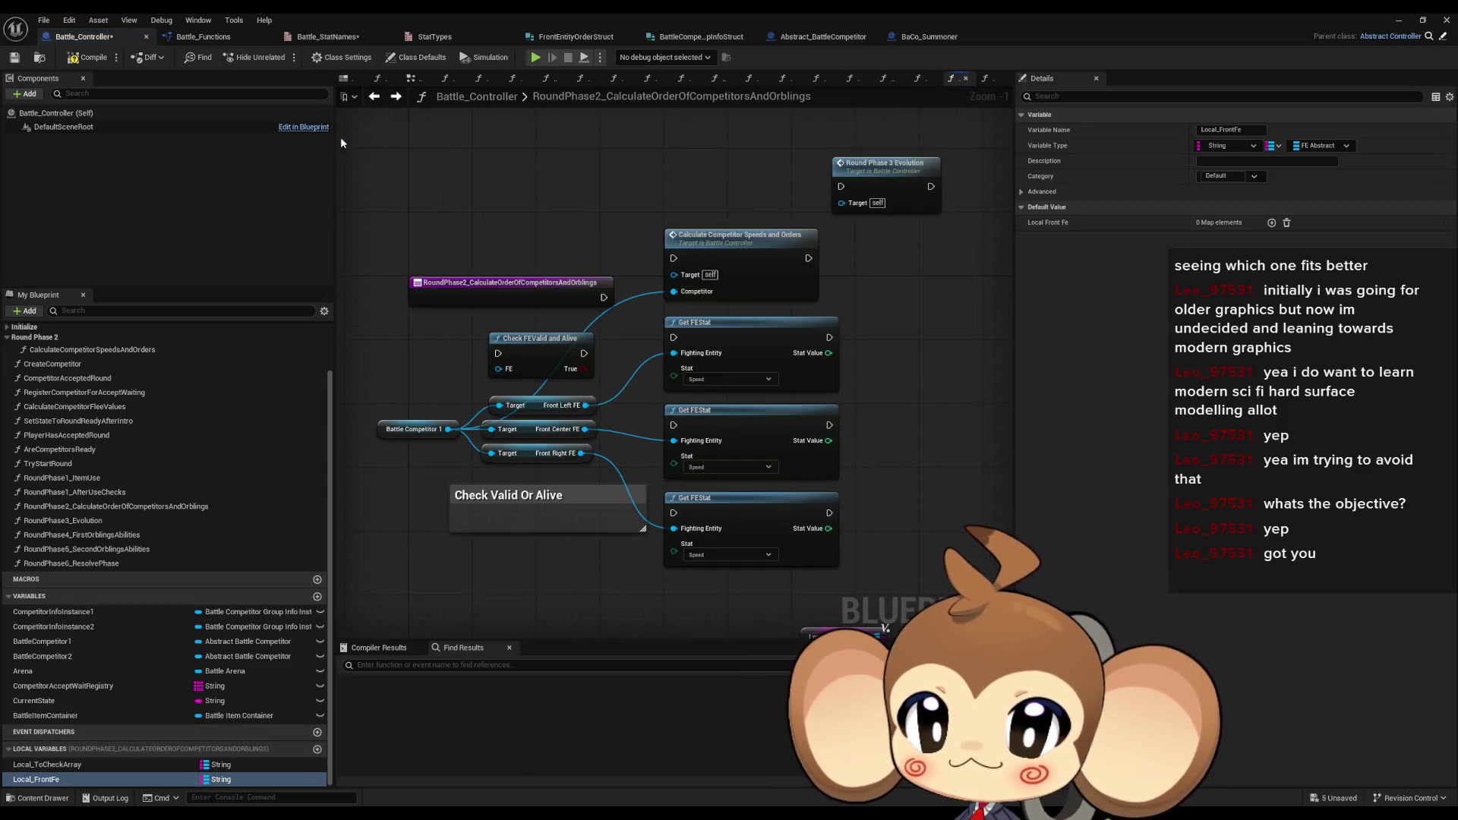
click(395, 97)
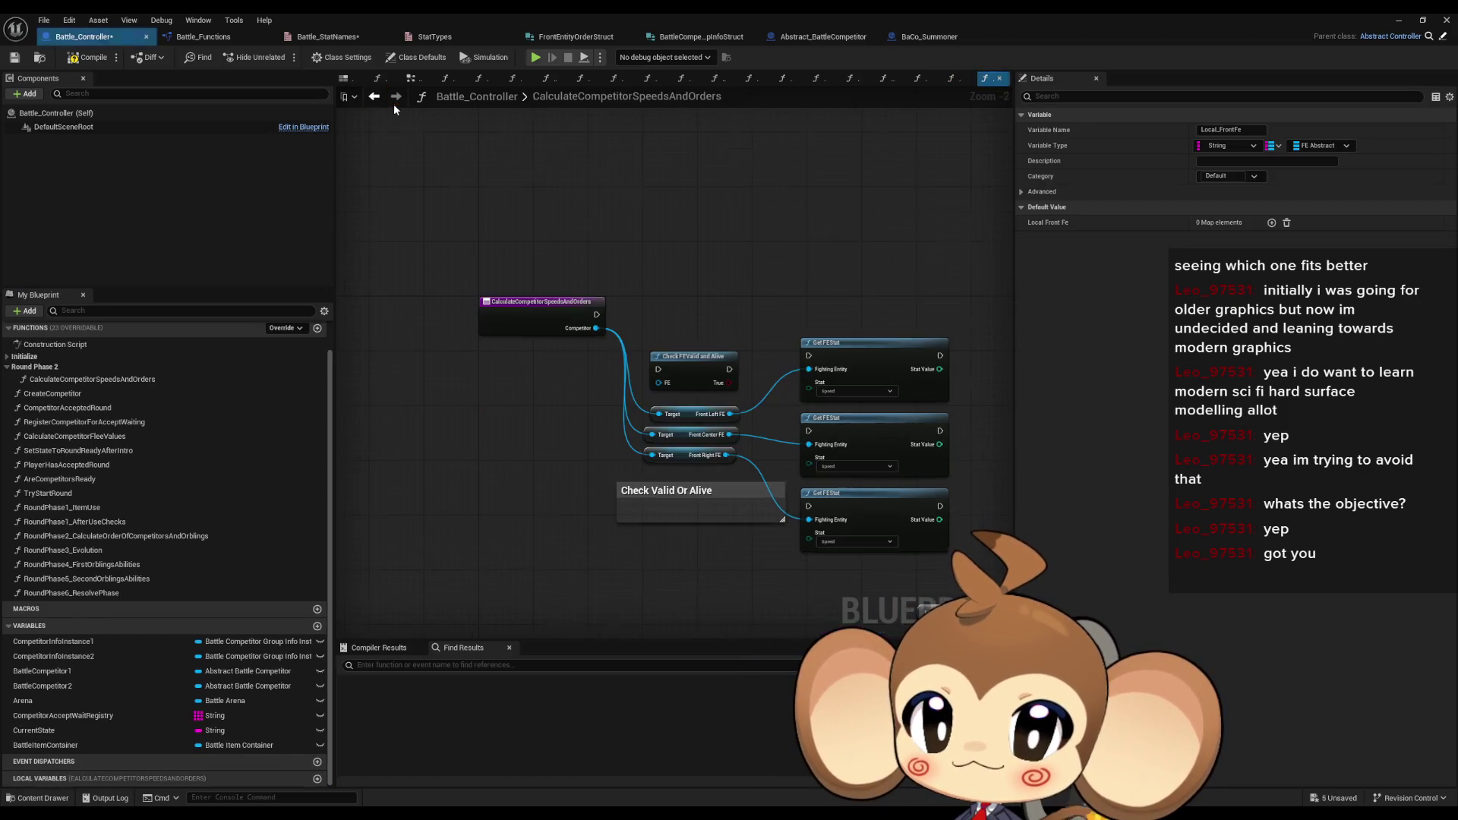
click(317, 778)
text(Local_FrontFe)
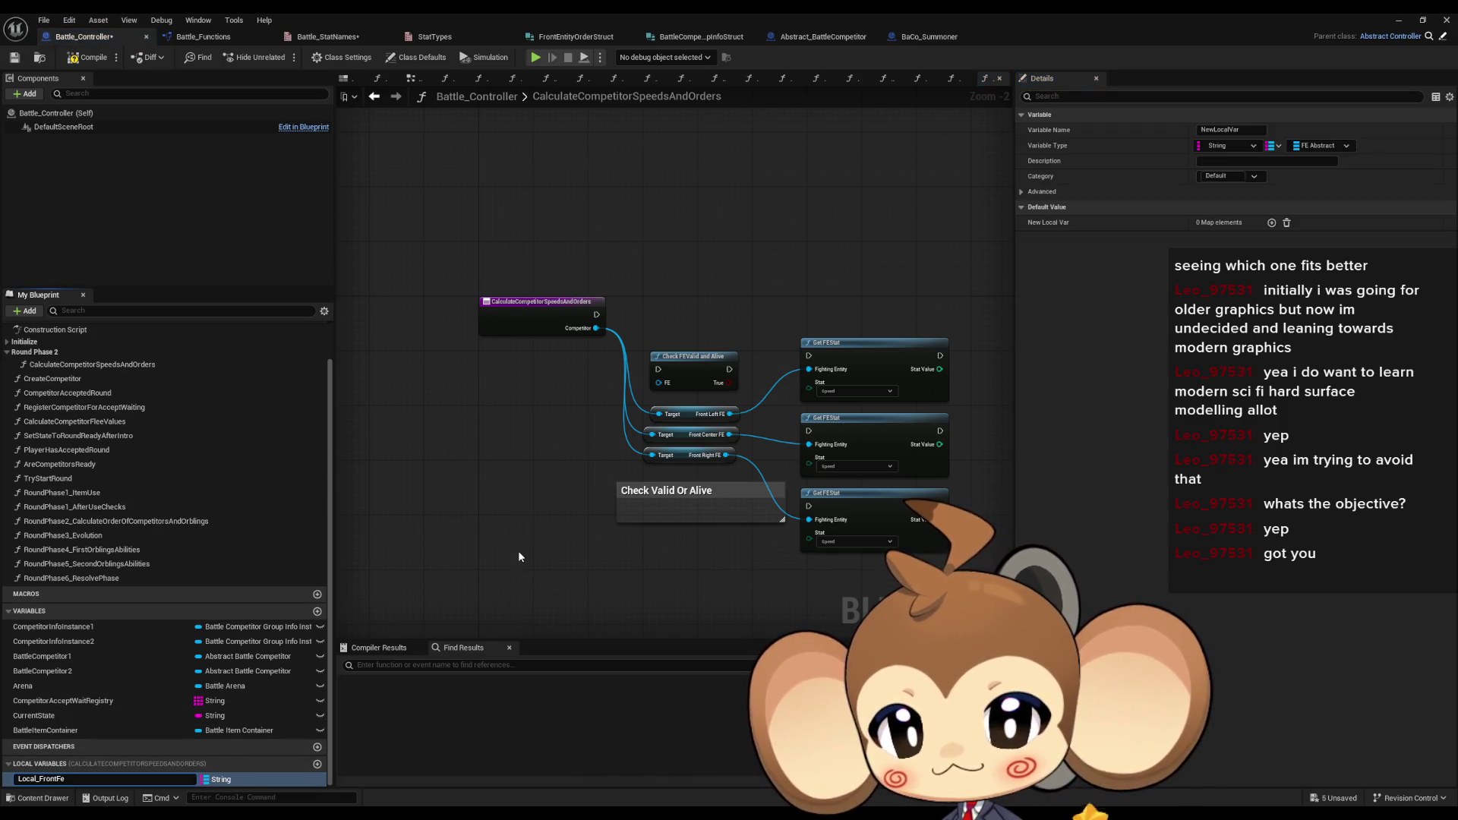
click(373, 97)
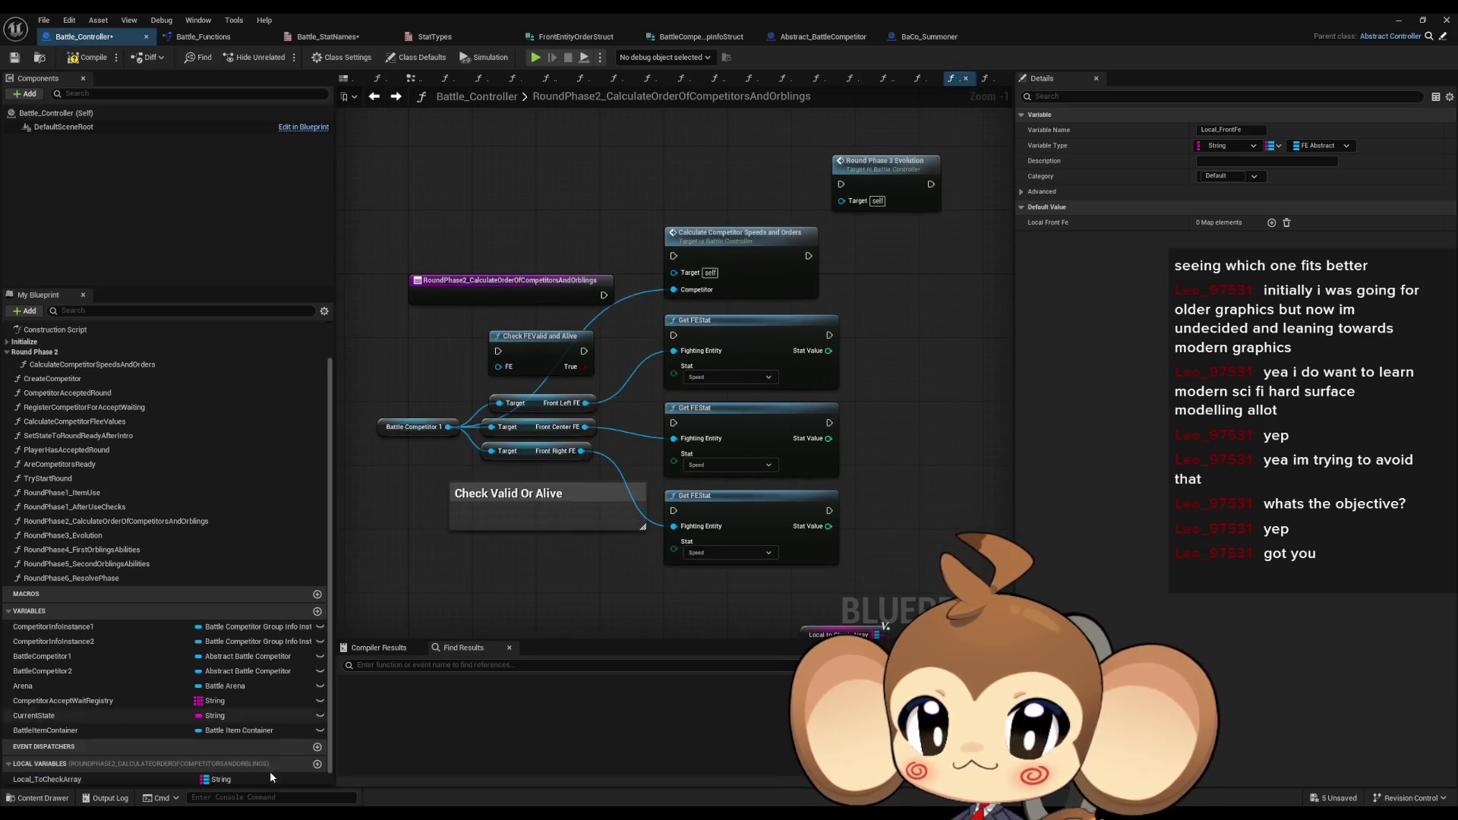
click(317, 764)
text(Local_ToCheckArray)
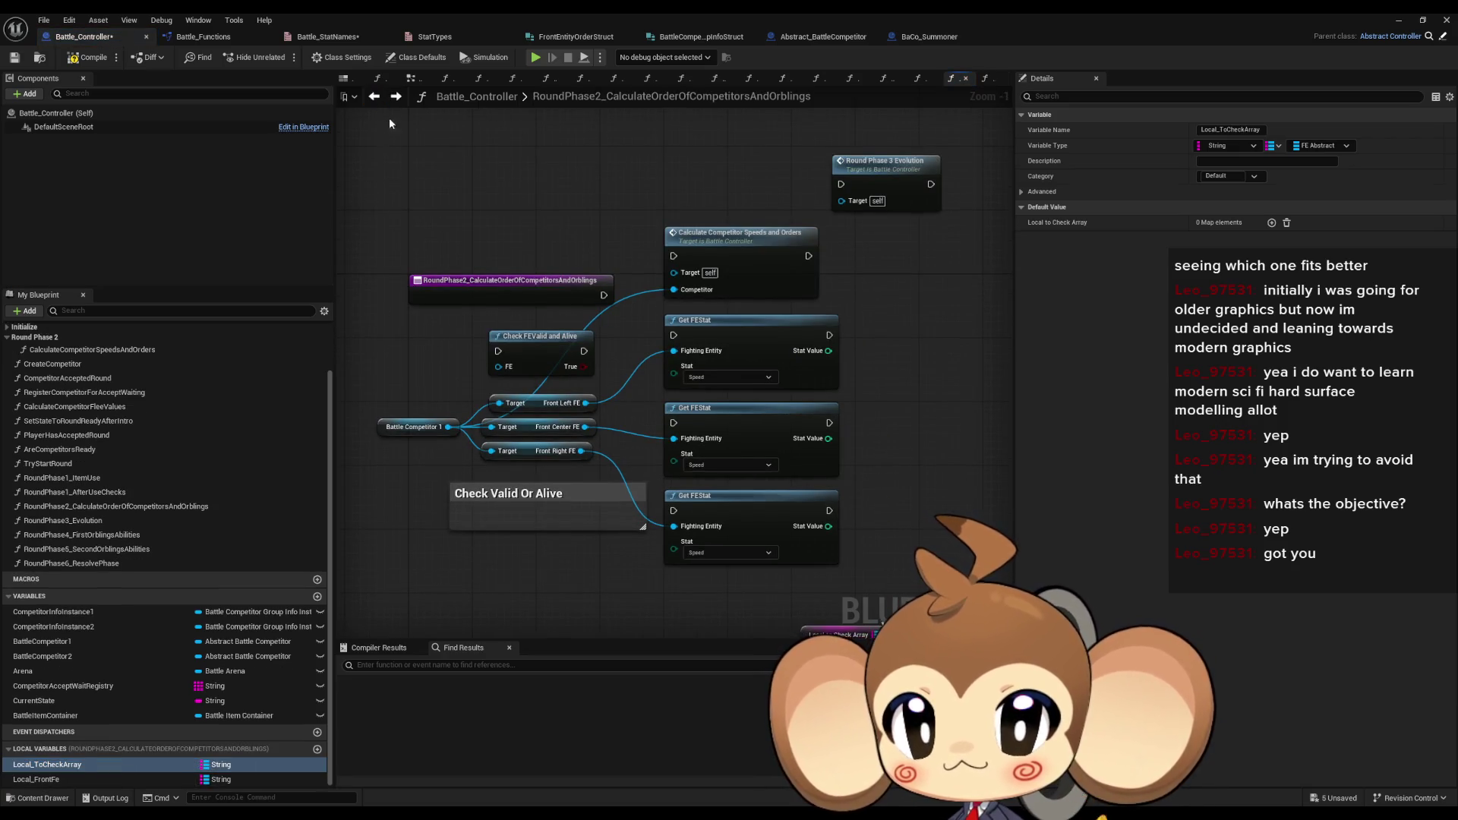
click(394, 96)
click(317, 749)
text(Local_ToCheckArray)
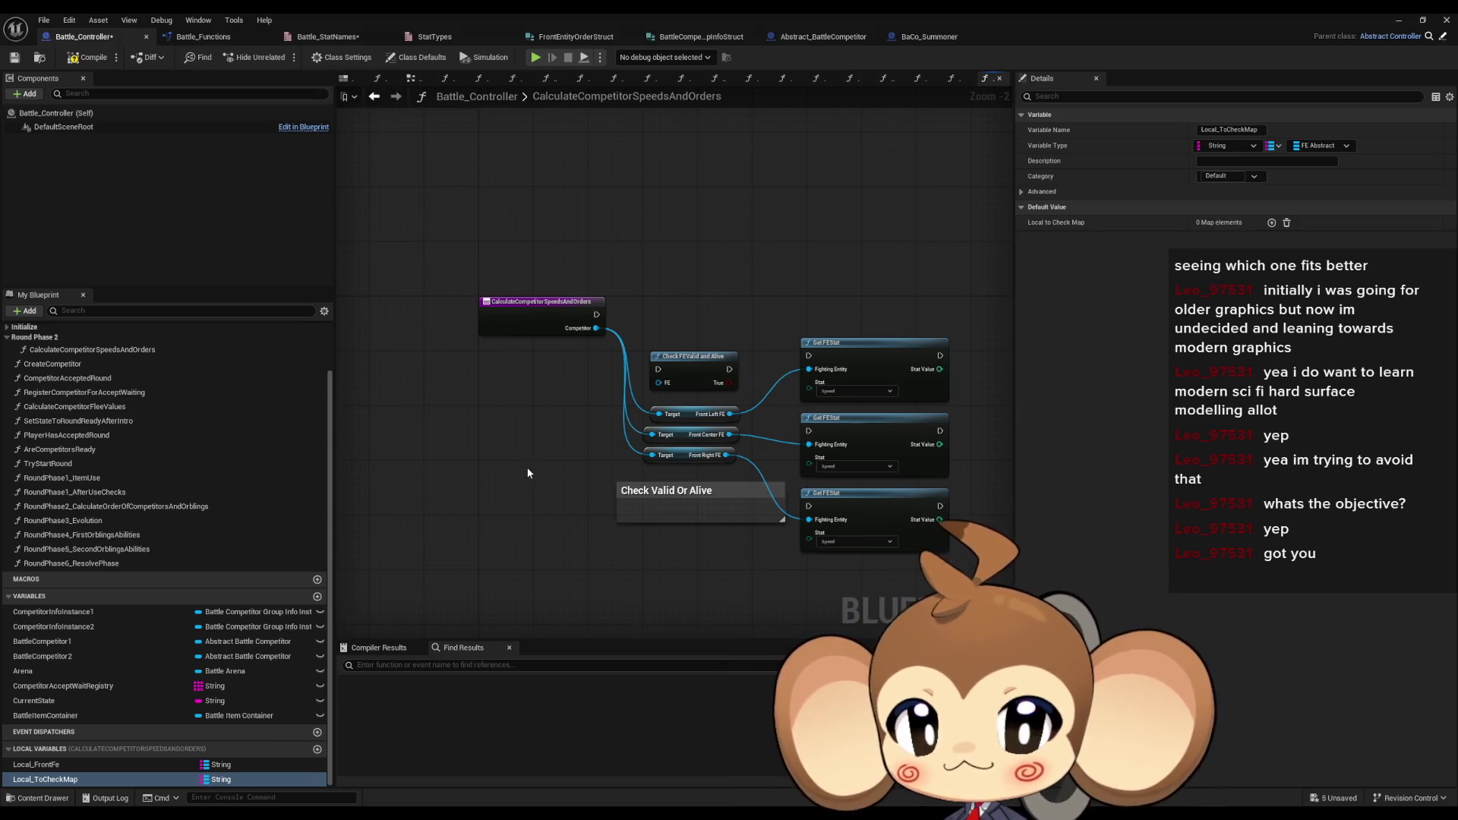
- Run Check FE Valid and Alive from the function entry and feed it Front Left FE
drag(530, 466, 432, 468)
mouse_move(599, 380)
mouse_down()
mouse_move(599, 325)
mouse_move(576, 376)
mouse_up()
drag(484, 366, 545, 366)
mouse_move(617, 465)
mouse_down()
mouse_move(608, 421)
mouse_move(545, 380)
mouse_up()
mouse_move(633, 405)
mouse_down()
mouse_move(497, 395)
mouse_move(665, 378)
mouse_up()
- Add a Branch after the validity check and align the Get FE Stat nodes beneath it
drag(529, 371, 607, 348)
text(branch)
key(Return)
mouse_move(694, 394)
mouse_down()
mouse_move(749, 366)
mouse_move(821, 400)
mouse_move(804, 406)
mouse_up()
click(714, 456)
shift+click(724, 537)
drag(723, 537, 923, 537)
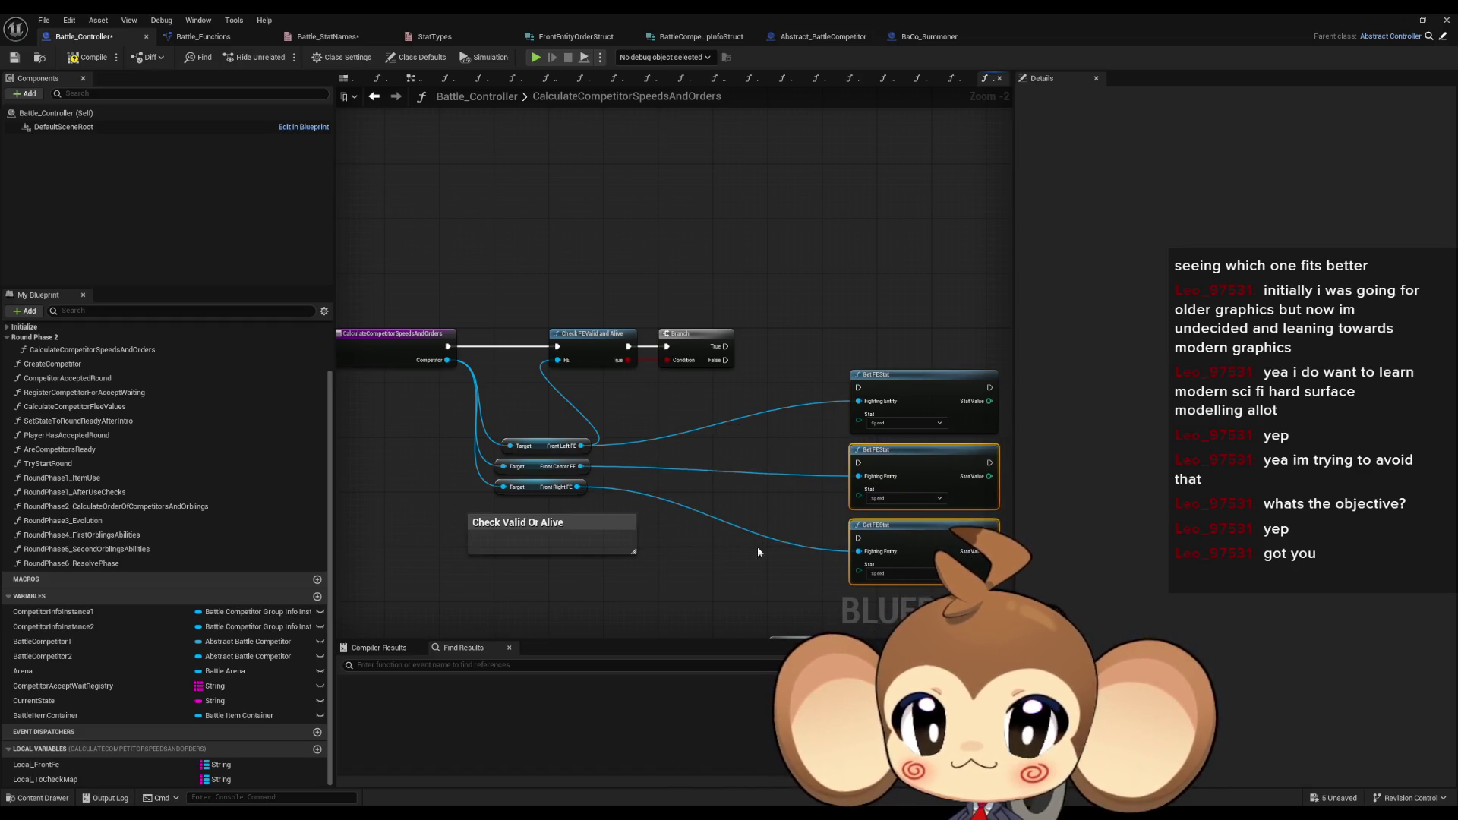
drag(615, 449, 596, 454)
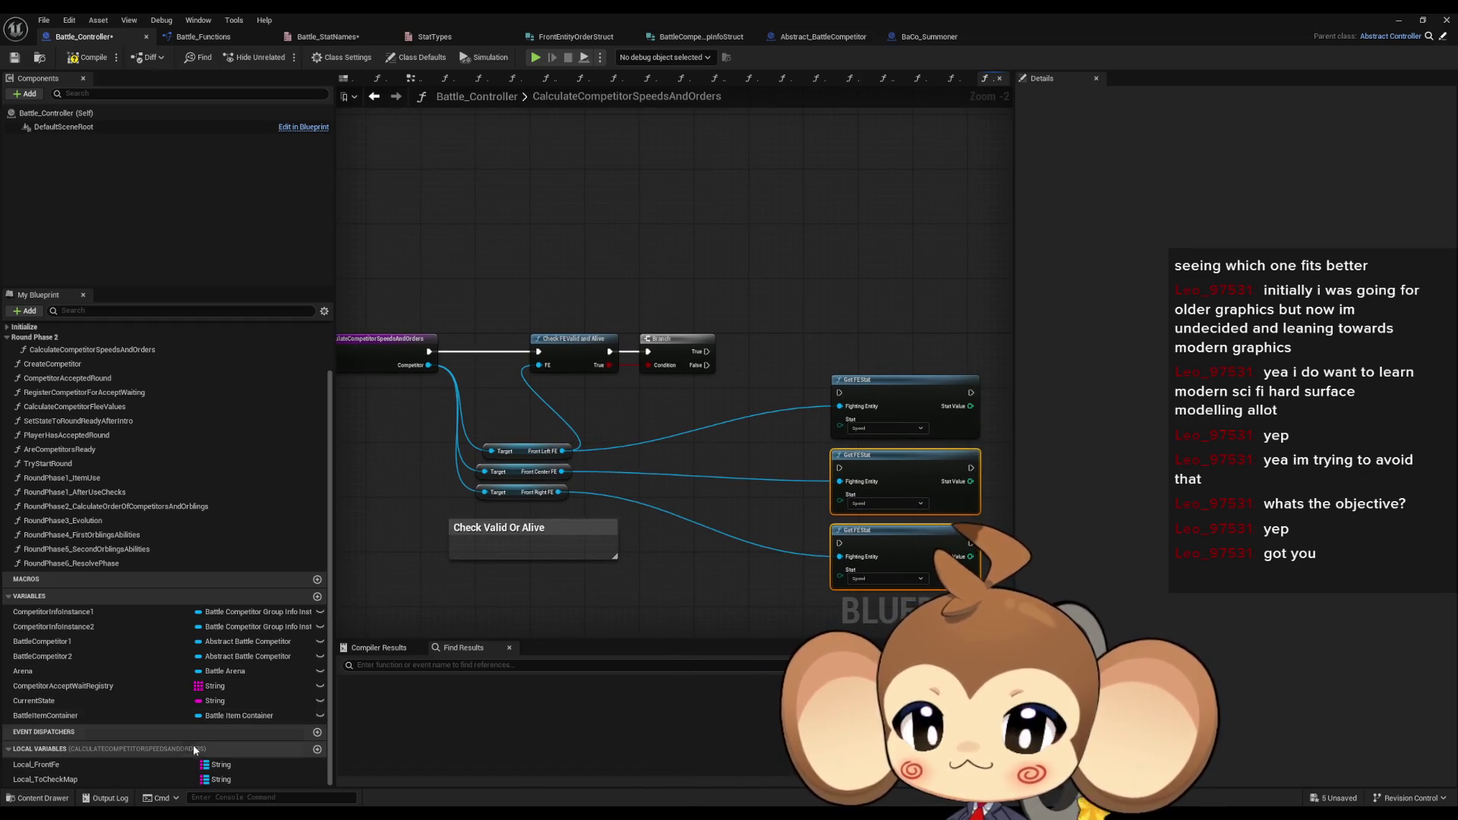
- Add a Local_FrontFe getter with a Map ADD node, connecting Front Left FE as its value
mouse_move(73, 764)
mouse_down()
mouse_move(839, 319)
mouse_move(782, 288)
mouse_up()
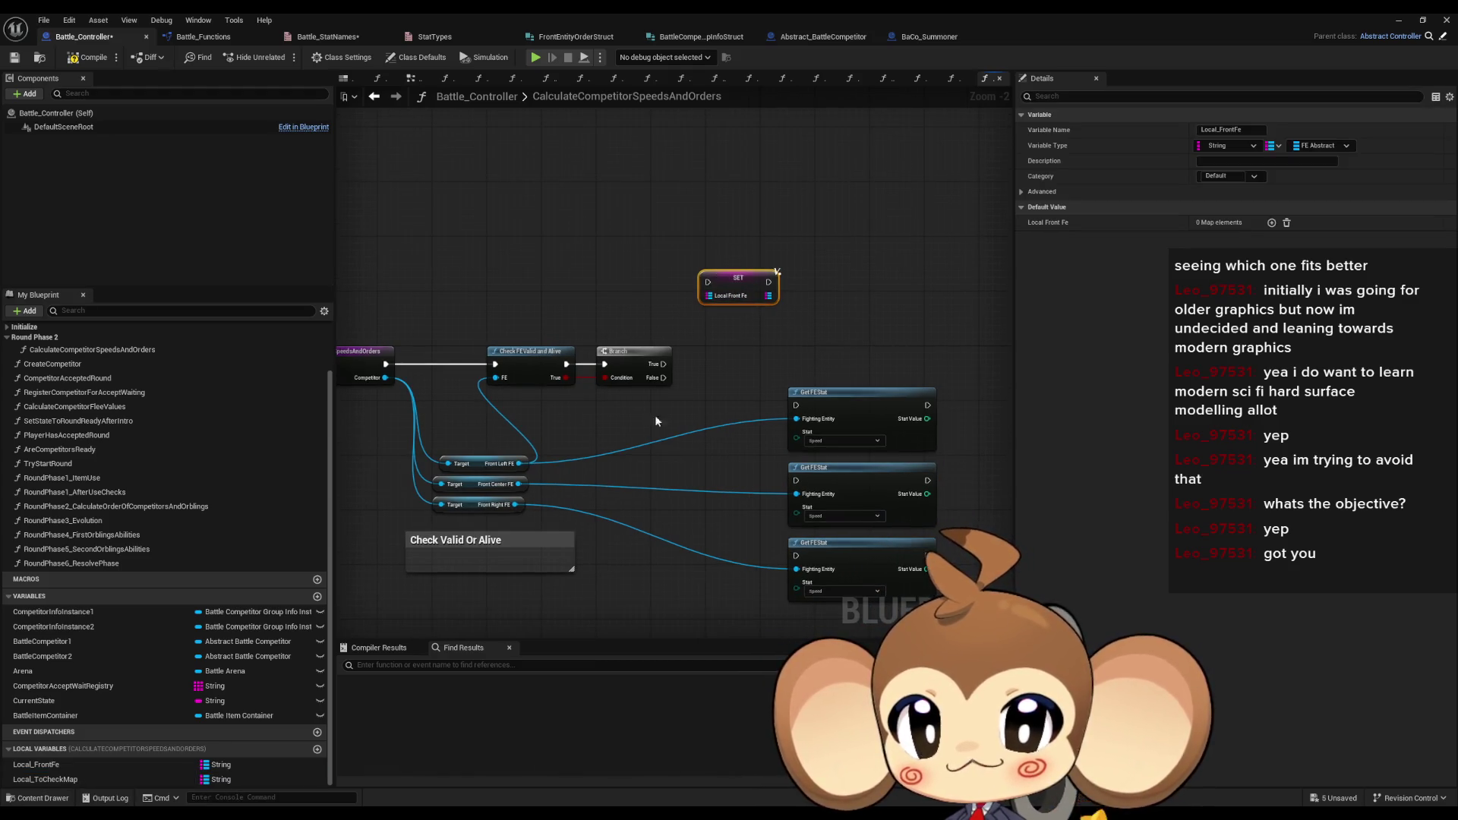
key(Delete)
mouse_move(62, 771)
mouse_down()
mouse_move(600, 254)
mouse_move(706, 258)
mouse_move(778, 307)
mouse_up()
click(619, 264)
text(add)
key(Return)
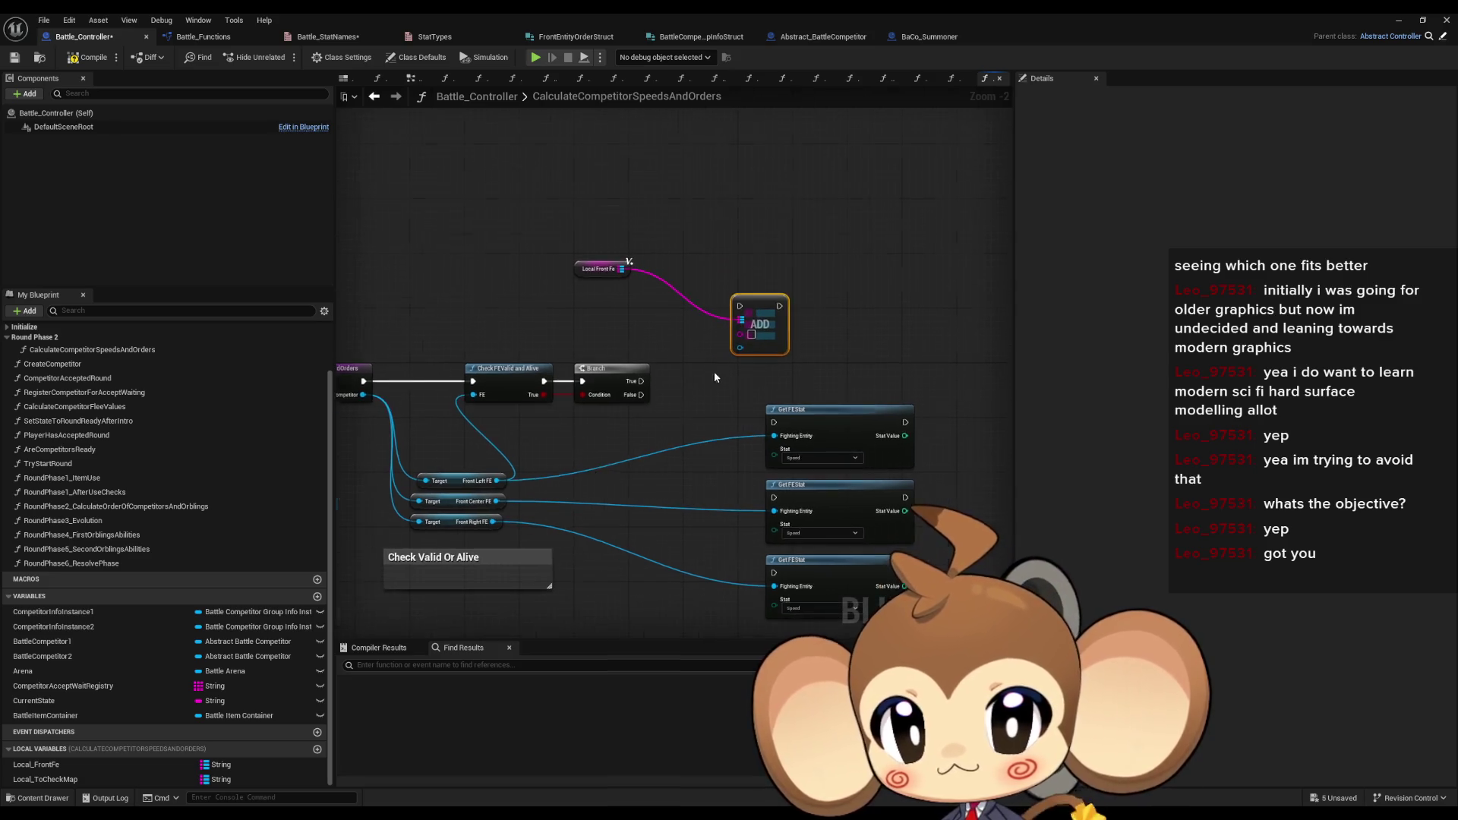
scroll(712, 379, up, 2)
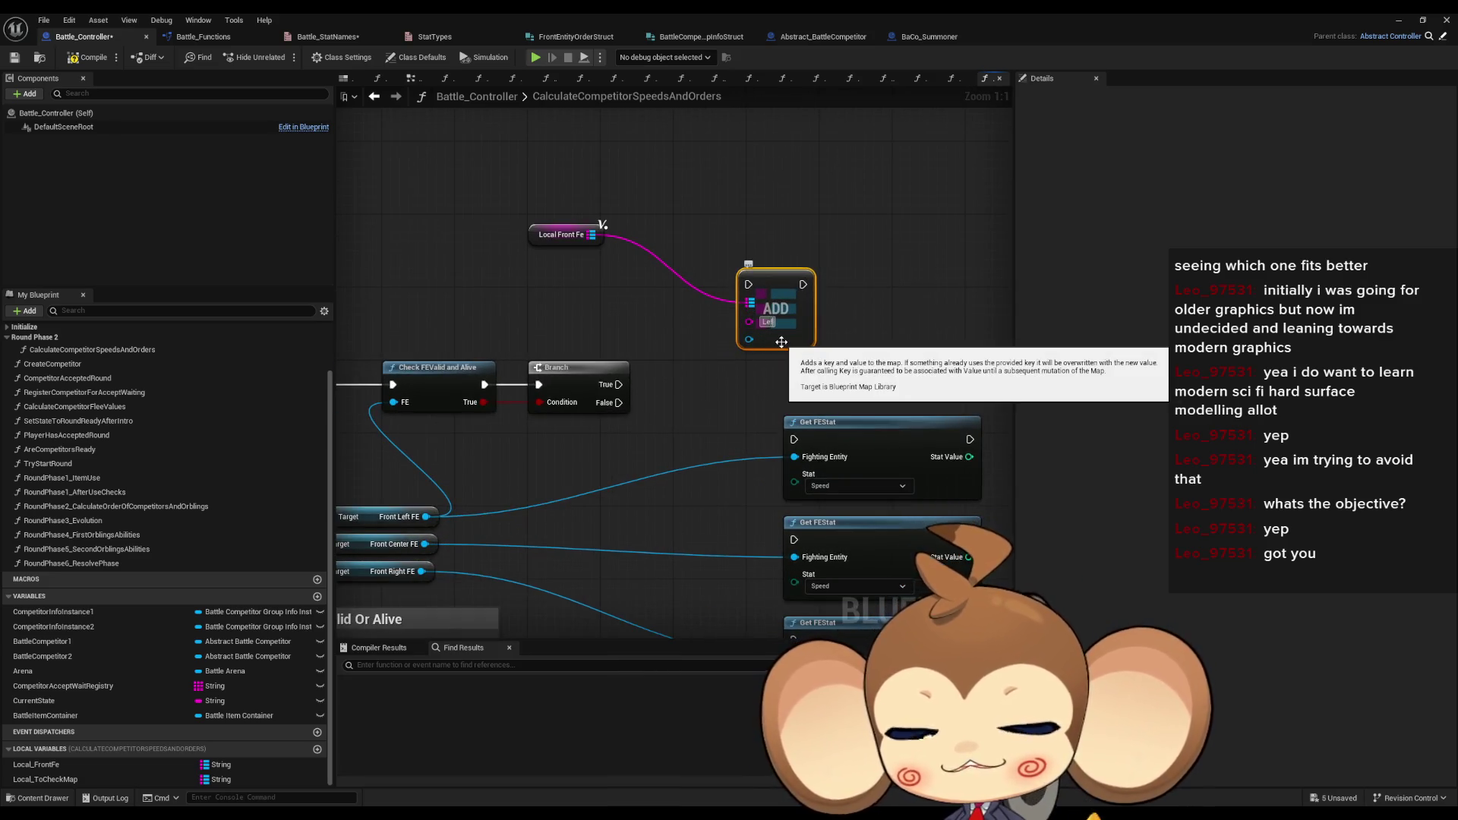
mouse_move(495, 500)
mouse_down()
mouse_move(835, 299)
mouse_move(501, 473)
mouse_up()
click(820, 295)
mouse_move(818, 238)
mouse_down()
mouse_move(717, 339)
mouse_move(688, 338)
mouse_up()
- Line the ADD node and Local_FrontFe getter up with the Branch True output, then open CheckFEValidAndAlive
scroll(698, 343, down, 8)
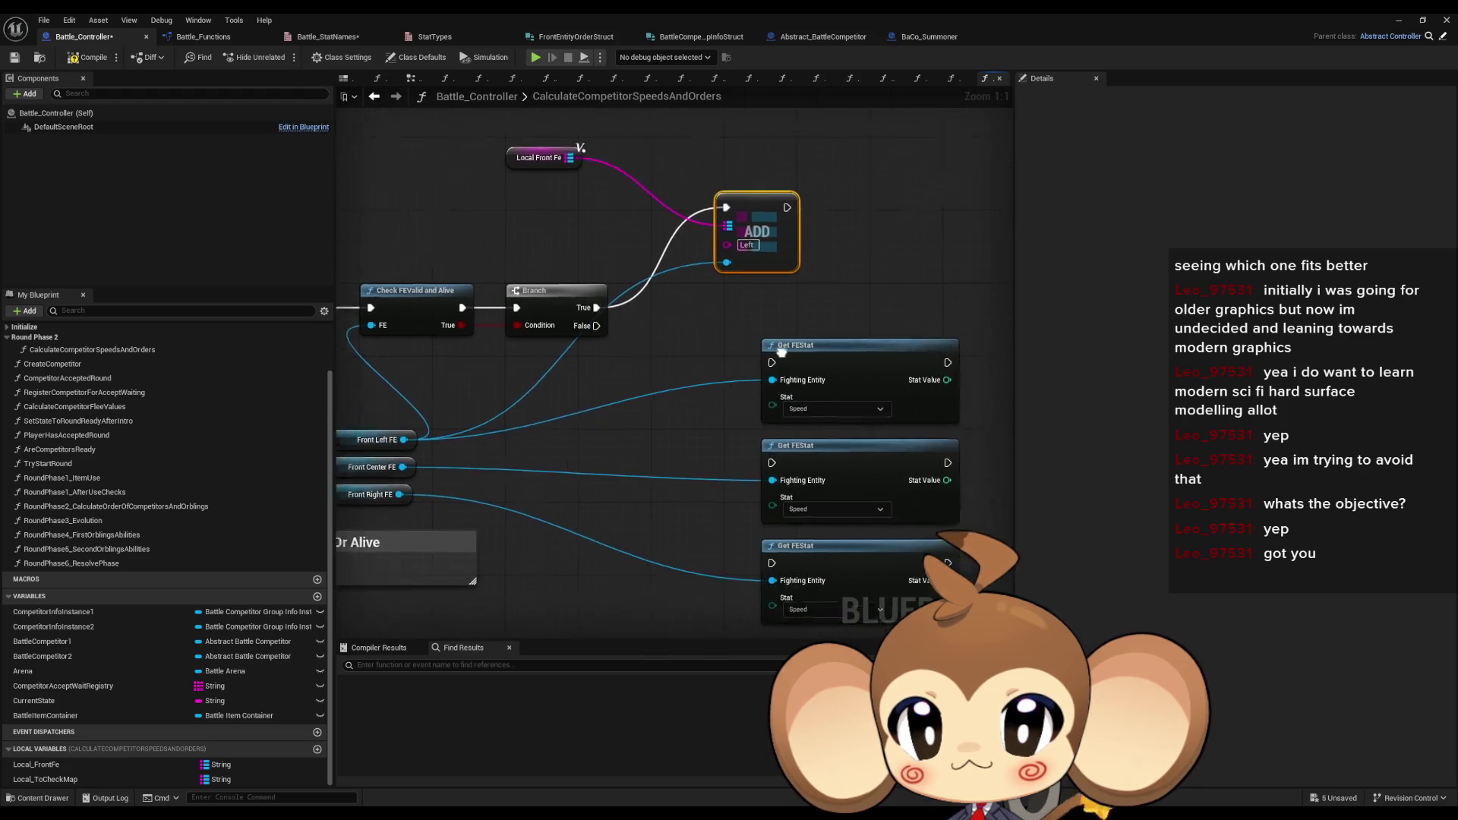
scroll(706, 349, up, 2)
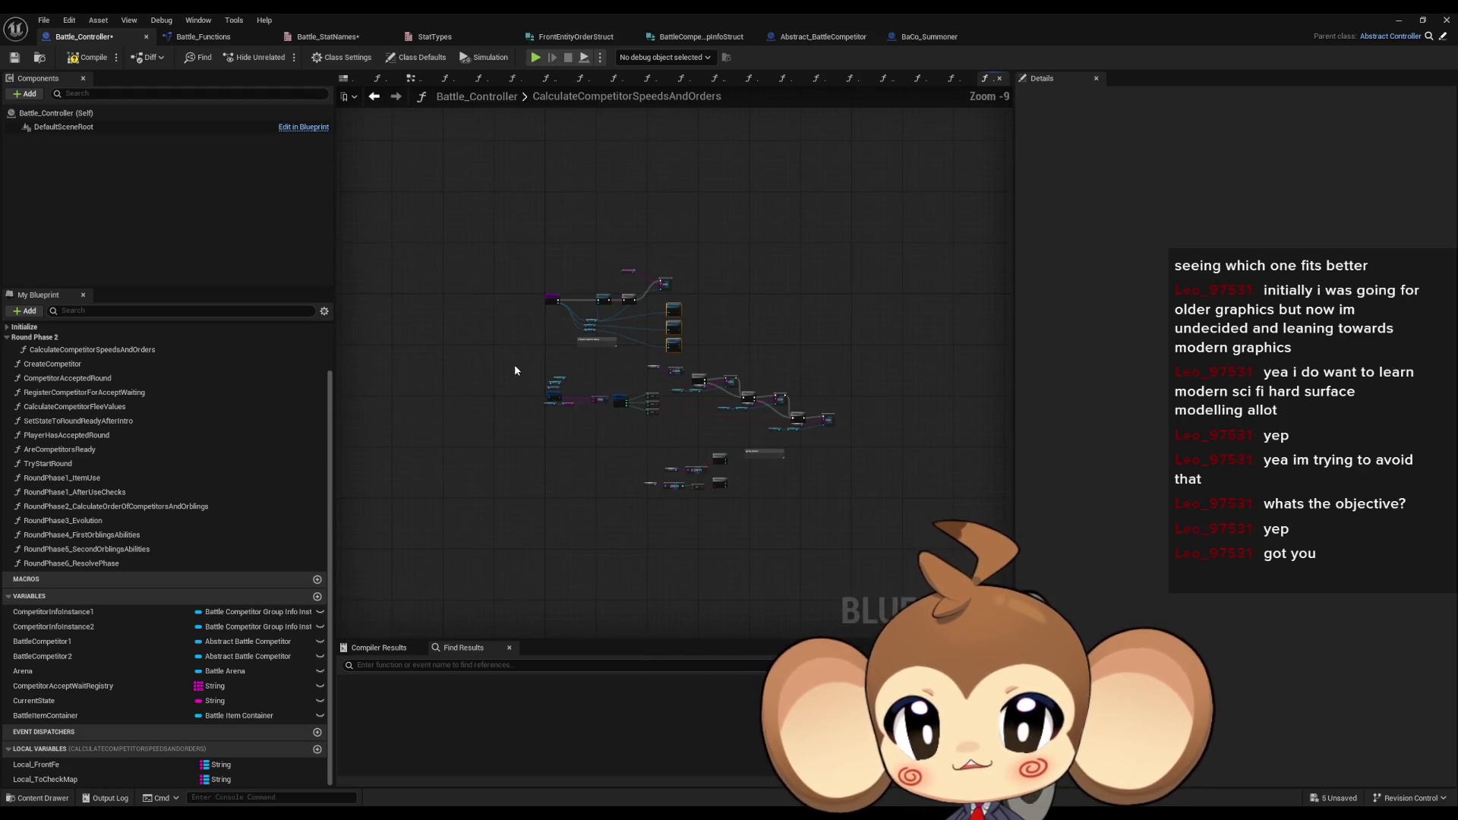
key(ctrl+a)
click(644, 331)
scroll(577, 250, up, 7)
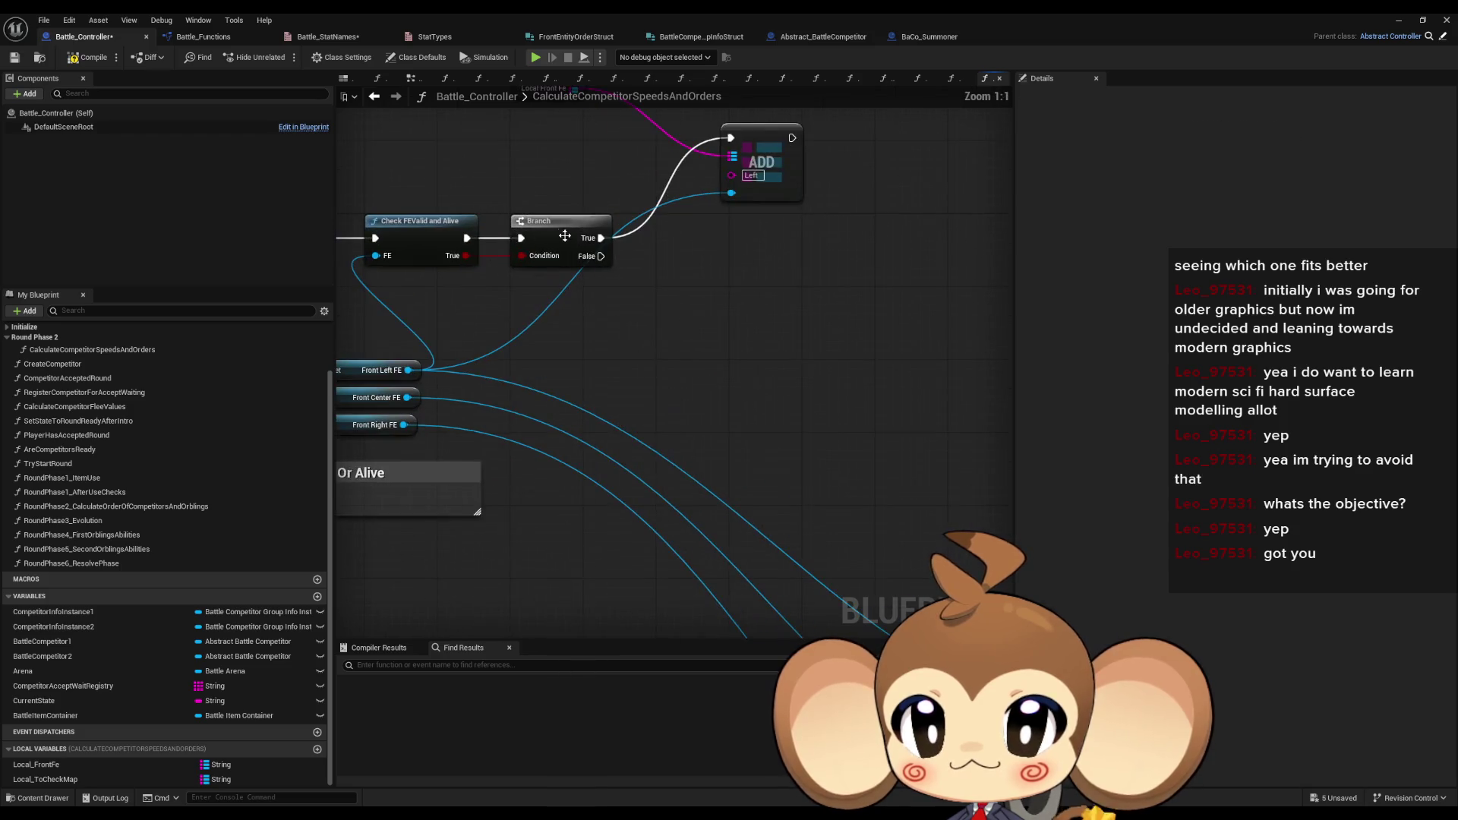
drag(425, 222, 542, 297)
drag(896, 207, 900, 299)
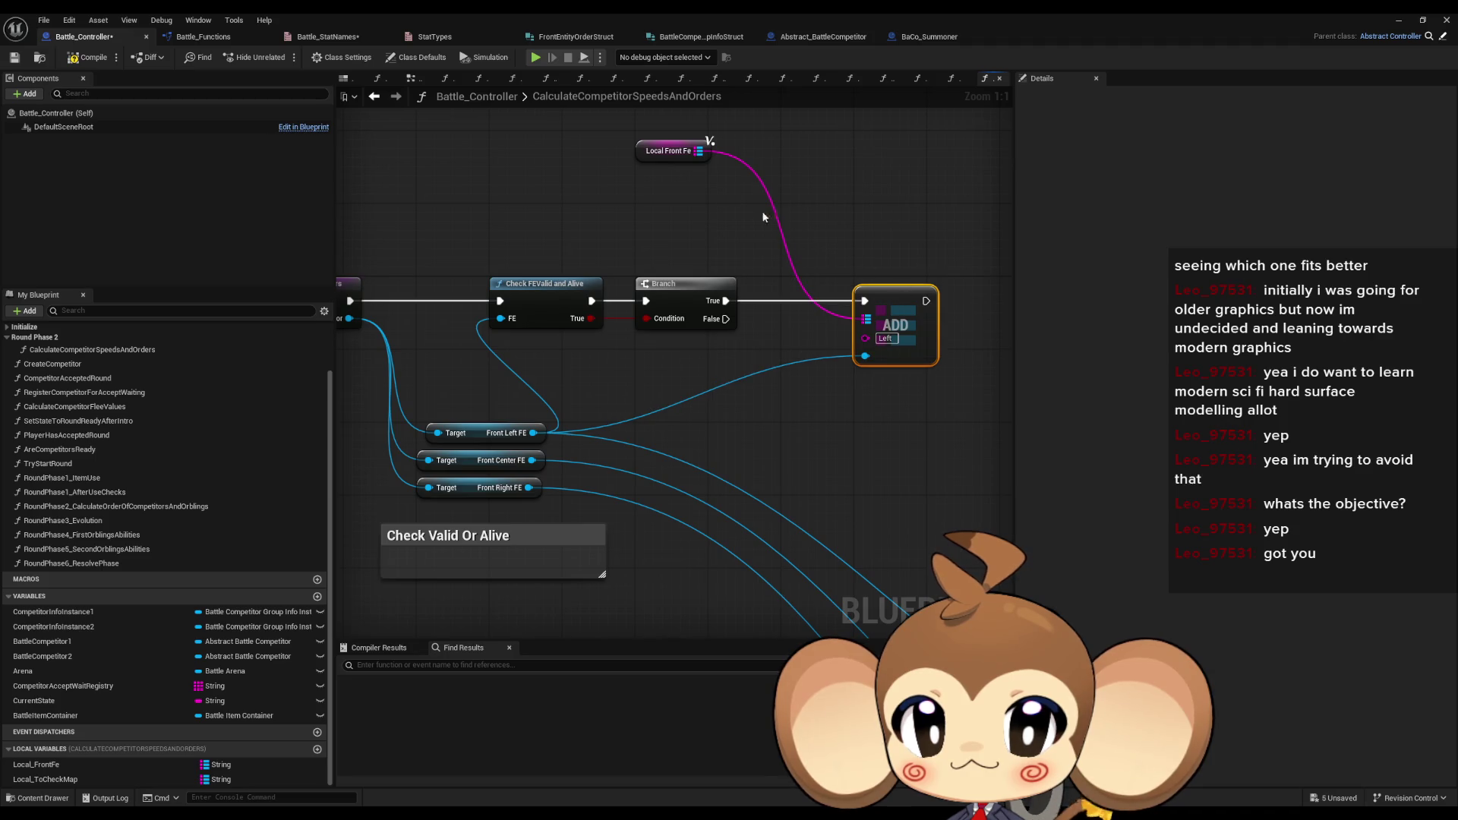
drag(649, 152, 767, 327)
double_click(540, 303)
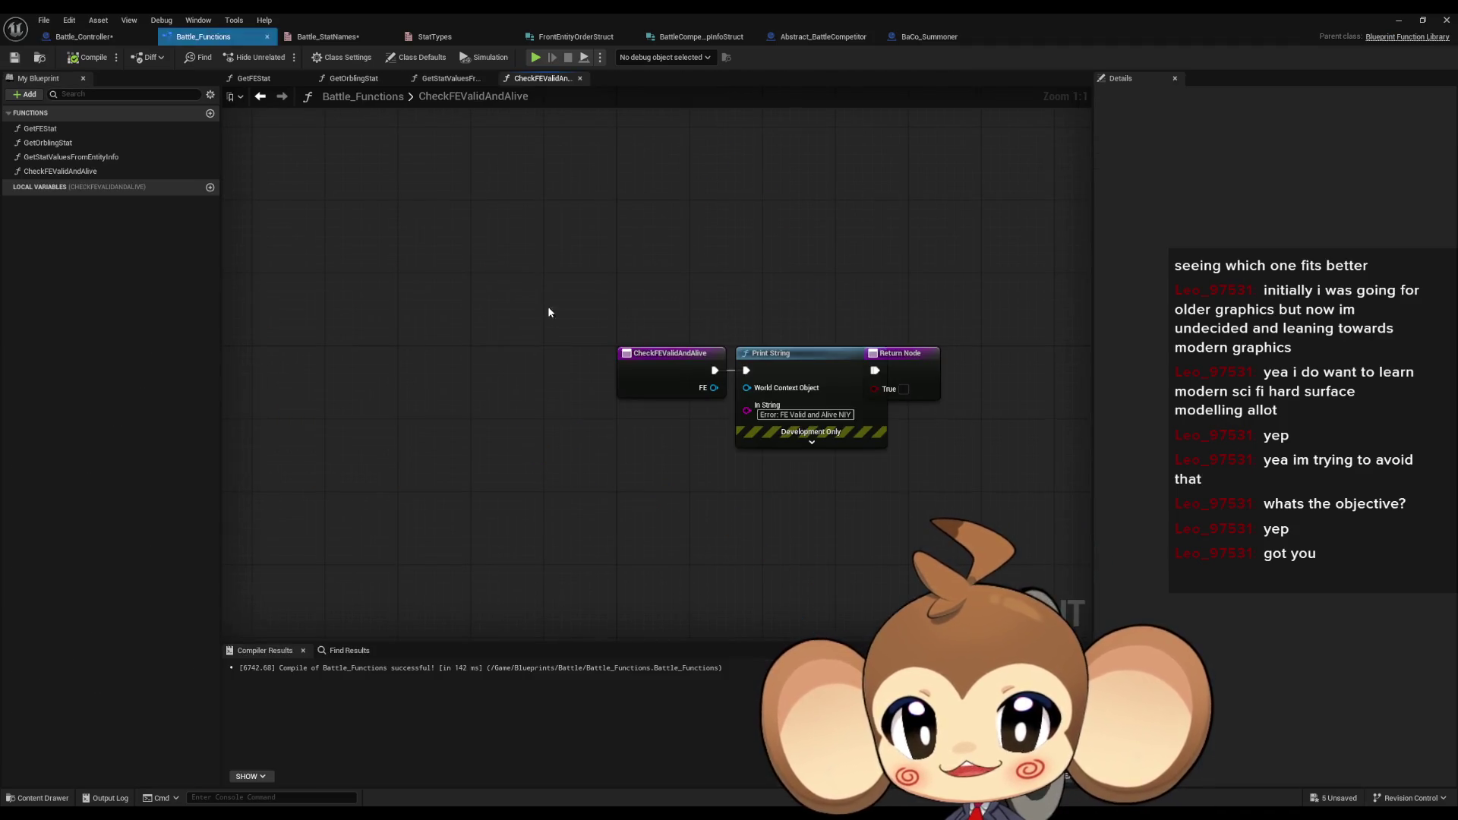
- Make CheckFEValidAndAlive return true, then compile and save Battle_Functions and return to Battle_Controller
click(903, 389)
drag(828, 362, 862, 362)
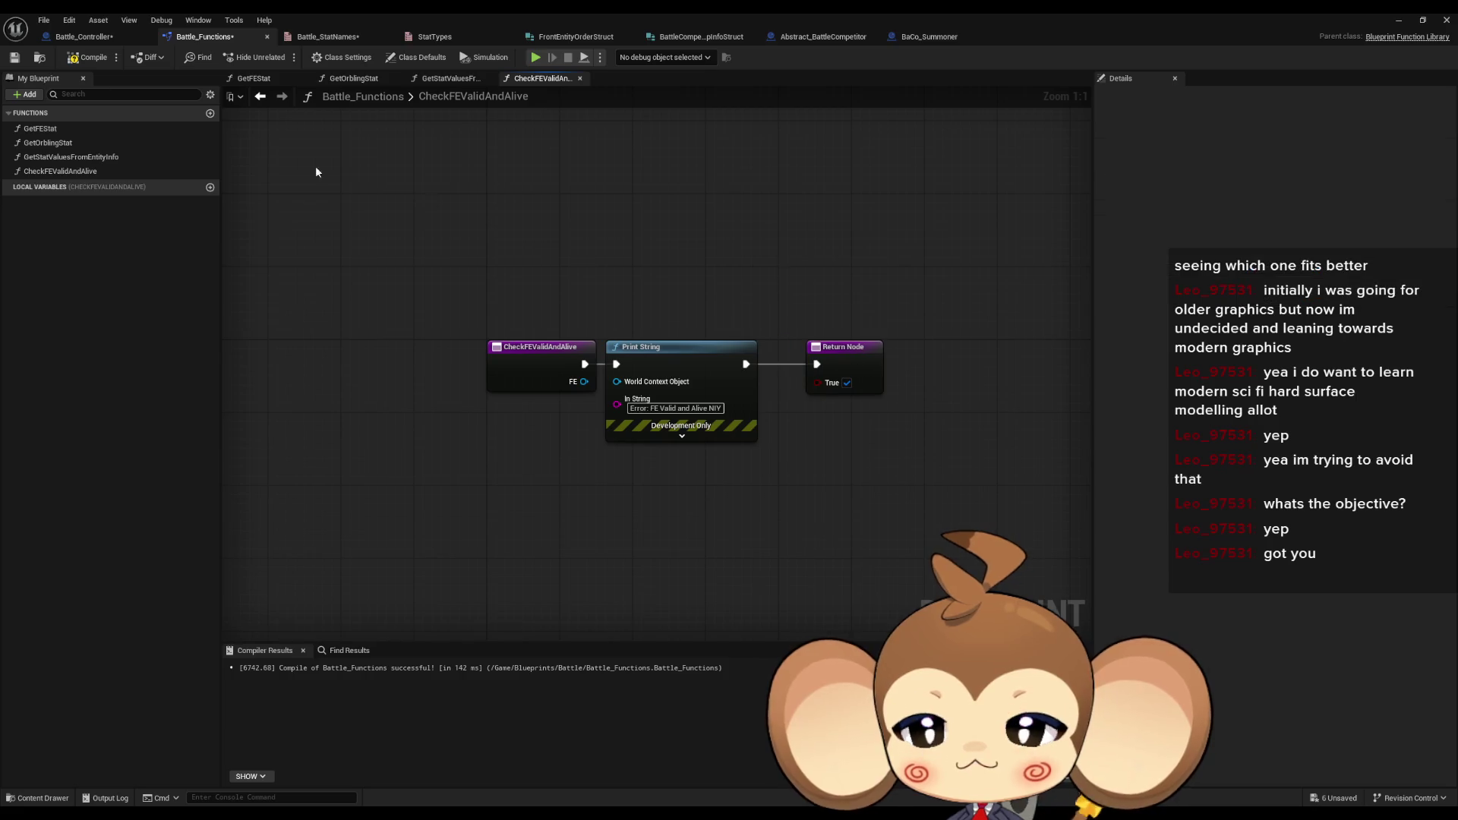
click(261, 99)
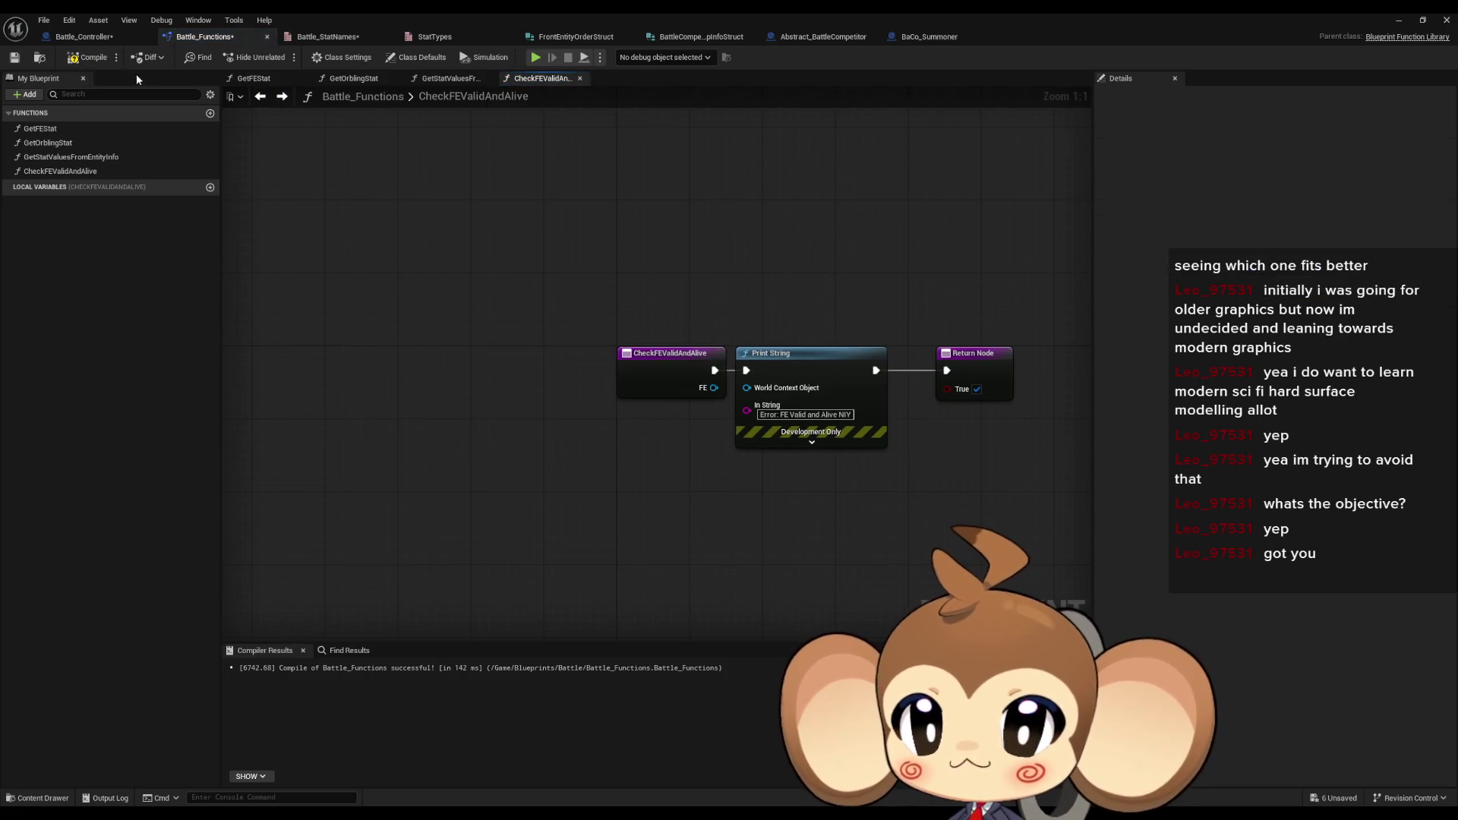
click(282, 97)
click(87, 57)
click(83, 38)
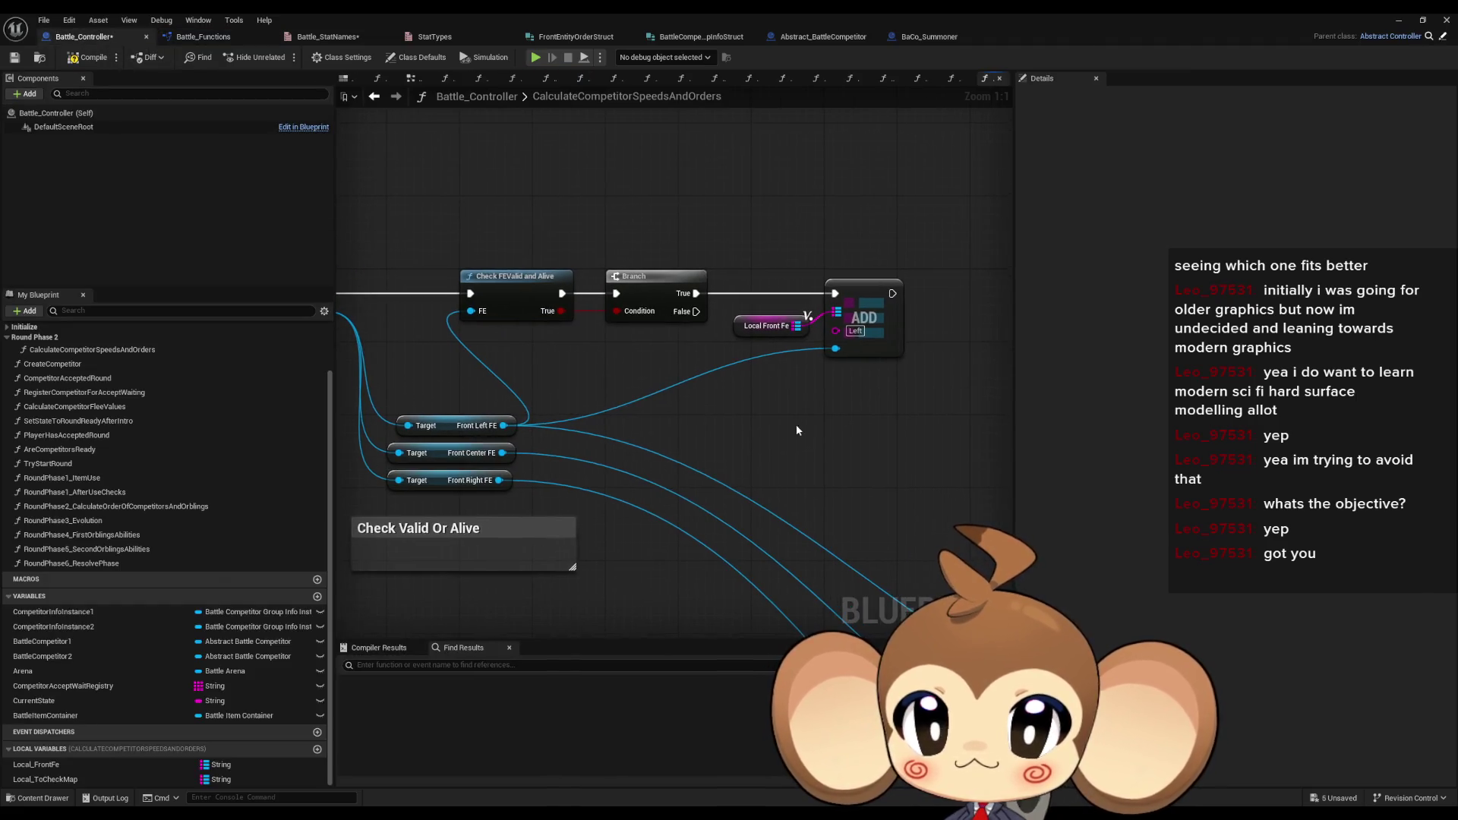
- Copy the getter and ADD pair twice, keyed Center and Right, fed Front Center FE and Front Right FE
drag(772, 245, 864, 407)
key(ctrl+c)
key(ctrl+v)
drag(501, 452, 940, 444)
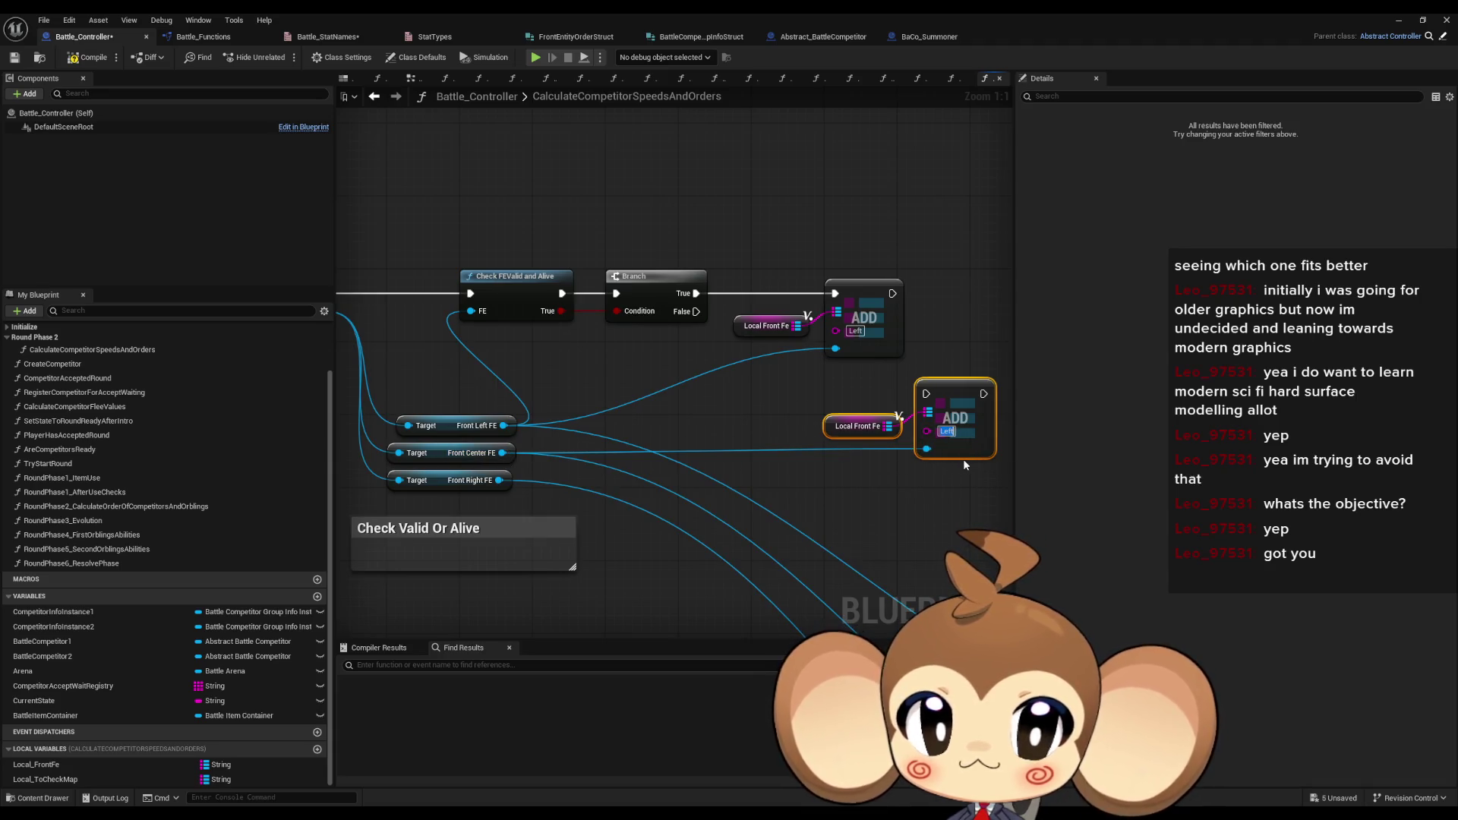
text(Center)
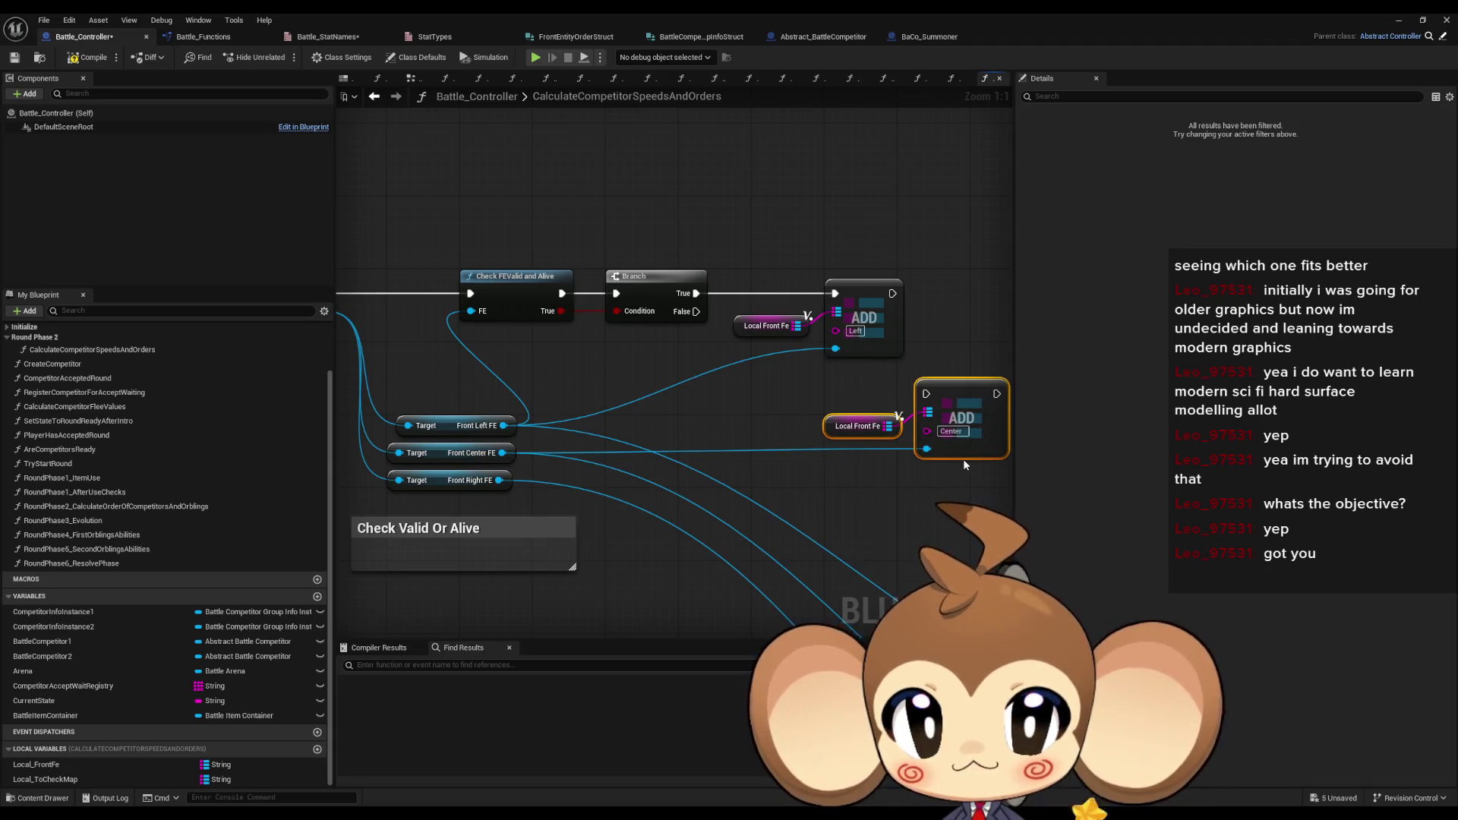
drag(963, 459, 846, 364)
key(ctrl+v)
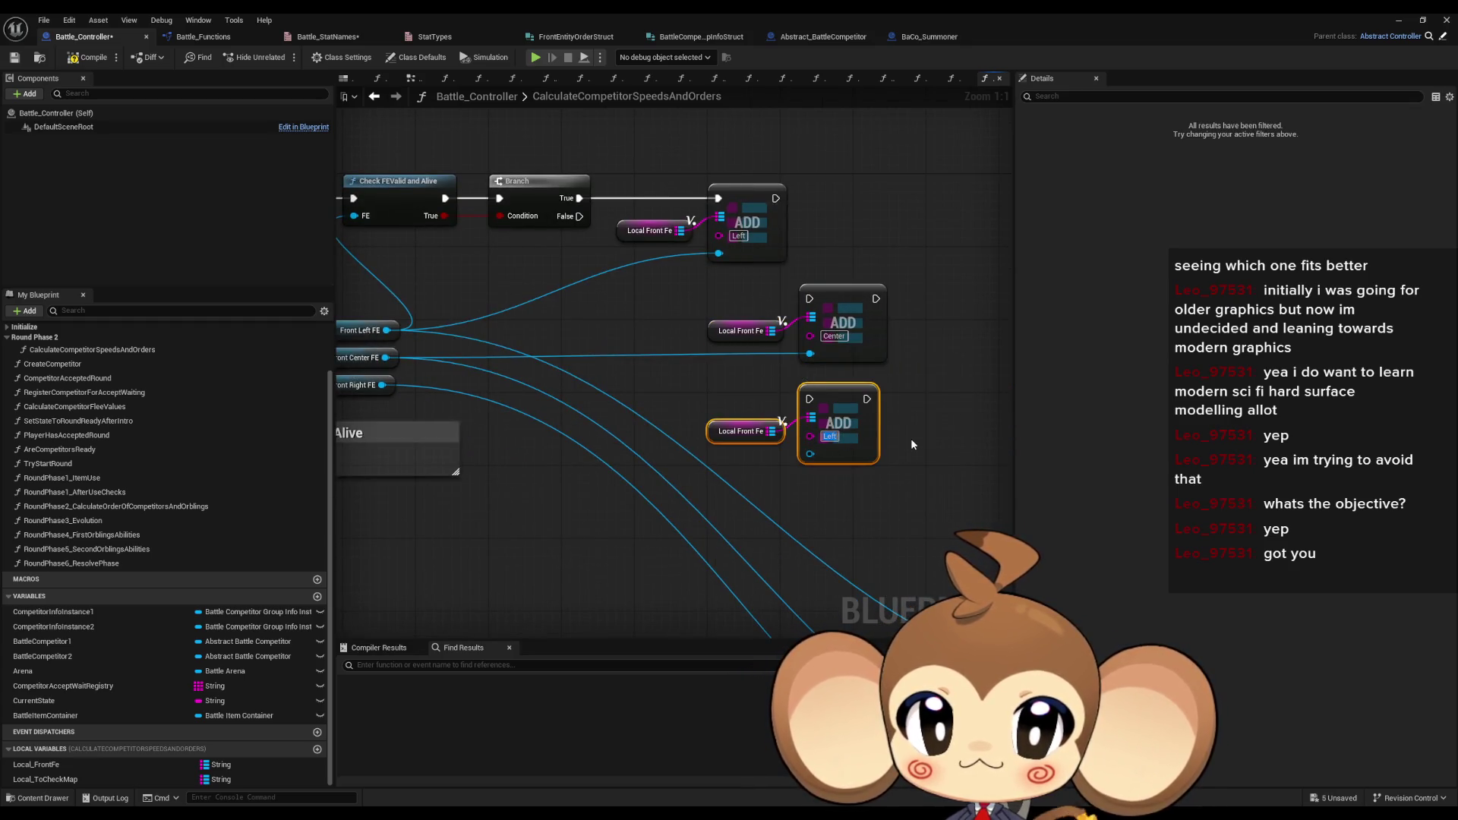
text(Right)
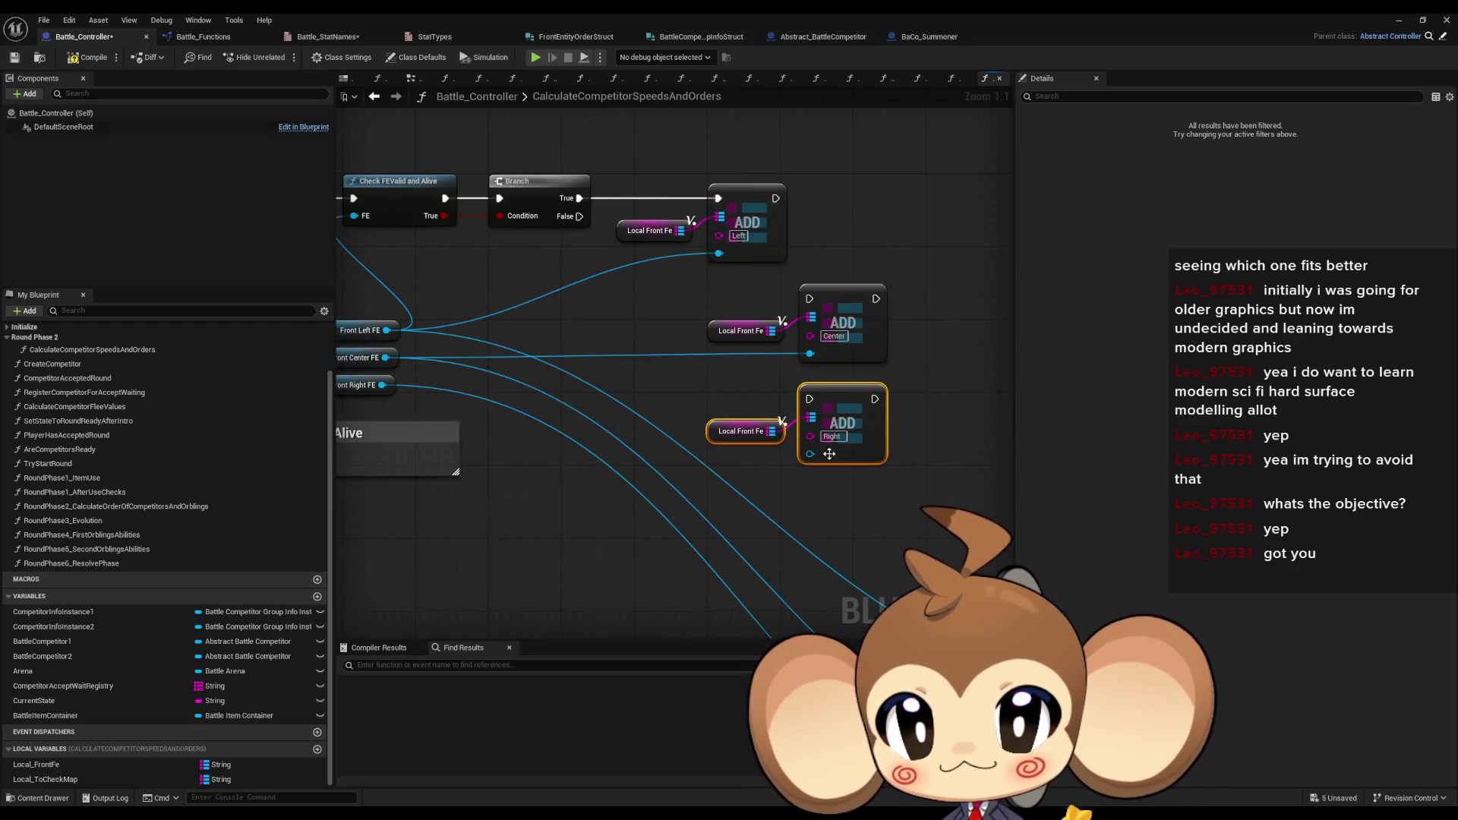
drag(809, 453, 382, 385)
drag(532, 281, 576, 325)
scroll(575, 325, down, 1)
- Duplicate the check-and-Branch pair twice, chaining each on the previous False and wiring True to its ADD
drag(679, 251, 953, 528)
drag(910, 396, 983, 387)
drag(410, 221, 643, 348)
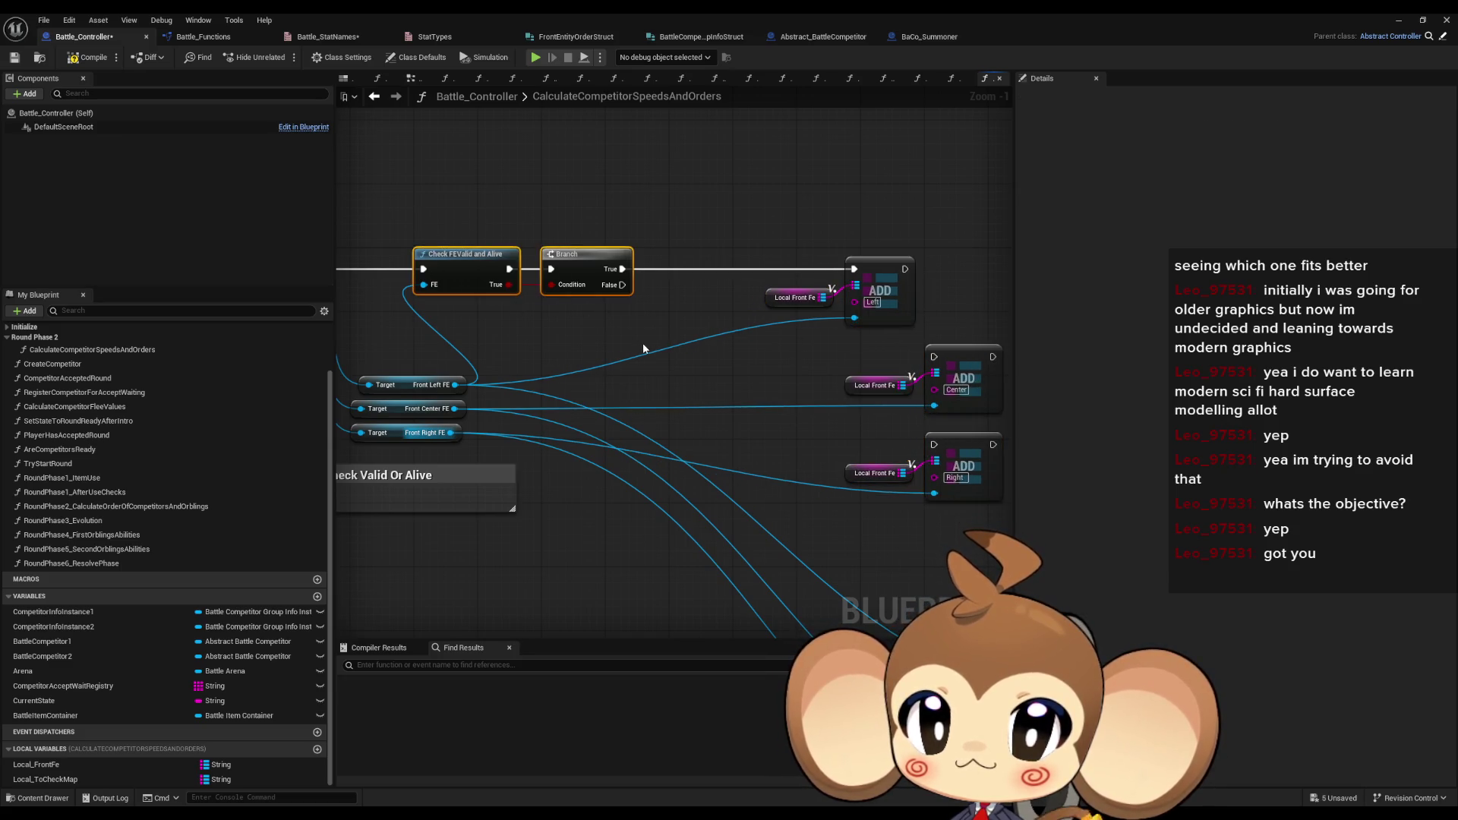
key(ctrl+d)
mouse_move(622, 285)
mouse_down()
mouse_move(608, 342)
mouse_move(582, 365)
mouse_up()
mouse_move(582, 366)
mouse_down()
mouse_move(921, 276)
mouse_move(905, 269)
mouse_up()
mouse_move(782, 364)
mouse_down()
mouse_move(955, 363)
mouse_move(934, 357)
mouse_up()
key(ctrl+d)
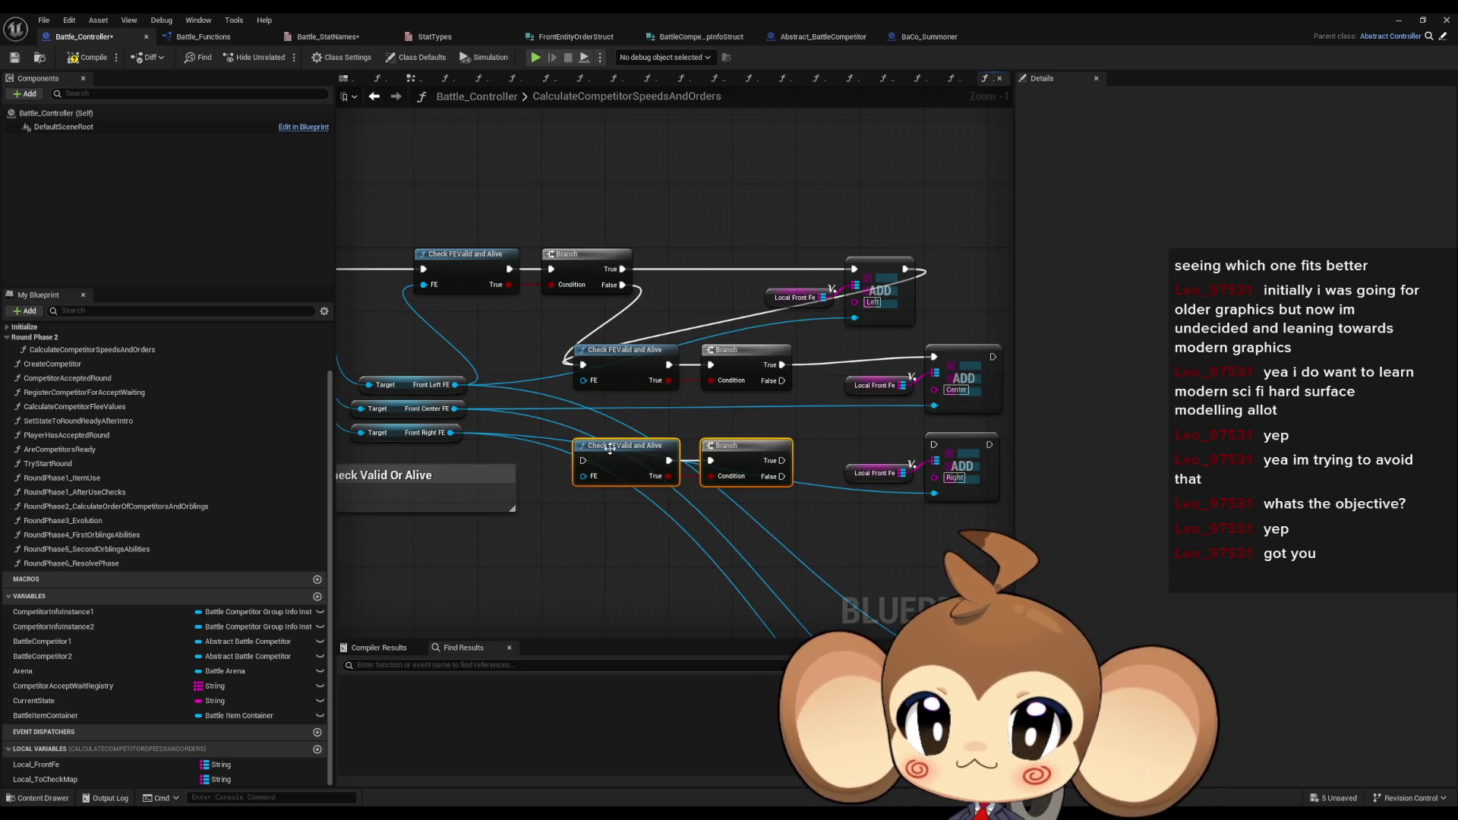
mouse_move(451, 433)
mouse_down()
mouse_move(627, 475)
mouse_move(579, 482)
mouse_up()
drag(781, 380, 582, 476)
mouse_move(983, 359)
mouse_down()
mouse_move(759, 410)
mouse_move(991, 363)
mouse_move(859, 376)
mouse_up()
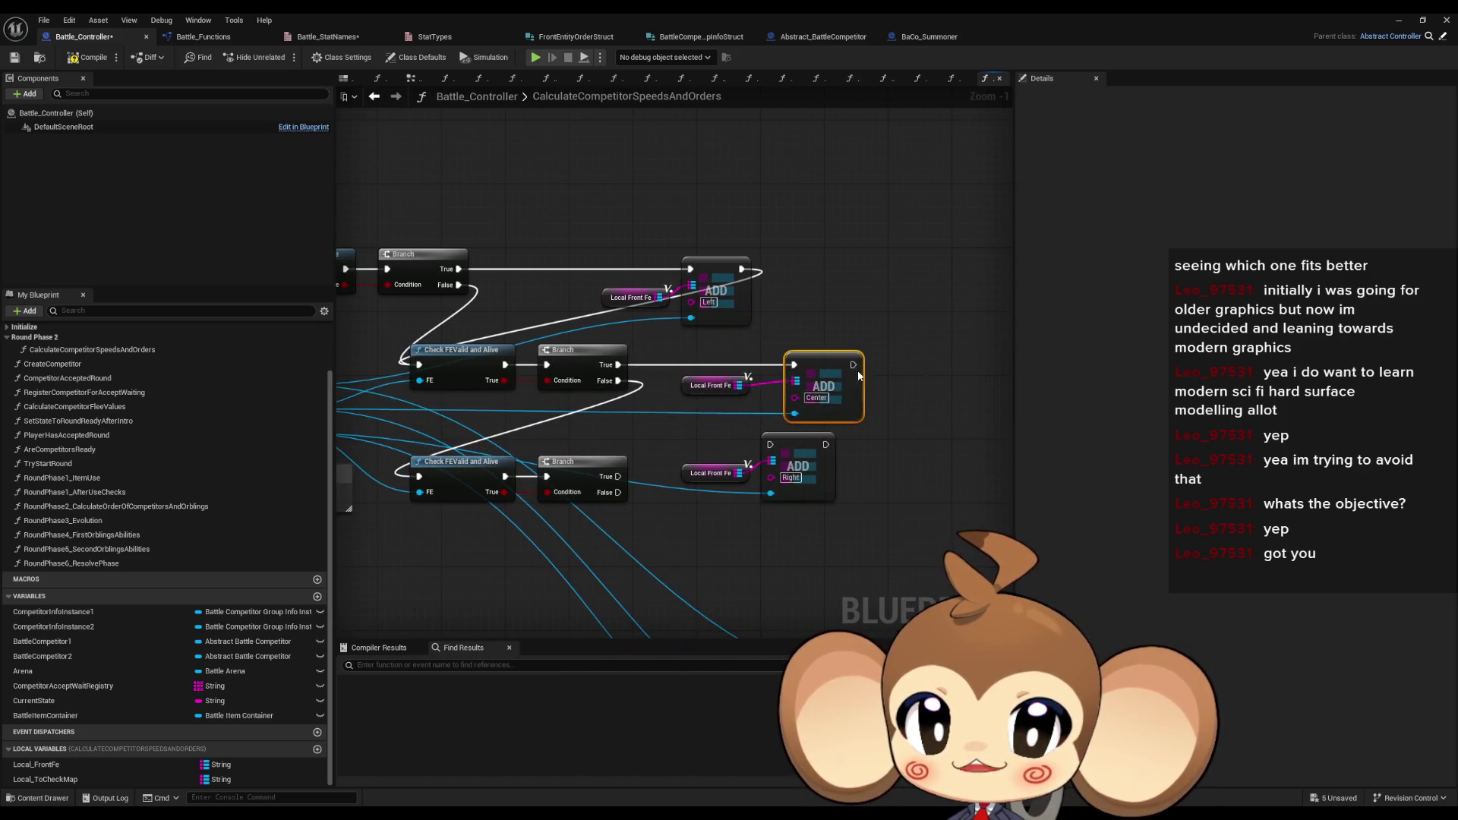
- Align the Front FE getters, the three Check FEValid nodes and their Branches into tight rows
scroll(394, 480, up, 1)
click(530, 414)
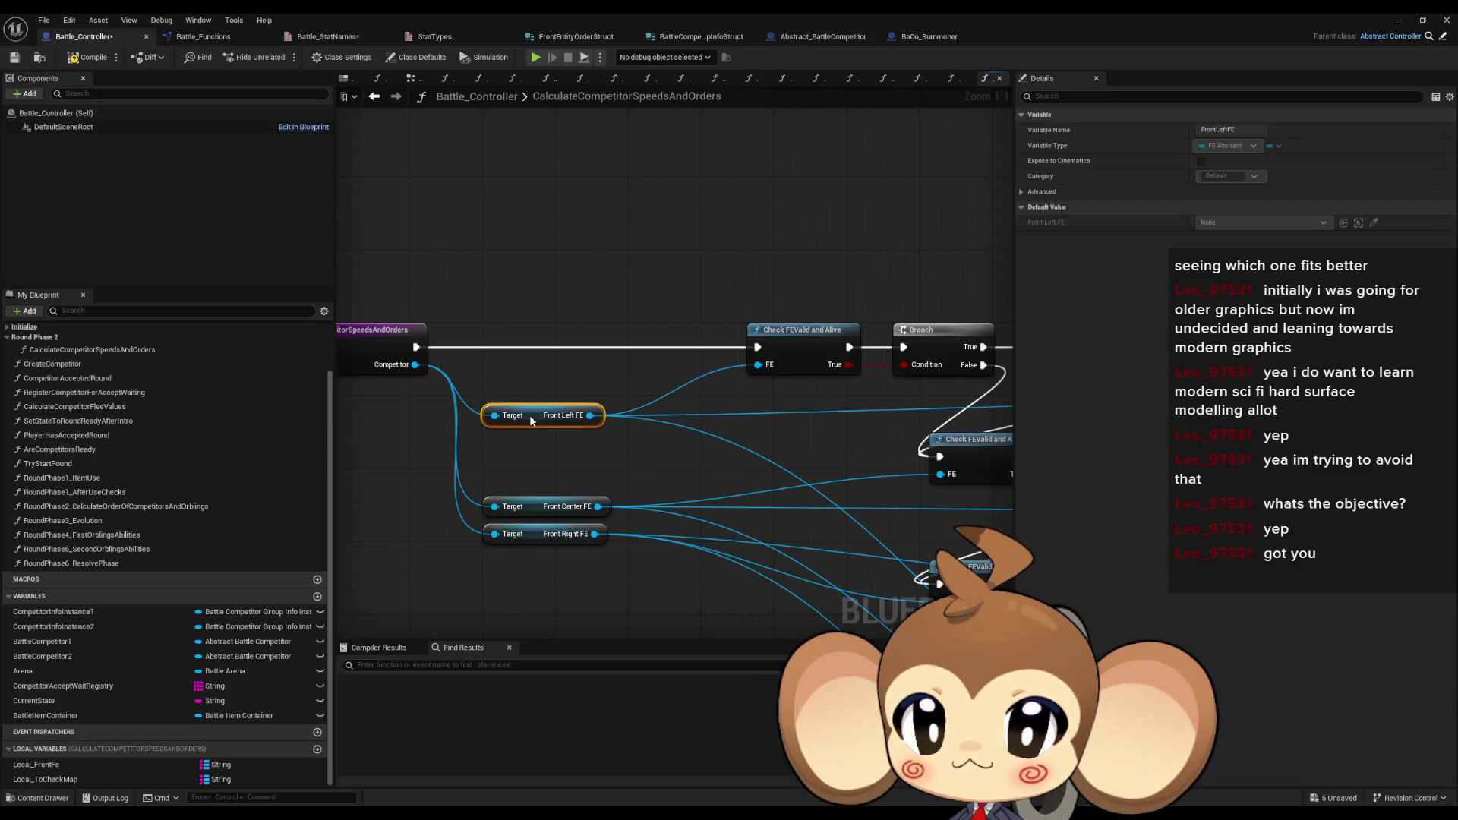
mouse_move(544, 506)
mouse_down()
mouse_move(544, 488)
mouse_move(542, 561)
mouse_up()
click(469, 450)
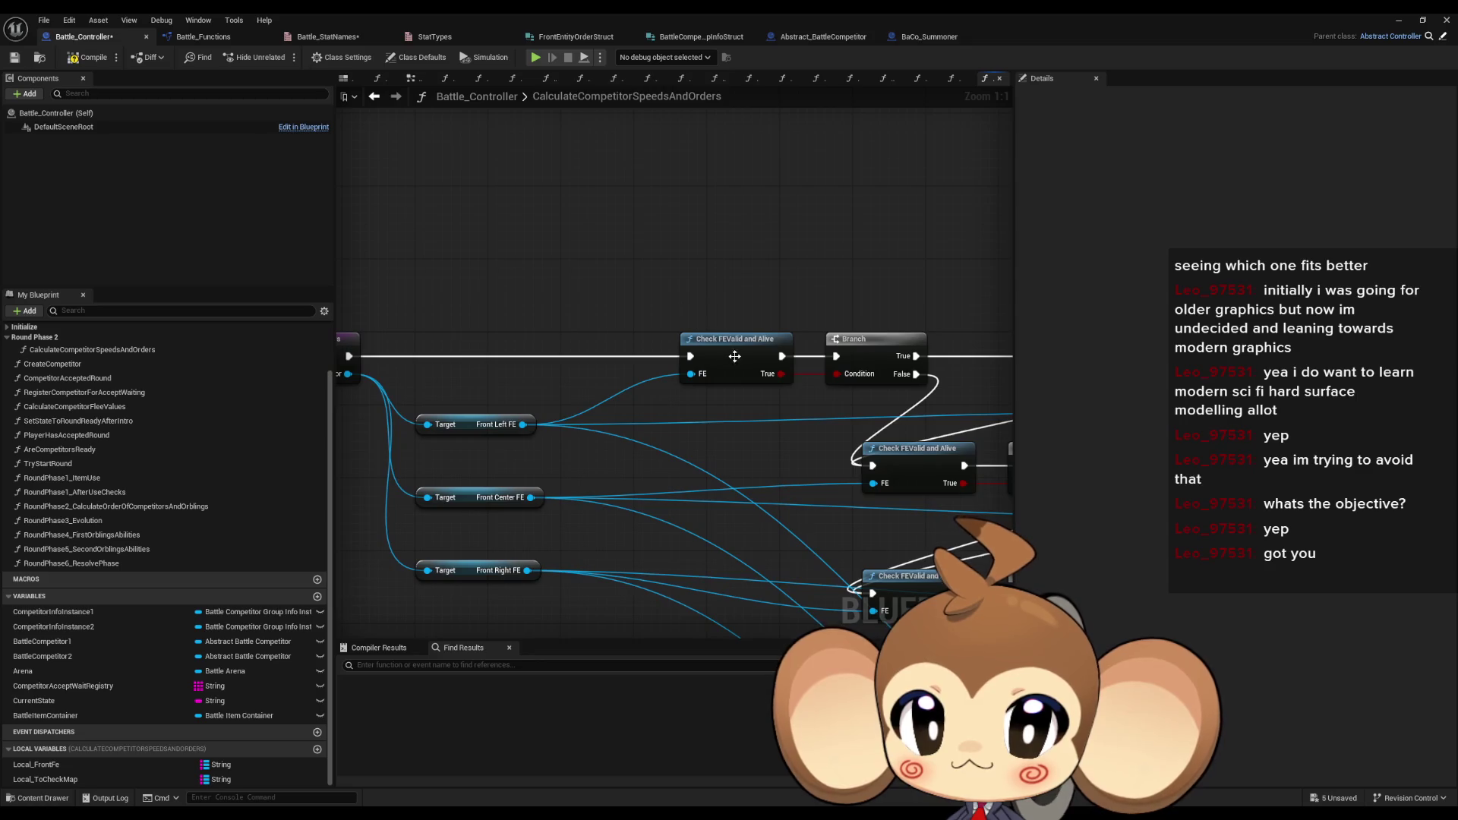
drag(911, 448, 729, 439)
ctrl+click(716, 350)
drag(716, 350, 627, 348)
mouse_move(887, 568)
mouse_down()
mouse_move(801, 581)
mouse_move(611, 537)
mouse_up()
drag(676, 502, 627, 499)
mouse_move(611, 350)
mouse_down()
mouse_move(527, 347)
mouse_move(551, 353)
mouse_up()
drag(781, 460, 500, 451)
drag(782, 588, 502, 548)
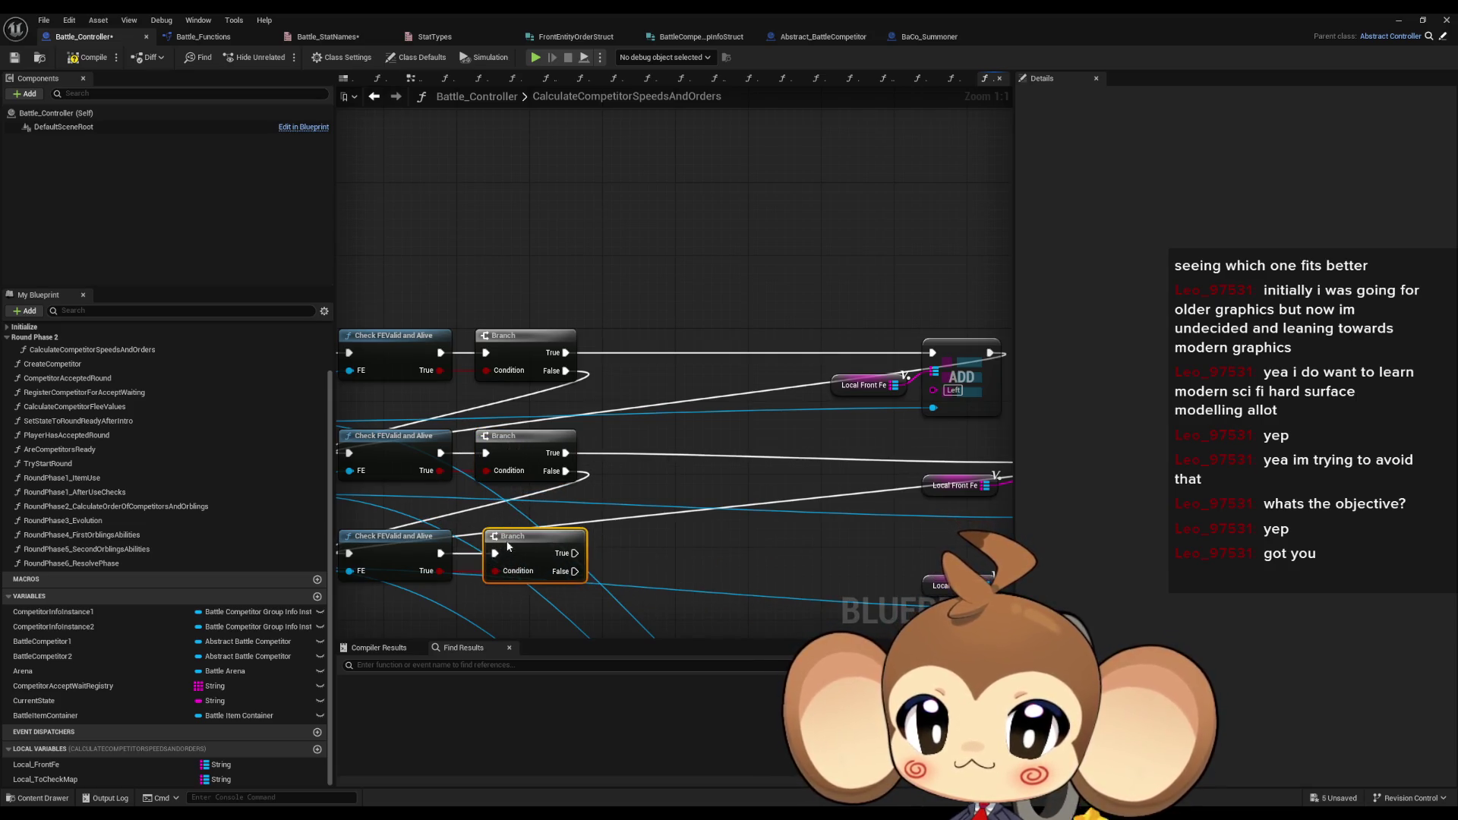
- Move the Left, Center and Right getter-and-ADD pairs beside their Branches, straightening the wires
click(795, 397)
shift+click(916, 357)
mouse_move(916, 357)
mouse_down()
mouse_move(671, 372)
mouse_move(645, 360)
mouse_move(678, 359)
mouse_up()
click(871, 435)
shift+click(977, 425)
drag(977, 425, 658, 403)
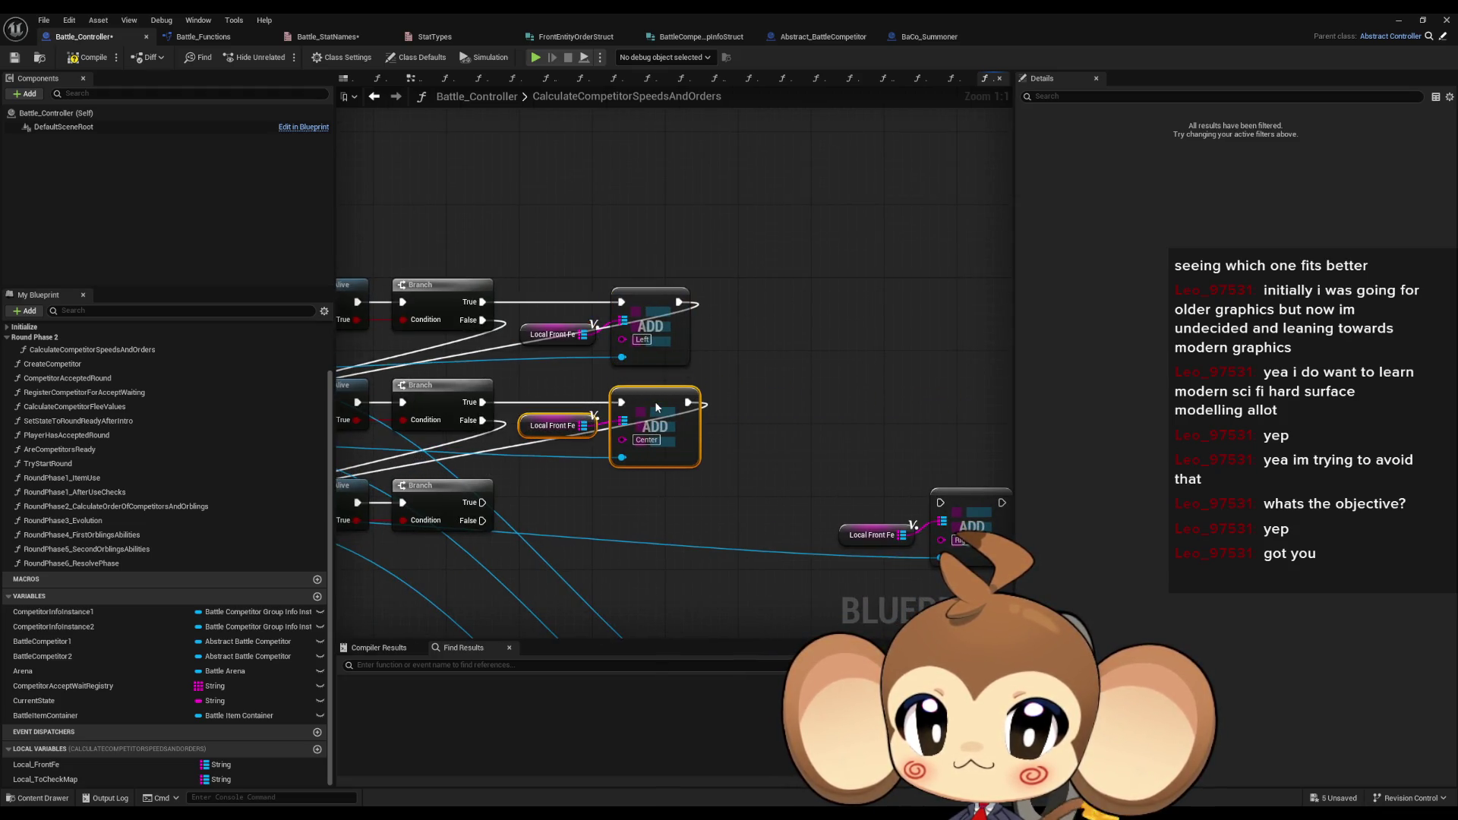
click(845, 464)
shift+click(941, 440)
drag(886, 438, 453, 431)
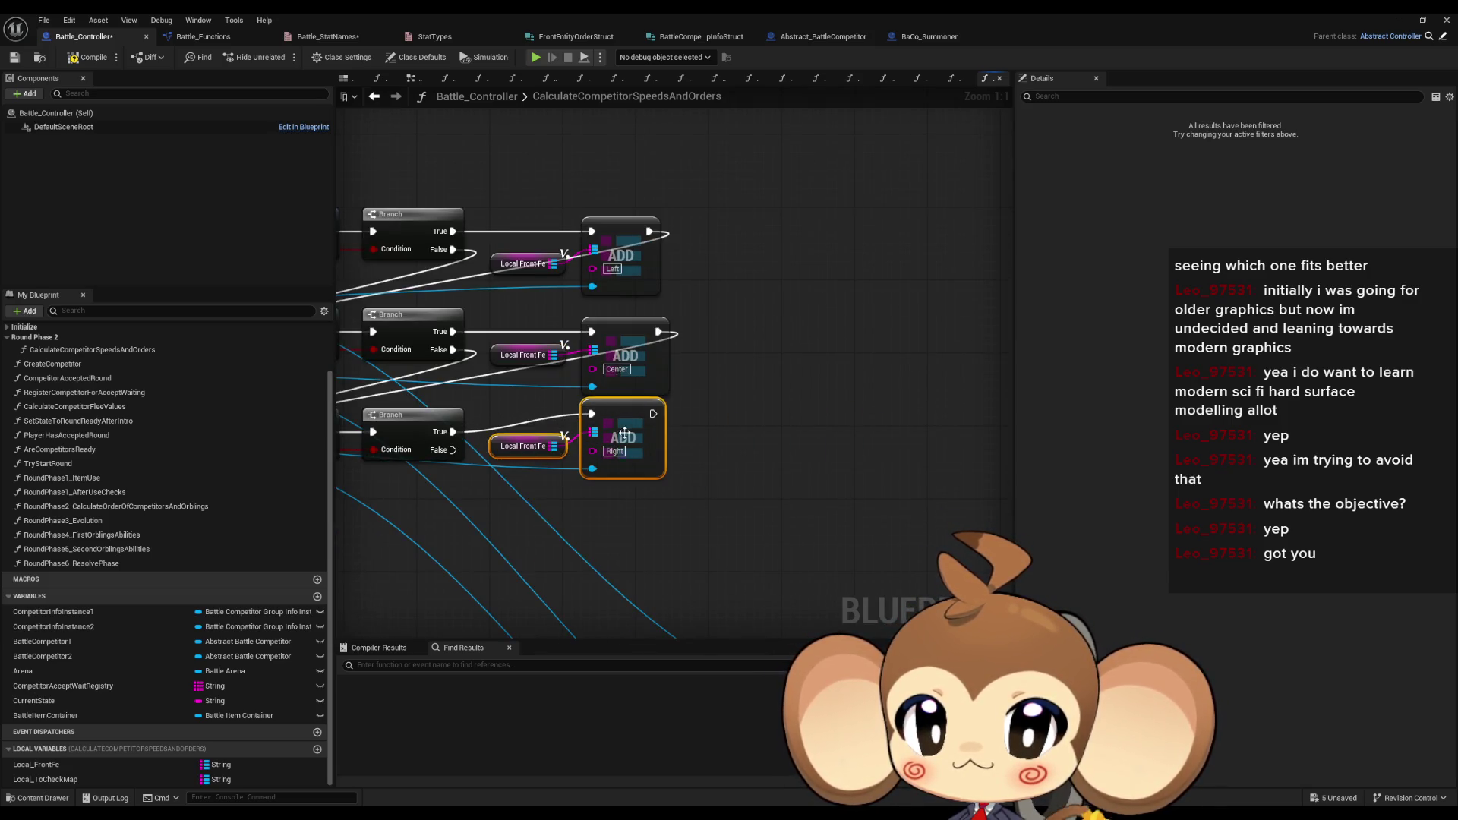
drag(623, 438, 629, 447)
scroll(630, 443, down, 1)
click(932, 480)
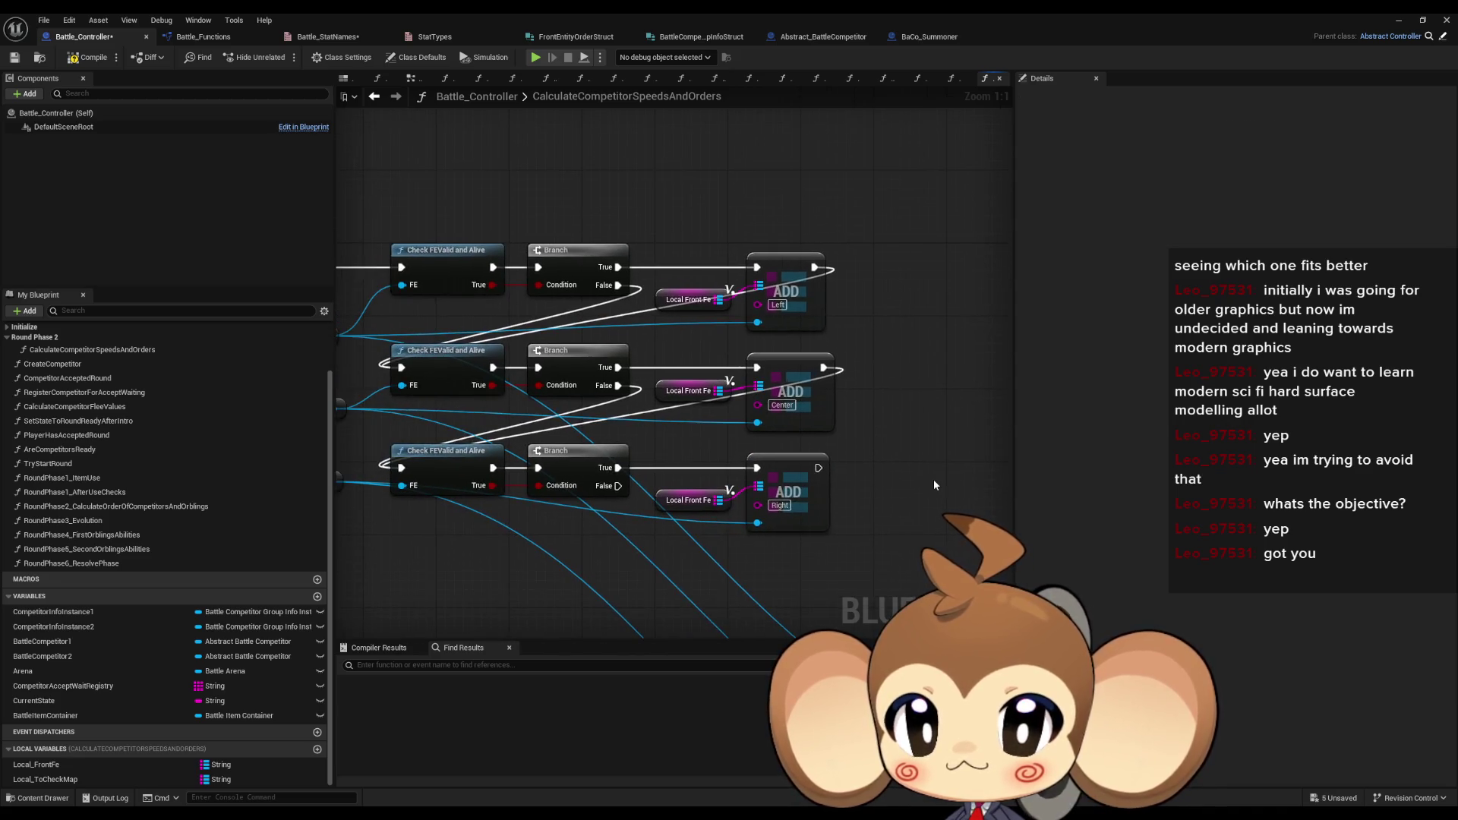
scroll(868, 460, down, 1)
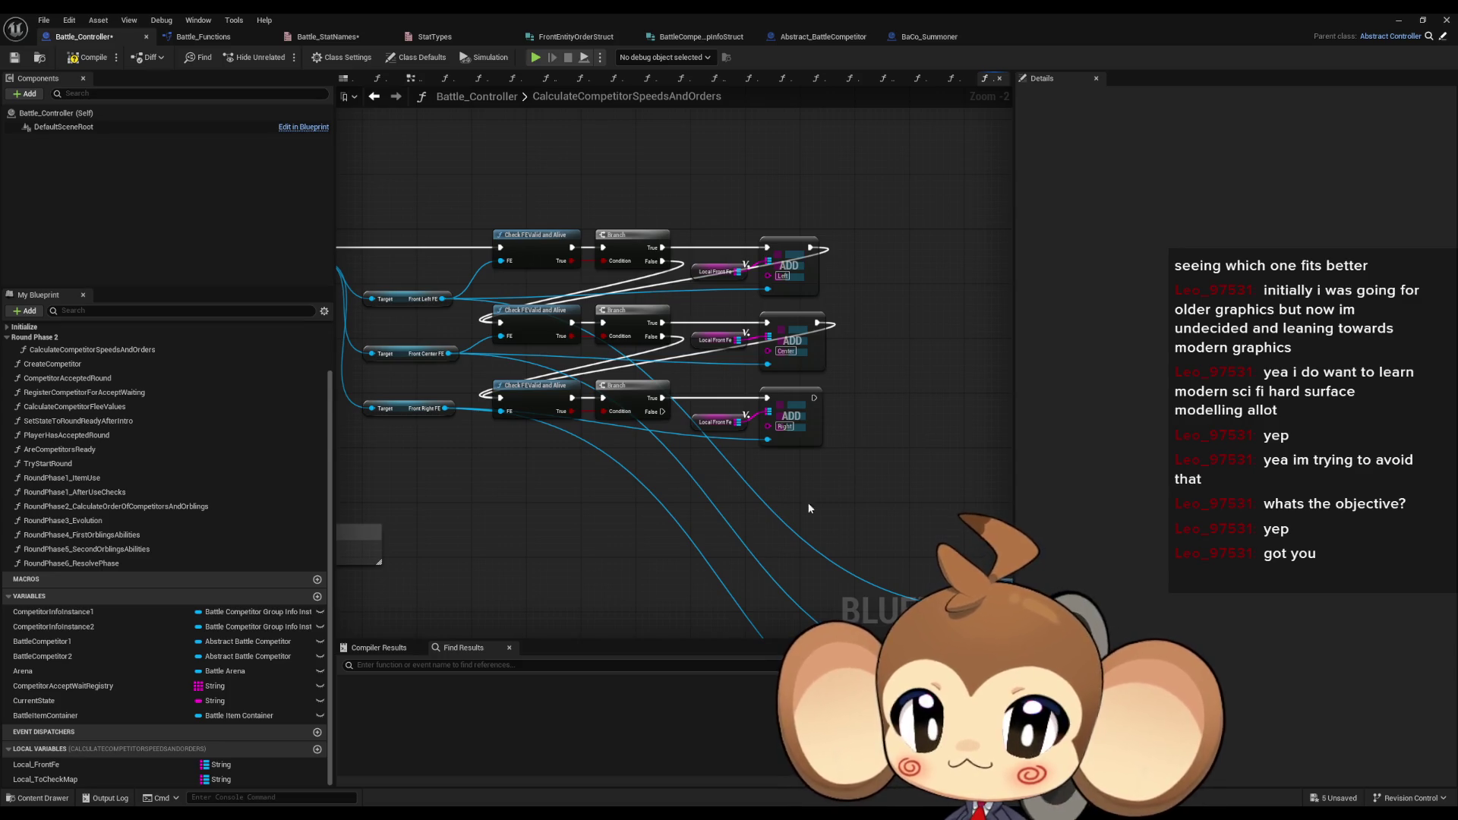
scroll(478, 394, down, 3)
scroll(600, 384, up, 3)
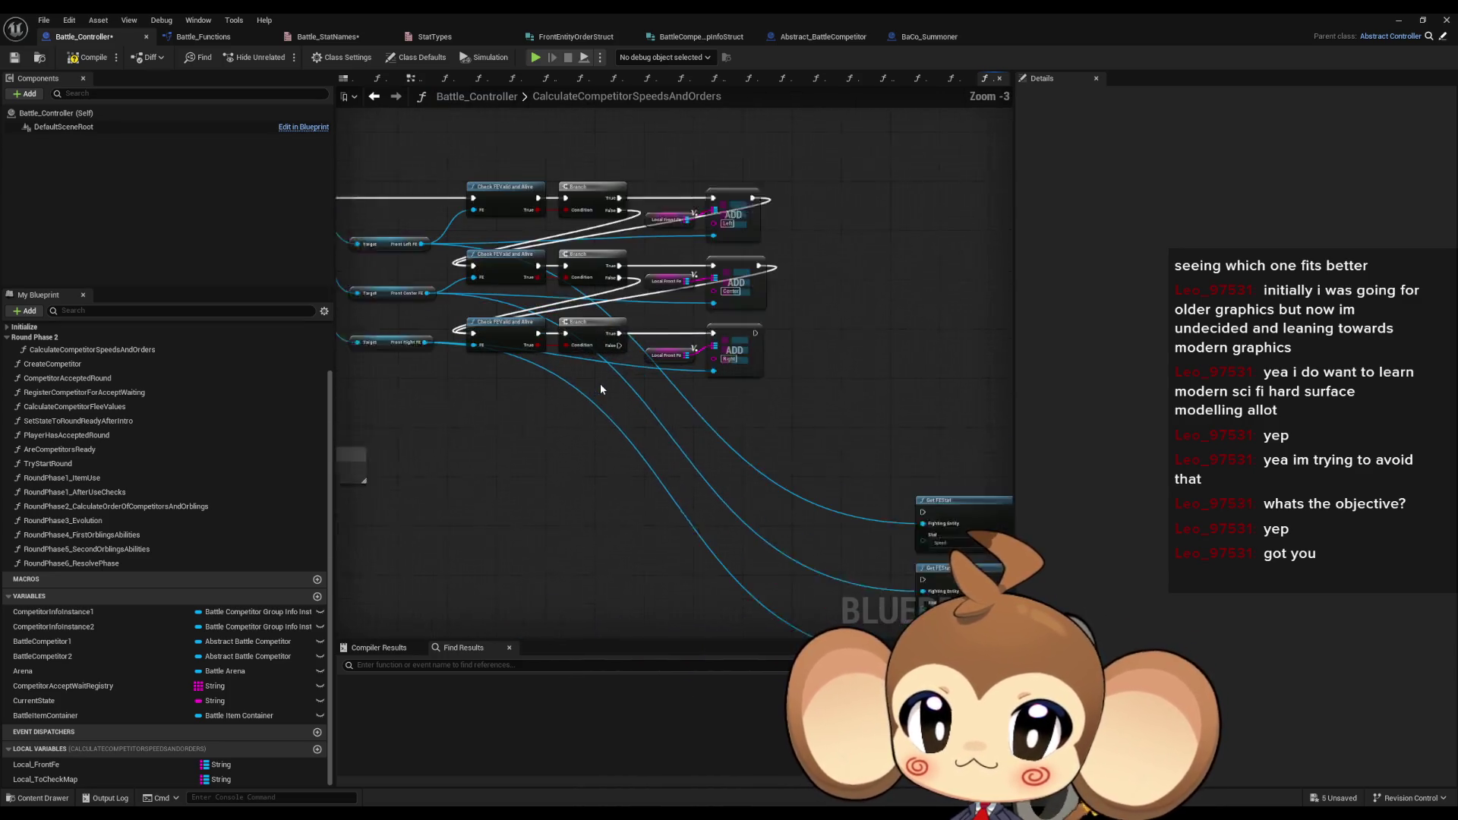
mouse_move(698, 368)
mouse_down()
mouse_move(556, 239)
mouse_move(700, 377)
mouse_move(571, 249)
mouse_up()
scroll(571, 249, down, 3)
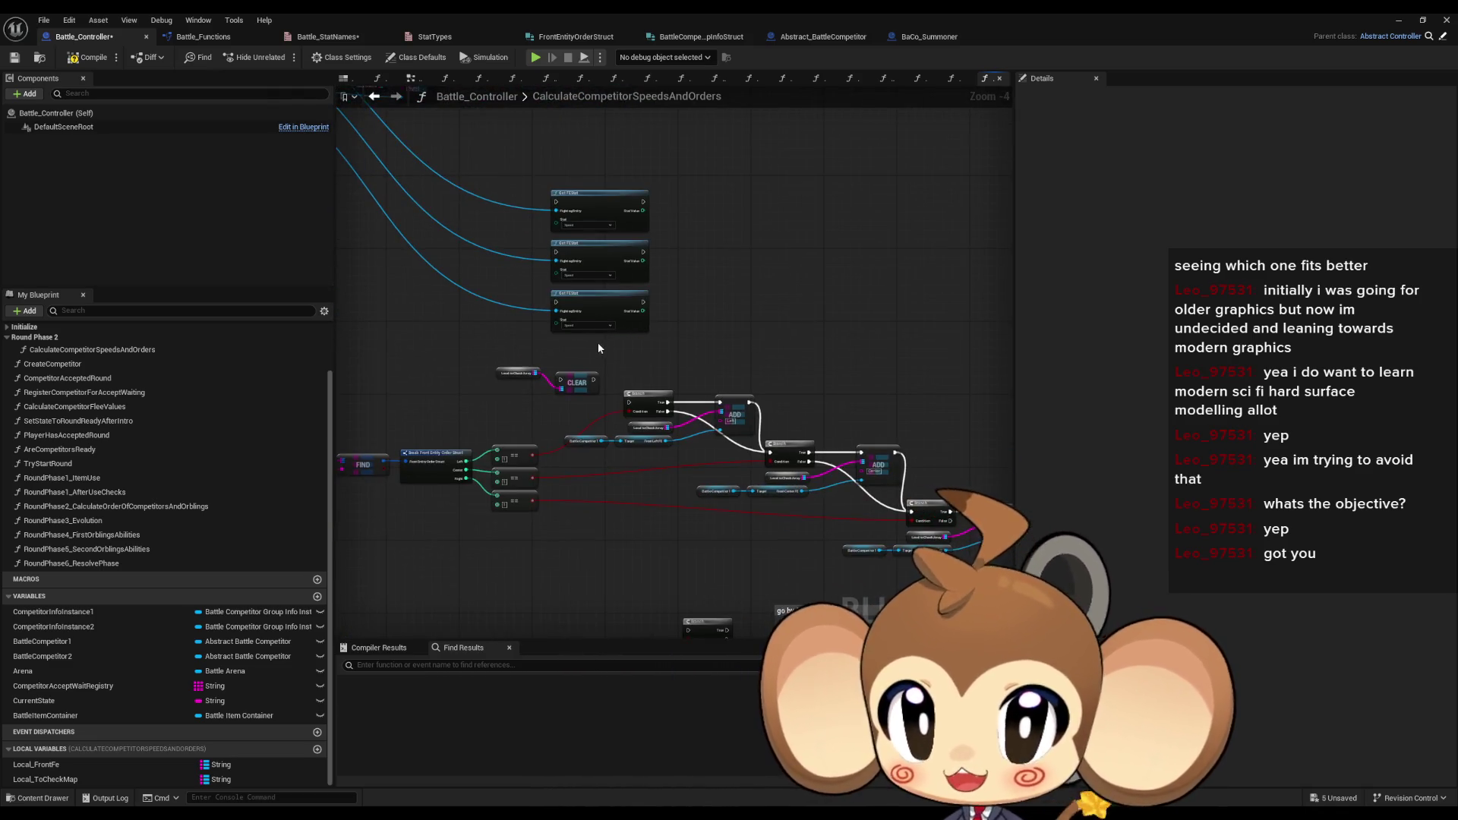
scroll(599, 341, up, 1)
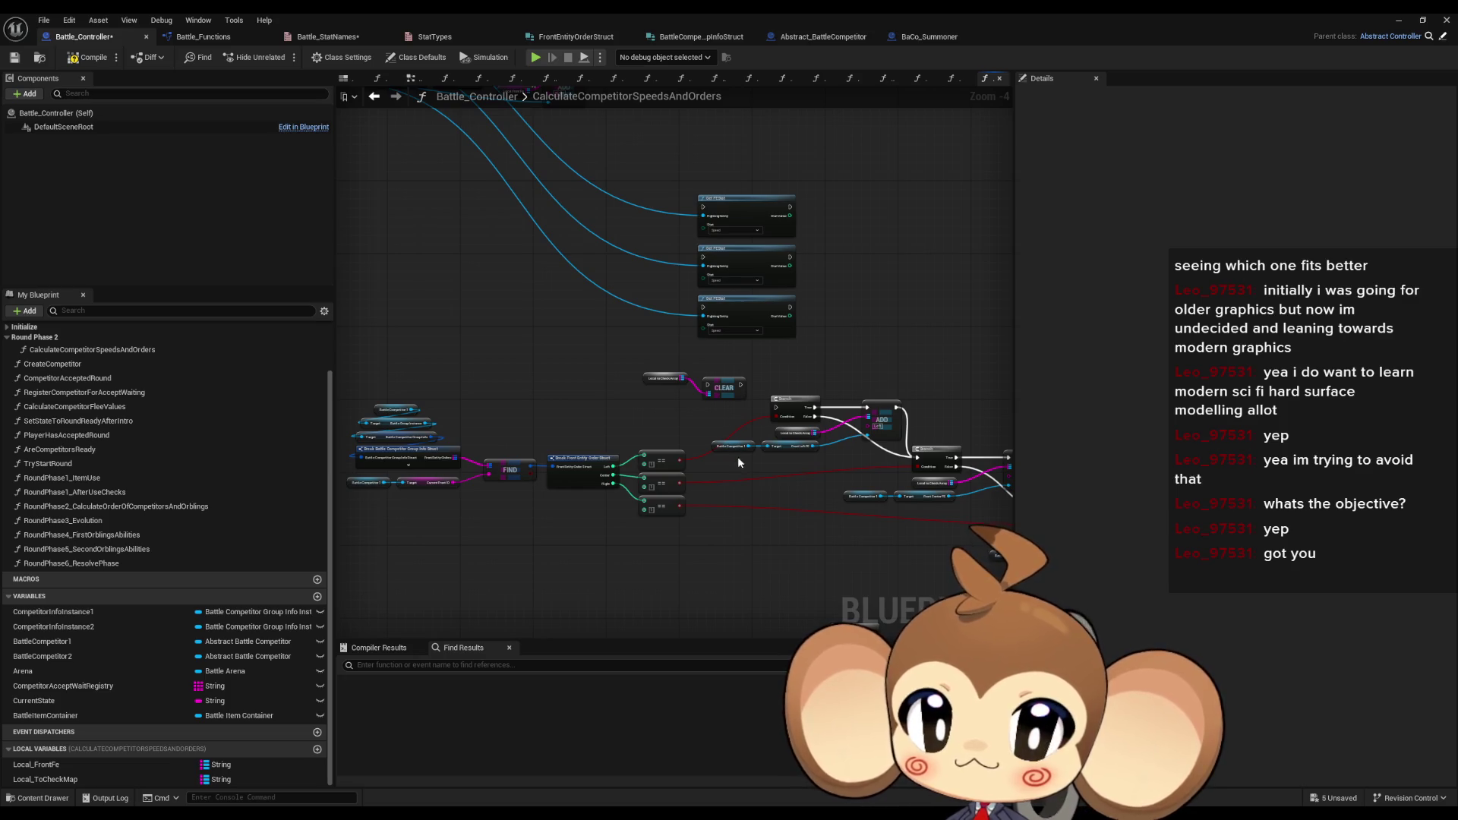
mouse_move(725, 457)
mouse_down()
mouse_move(513, 323)
mouse_move(516, 343)
mouse_up()
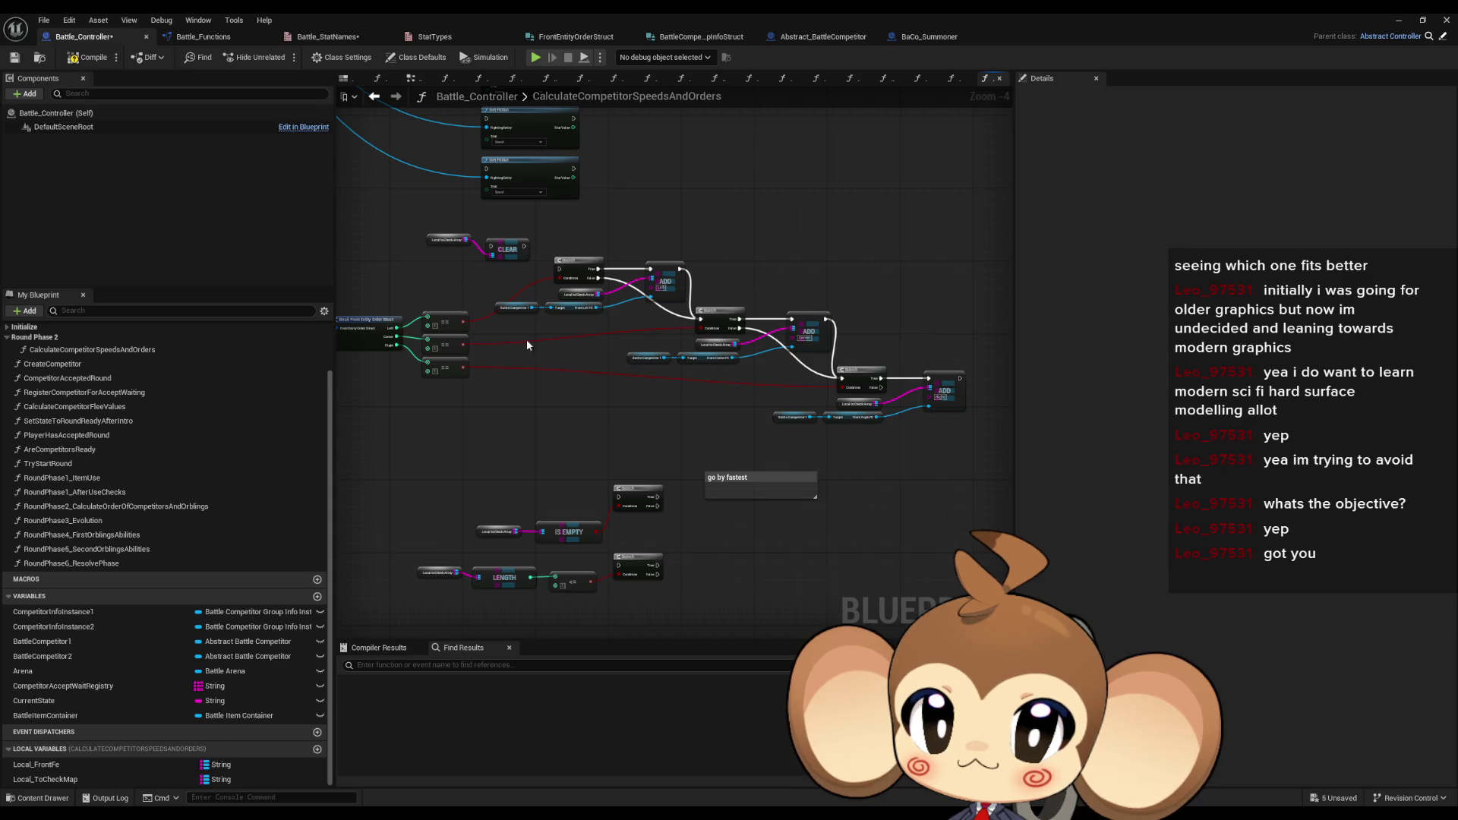
scroll(553, 325, up, 2)
mouse_move(552, 324)
mouse_down()
mouse_move(701, 423)
mouse_move(722, 489)
mouse_move(625, 461)
mouse_move(622, 427)
mouse_up()
scroll(709, 501, down, 1)
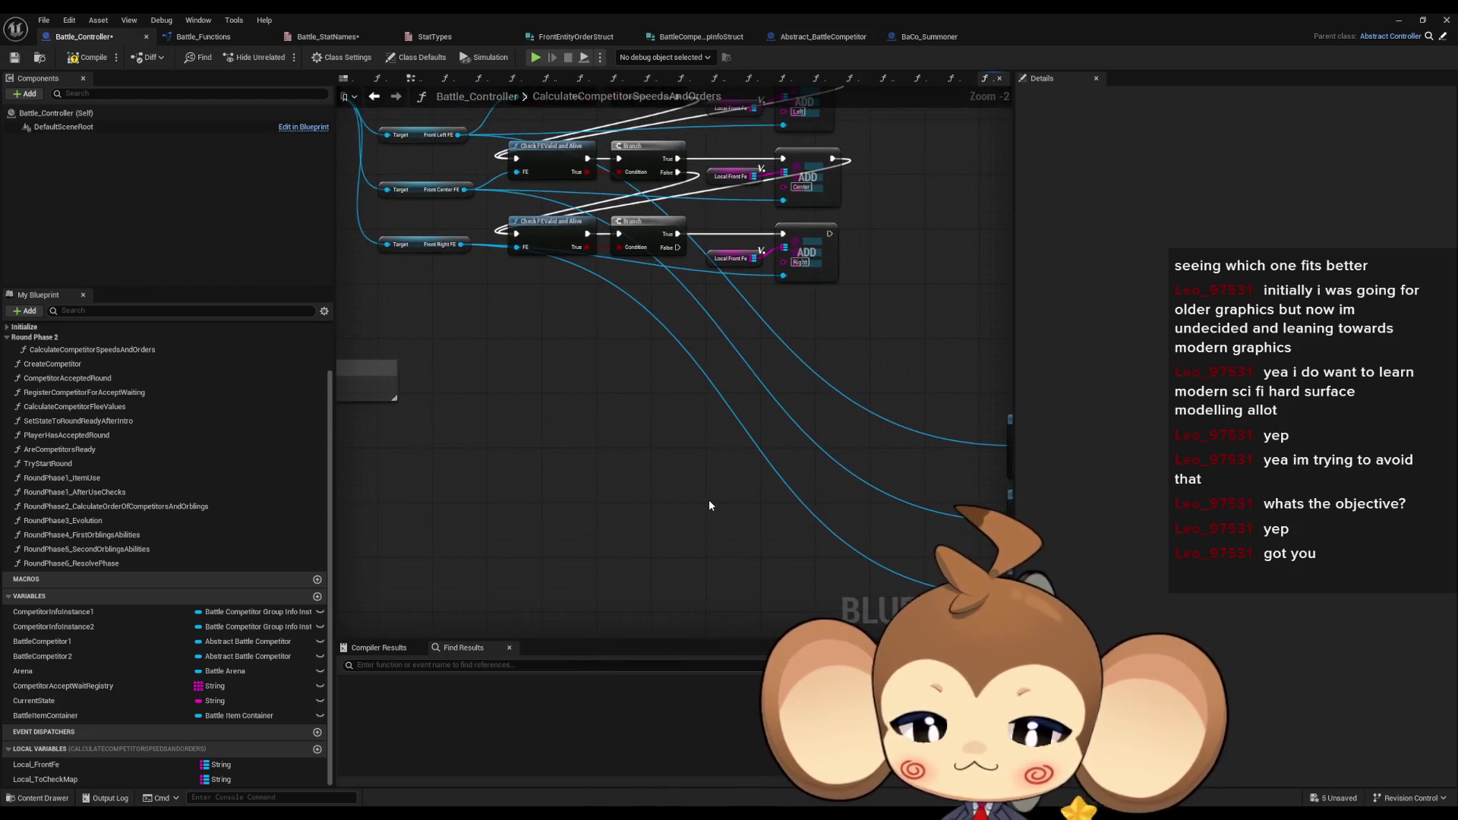
scroll(785, 558, down, 1)
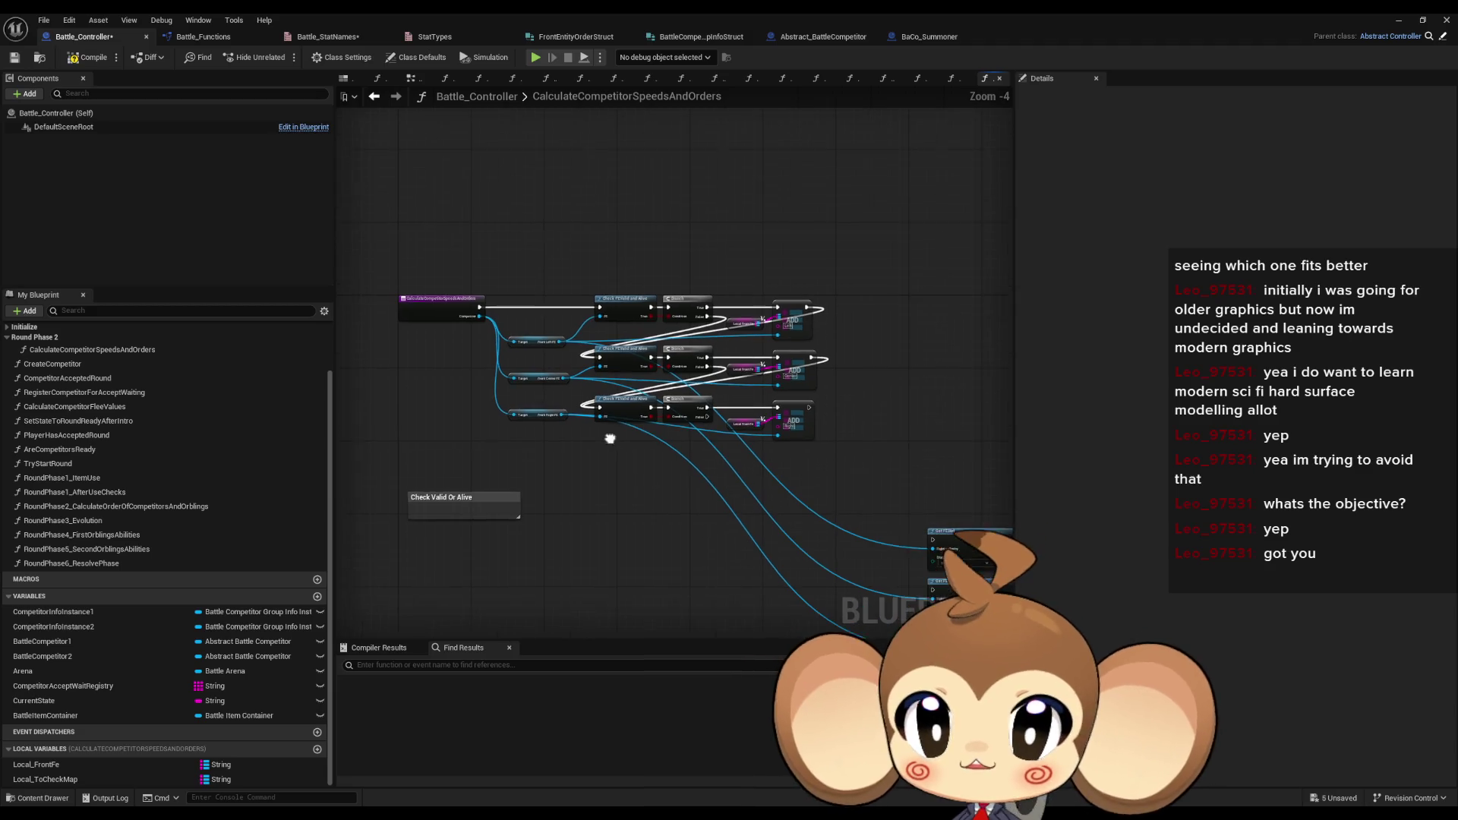
drag(530, 293, 589, 422)
scroll(630, 541, up, 5)
drag(638, 556, 667, 605)
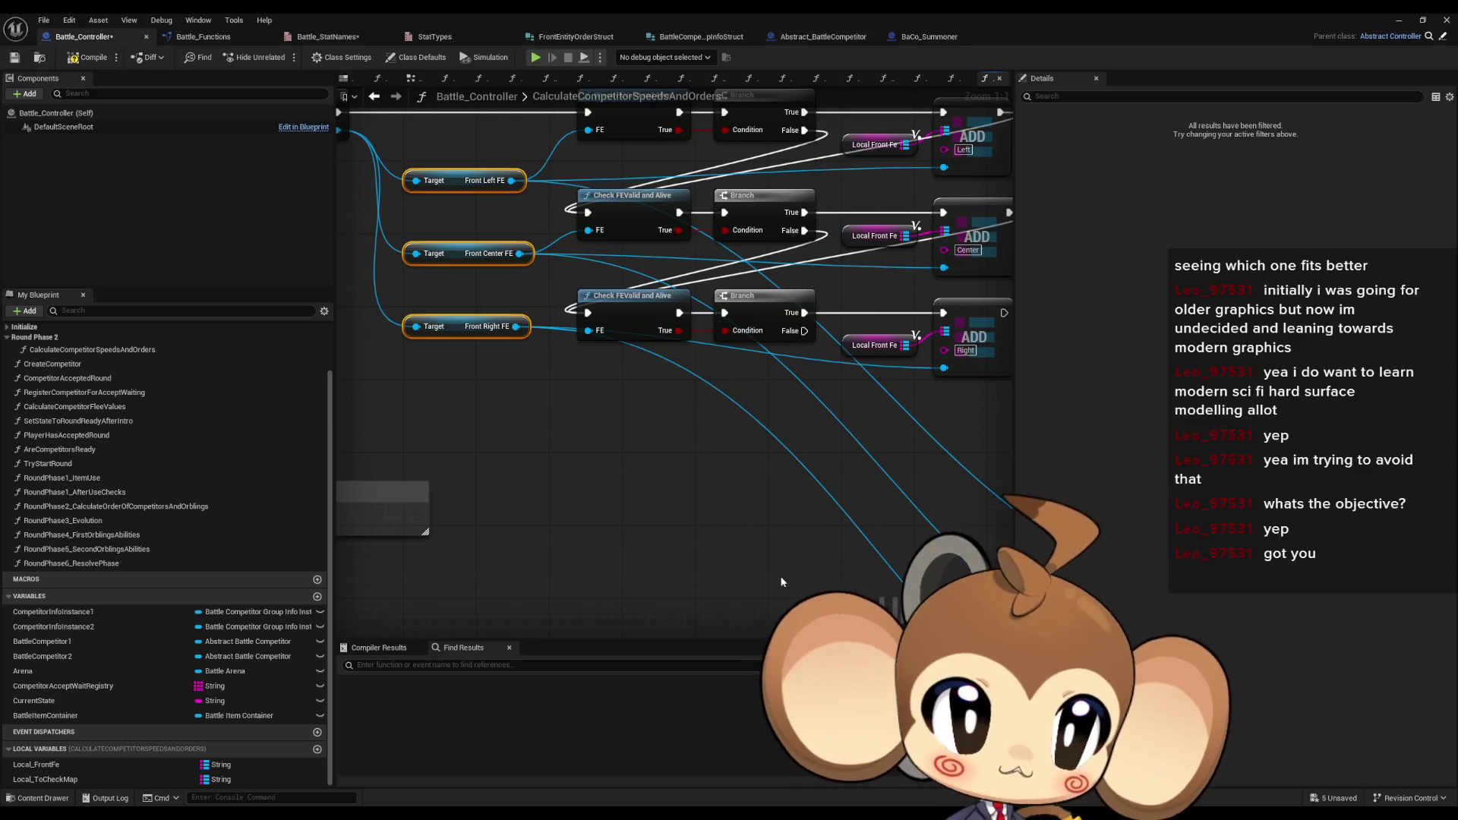
- Select the CalculateCompetitorSpeedsAndOrders entry node to show its single Competitor input
scroll(920, 537, down, 5)
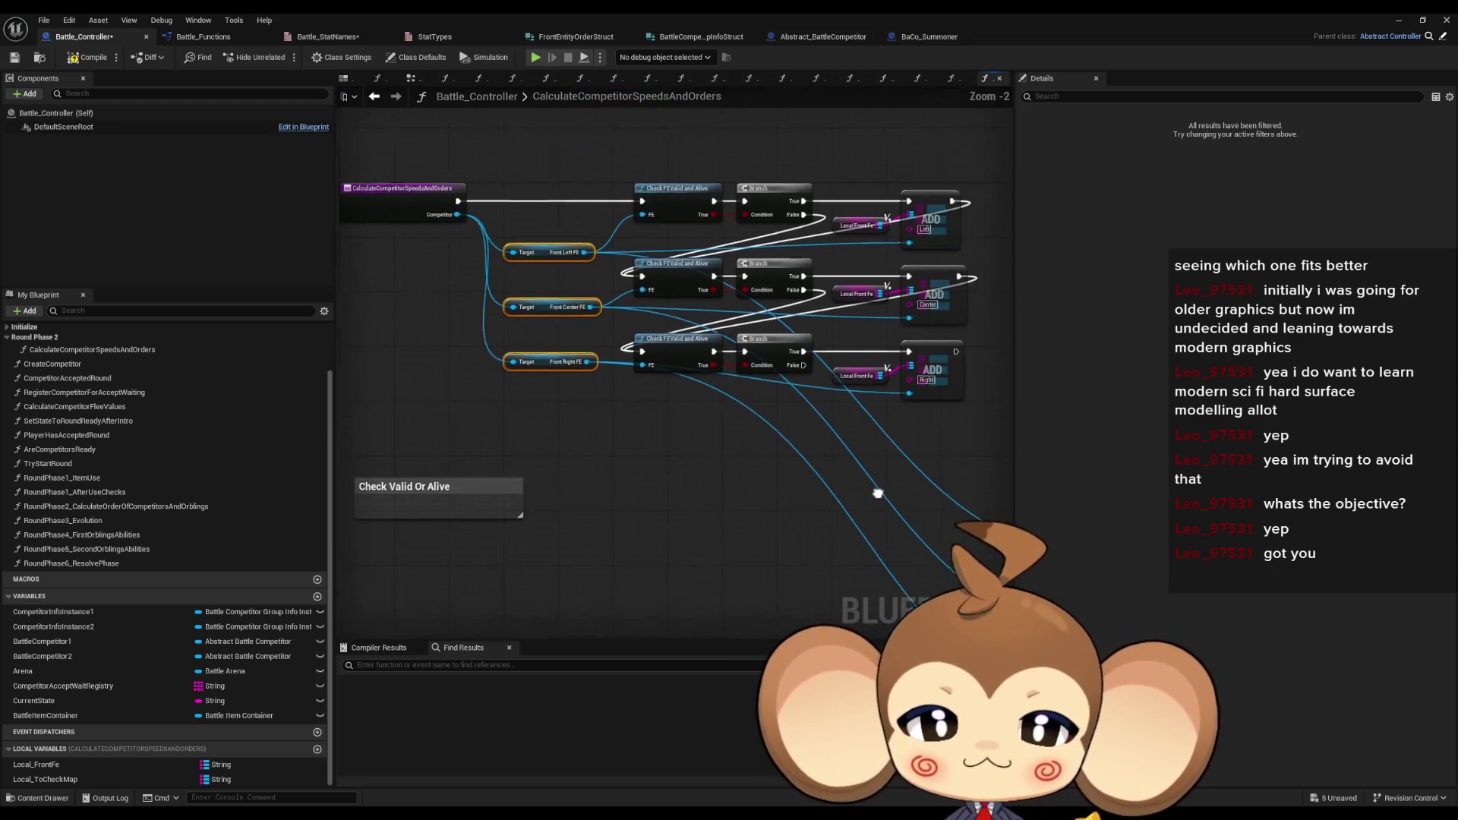
drag(657, 438, 578, 361)
scroll(623, 407, down, 1)
scroll(586, 368, up, 4)
click(524, 283)
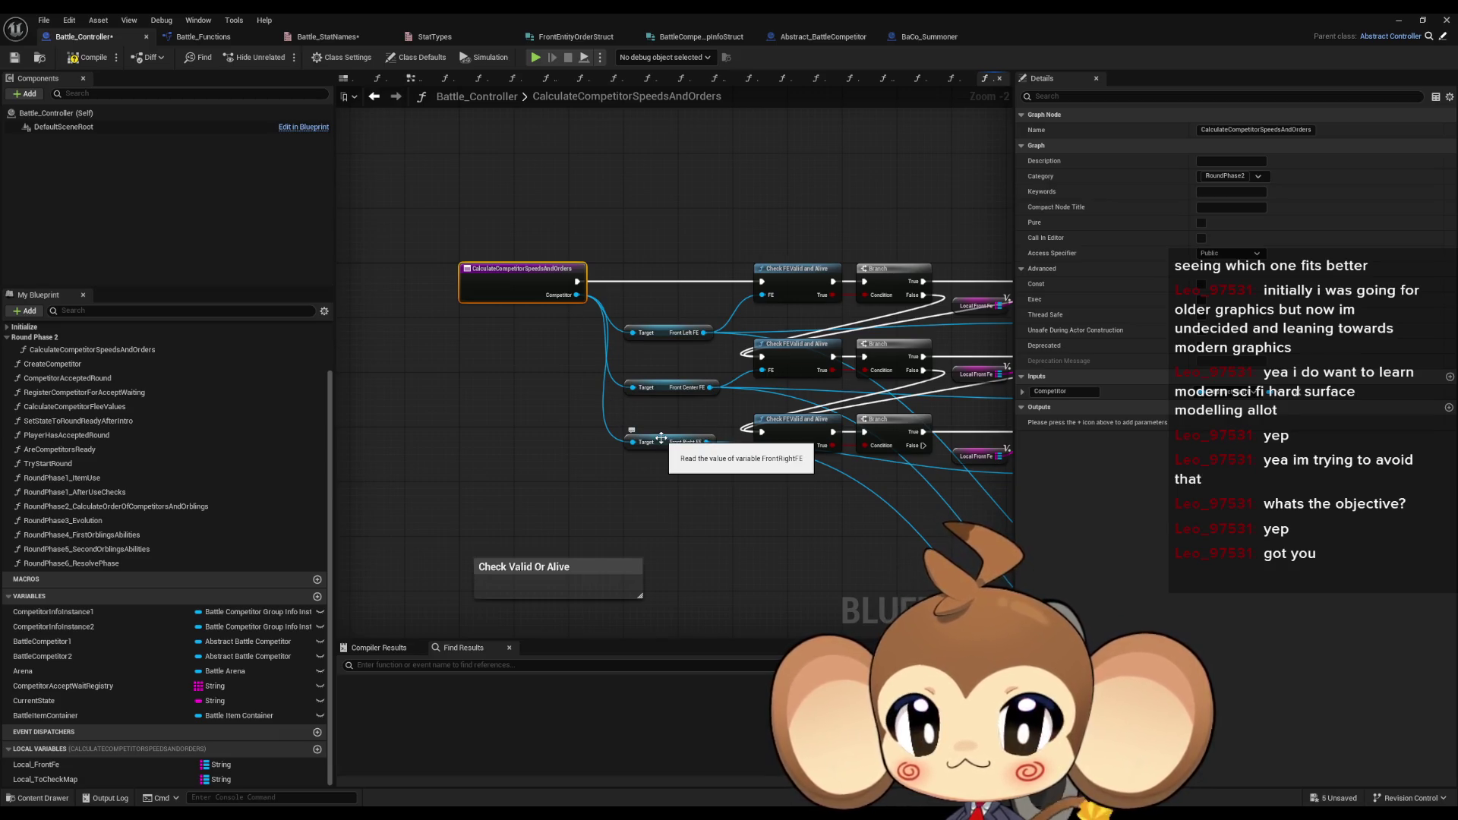
- Look over the ADD nodes, then go back to the RoundPhase2 graph
drag(859, 549, 671, 522)
scroll(744, 536, down, 1)
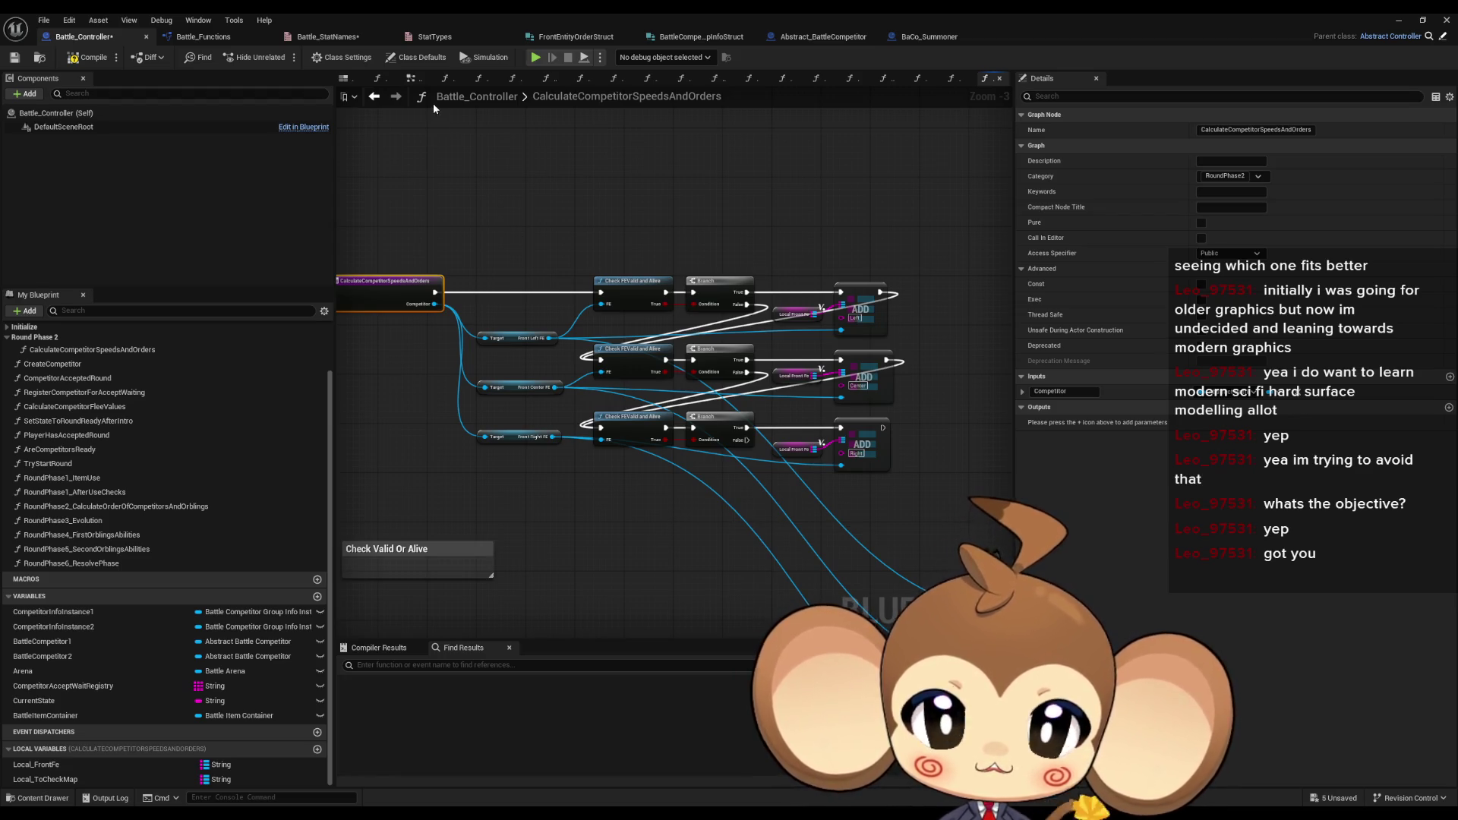
click(375, 97)
scroll(467, 471, down, 2)
drag(402, 259, 494, 334)
drag(673, 432, 672, 392)
drag(384, 342, 436, 419)
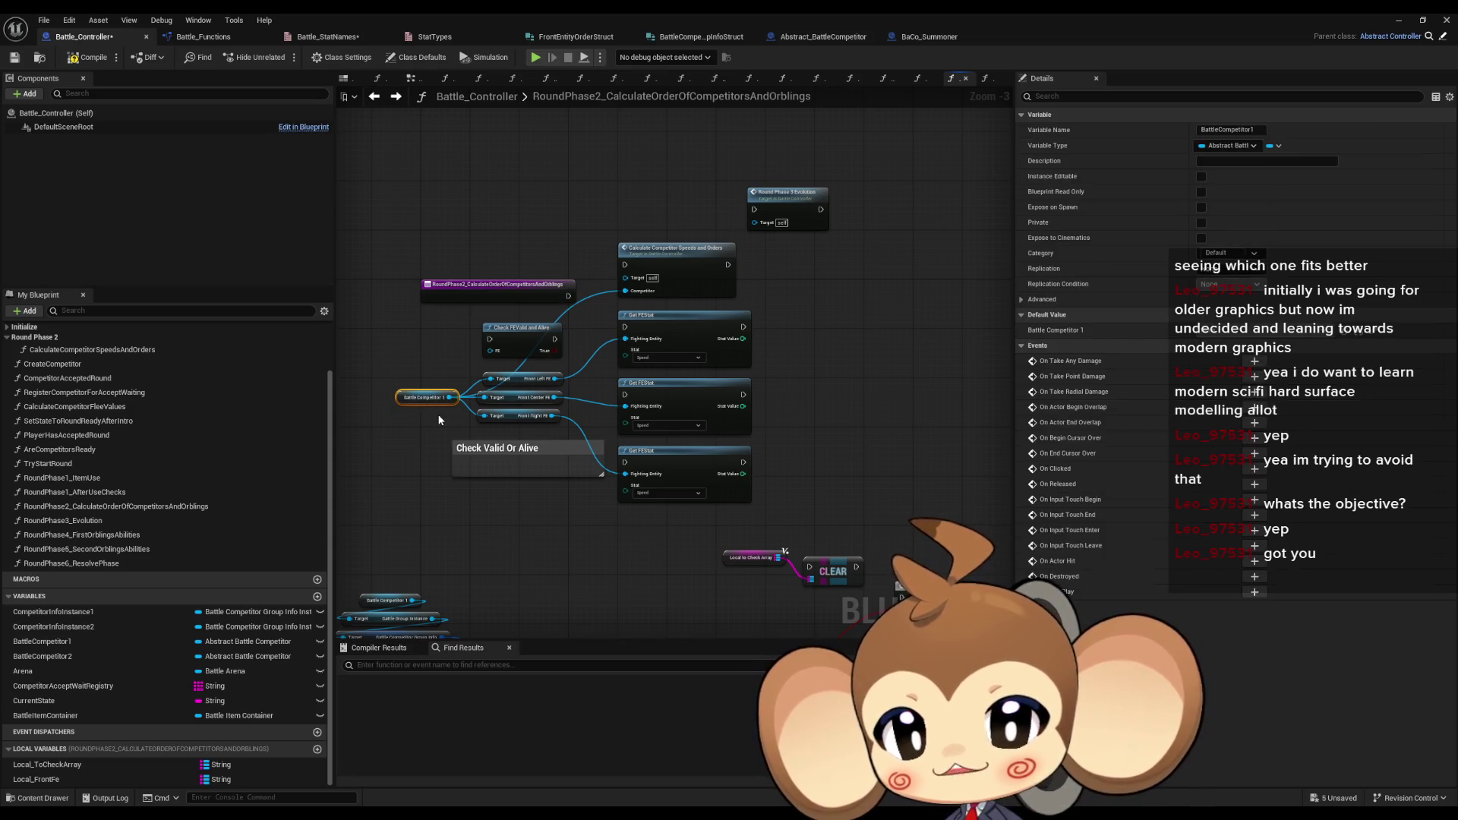
click(434, 421)
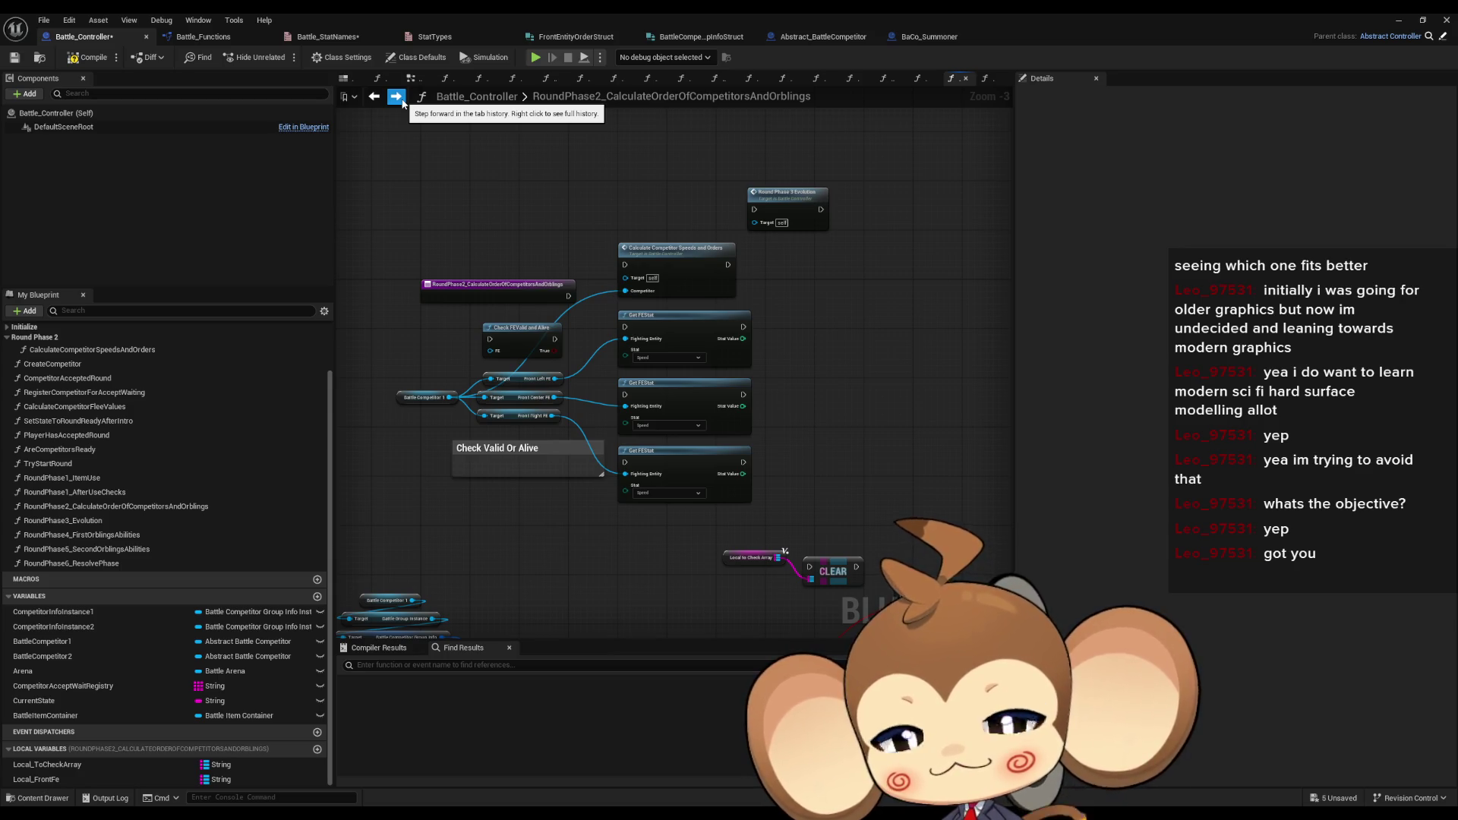
click(398, 98)
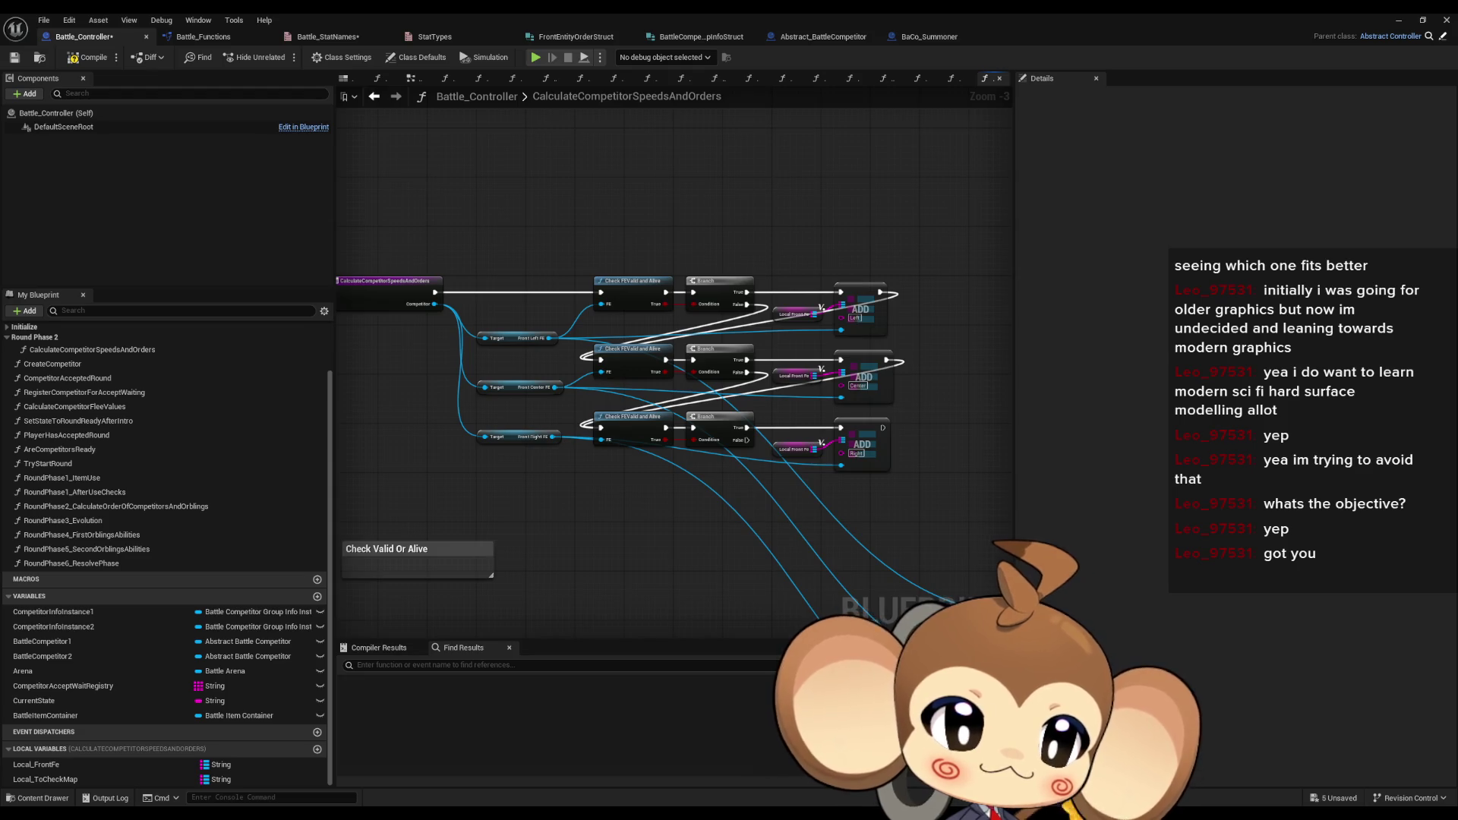
- Survey the Get FE Stat nodes, entry node and three checking rows, then return to RoundPhase2_CalculateOrderOfCompetitorsAndOrblings
scroll(751, 435, down, 1)
mouse_move(819, 524)
mouse_down()
mouse_move(637, 476)
mouse_move(604, 380)
mouse_up()
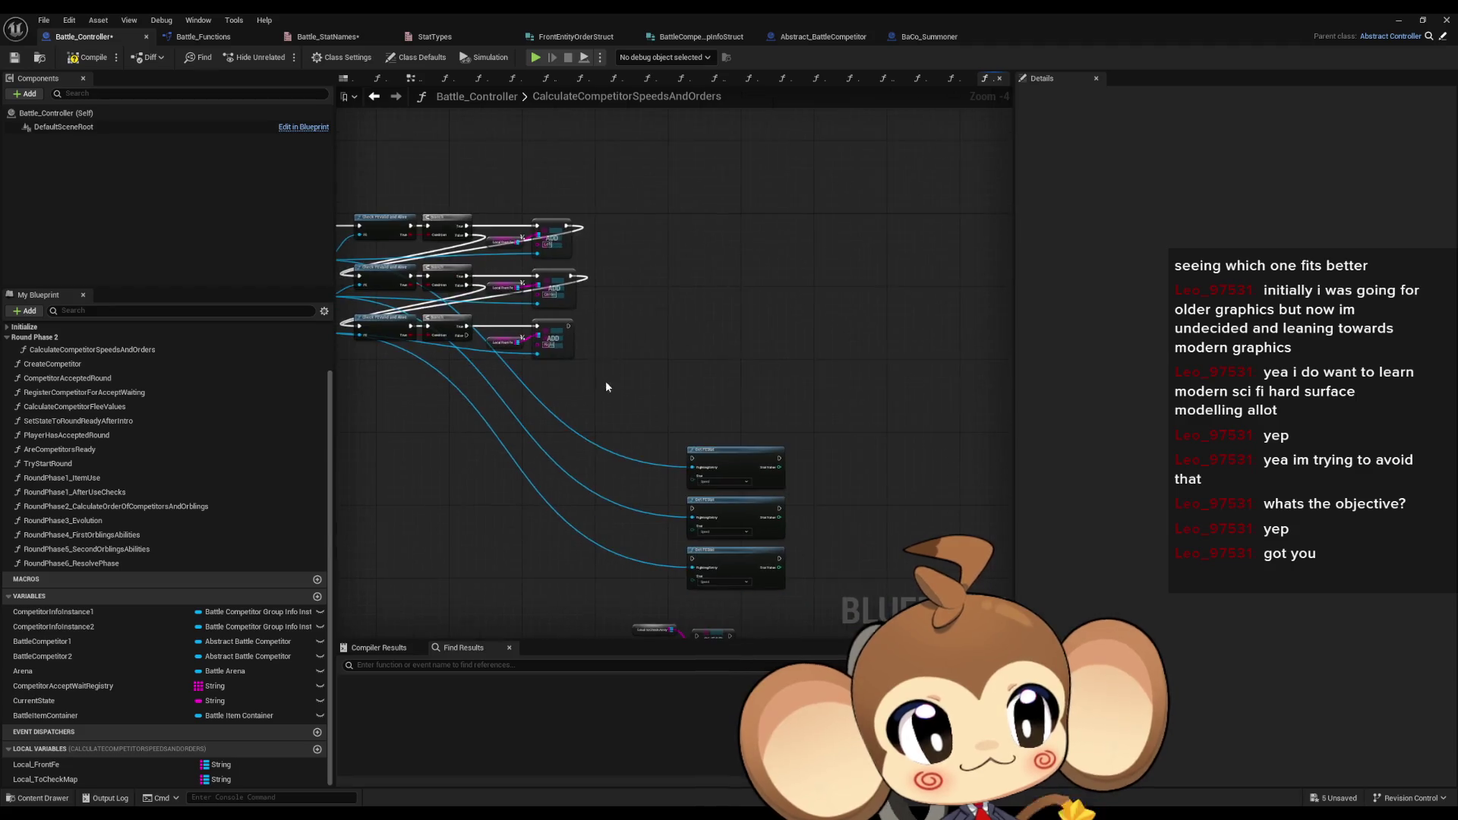
scroll(606, 387, down, 1)
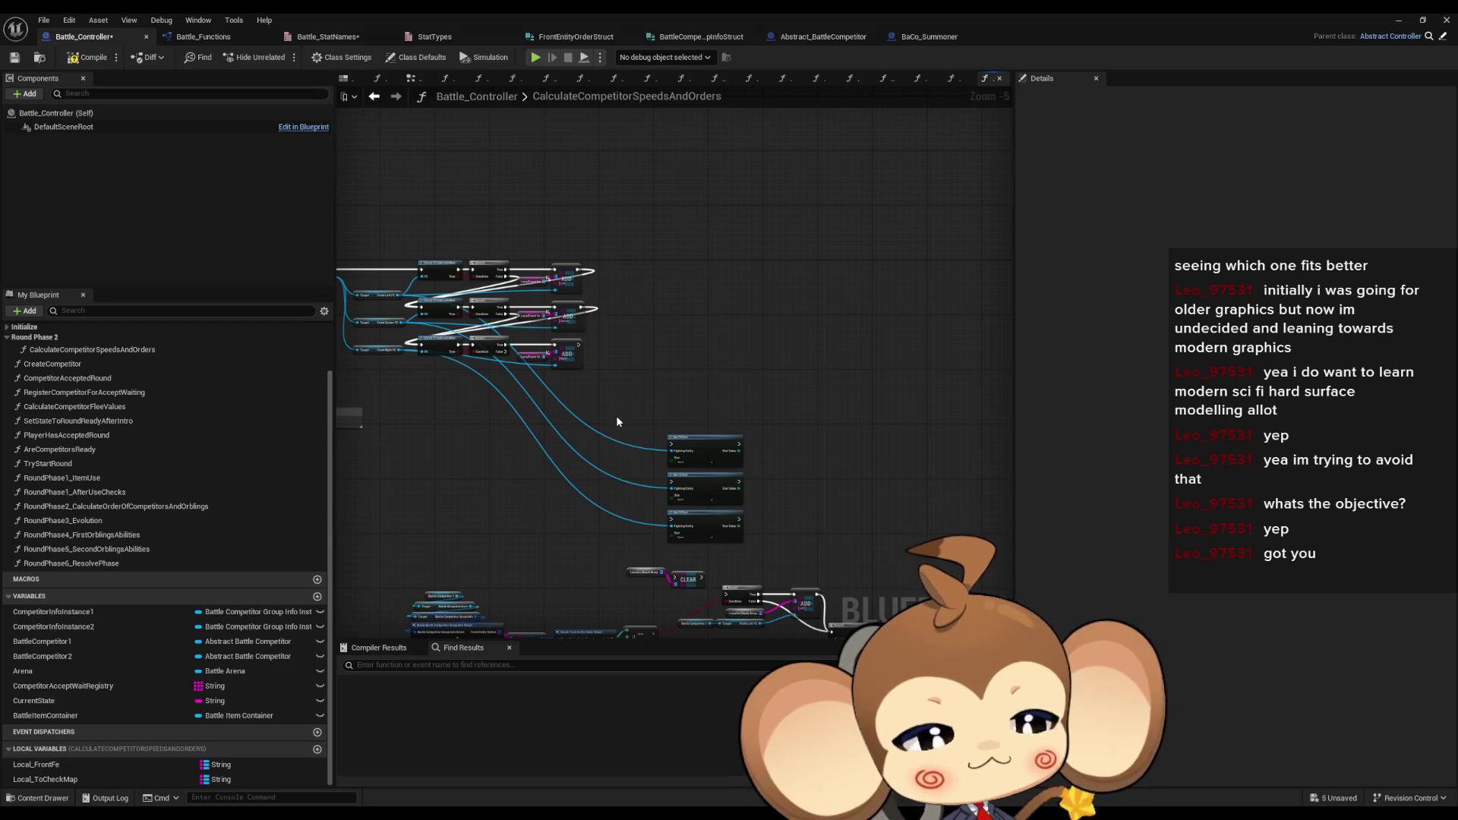
drag(616, 416, 586, 412)
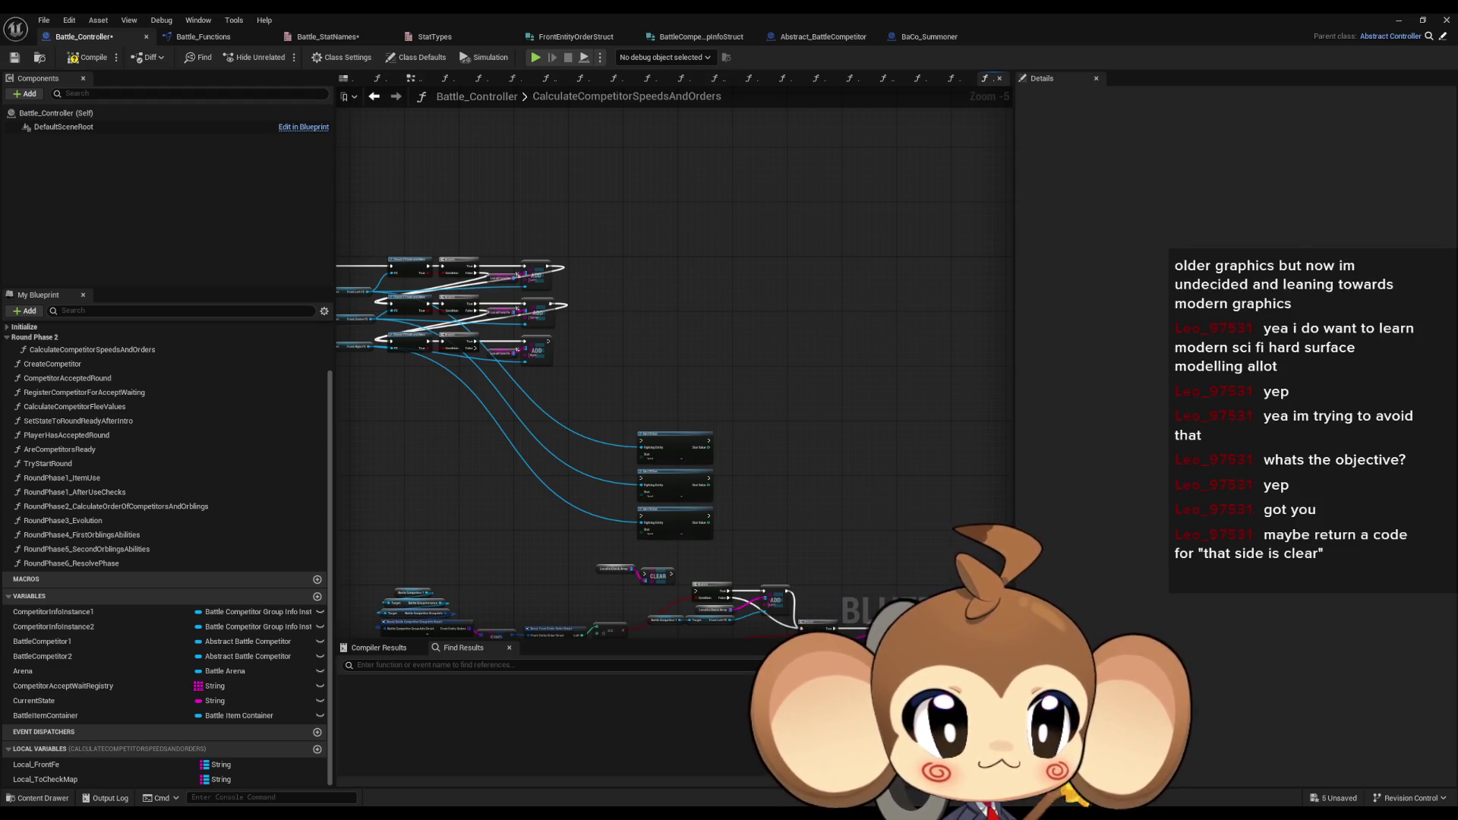
mouse_move(750, 365)
mouse_down()
mouse_move(926, 409)
mouse_move(833, 358)
mouse_move(1004, 441)
mouse_up()
scroll(855, 384, up, 1)
scroll(886, 448, up, 1)
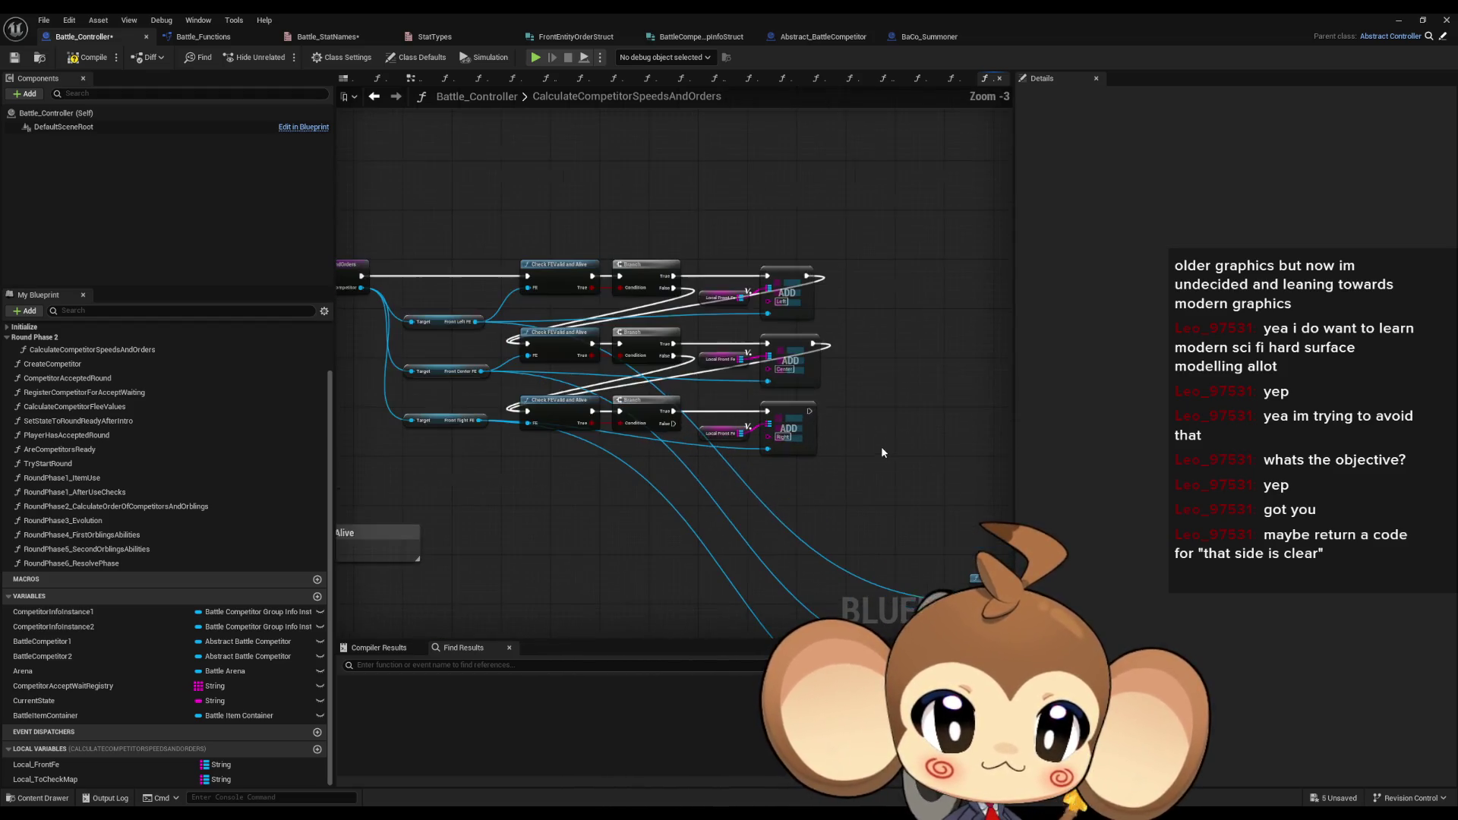
drag(905, 453, 822, 445)
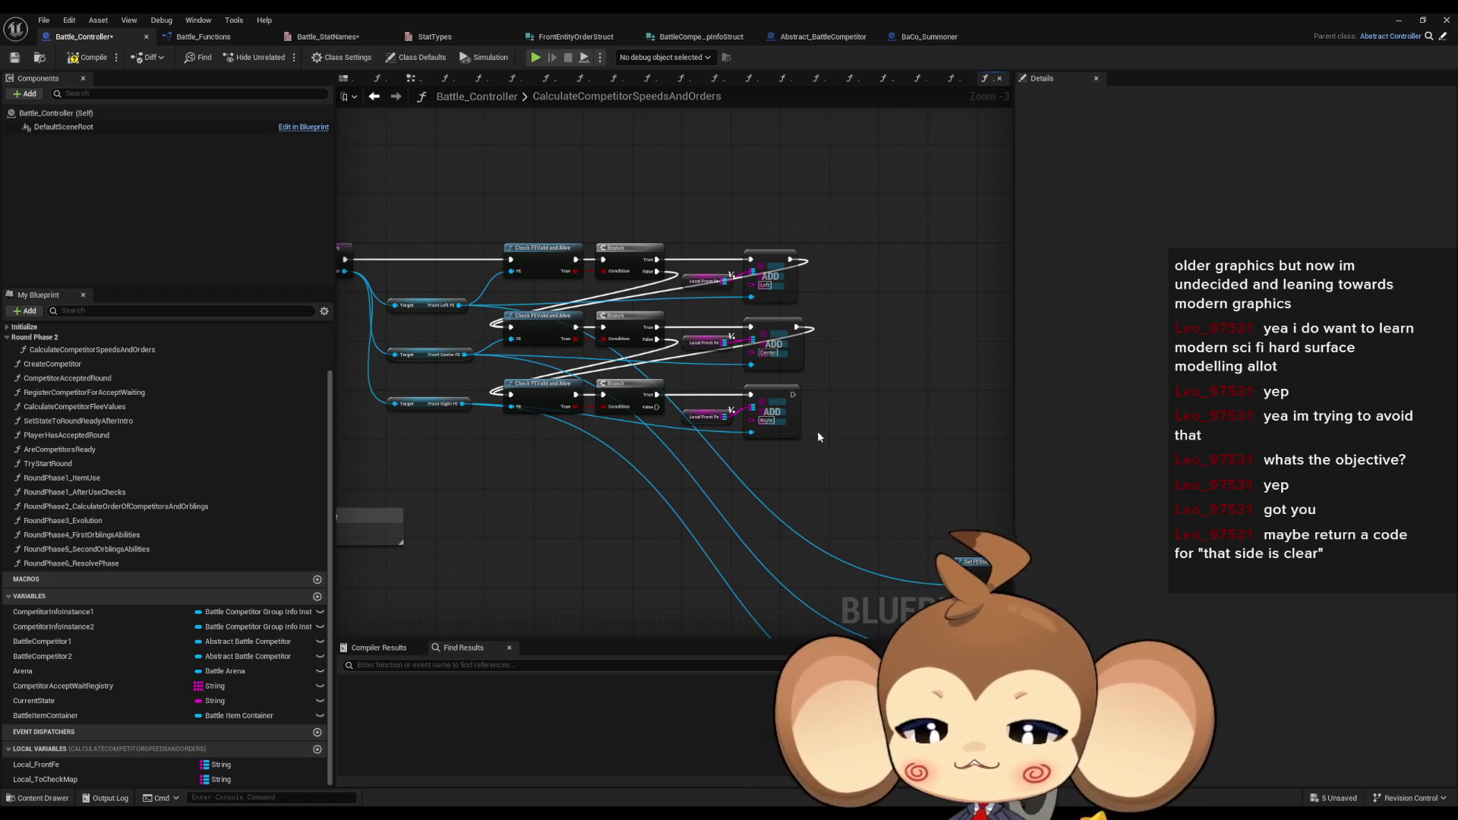
click(375, 97)
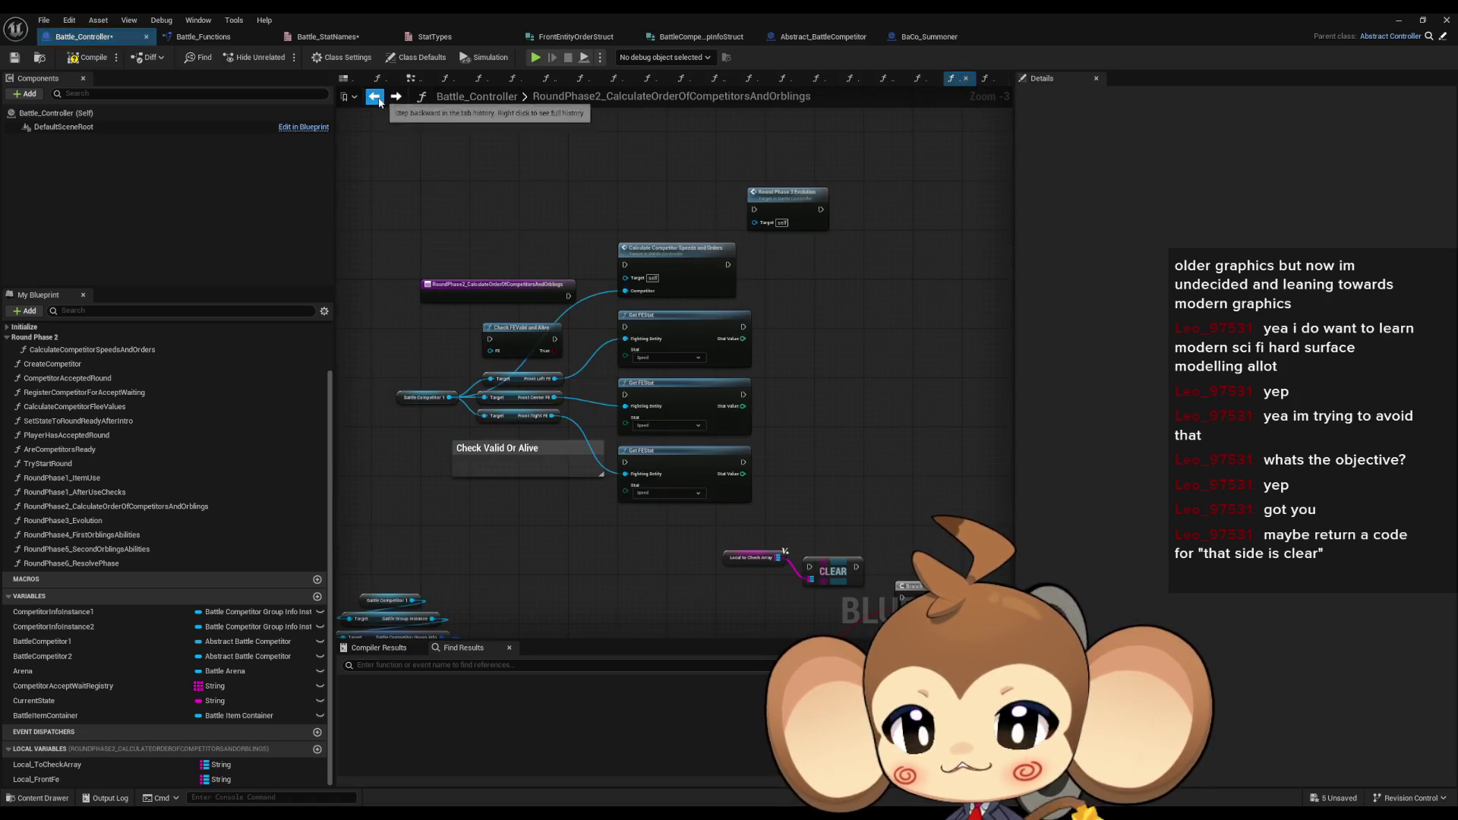
- Open the Calculate Competitor Speeds and Orders function graph from its call node
double_click(676, 248)
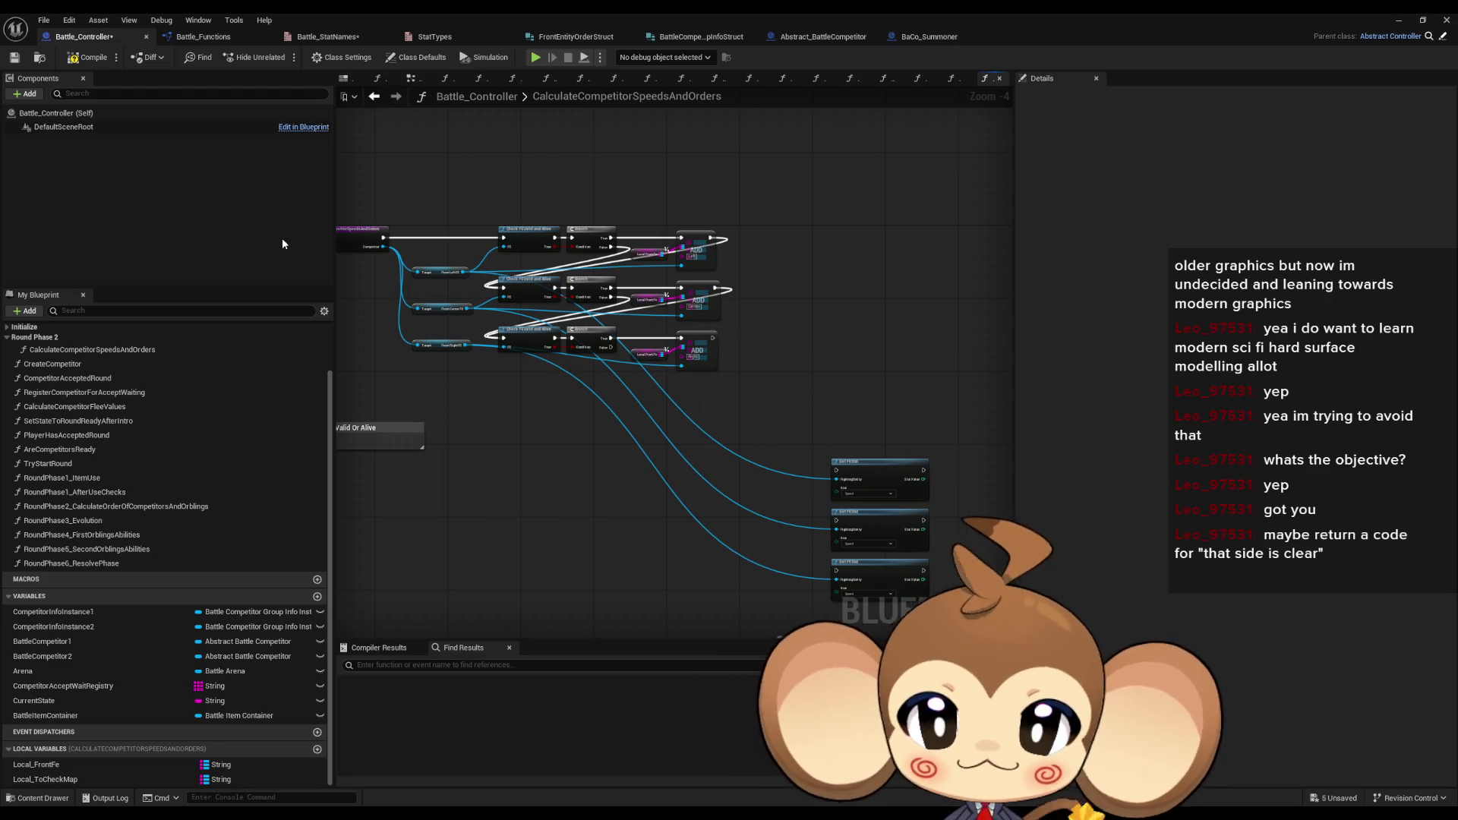
scroll(810, 378, up, 1)
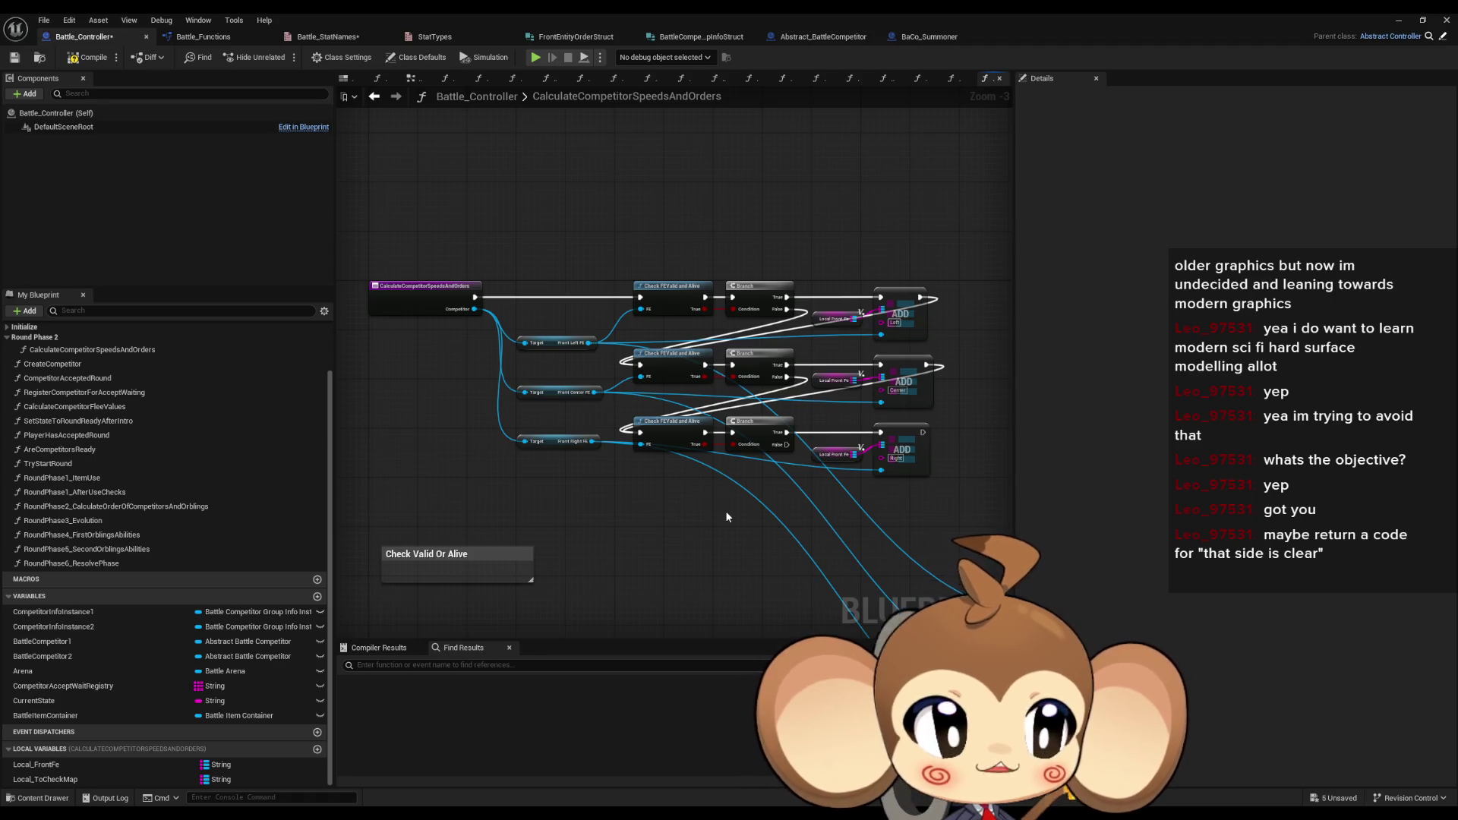
drag(726, 517, 772, 471)
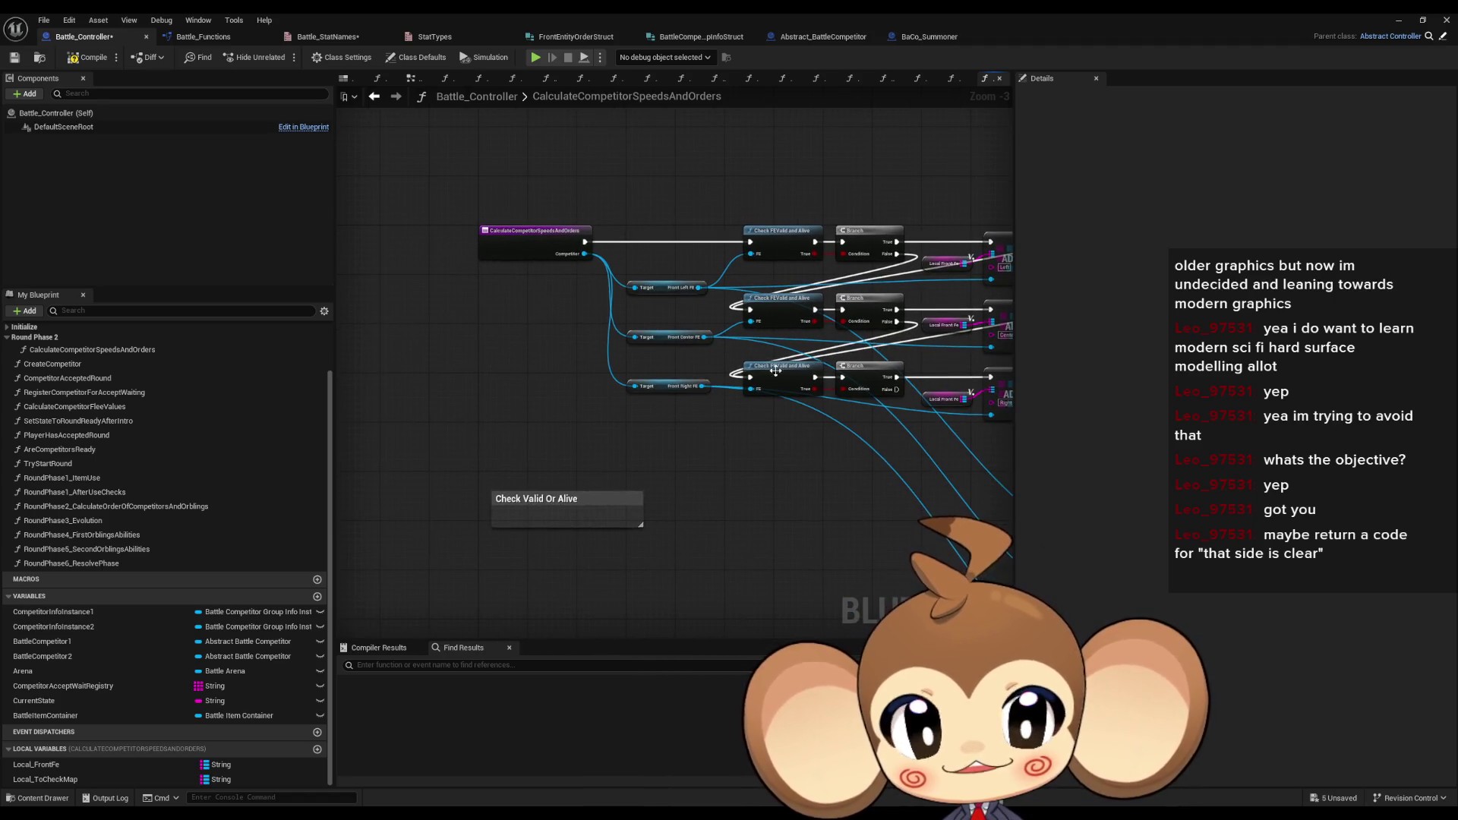
drag(911, 544, 741, 562)
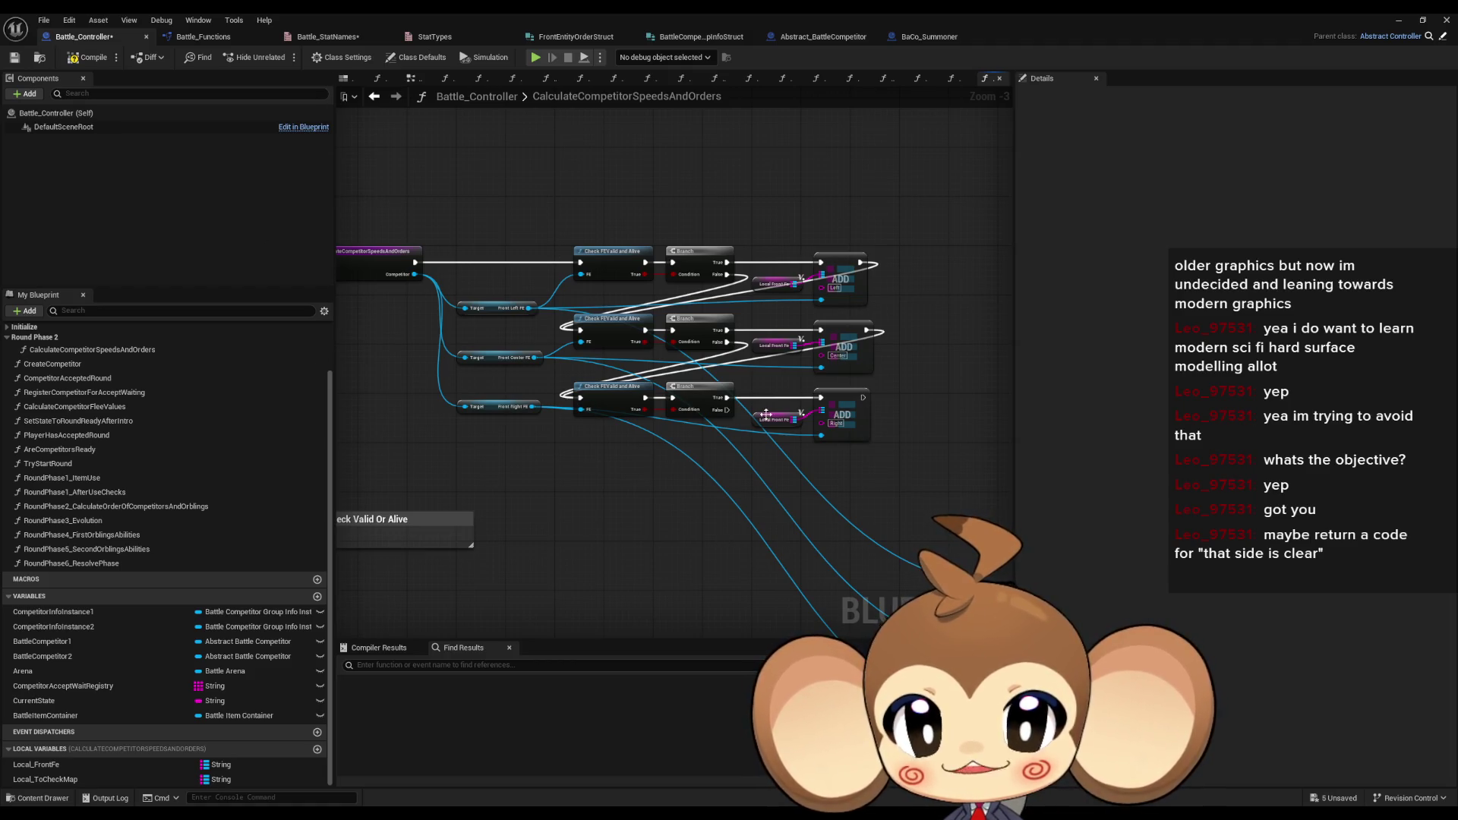
scroll(729, 539, down, 1)
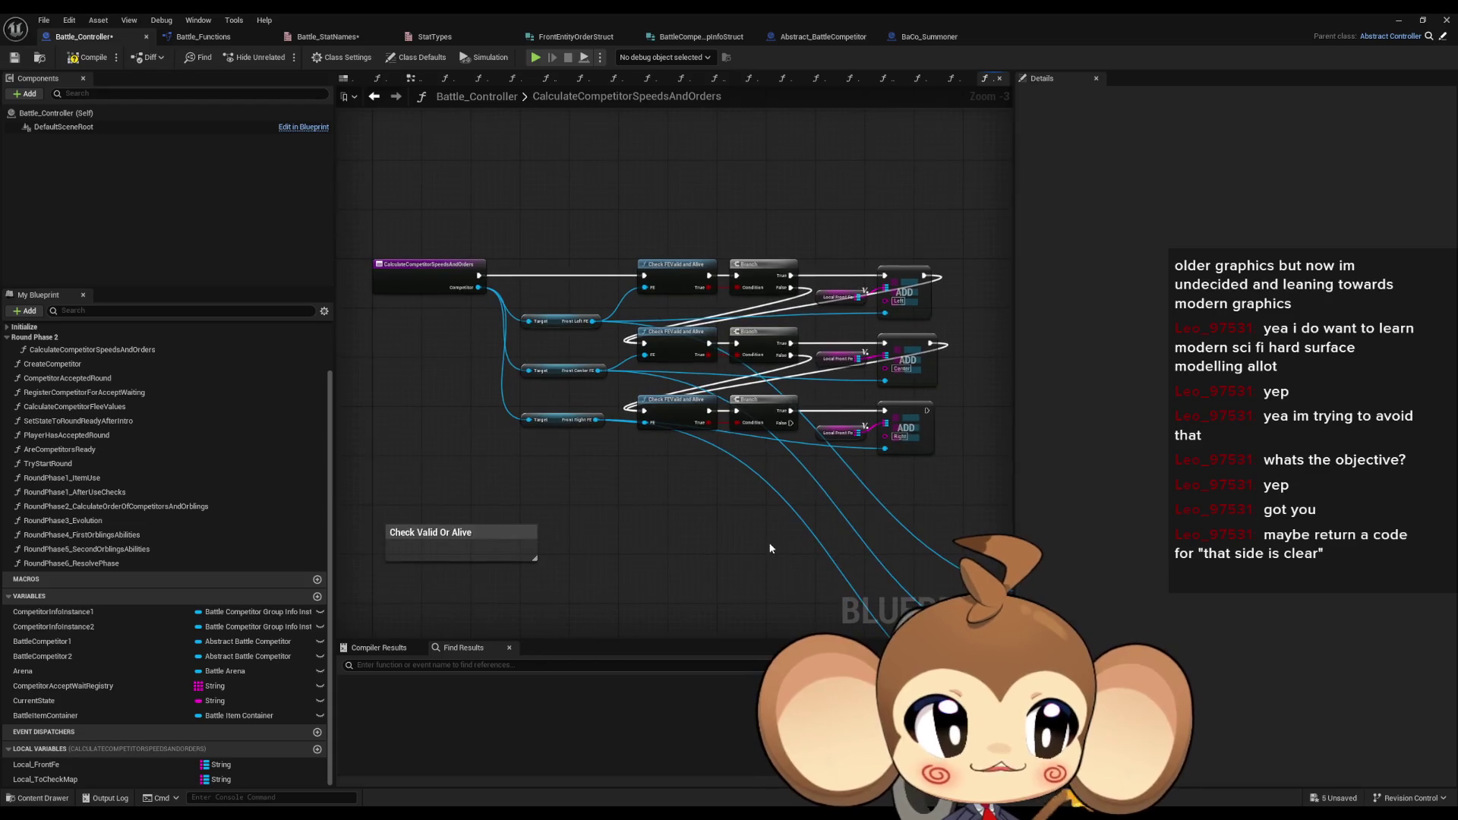
drag(776, 545, 632, 546)
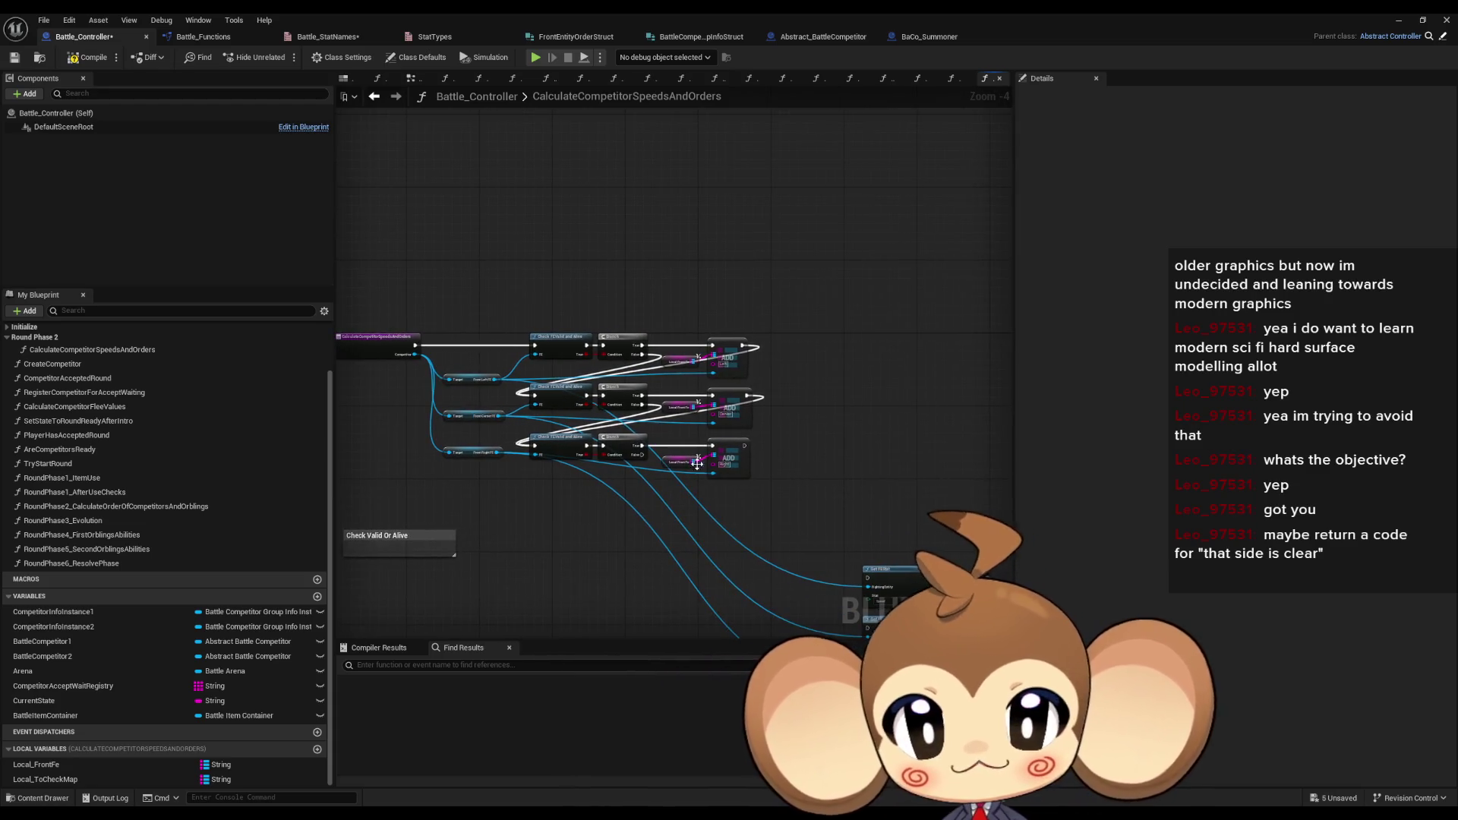
drag(819, 575, 700, 468)
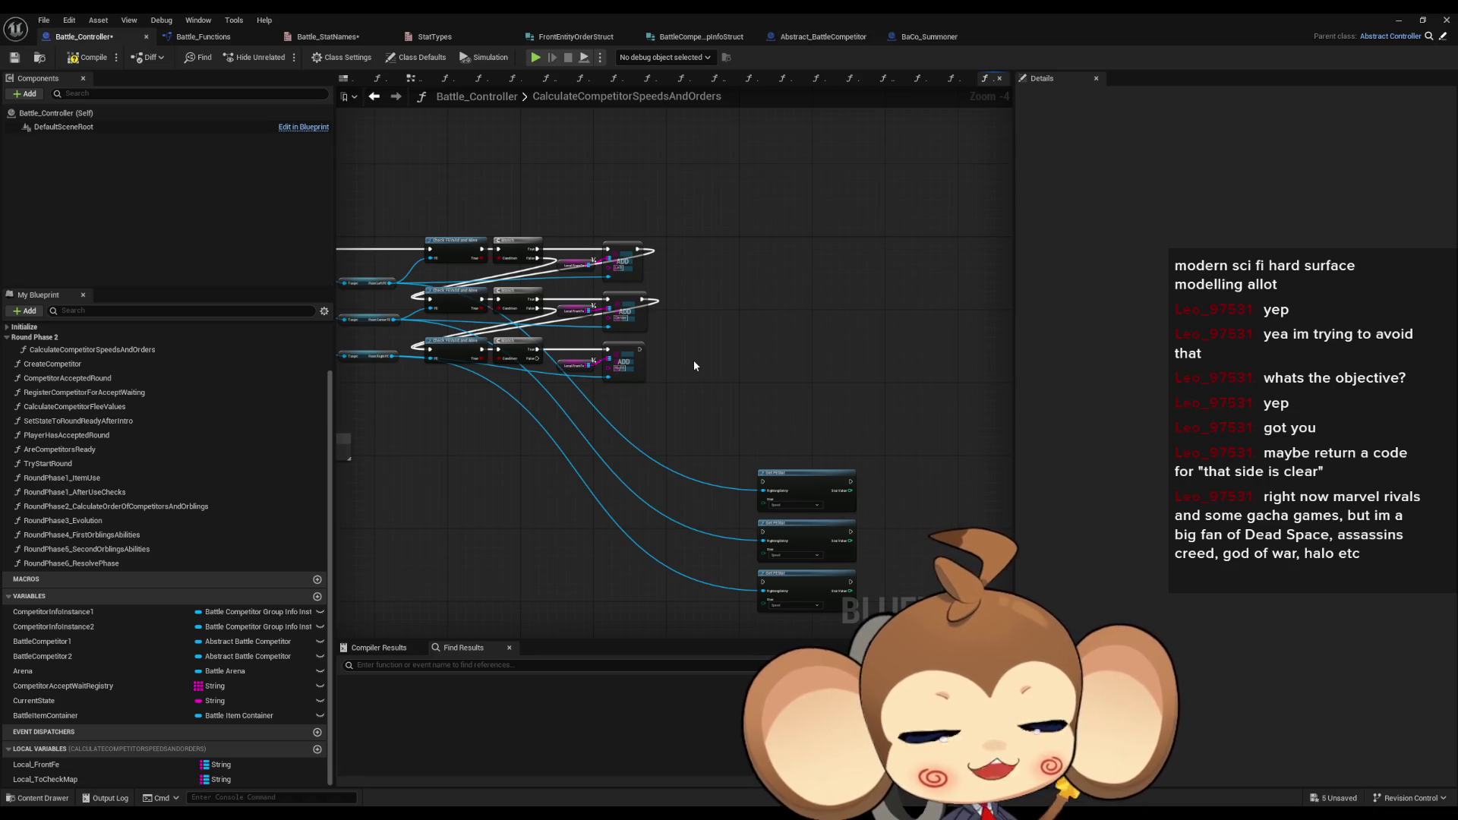
scroll(600, 402, down, 1)
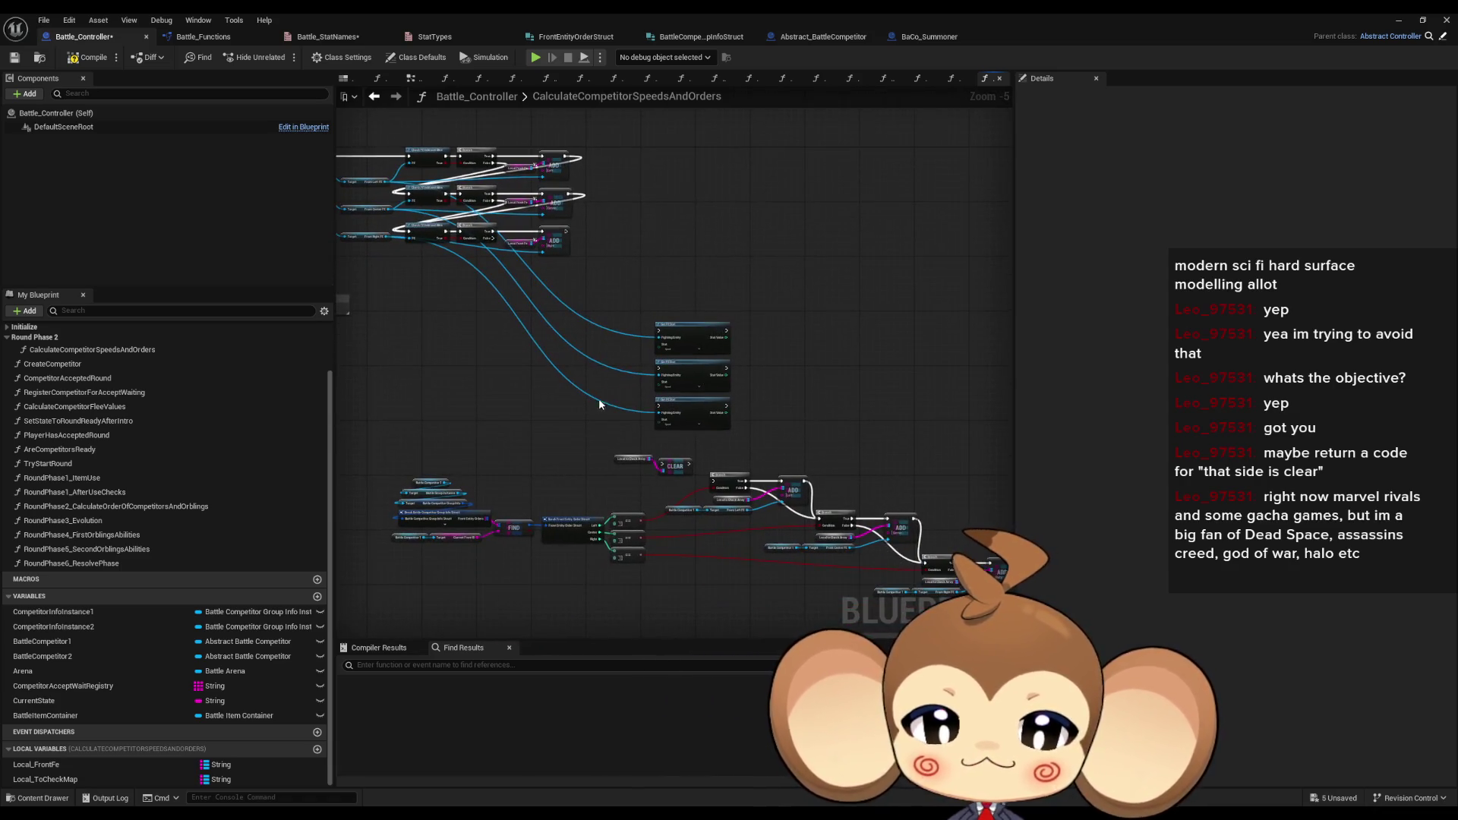
drag(540, 332, 624, 416)
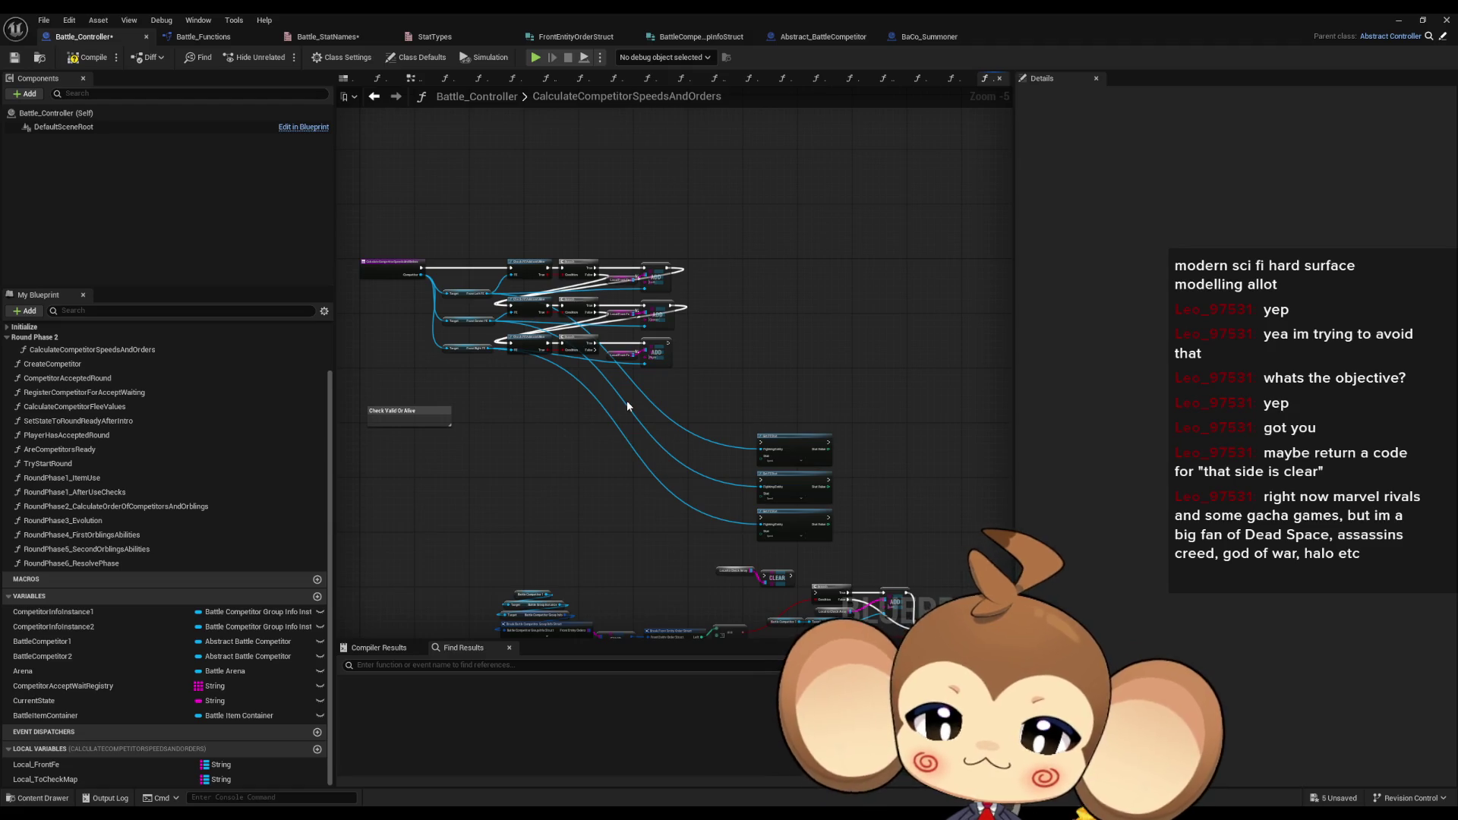
scroll(624, 408, up, 1)
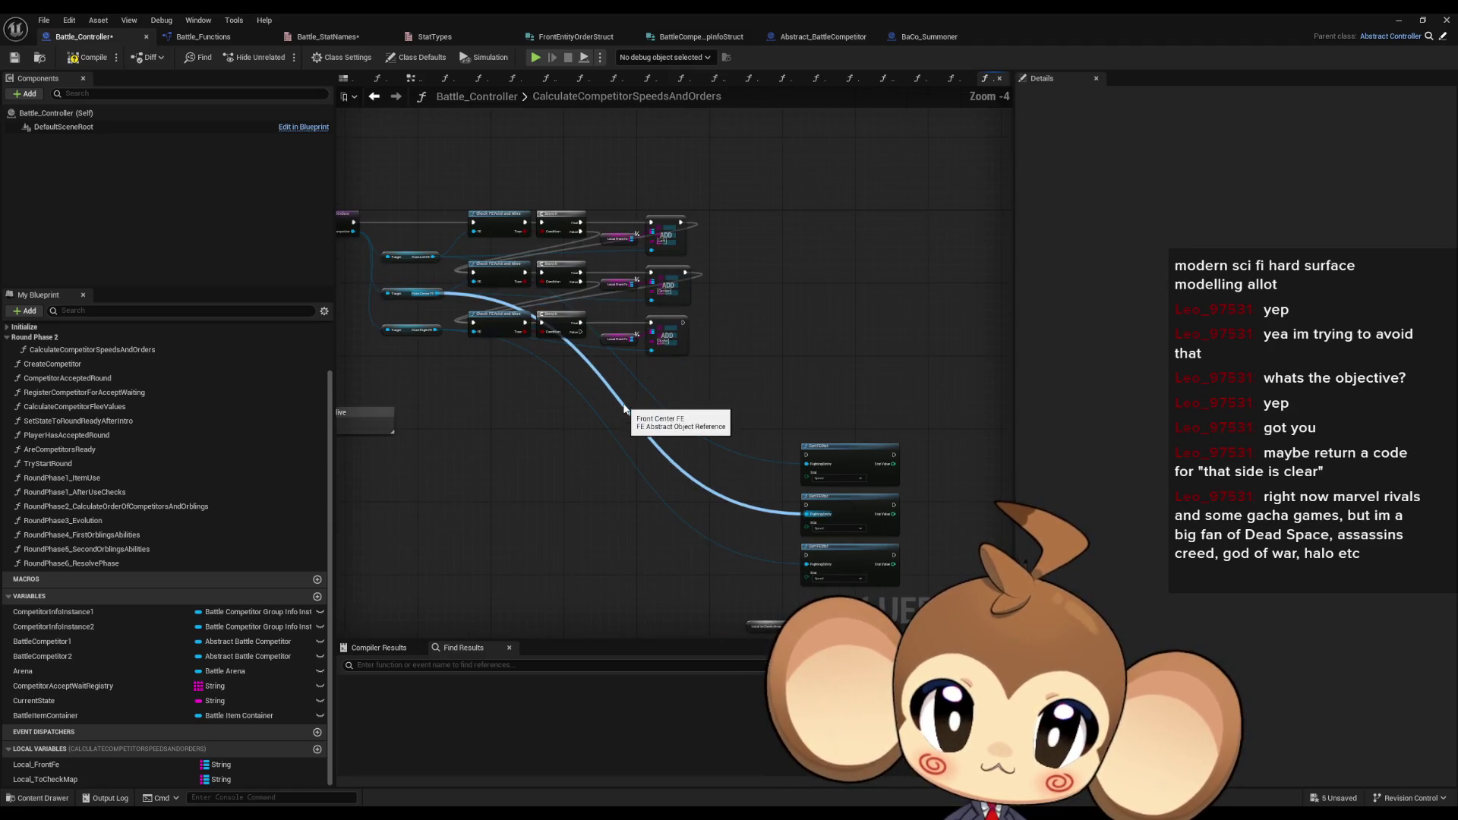
mouse_move(624, 410)
mouse_down()
mouse_move(612, 422)
mouse_move(753, 456)
mouse_up()
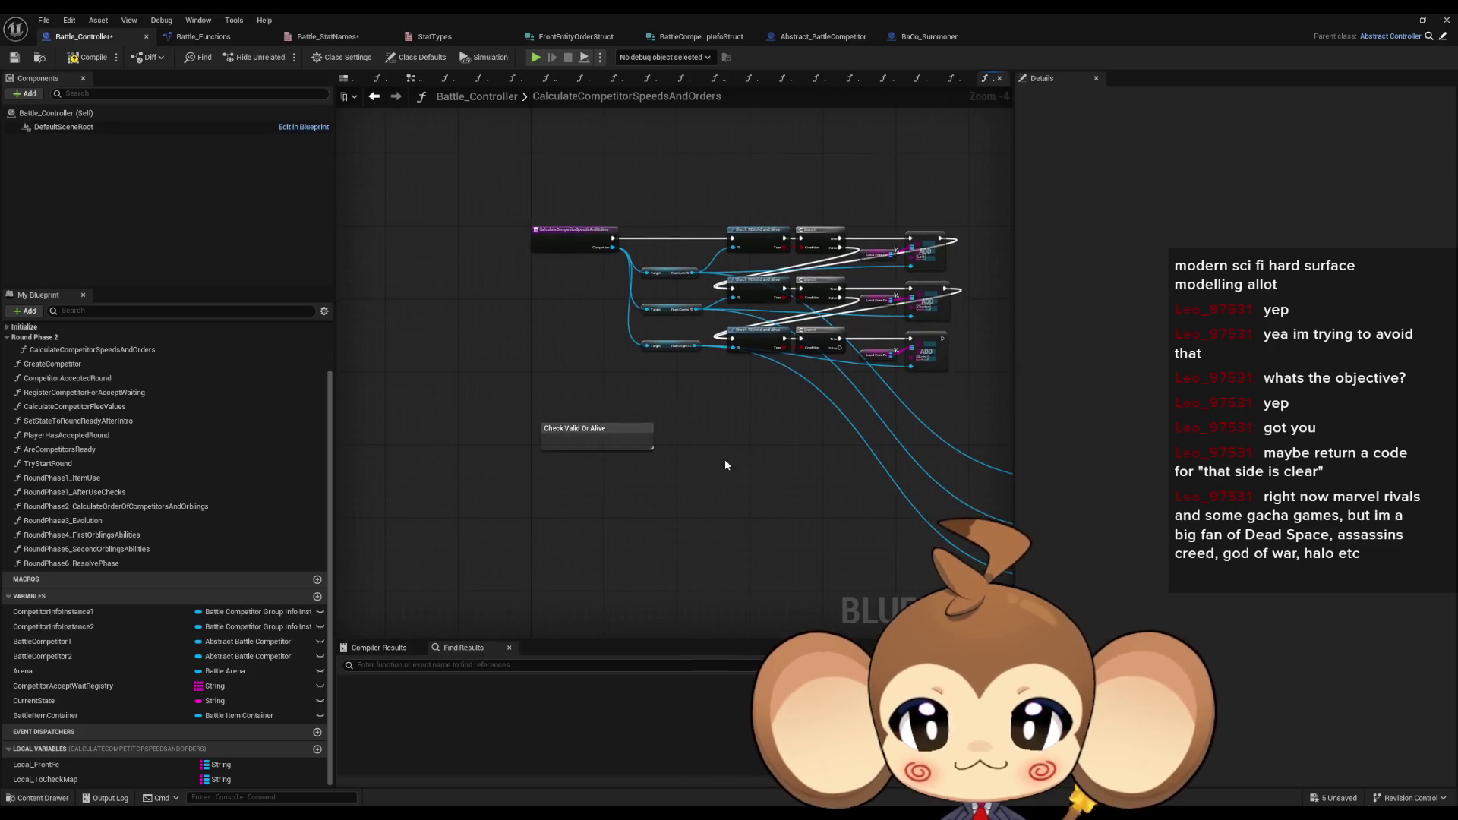
scroll(543, 385, up, 1)
click(605, 440)
- Drag the empty Check Valid Or Alive comment aside and delete it
drag(583, 416, 730, 422)
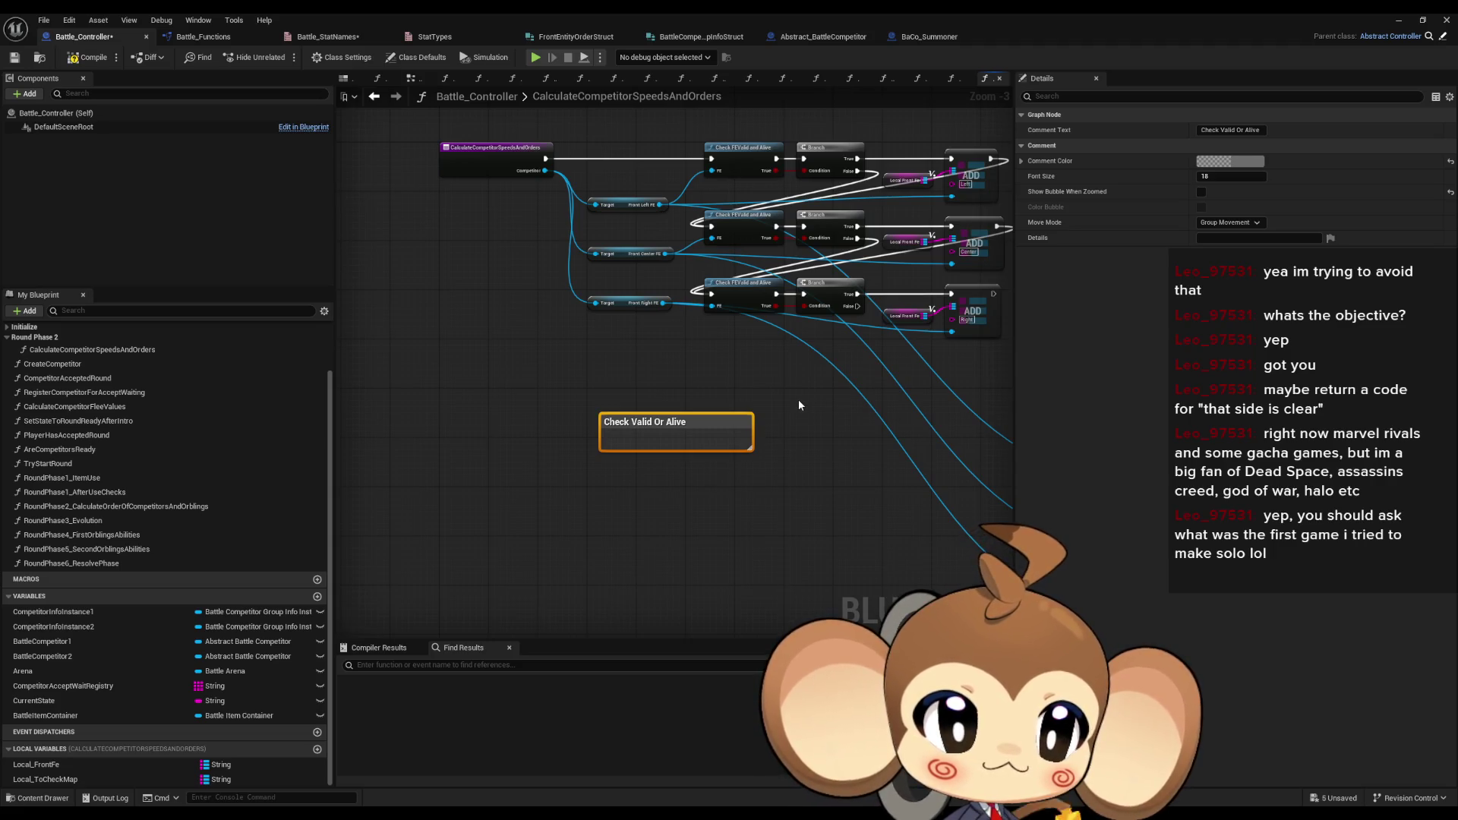
drag(894, 418, 800, 412)
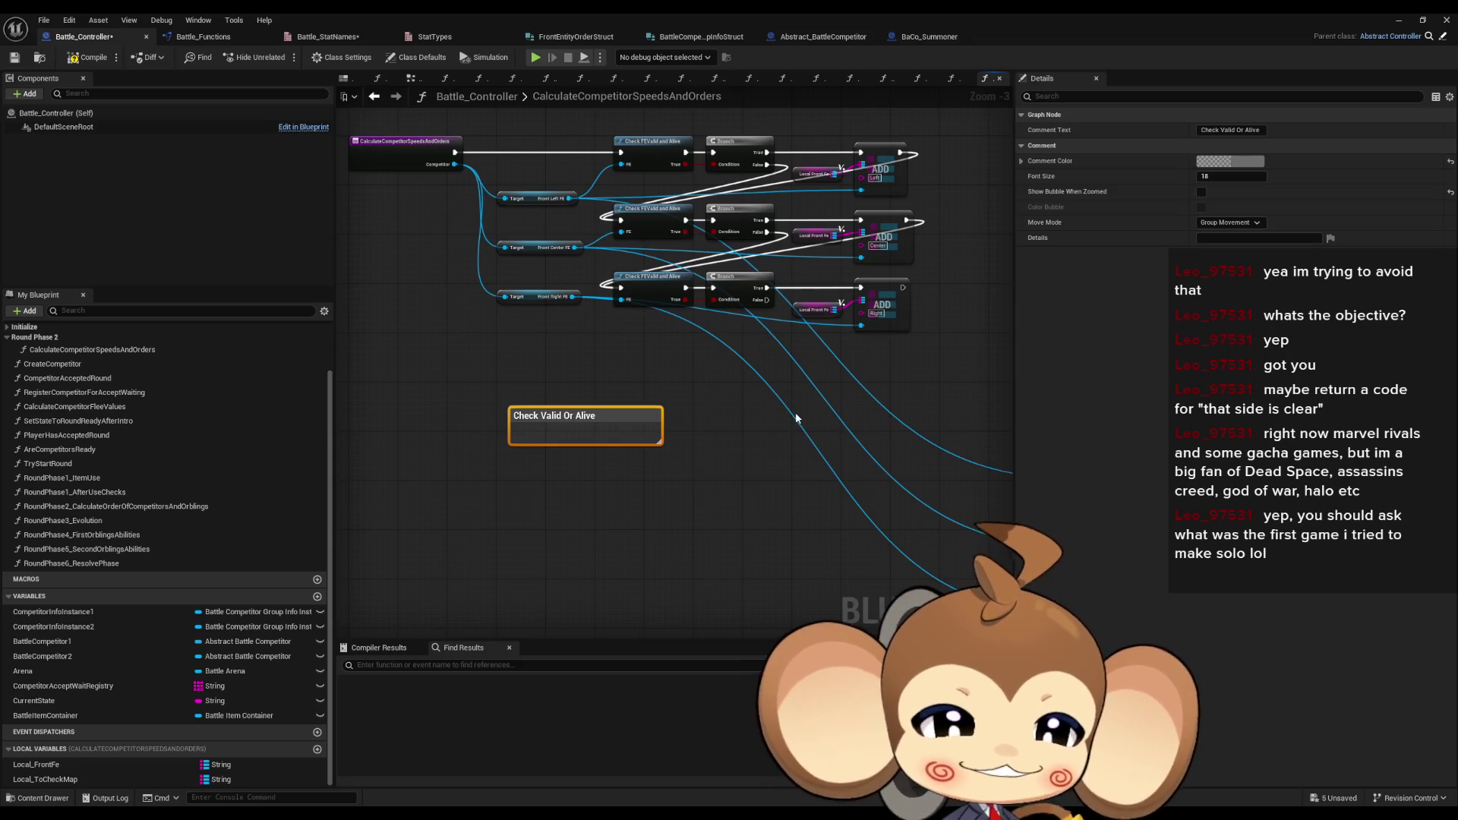
drag(814, 417, 727, 423)
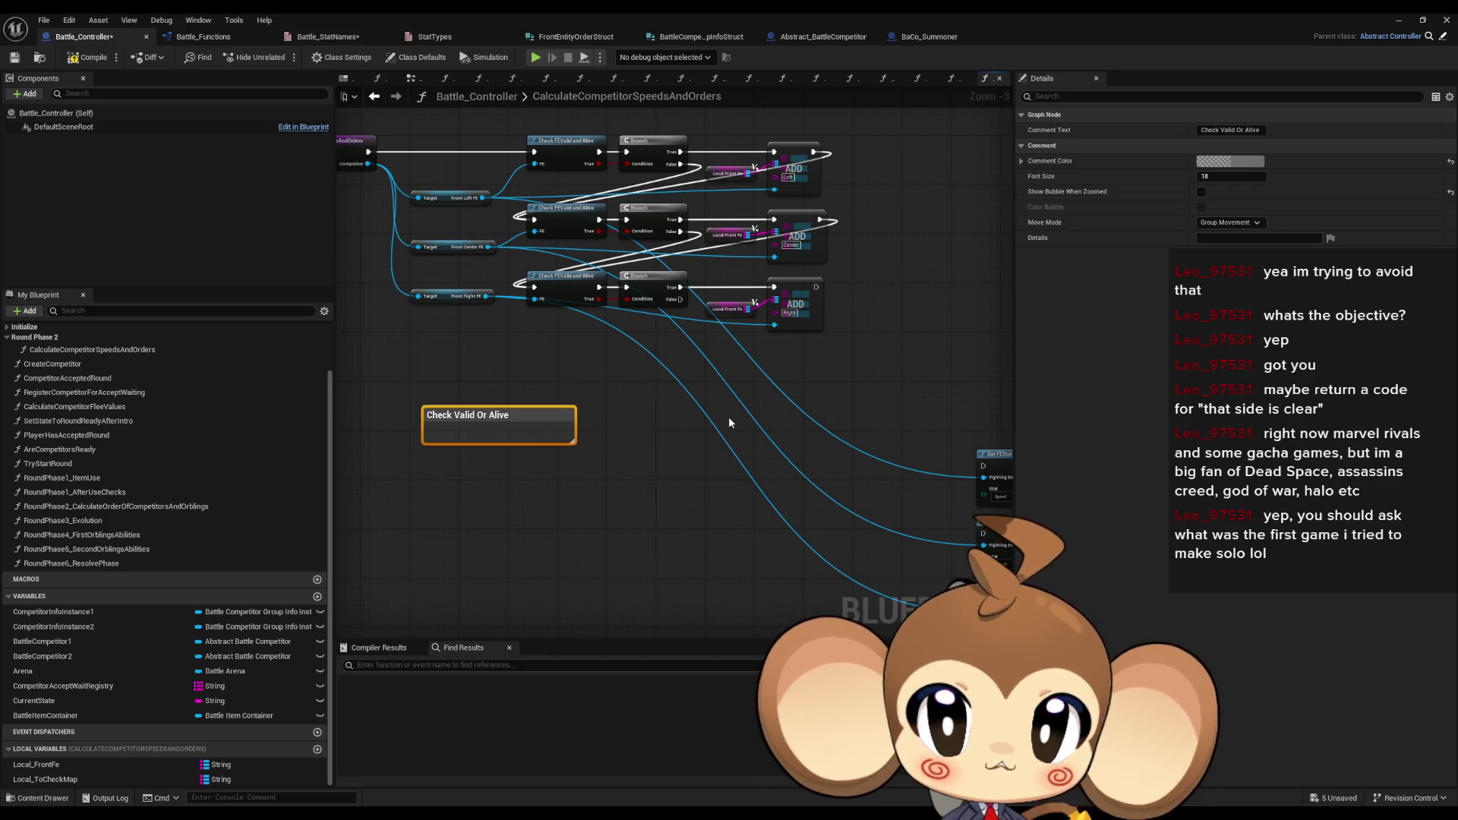
drag(728, 422, 636, 416)
key(Delete)
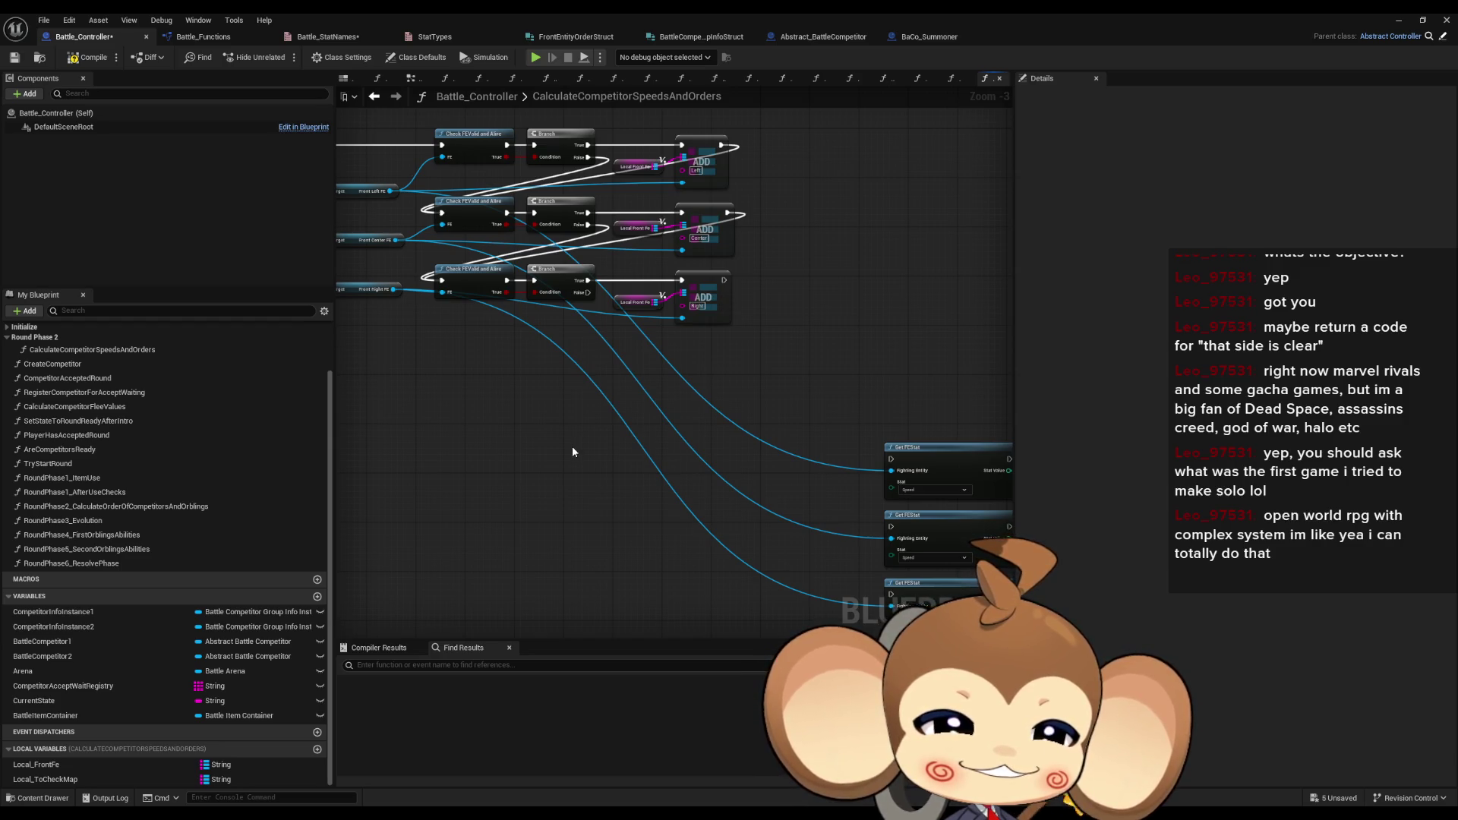
- Select the three Get FStat nodes and move them left beside their wires
scroll(571, 453, down, 1)
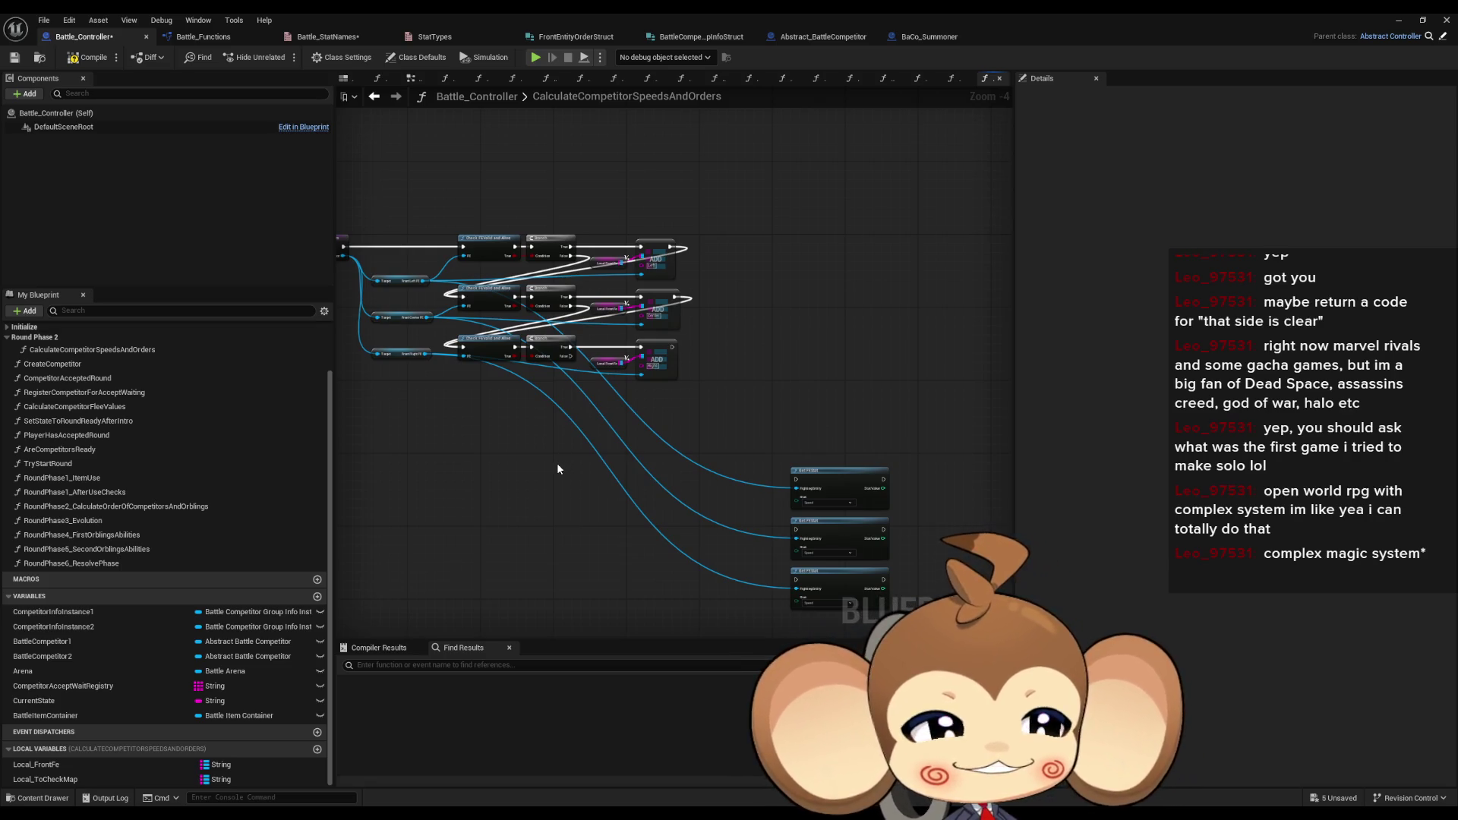
mouse_move(558, 470)
mouse_down()
mouse_move(527, 479)
mouse_move(543, 433)
mouse_move(573, 448)
mouse_up()
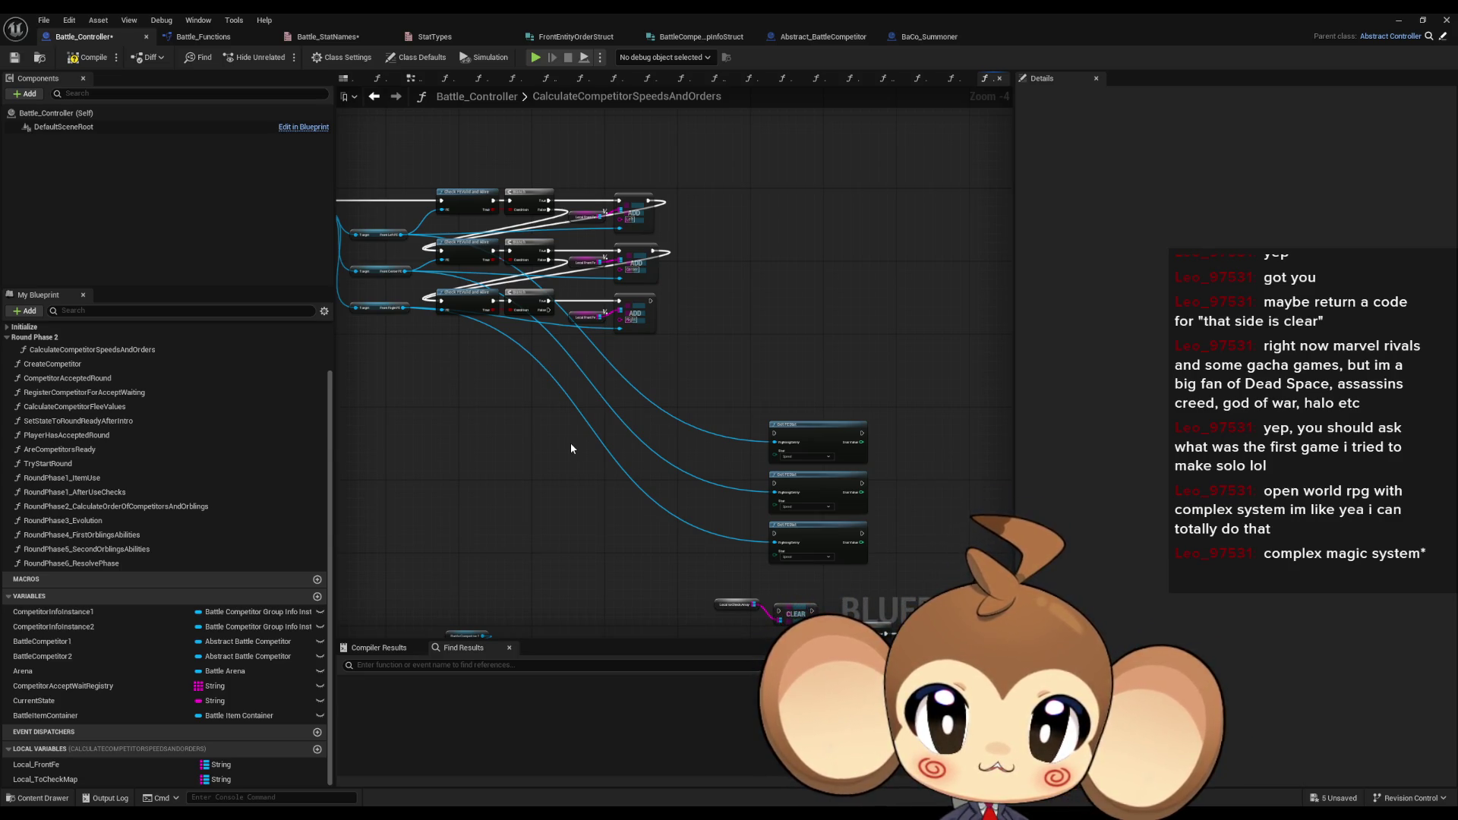
mouse_move(618, 456)
mouse_down()
mouse_move(690, 462)
mouse_move(576, 309)
mouse_move(640, 368)
mouse_move(579, 362)
mouse_move(596, 388)
mouse_up()
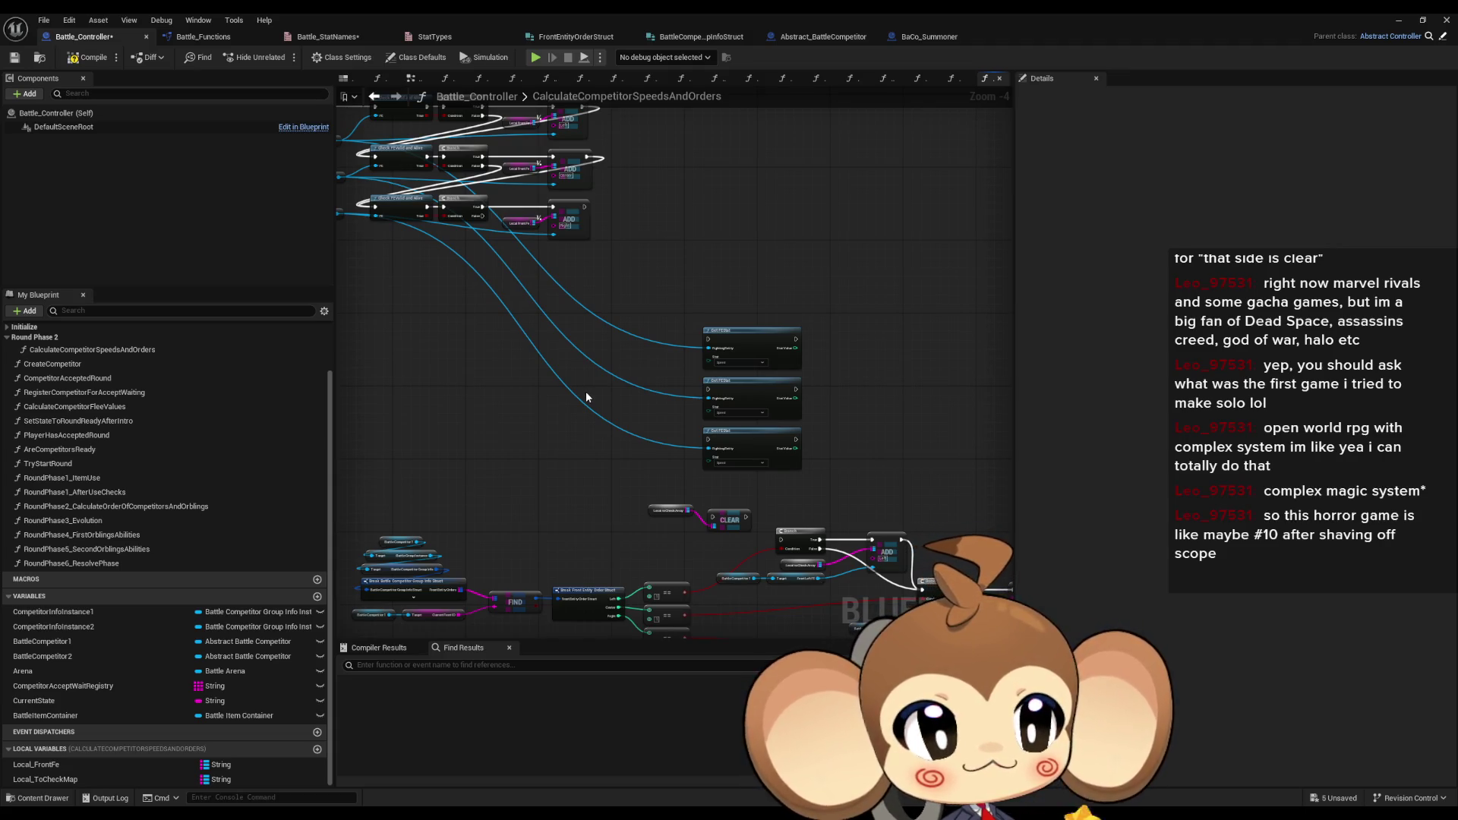
scroll(585, 395, up, 2)
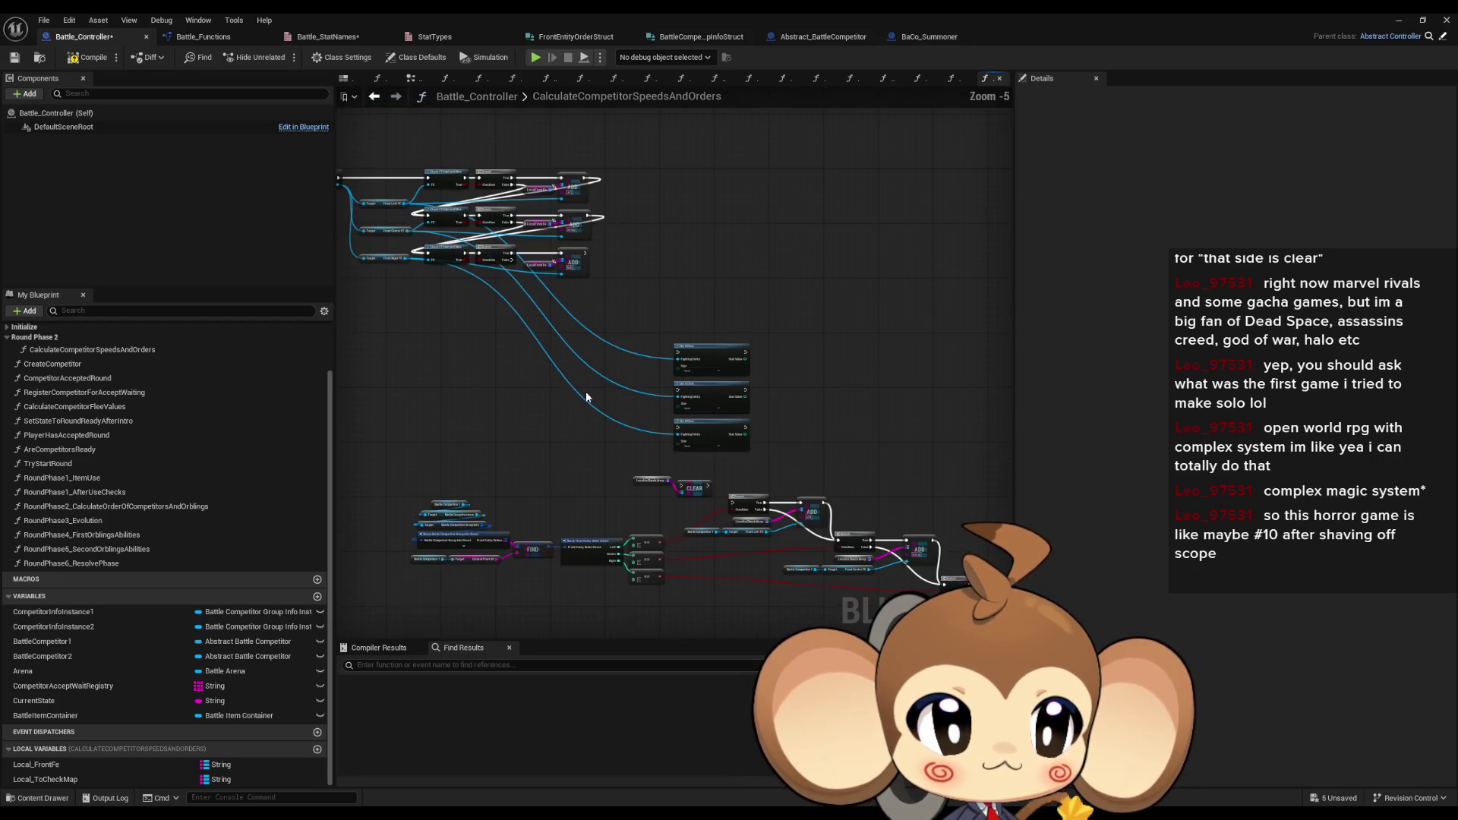
scroll(586, 396, down, 2)
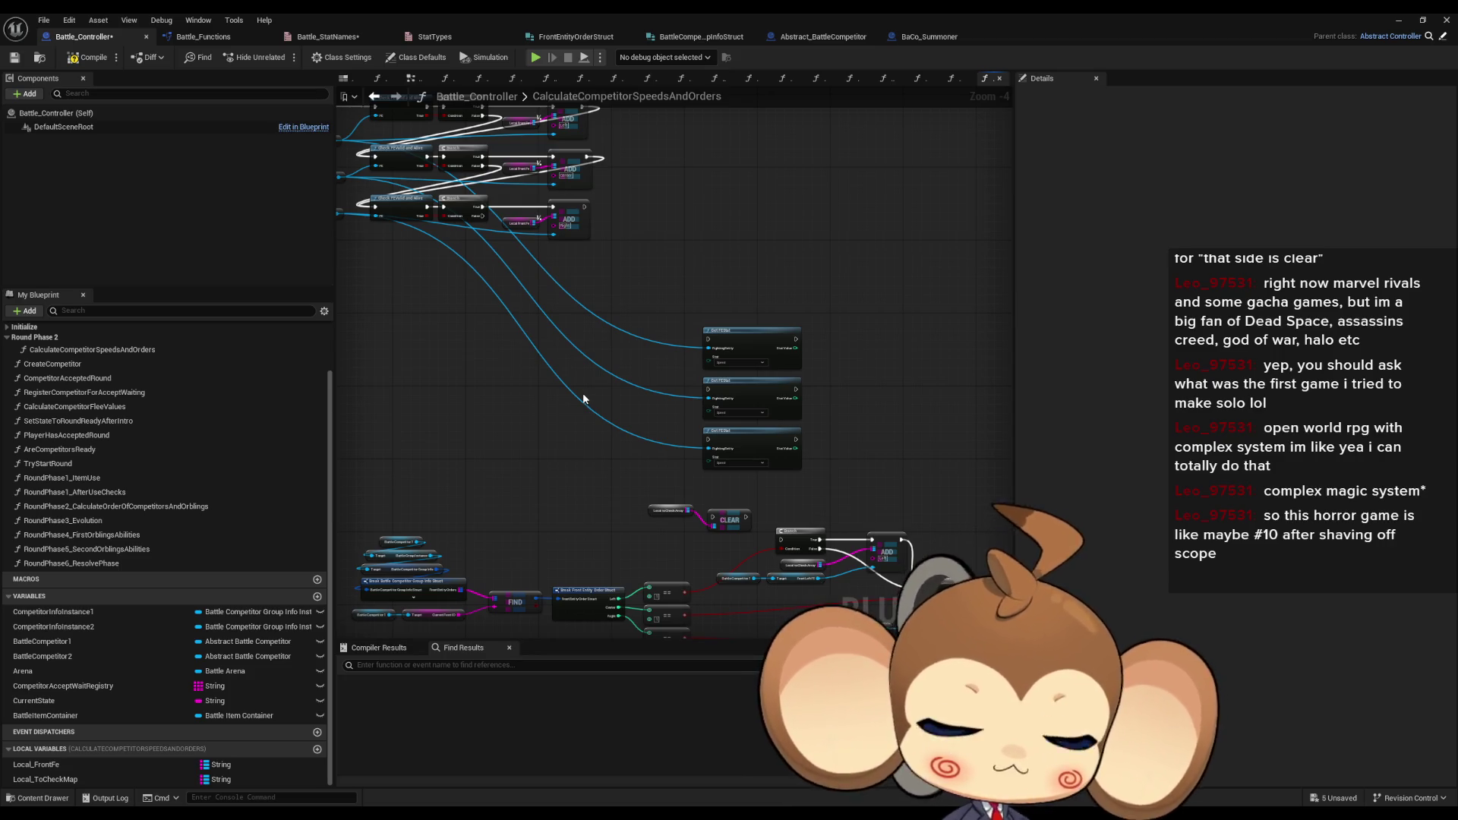
scroll(581, 393, down, 1)
mouse_move(640, 376)
mouse_down()
mouse_move(483, 287)
mouse_move(485, 228)
mouse_move(685, 421)
mouse_move(638, 357)
mouse_up()
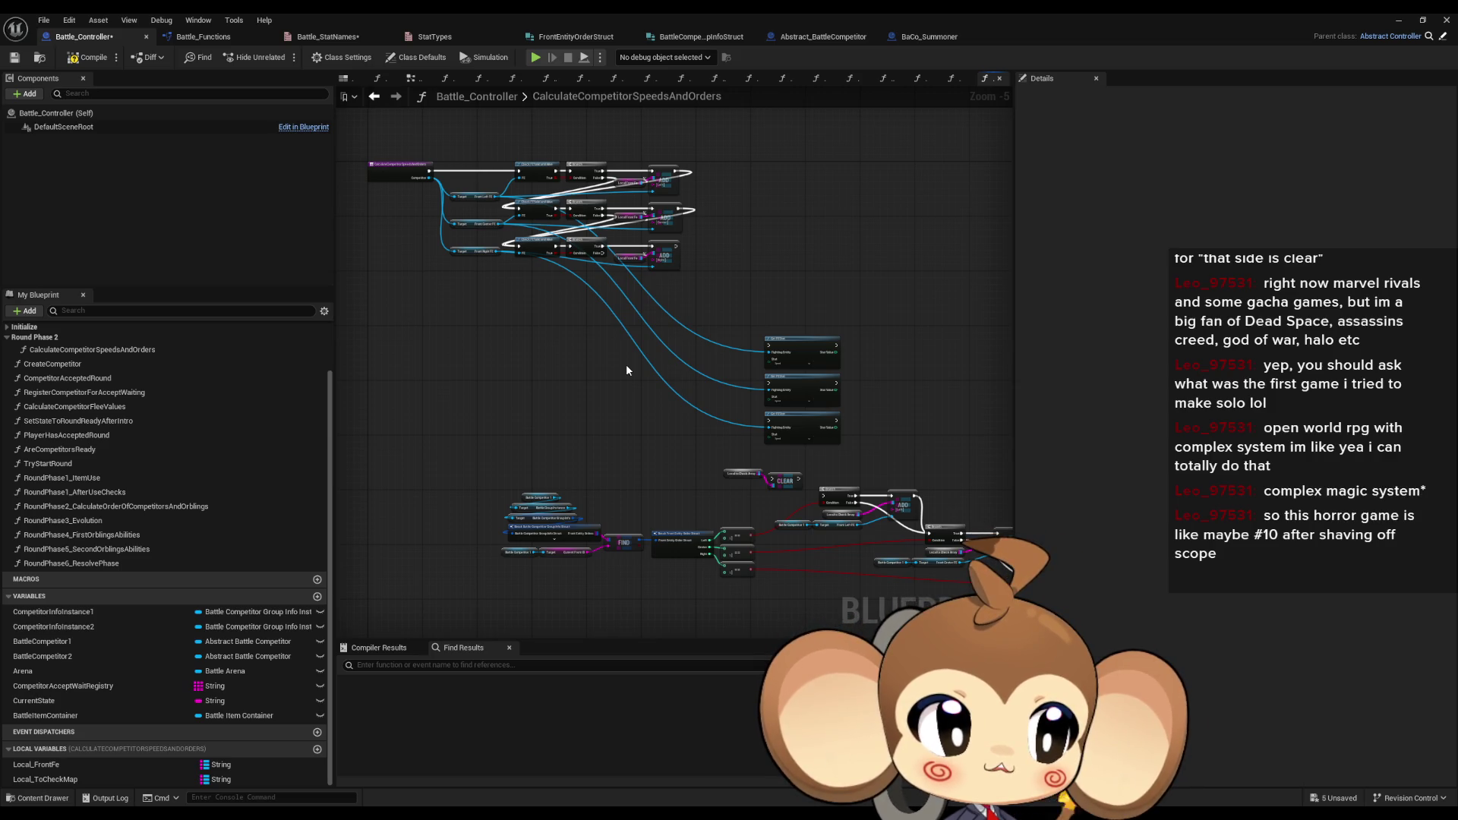
scroll(626, 369, up, 1)
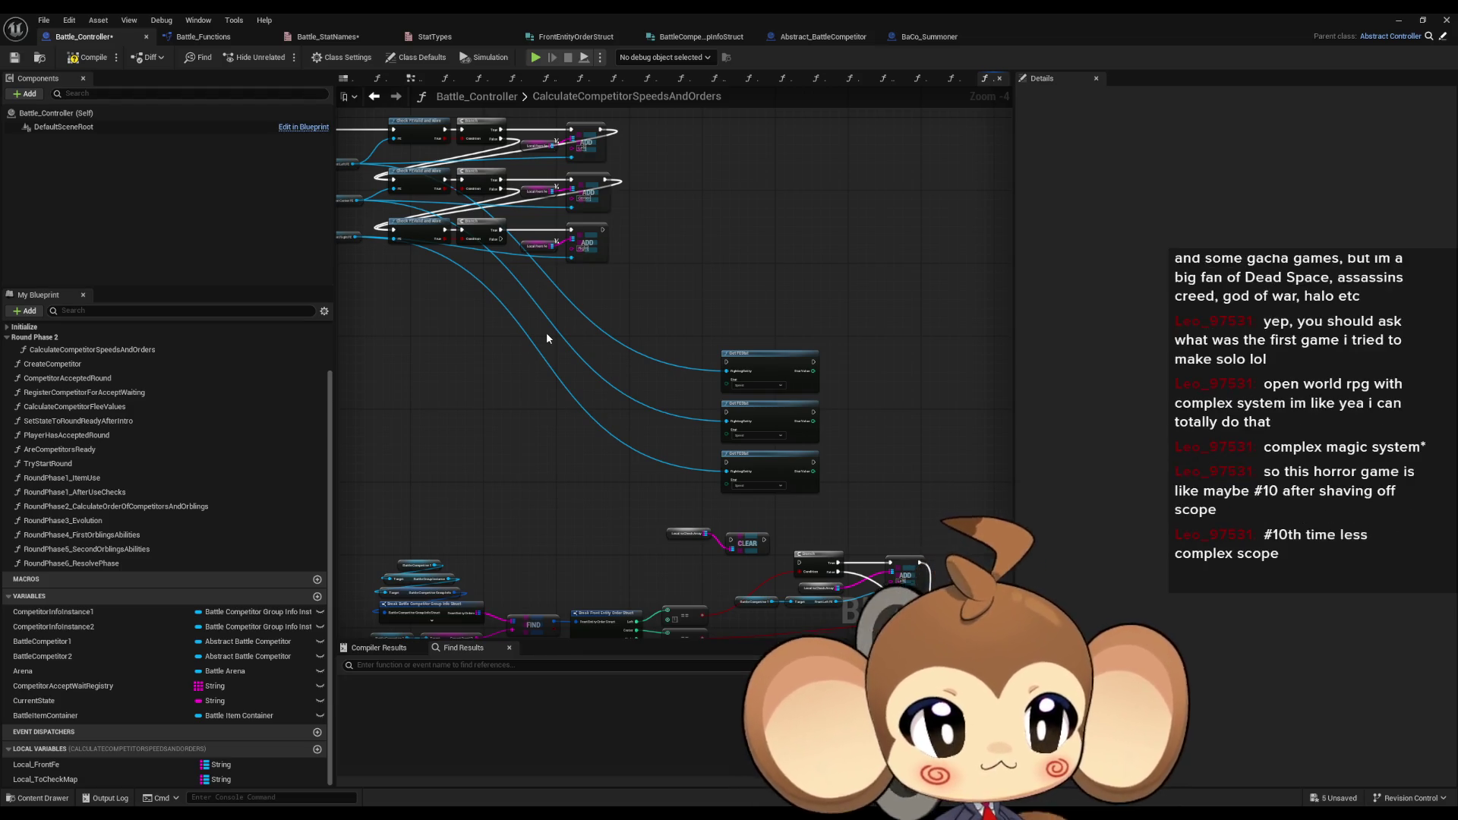
drag(547, 338, 646, 335)
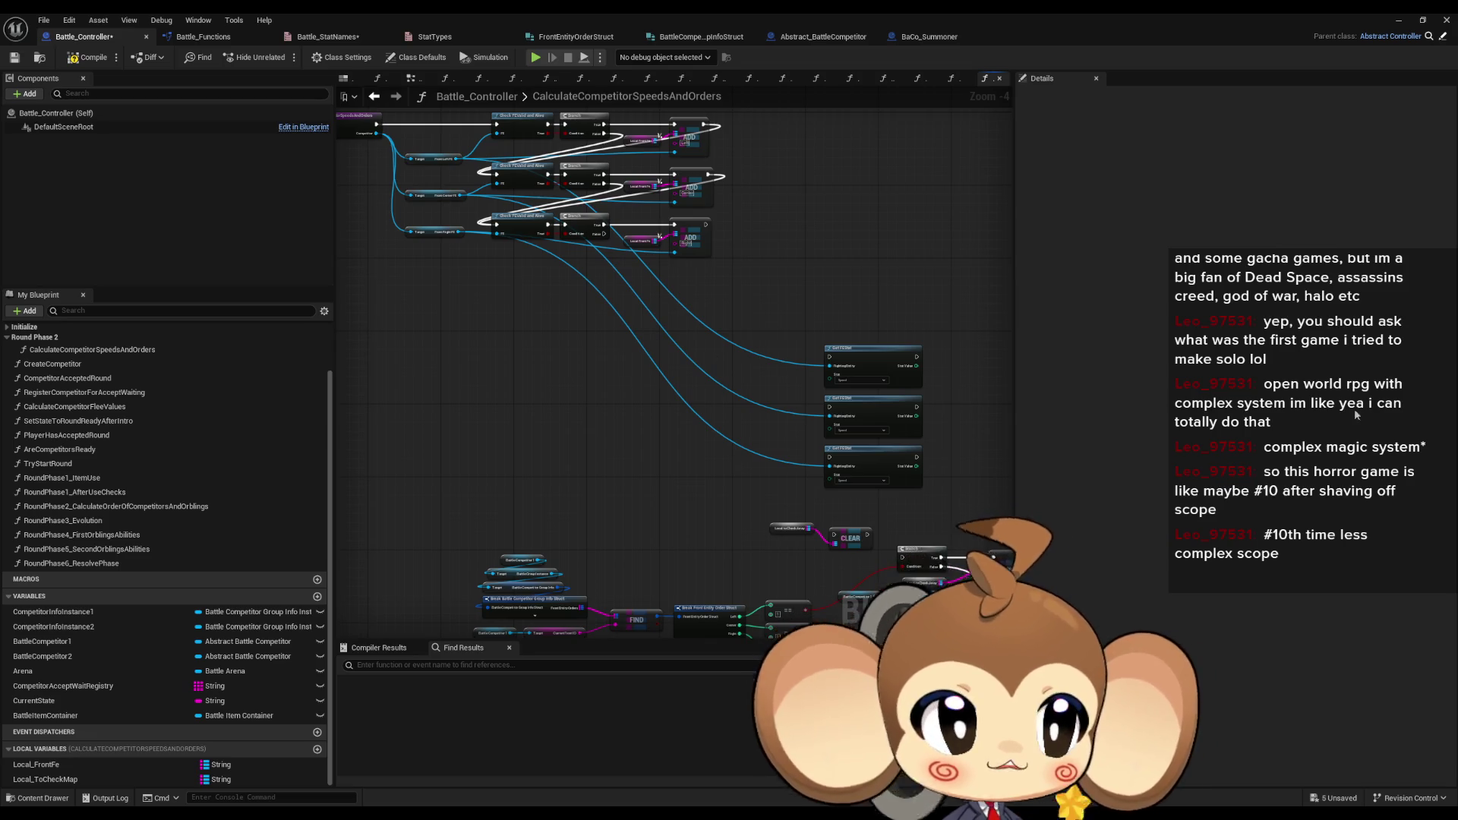
scroll(736, 342, down, 1)
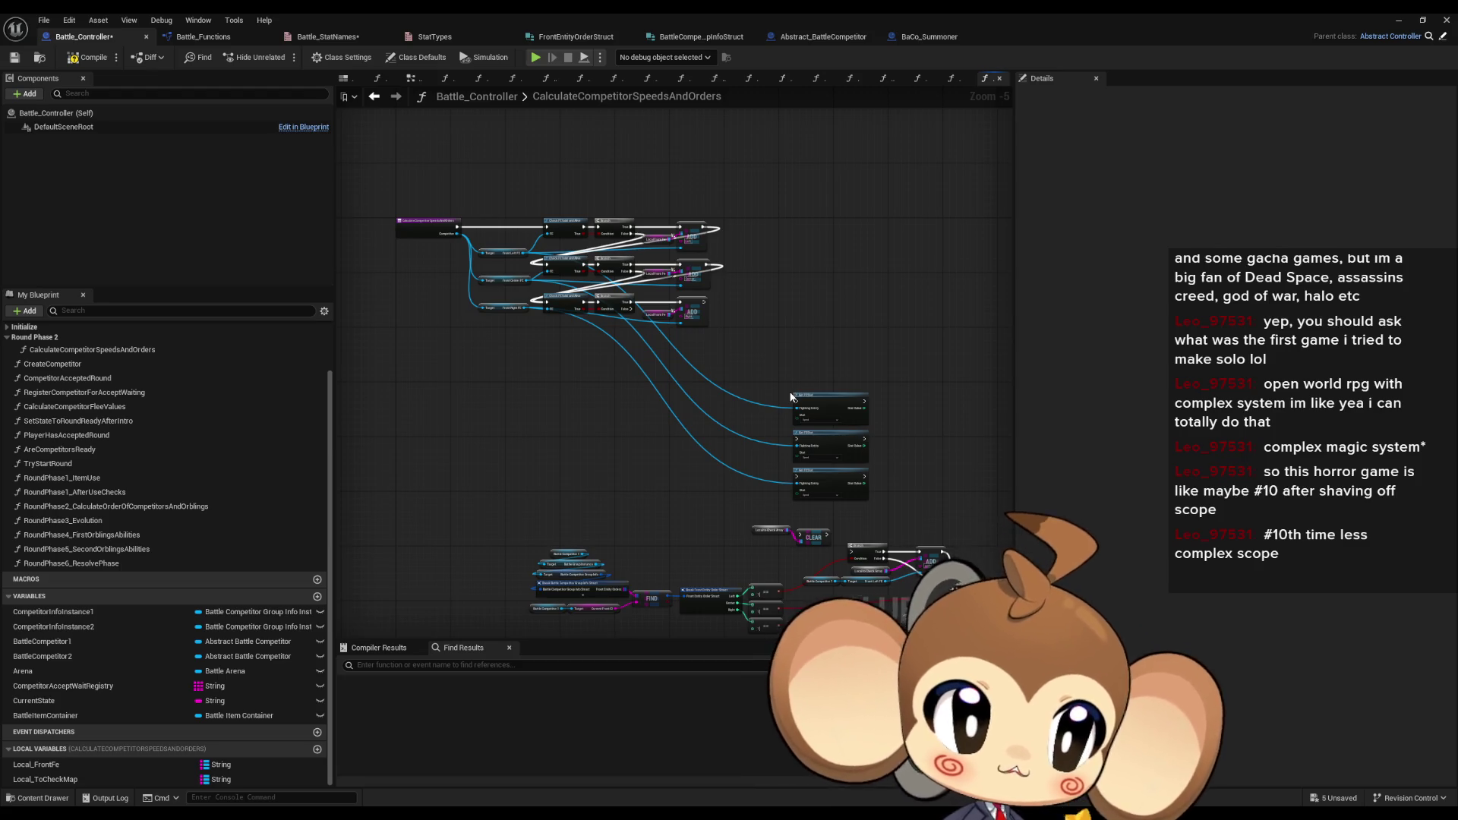
scroll(790, 396, up, 1)
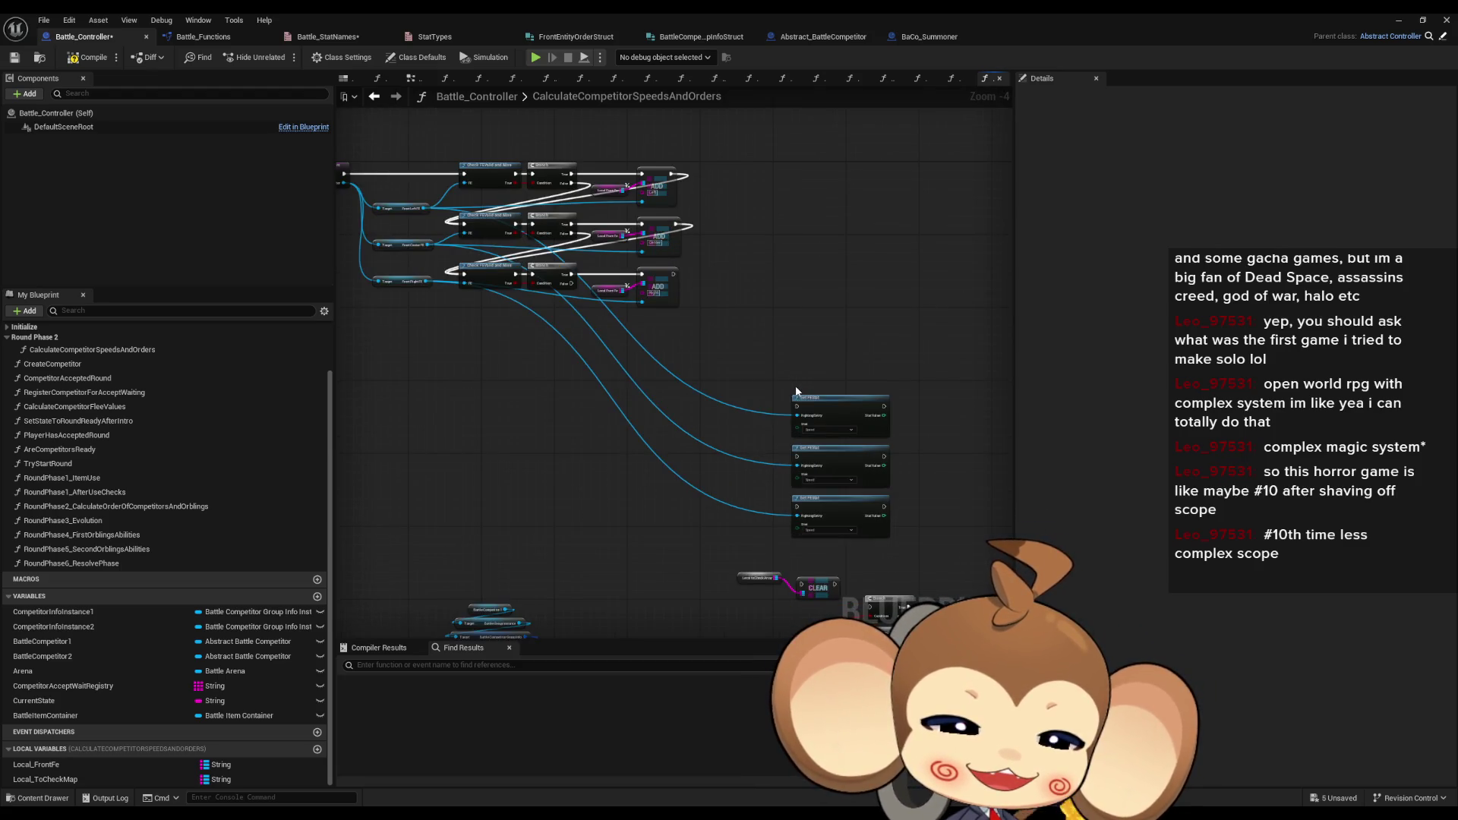
drag(789, 383, 814, 417)
mouse_move(449, 149)
mouse_down()
mouse_move(756, 375)
mouse_move(685, 331)
mouse_move(603, 206)
mouse_up()
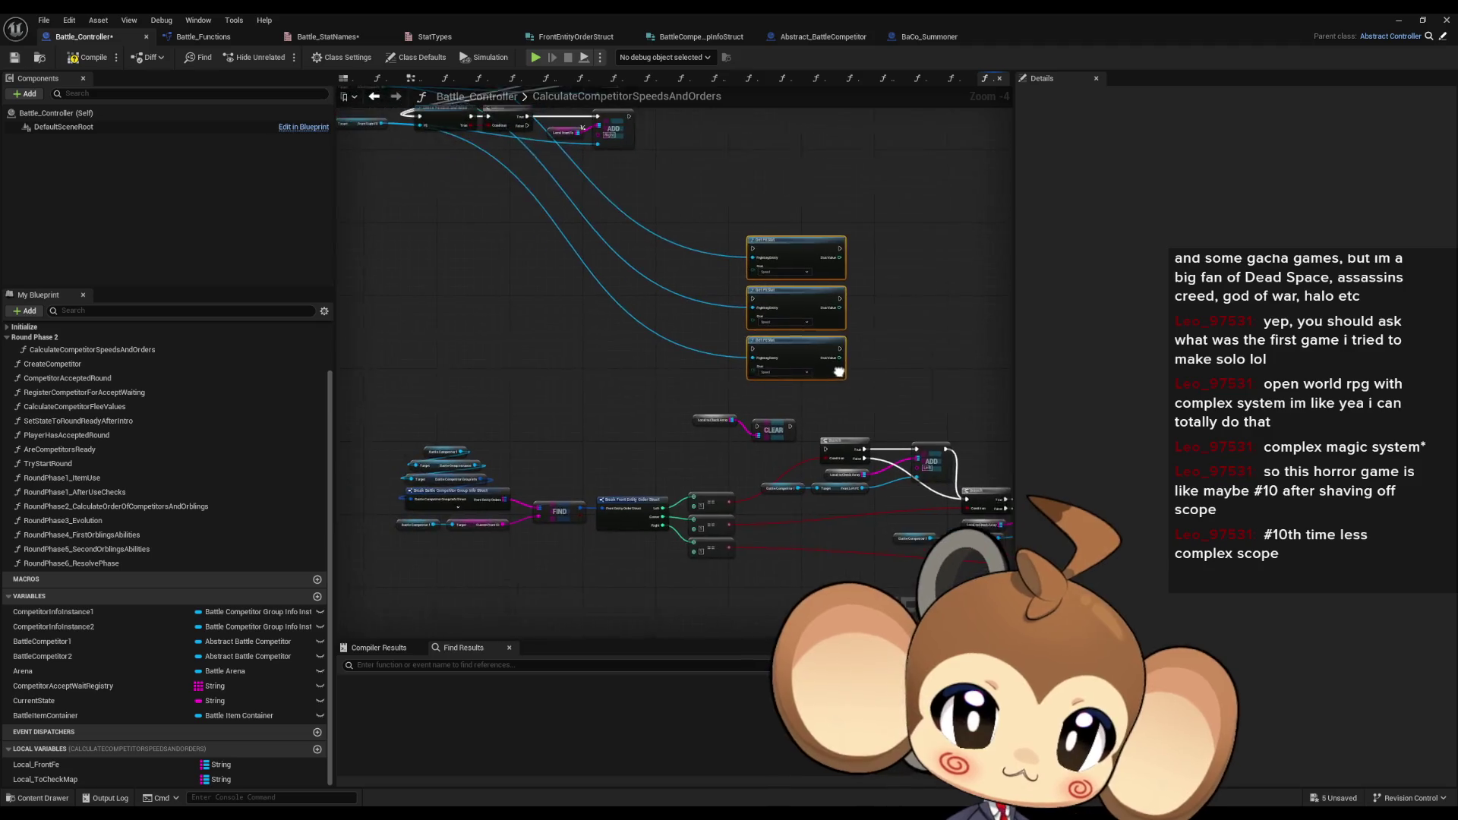
drag(790, 296, 444, 300)
- Delete the Local to Check Array getter and CLEAR nodes, then return to the RoundPhase2 graph
mouse_move(785, 381)
mouse_down()
mouse_move(731, 298)
mouse_move(707, 346)
mouse_move(713, 371)
mouse_up()
drag(646, 396, 752, 425)
drag(736, 415, 680, 338)
key(Delete)
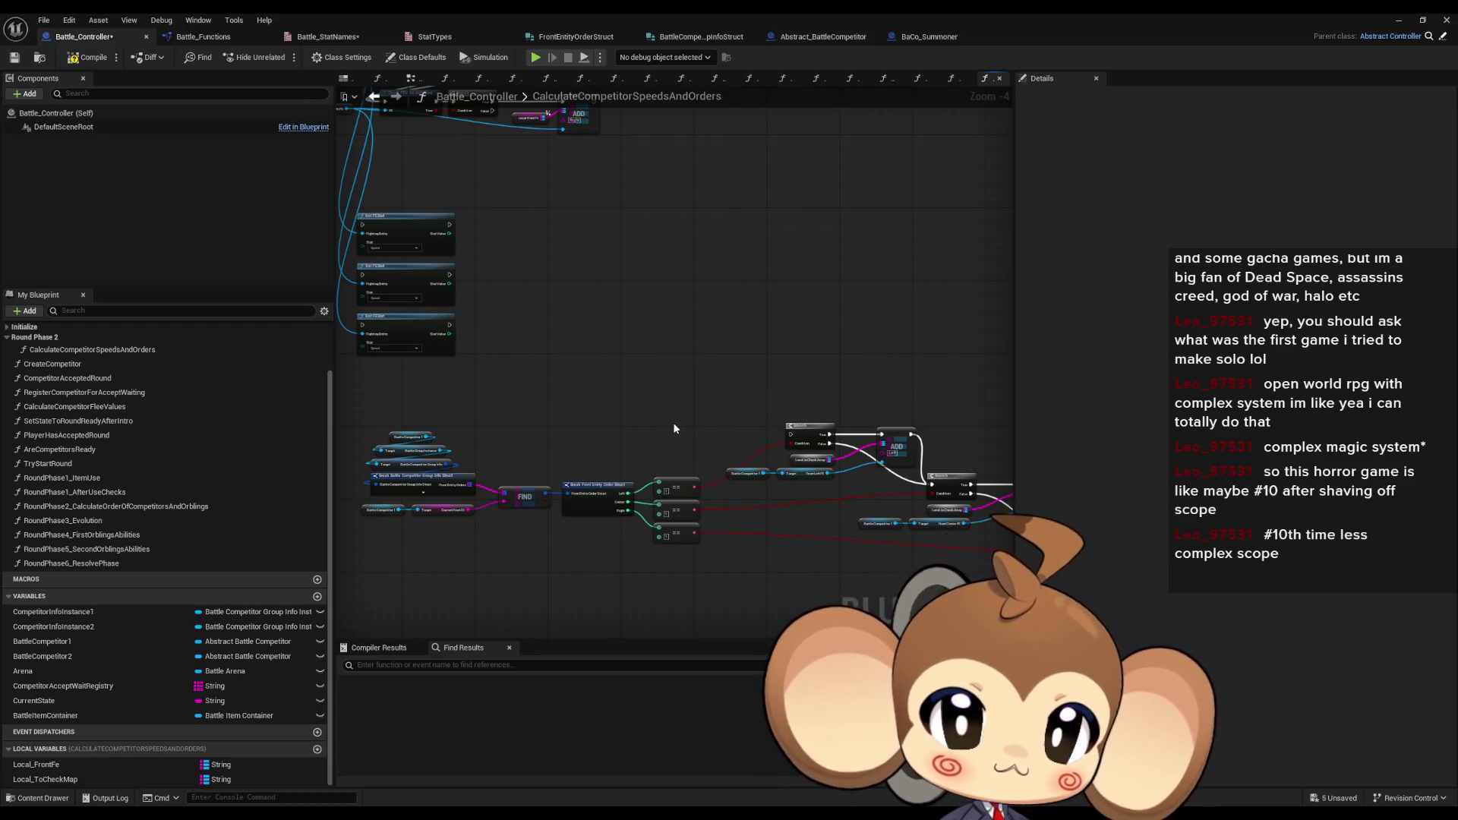
drag(637, 404, 716, 367)
click(374, 96)
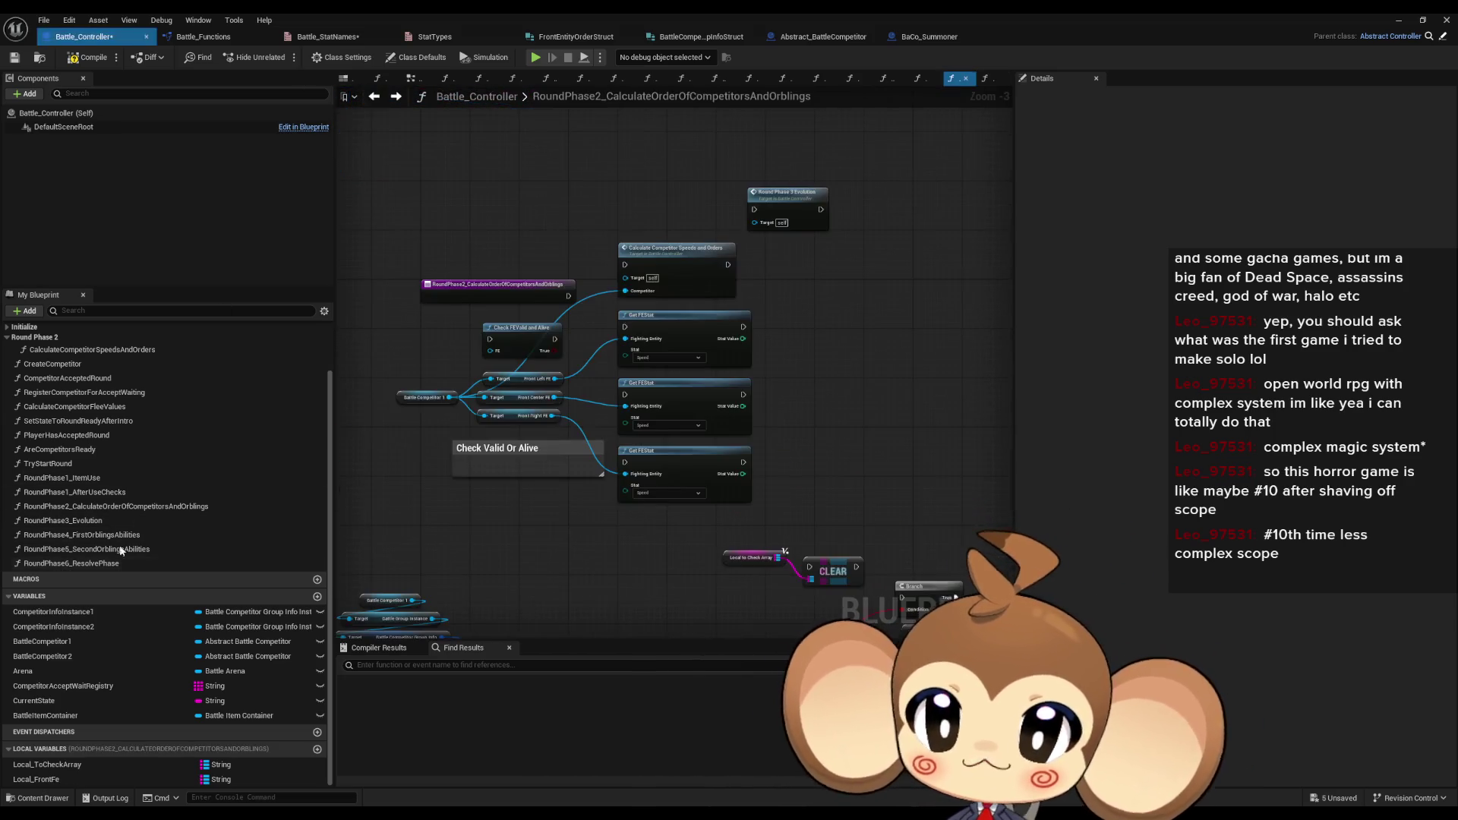
- Delete the Local_ToCheckArray local variable from the round phase function
click(75, 765)
key(Delete)
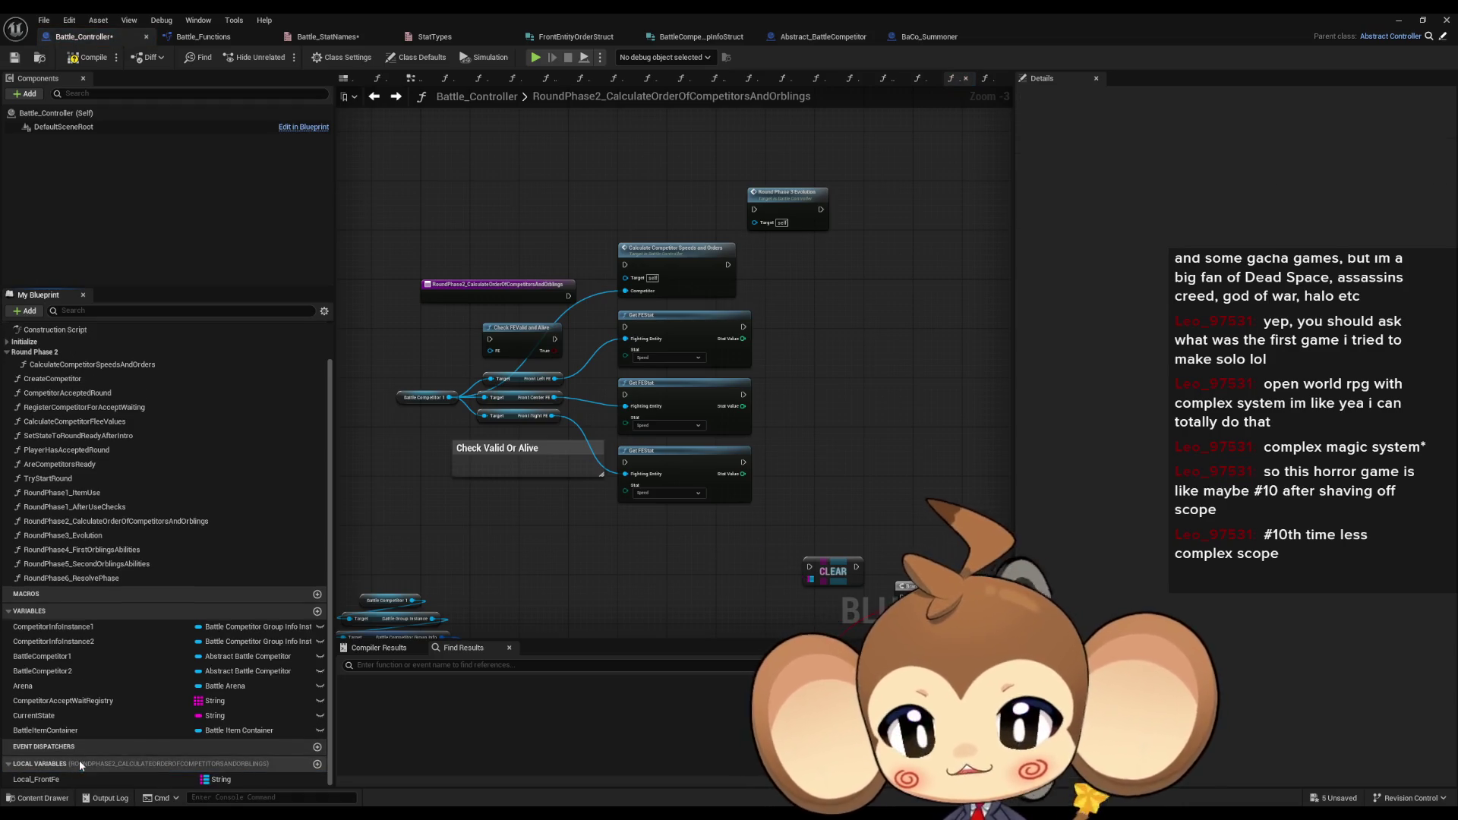
mouse_move(691, 593)
mouse_down()
mouse_move(659, 481)
mouse_move(522, 392)
mouse_move(520, 329)
mouse_move(603, 457)
mouse_up()
scroll(659, 482, down, 2)
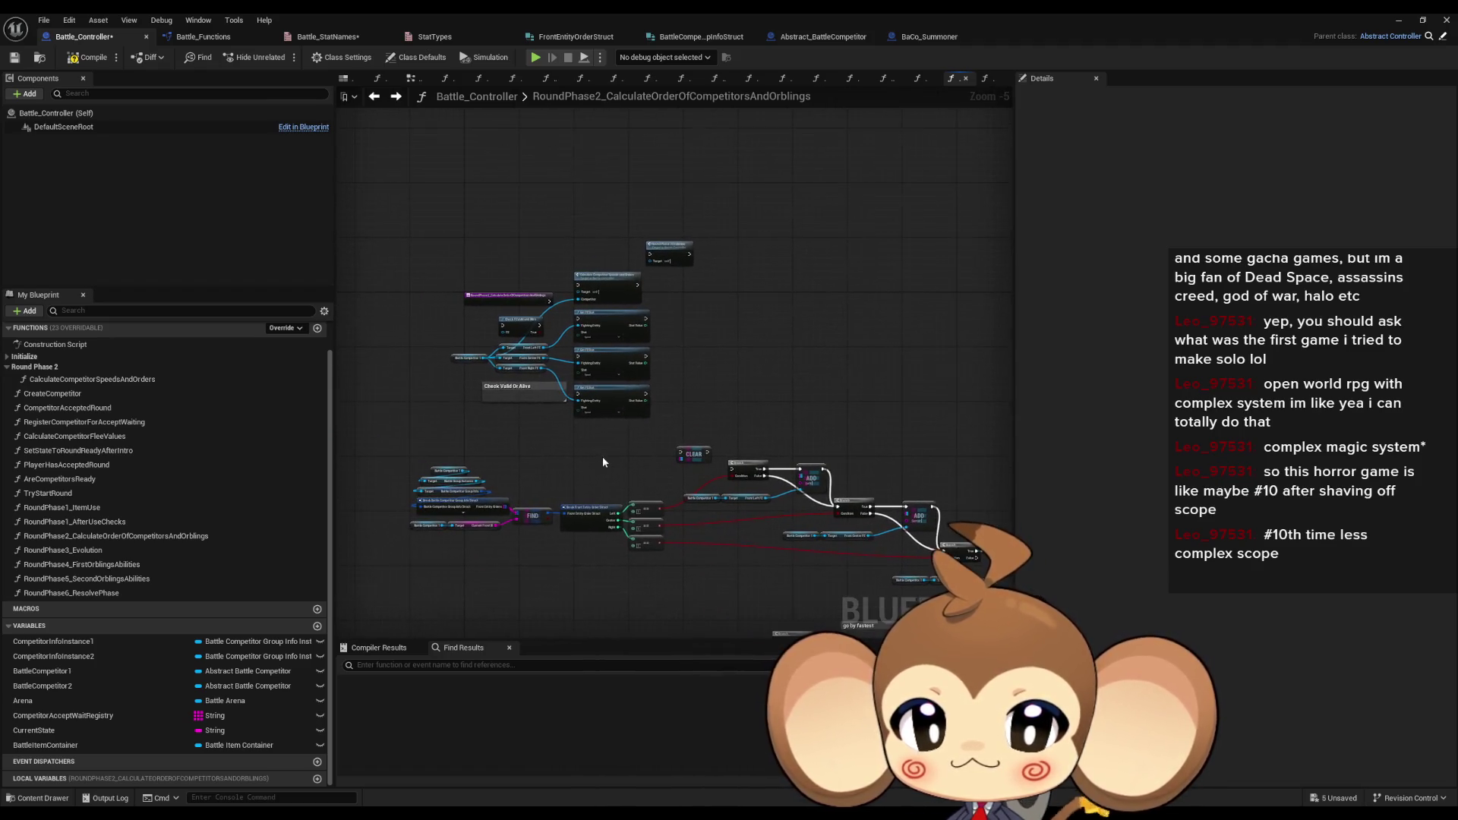
scroll(487, 265, up, 4)
- Go back to CalculateCompetitorSpeedsAndOrders and frame its Branch and ADD nodes
click(397, 95)
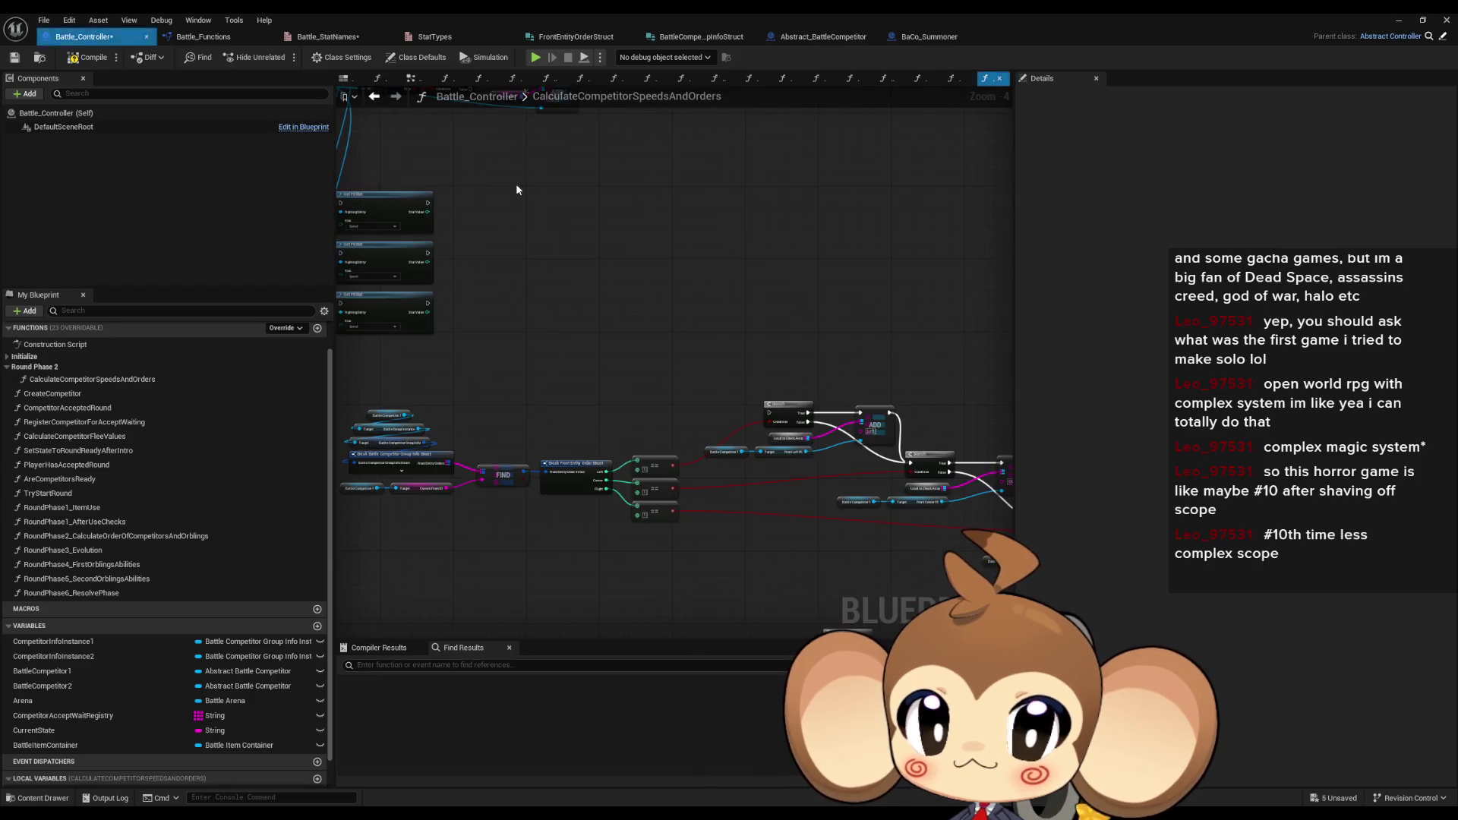
scroll(750, 410, down, 1)
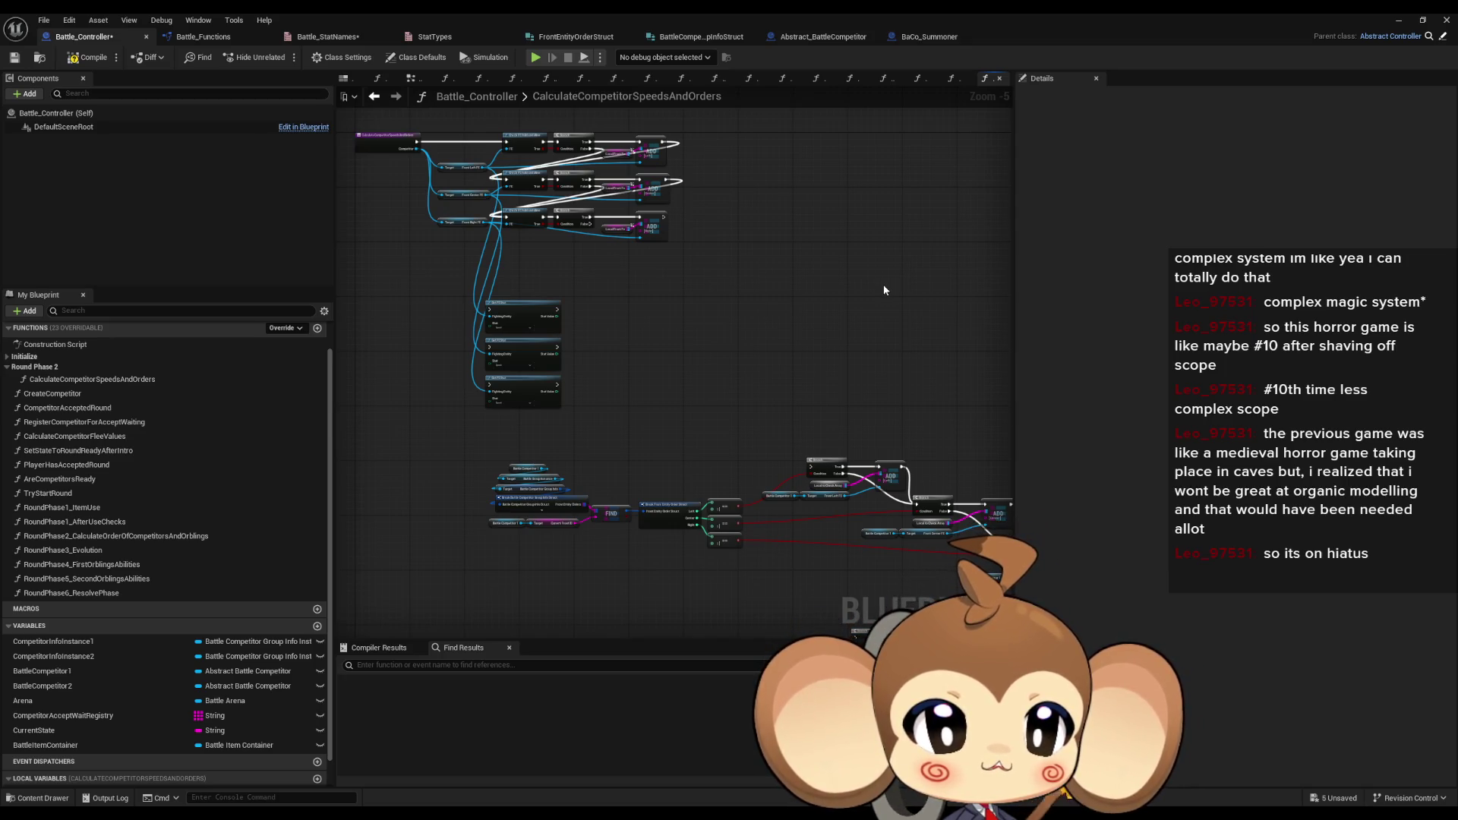
mouse_move(882, 284)
mouse_down()
mouse_move(659, 124)
mouse_move(700, 165)
mouse_move(752, 276)
mouse_move(681, 261)
mouse_move(715, 218)
mouse_move(701, 229)
mouse_up()
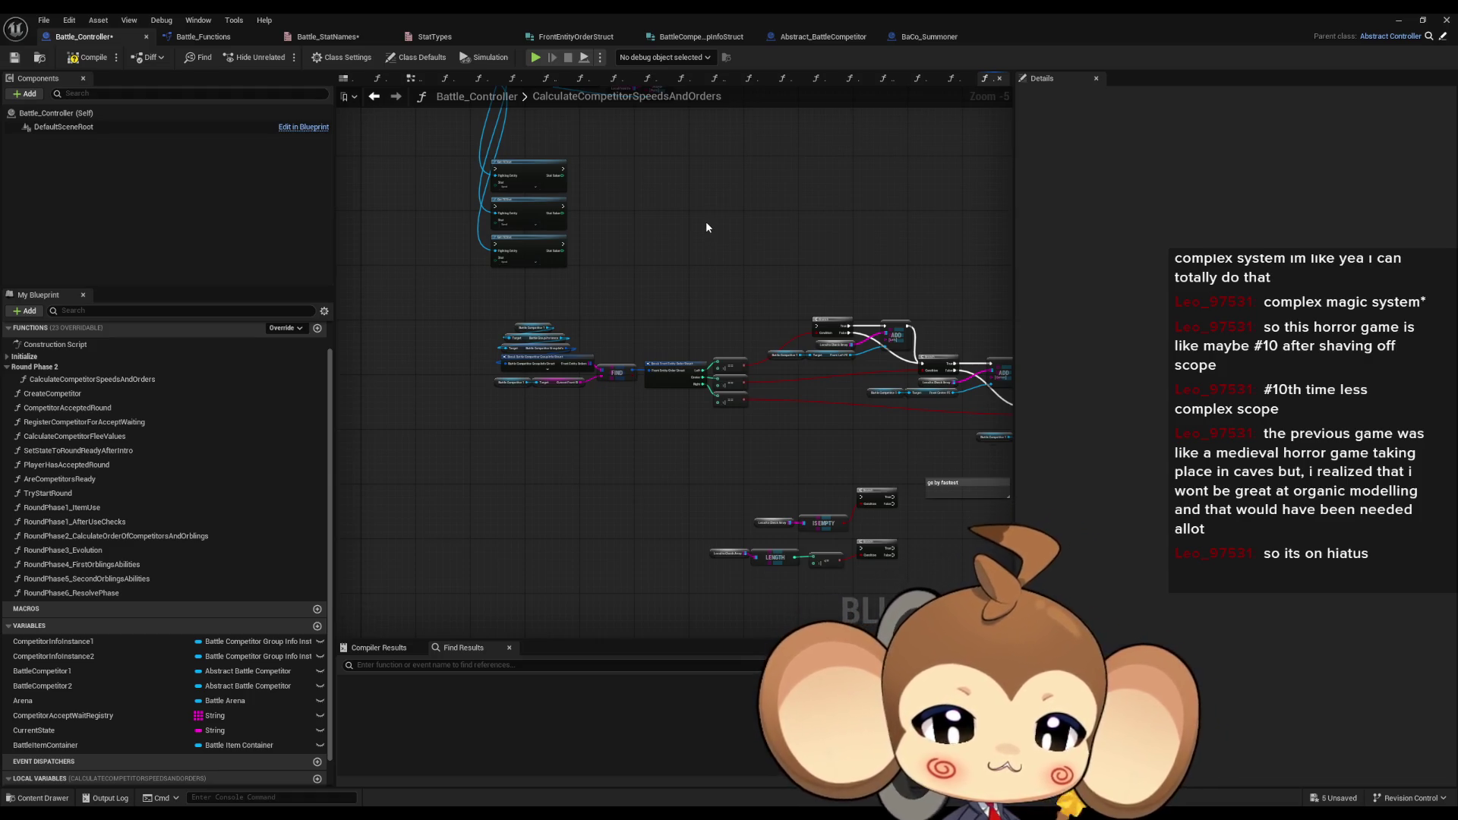
scroll(706, 227, up, 3)
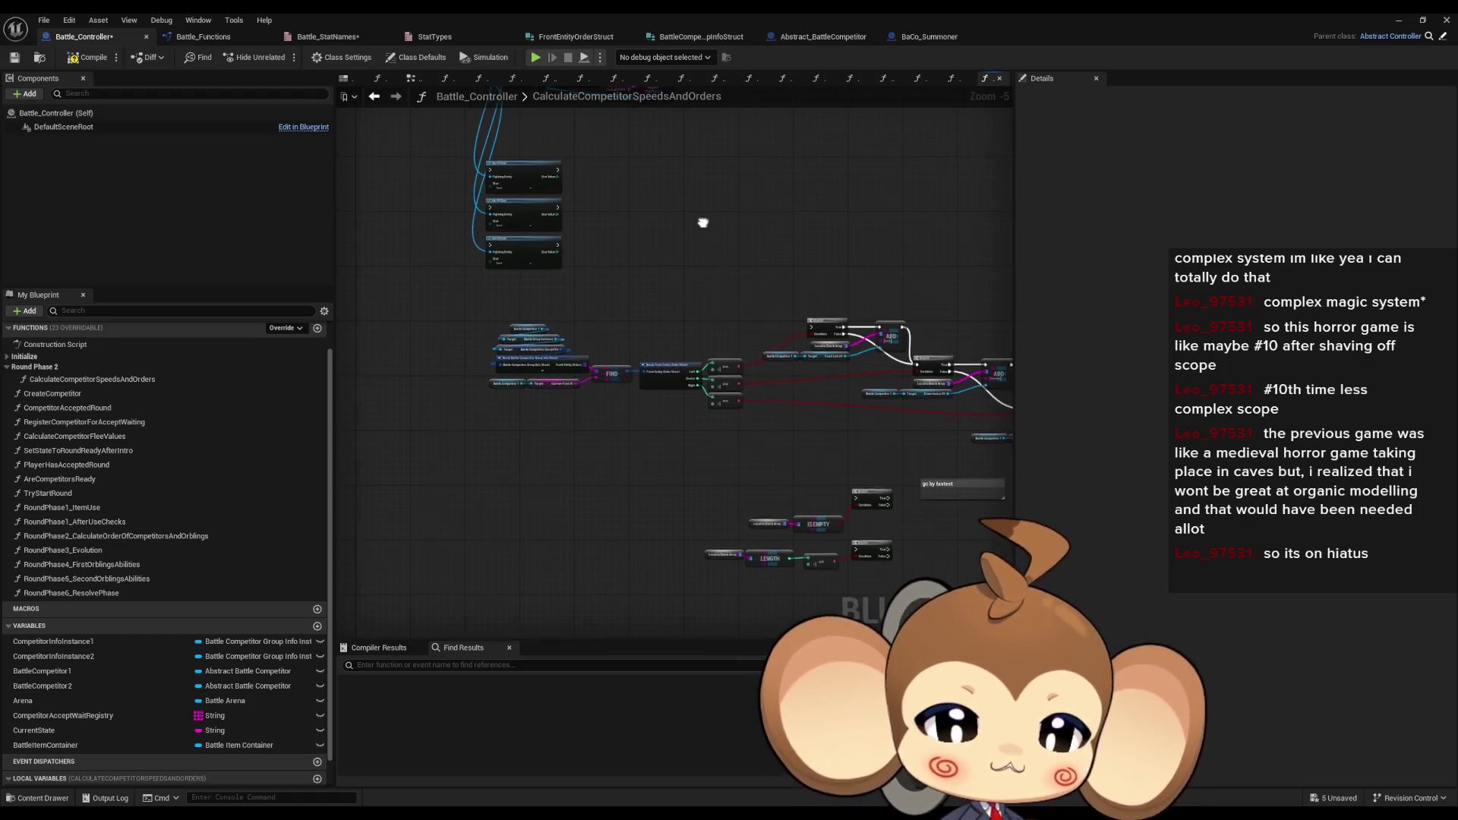
mouse_move(652, 237)
mouse_down()
mouse_move(440, 228)
mouse_move(765, 271)
mouse_move(602, 237)
mouse_up()
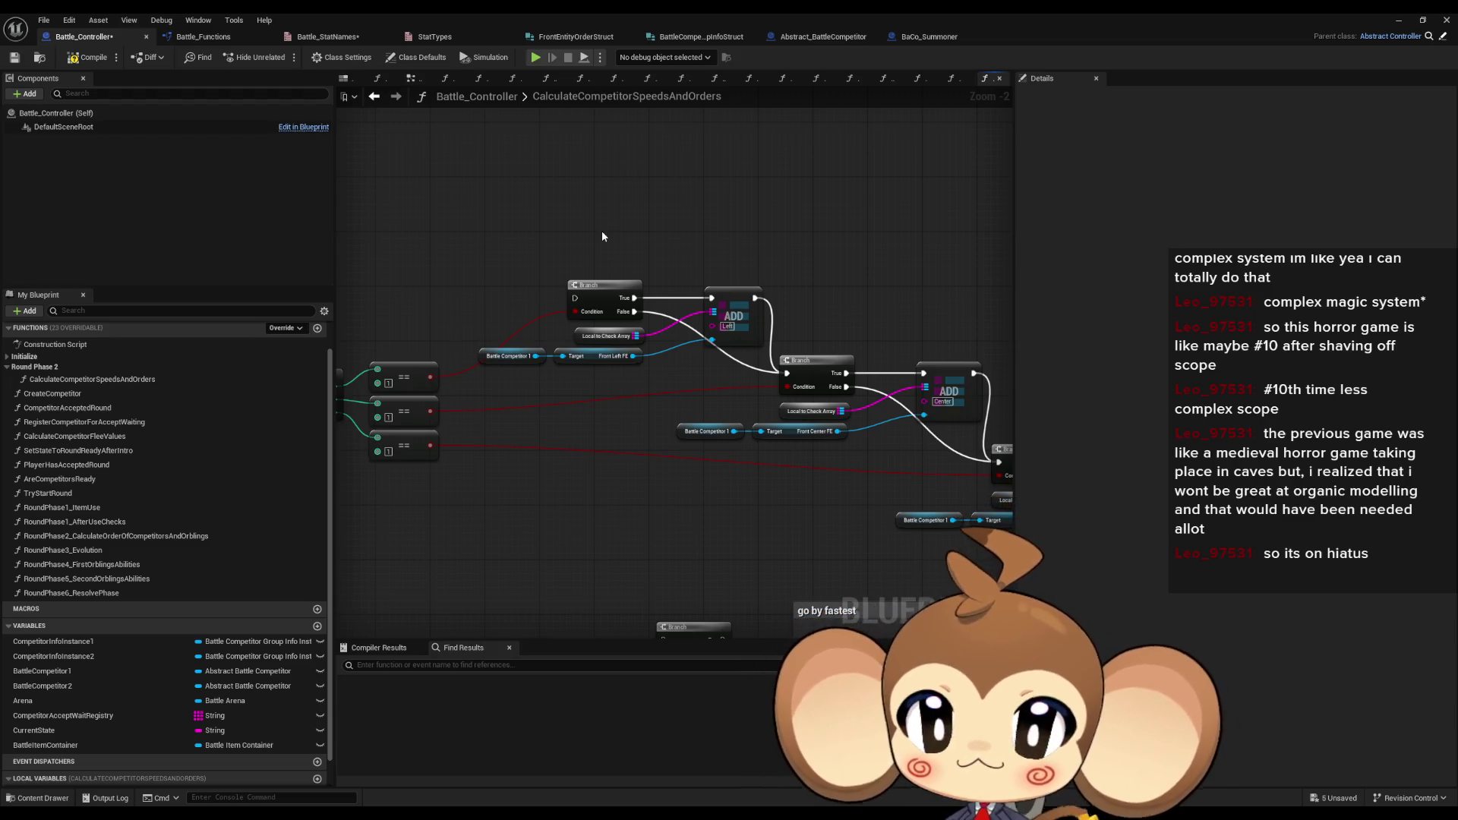
scroll(599, 258, down, 3)
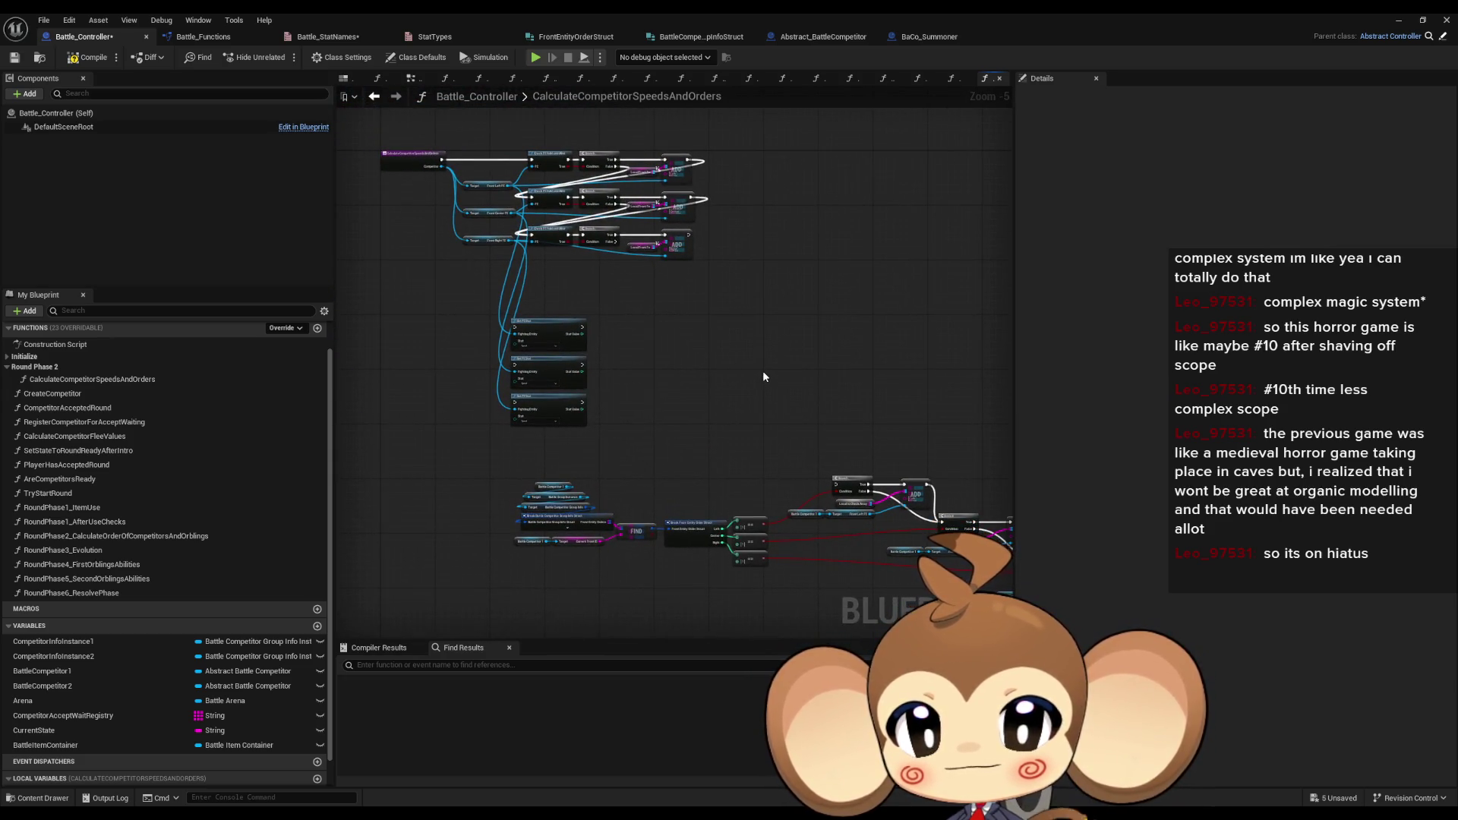
scroll(763, 377, up, 2)
drag(639, 419, 589, 340)
scroll(609, 406, up, 3)
scroll(117, 679, down, 1)
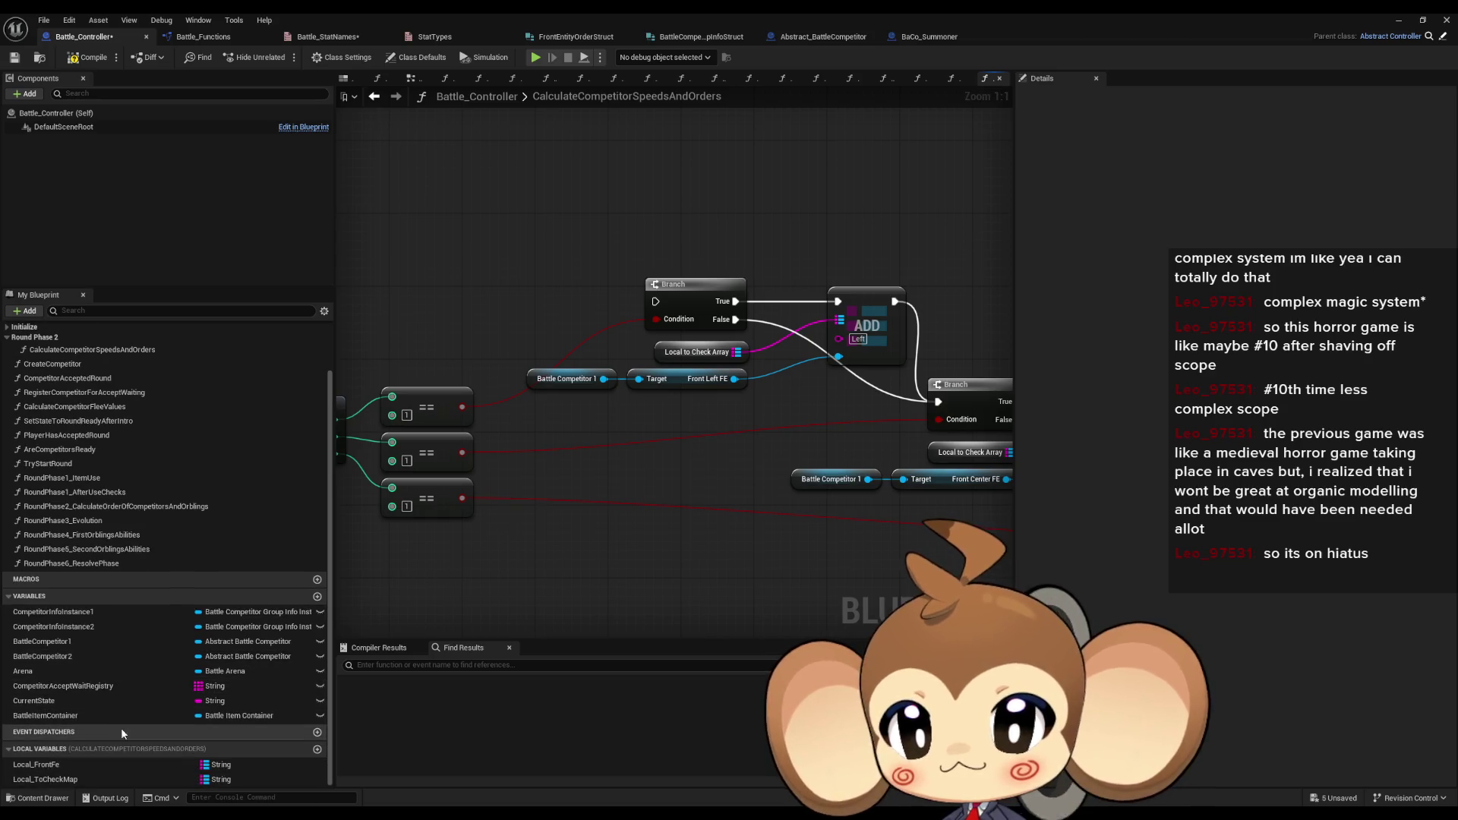
- Replace the first ADD node's Local to Check Array getter with a Local to Check Map getter
mouse_move(67, 781)
mouse_down()
mouse_move(750, 446)
mouse_move(618, 417)
mouse_move(745, 343)
mouse_up()
click(687, 440)
click(573, 377)
key(Delete)
drag(577, 448, 614, 375)
- Wire a Local to Check Map getter into the next ADD node, deleting its array getter
click(766, 476)
mouse_move(766, 475)
mouse_down()
mouse_move(1006, 436)
mouse_move(849, 432)
mouse_move(866, 429)
mouse_up()
click(663, 459)
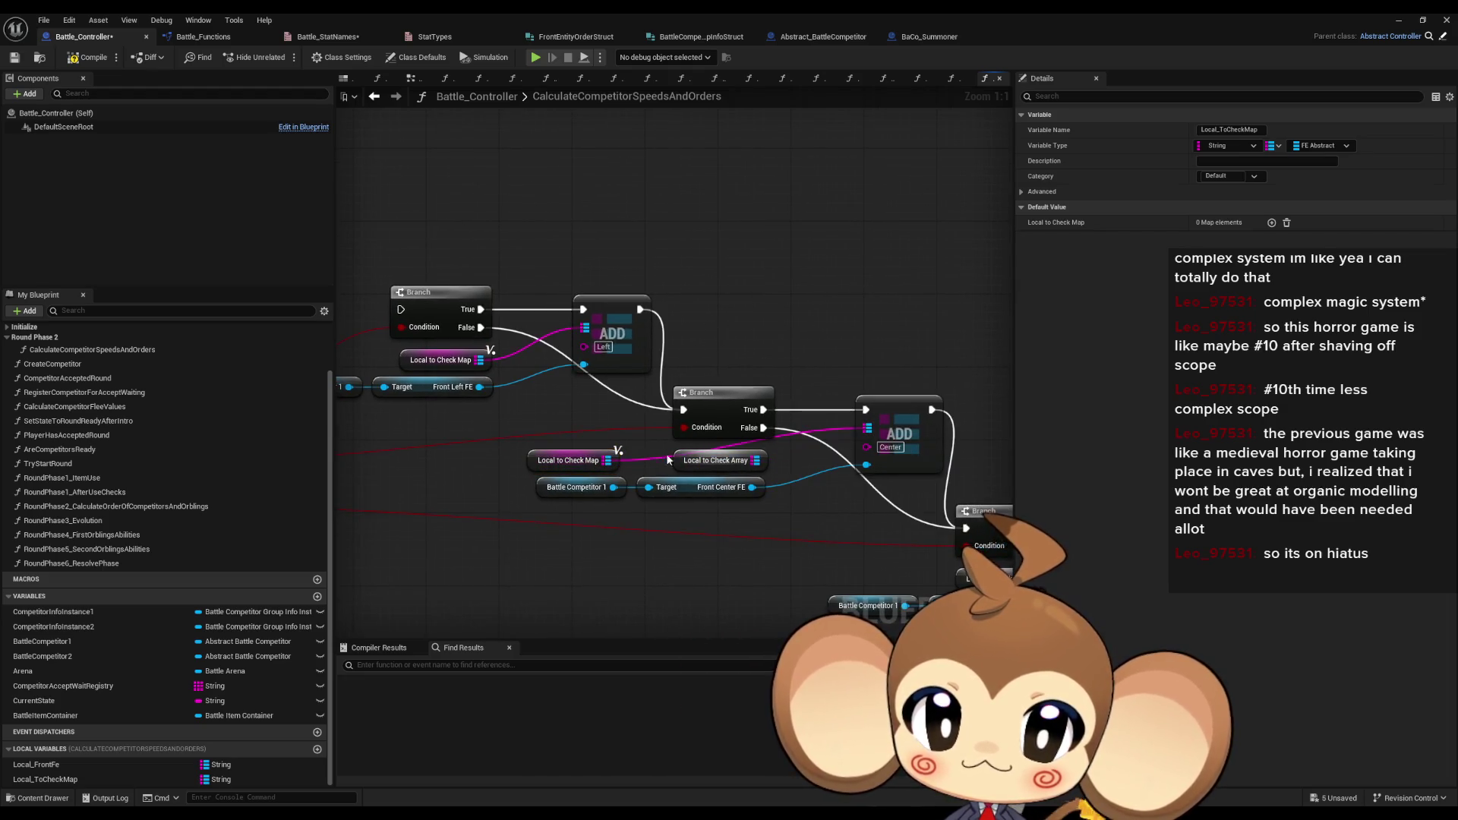
click(718, 460)
key(Delete)
mouse_move(573, 460)
mouse_down()
mouse_move(718, 460)
mouse_move(589, 450)
mouse_up()
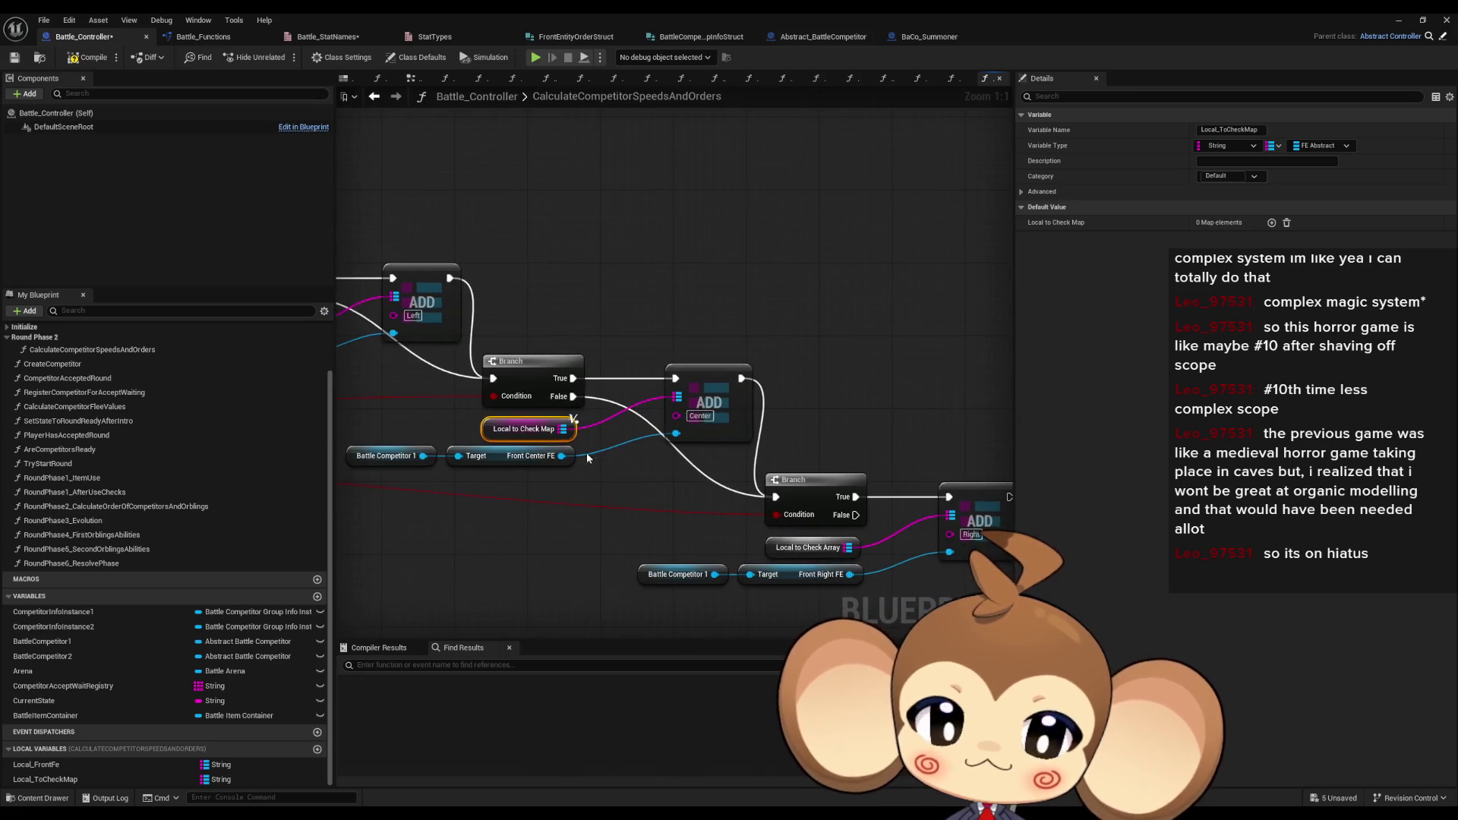
- Copy the map getter into the right ADD node and delete the last array getter
key(ctrl+c)
key(ctrl+v)
mouse_move(654, 520)
mouse_down()
mouse_move(922, 498)
mouse_move(955, 517)
mouse_up()
click(807, 547)
key(Delete)
drag(619, 520, 810, 548)
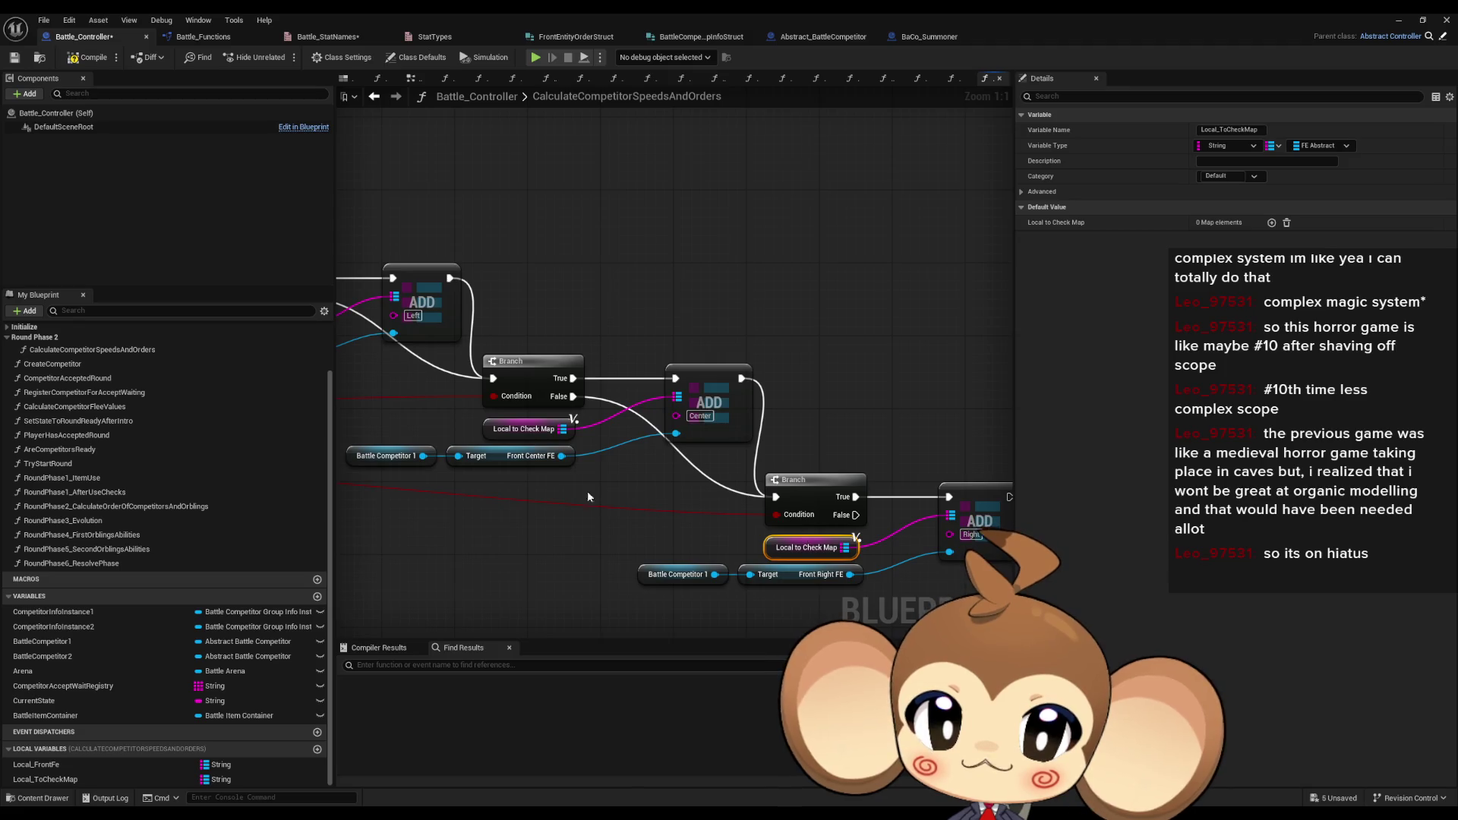
- Pan across the struct breaks, == comparisons and the function entry and Set FEStat nodes
scroll(610, 501, down, 1)
drag(610, 502, 873, 509)
drag(380, 493, 998, 483)
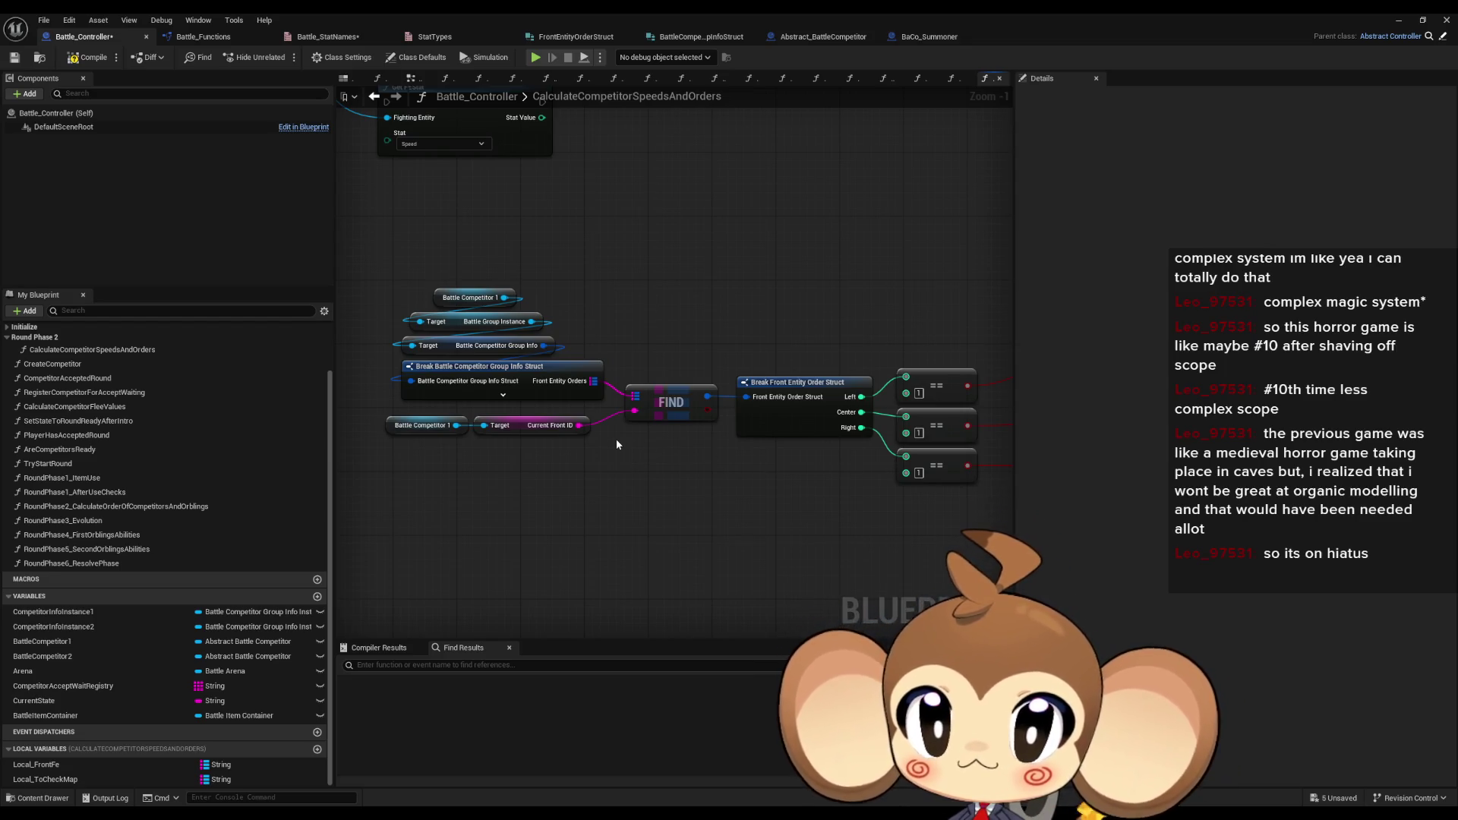
scroll(686, 480, down, 4)
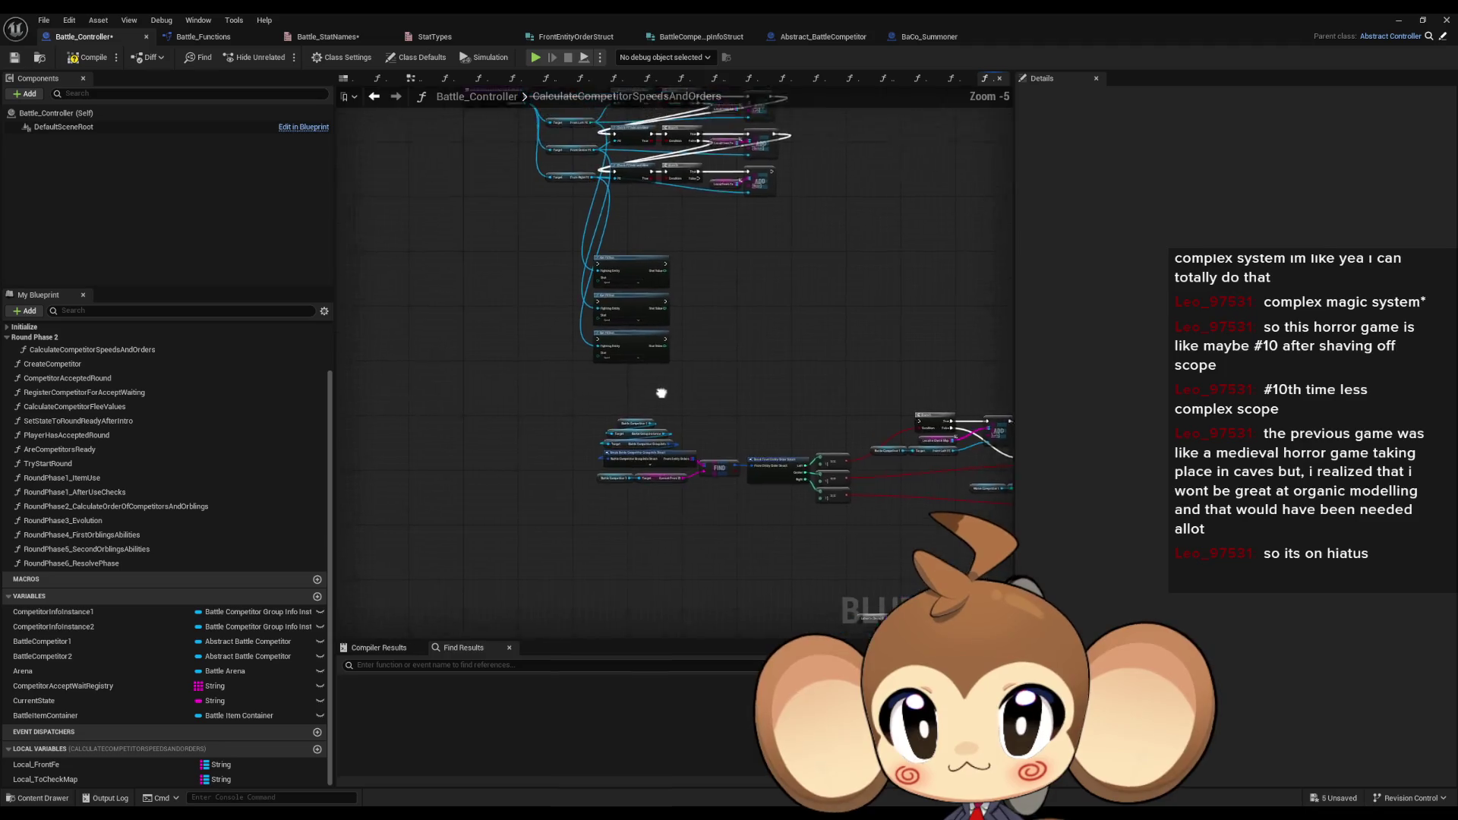
drag(656, 385, 657, 459)
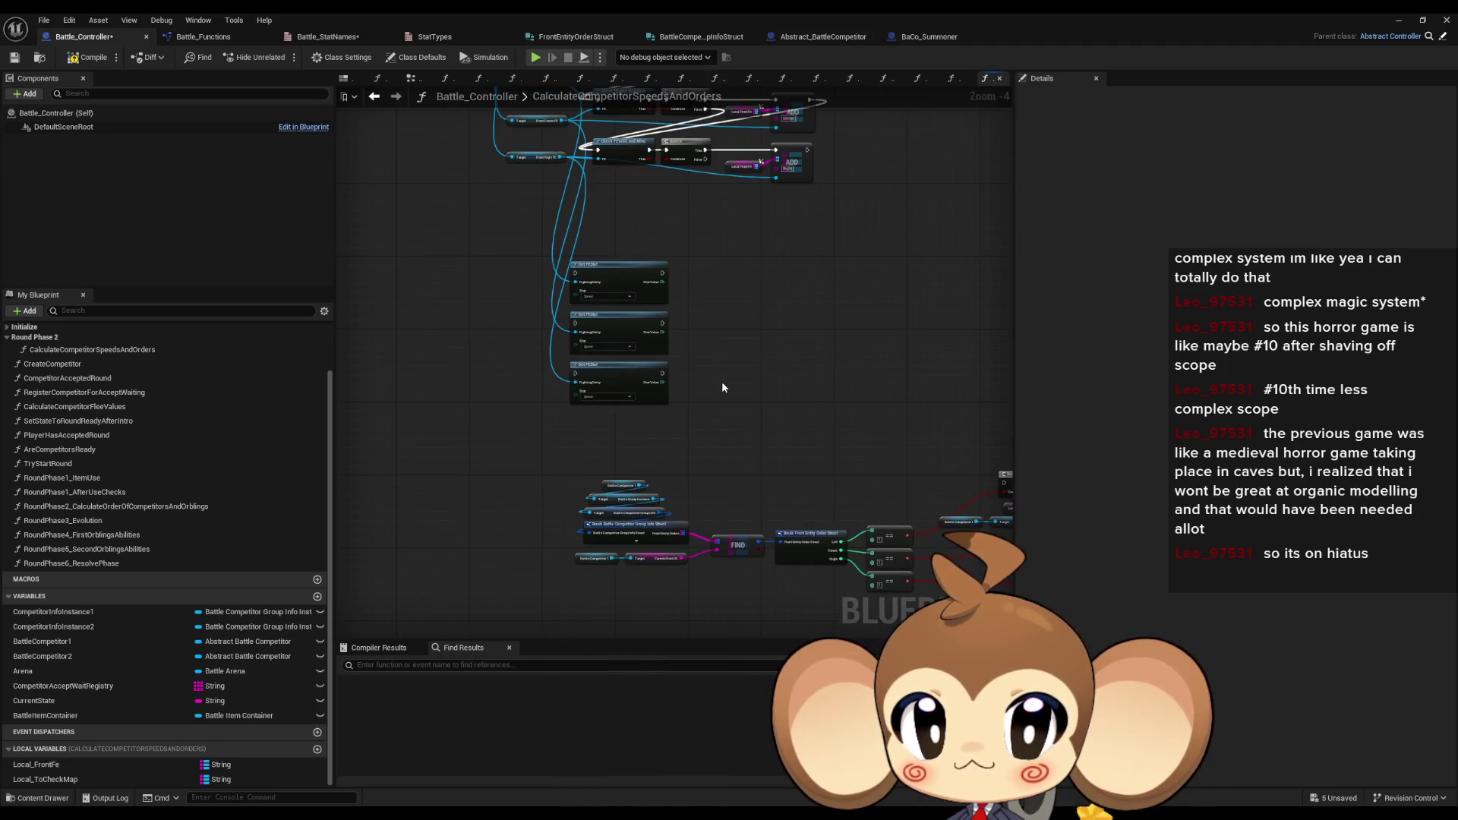
mouse_move(707, 354)
mouse_down()
mouse_move(683, 327)
mouse_move(752, 516)
mouse_move(671, 488)
mouse_up()
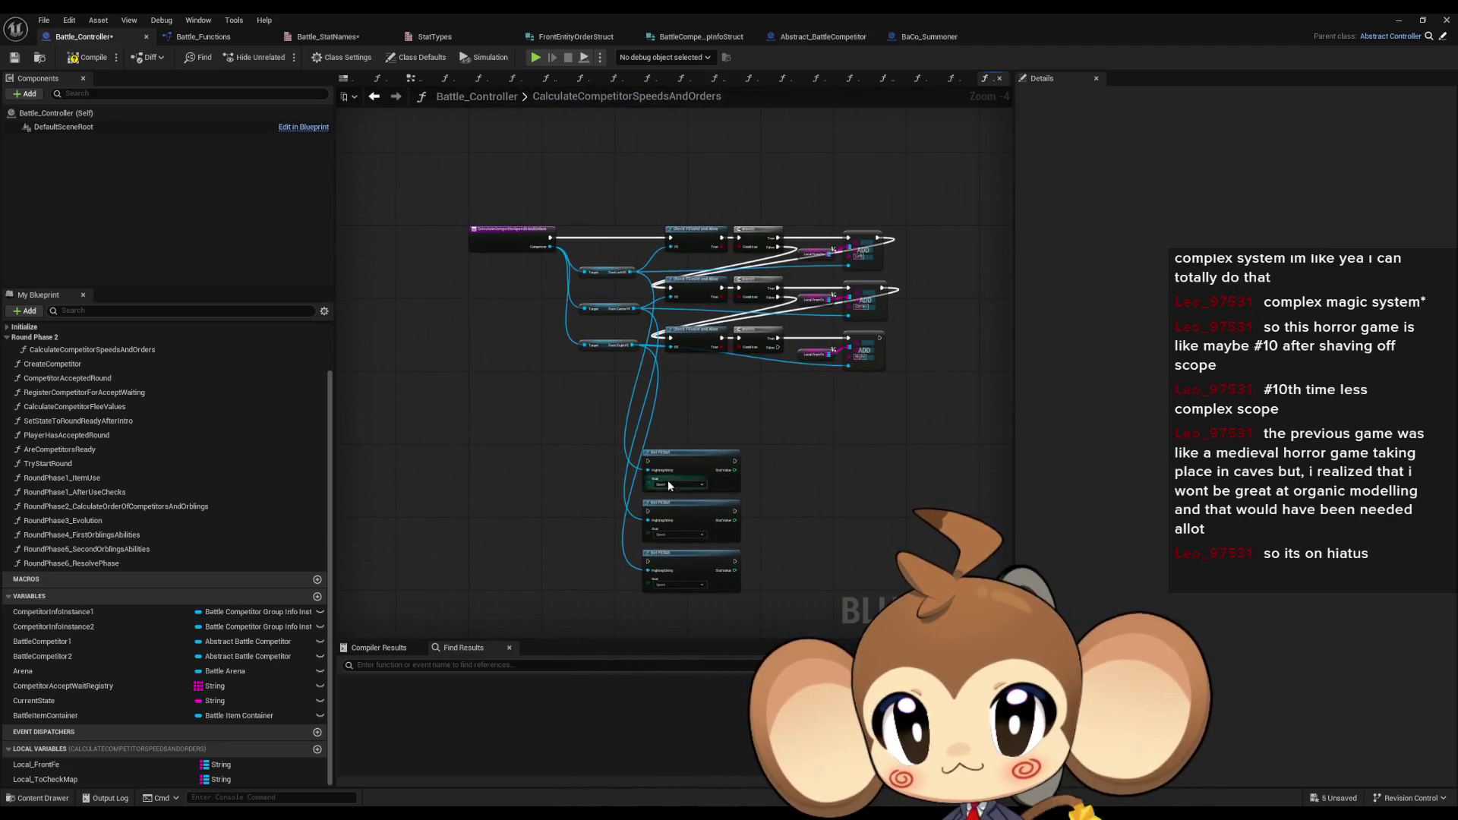
scroll(589, 406, up, 2)
scroll(621, 289, up, 2)
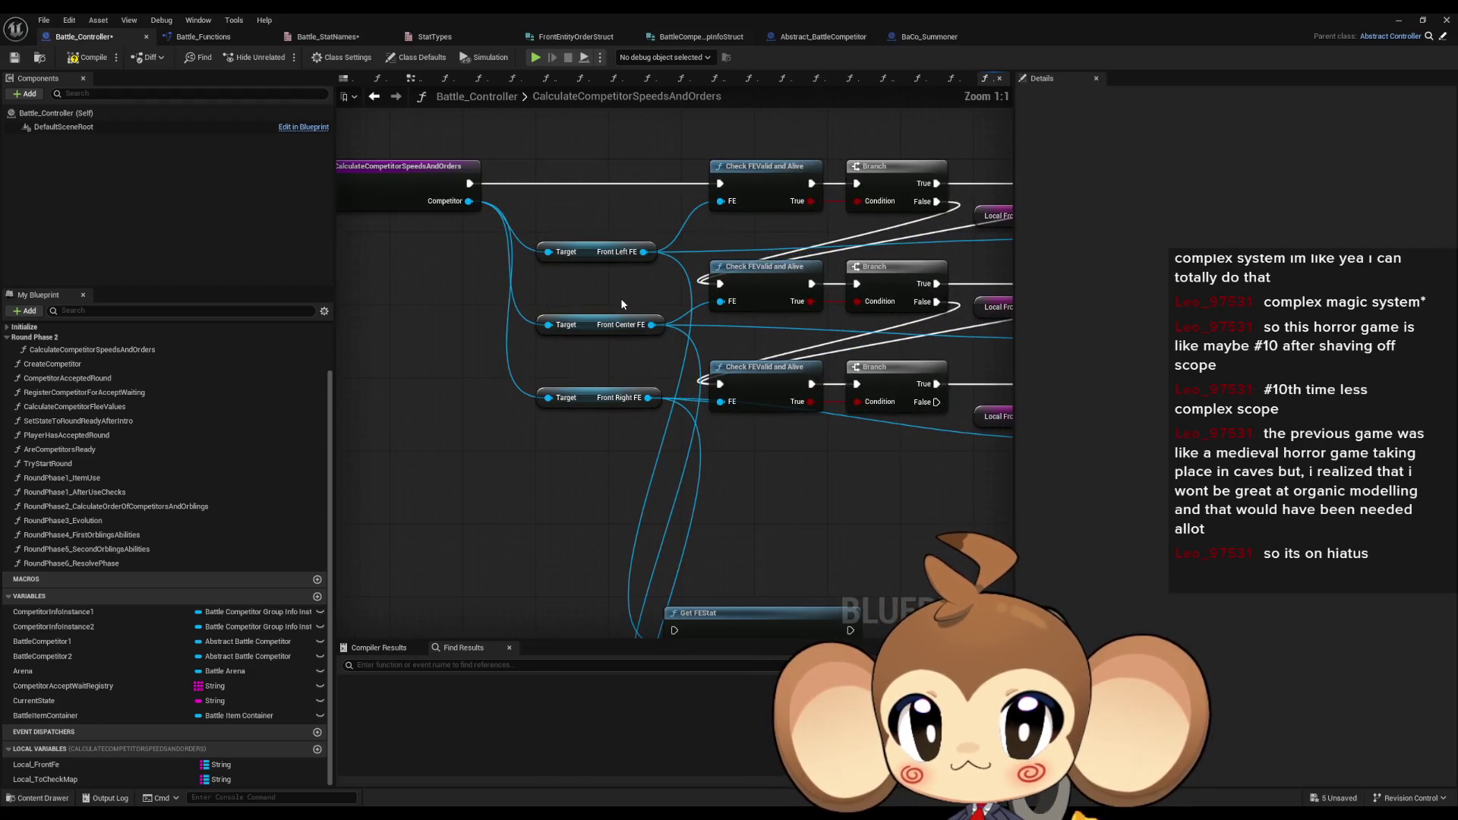
- Select the Front Center and Front Right FE getters, then the Left path's map and competitor getters
click(596, 325)
click(608, 397)
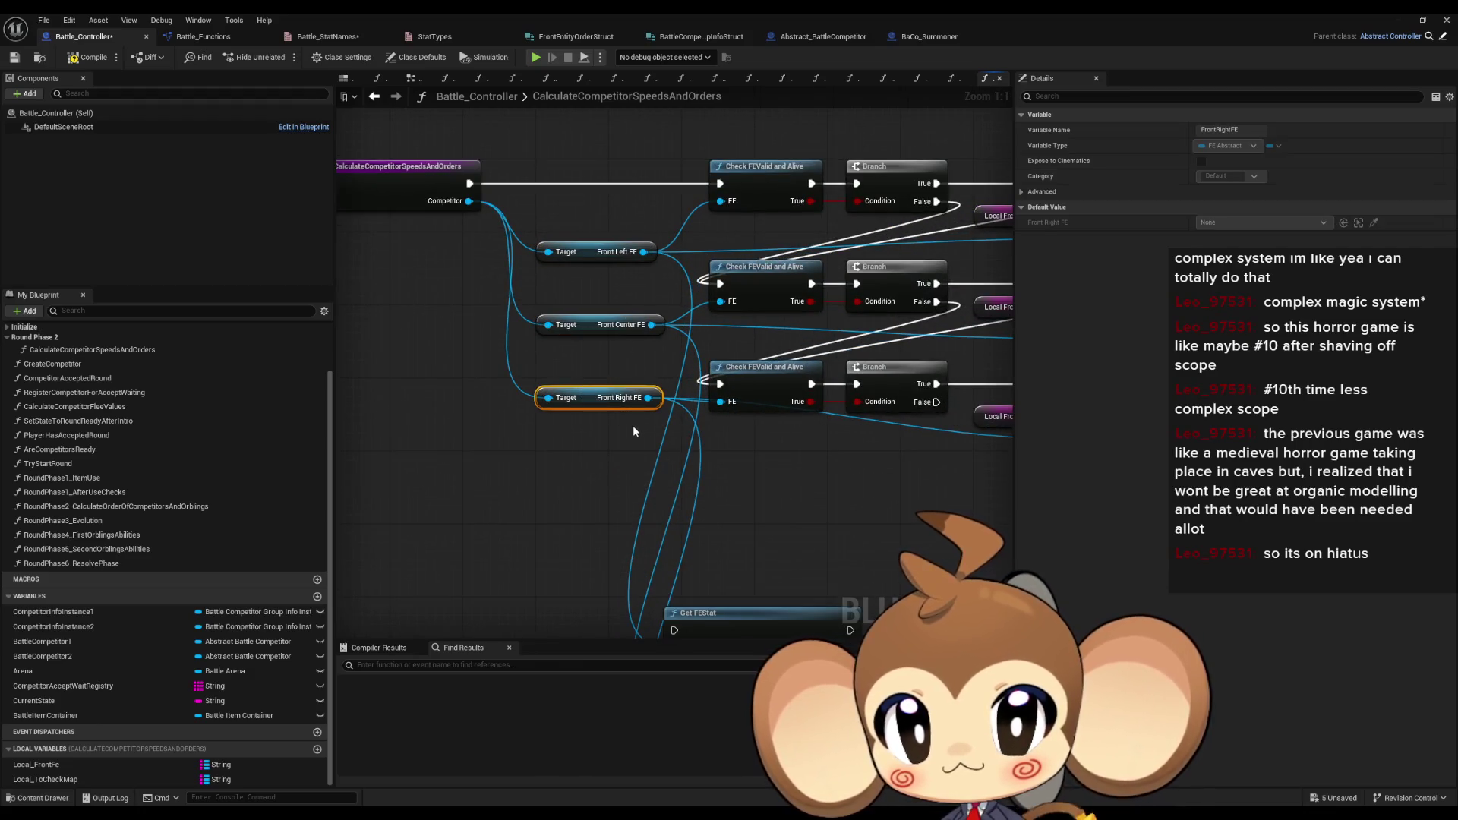
scroll(634, 425, down, 4)
scroll(785, 509, up, 4)
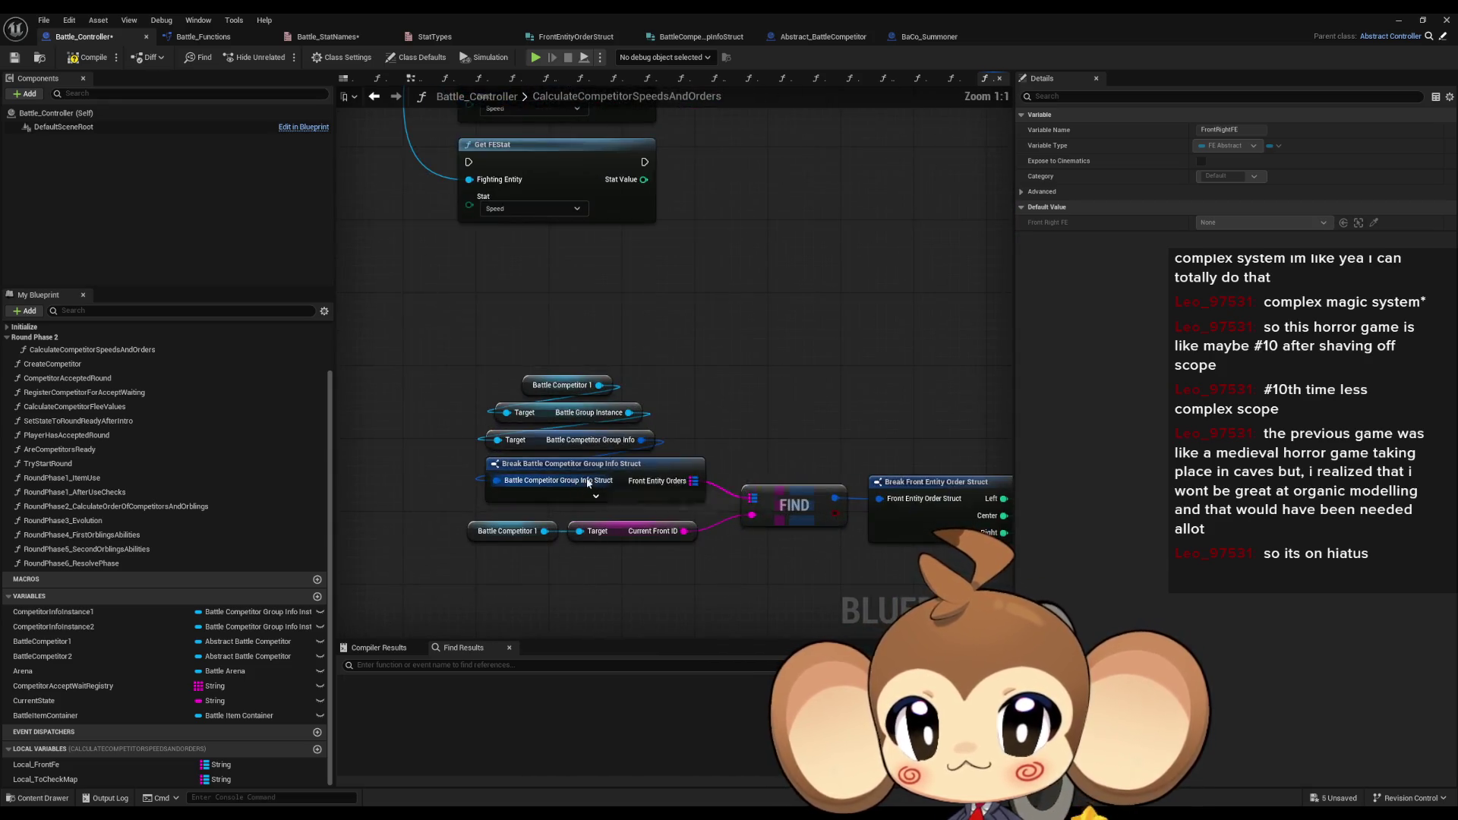
mouse_move(701, 357)
mouse_down()
mouse_move(454, 292)
mouse_move(194, 276)
mouse_move(153, 320)
mouse_move(59, 305)
mouse_up()
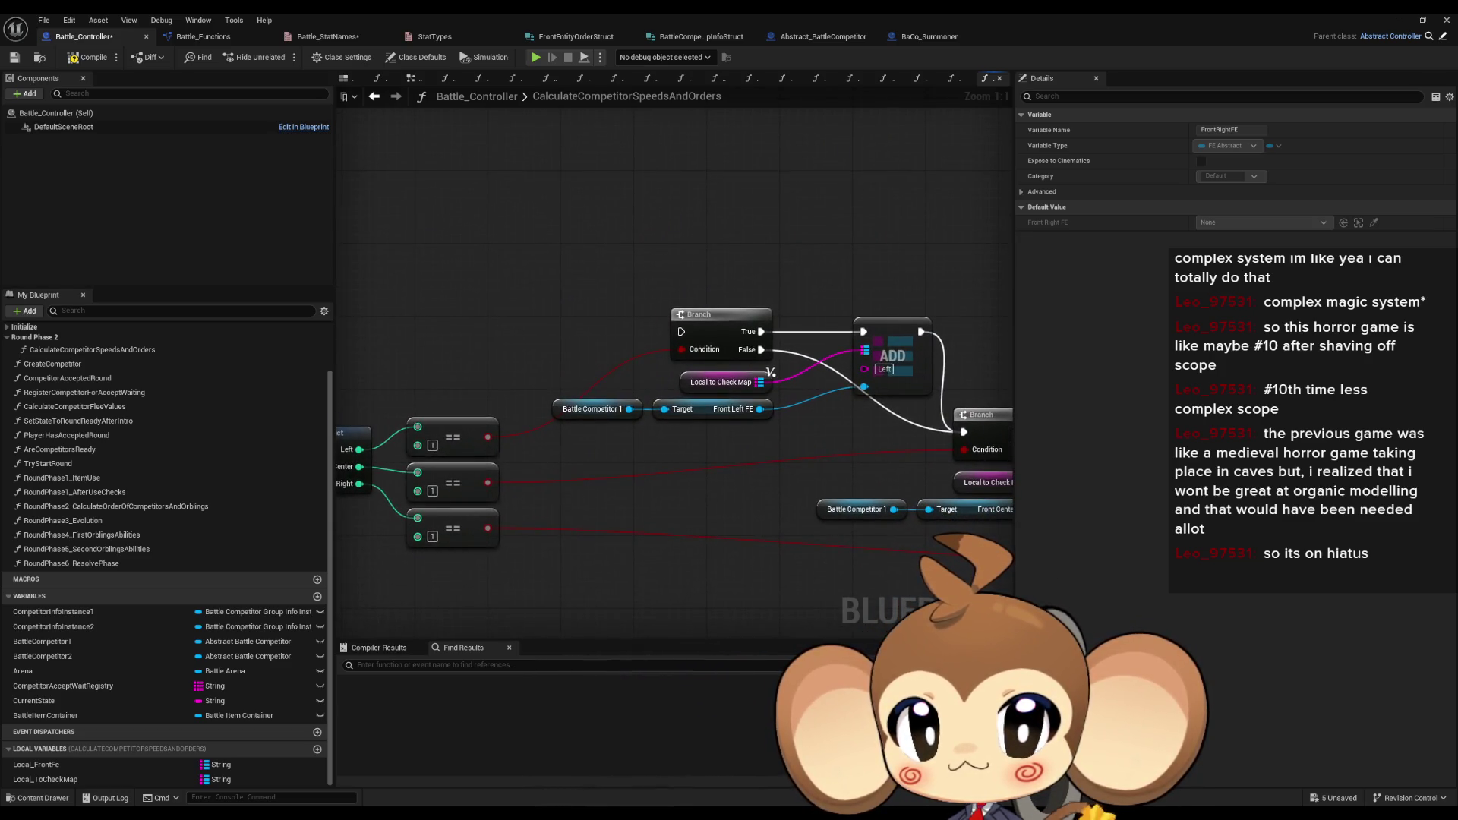
drag(550, 365, 763, 435)
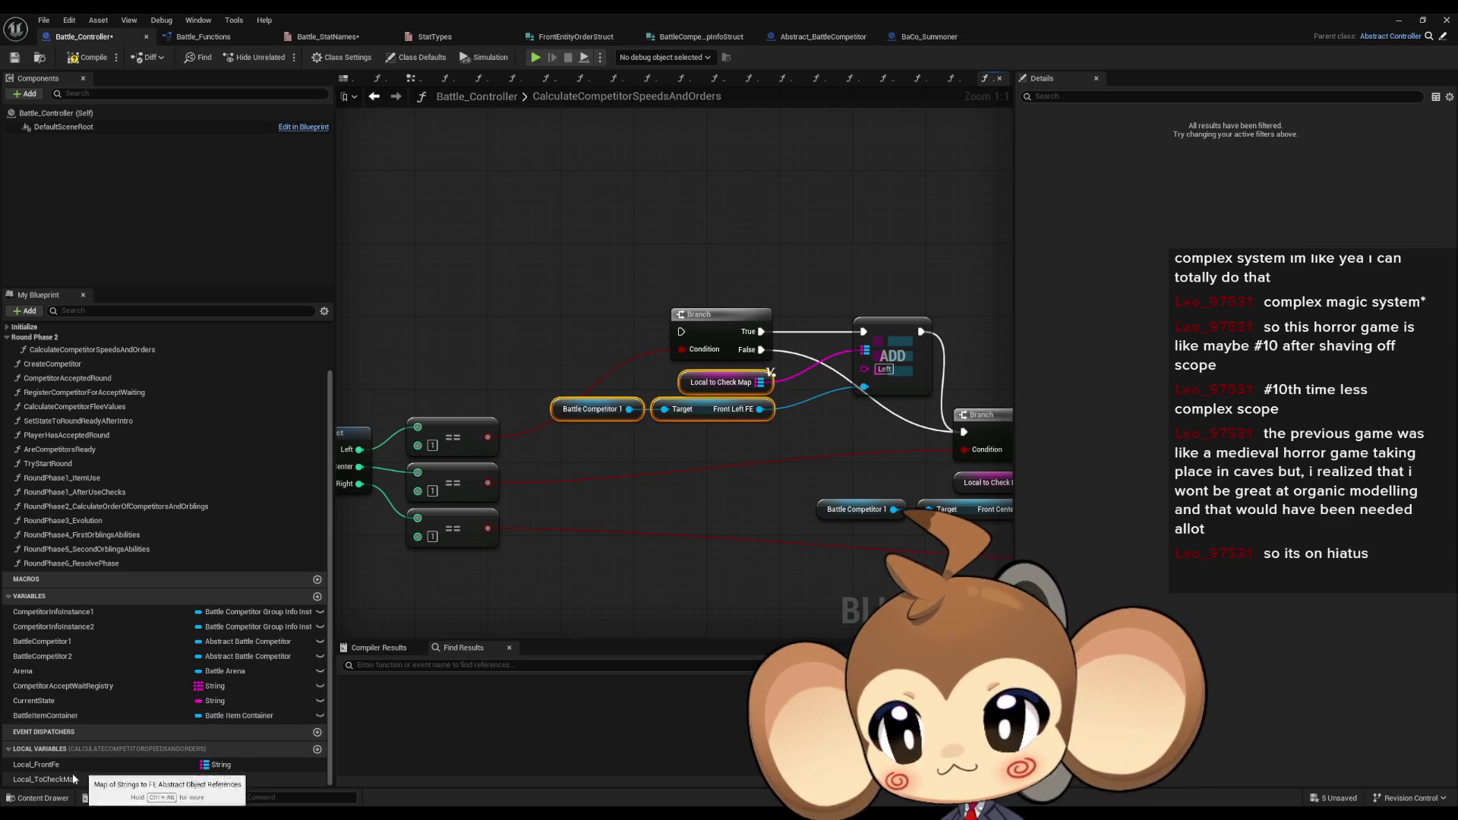
- Add a Local Front Fe getter feeding a map FIND node with key Left
drag(36, 764, 594, 196)
click(602, 206)
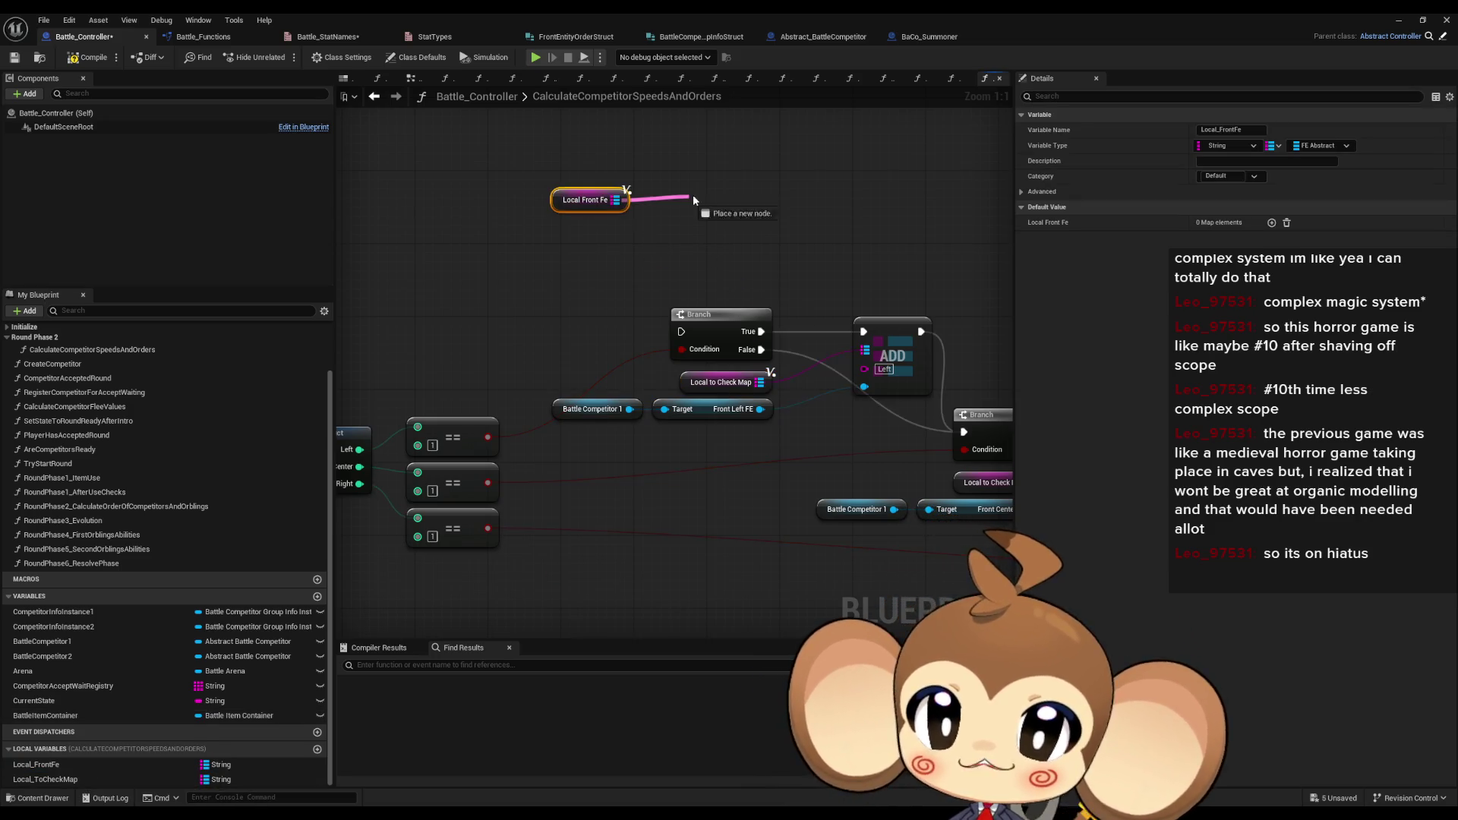
drag(686, 196, 686, 196)
text(find)
key(Return)
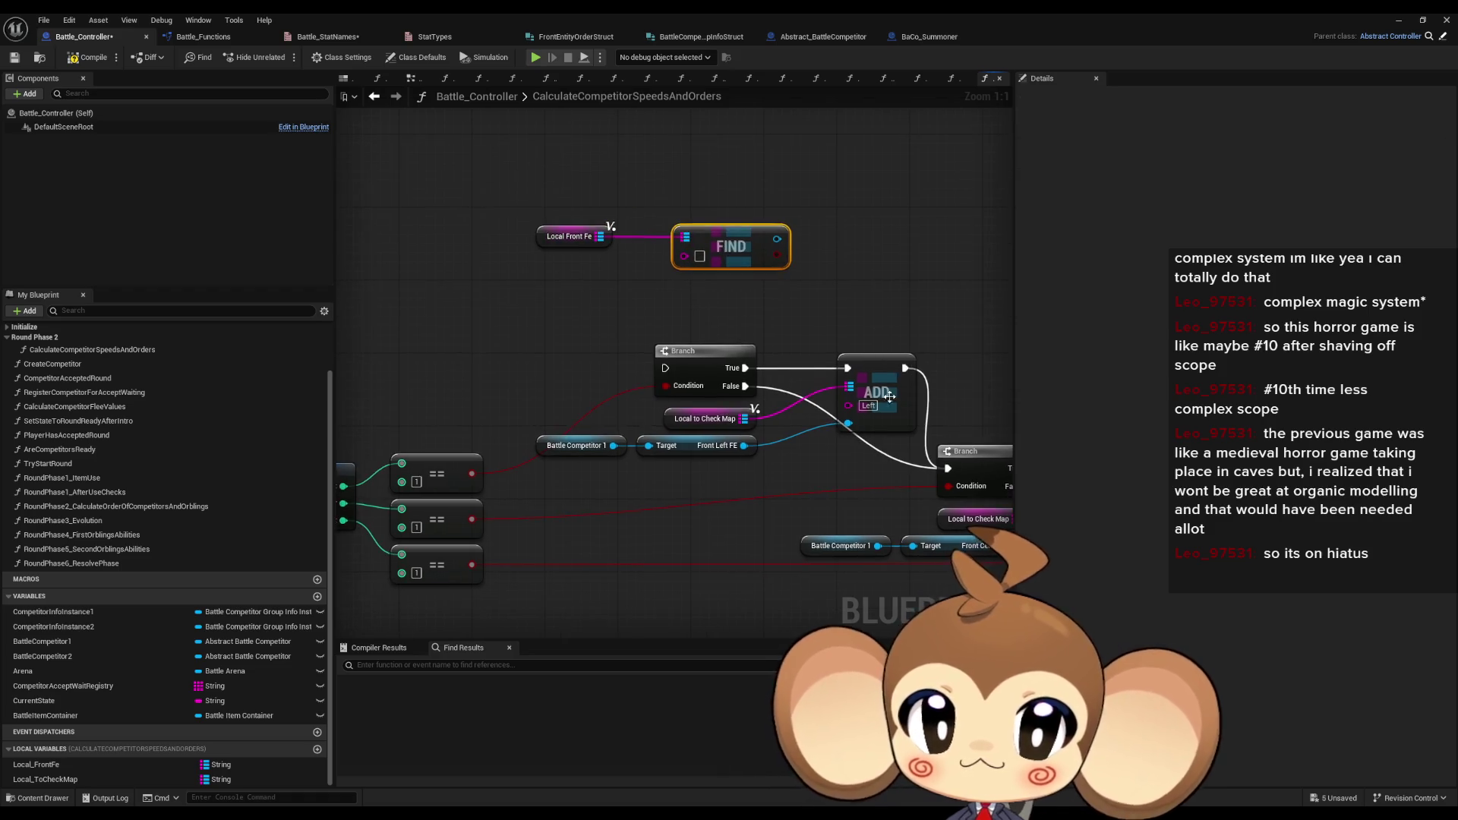
click(702, 258)
text(Left)
- Add a Branch on FIND's result, feed FIND's value into the Left ADD, and rewire its exec
drag(789, 253, 839, 253)
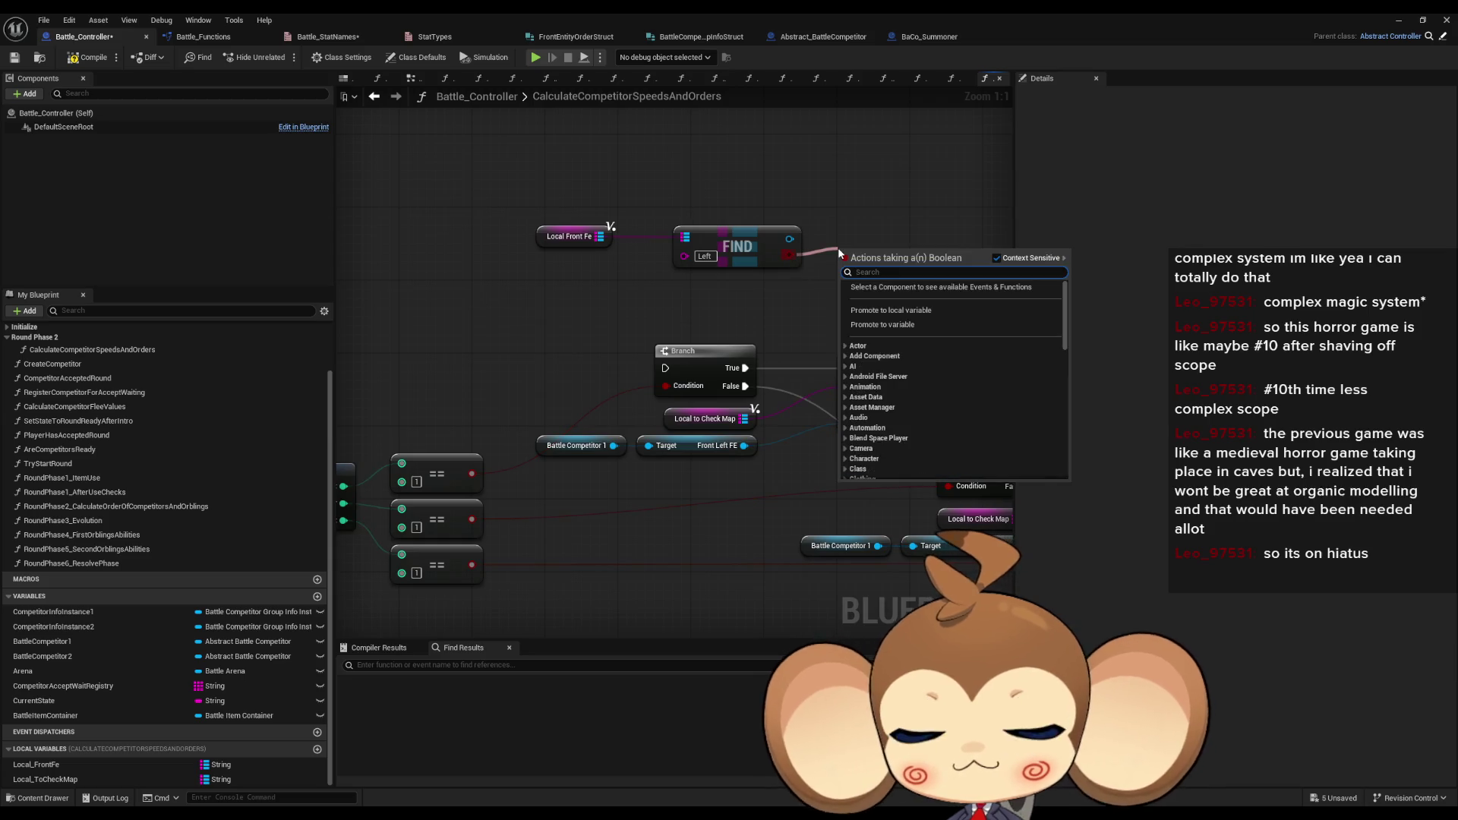
text(branch)
key(Return)
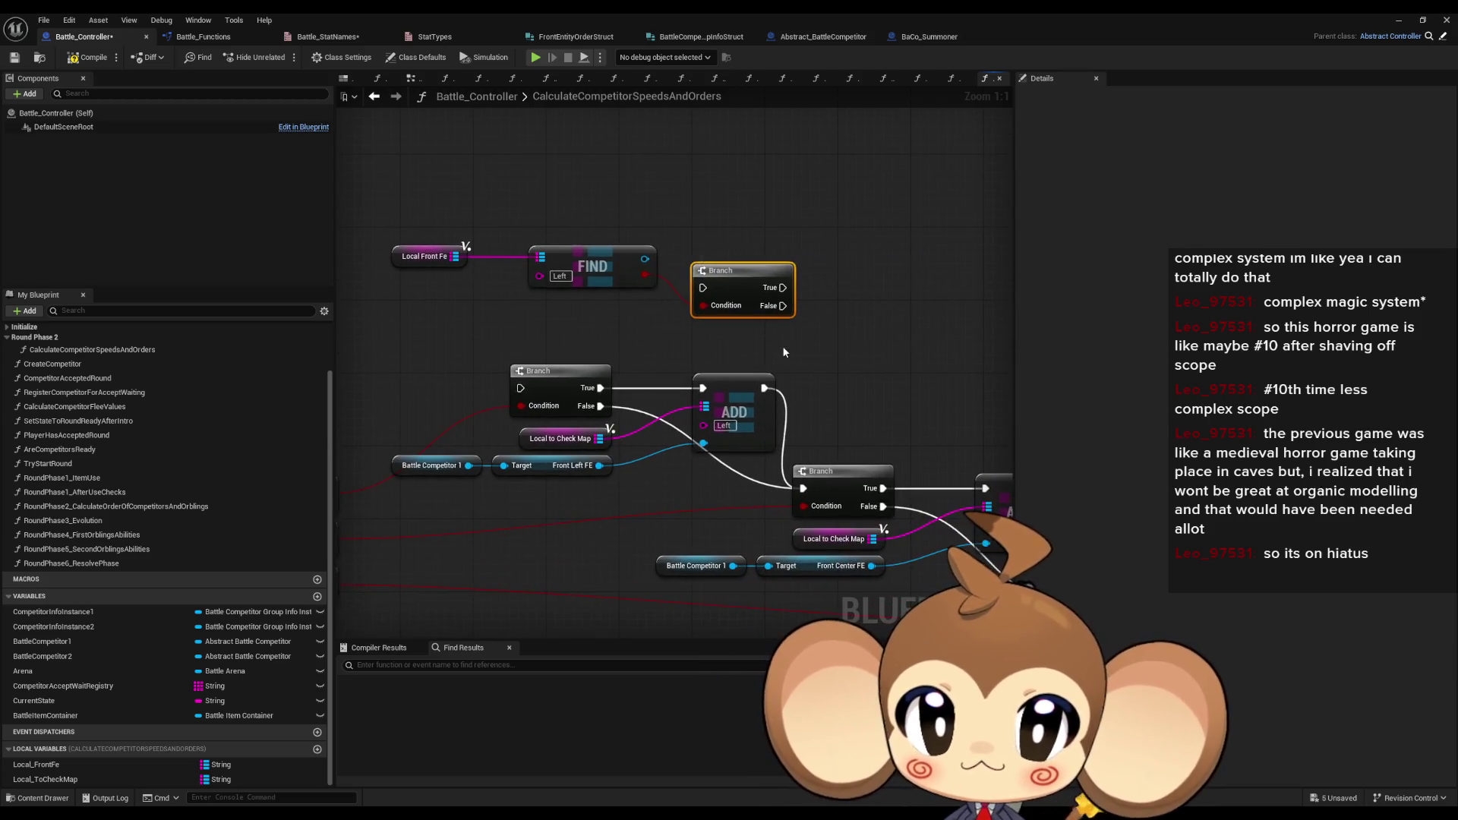
drag(718, 477, 658, 295)
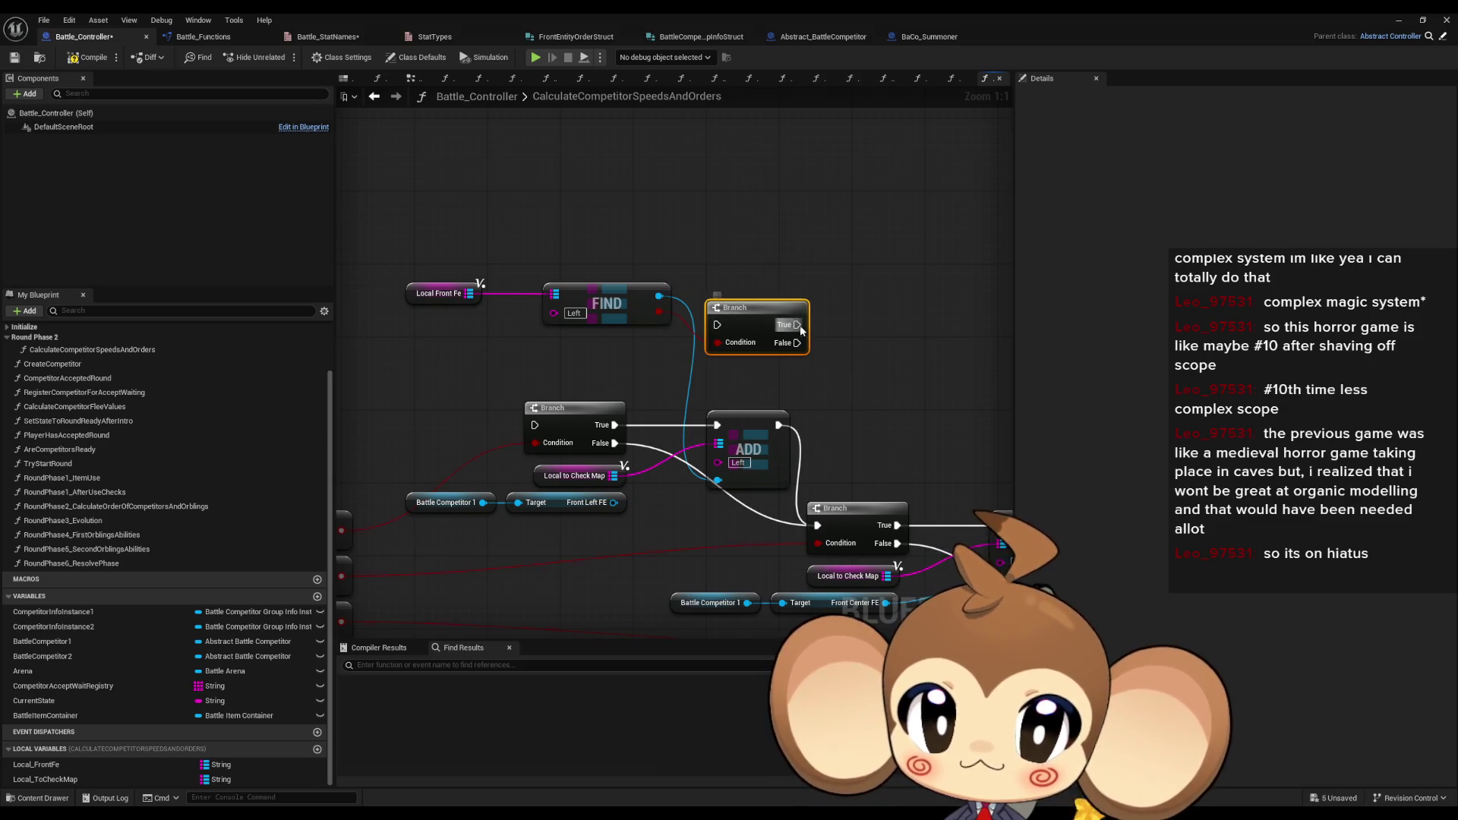
drag(717, 424, 717, 324)
mouse_move(717, 425)
mouse_down()
mouse_move(806, 346)
mouse_move(817, 525)
mouse_up()
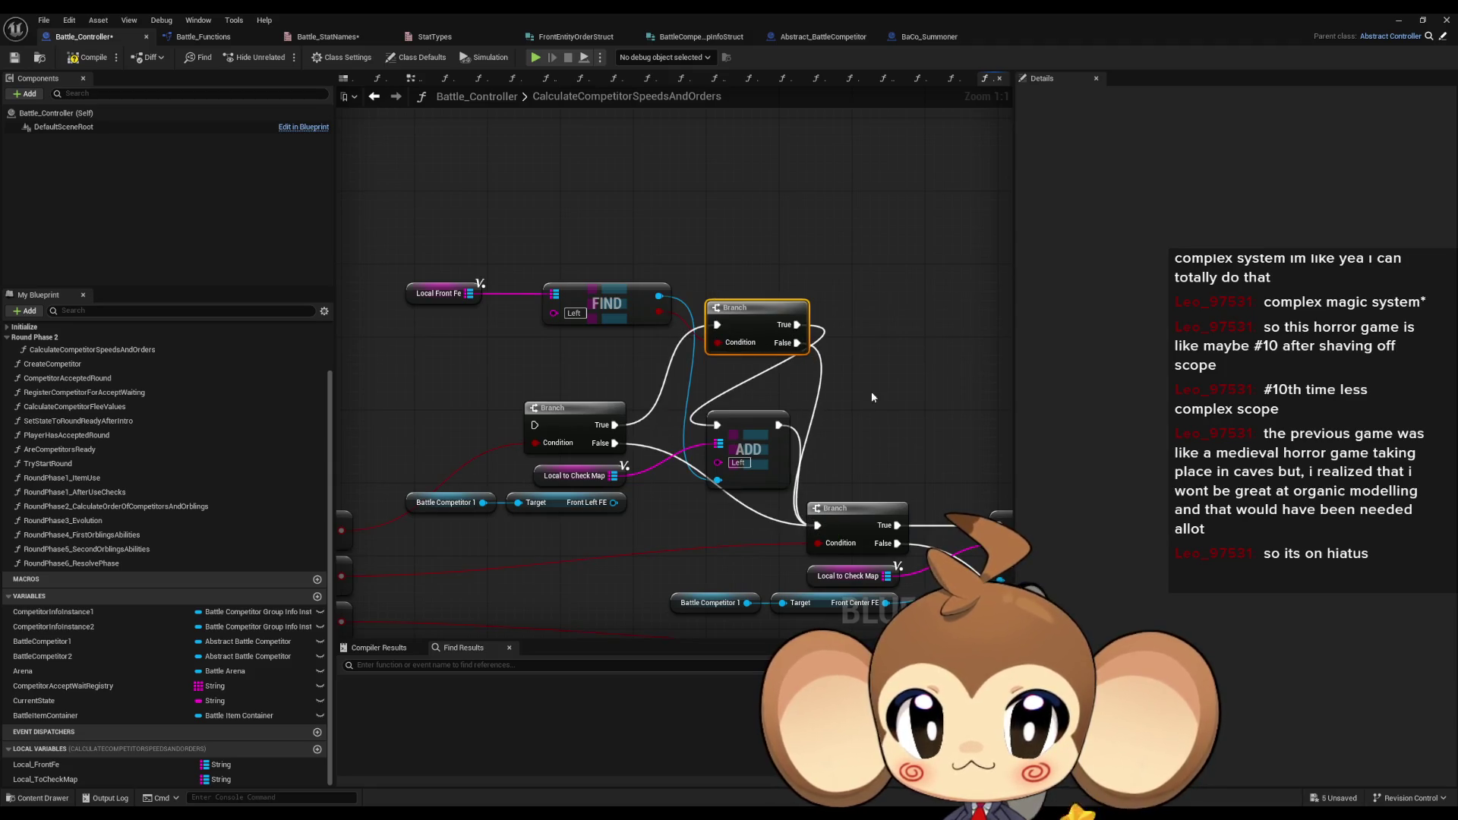
- Shift the ADD and Branch nodes right so the new Branch sits before the ADD
scroll(876, 361, down, 3)
drag(516, 312, 987, 555)
drag(592, 345, 693, 344)
scroll(693, 345, up, 3)
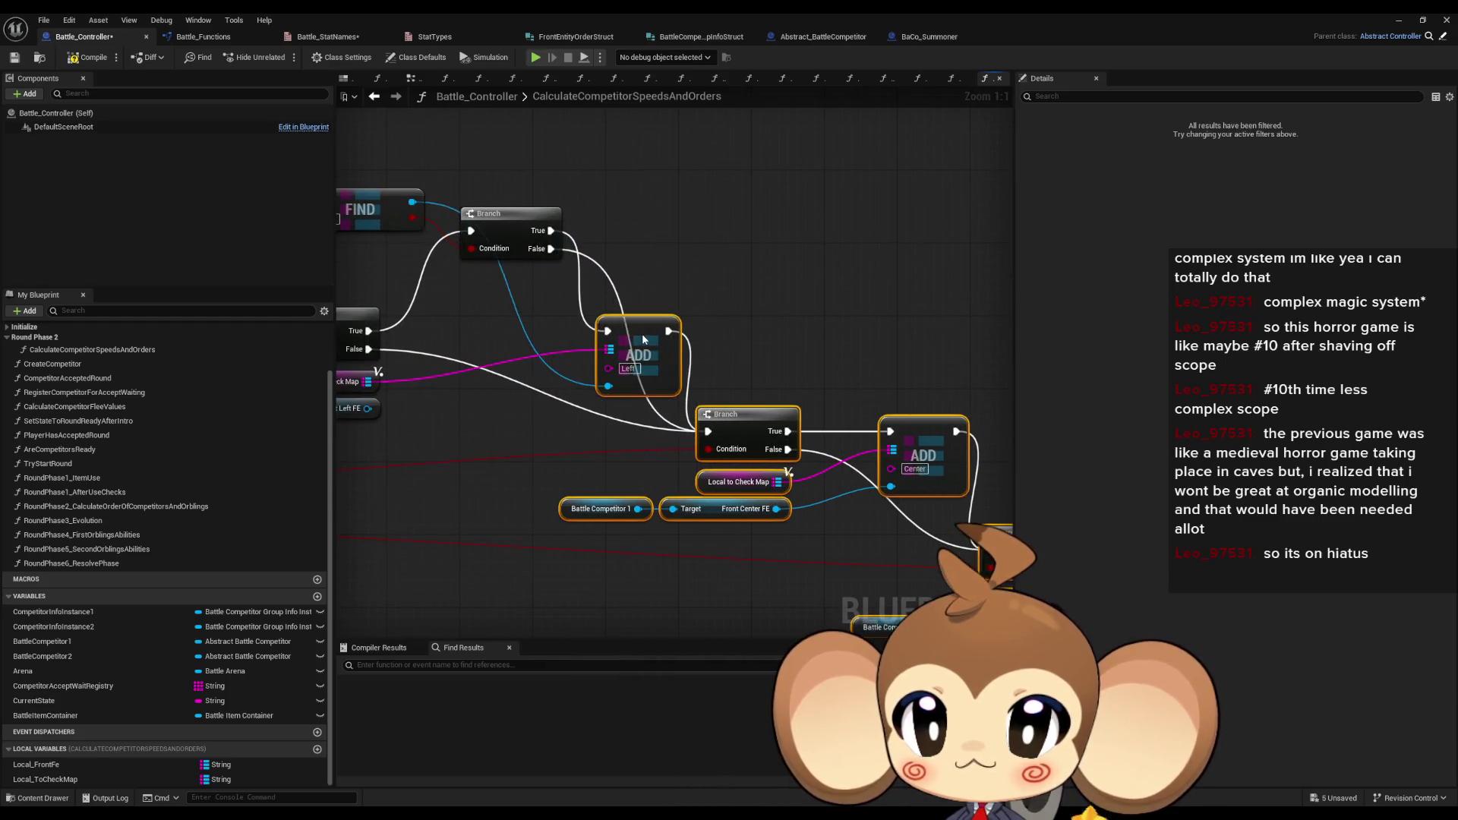
mouse_move(515, 236)
mouse_down()
mouse_move(518, 317)
mouse_move(504, 322)
mouse_move(747, 331)
mouse_up()
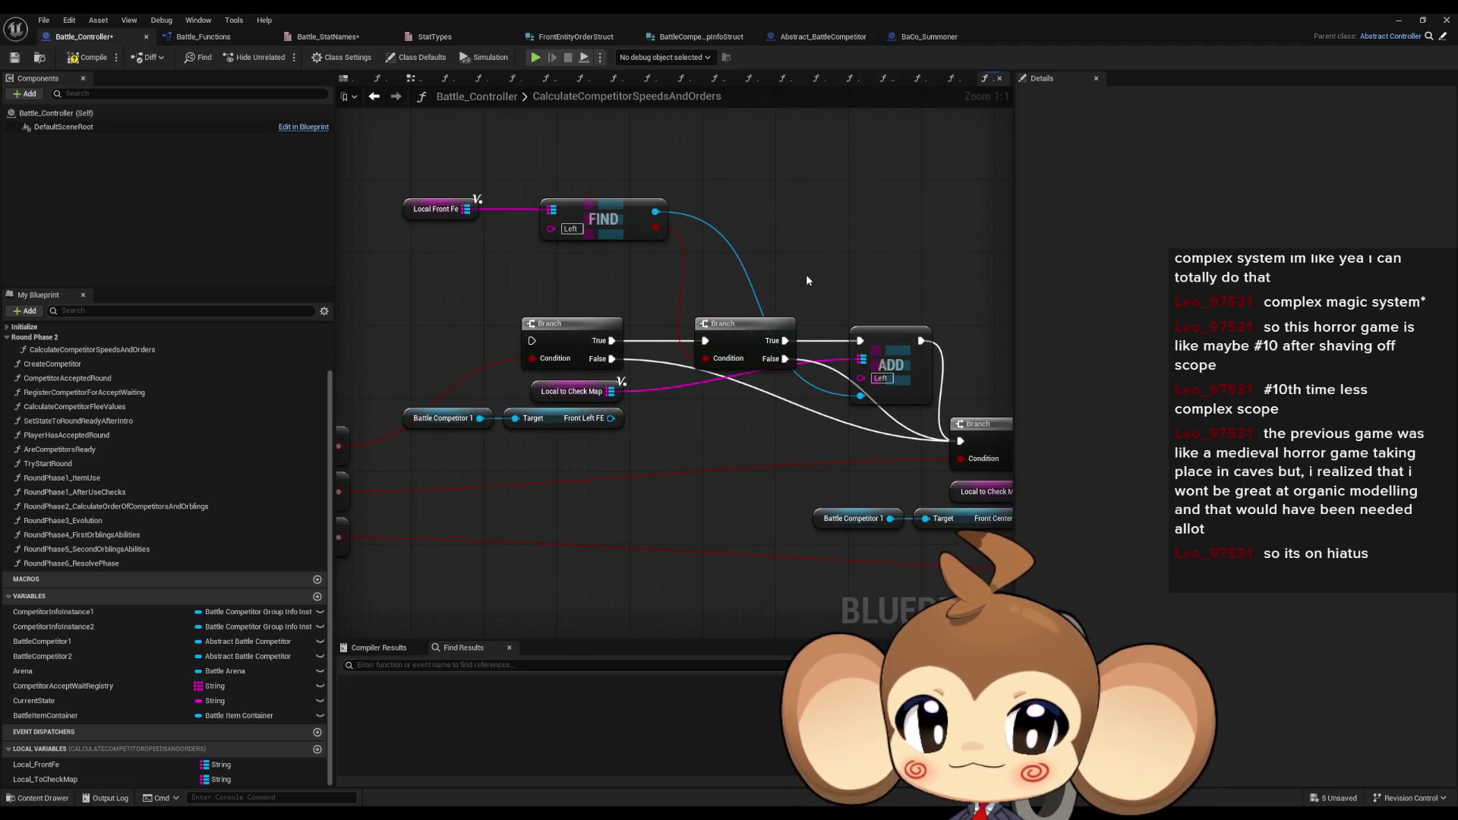
- Delete the unused Battle Competitor 1 and Front Left FE getters and tuck Local Front Fe beside FIND
ctrl+click(440, 418)
key(Delete)
mouse_move(395, 186)
mouse_down()
mouse_move(576, 246)
mouse_move(615, 233)
mouse_move(658, 438)
mouse_move(627, 442)
mouse_up()
click(422, 430)
drag(421, 430, 465, 434)
click(445, 451)
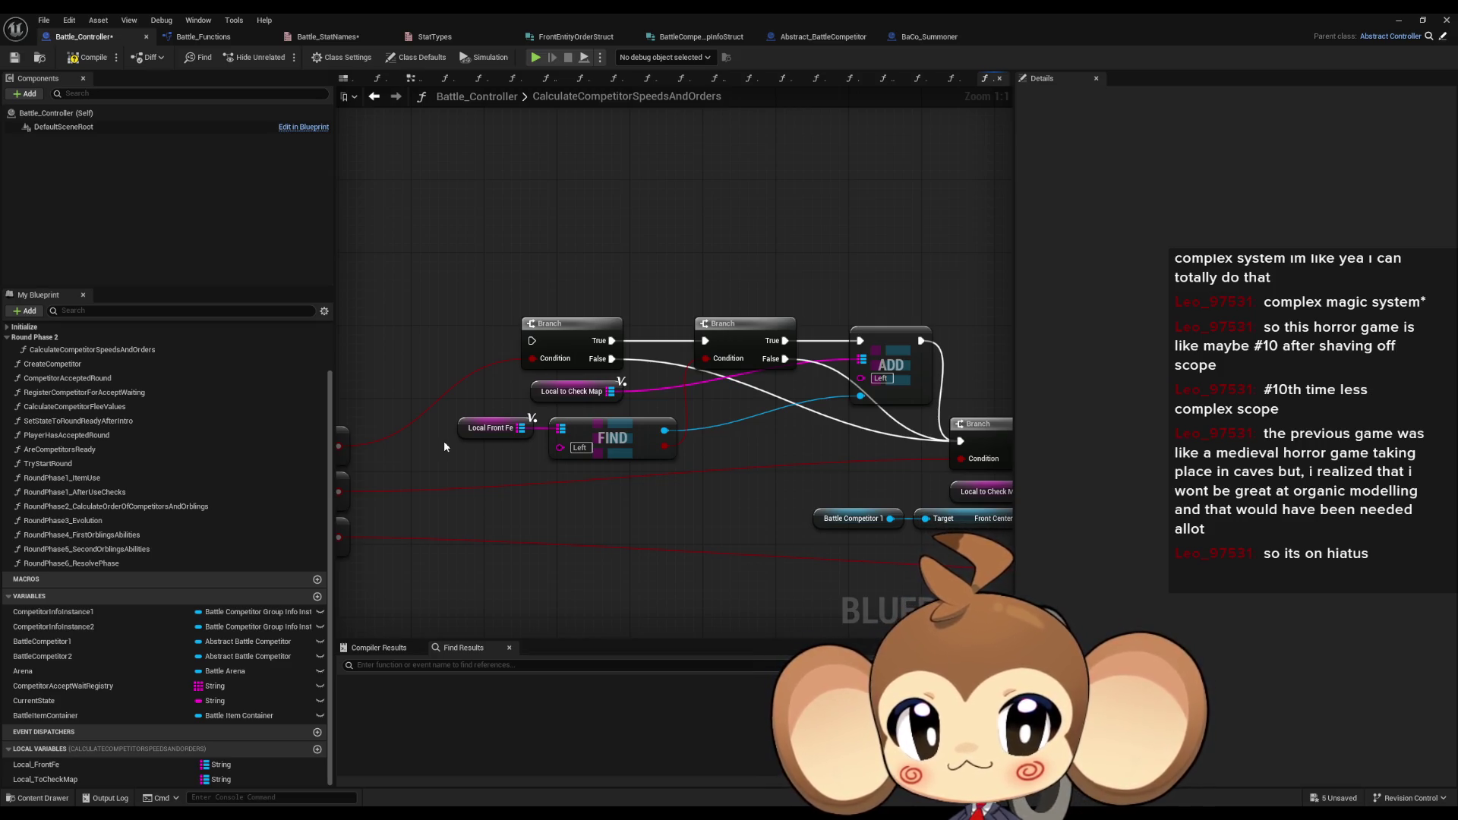
- Move the Local to Check Map getter nearer ADD and review the FIND, Branch and == nodes
drag(543, 395, 707, 395)
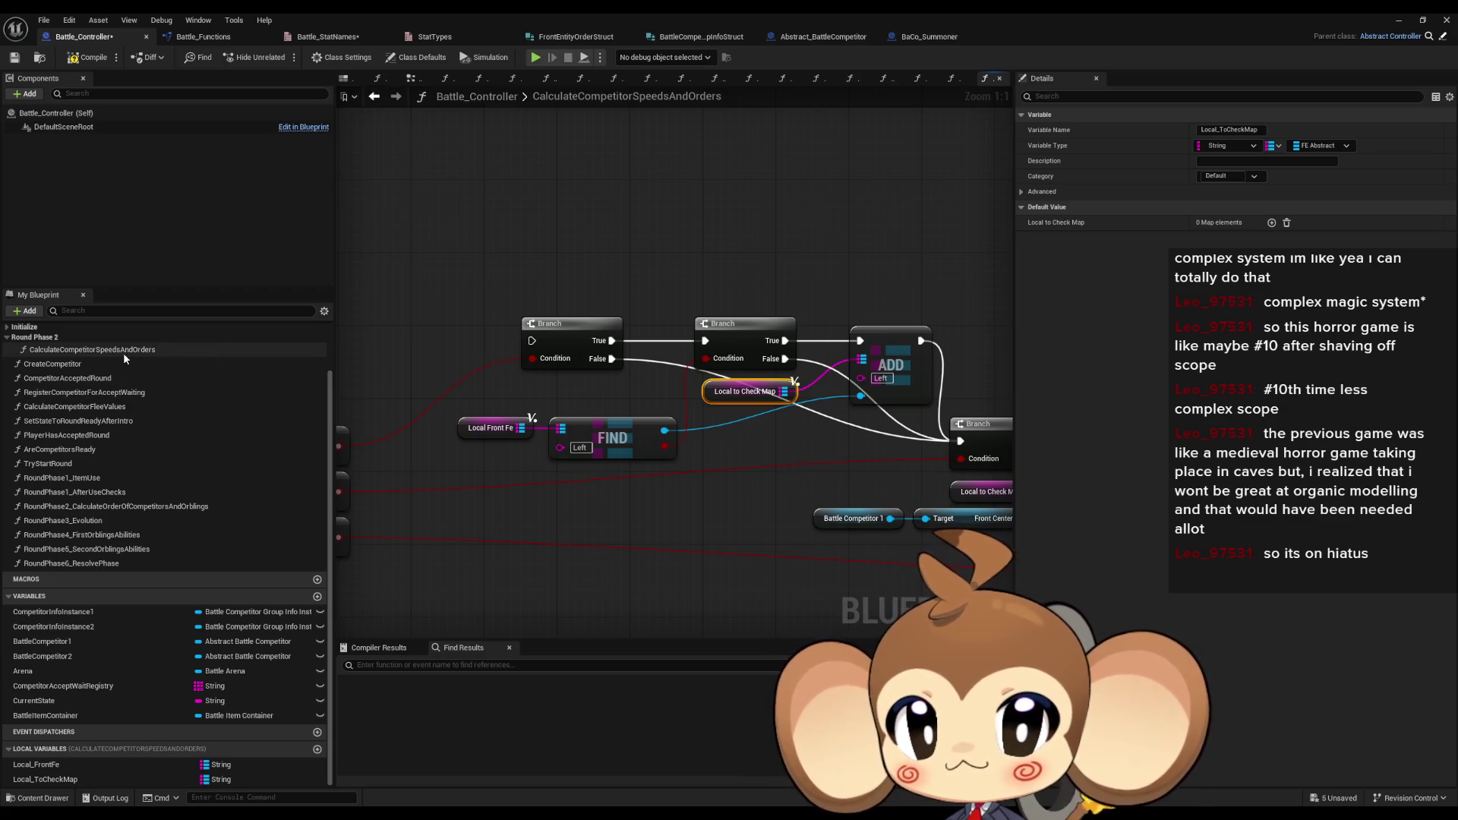
drag(691, 414, 943, 397)
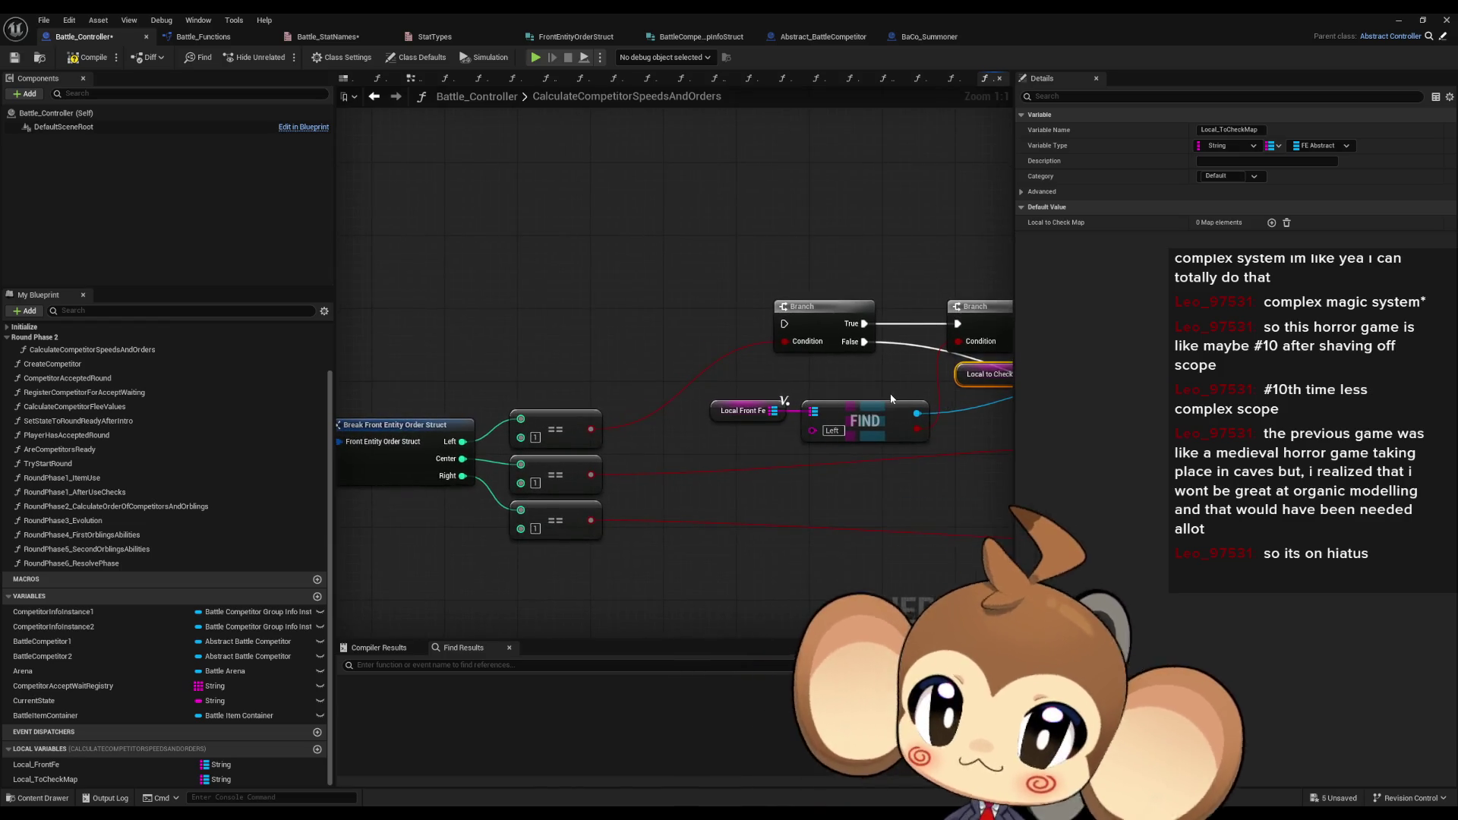
scroll(890, 393, down, 2)
mouse_move(848, 395)
mouse_down()
mouse_move(774, 382)
mouse_move(879, 385)
mouse_move(853, 382)
mouse_up()
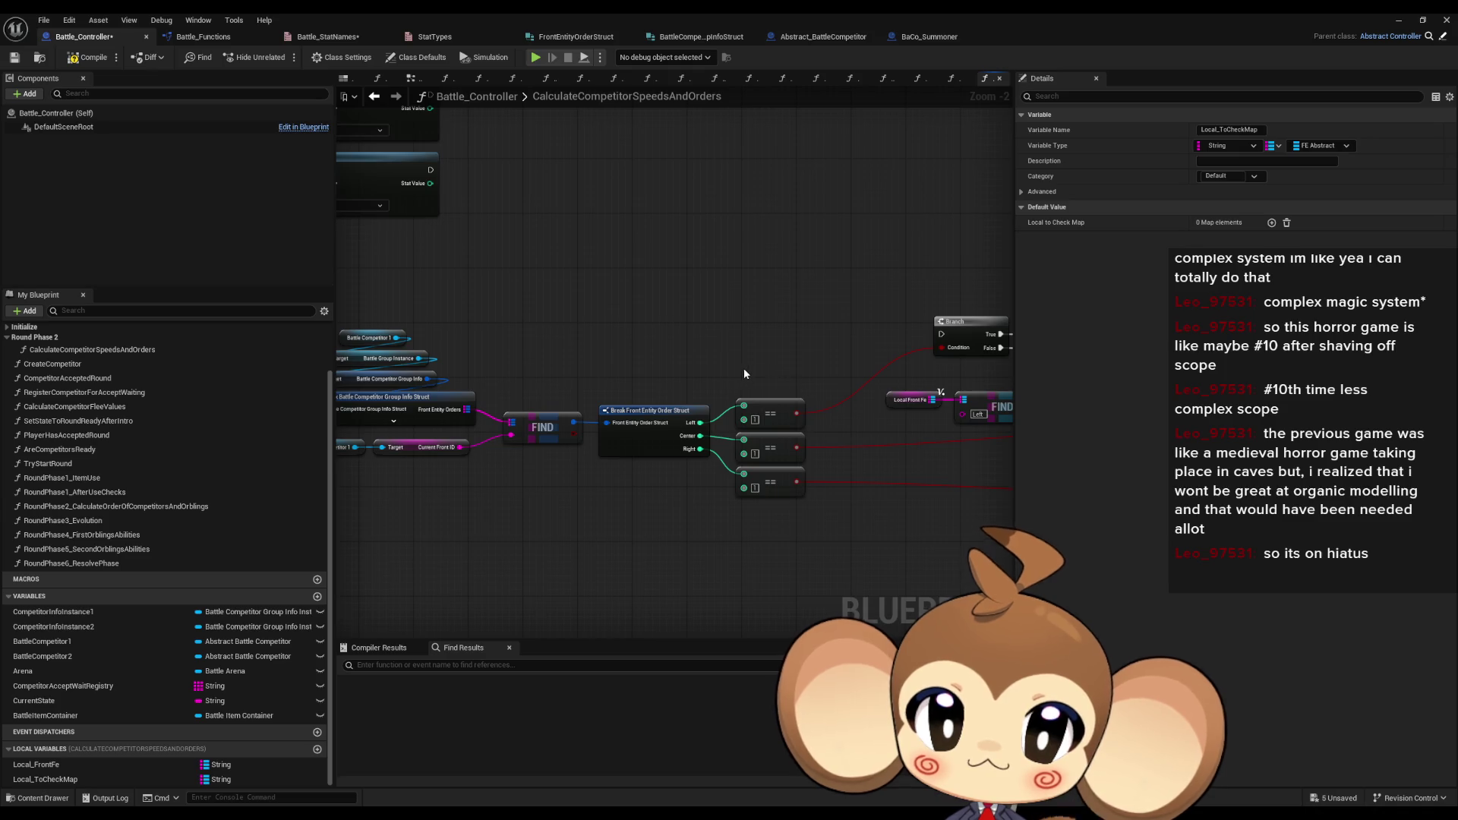
click(796, 423)
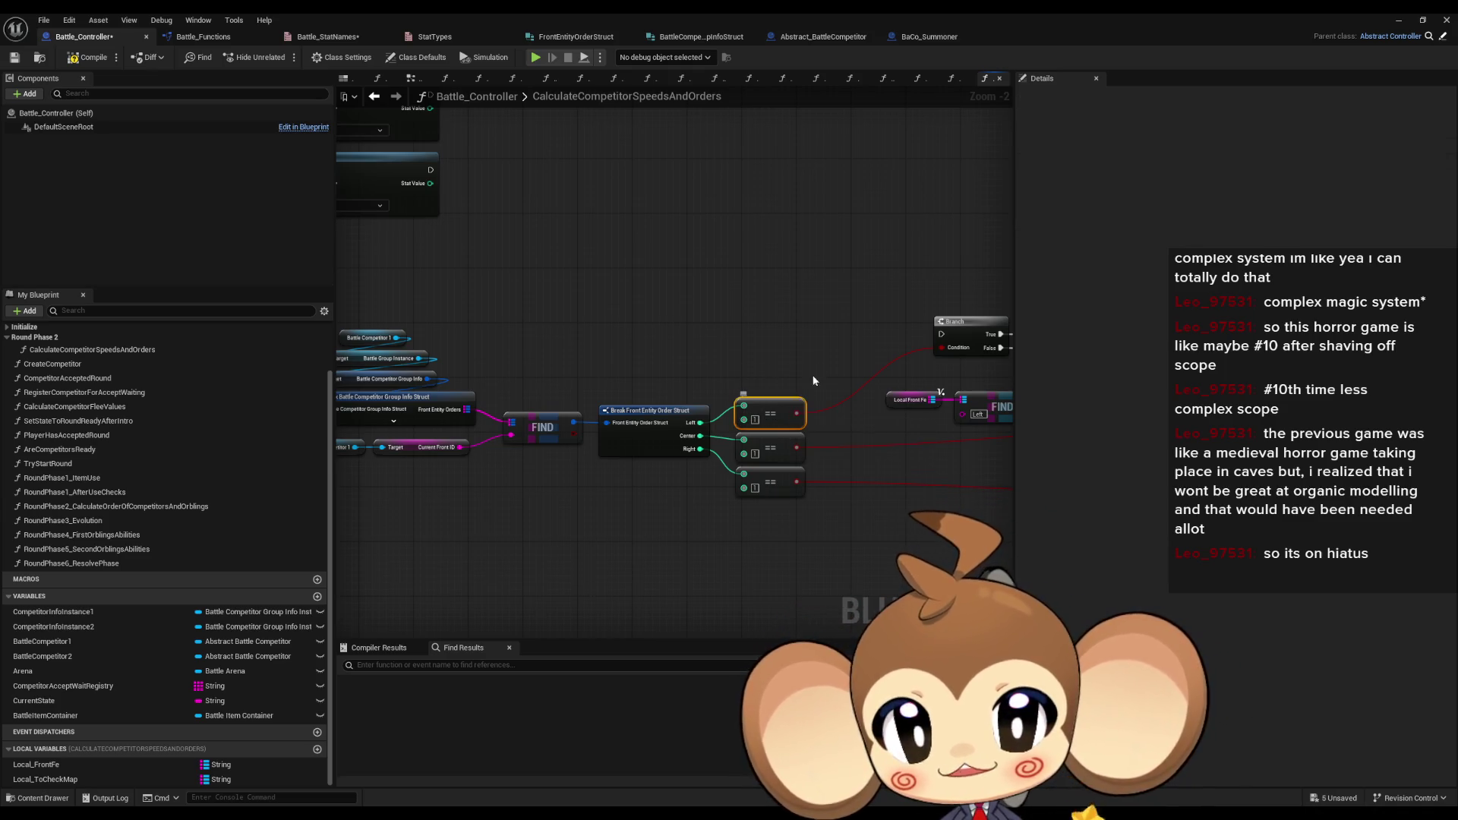
drag(730, 350, 833, 406)
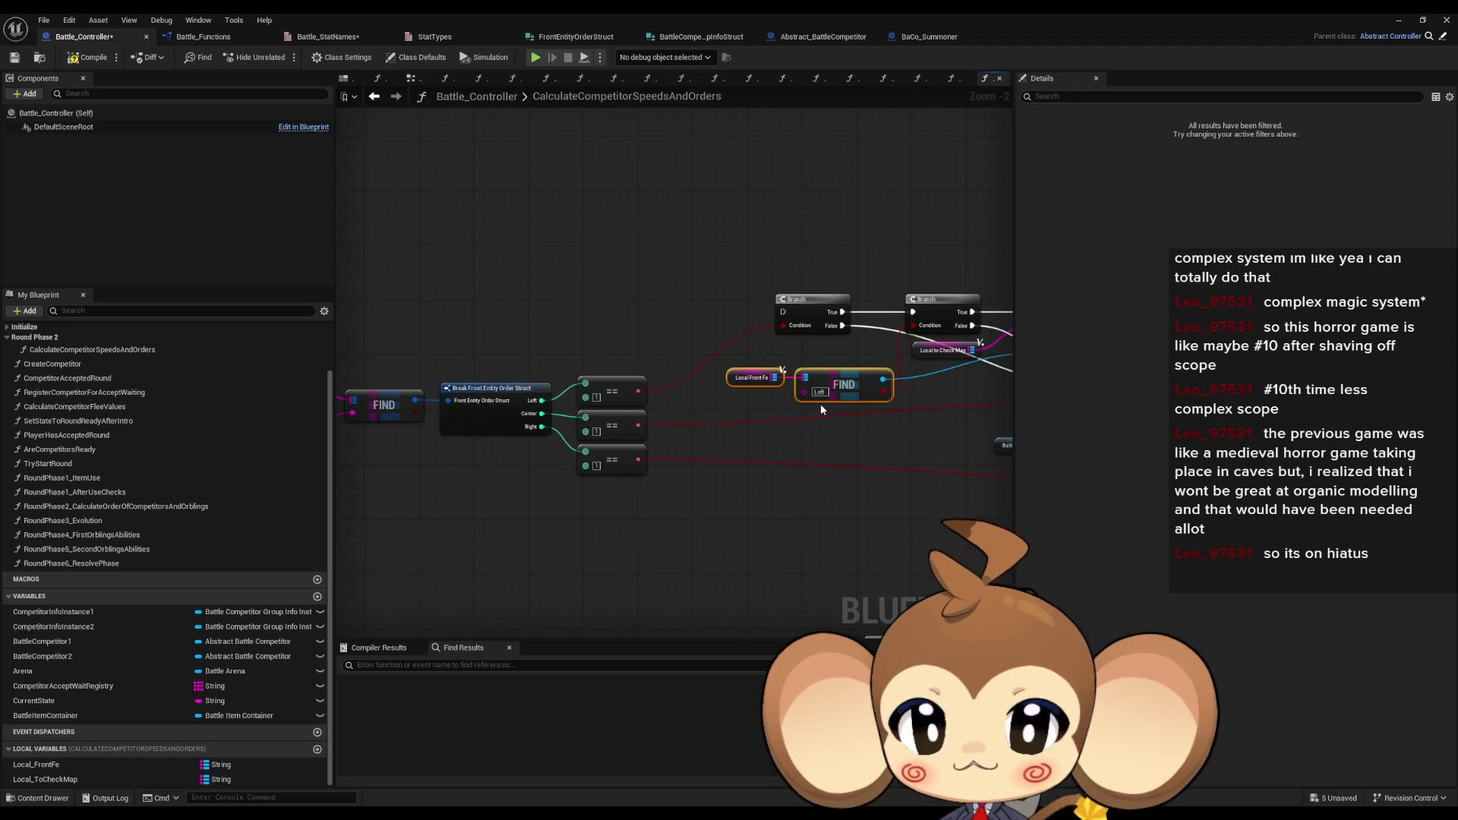
drag(649, 357, 739, 355)
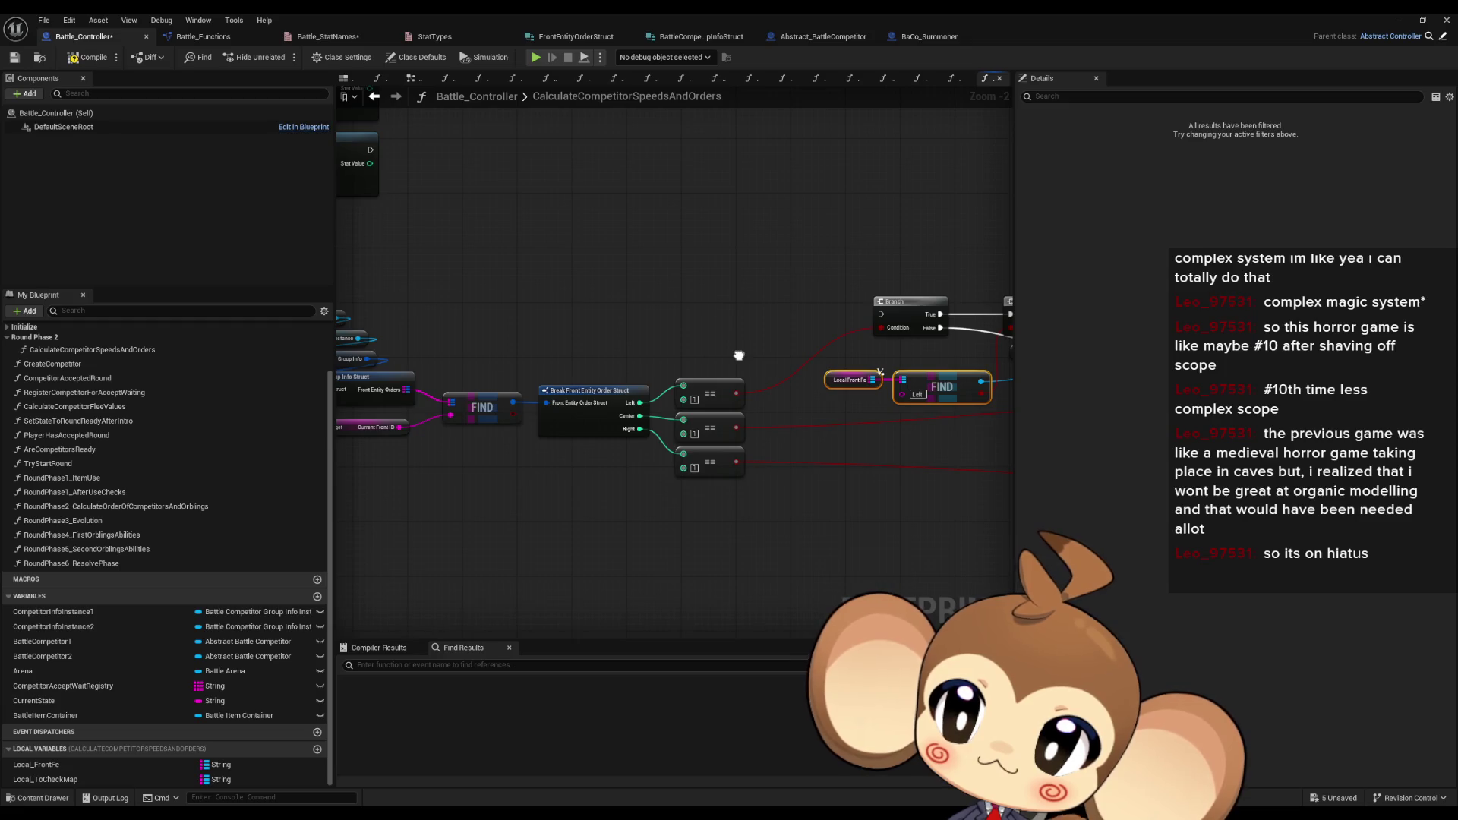
mouse_move(738, 355)
mouse_down()
mouse_move(937, 389)
mouse_move(736, 359)
mouse_up()
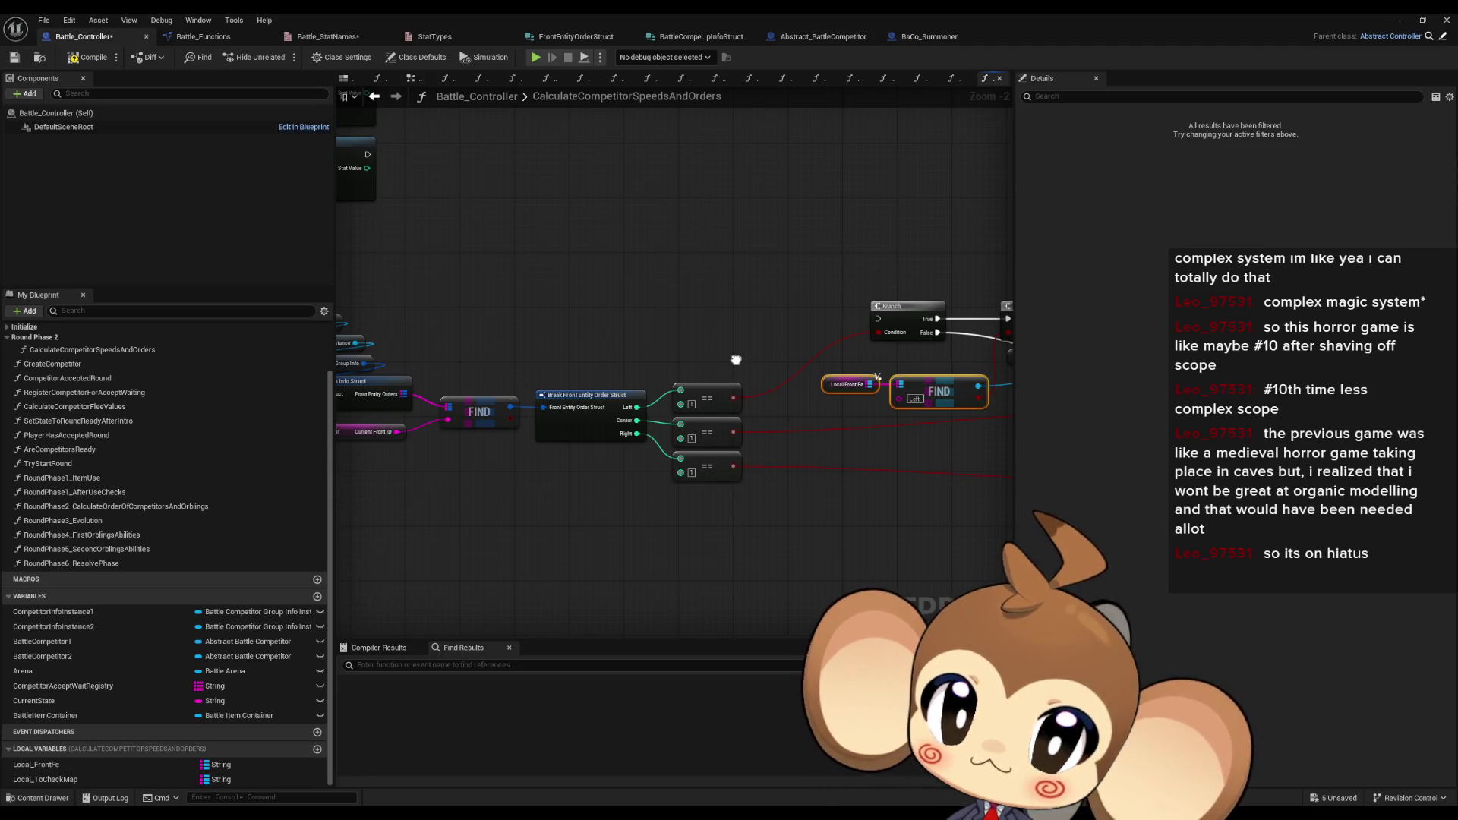
drag(736, 359, 448, 333)
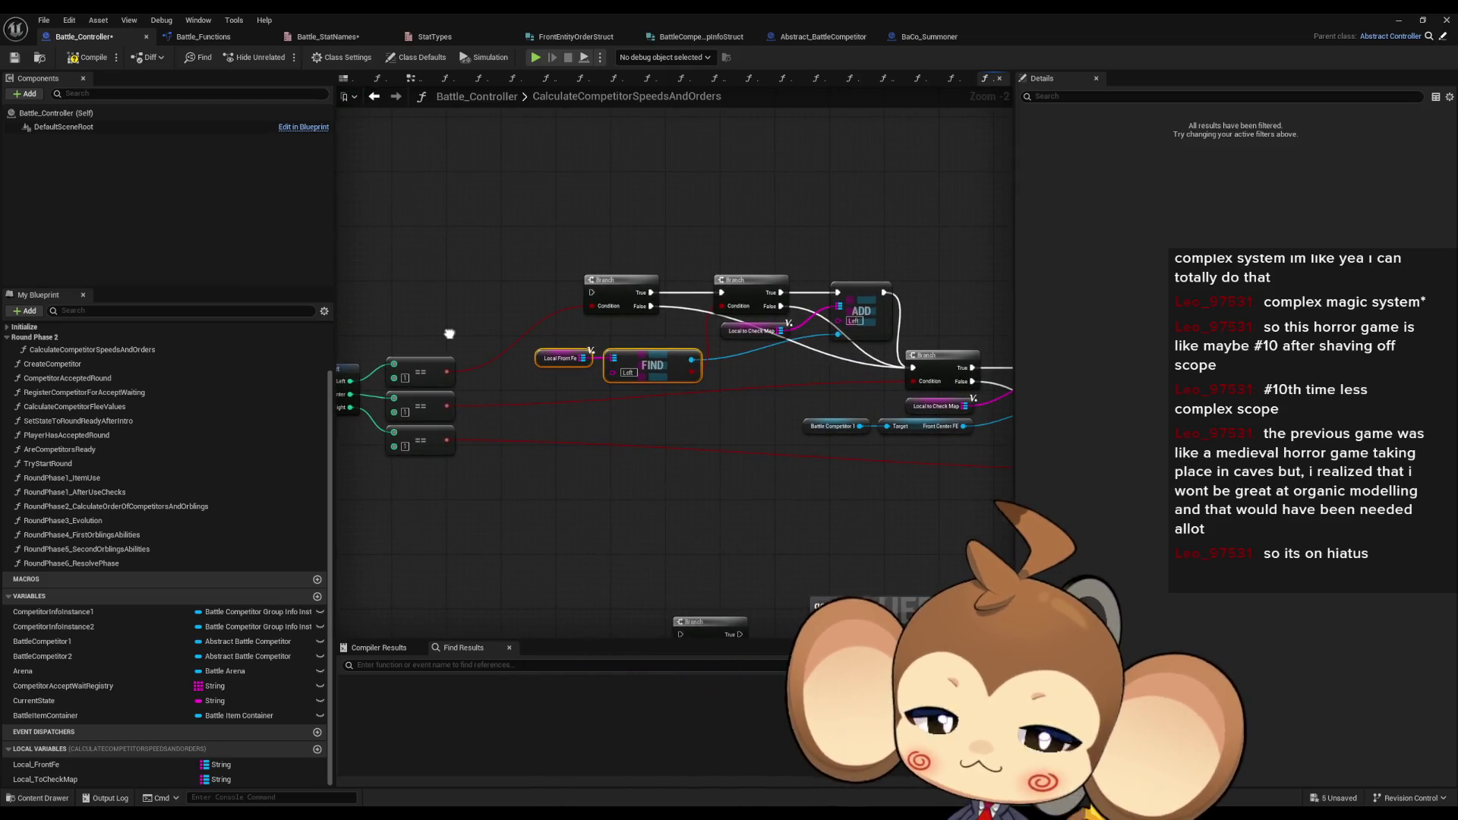
drag(448, 336, 473, 512)
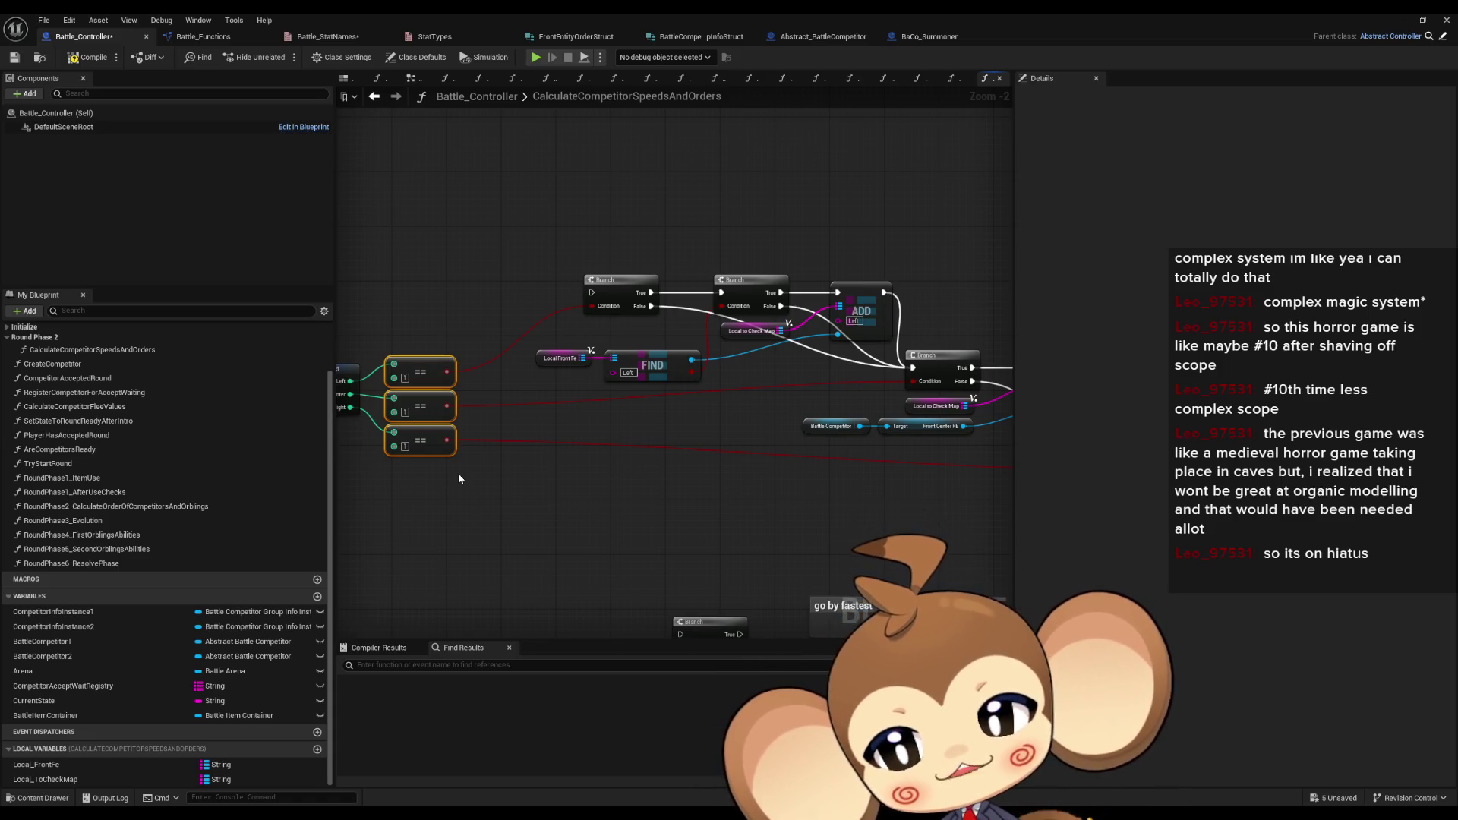
- Rename the local map variable to Local_FrontFE
click(46, 779)
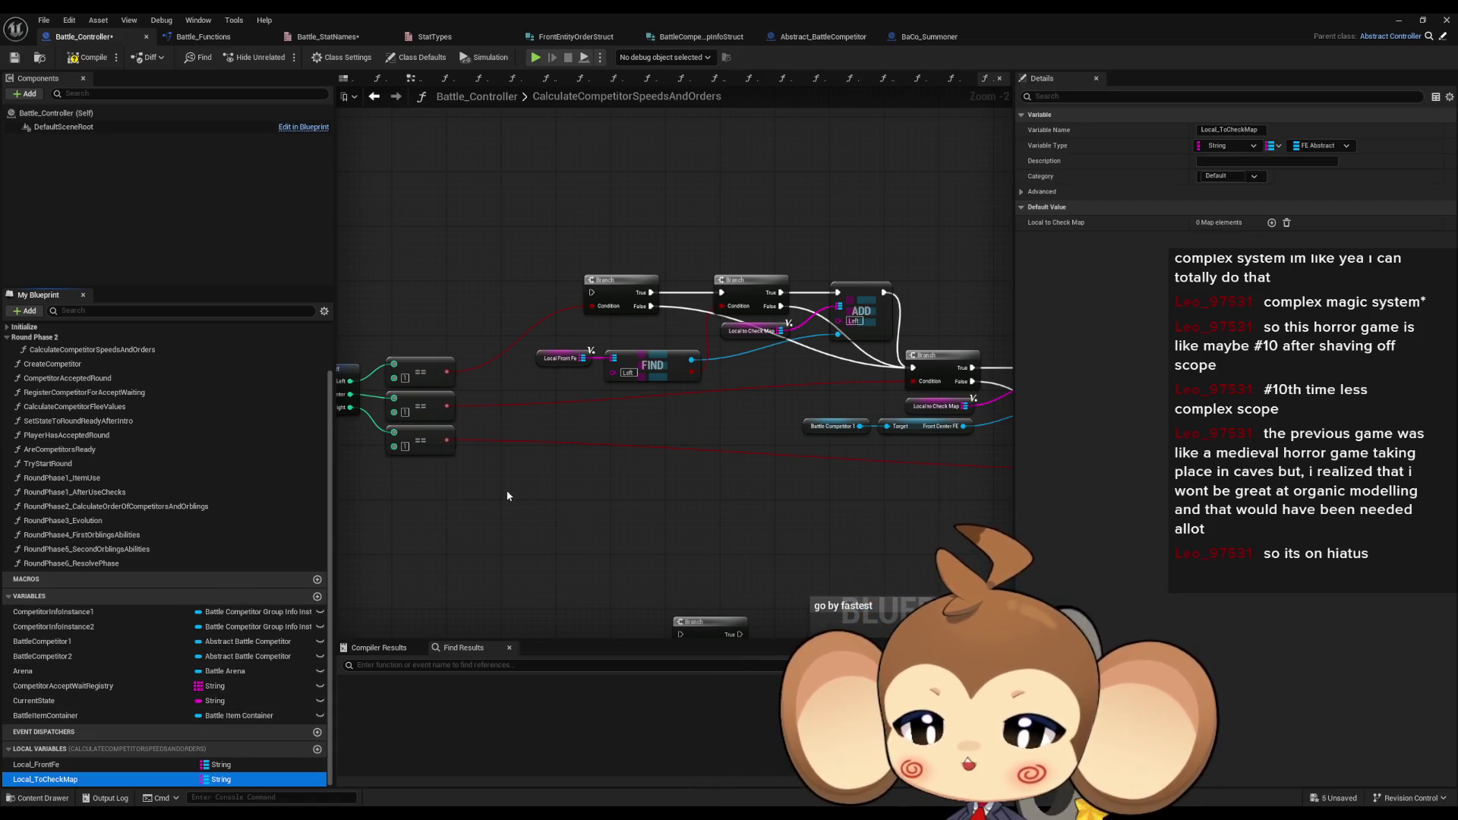
key(Up)
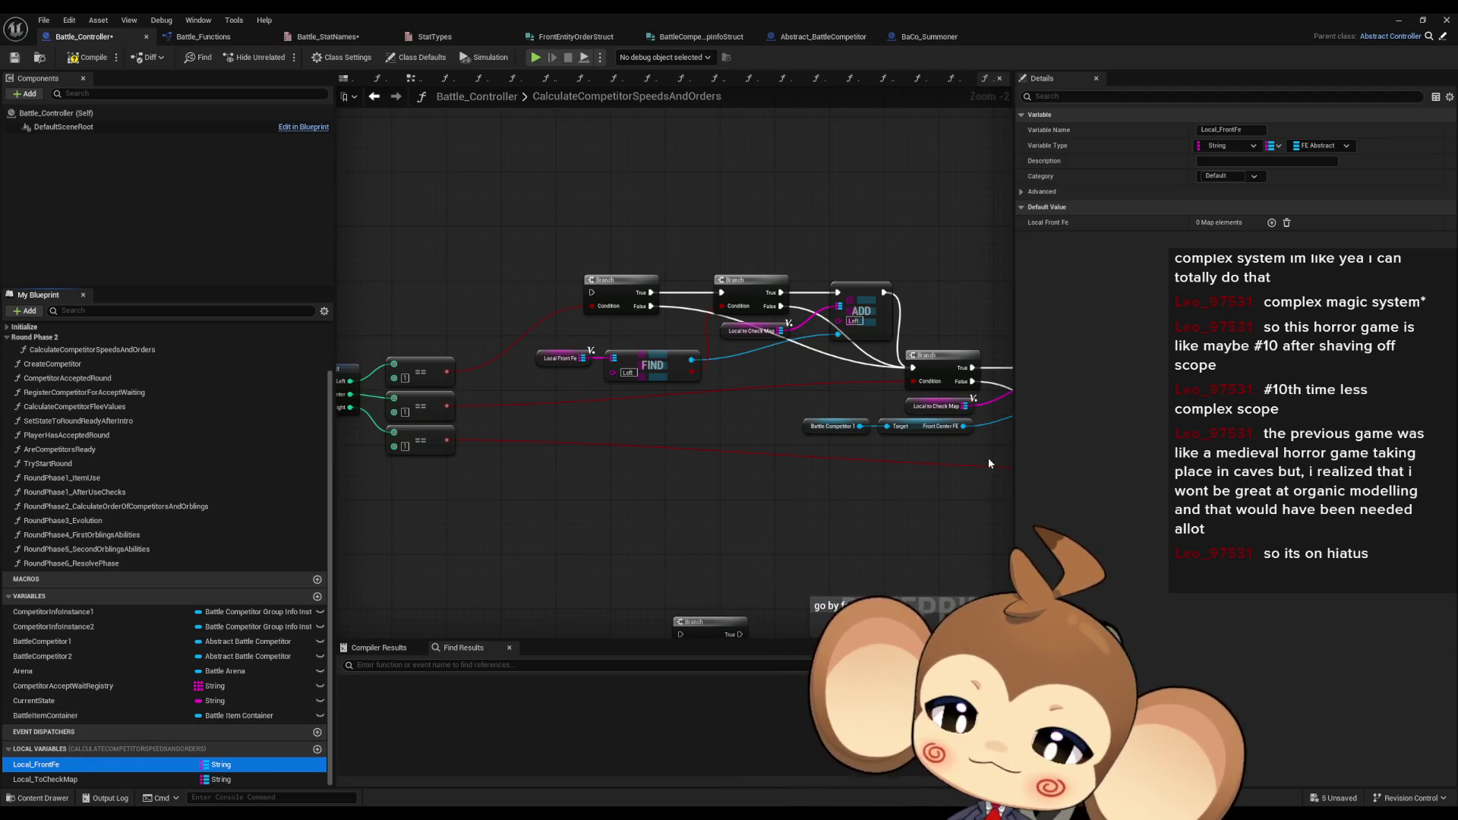
key(F2)
text(E)
key(Return)
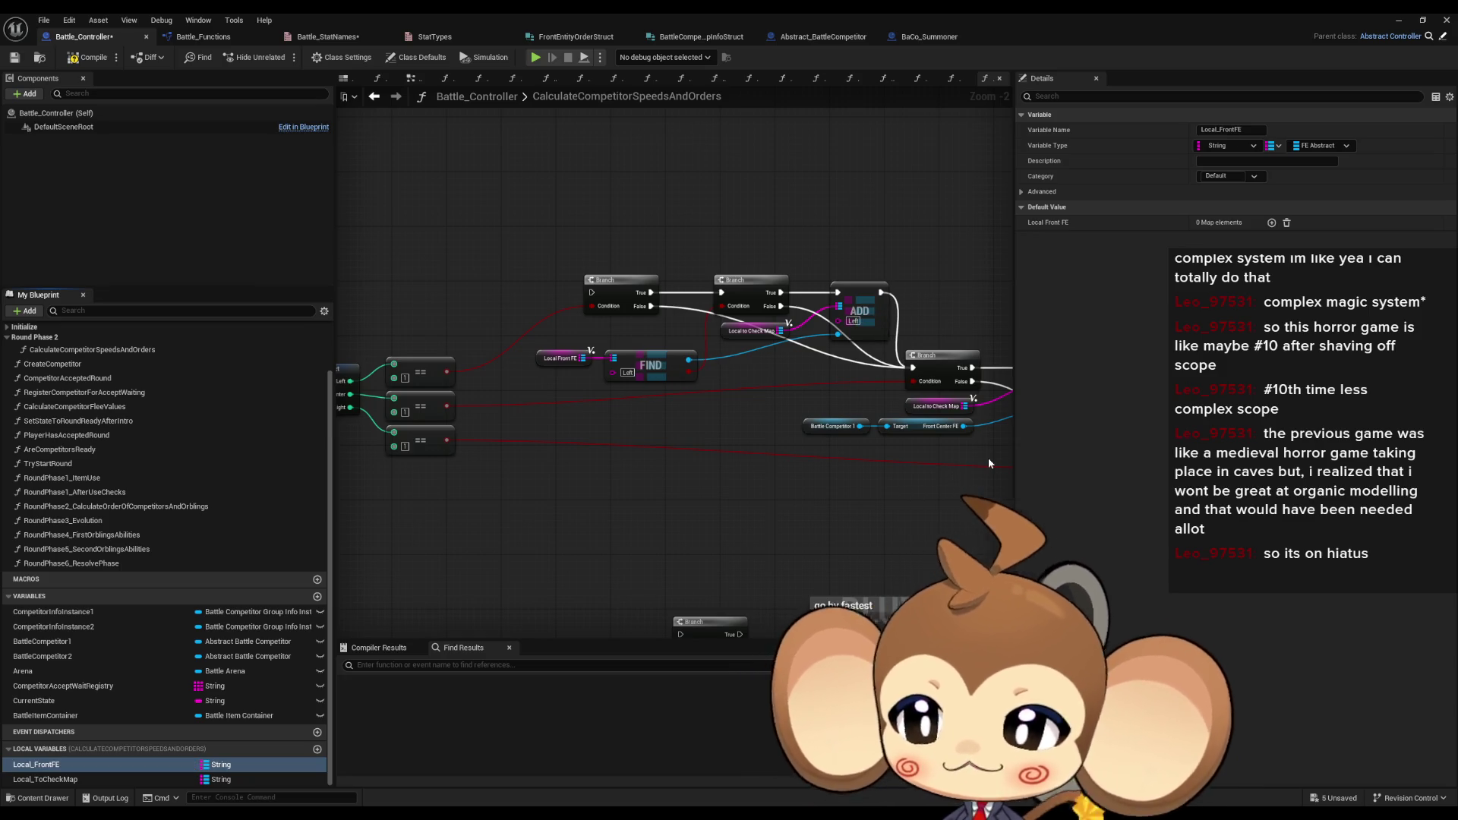
- Pan back over the struct-breaking, FIND, Branch and ADD nodes
drag(415, 330, 544, 355)
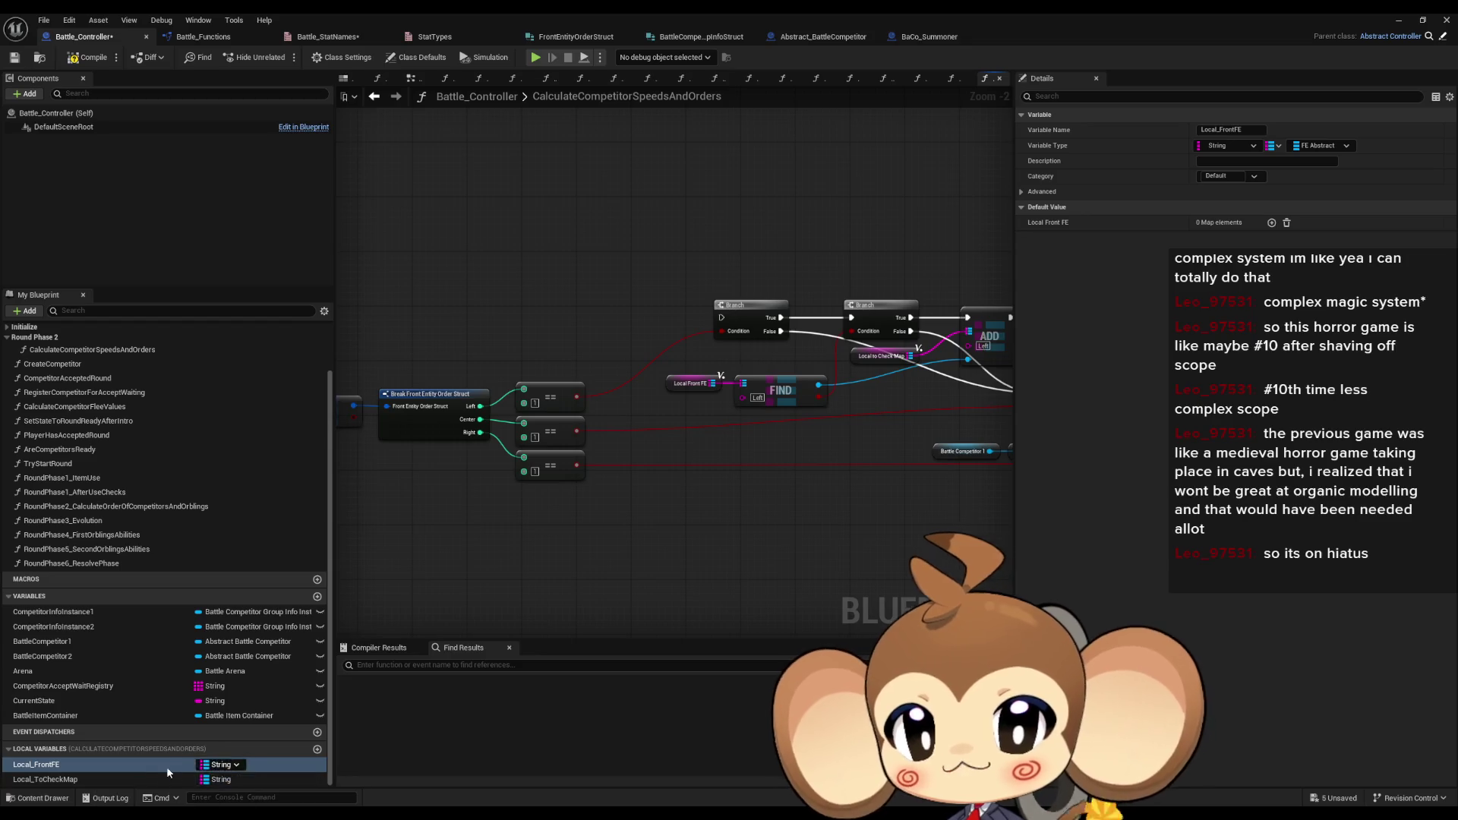
click(457, 516)
drag(457, 517, 756, 511)
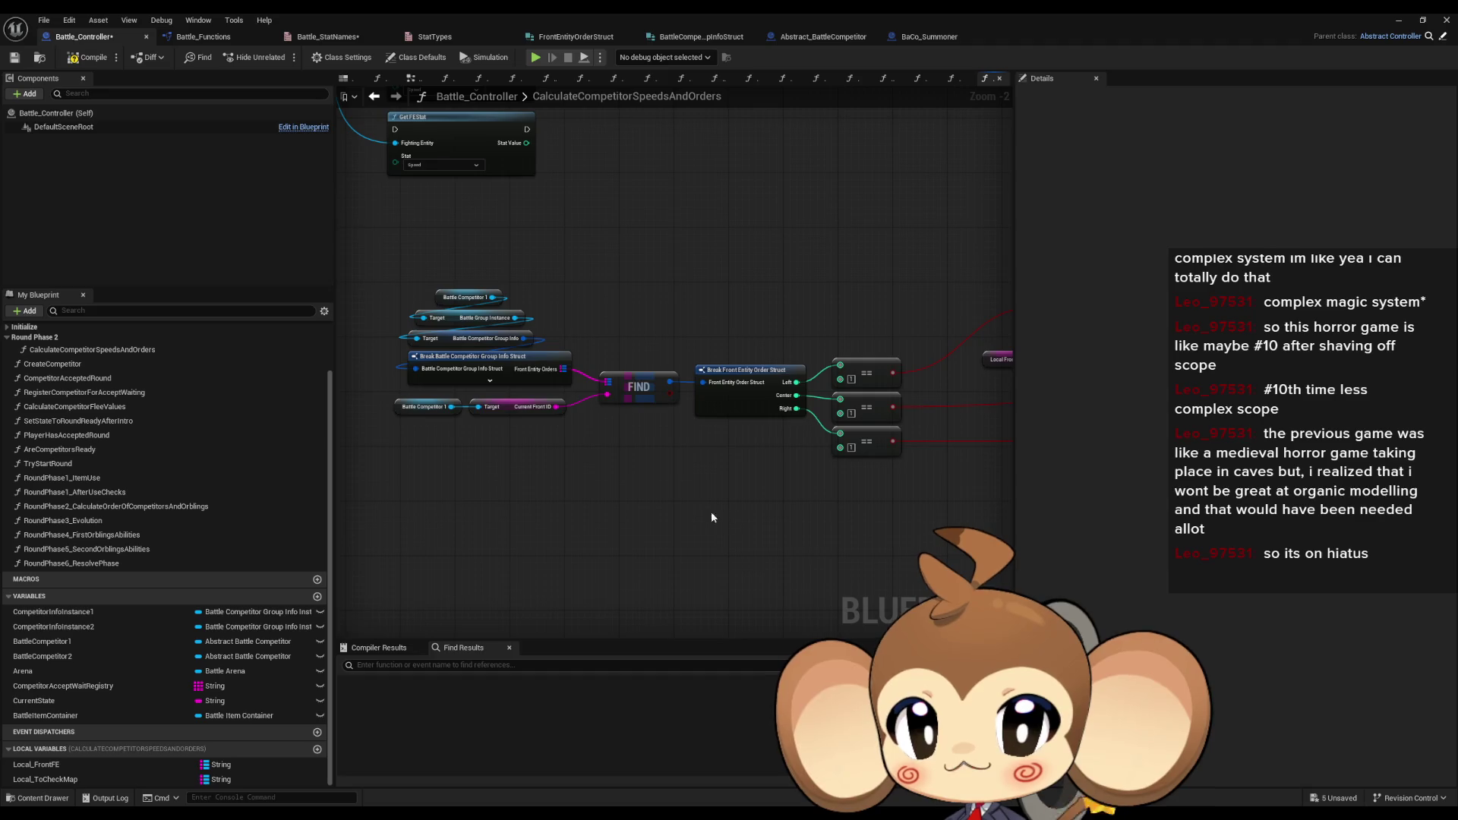
scroll(553, 441, up, 2)
mouse_move(392, 177)
mouse_down()
mouse_move(936, 492)
mouse_move(964, 532)
mouse_move(896, 524)
mouse_up()
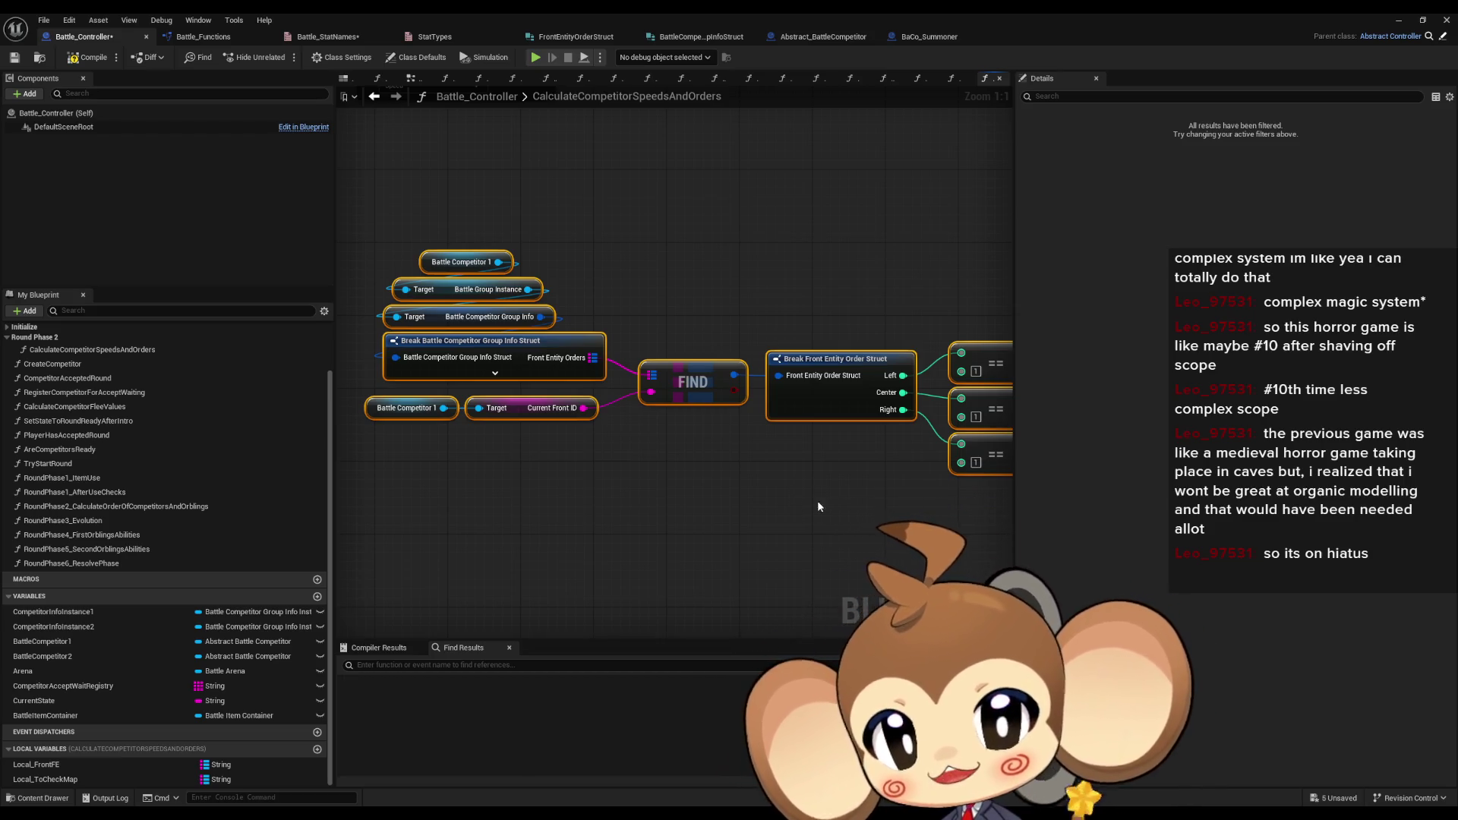
scroll(824, 432, down, 2)
drag(825, 431, 461, 439)
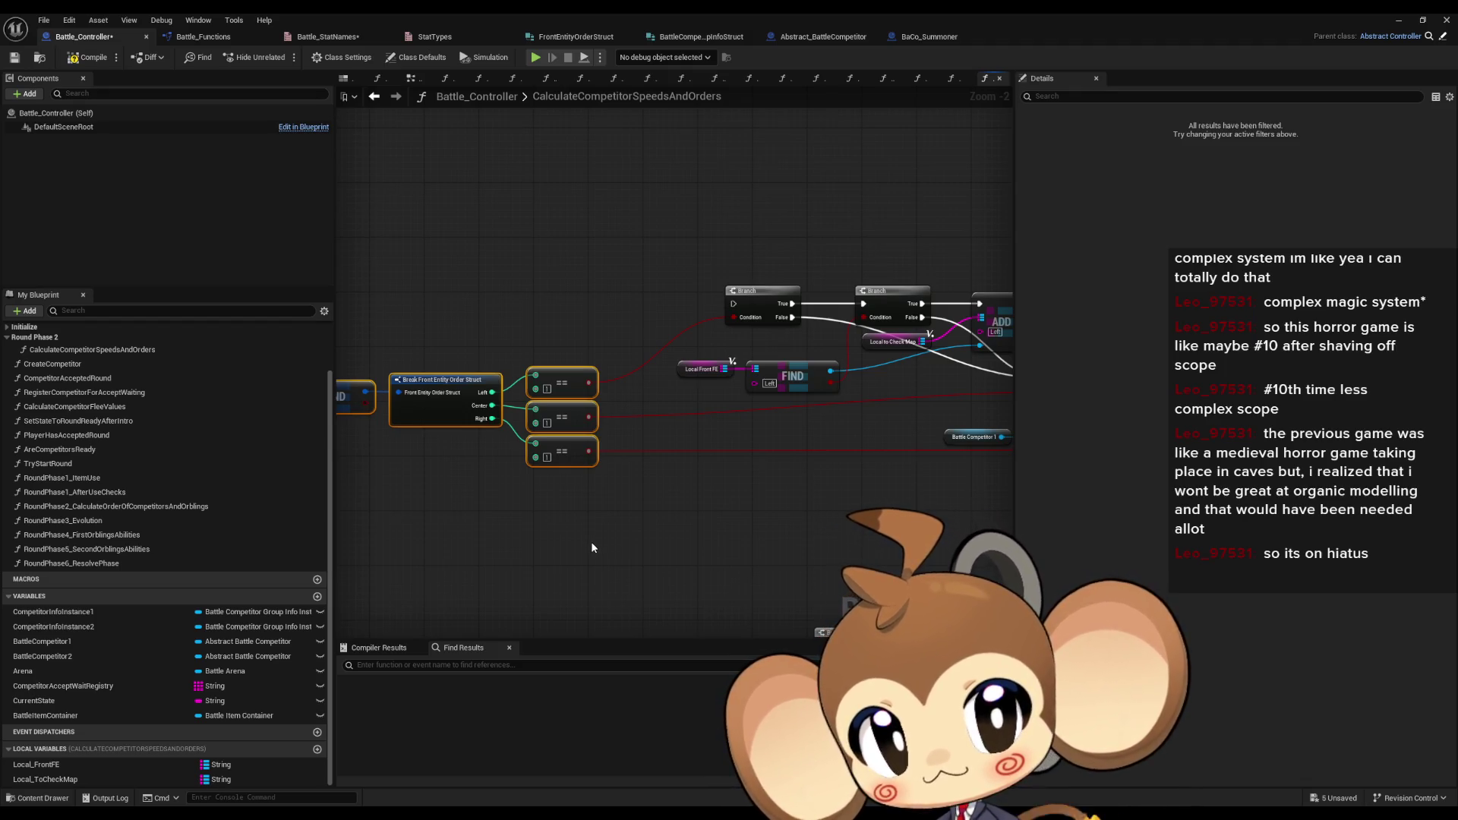
- Place a Local Front FE getter and a Local_ToCheckMap setter in empty space above the logic
drag(357, 614, 374, 735)
mouse_move(76, 773)
mouse_down()
mouse_move(570, 237)
mouse_move(435, 223)
mouse_up()
mouse_move(76, 779)
mouse_down()
mouse_move(227, 531)
mouse_move(524, 221)
mouse_move(501, 211)
mouse_move(505, 227)
mouse_up()
click(532, 246)
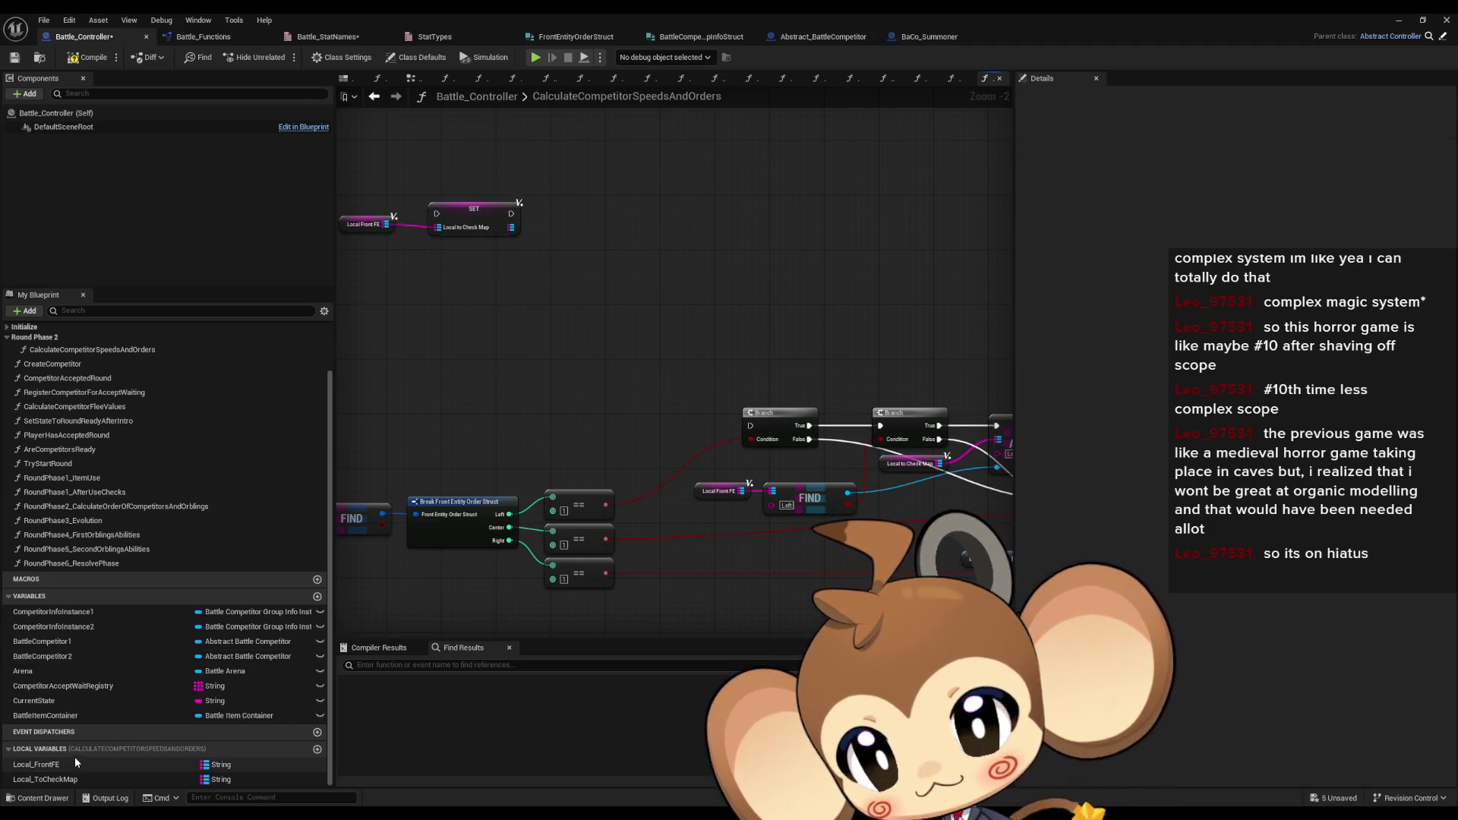
- Add a Local_ToCheckMap getter with a FIND node wired to it
mouse_move(46, 779)
mouse_down()
mouse_move(504, 267)
mouse_move(646, 278)
mouse_up()
text(find)
key(Return)
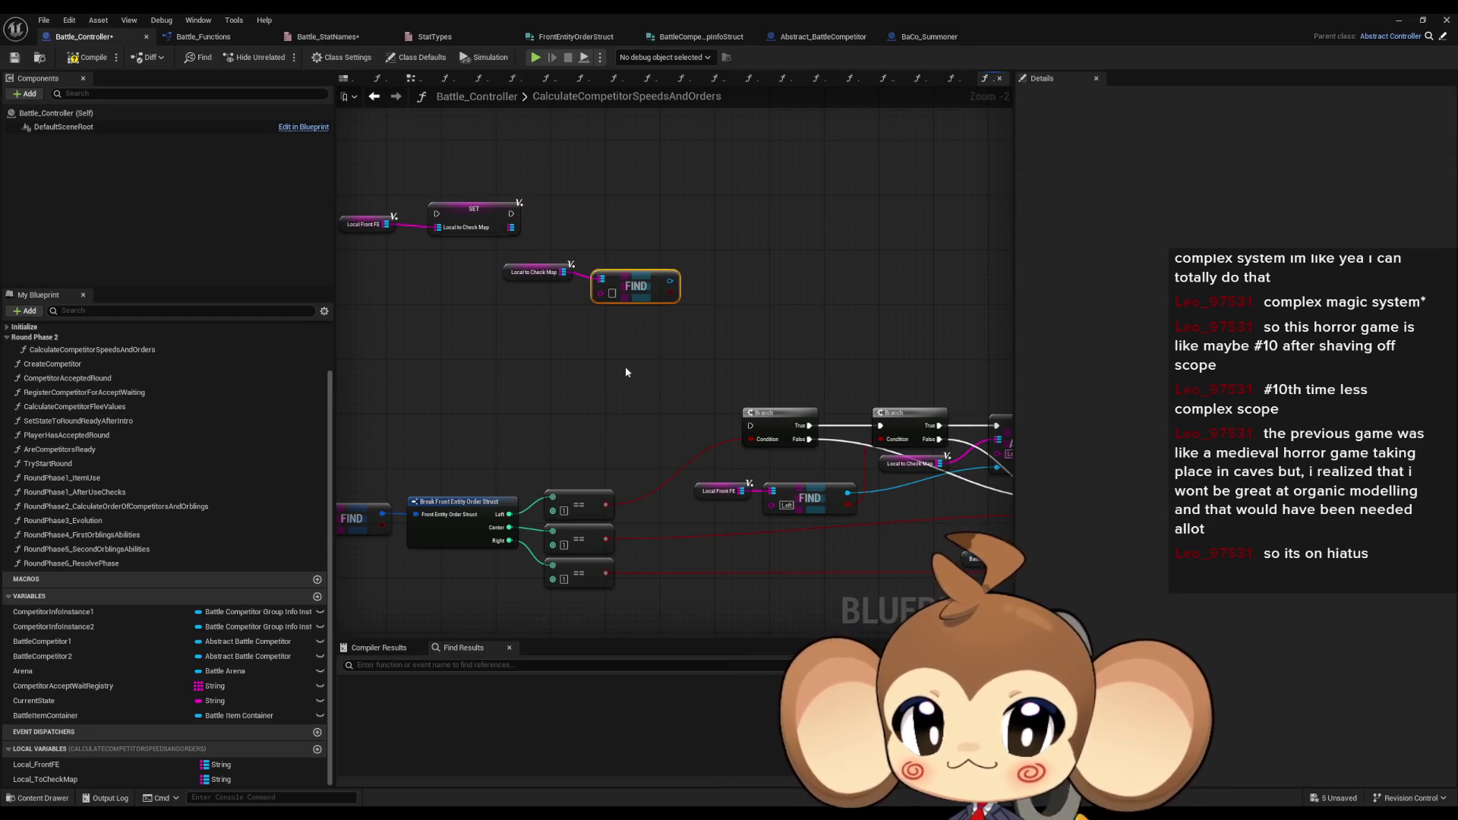
drag(624, 366, 669, 385)
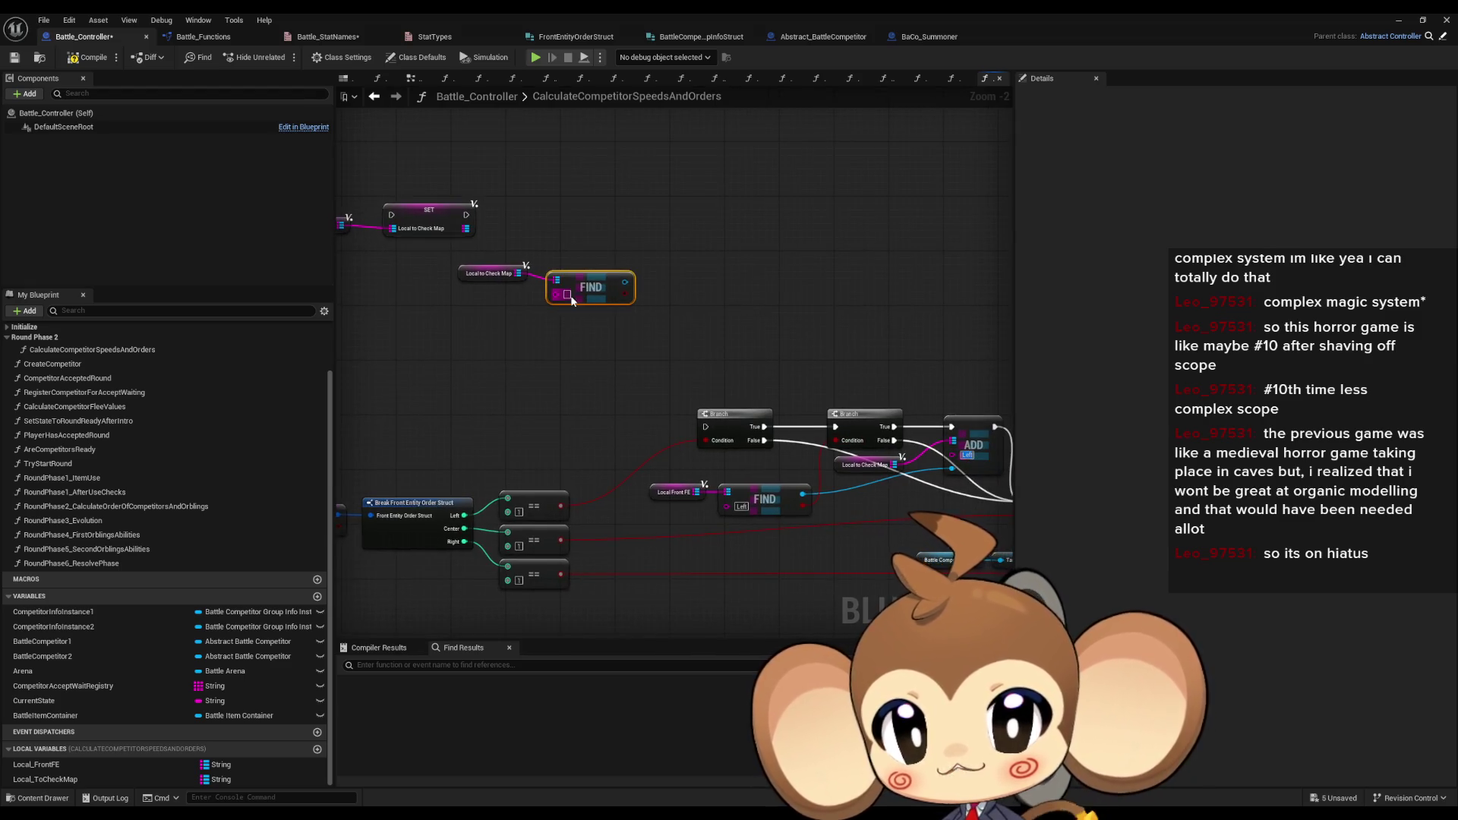
mouse_move(636, 348)
mouse_down()
mouse_move(606, 341)
mouse_move(709, 331)
mouse_up()
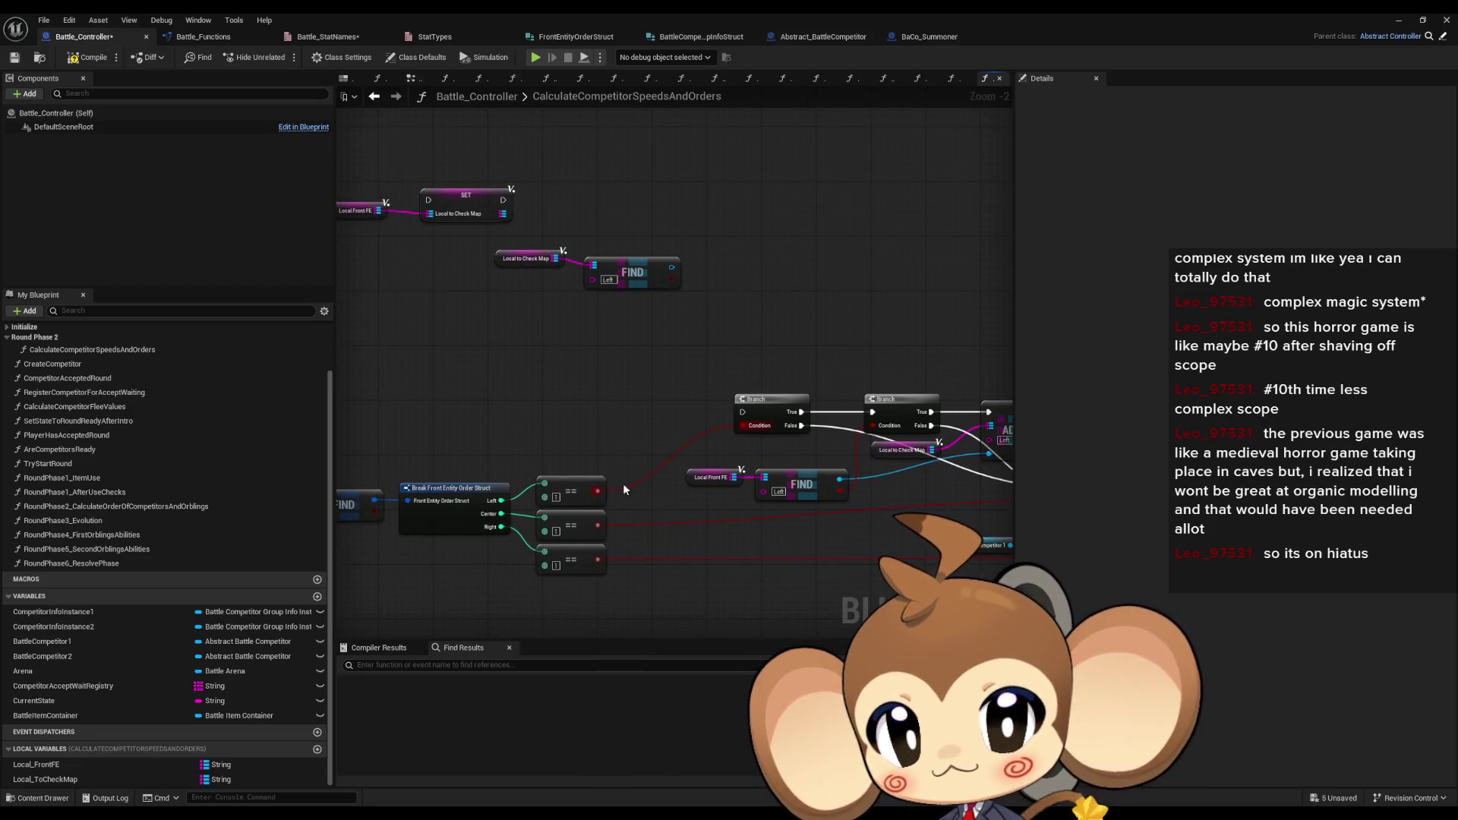
- Paste a Branch with the == result as its Condition, then select the trial map, FIND and Branch nodes
key(ctrl+v)
drag(598, 491, 758, 314)
drag(783, 290, 748, 290)
mouse_move(848, 267)
mouse_down()
mouse_move(754, 290)
mouse_move(754, 271)
mouse_up()
drag(467, 269, 480, 276)
click(649, 204)
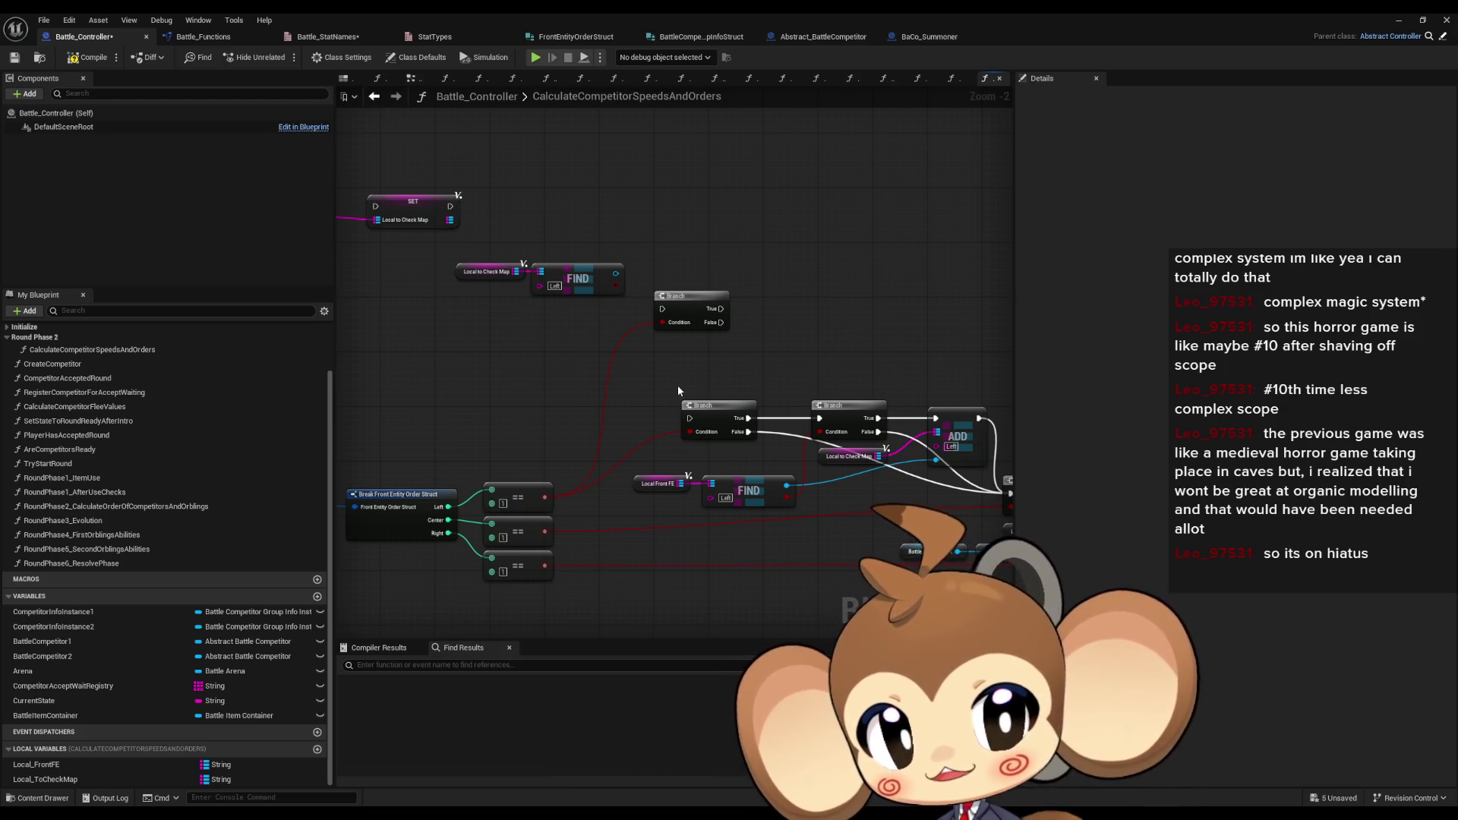
drag(692, 388, 940, 498)
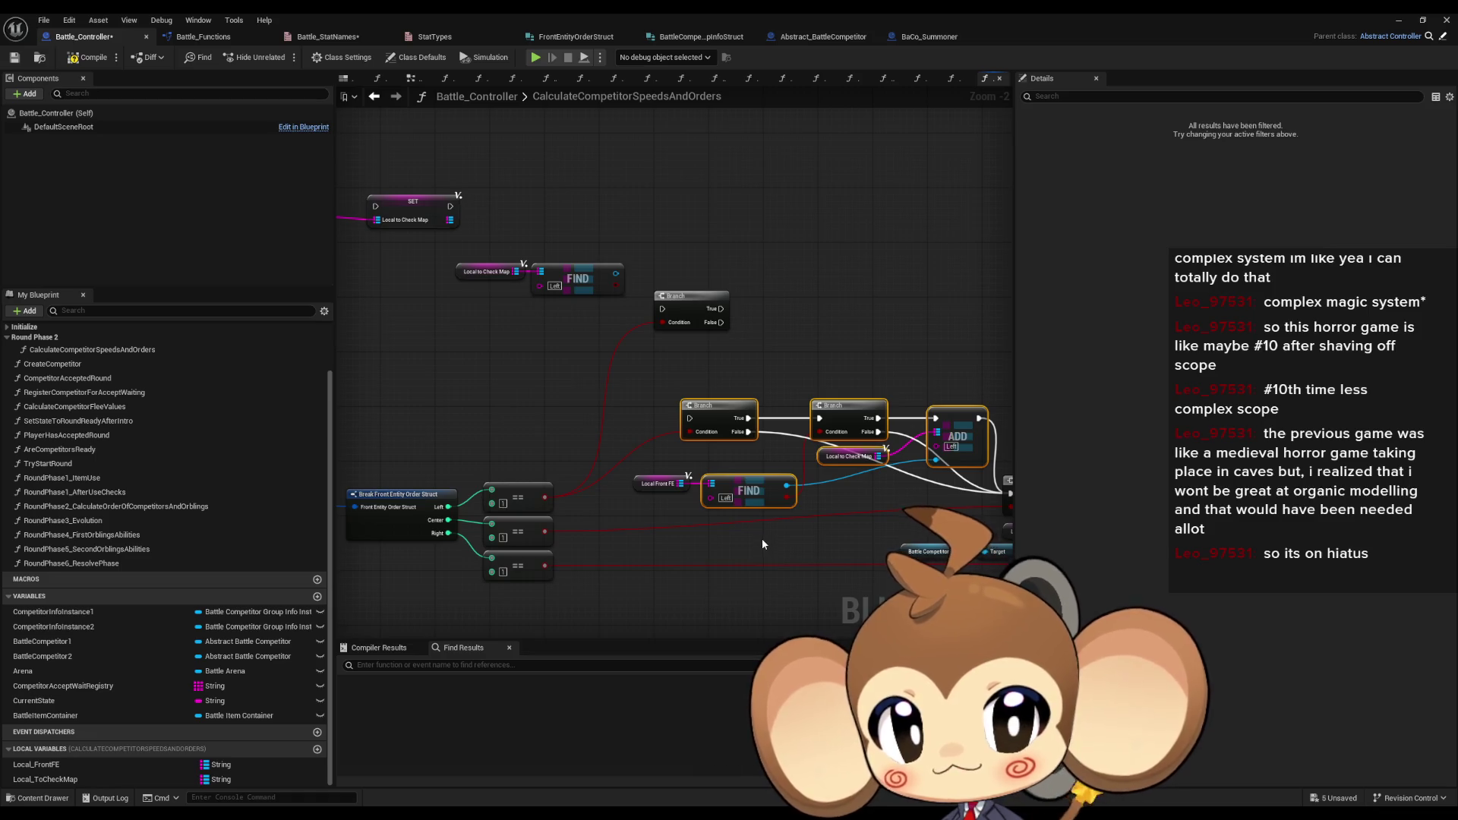
drag(510, 285, 793, 371)
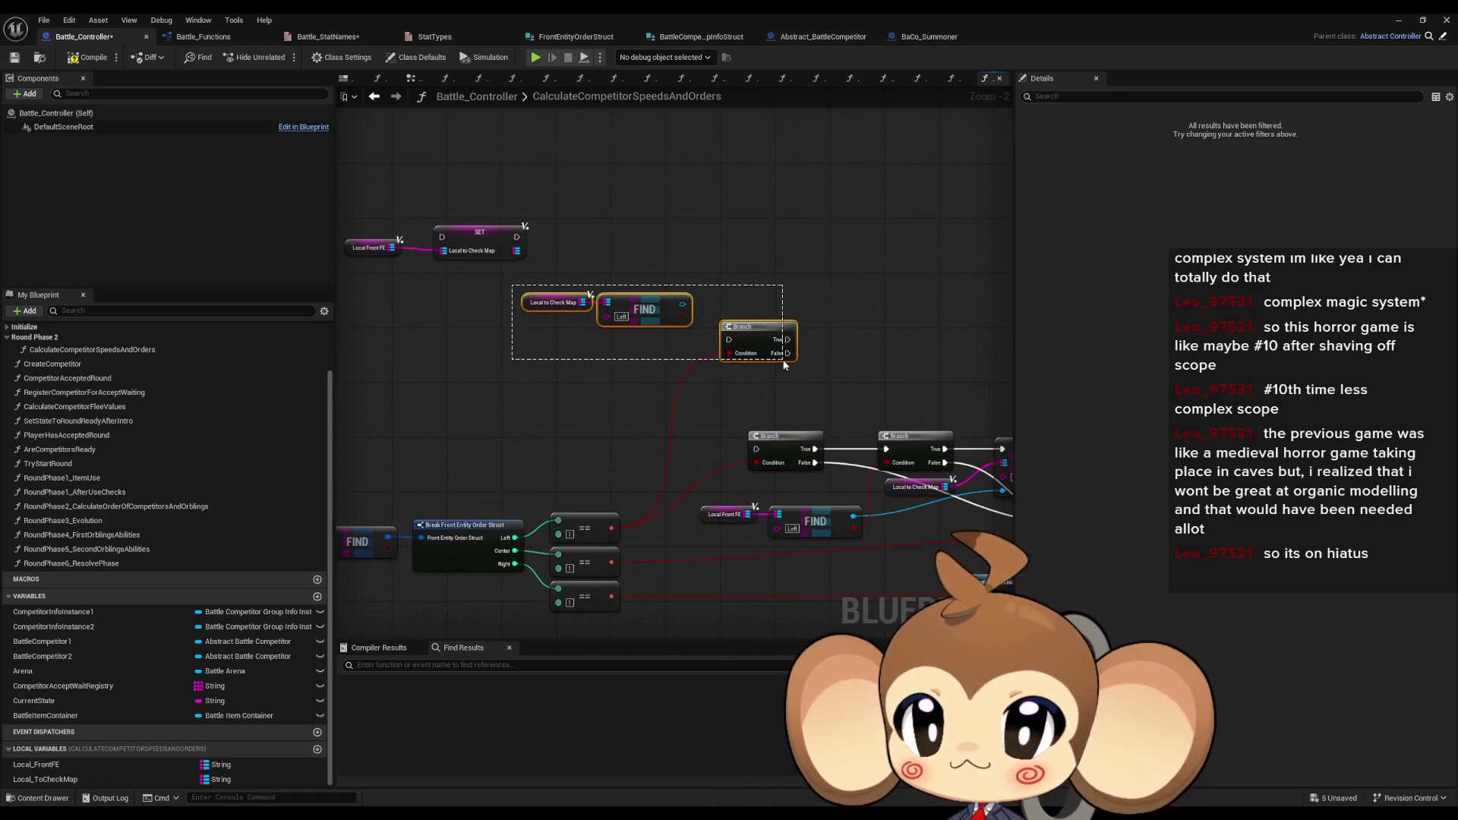
- Delete the trial FIND and Branch nodes, then the SET and Local Front FE nodes
key(Delete)
drag(611, 359, 760, 384)
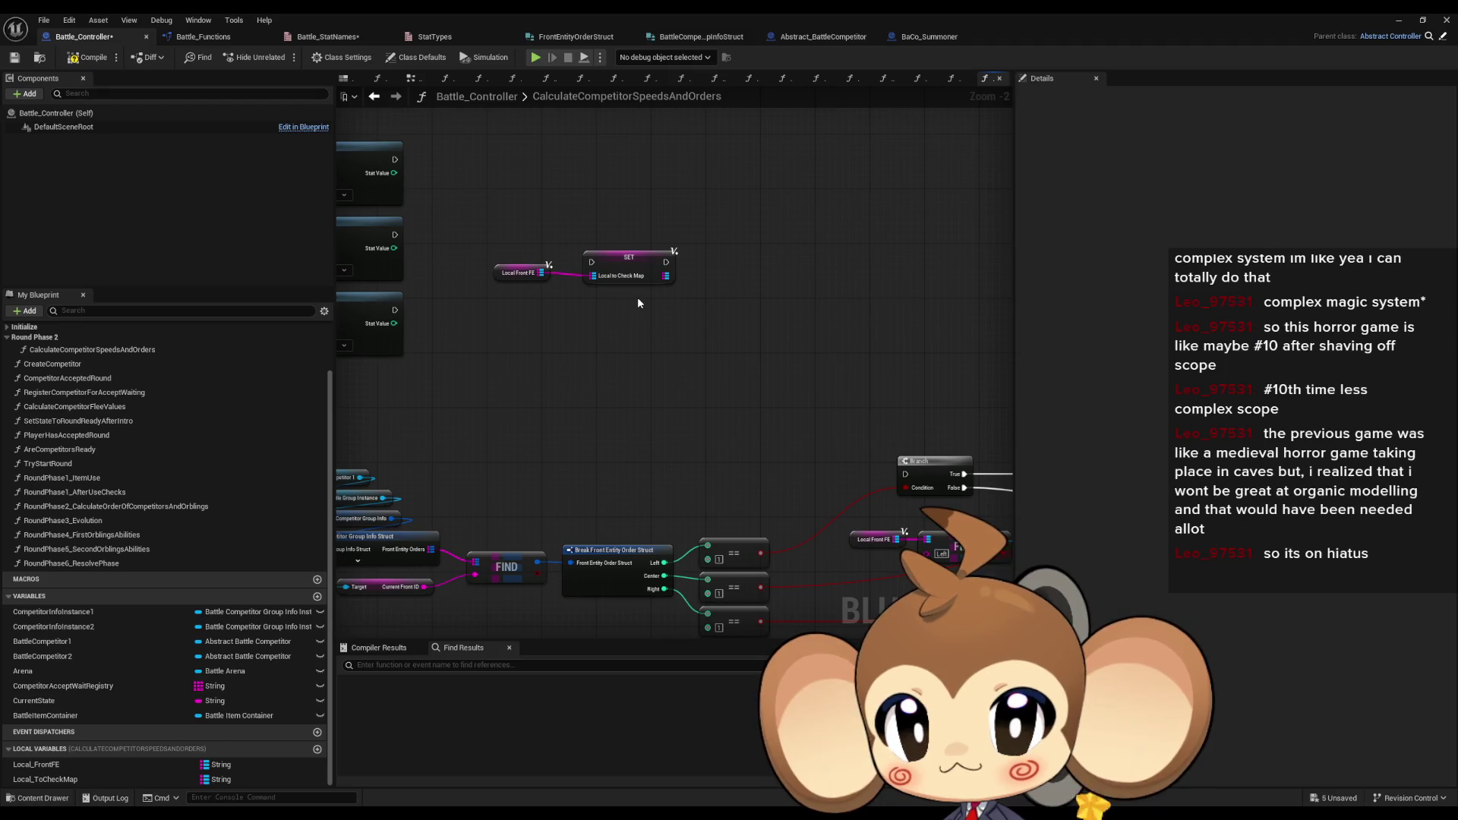
drag(482, 241, 645, 290)
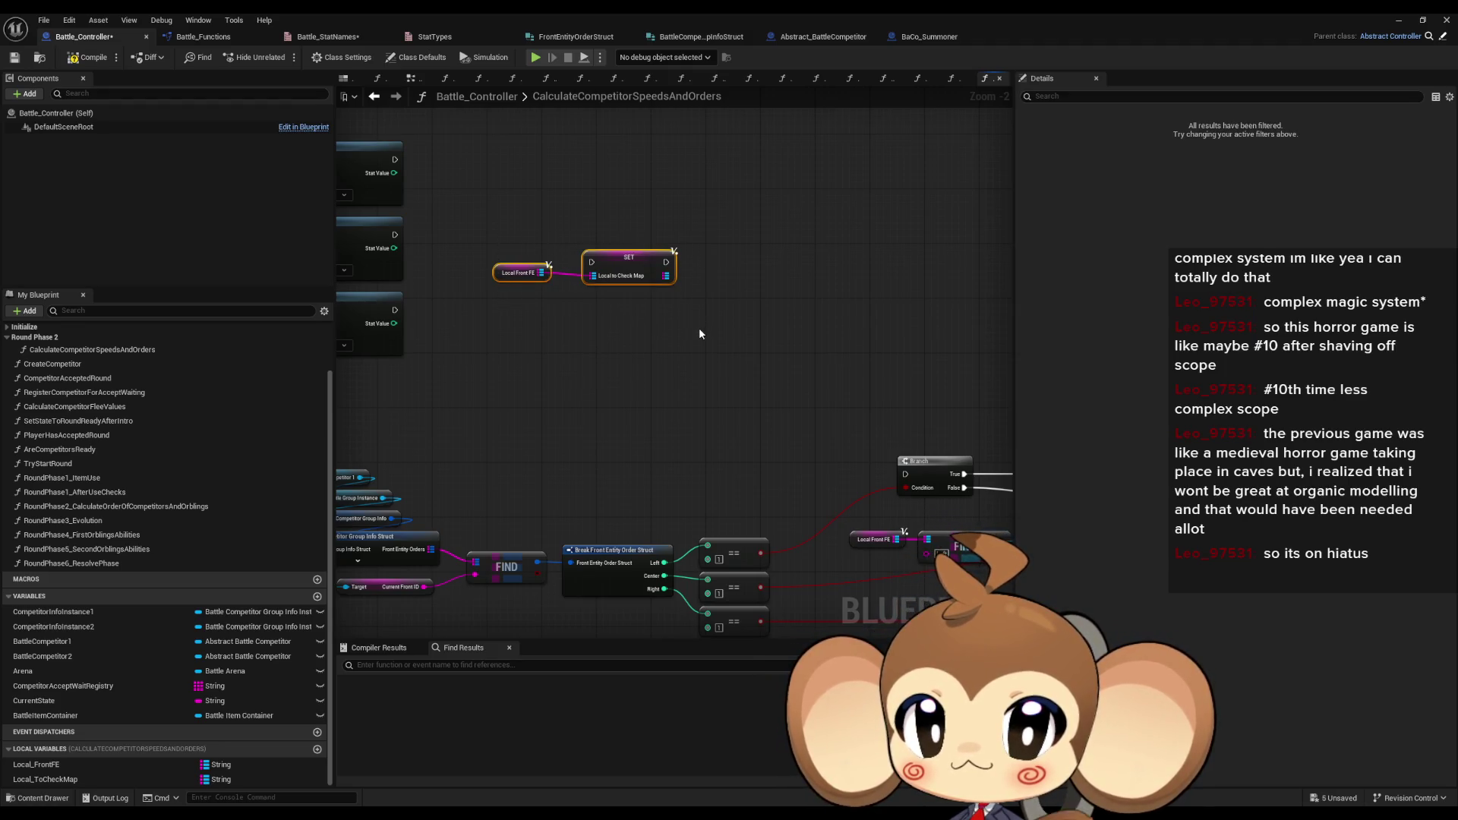
key(Delete)
- Undo the last two edits and reposition the graph view
key(ctrl+z)
scroll(723, 354, up, 2)
key(ctrl+z)
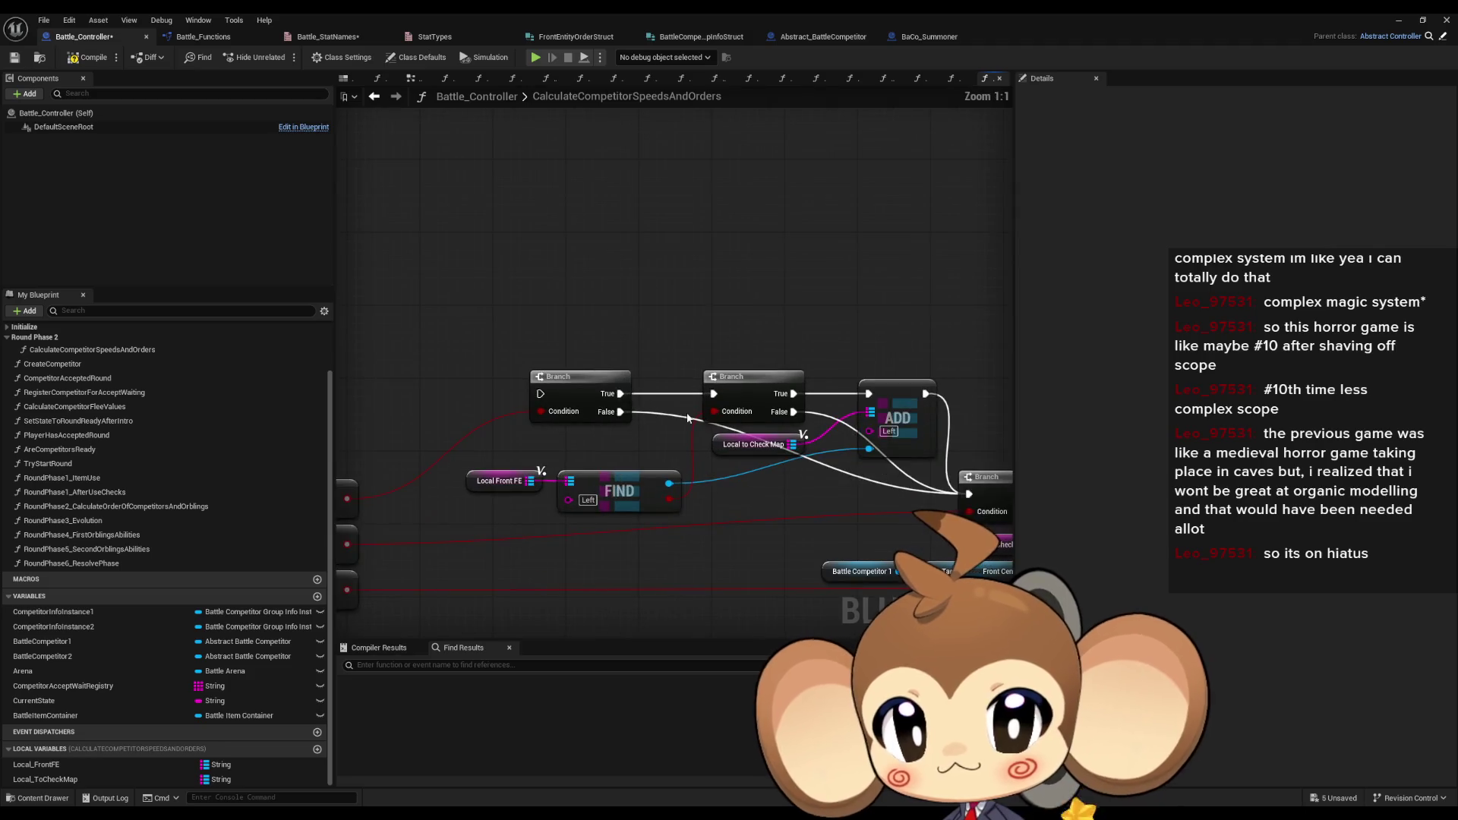
drag(741, 481, 706, 475)
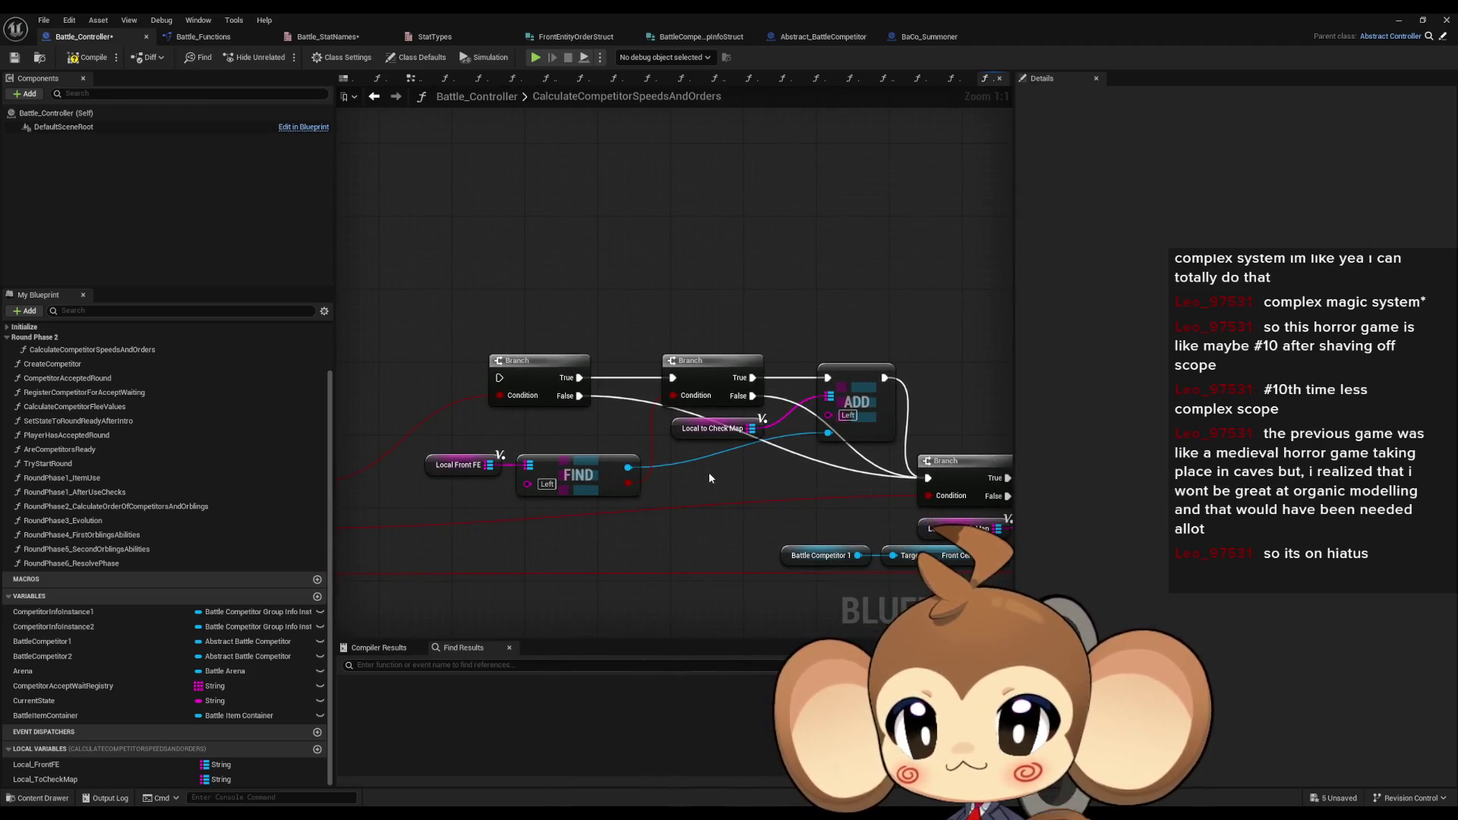
scroll(709, 482, down, 2)
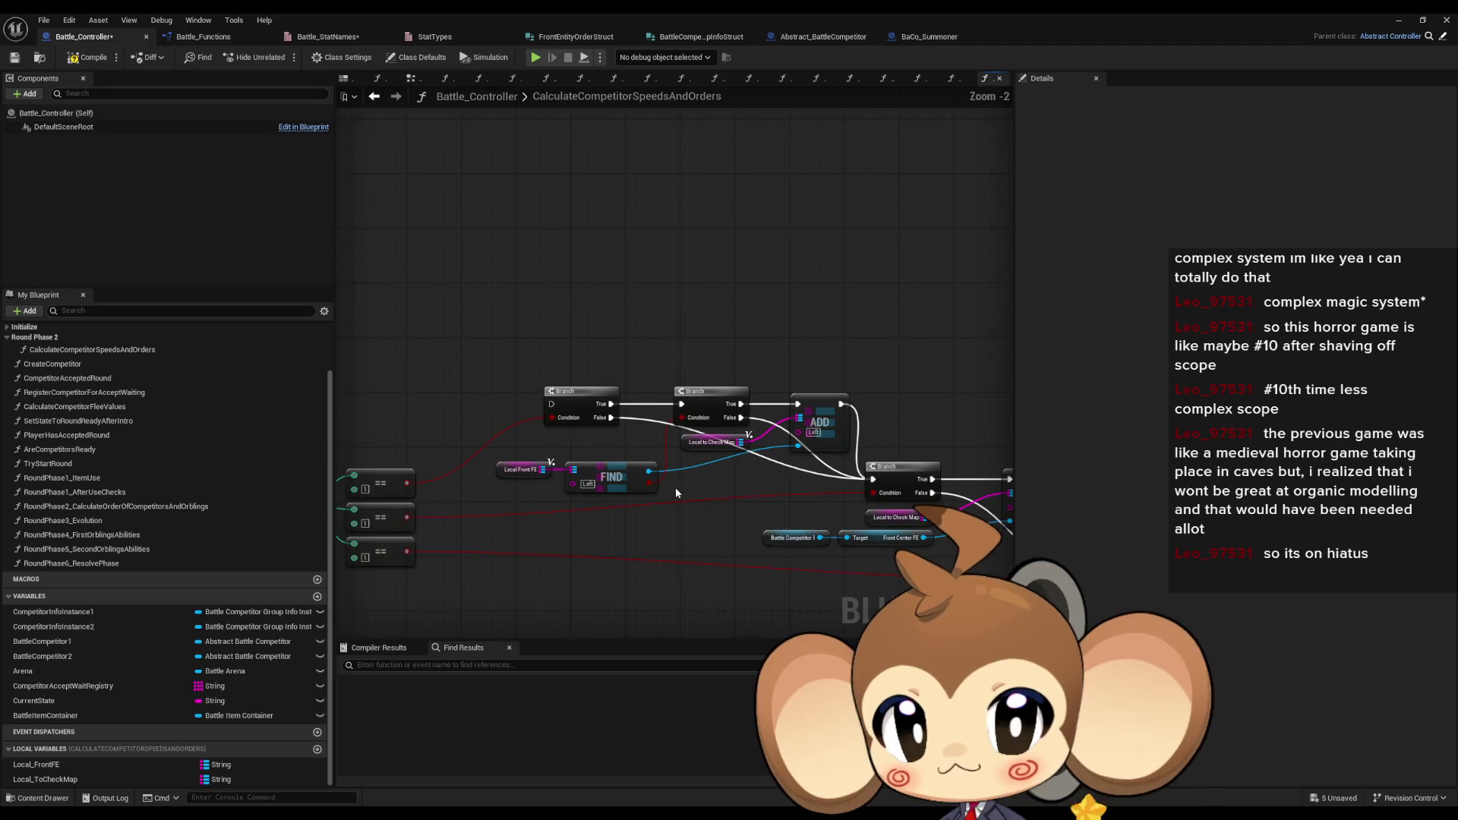
drag(752, 507, 791, 467)
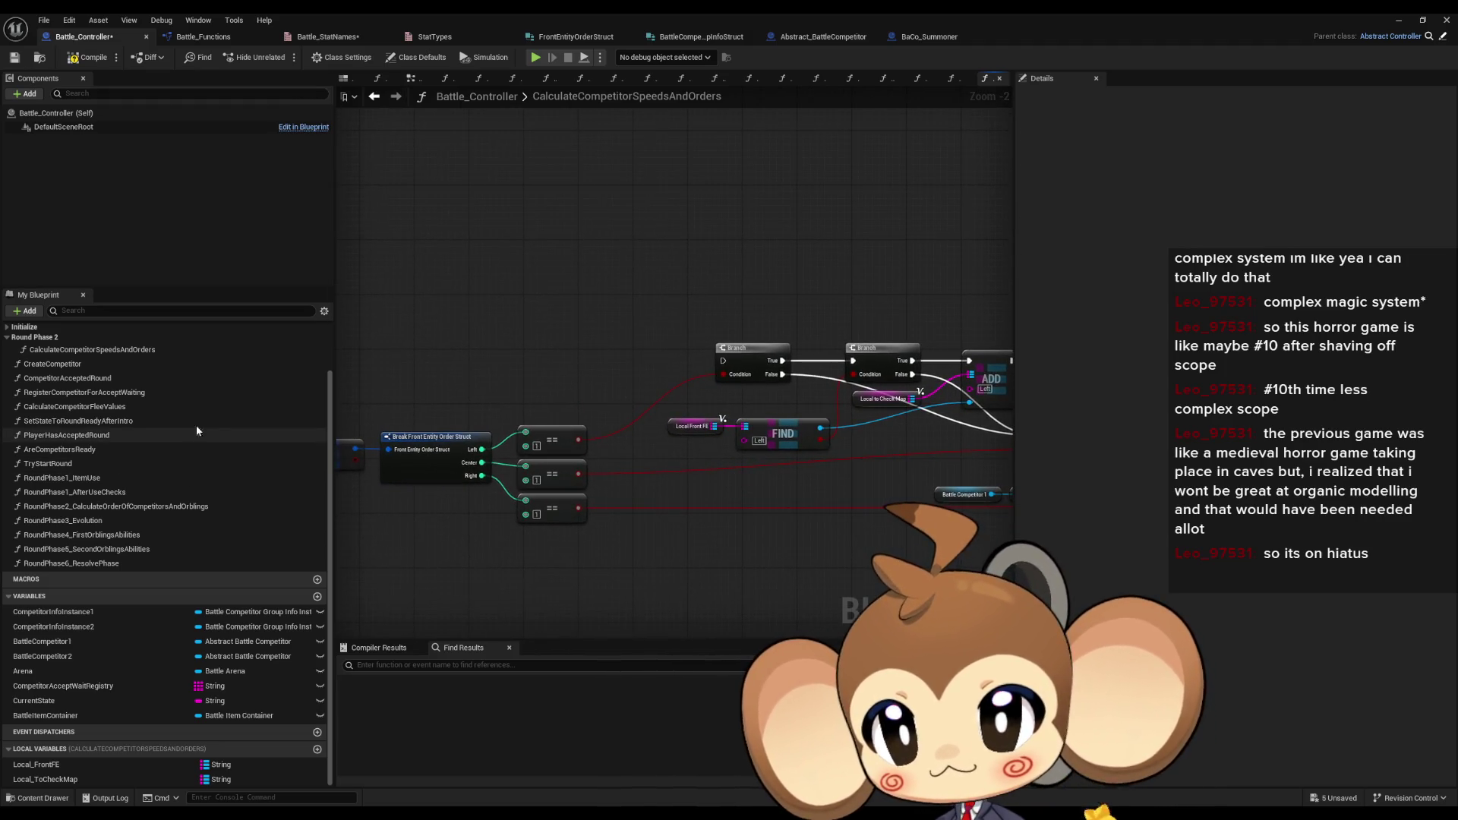
scroll(281, 395, up, 3)
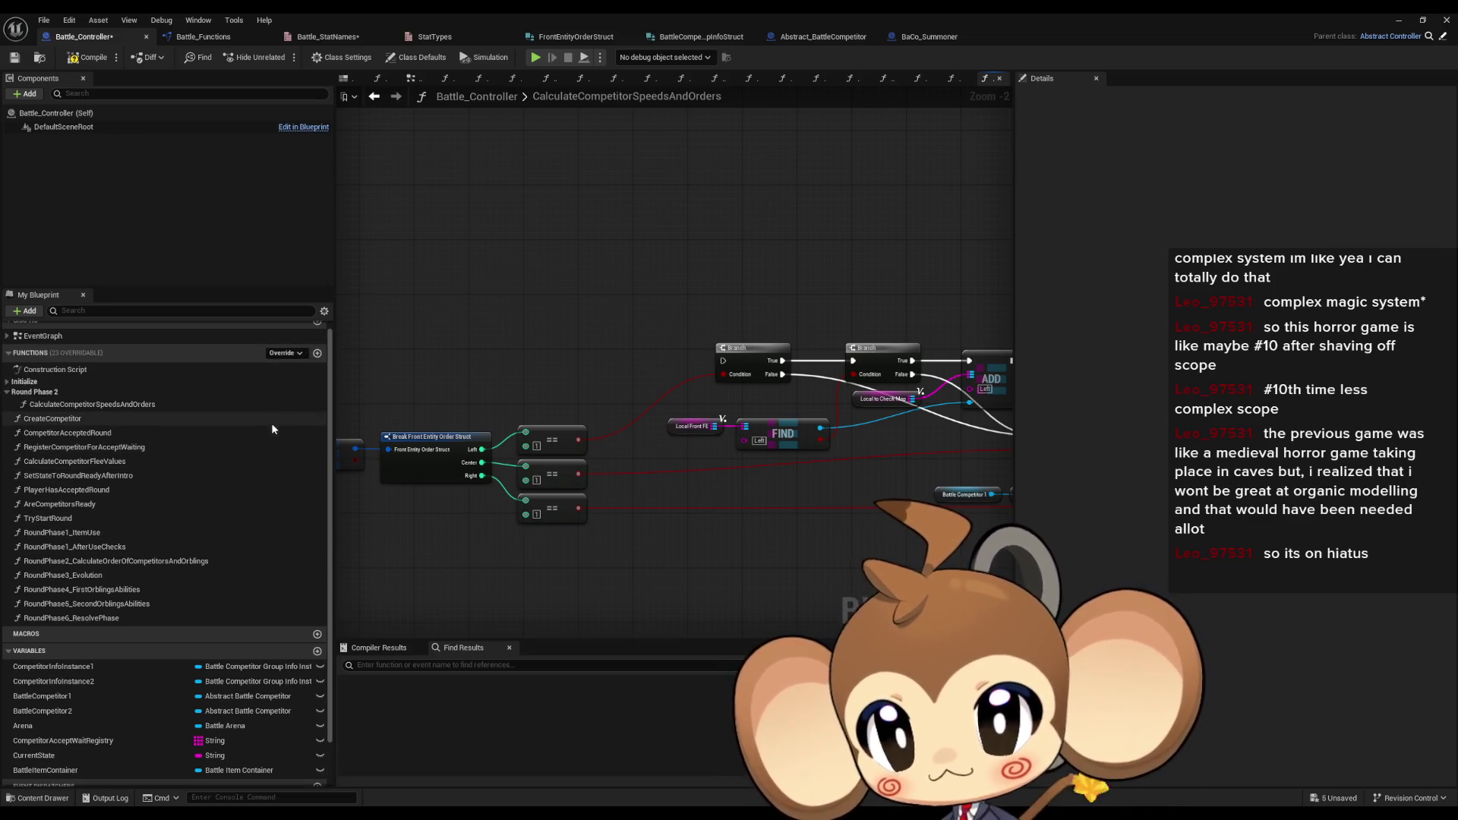
- Create an AddToCheckMapIfOrderFound function and move it into the Round Phase 2 category
click(318, 354)
text(AddToCheckMapIf)
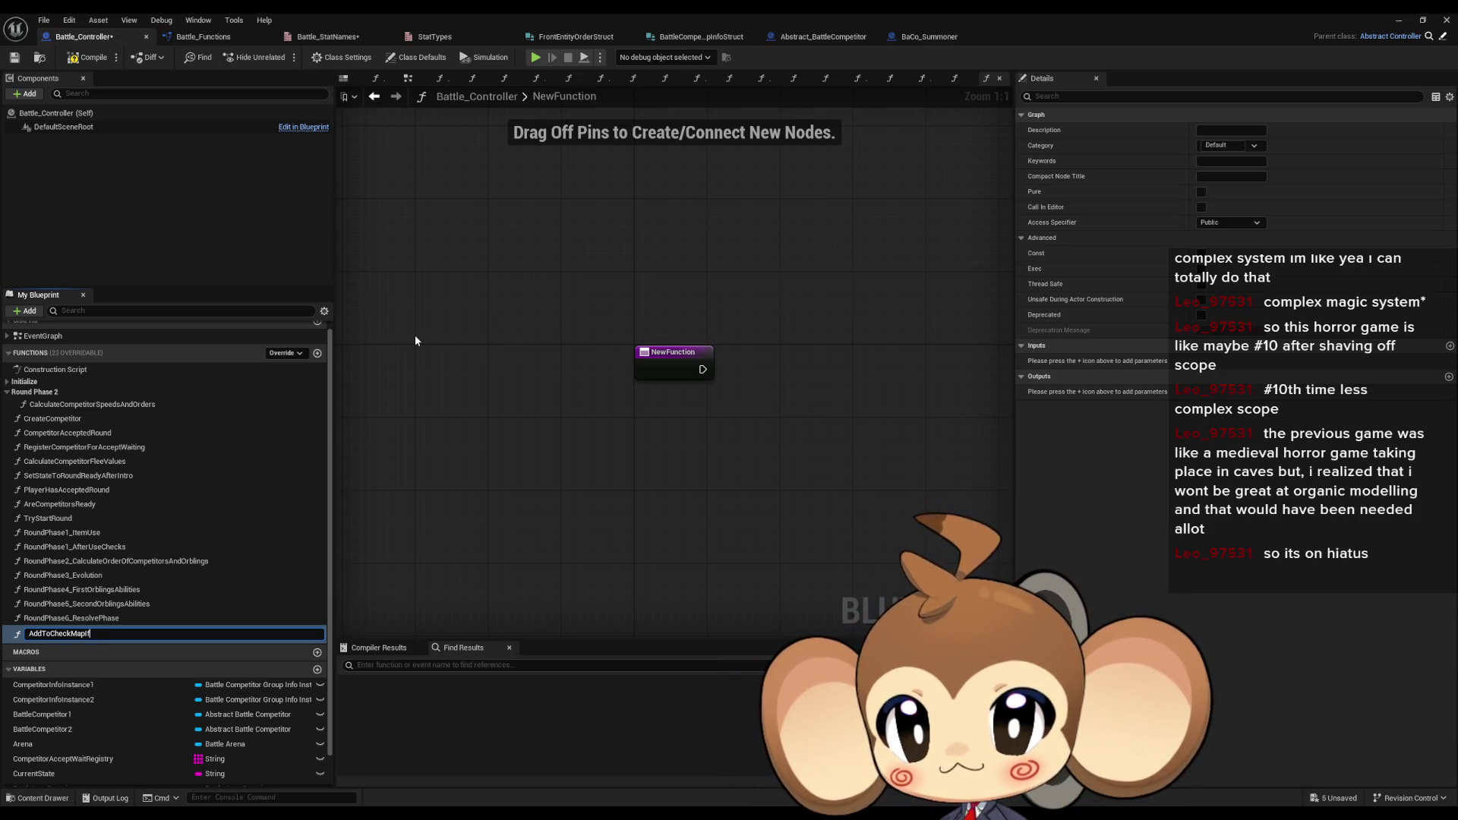
text(ound)
key(Return)
drag(61, 642, 56, 427)
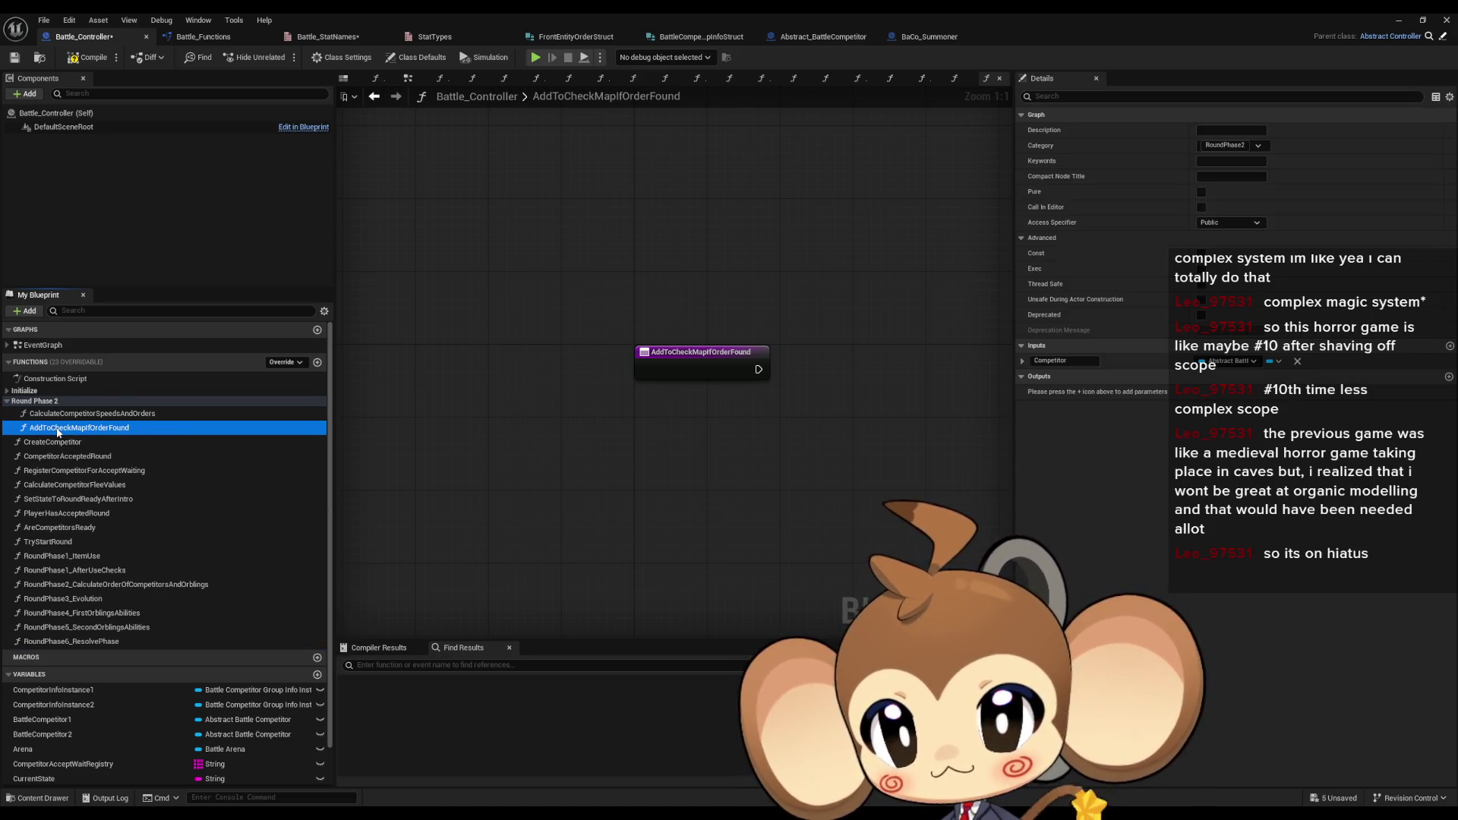
- Review the Find logic in CalculateCompetitorSpeedsAndOrders, then open the empty AddToCheckMapIfOrderFound graph
click(382, 96)
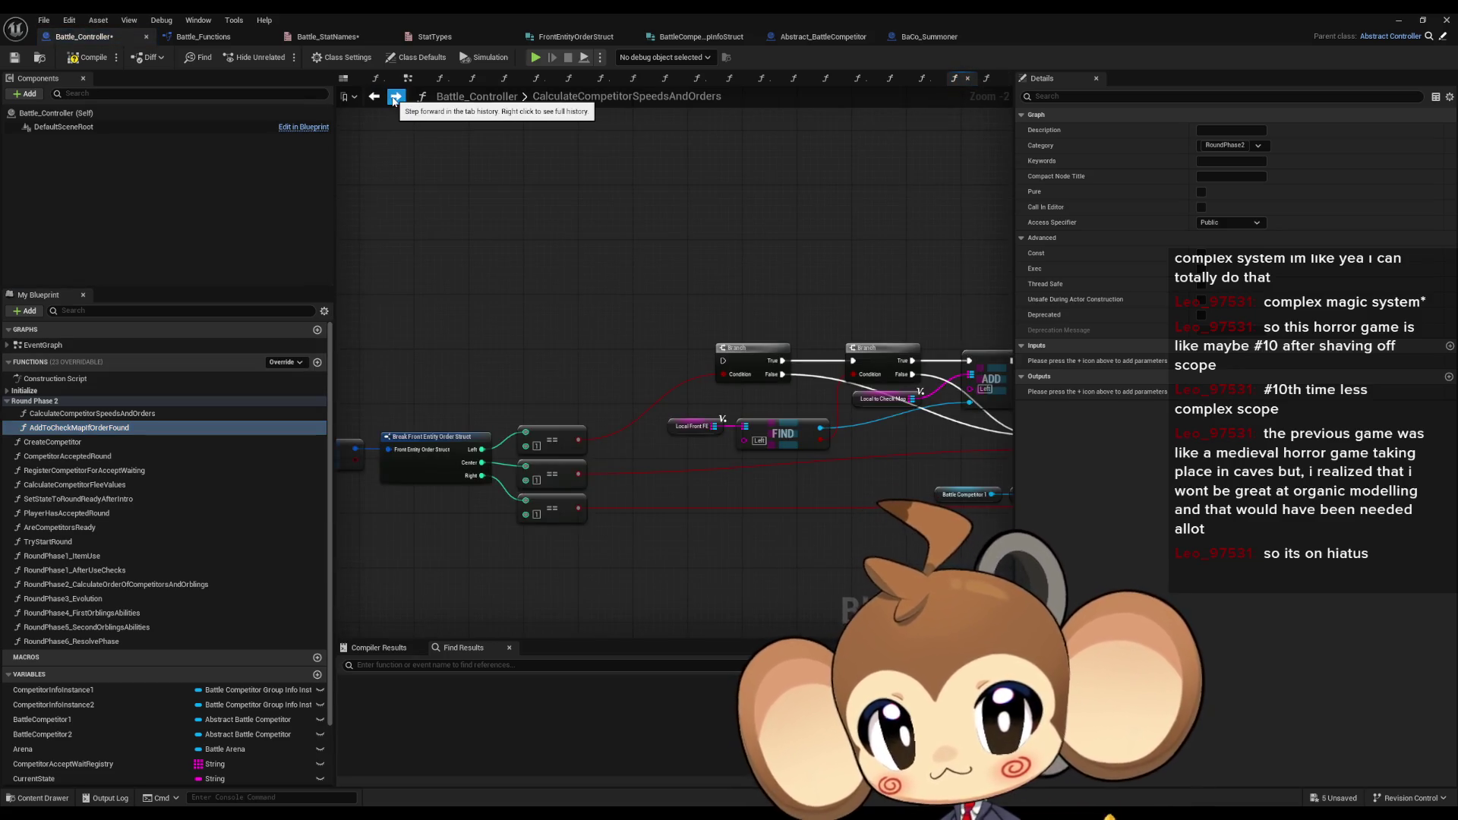
drag(657, 262, 465, 244)
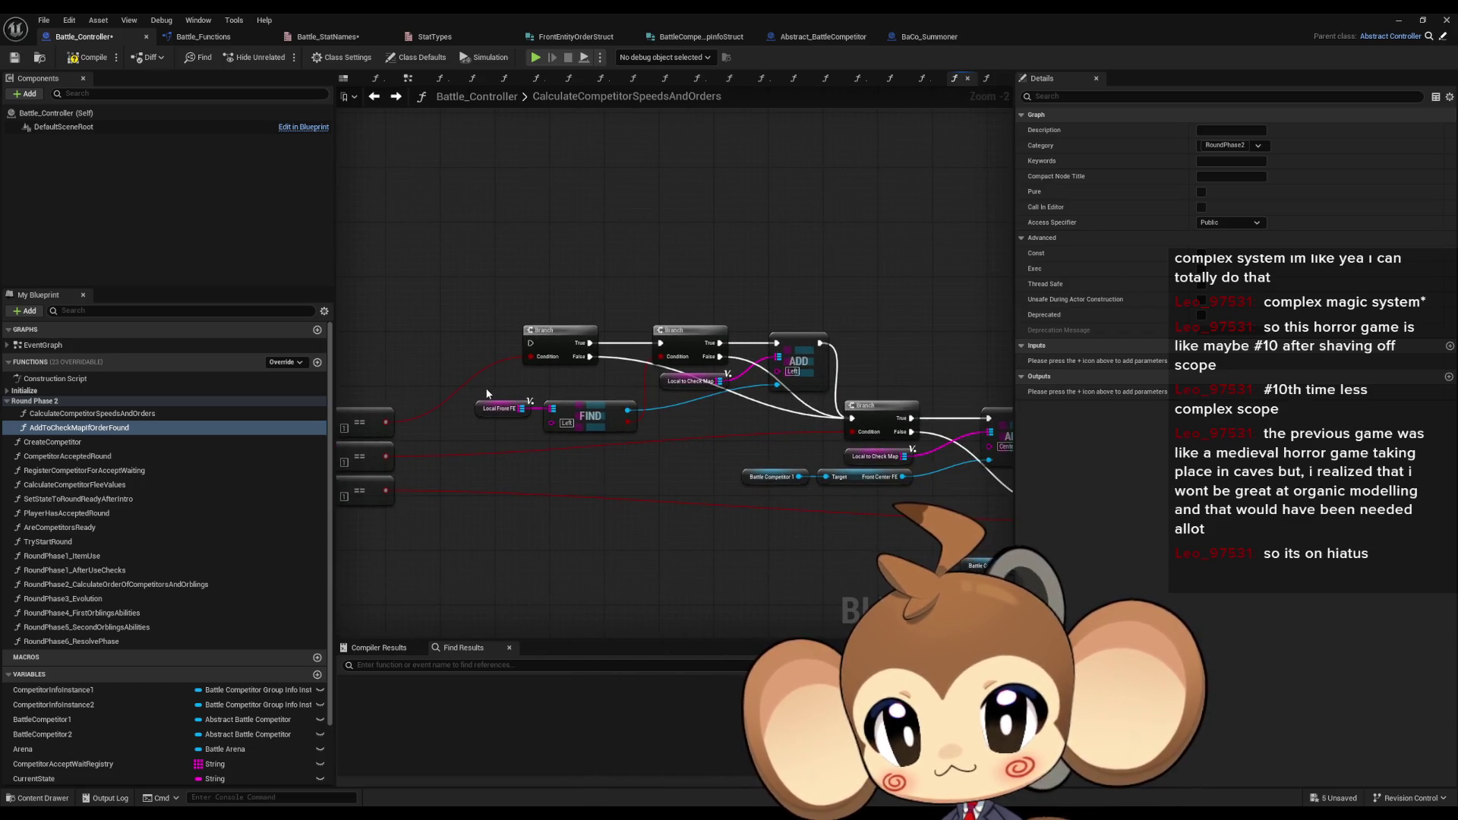
click(489, 409)
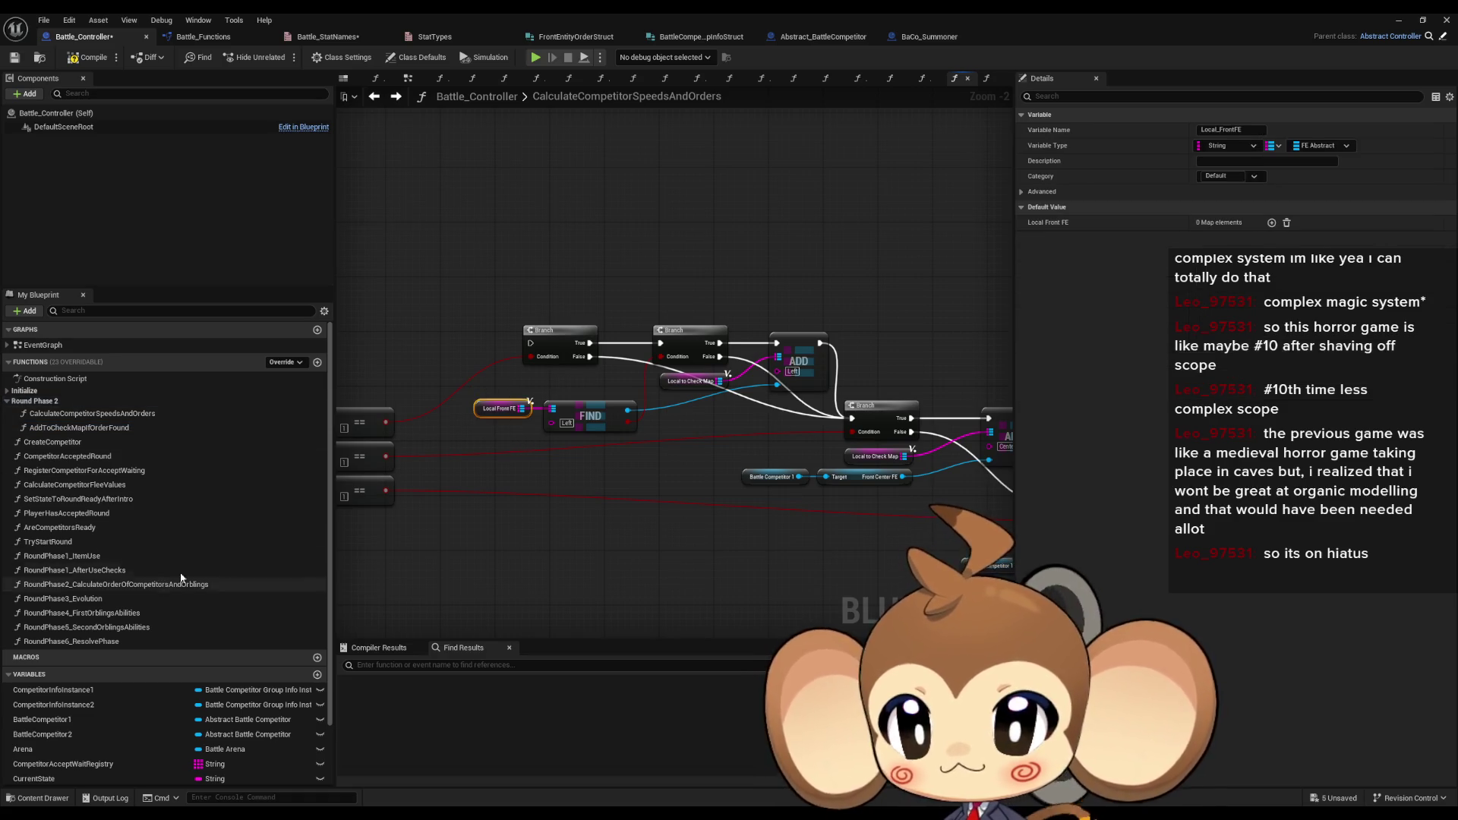
drag(691, 389, 691, 390)
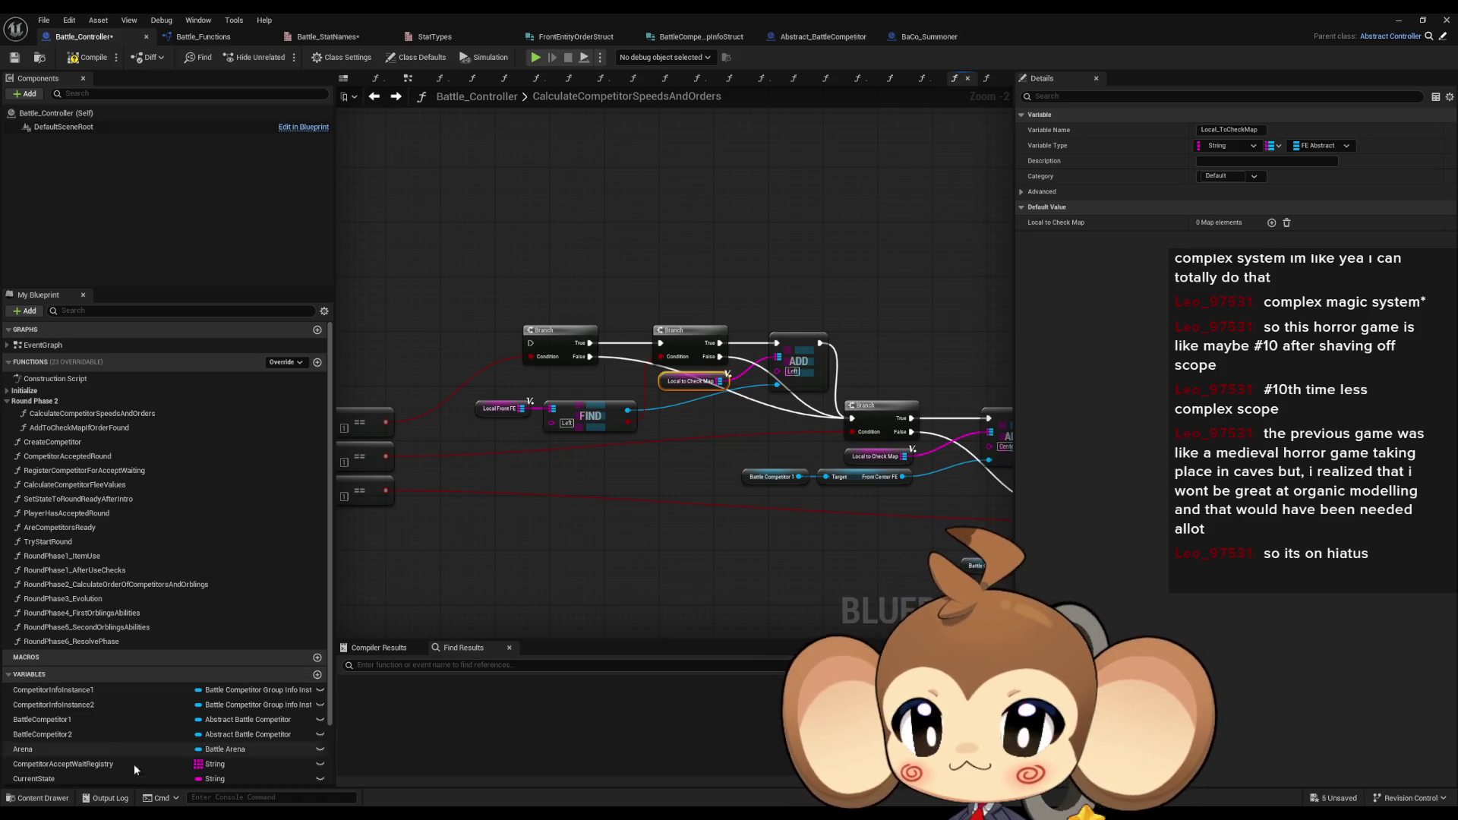
double_click(79, 428)
scroll(250, 714, down, 2)
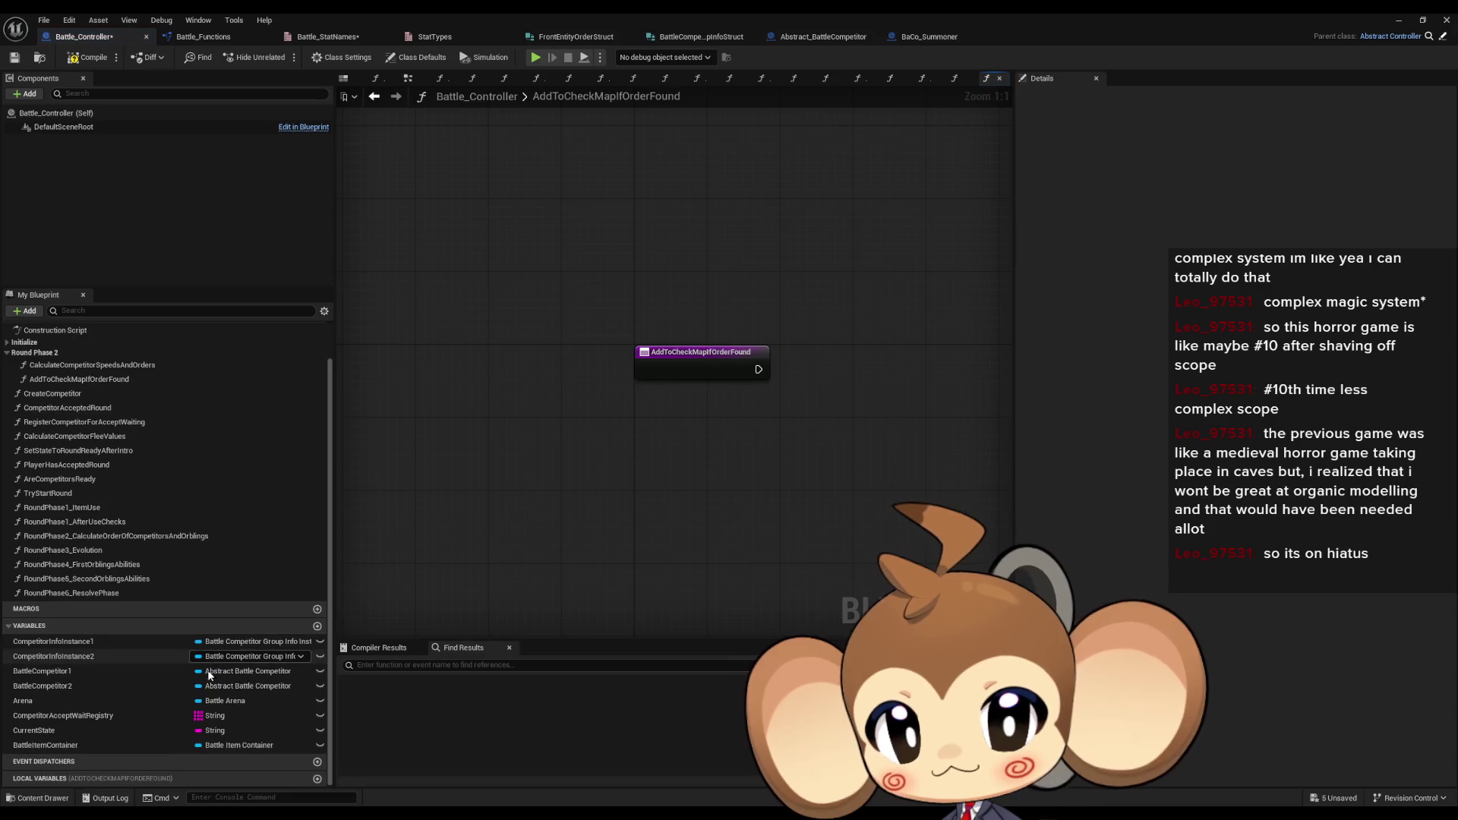
- Create a SET Local to Check Map node in CalculateCompetitorSpeedsAndOrders and copy it
click(317, 779)
text(Local)
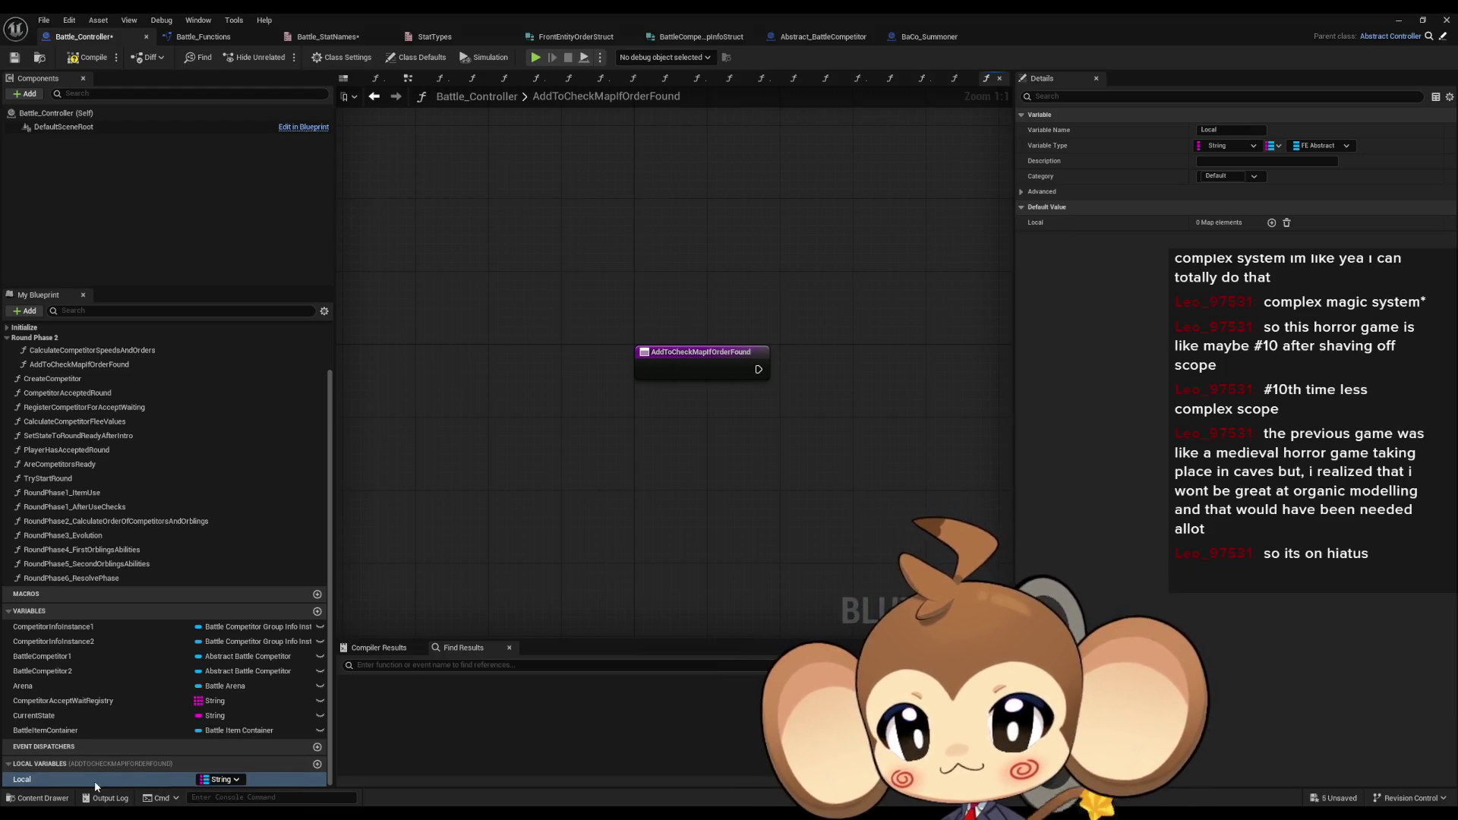
key(ctrl+z)
click(757, 375)
click(1449, 378)
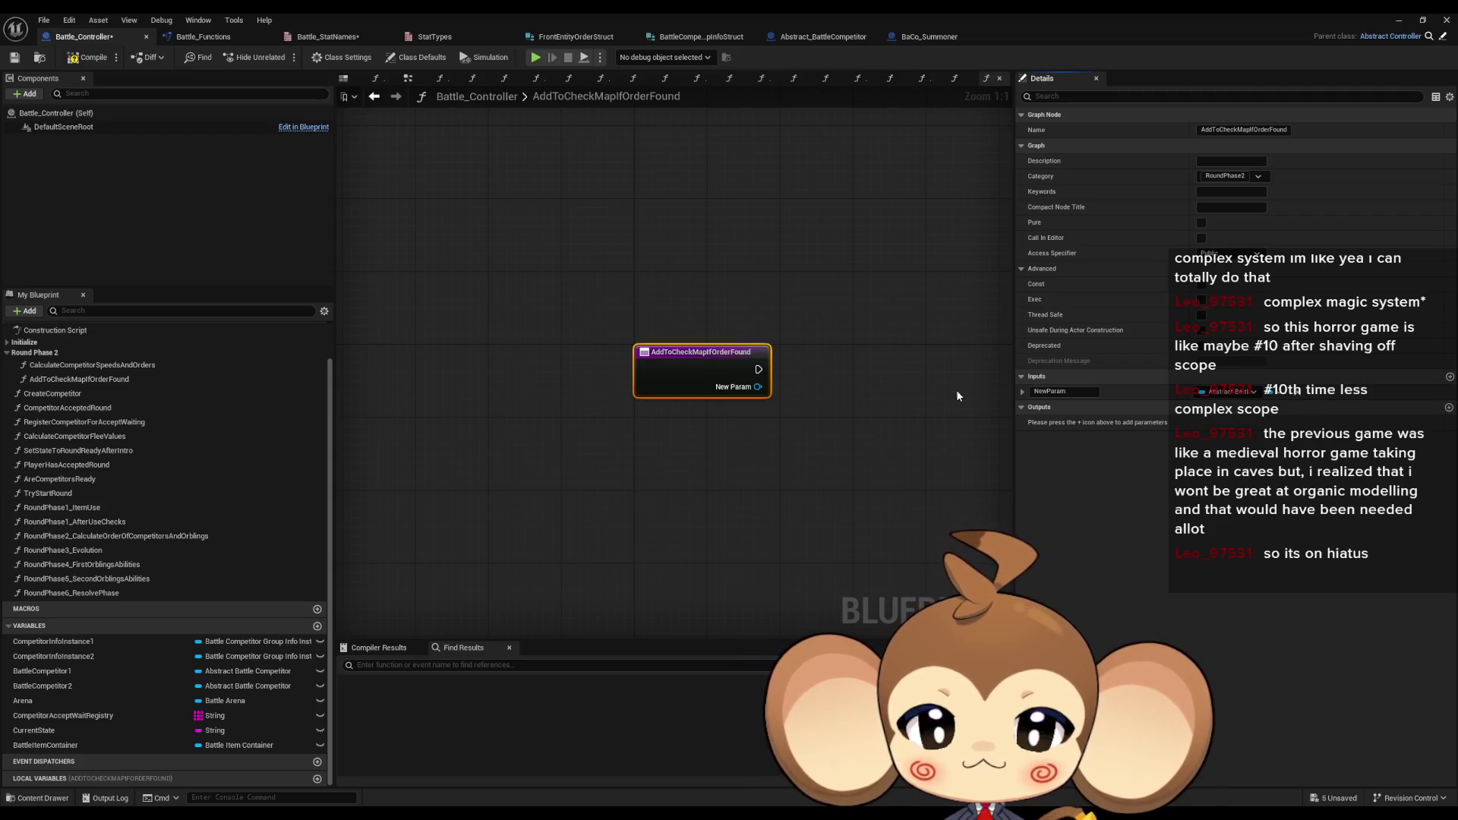
click(390, 110)
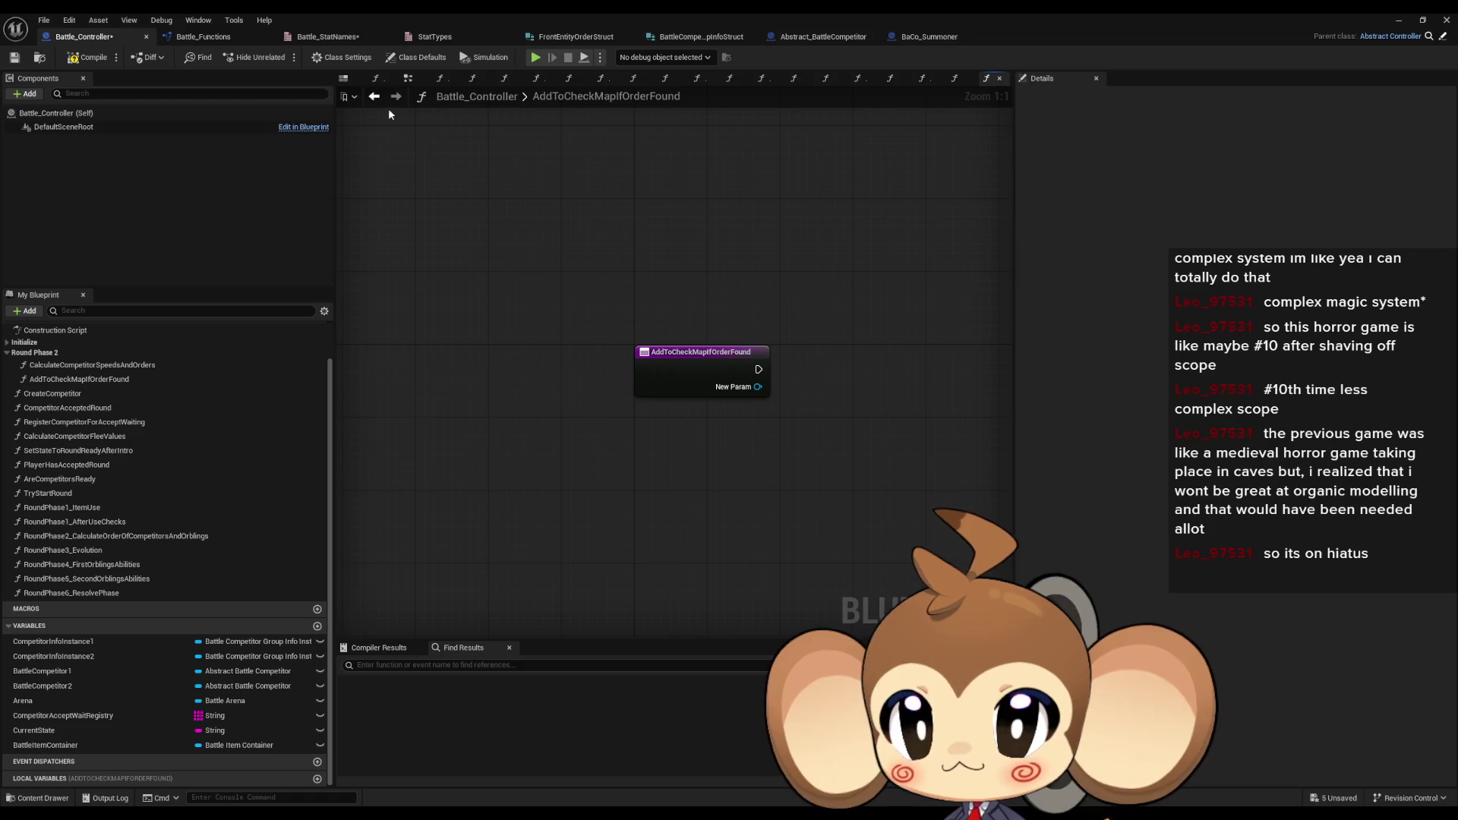
click(373, 96)
drag(104, 784, 609, 202)
click(646, 236)
key(ctrl+c)
- Paste the SET node into the function and wire its map pin to create a Local to Check Map input
click(396, 97)
key(ctrl+v)
click(698, 353)
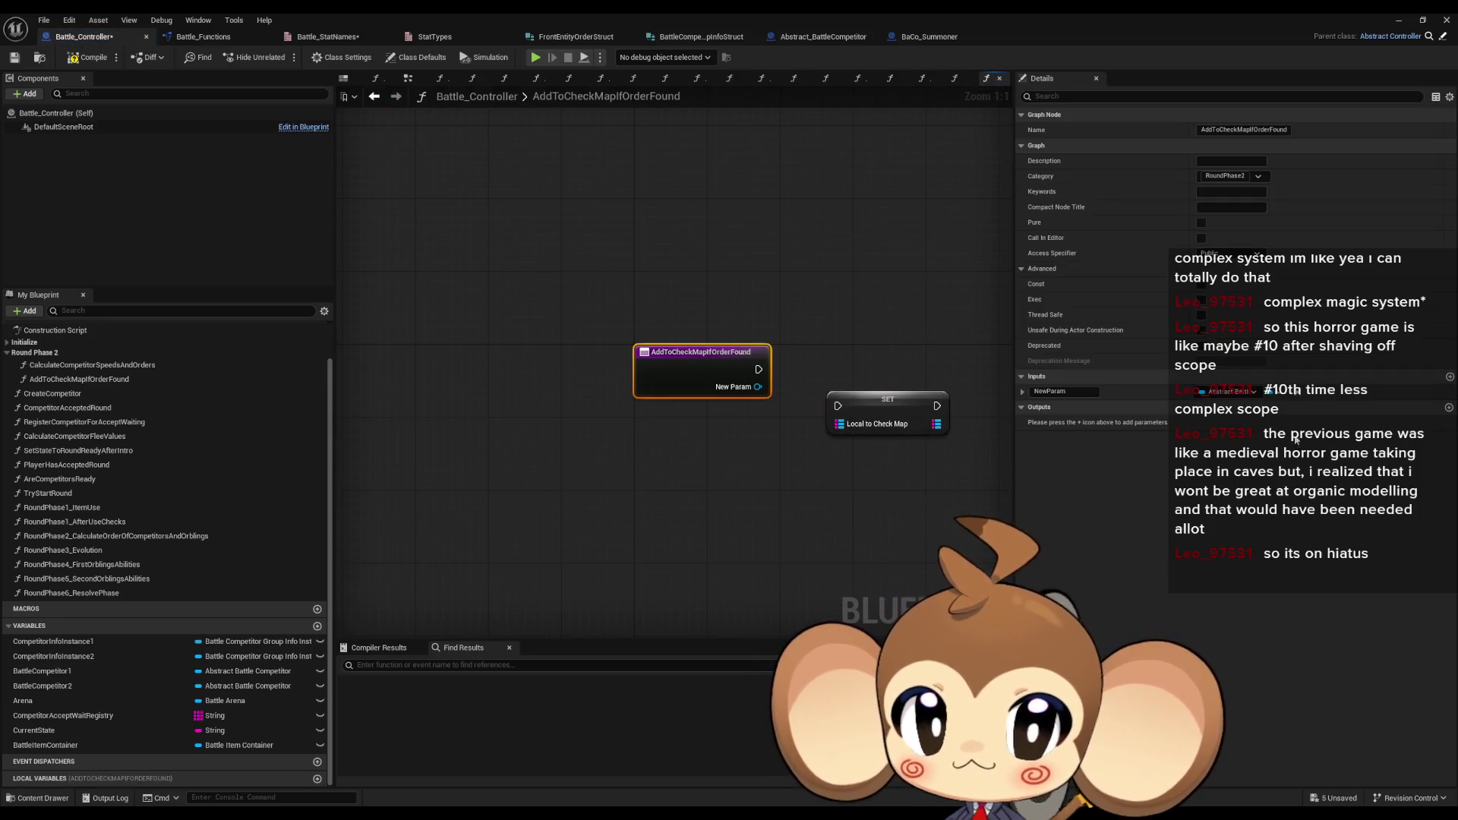
click(1440, 391)
mouse_move(835, 424)
mouse_down()
mouse_move(719, 391)
mouse_move(706, 364)
mouse_up()
click(889, 401)
key(Delete)
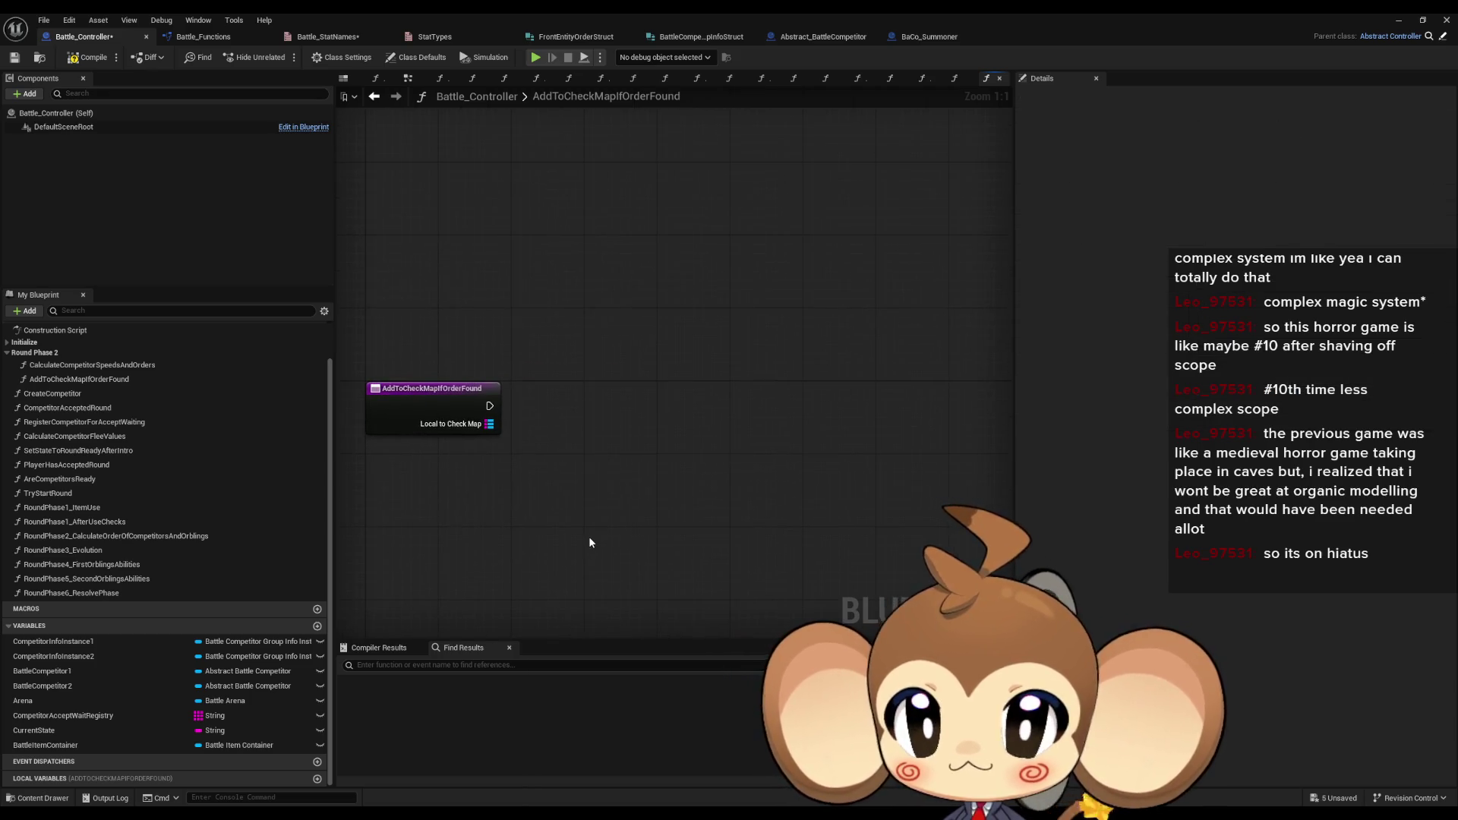
- Add another input by wiring into the entry node, then delete the leftover SET node
click(456, 410)
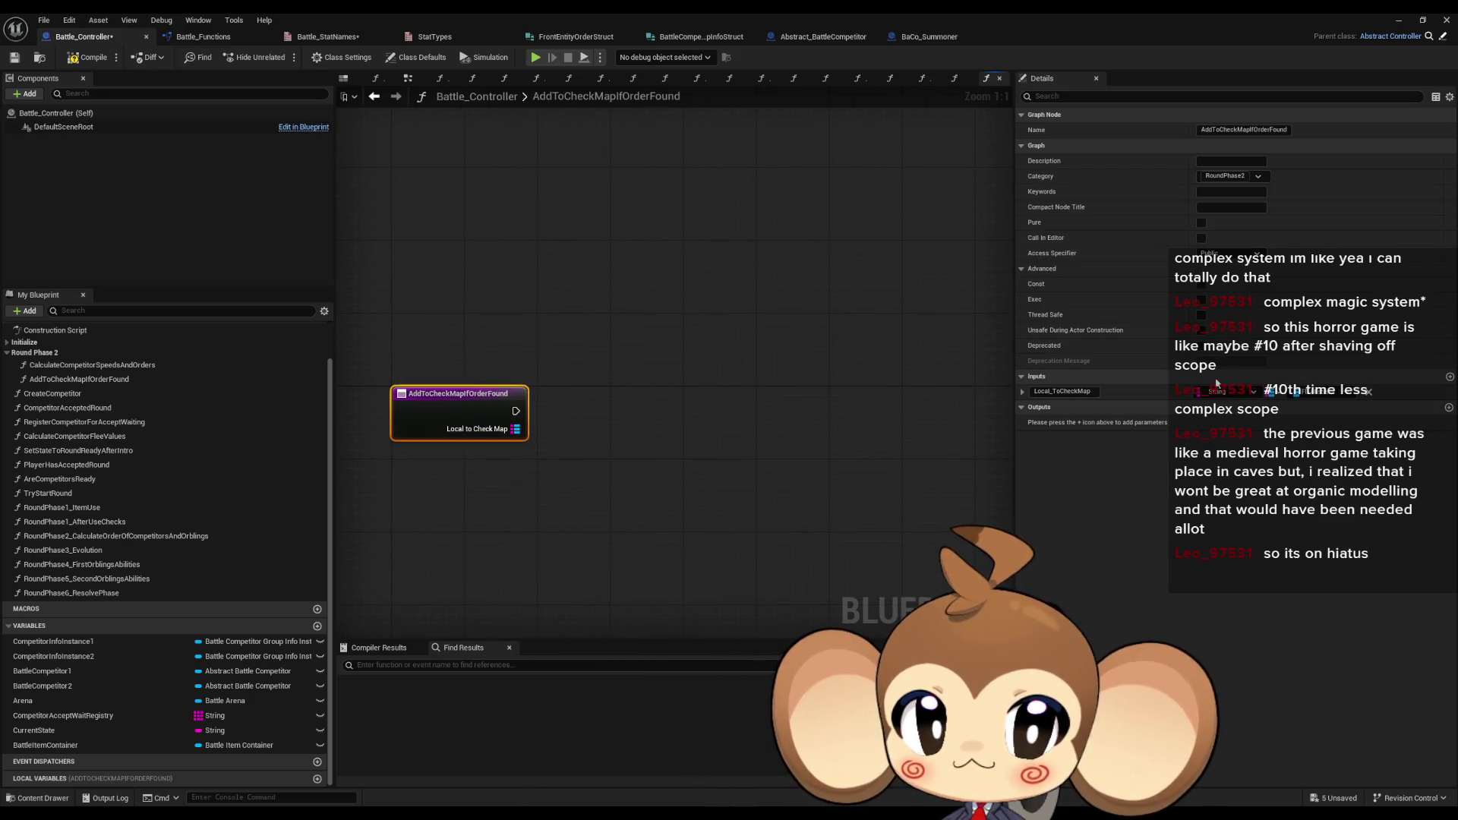
click(1449, 376)
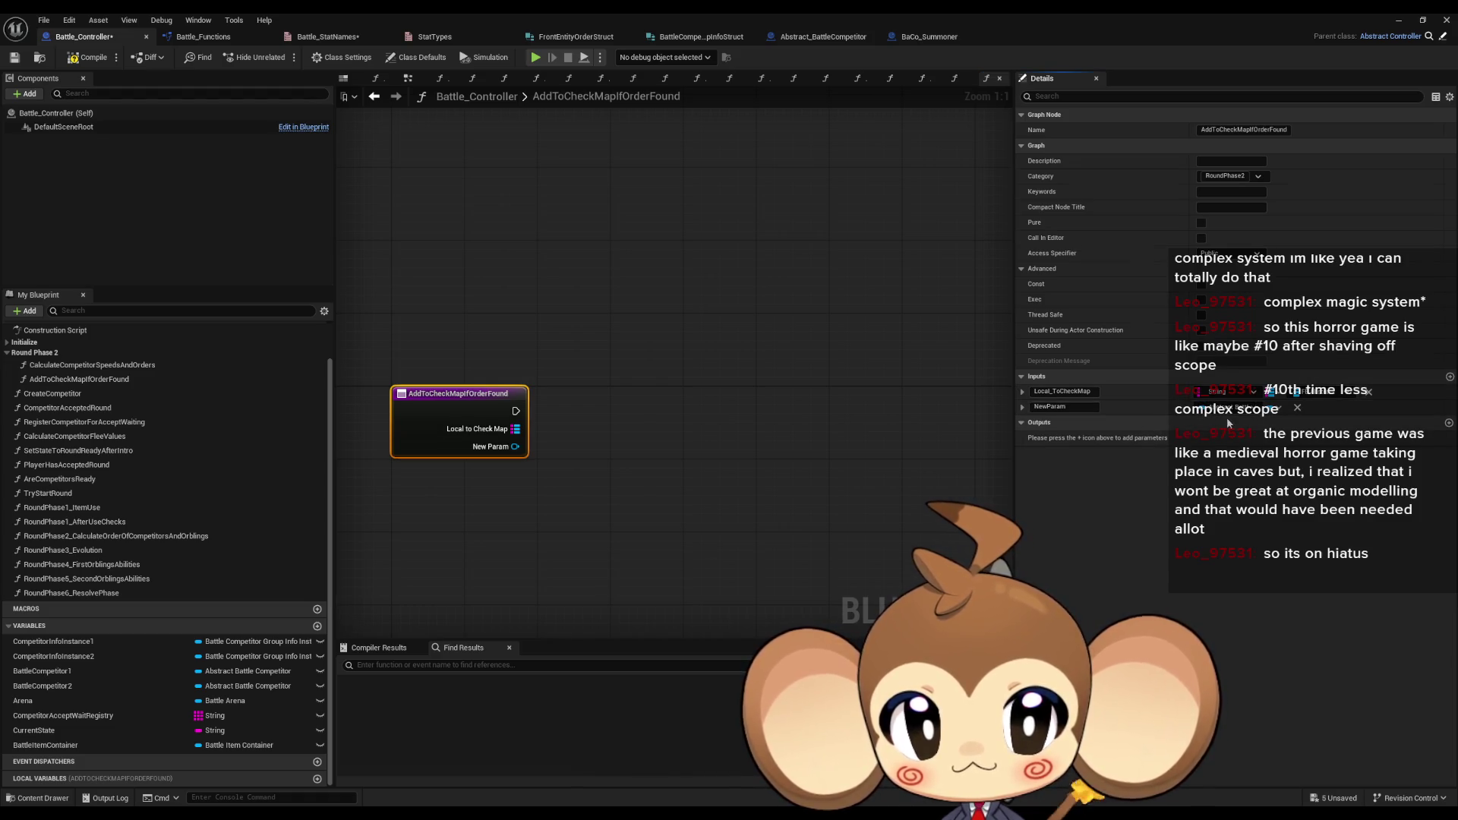
key(ctrl+z)
key(ctrl+z)
drag(641, 438, 445, 416)
key(Delete)
- Rename the two function inputs to FrontFE and ToCheckMap
click(486, 440)
click(1054, 391)
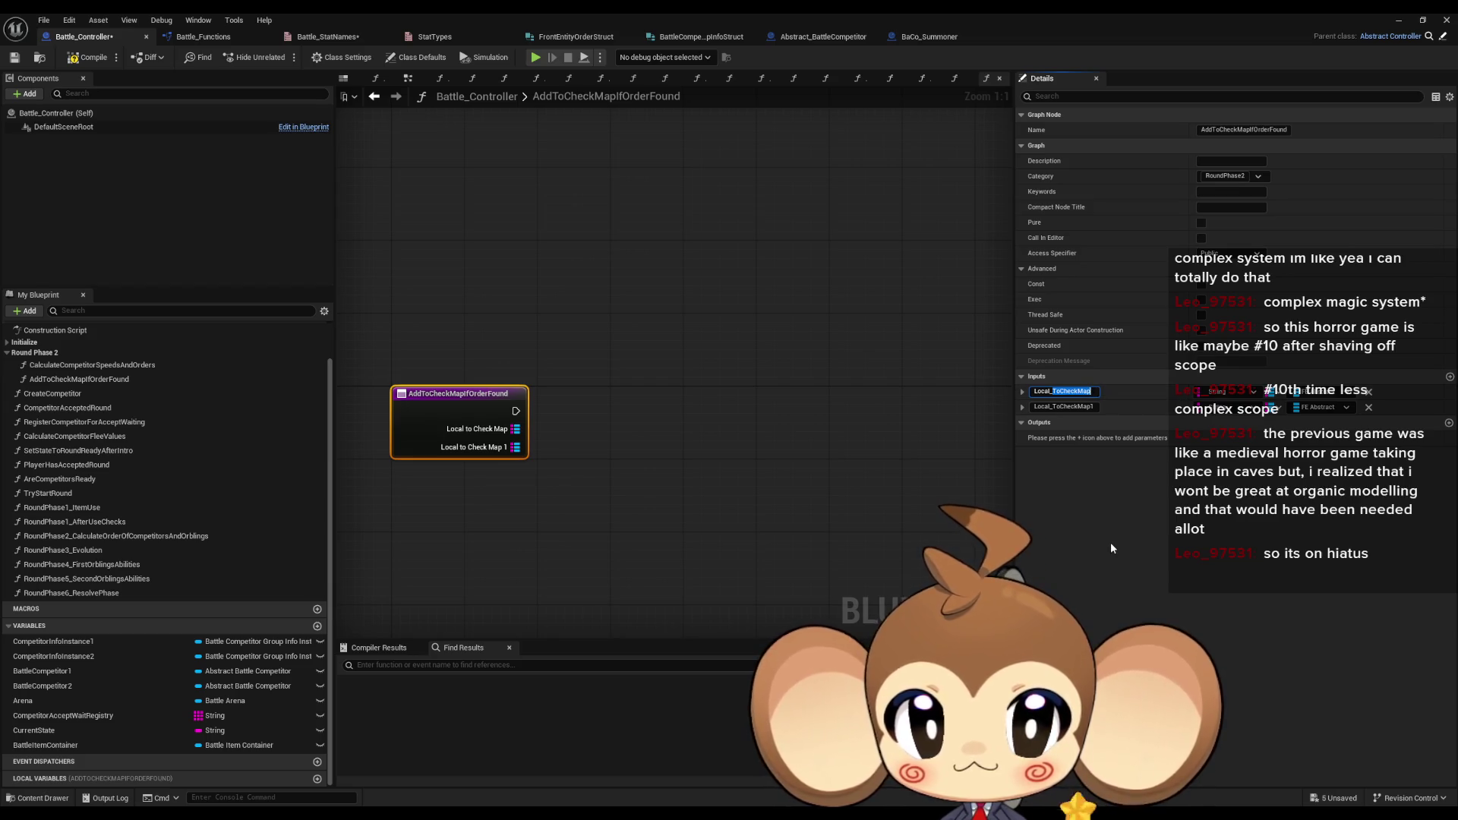
text(FrontFE)
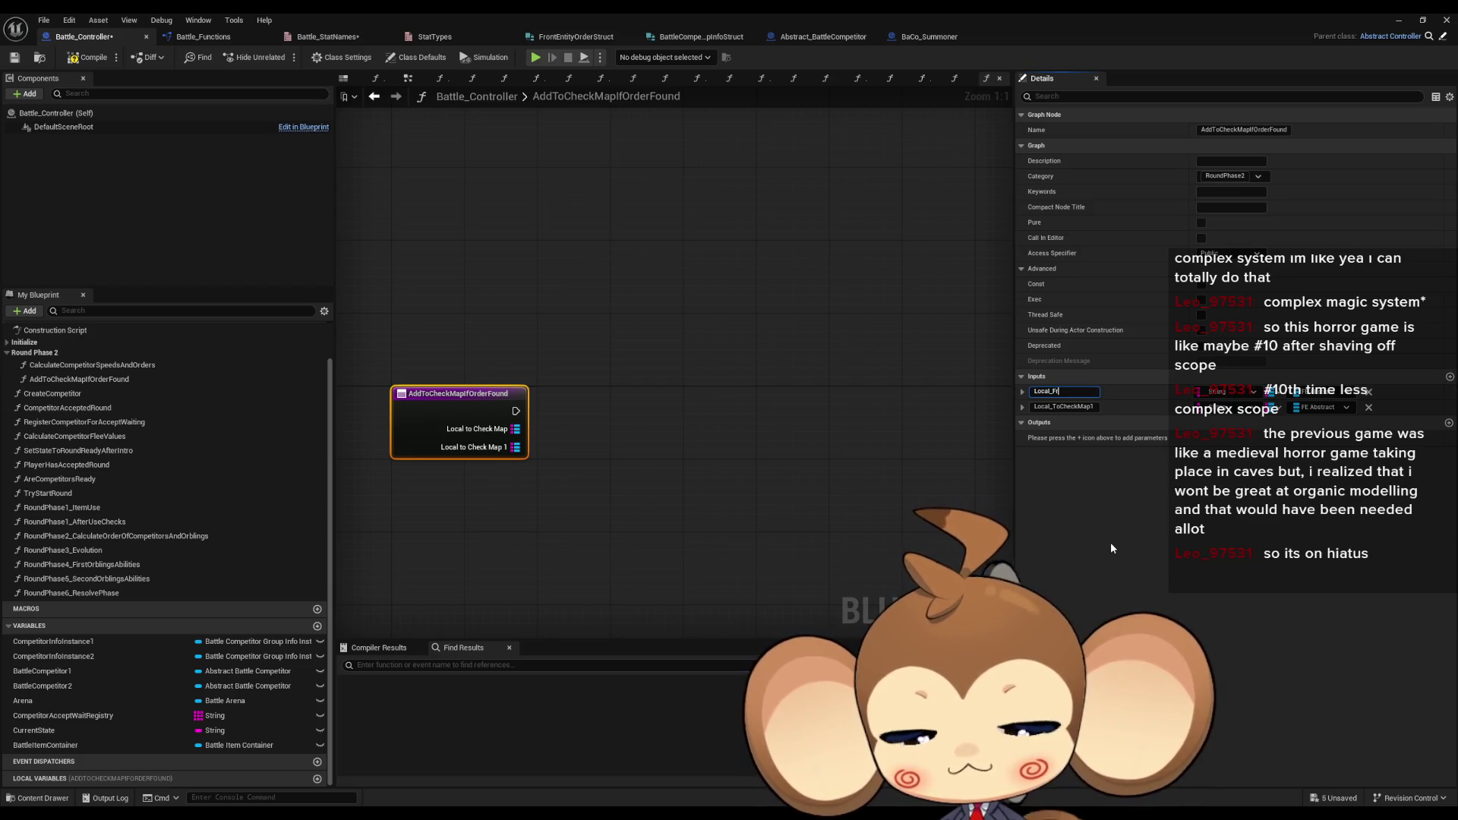
key(Return)
click(1055, 391)
key(BackSpace)
key(BackSpace)
key(BackSpace)
key(Return)
click(1047, 407)
key(BackSpace)
key(BackSpace)
key(BackSpace)
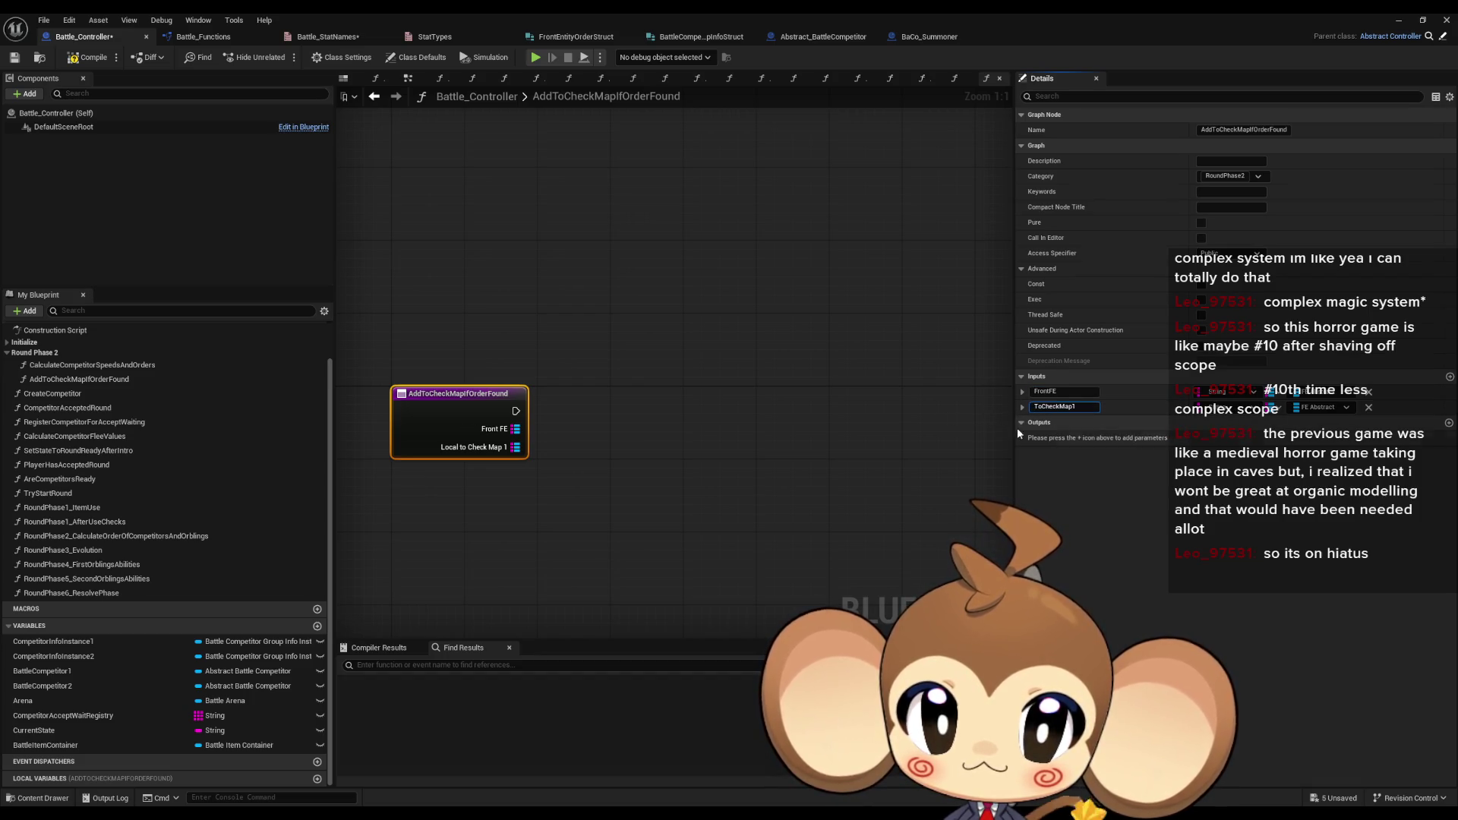
key(BackSpace)
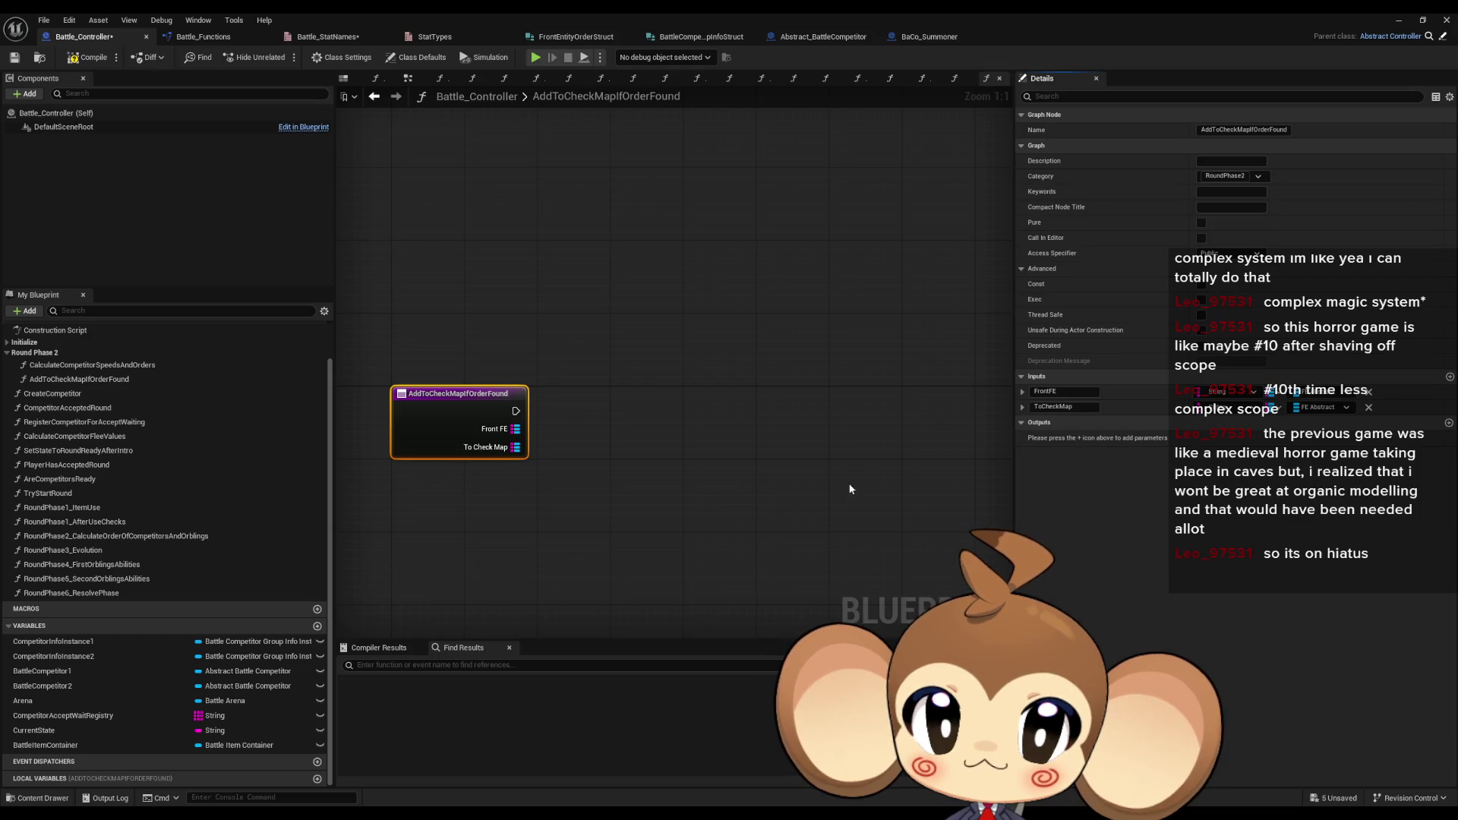
key(Return)
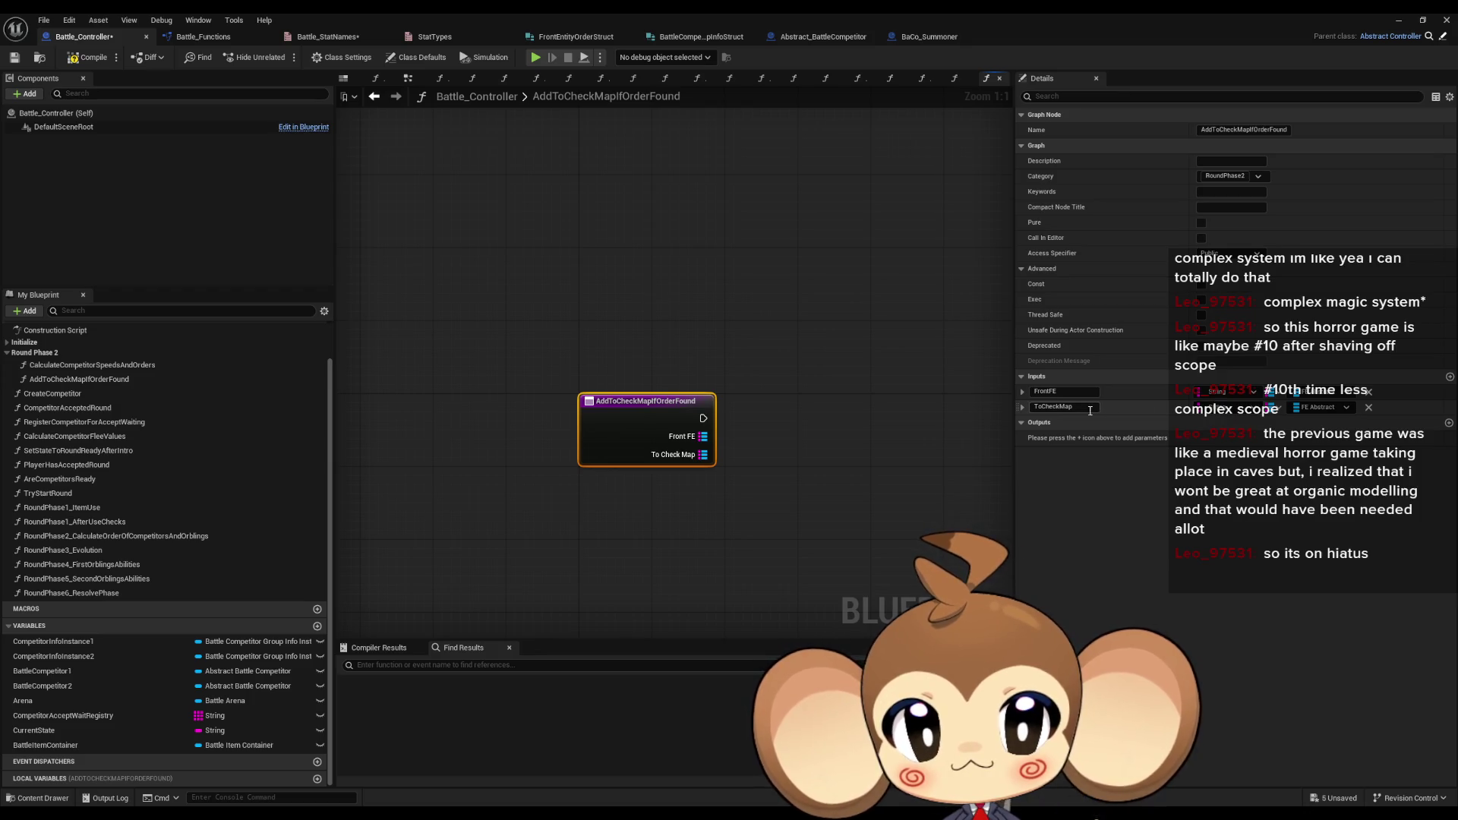
- Compile the Blueprint and return to the CalculateCompetitorSpeedsAndOrders graph
click(1020, 408)
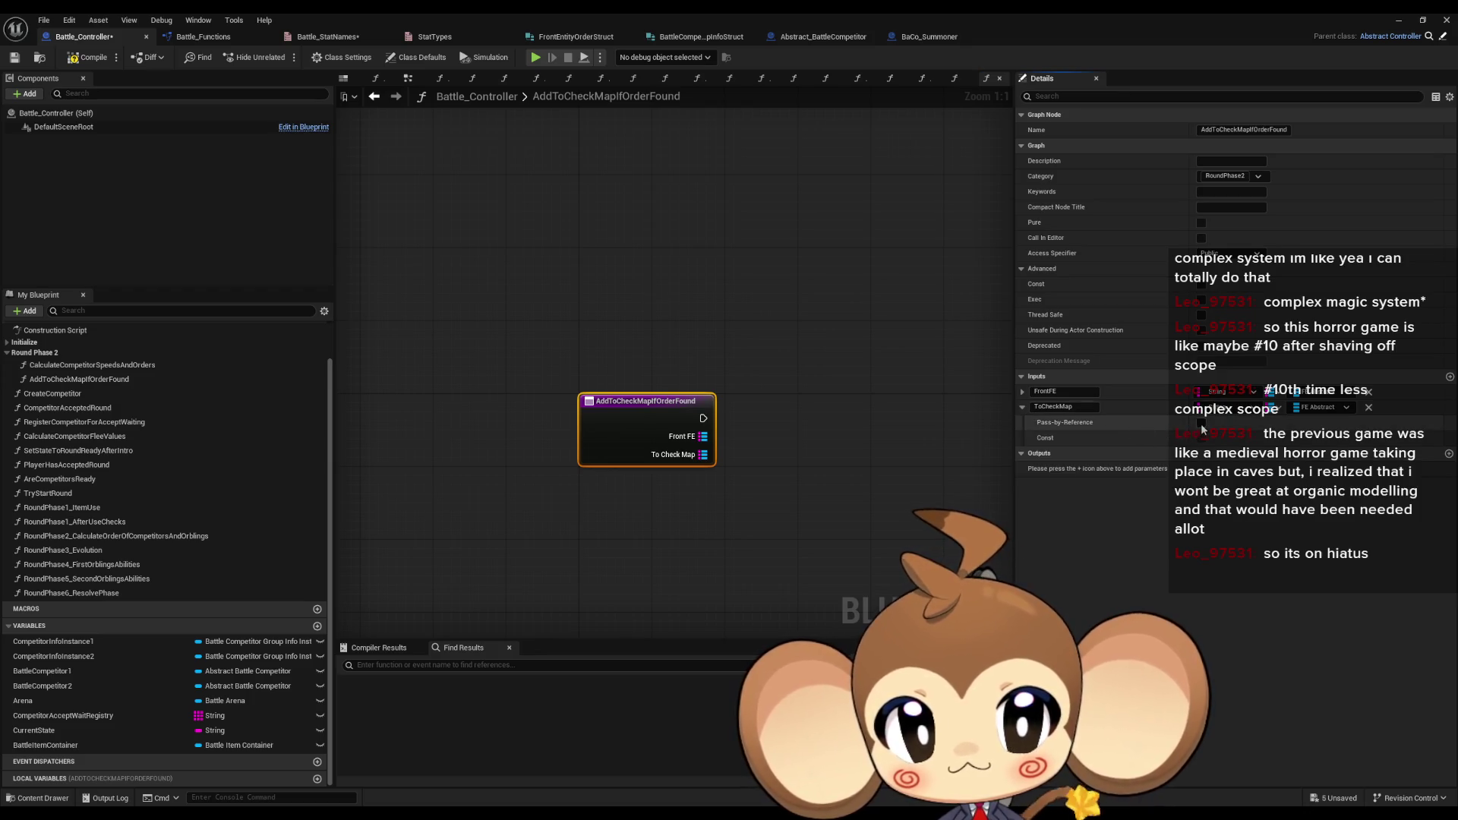
click(1022, 408)
click(87, 57)
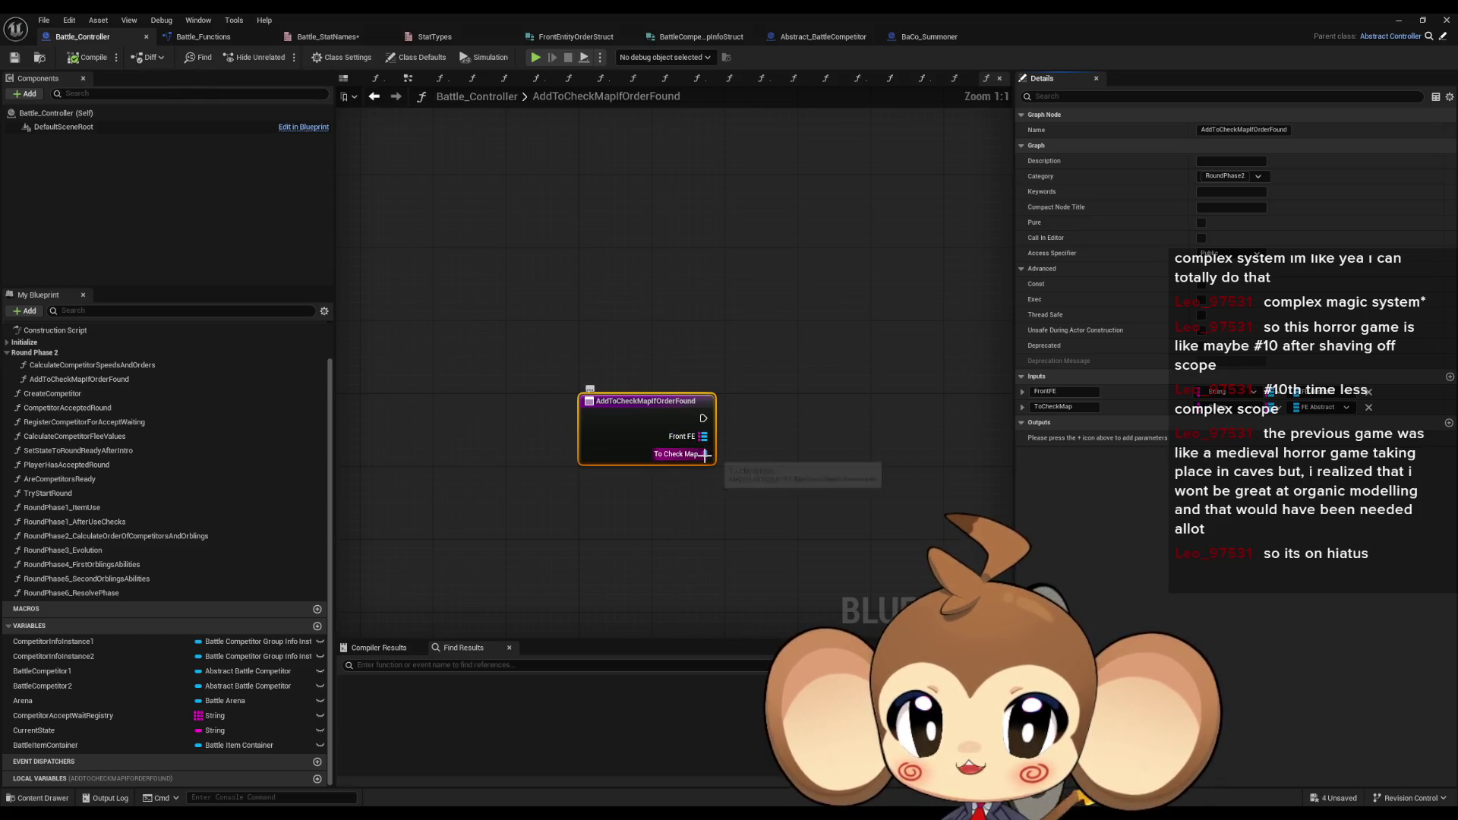
mouse_move(708, 457)
mouse_down()
mouse_move(545, 445)
mouse_move(633, 469)
mouse_up()
key(Escape)
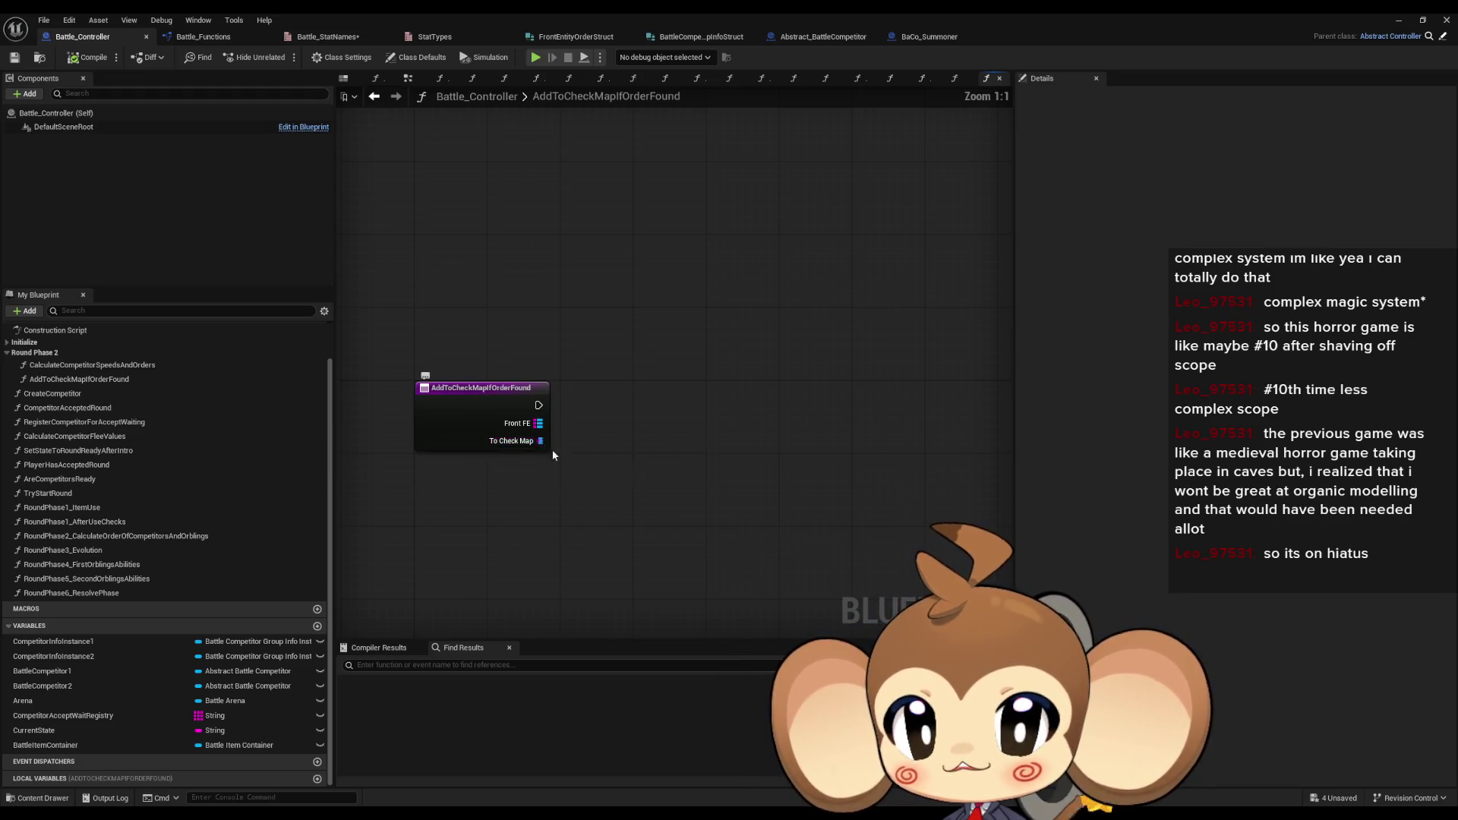
scroll(600, 457, down, 2)
scroll(513, 441, up, 2)
drag(538, 448, 598, 451)
click(523, 396)
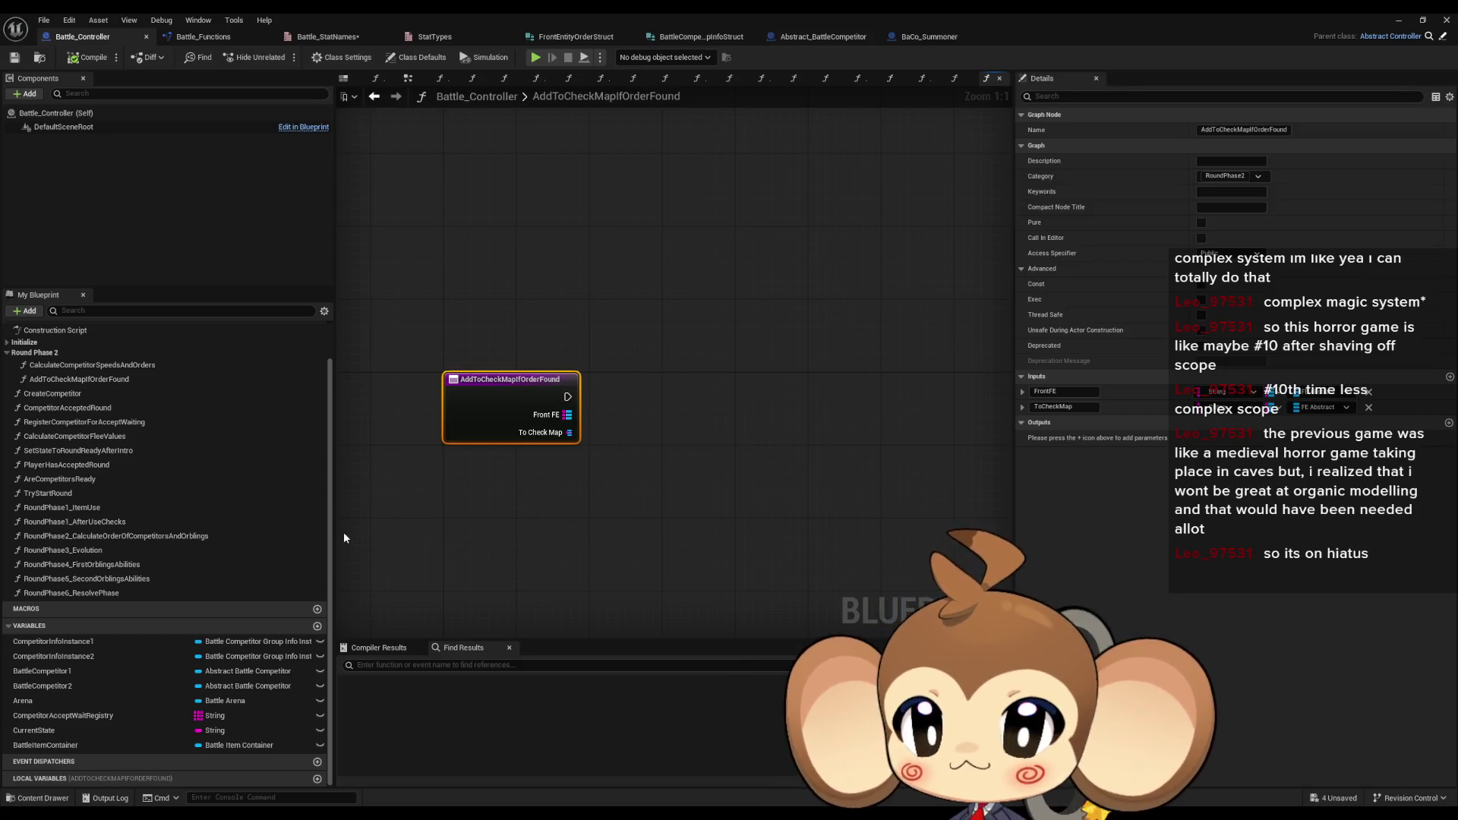
double_click(53, 366)
scroll(513, 447, up, 2)
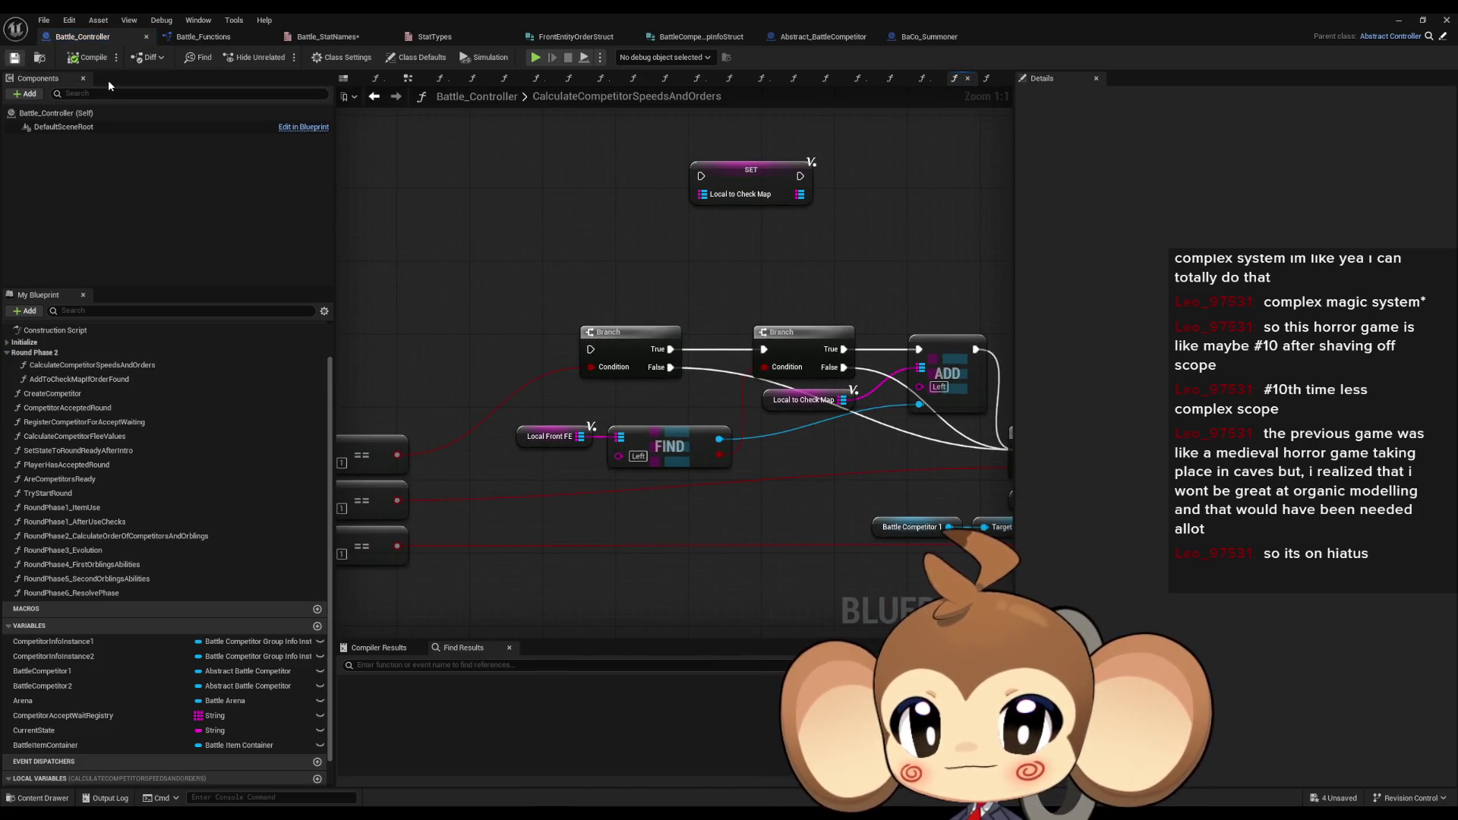
- Close Battle_Controller, briefly view Abstract_BattleCompetitor, then reopen Battle_Controller from the Battle folder
click(1442, 19)
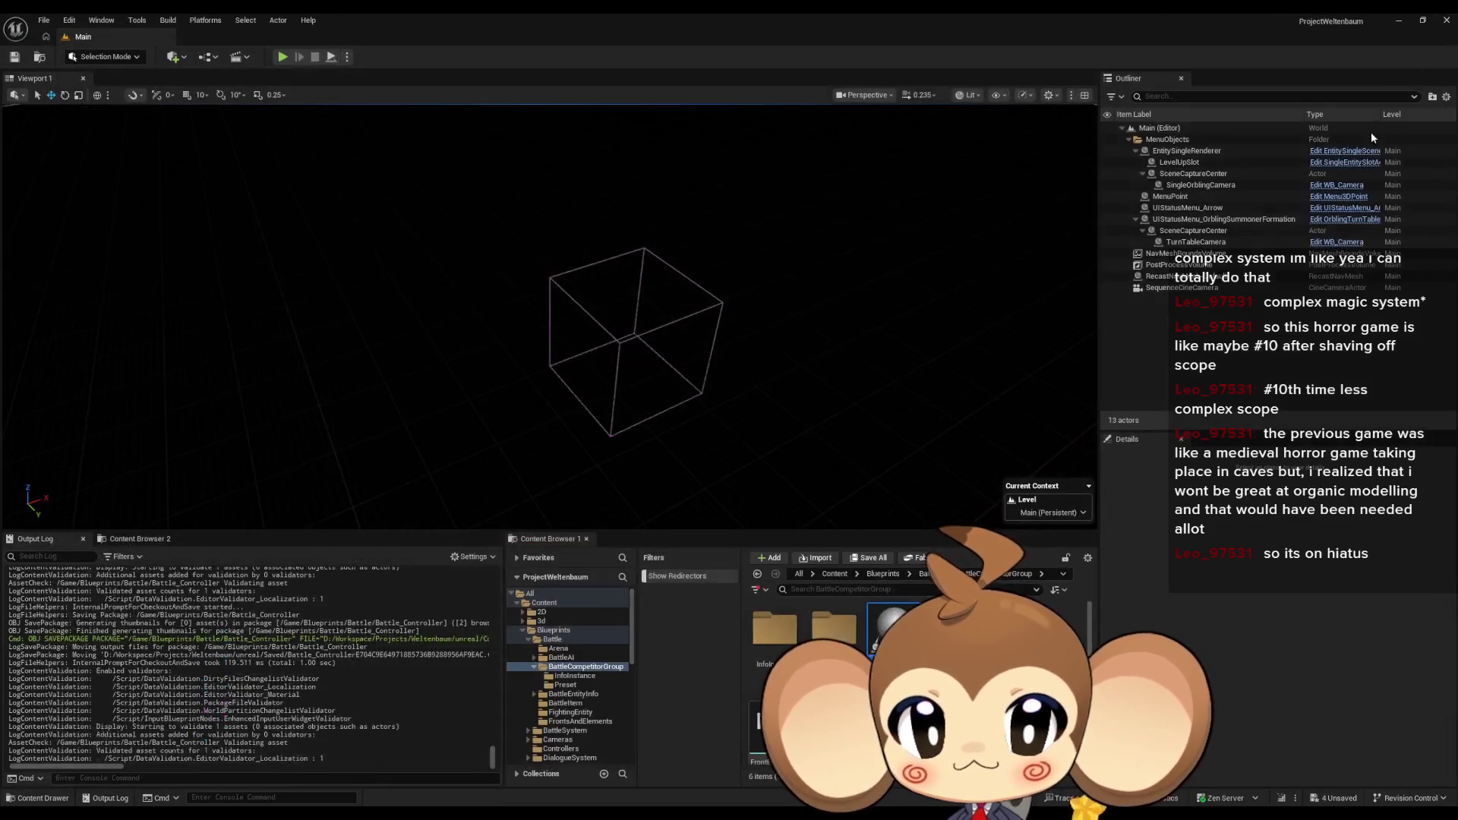
double_click(892, 626)
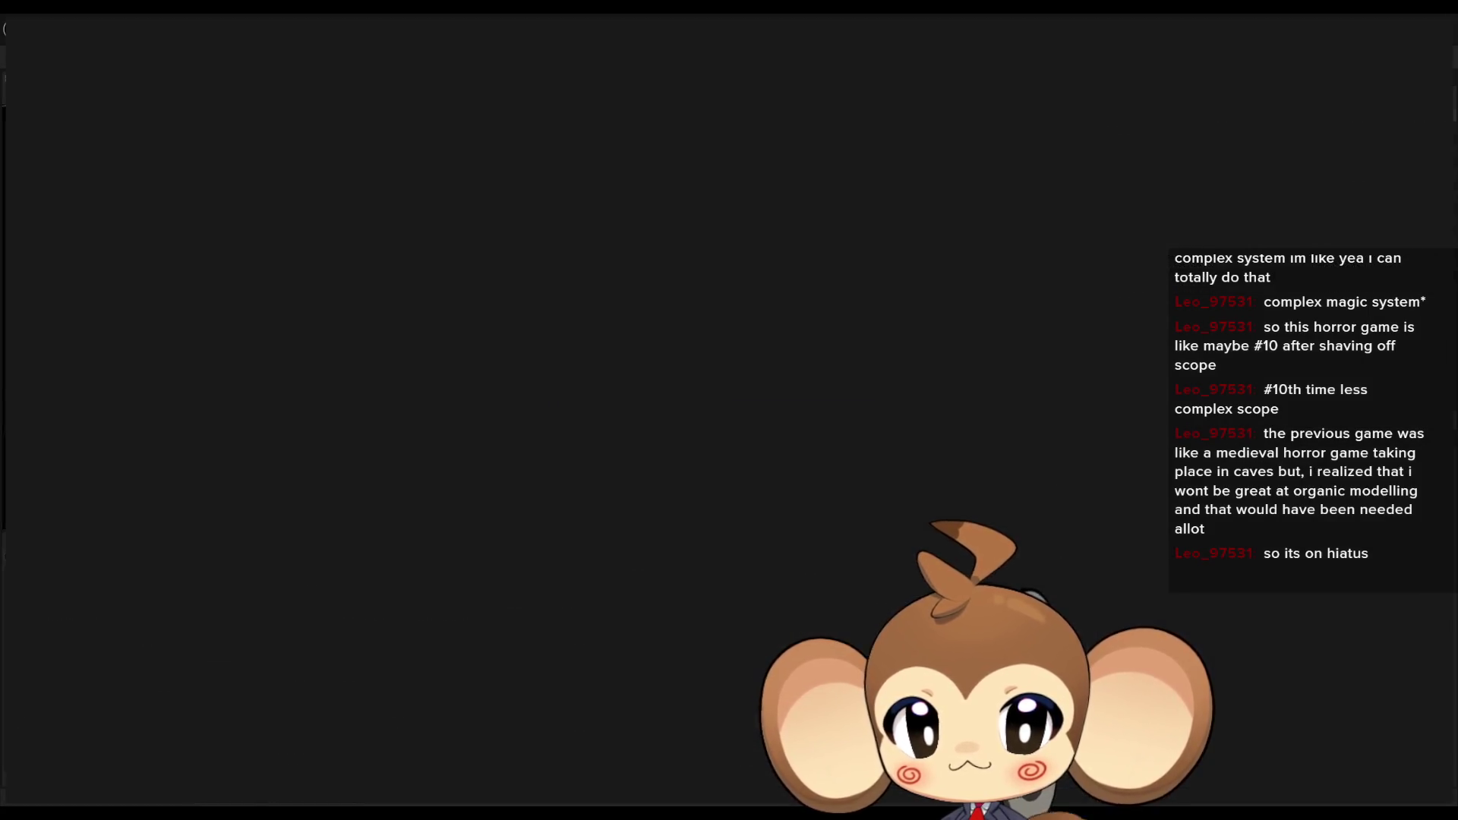
drag(588, 392, 563, 444)
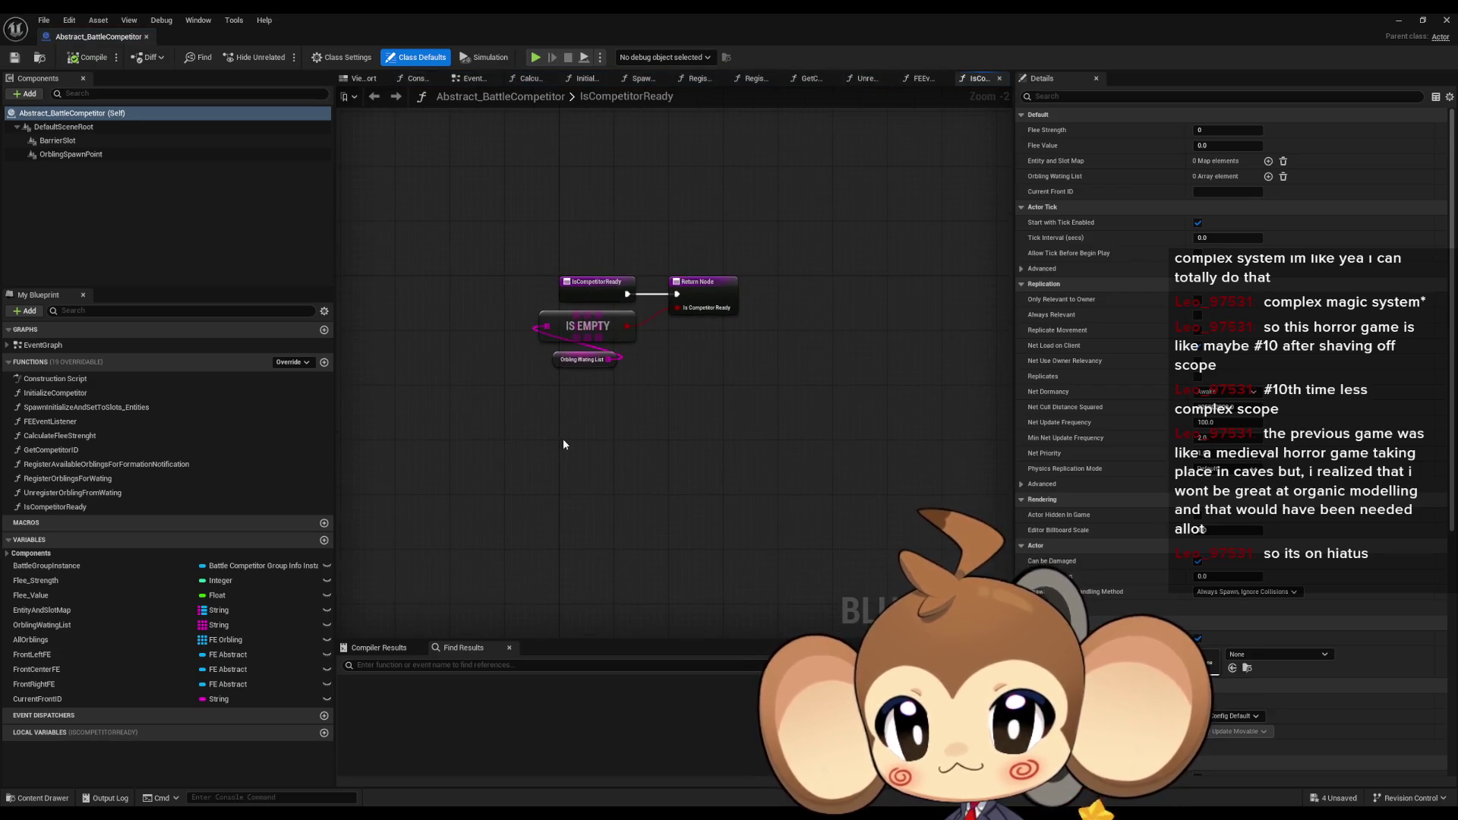
middle_click(113, 38)
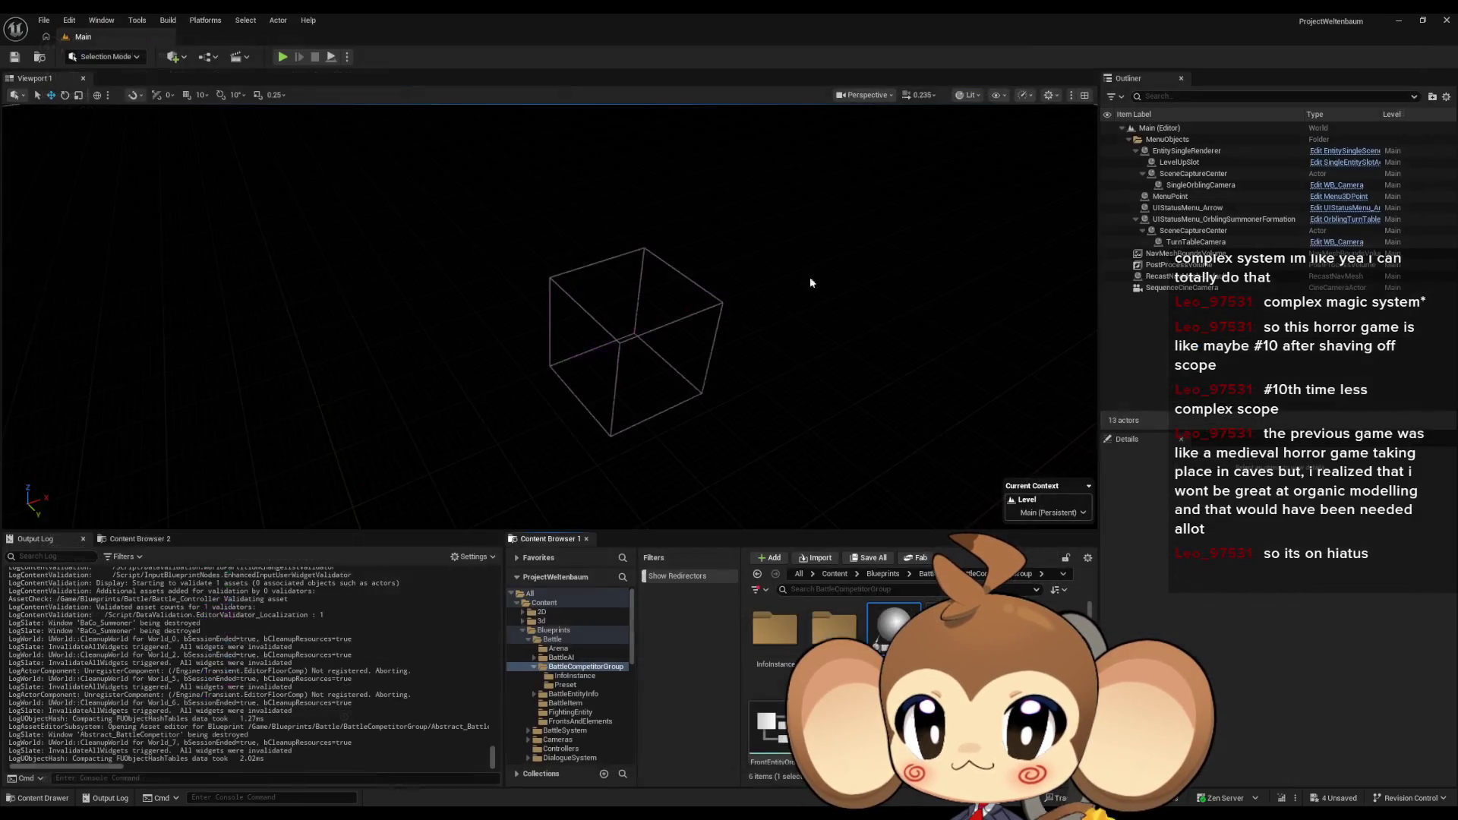
click(552, 639)
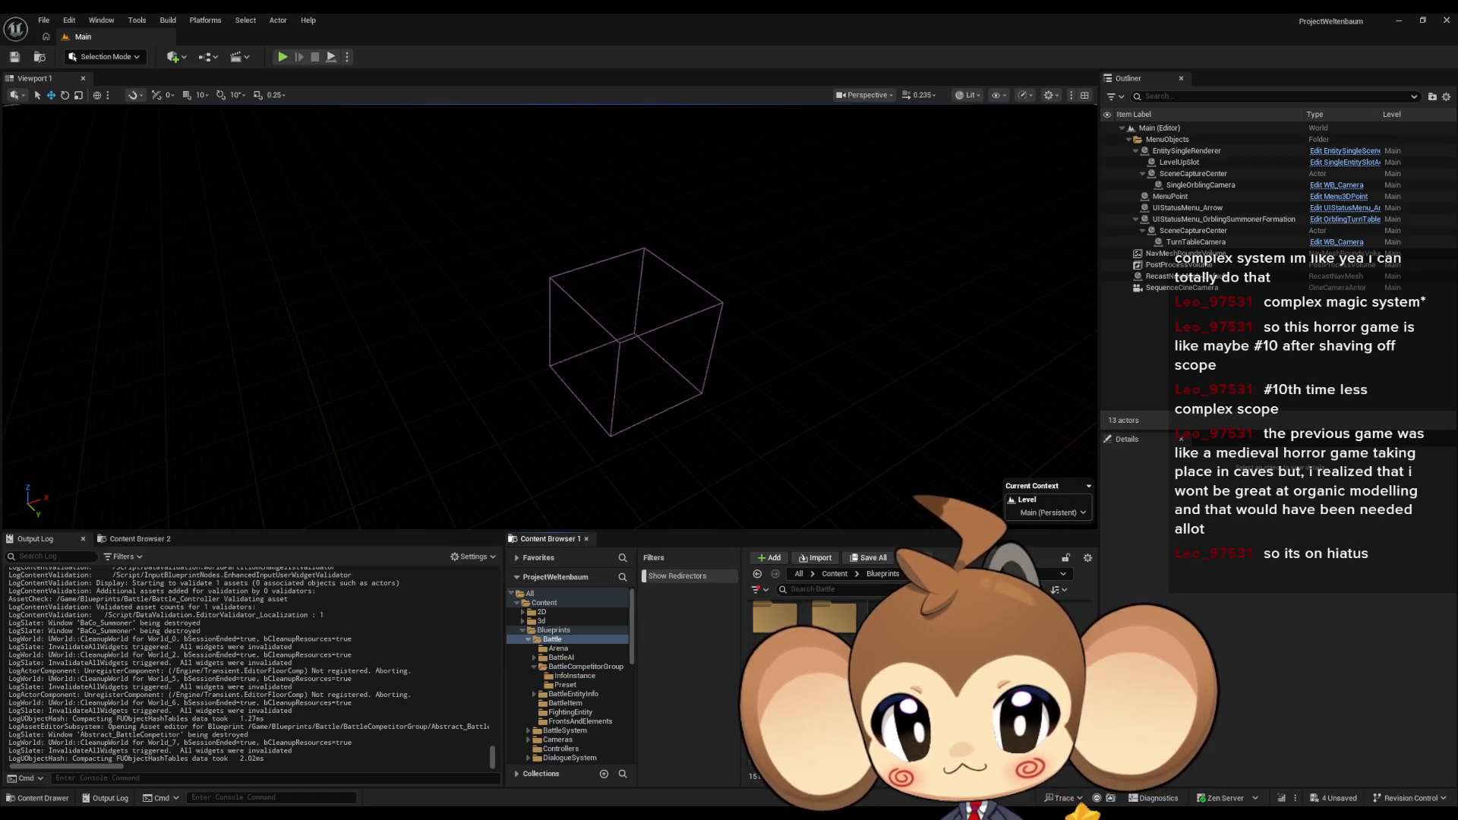
double_click(892, 619)
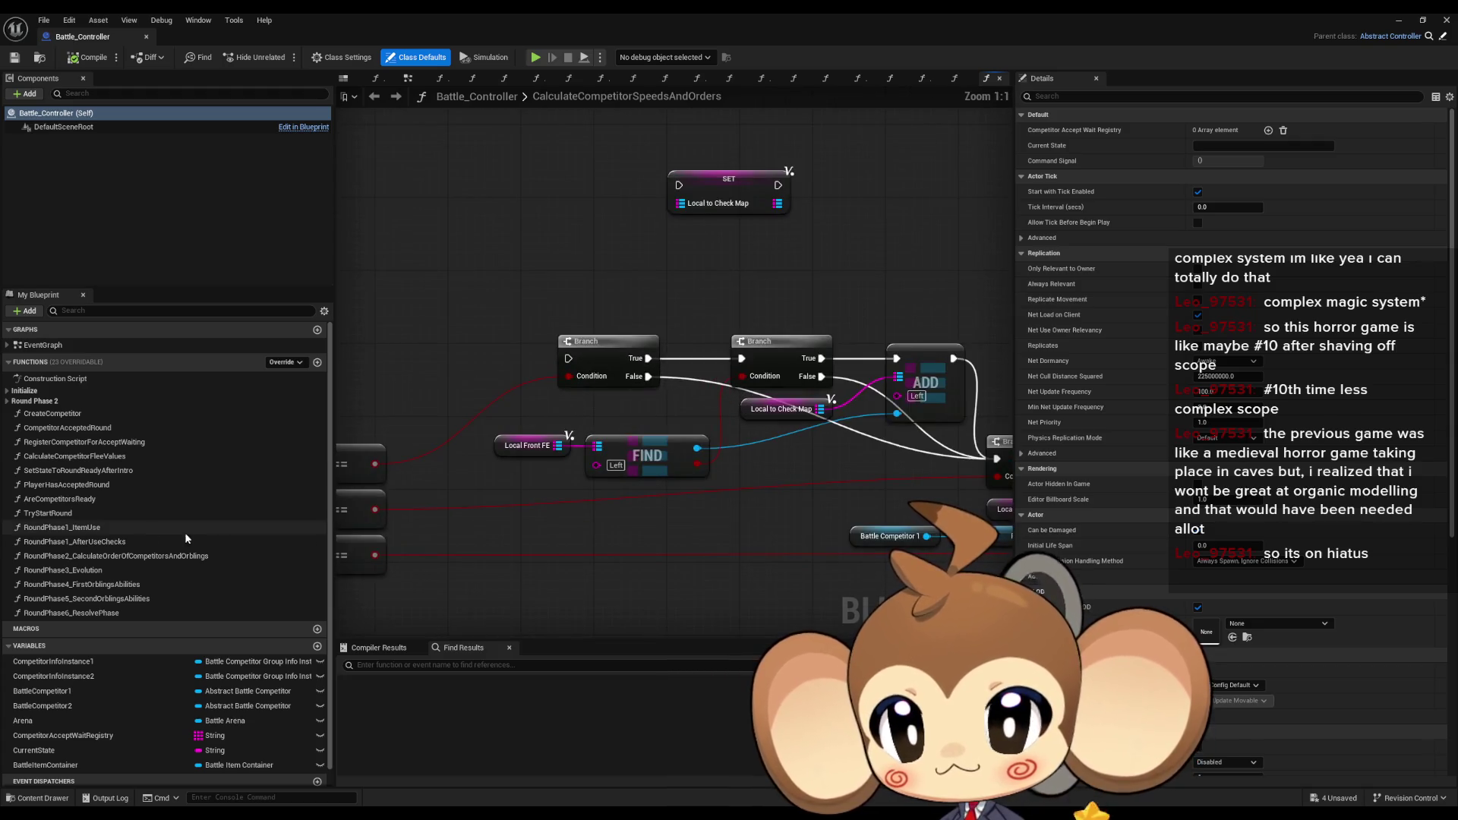
- Create the AddToCheckMapIfOrderFound function and place a call to it in CalculateCompetitorSpeedsAndOrders
click(67, 428)
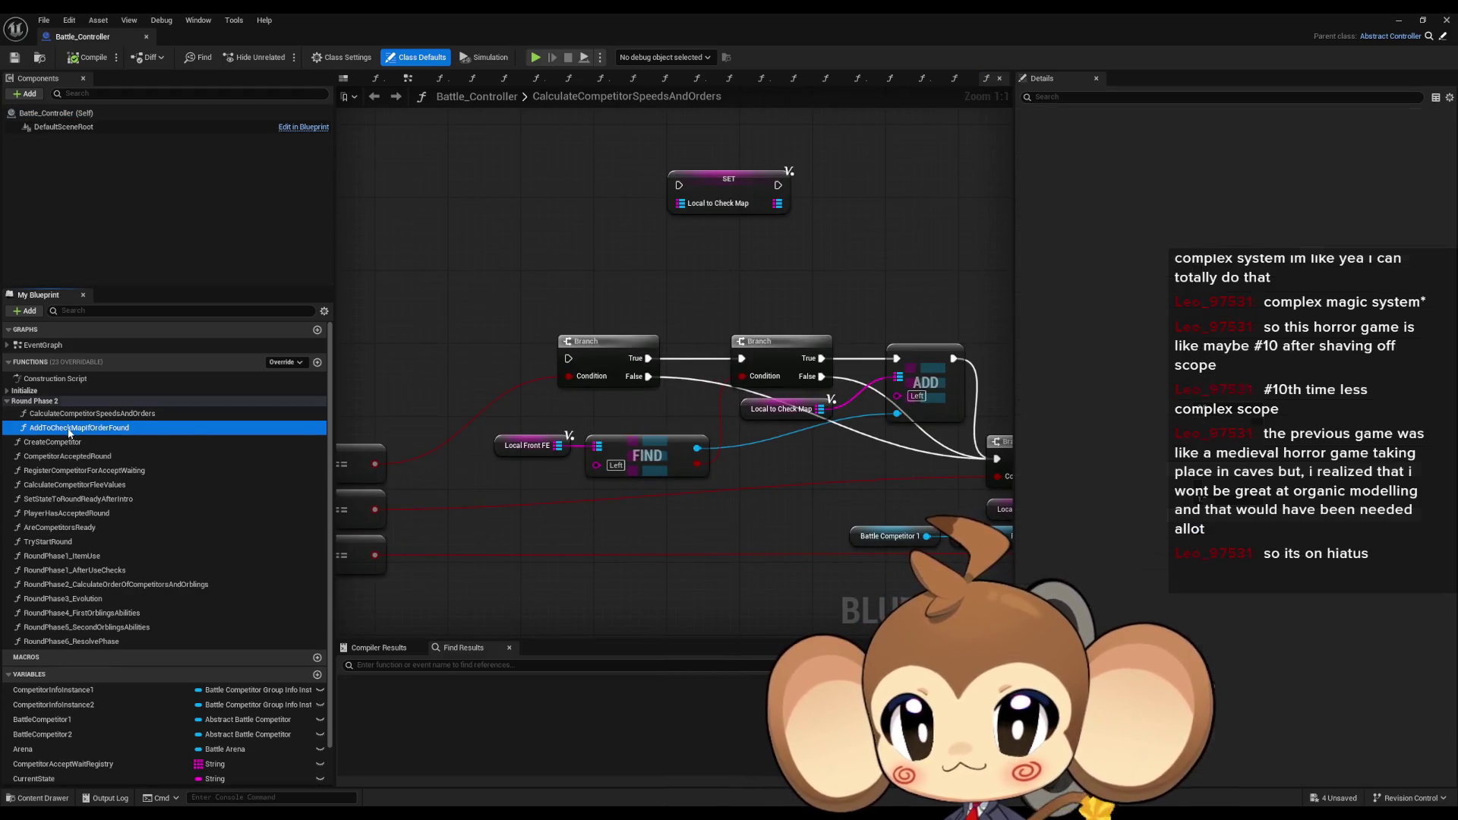
key(Return)
double_click(66, 426)
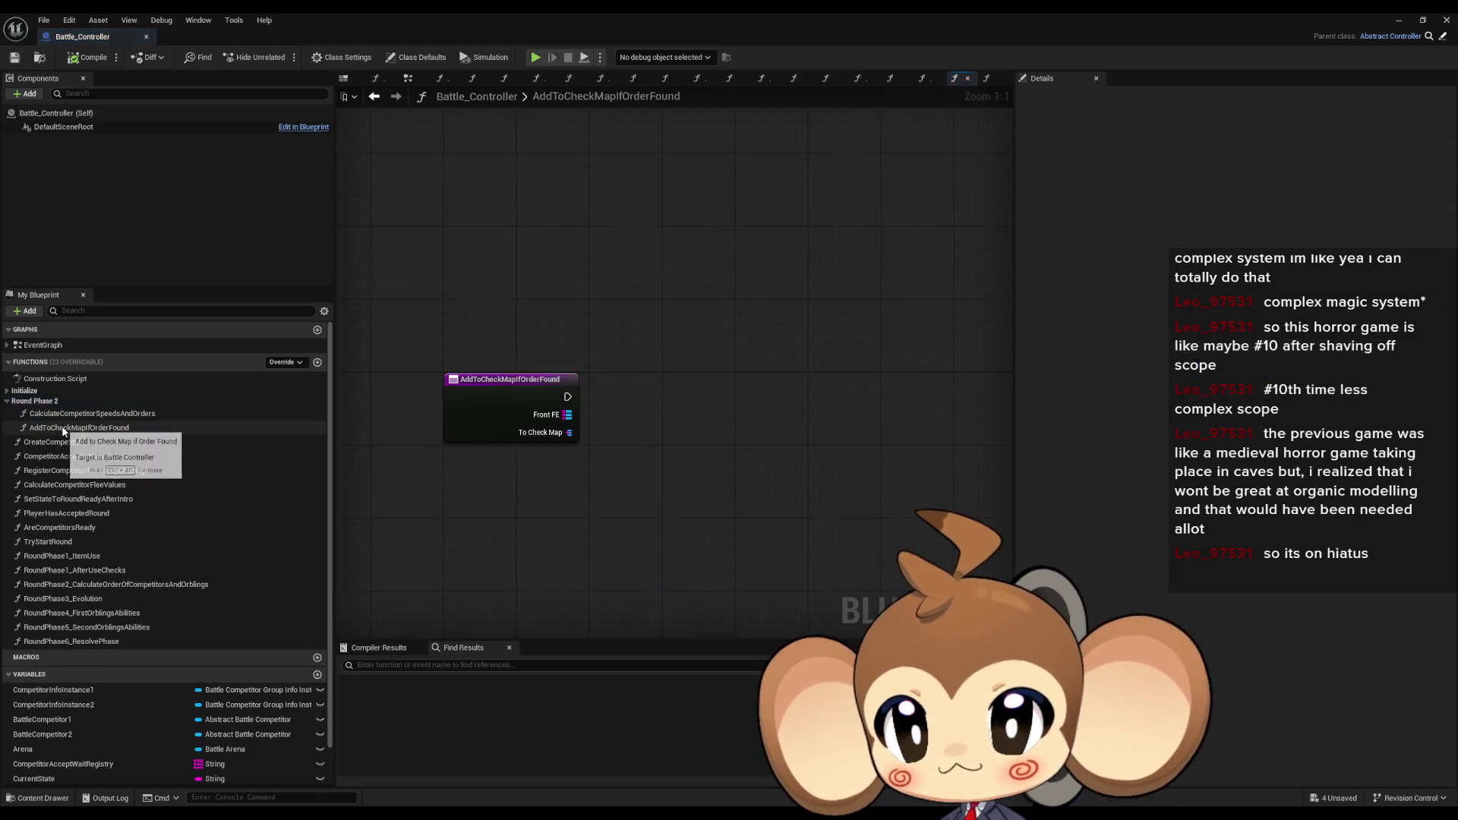
double_click(62, 414)
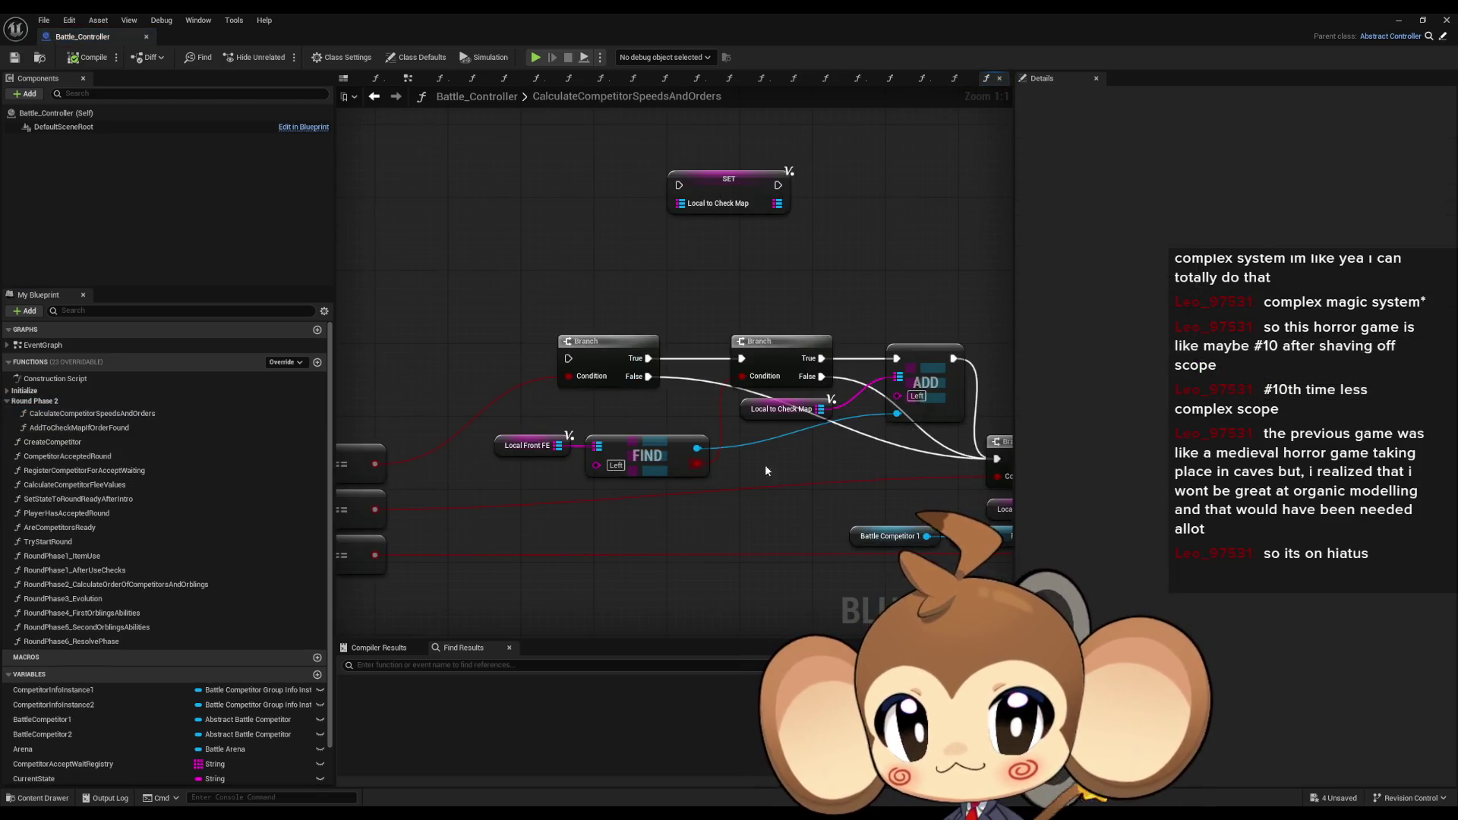
drag(84, 428, 514, 299)
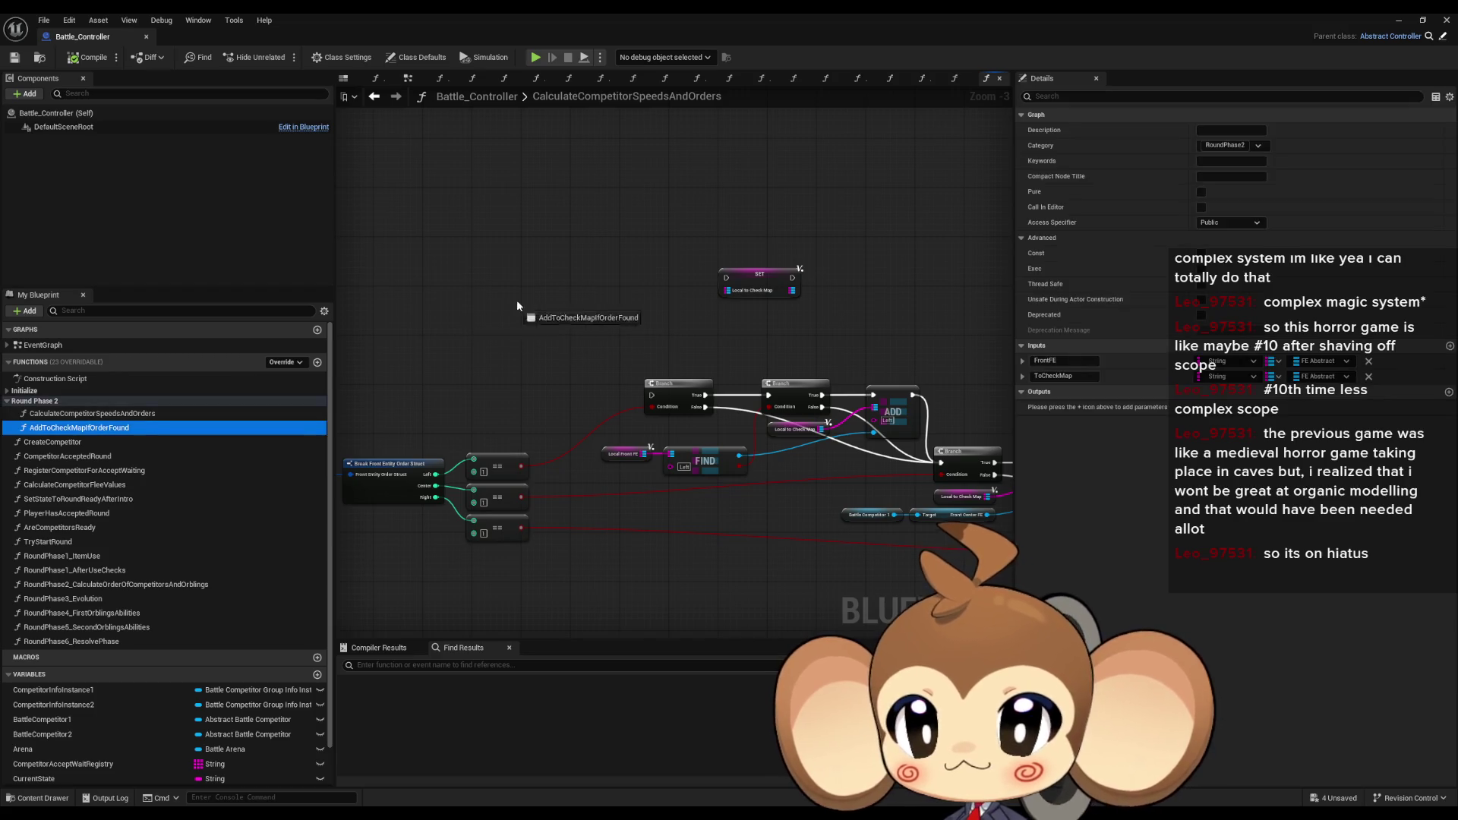
drag(728, 315, 727, 303)
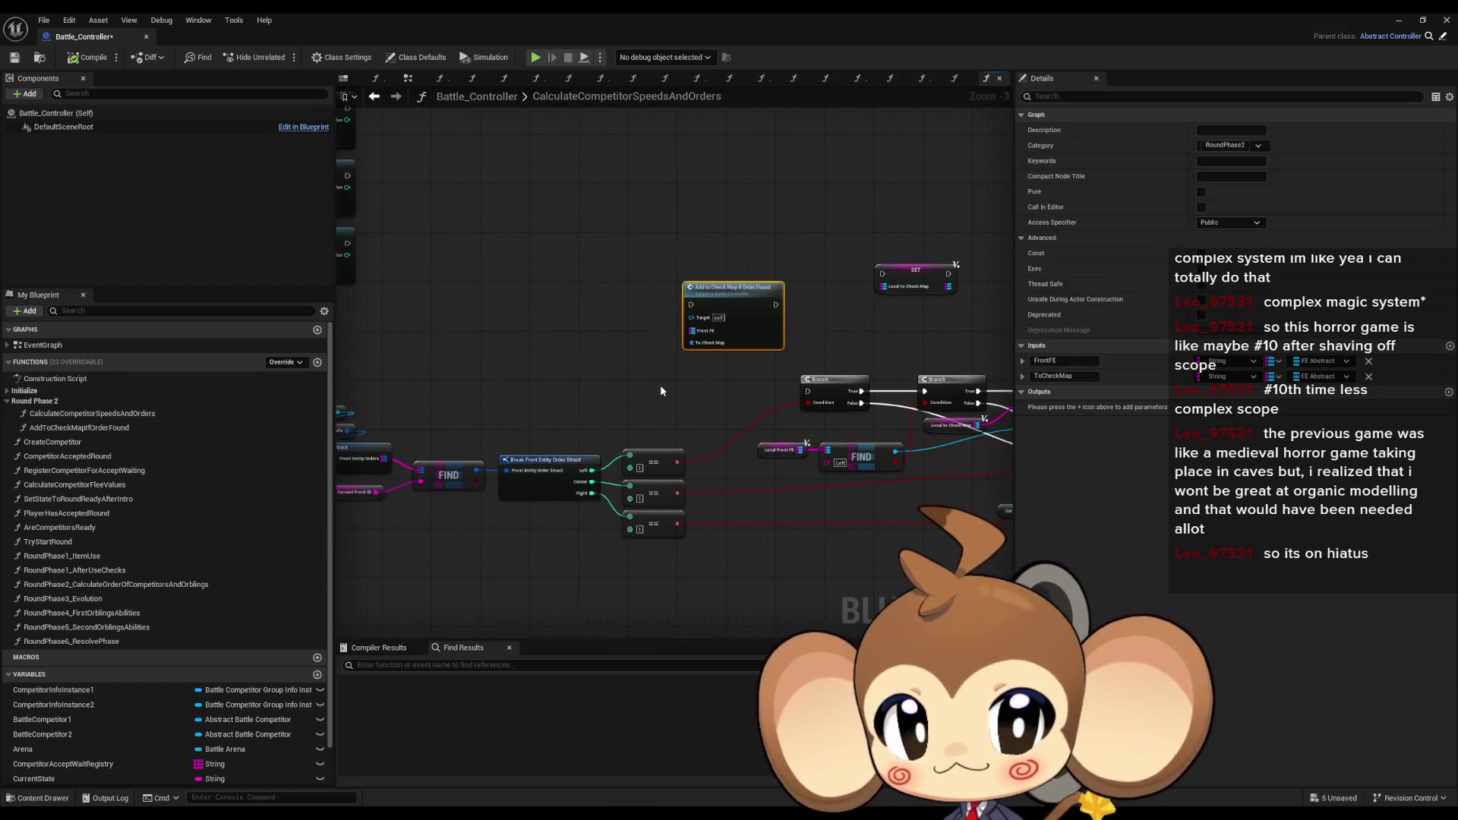
- Wire the Local Front FE and Local to Check Map getters into the new call node
scroll(668, 406, up, 3)
click(634, 449)
drag(621, 505, 577, 508)
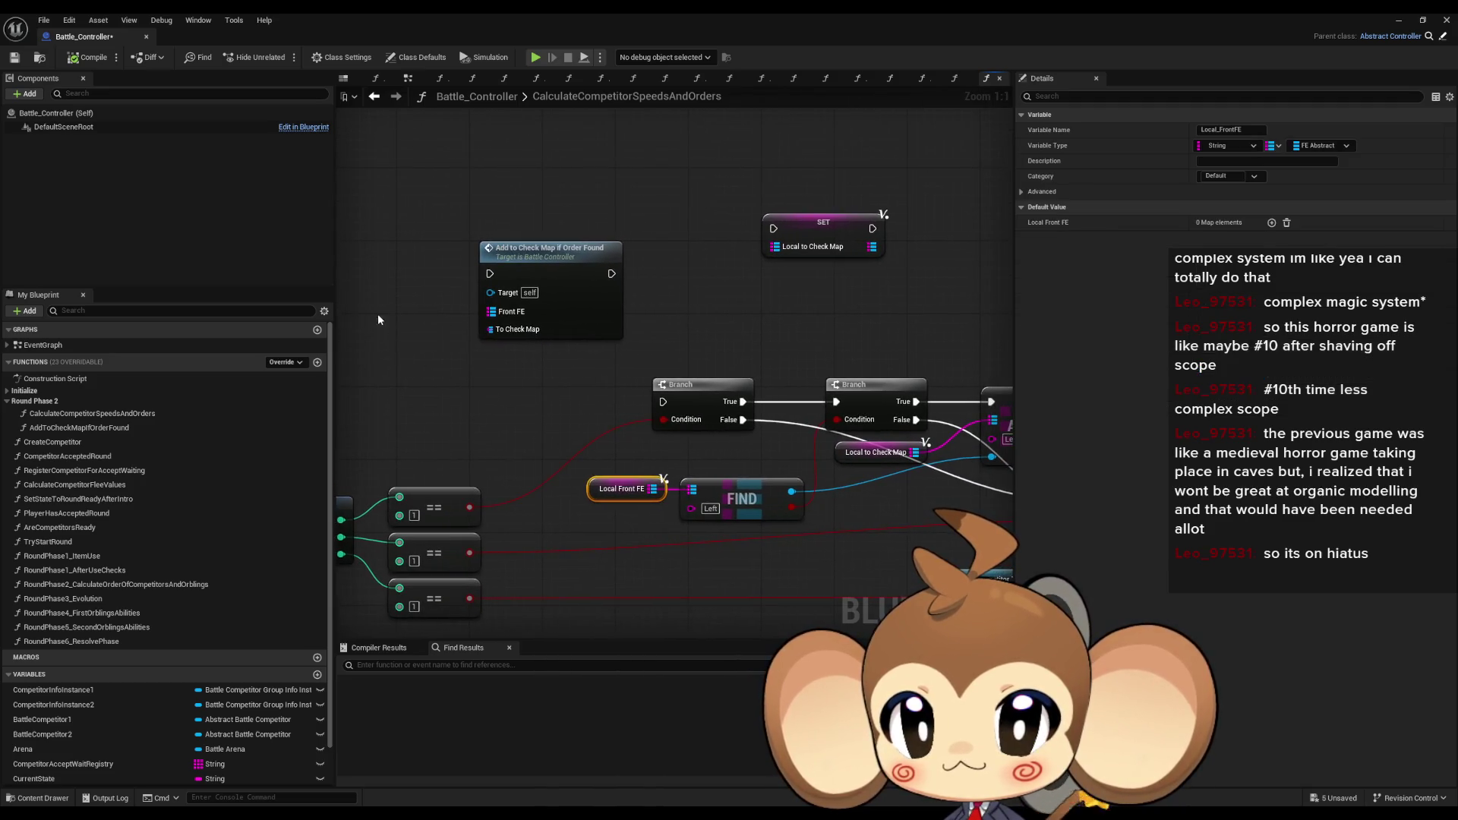
click(835, 452)
key(ctrl+w)
mouse_move(835, 452)
mouse_down()
mouse_move(449, 347)
mouse_move(591, 335)
mouse_move(541, 321)
mouse_move(483, 334)
mouse_up()
- Add an Integer input named OrderToCheck to the function
click(683, 326)
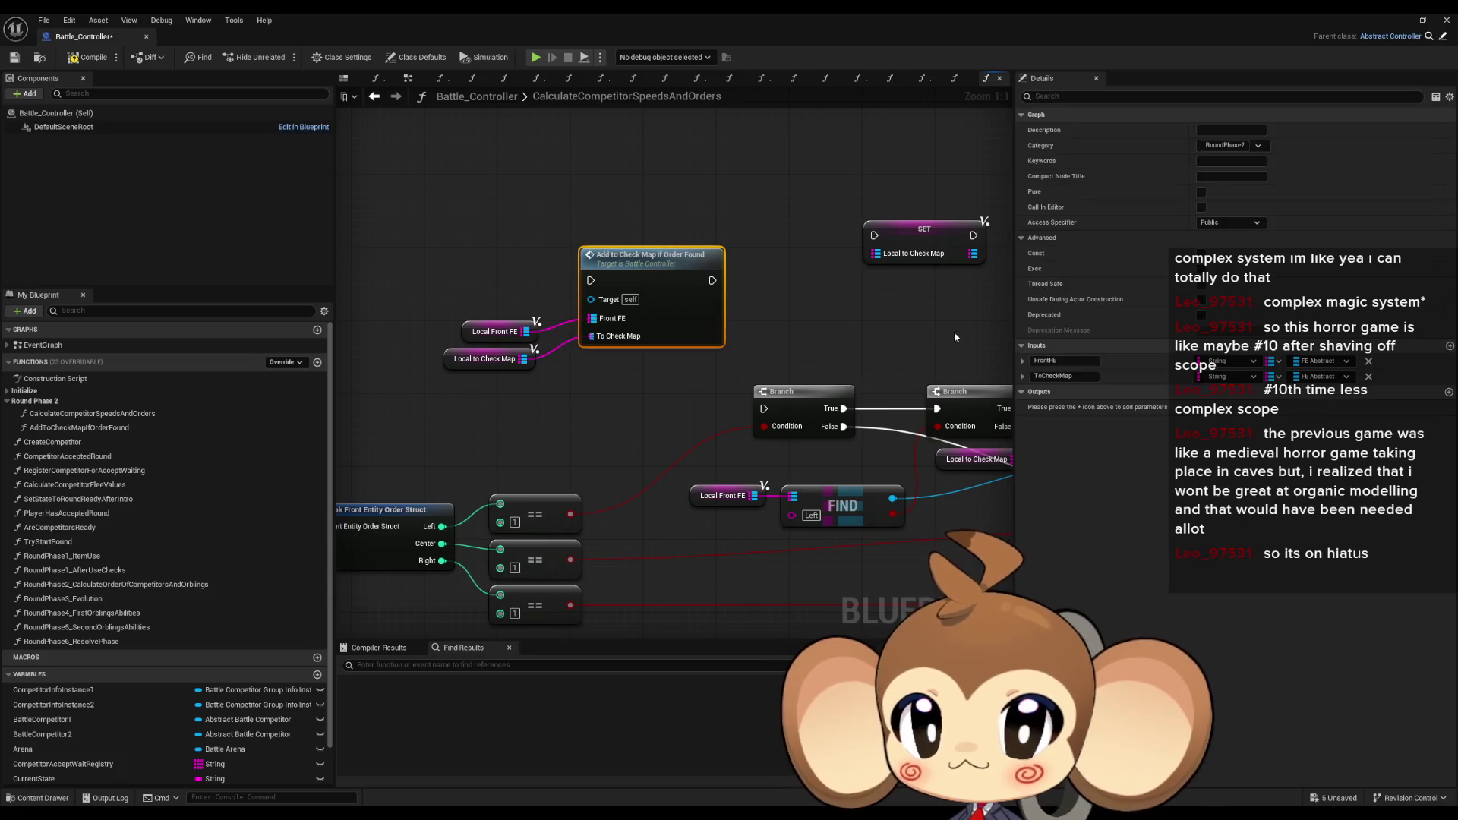
click(1449, 346)
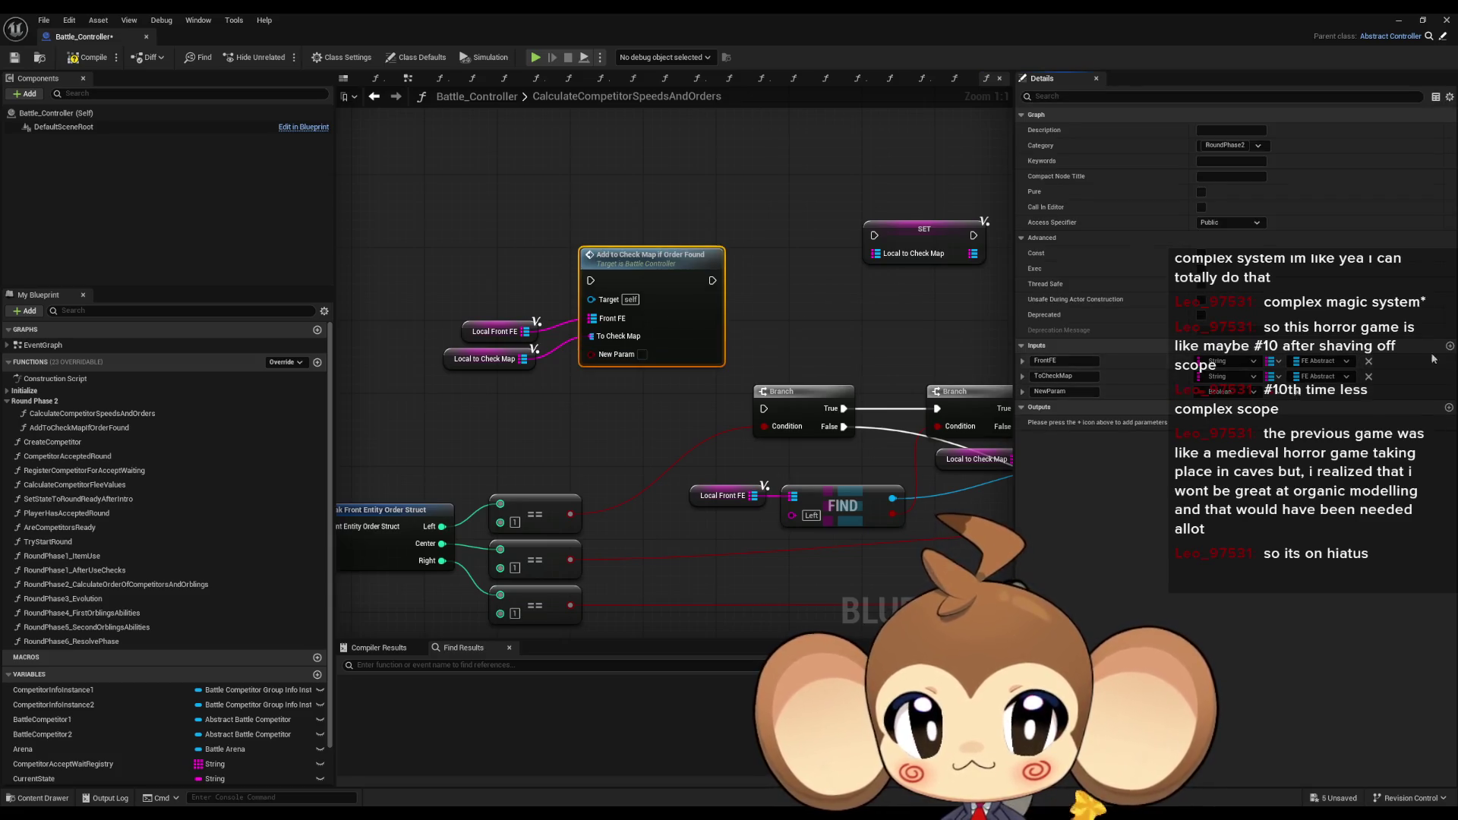
click(1212, 392)
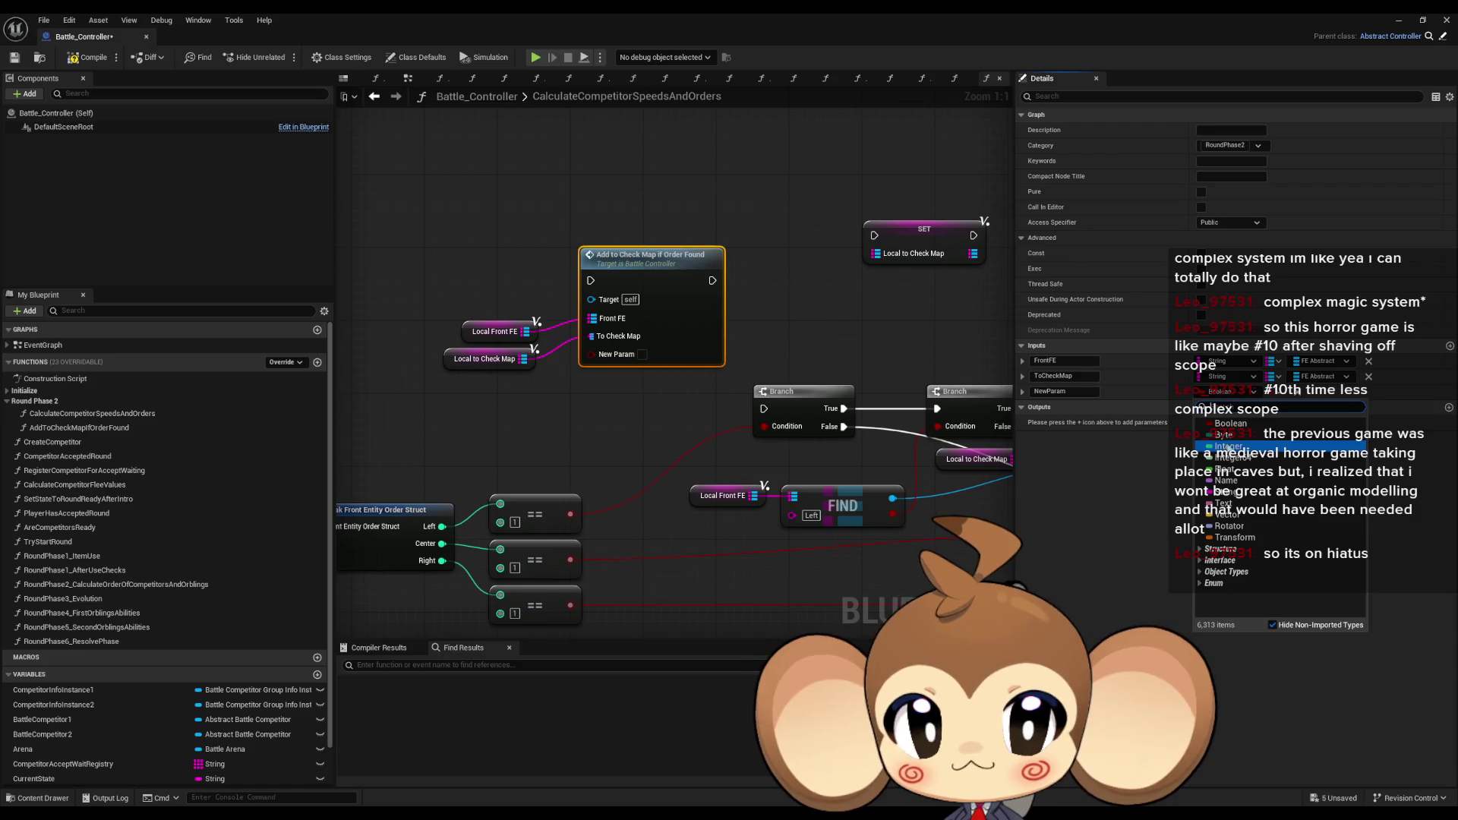
click(1228, 447)
text(OrderToCheck)
key(Return)
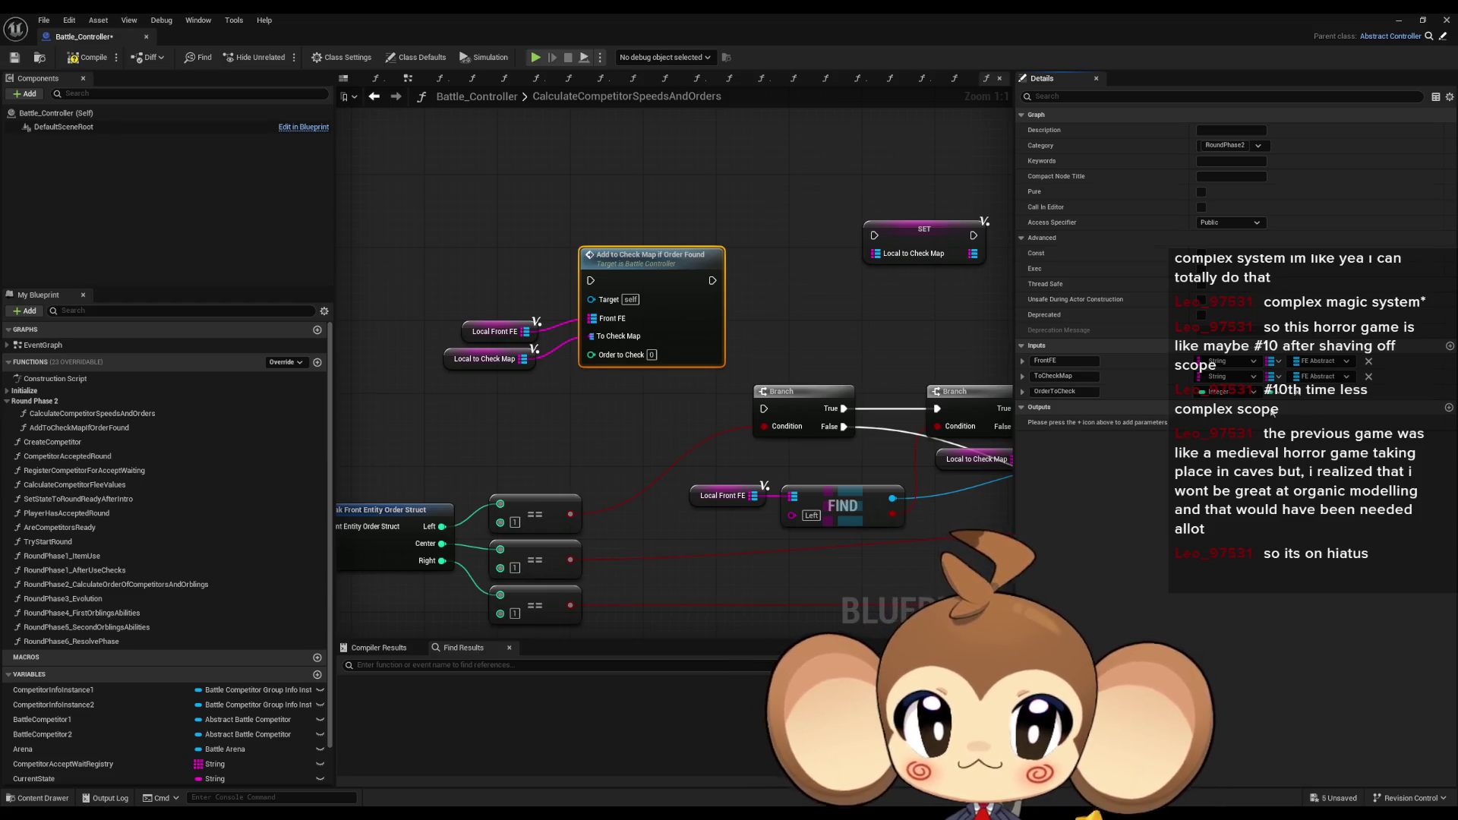
drag(552, 417, 691, 401)
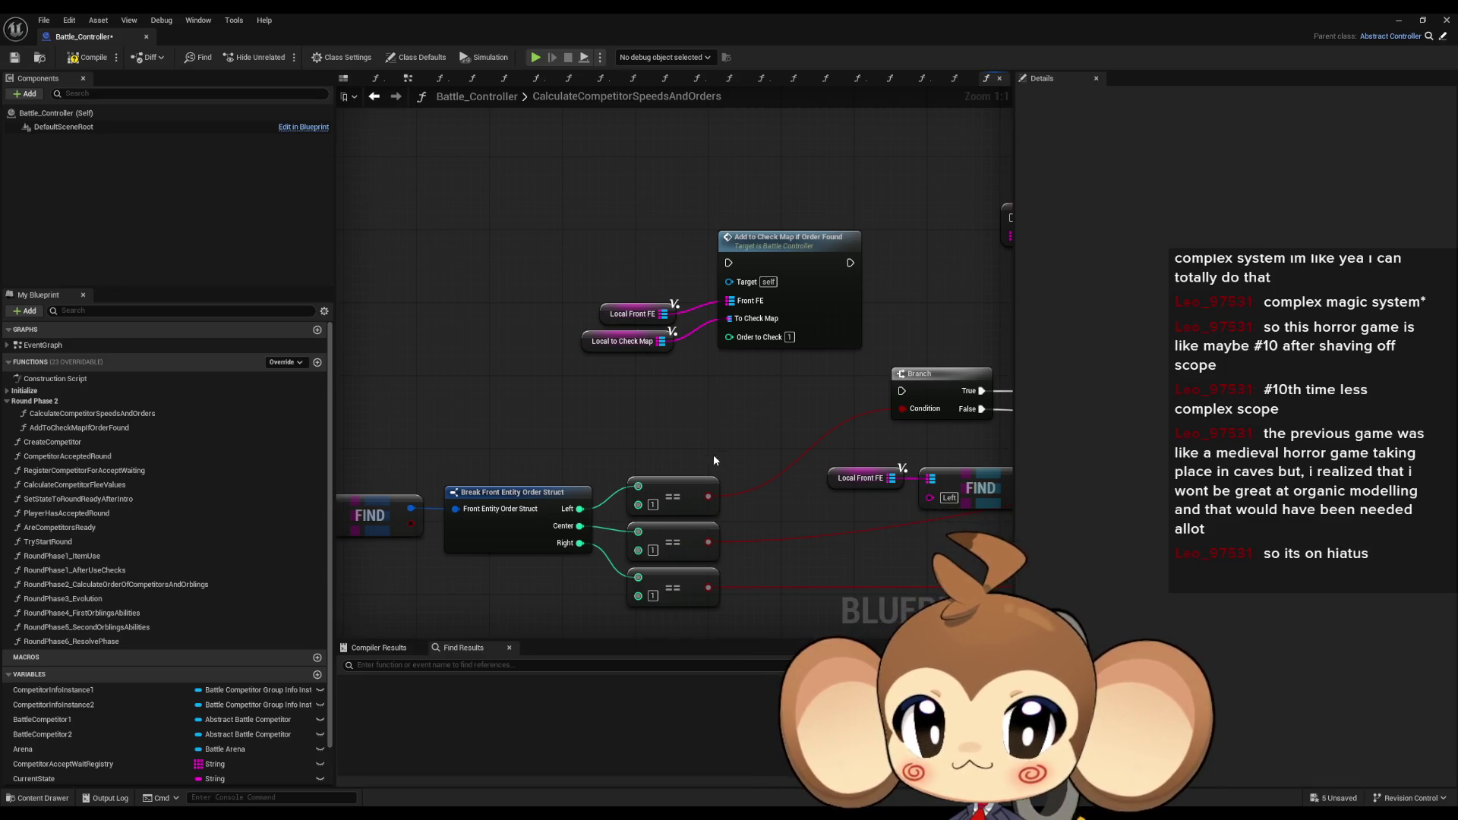
- Copy the Find, Break Struct and getter nodes into AddToCheckMapIfOrderFound
scroll(717, 457, down, 1)
mouse_move(723, 454)
mouse_down()
mouse_move(458, 436)
mouse_move(370, 446)
mouse_move(980, 359)
mouse_up()
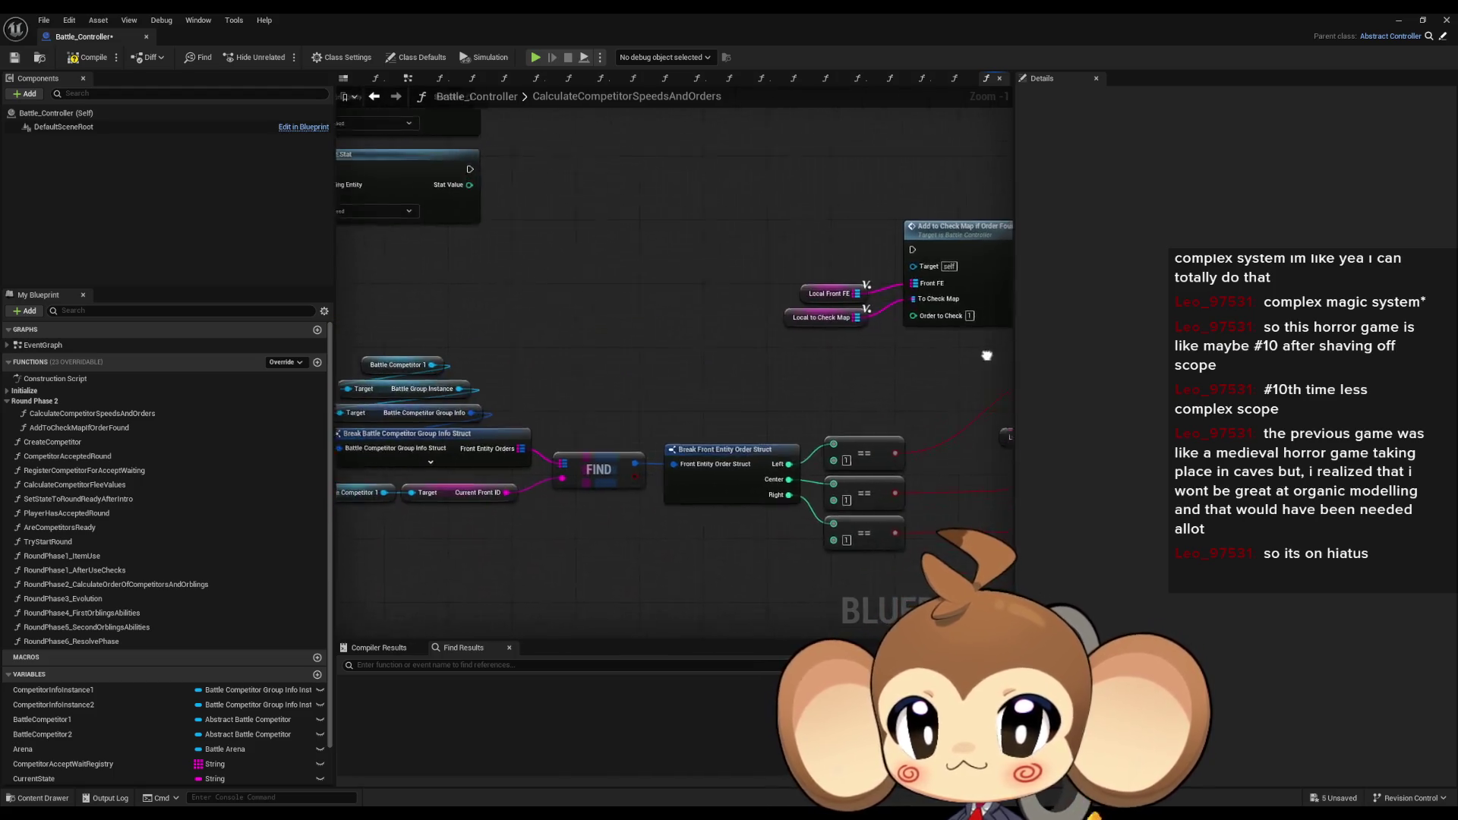
mouse_move(417, 340)
mouse_down()
mouse_move(714, 507)
mouse_move(832, 545)
mouse_up()
key(ctrl+c)
double_click(924, 312)
key(ctrl+v)
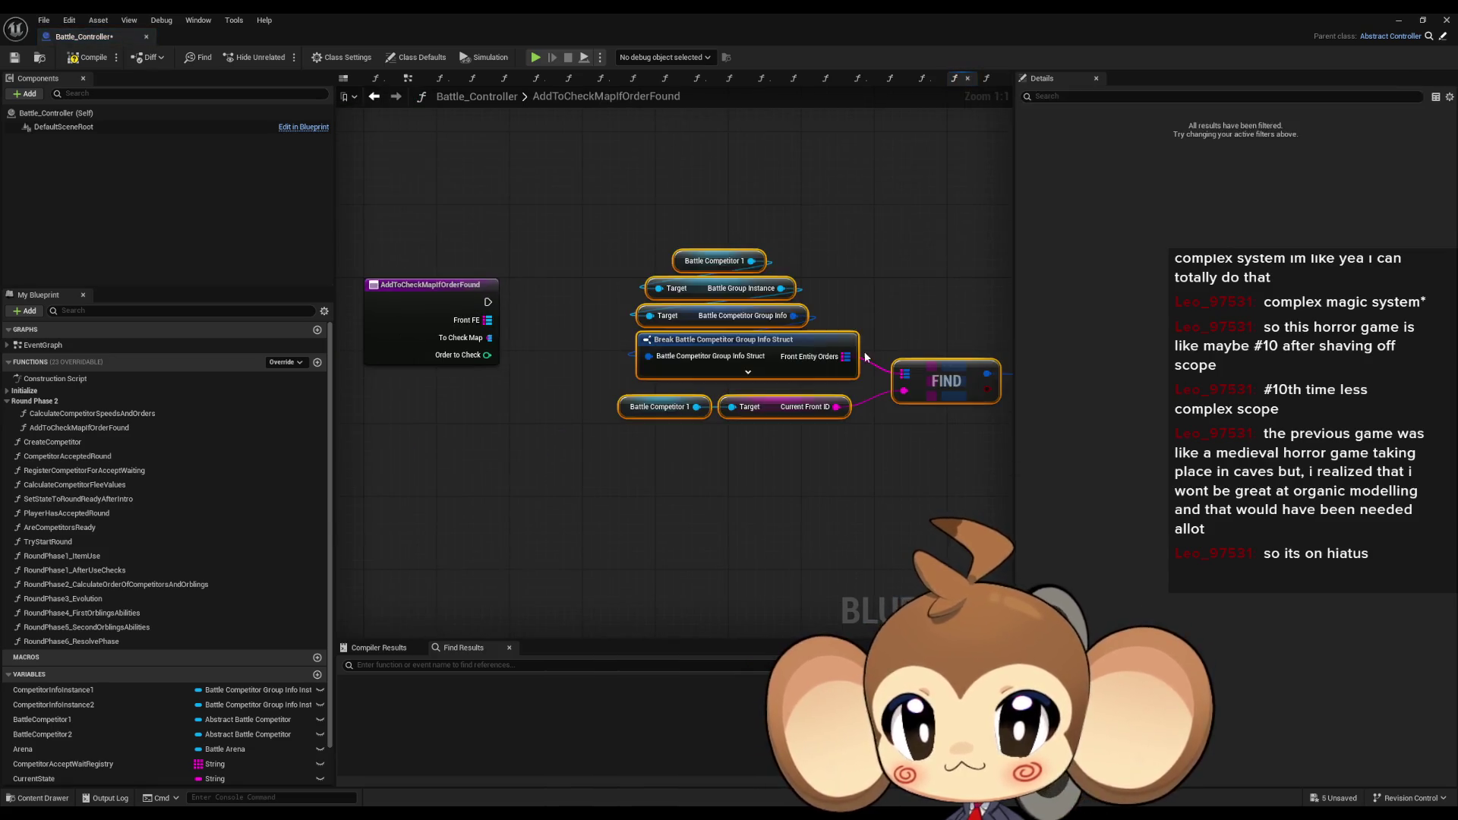
click(481, 112)
click(380, 99)
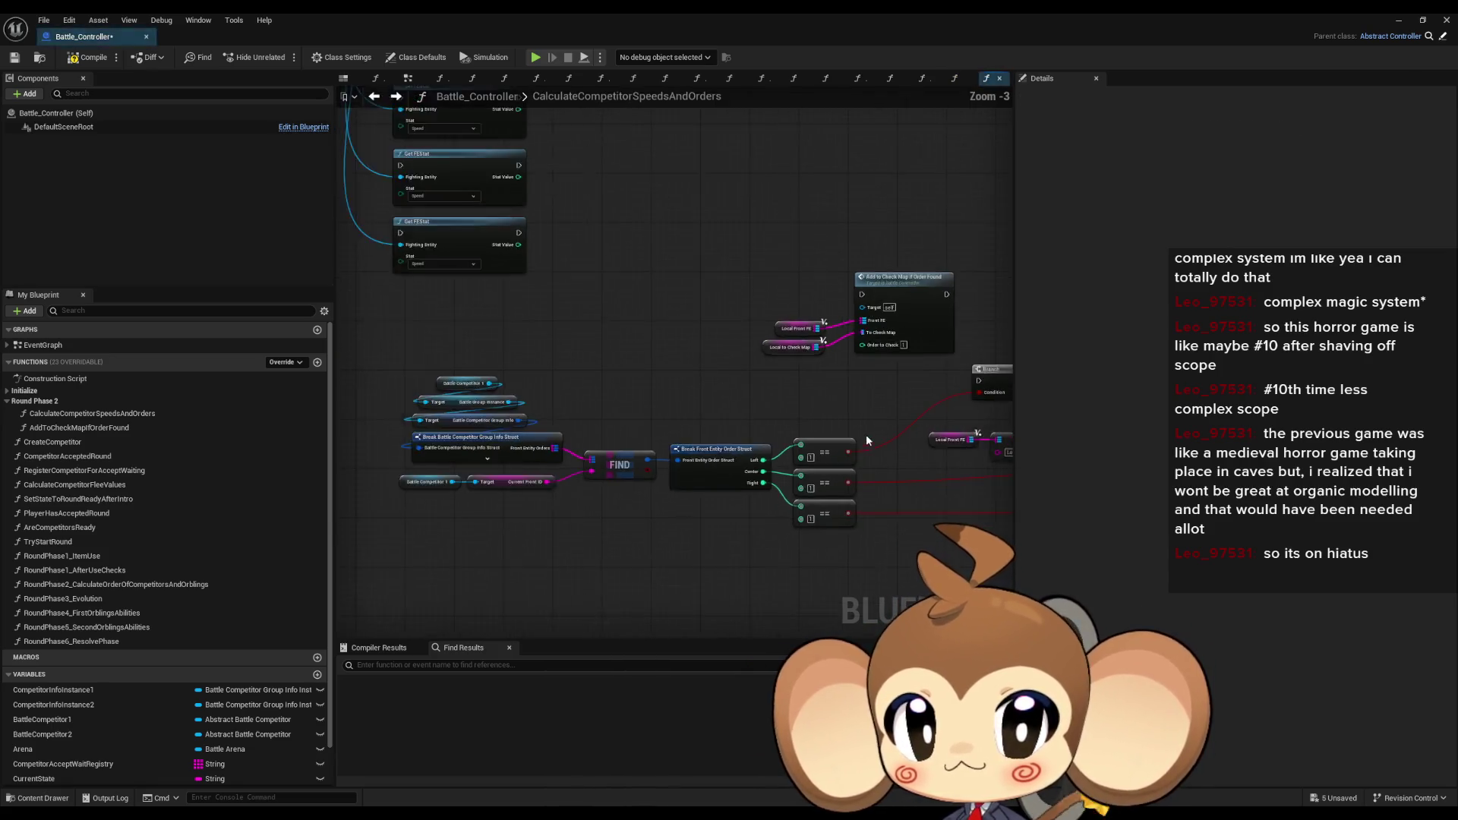
- Copy the Branch, ADD and FIND nodes into the function and move them lower left
mouse_move(448, 356)
mouse_down()
mouse_move(671, 387)
mouse_move(757, 441)
mouse_up()
key(ctrl+c)
double_click(448, 264)
key(ctrl+v)
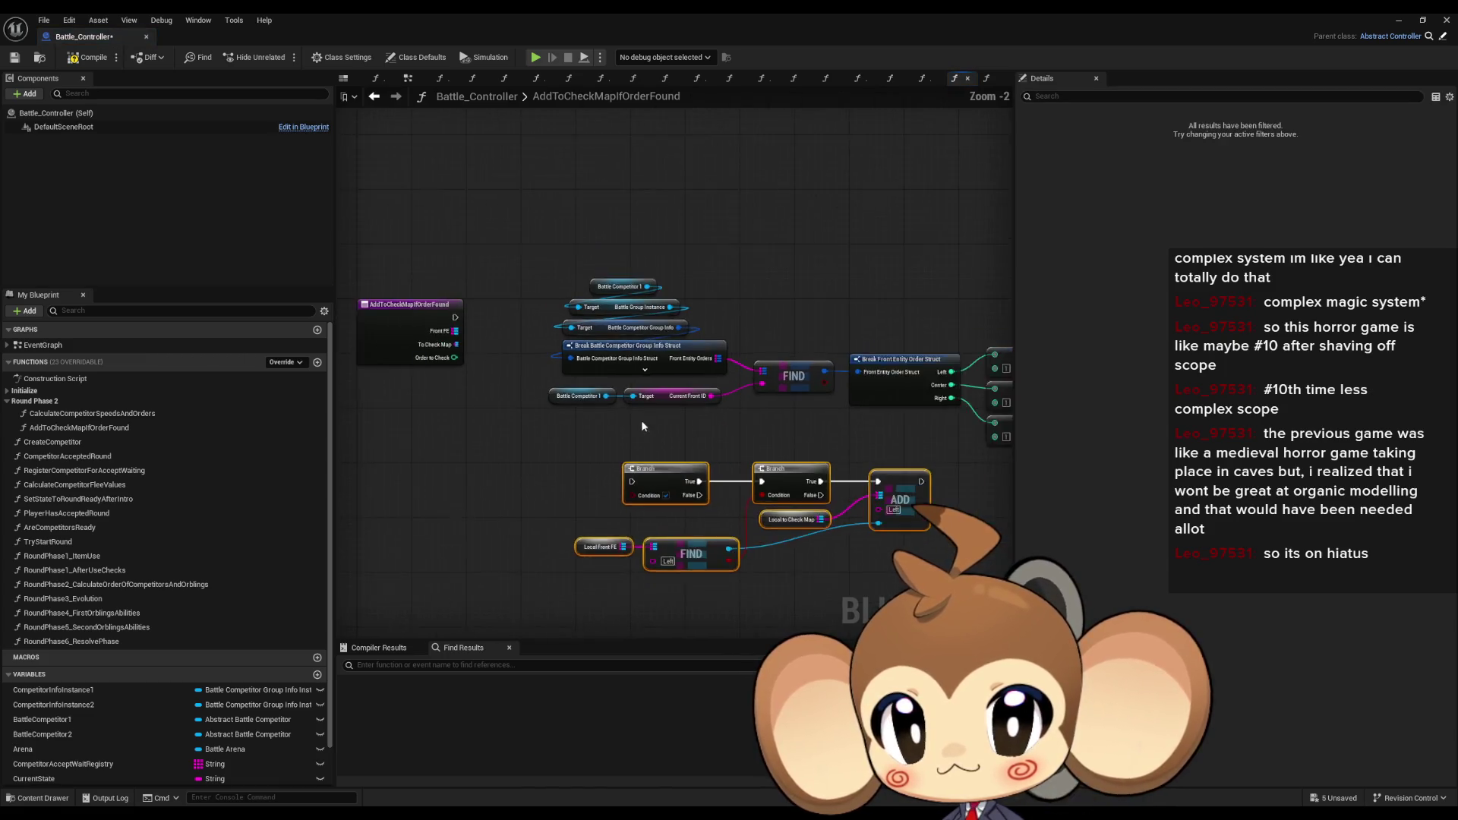
scroll(640, 421, down, 2)
drag(499, 285, 940, 471)
mouse_move(941, 471)
mouse_down()
mouse_move(406, 587)
mouse_move(440, 535)
mouse_move(485, 553)
mouse_up()
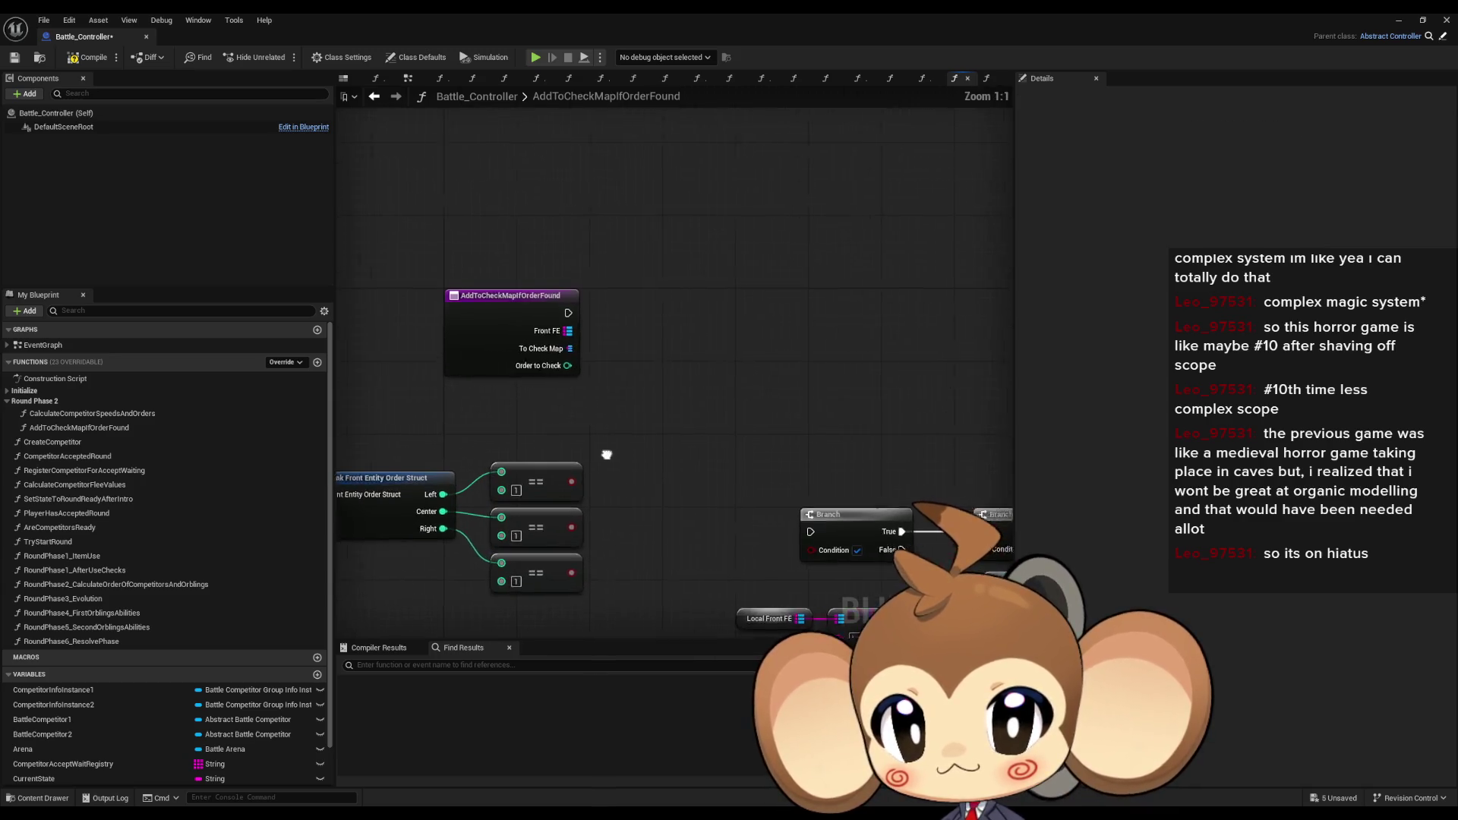
- Wire Order to Check into the == comparisons and add a Branch from the first result
scroll(595, 455, up, 2)
mouse_move(720, 349)
mouse_down()
mouse_move(645, 448)
mouse_move(657, 545)
mouse_up()
mouse_move(714, 463)
mouse_down()
mouse_move(804, 362)
mouse_move(757, 337)
mouse_up()
text(branch)
key(Return)
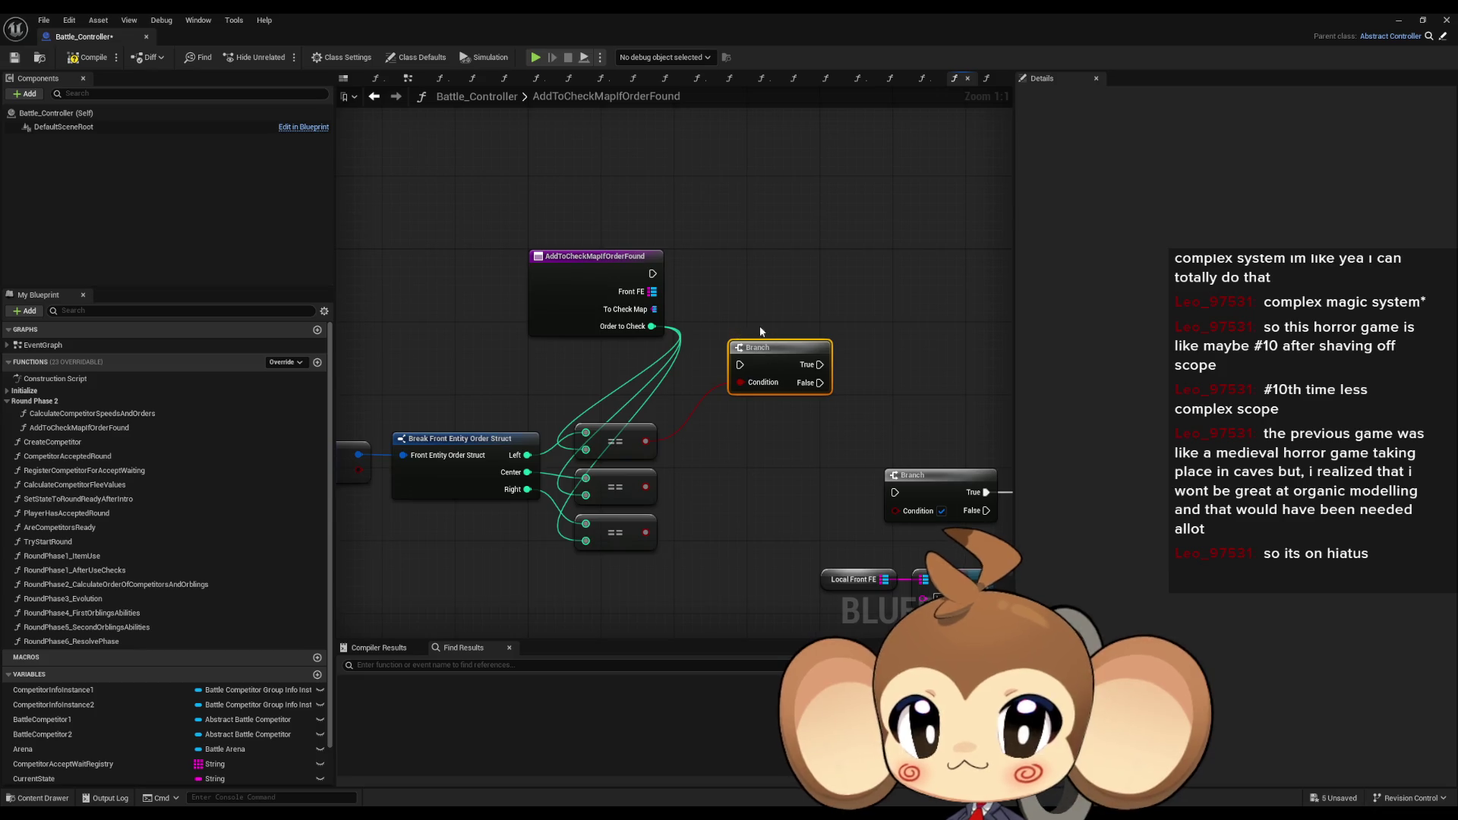
- Move the Branch, FIND and ADD nodes up-left in the function graph
mouse_move(739, 431)
mouse_down()
mouse_move(633, 376)
mouse_move(651, 421)
mouse_move(923, 535)
mouse_up()
scroll(669, 407, down, 2)
mouse_move(687, 450)
mouse_down()
mouse_move(636, 304)
mouse_move(642, 329)
mouse_up()
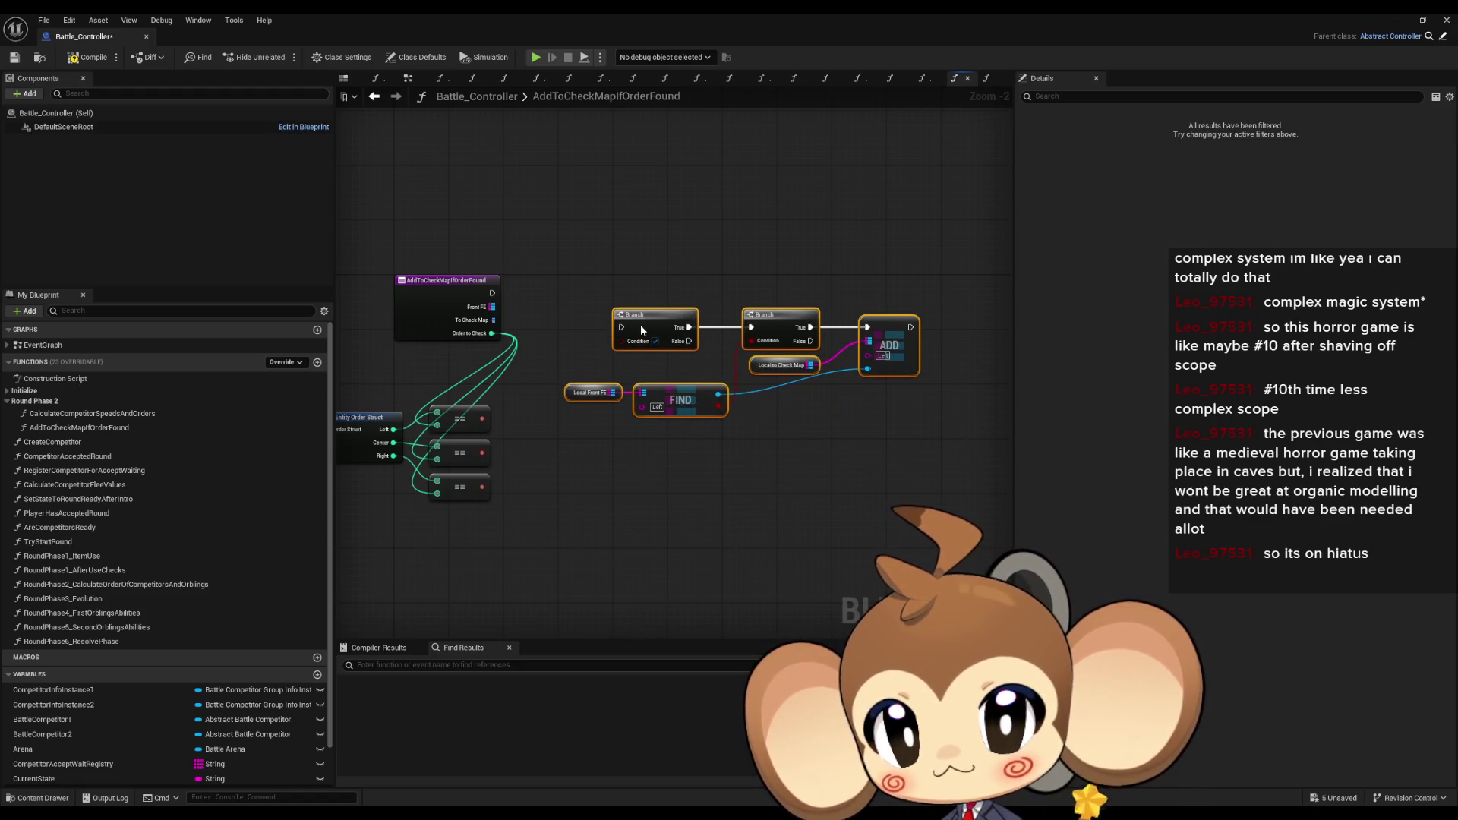
scroll(554, 439, up, 2)
drag(555, 439, 683, 434)
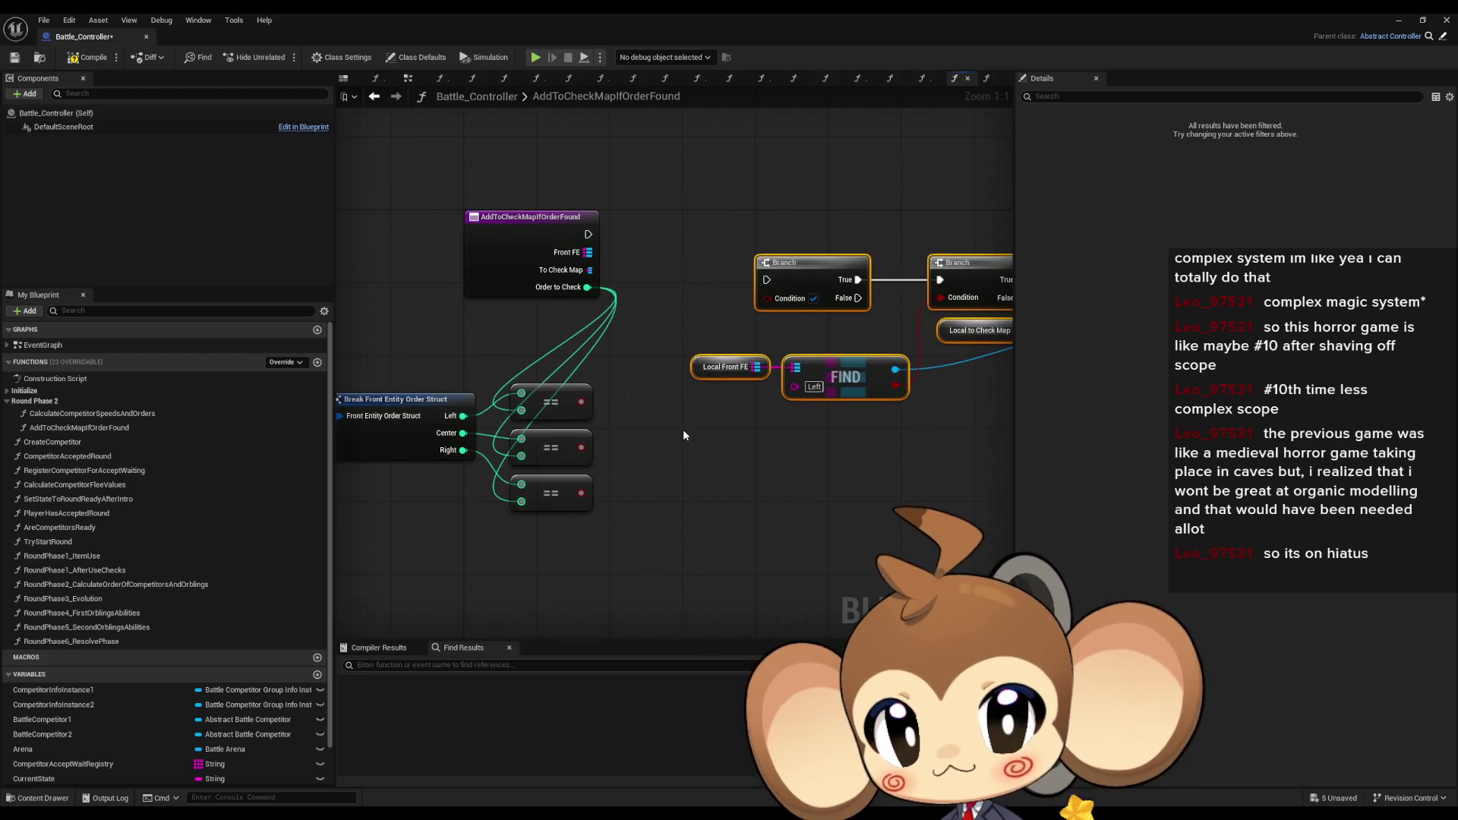
drag(683, 437, 559, 483)
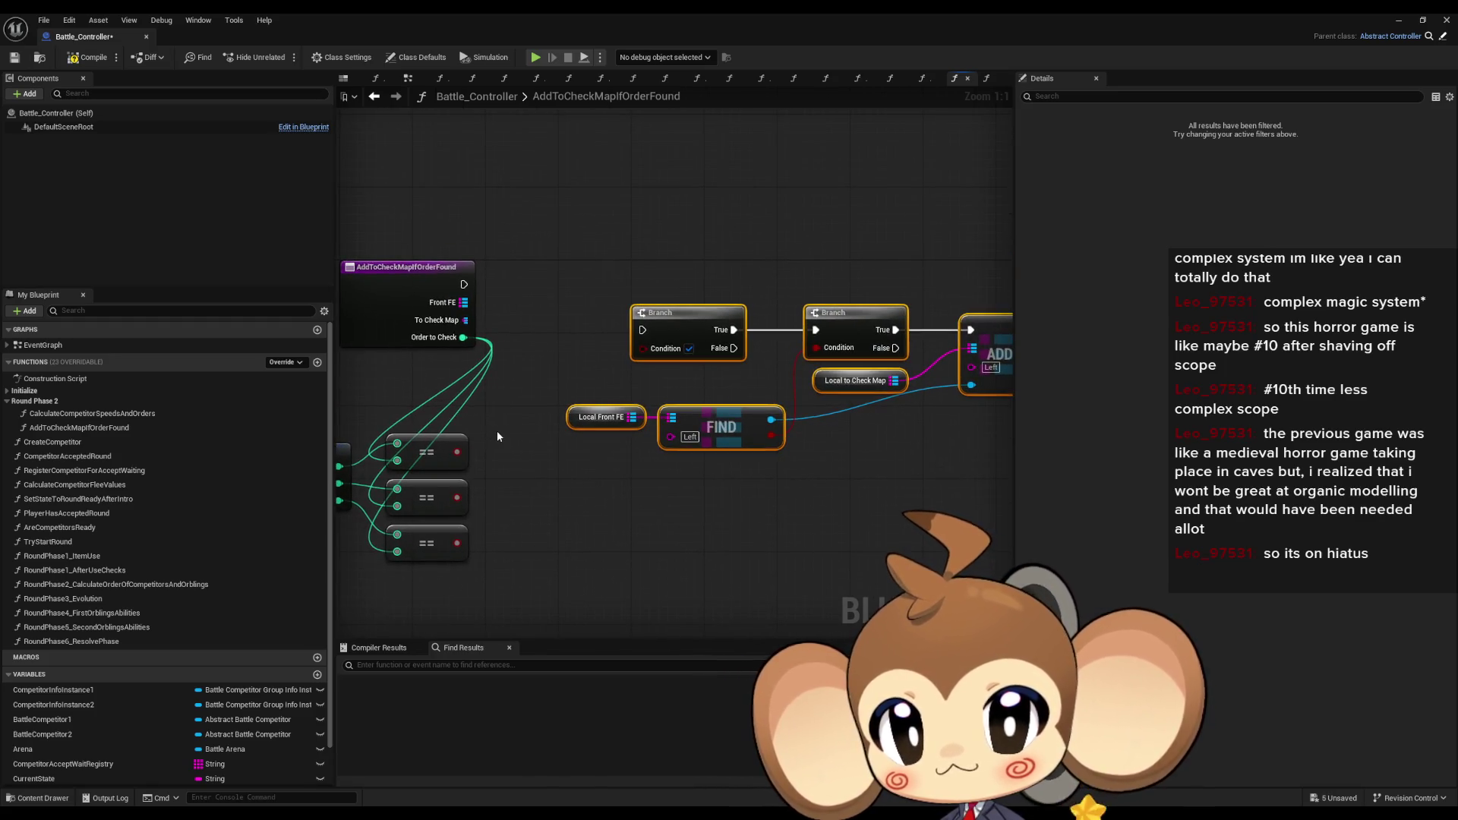
drag(498, 431, 542, 465)
- Add a String input named Slot and wire Front FE into the FIND node
click(415, 340)
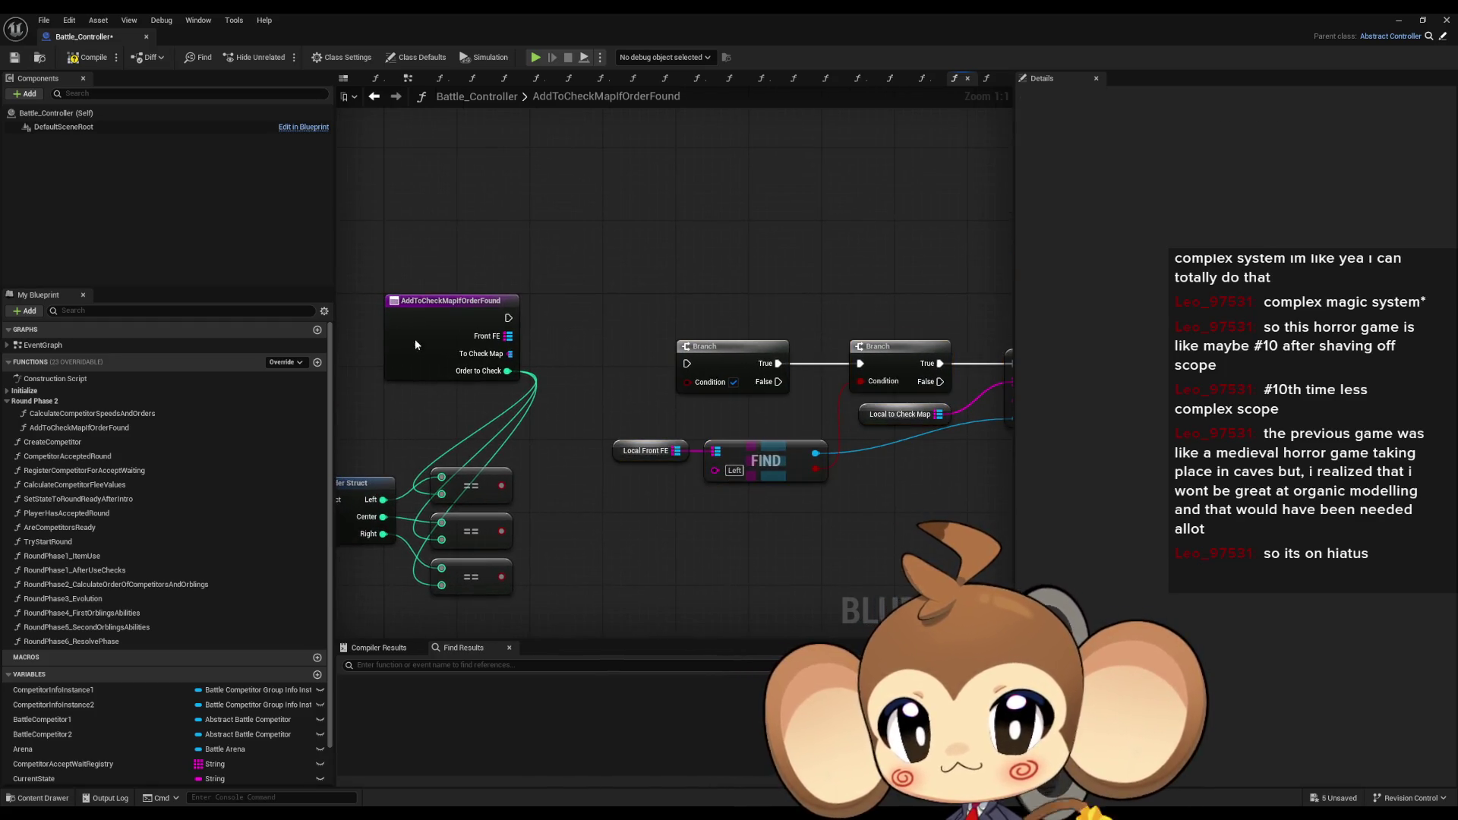
click(1450, 378)
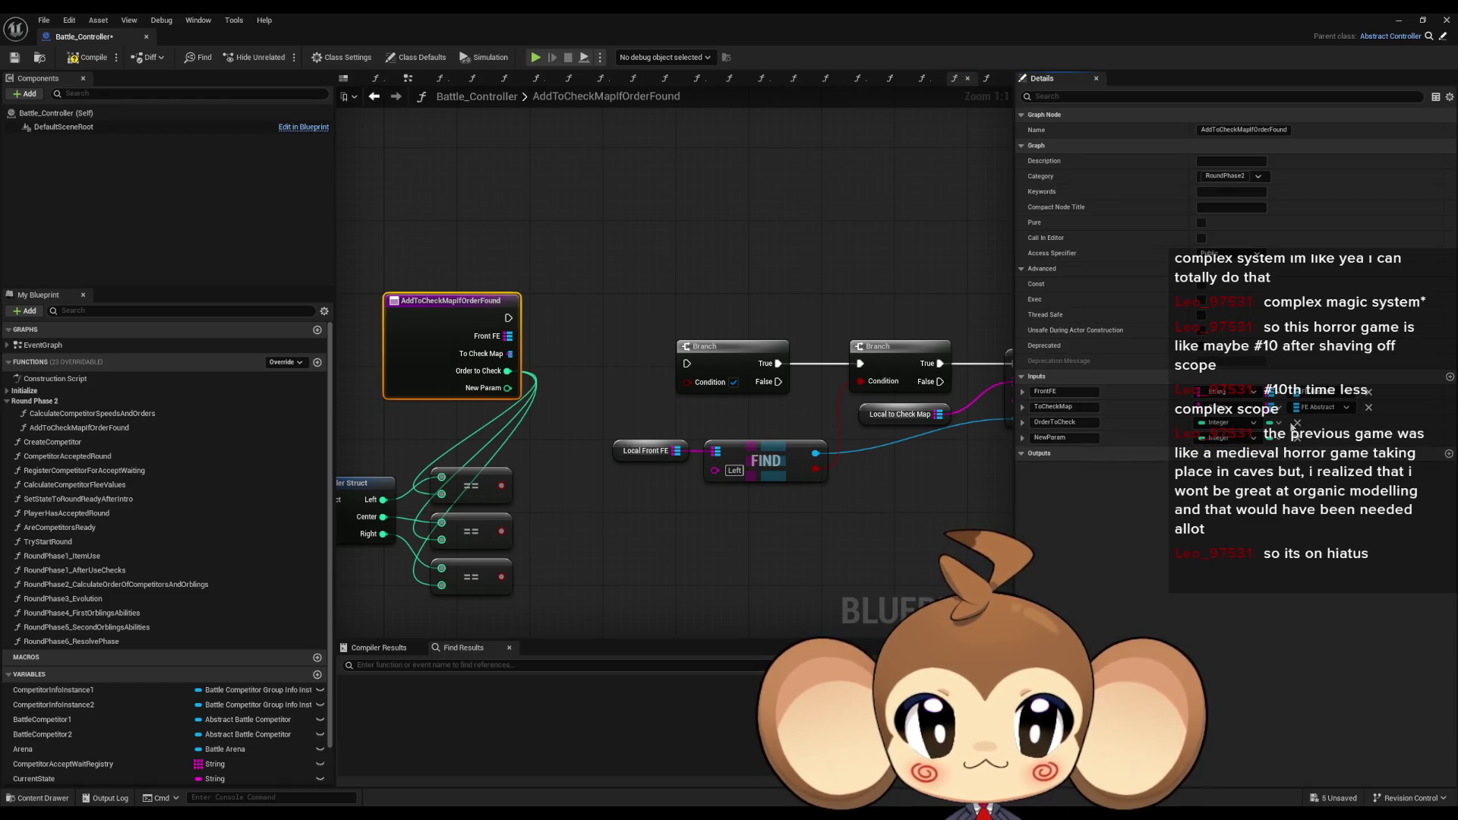
click(1226, 438)
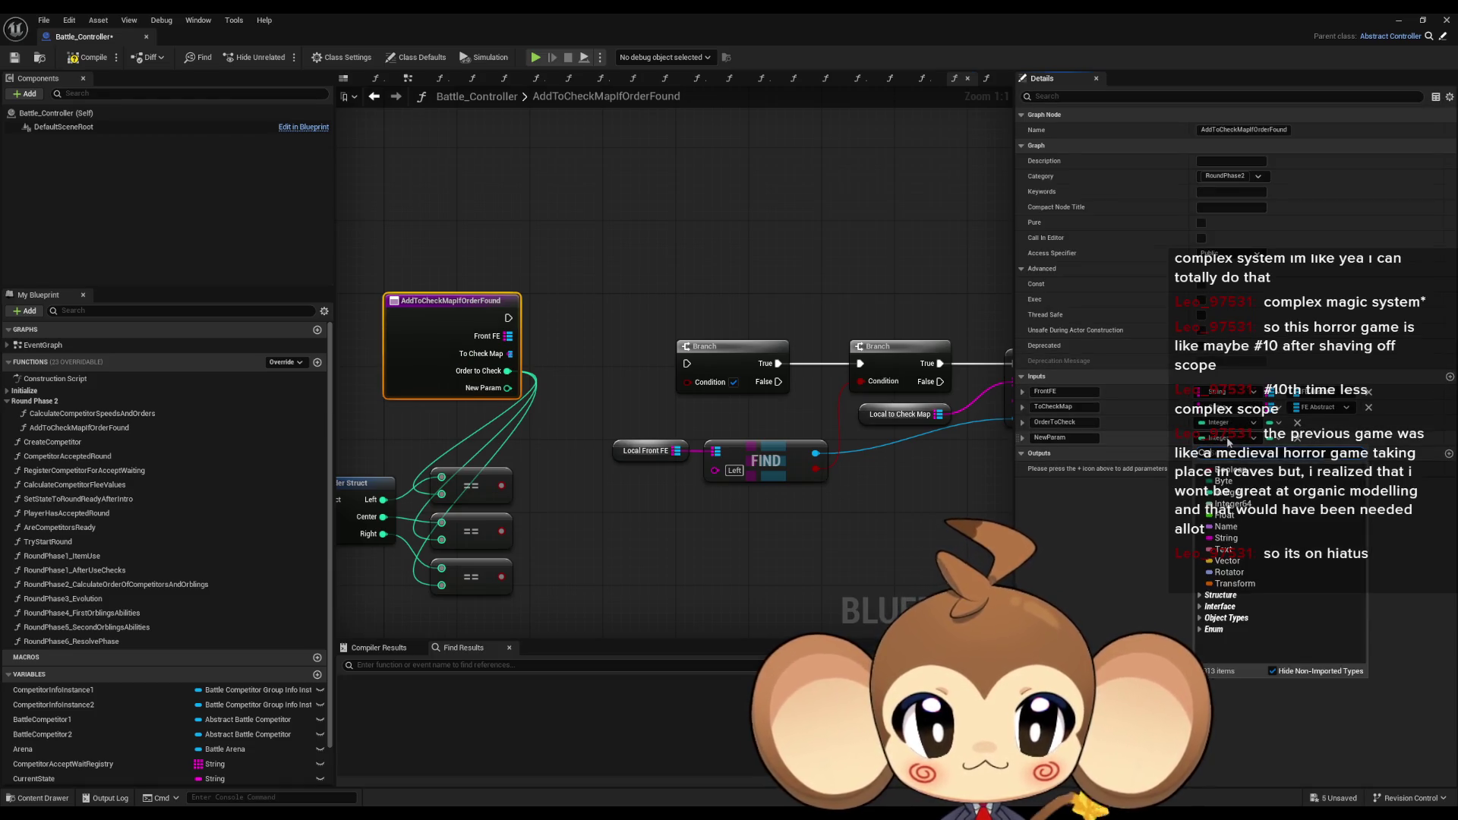
click(1225, 538)
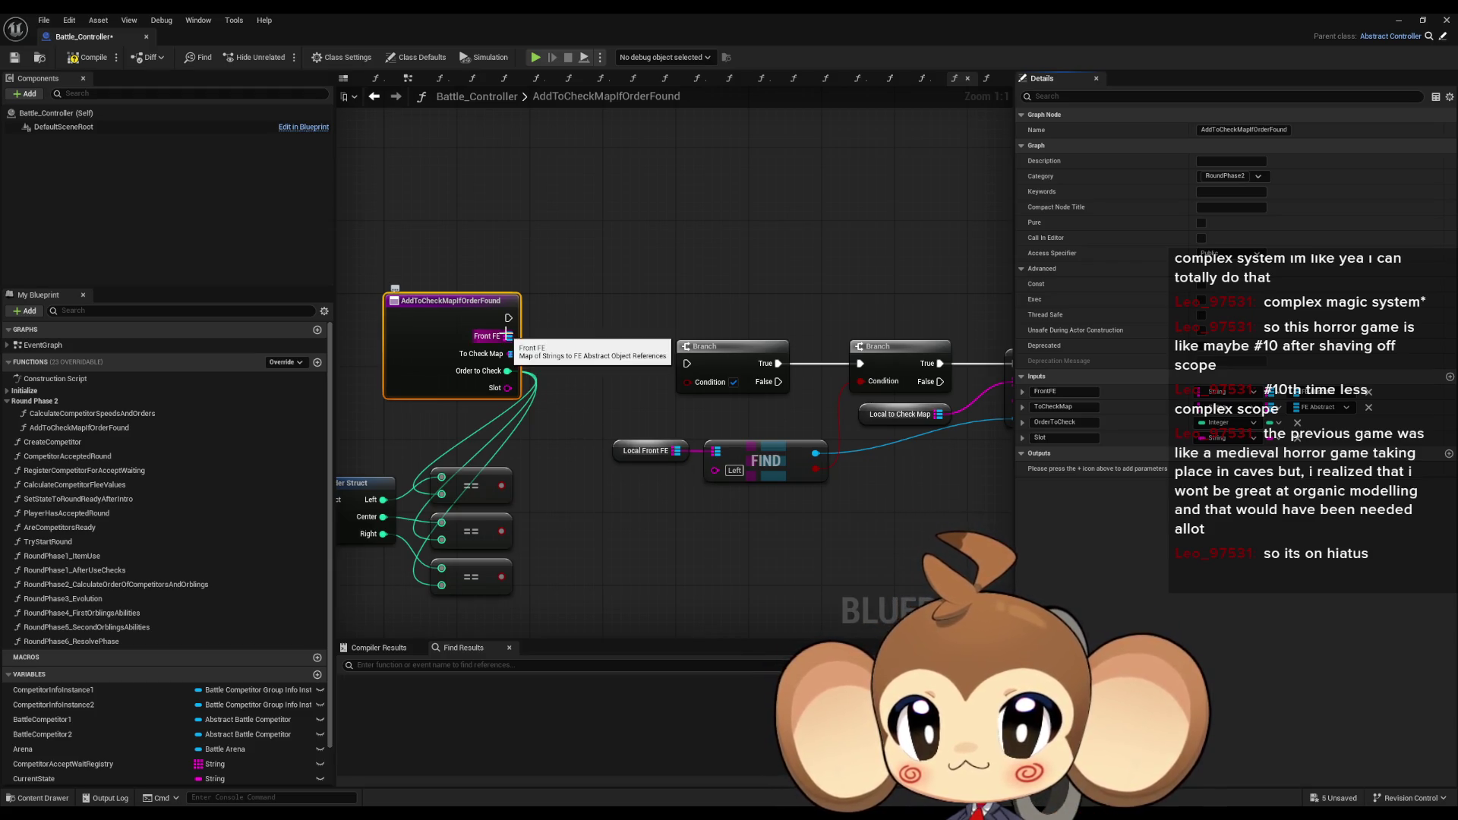
mouse_move(507, 335)
mouse_down()
mouse_move(719, 455)
mouse_move(508, 388)
mouse_up()
click(646, 451)
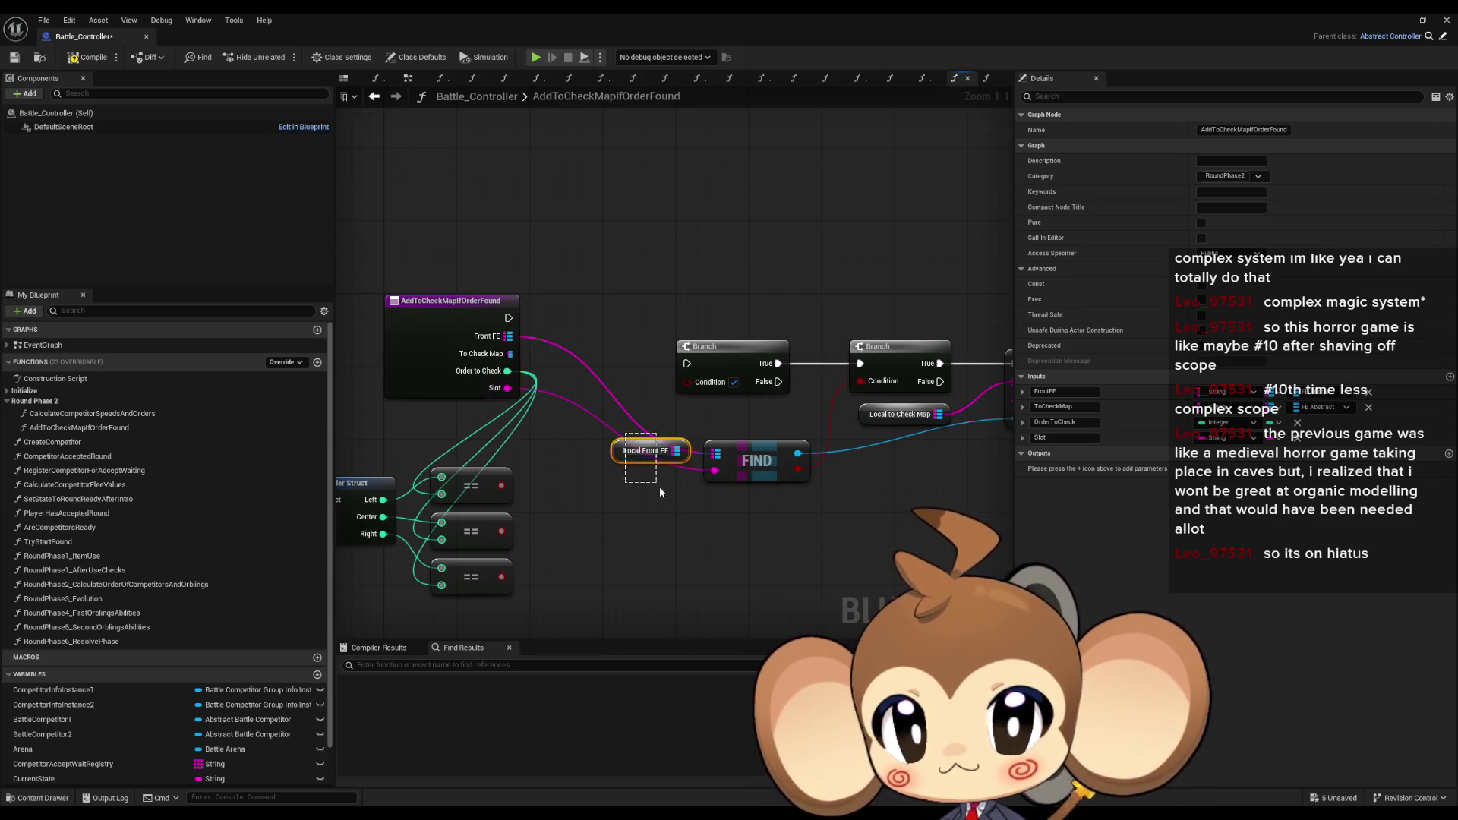
- Delete the Local Front FE and Local to Check Map getters, wiring To Check Map into ADD
key(Delete)
drag(621, 536, 762, 535)
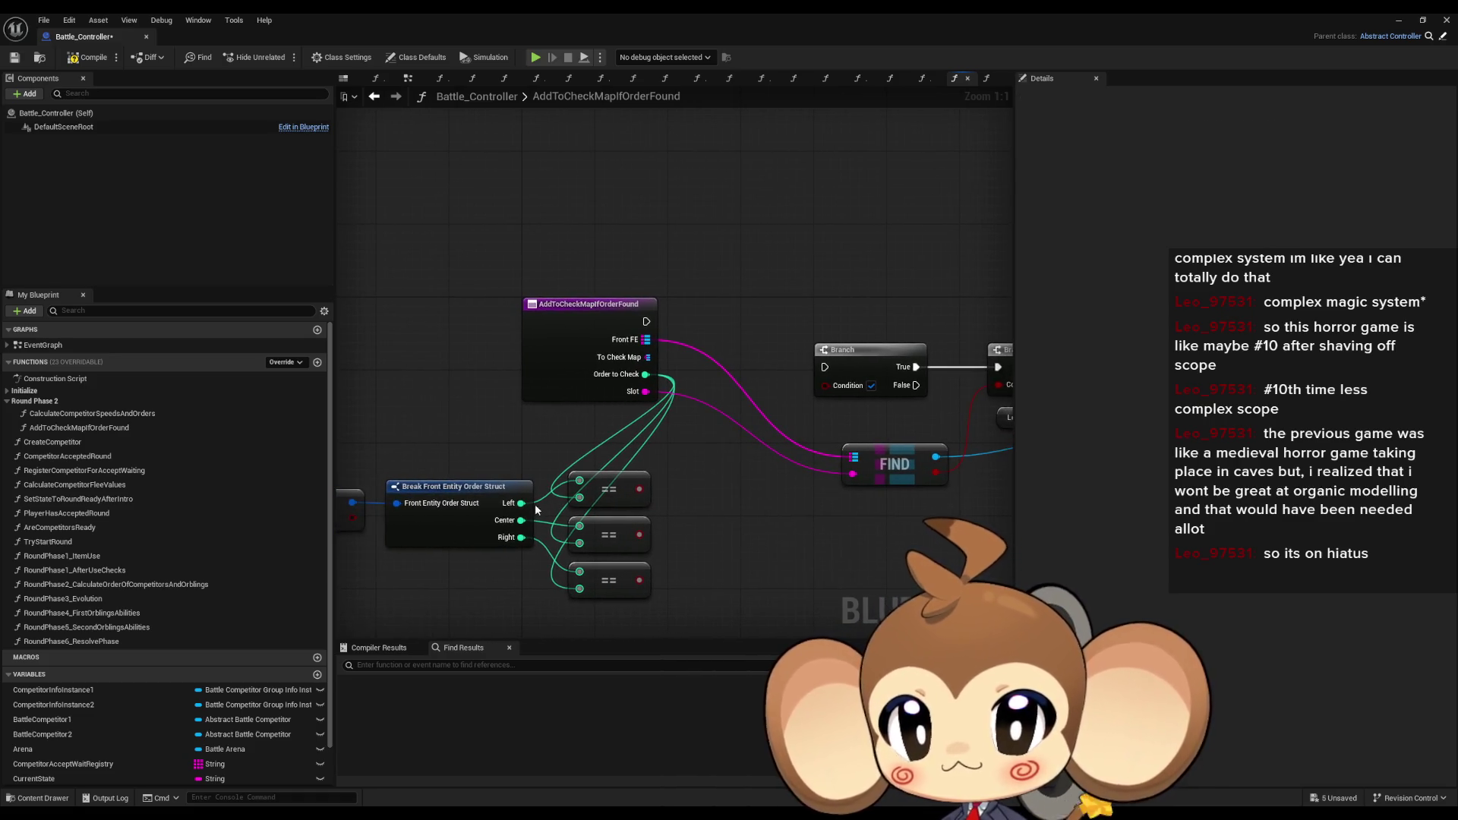
click(515, 487)
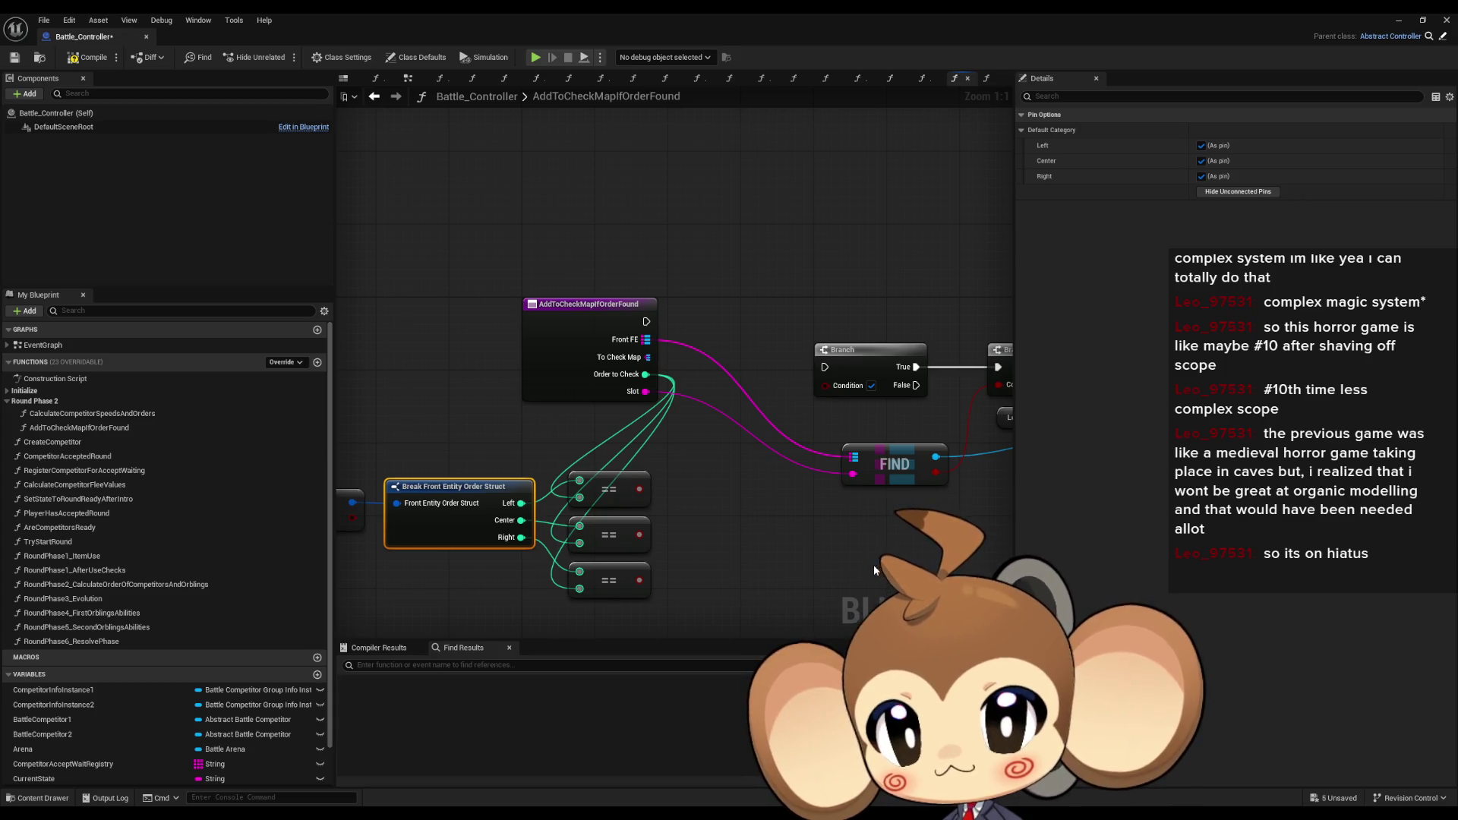
drag(860, 571, 906, 544)
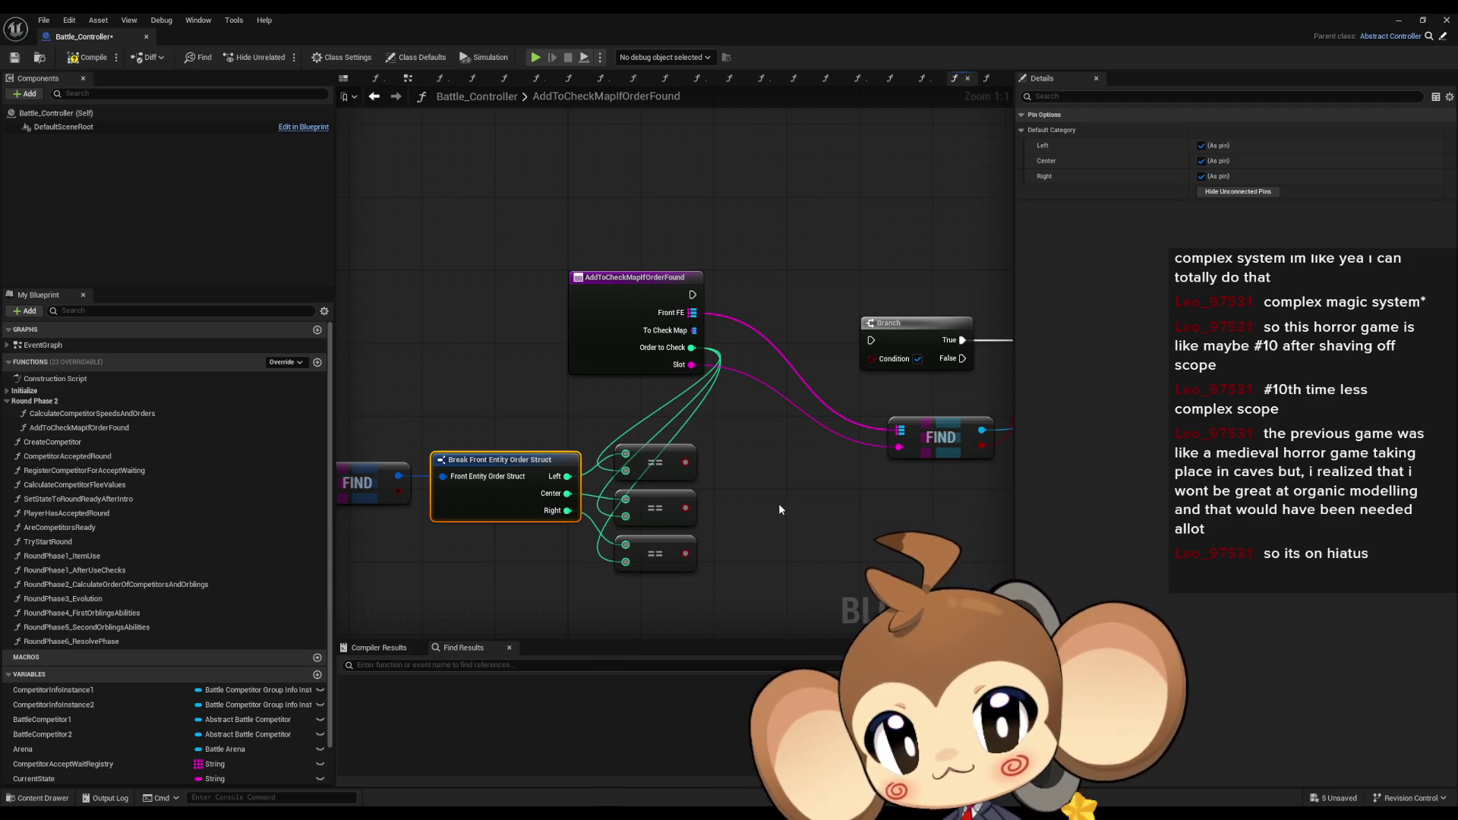
drag(777, 505, 520, 535)
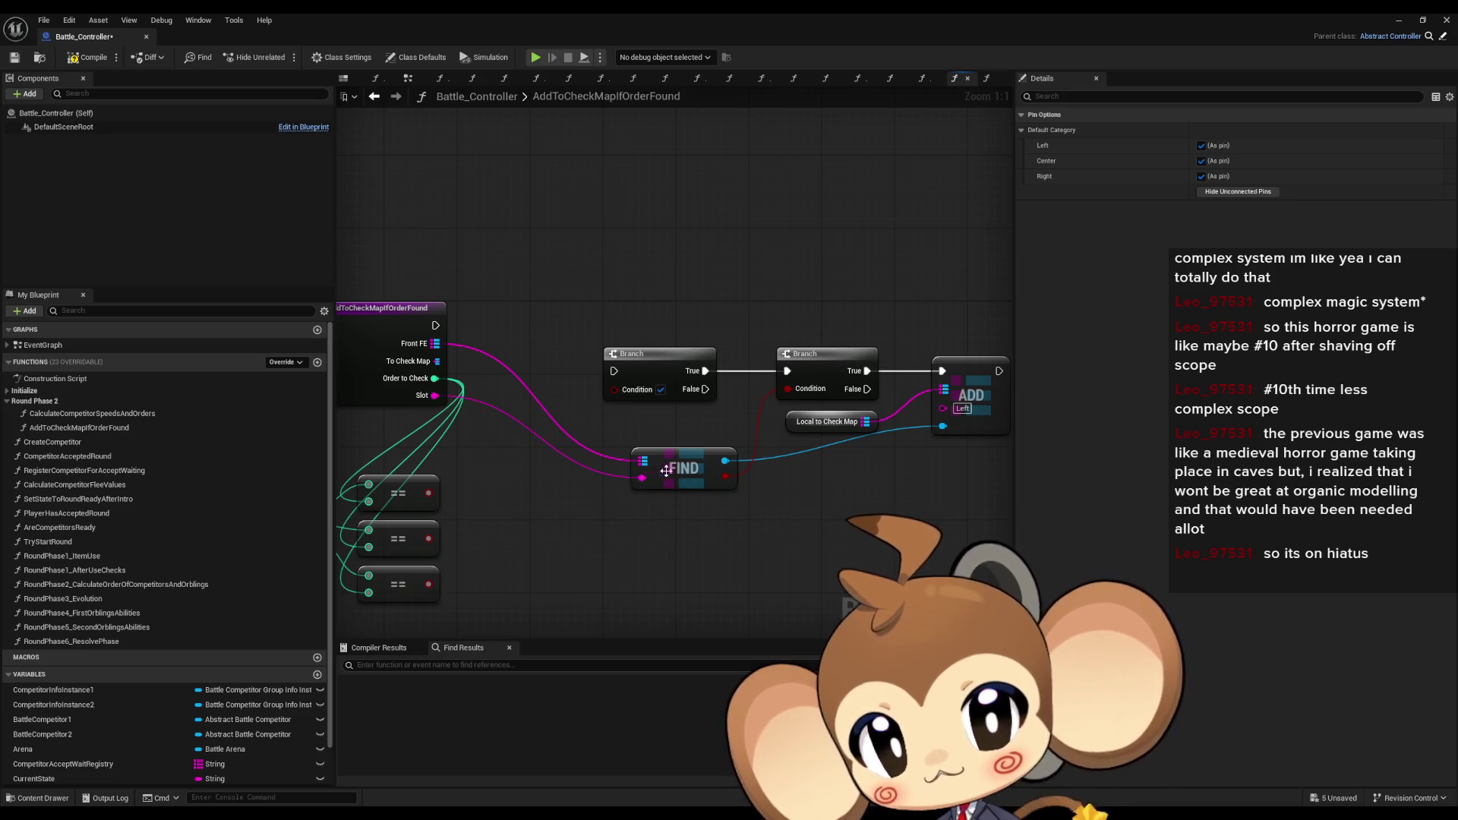
drag(636, 545, 667, 530)
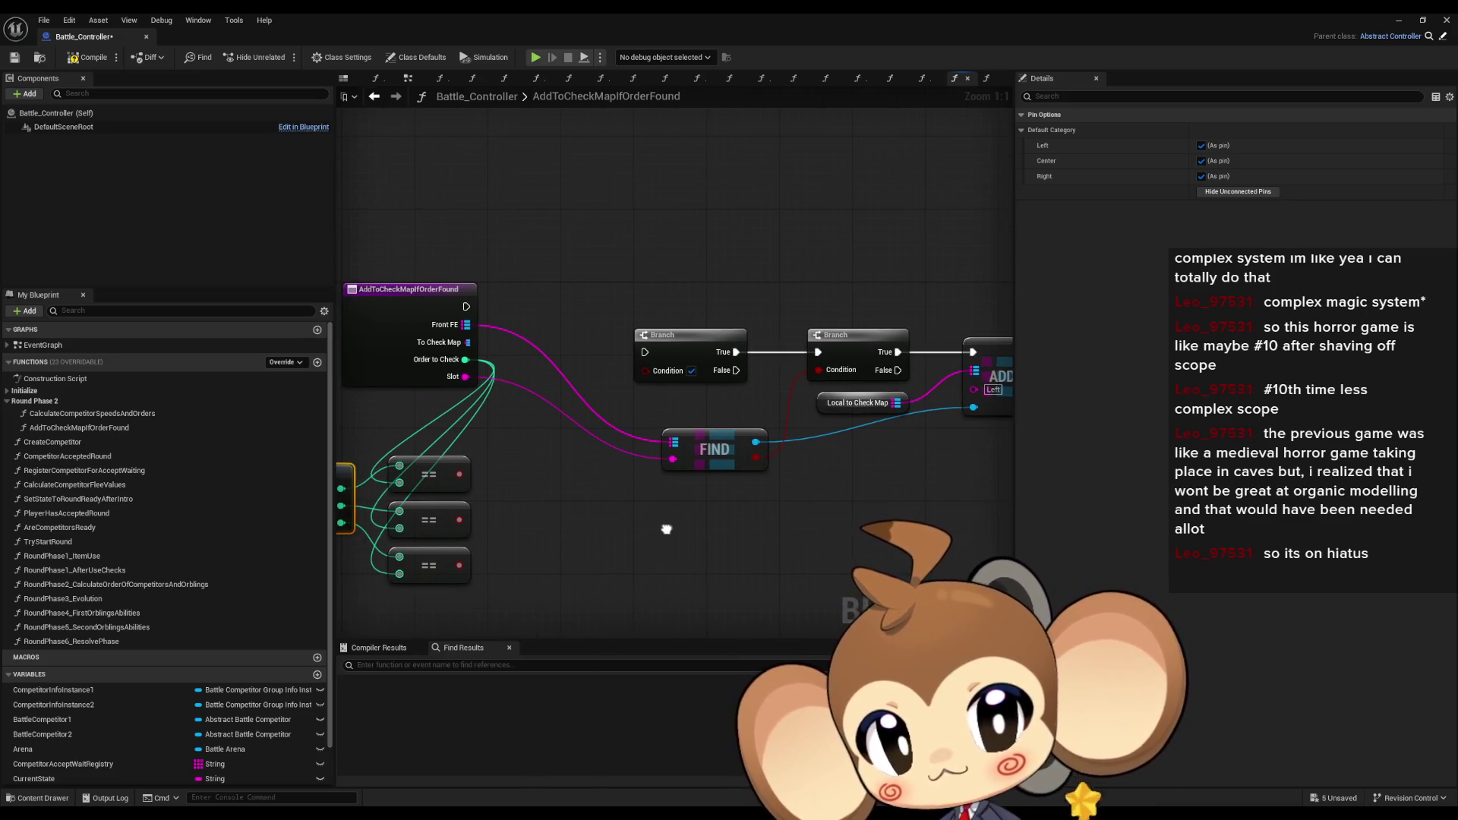
mouse_move(468, 343)
mouse_down()
mouse_move(970, 392)
mouse_move(975, 370)
mouse_up()
key(Delete)
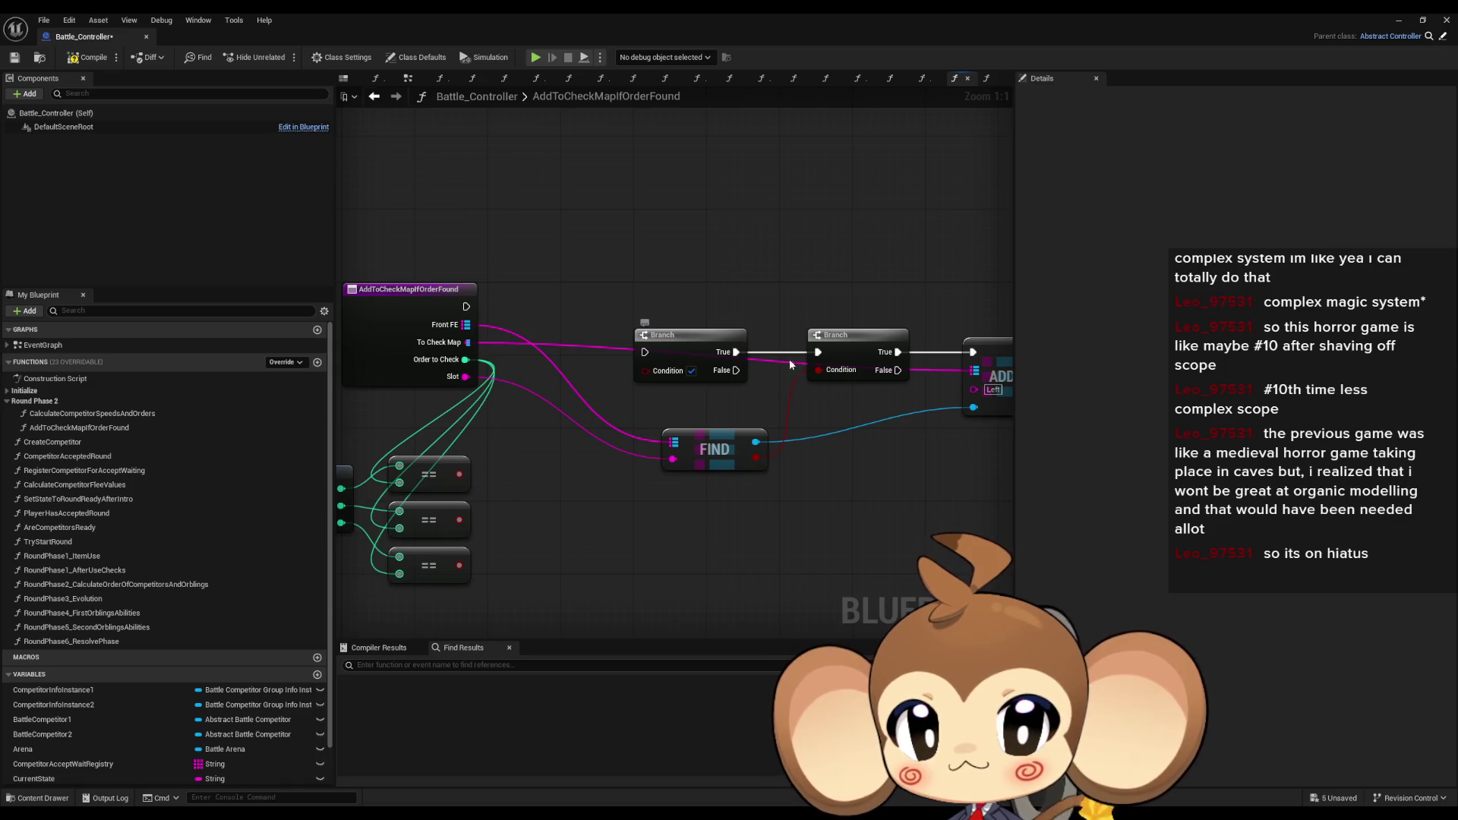
- Connect the first == to Branch Condition and Slot to the ADD node's key
drag(808, 528, 750, 550)
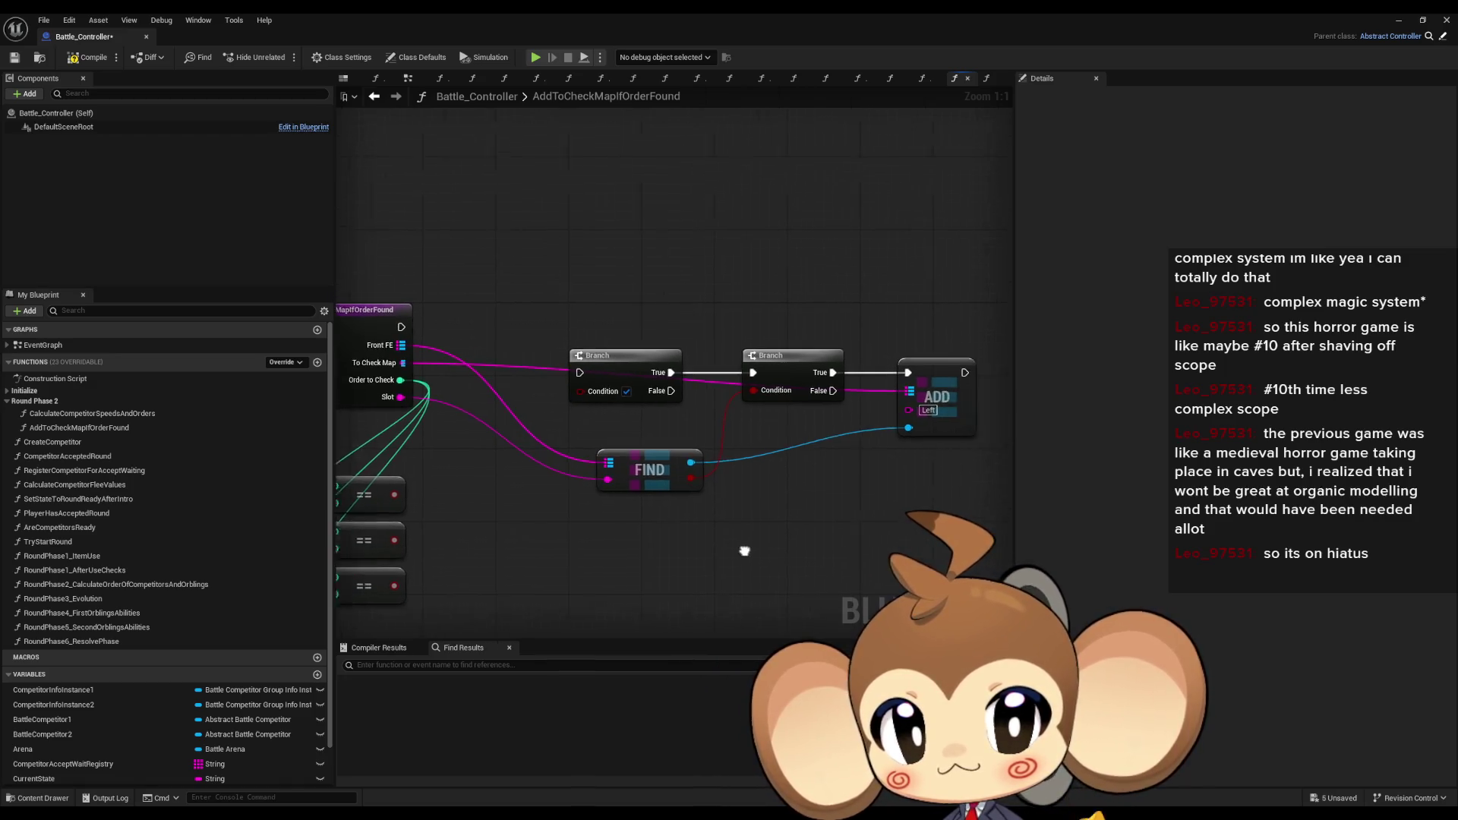
click(394, 99)
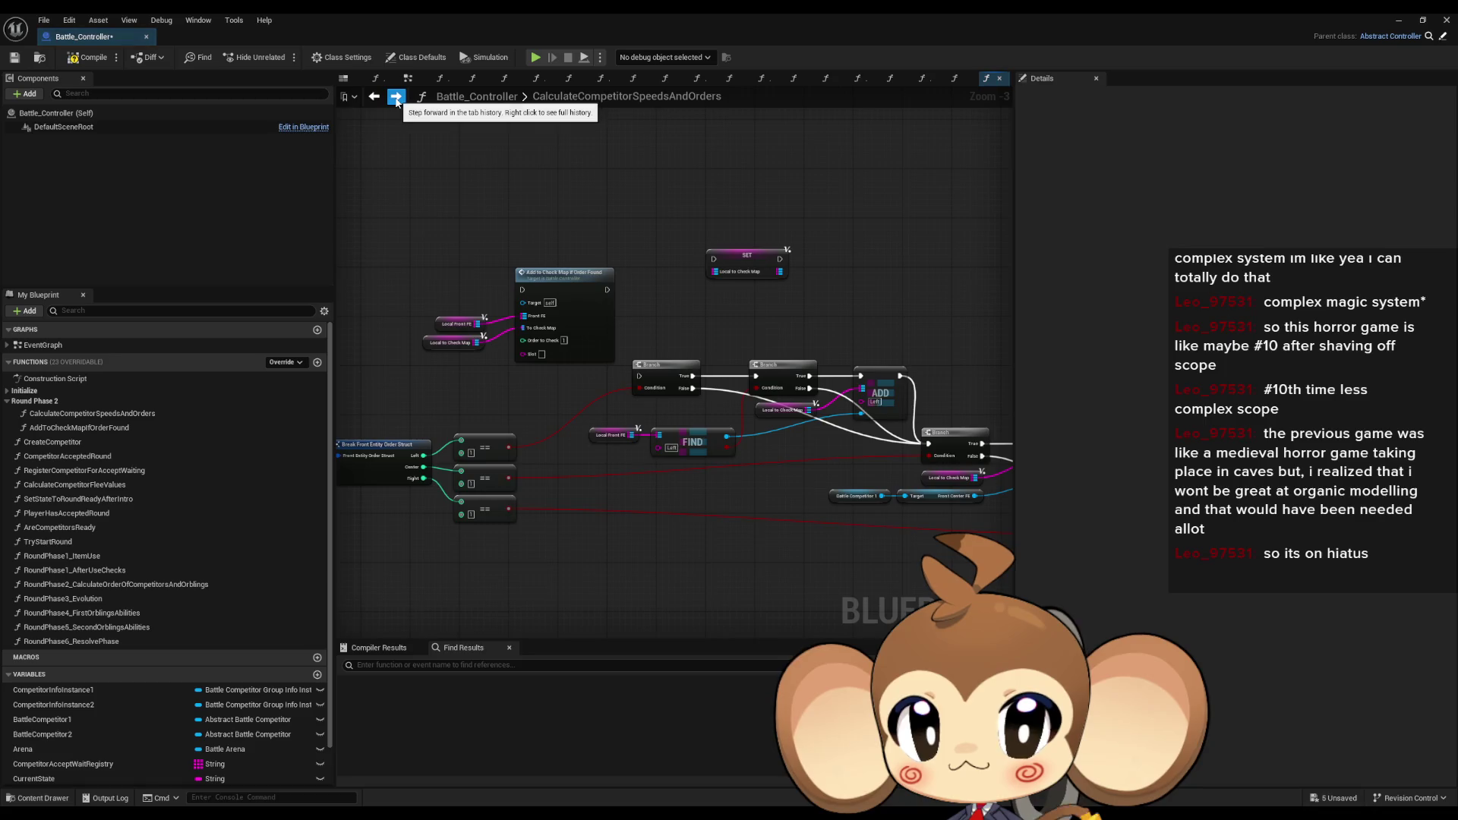
click(394, 97)
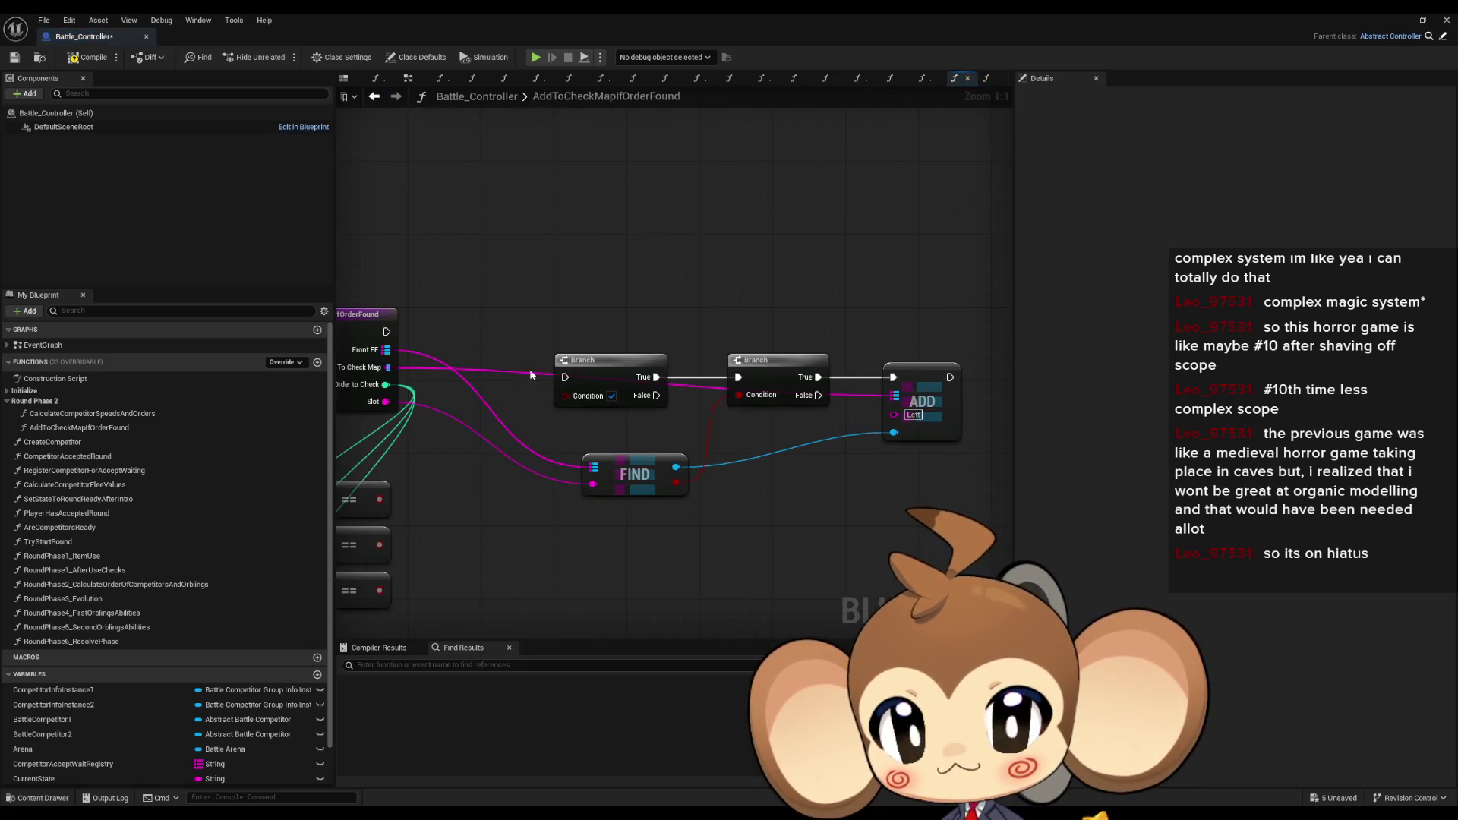
mouse_move(587, 458)
mouse_down()
mouse_move(729, 394)
mouse_move(772, 354)
mouse_up()
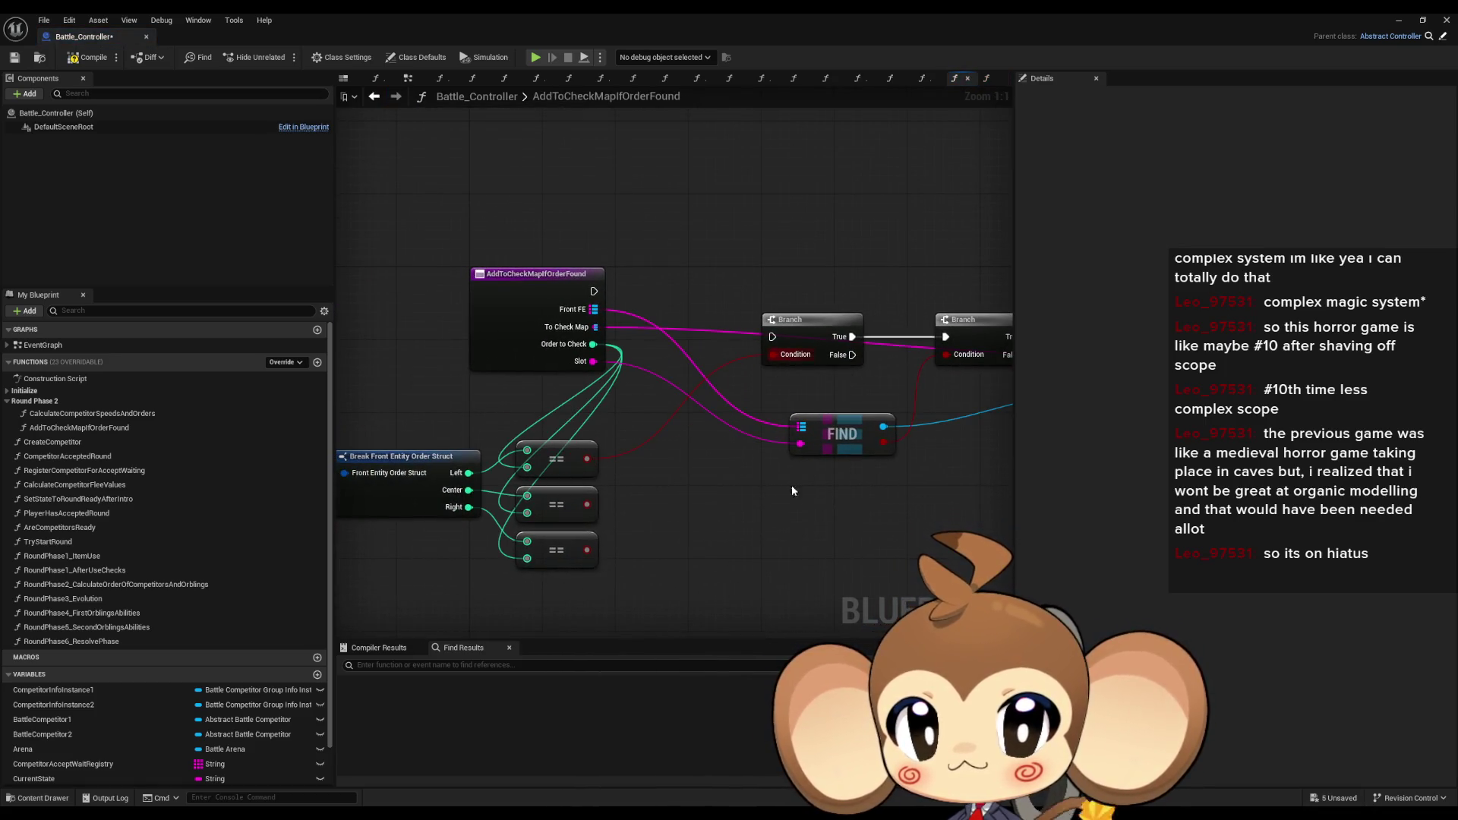
mouse_move(770, 513)
mouse_down()
mouse_move(603, 529)
mouse_move(670, 525)
mouse_move(597, 548)
mouse_up()
drag(604, 289, 979, 535)
drag(934, 401, 426, 388)
drag(595, 260, 950, 475)
- Move the Branch, FIND and ADD nodes up and pull a new wire from Slot
drag(626, 357, 623, 307)
click(591, 225)
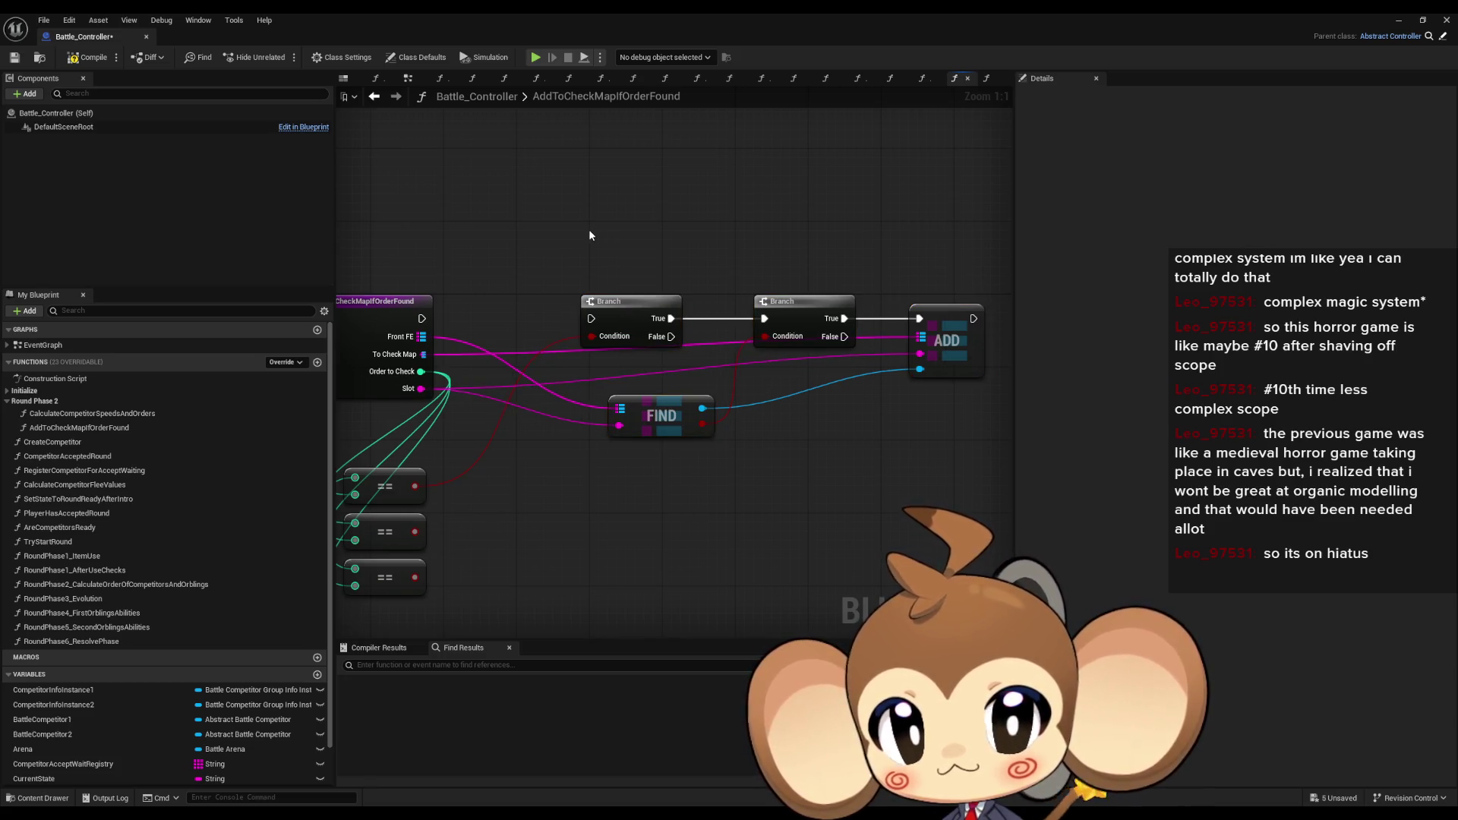
drag(403, 499, 619, 472)
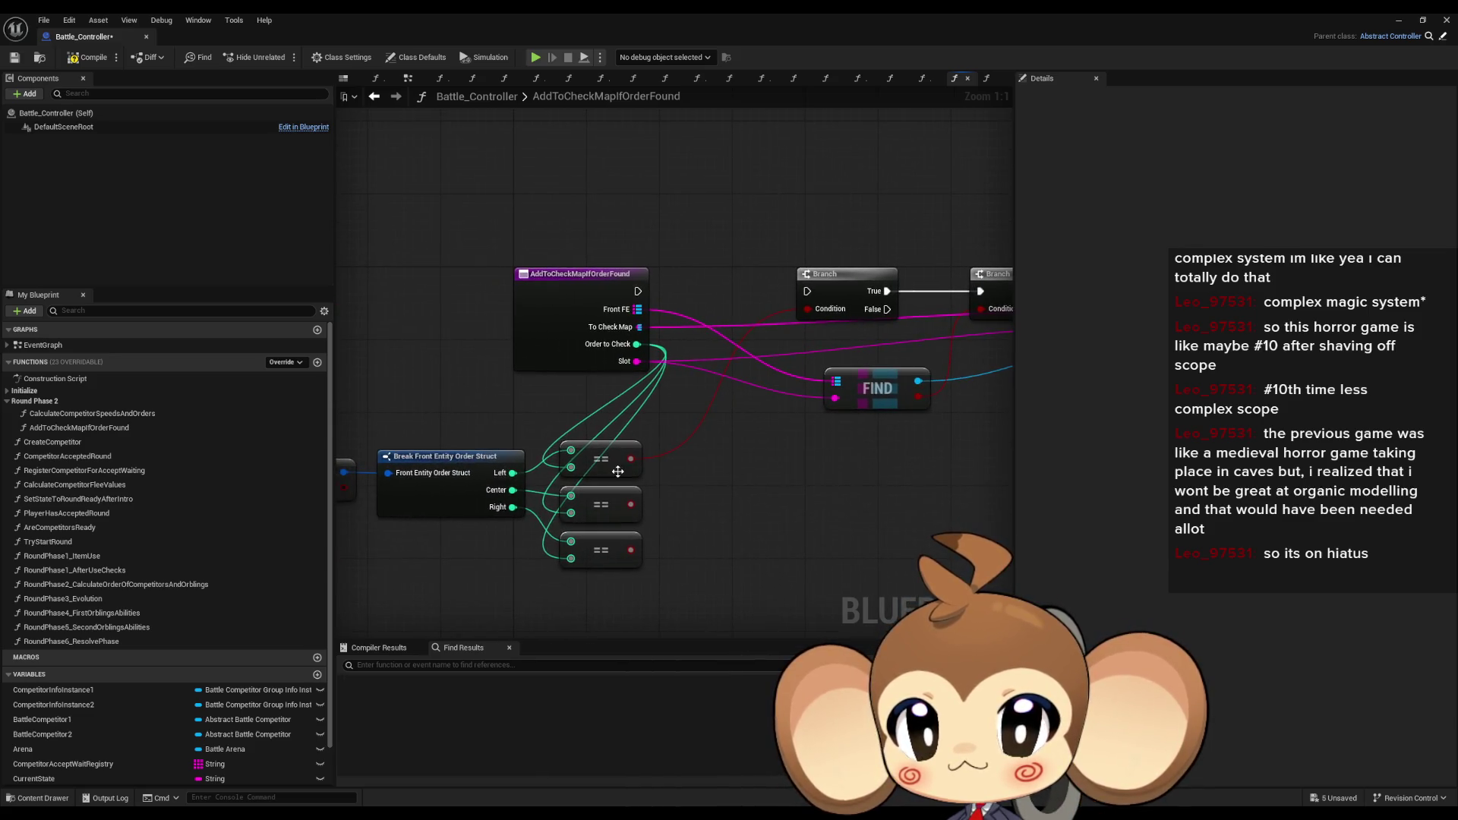
click(479, 471)
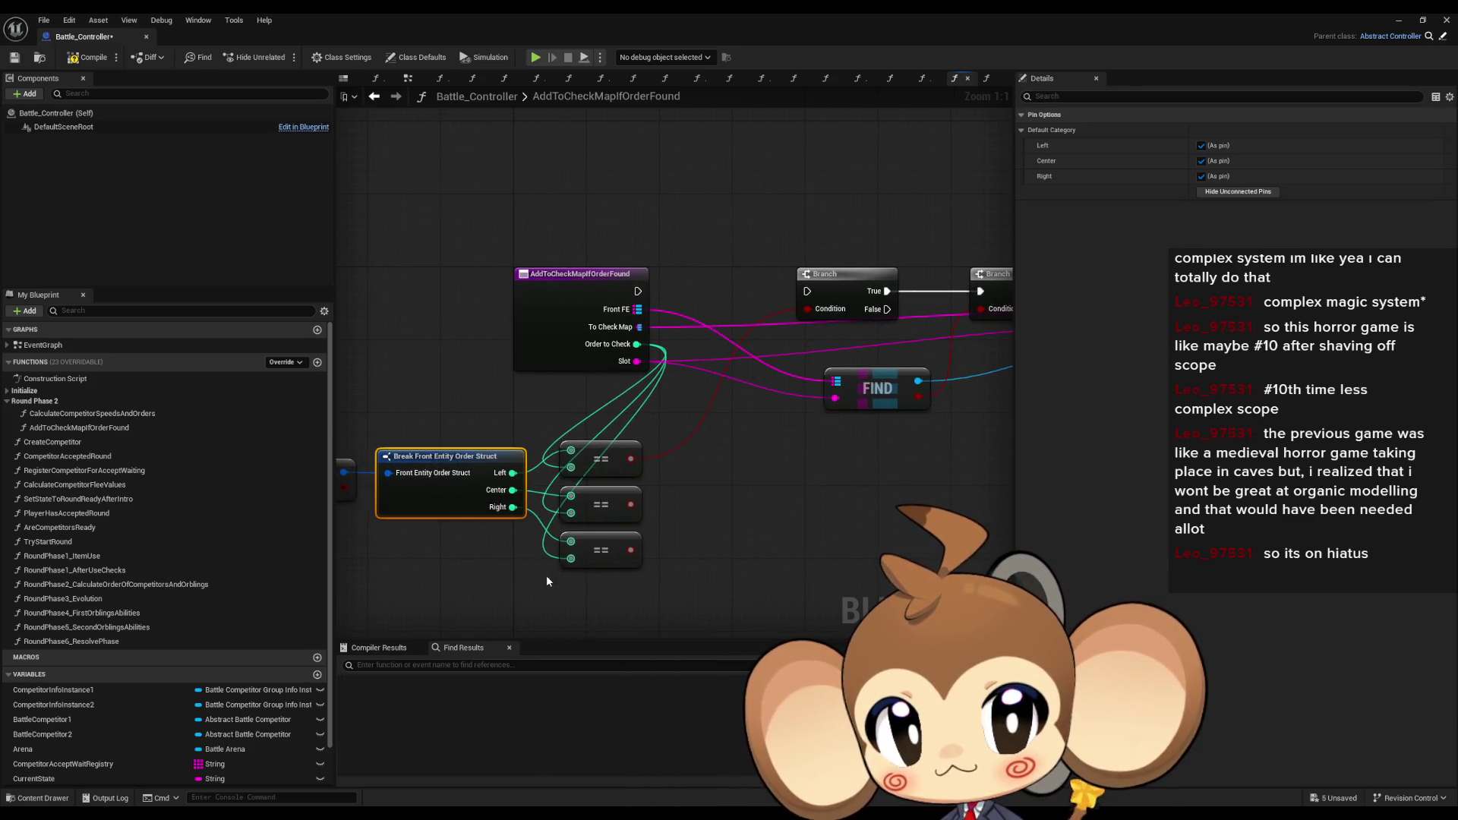
click(680, 456)
drag(636, 361, 716, 524)
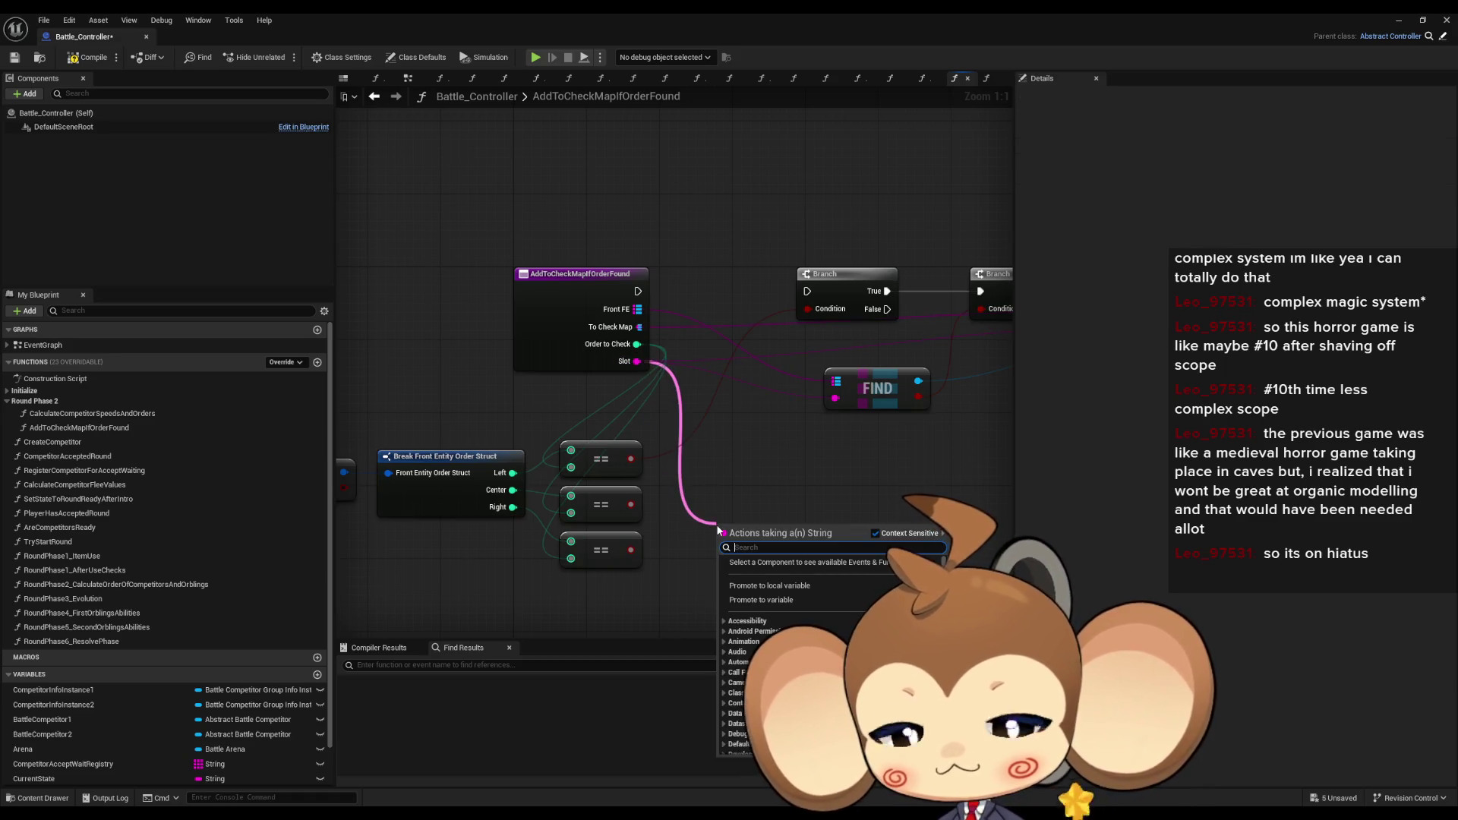
- Add a Switch on String fed by Slot and begin naming a new local variable 'To'
text(switch)
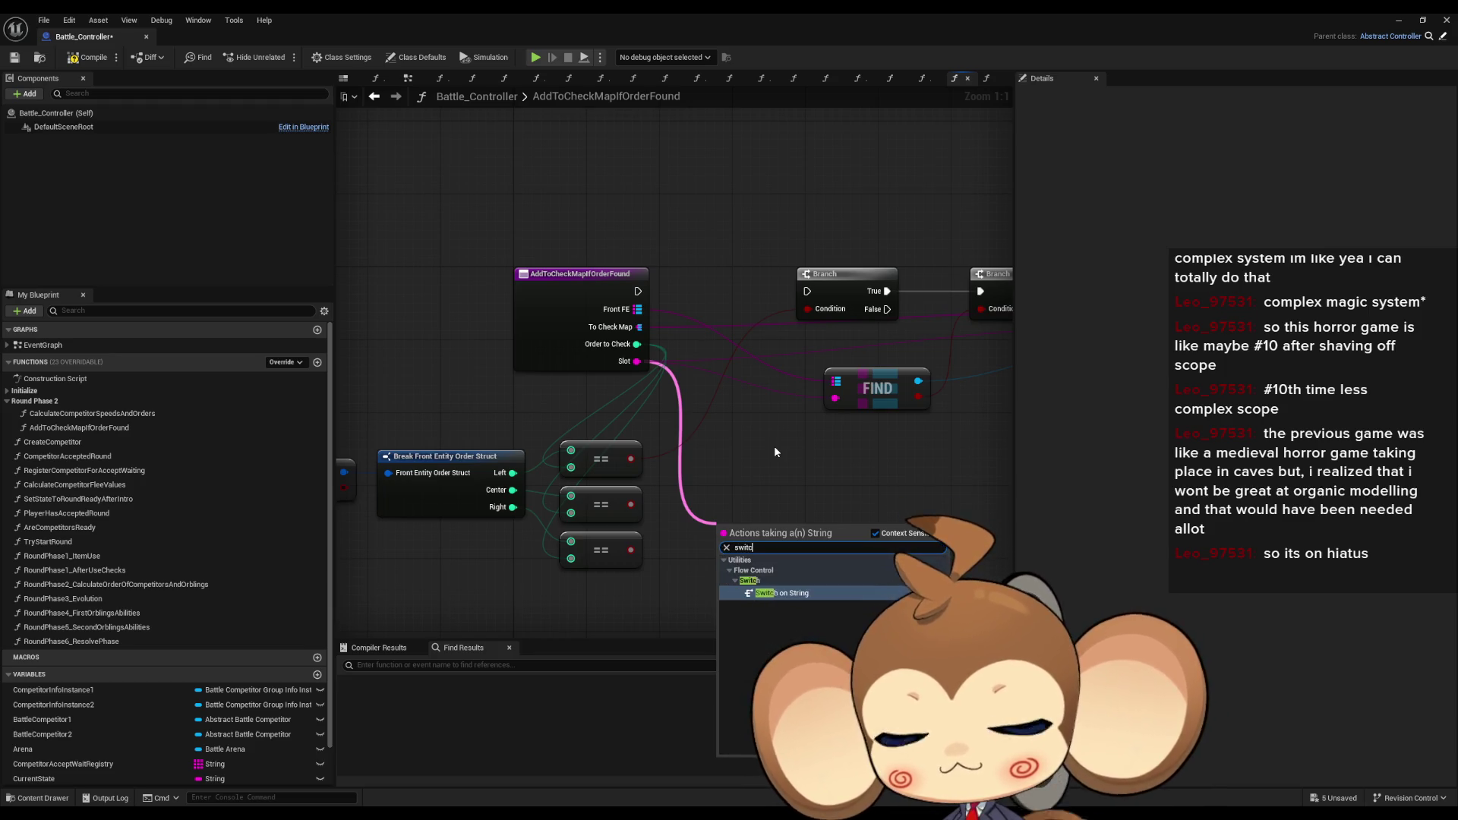
key(Return)
mouse_move(770, 539)
mouse_down()
mouse_move(762, 475)
mouse_move(675, 470)
mouse_up()
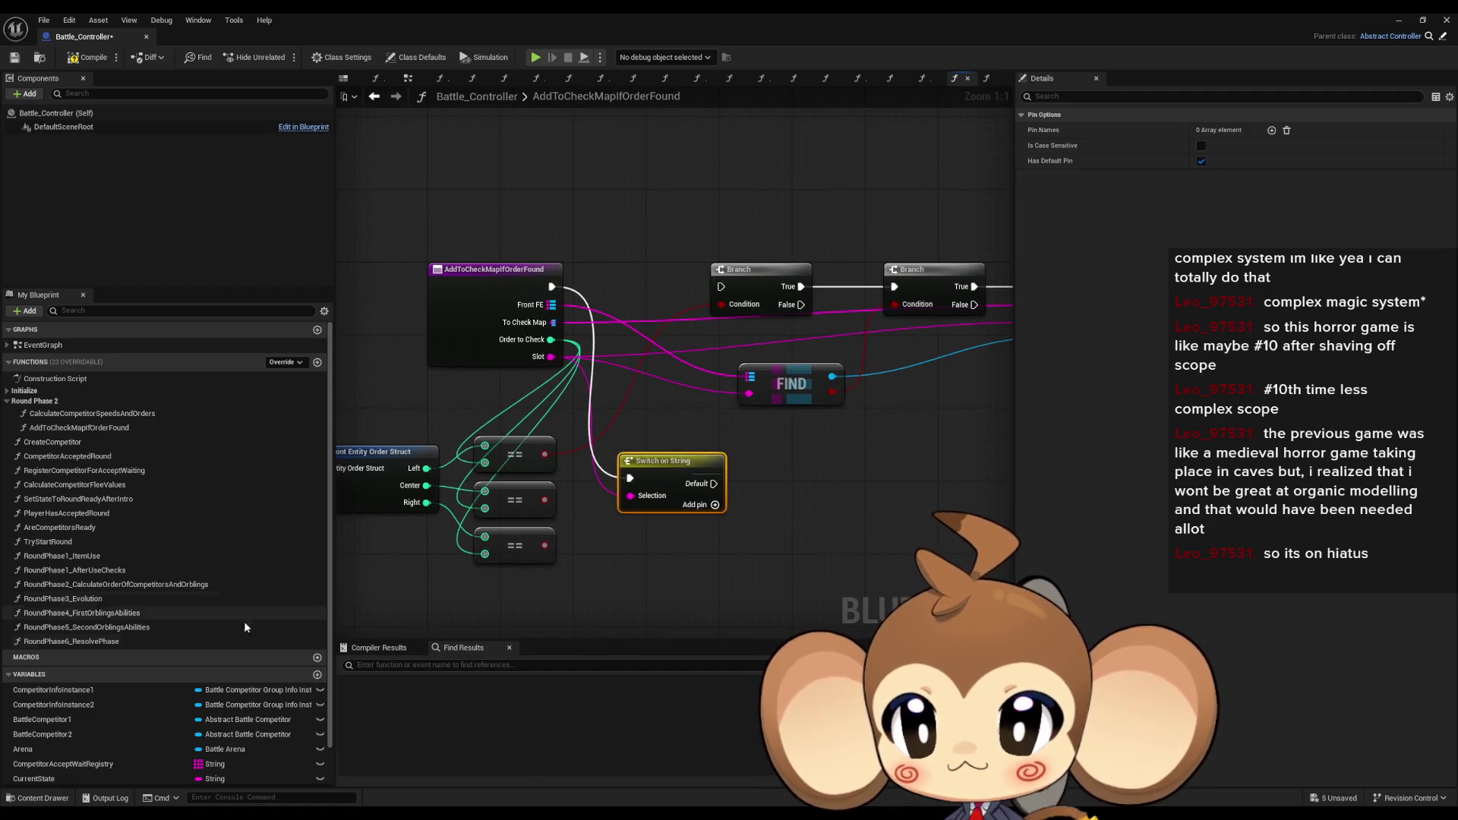
scroll(239, 611, down, 2)
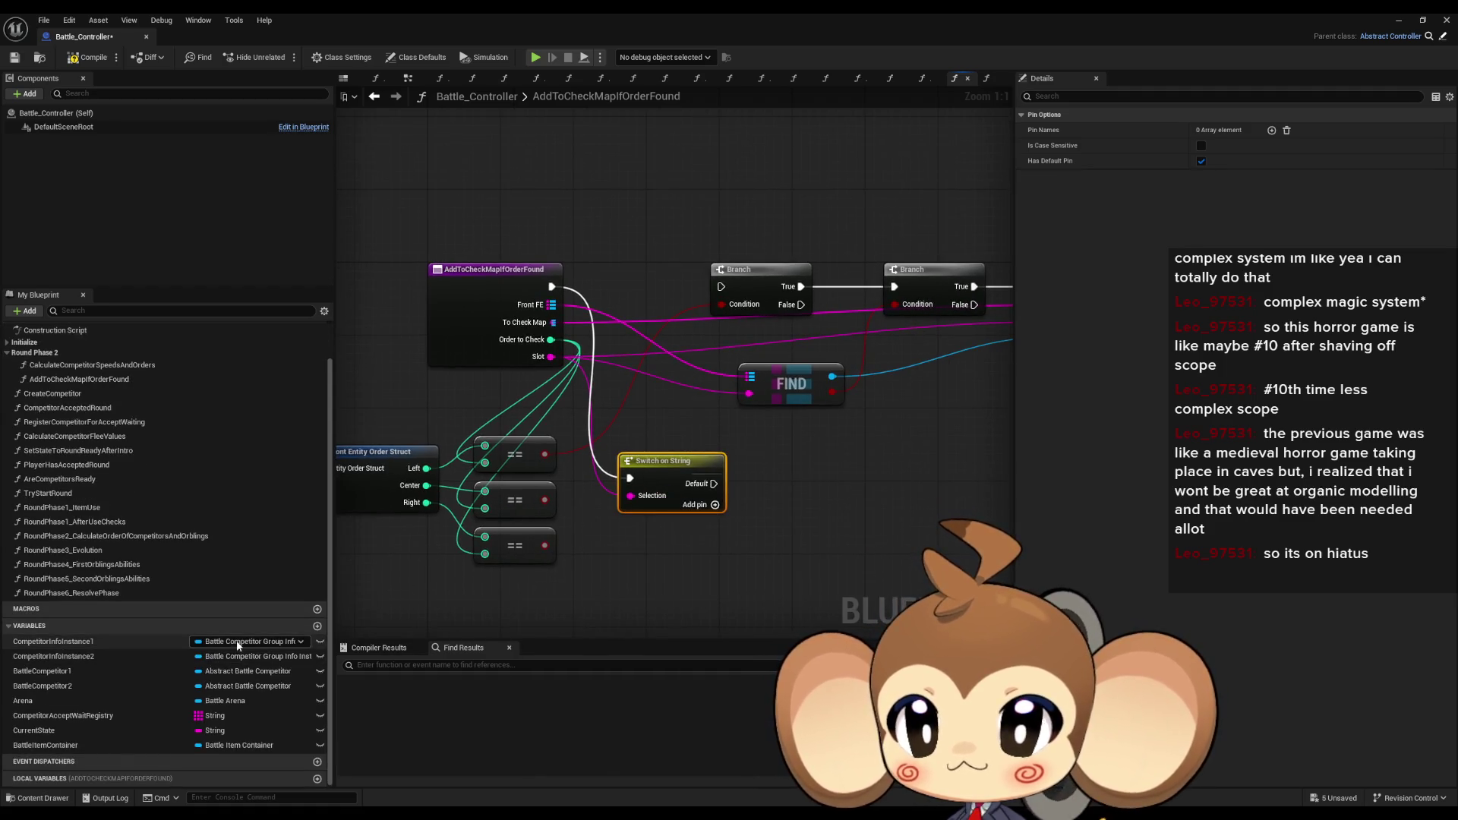
click(318, 779)
text(ToChe)
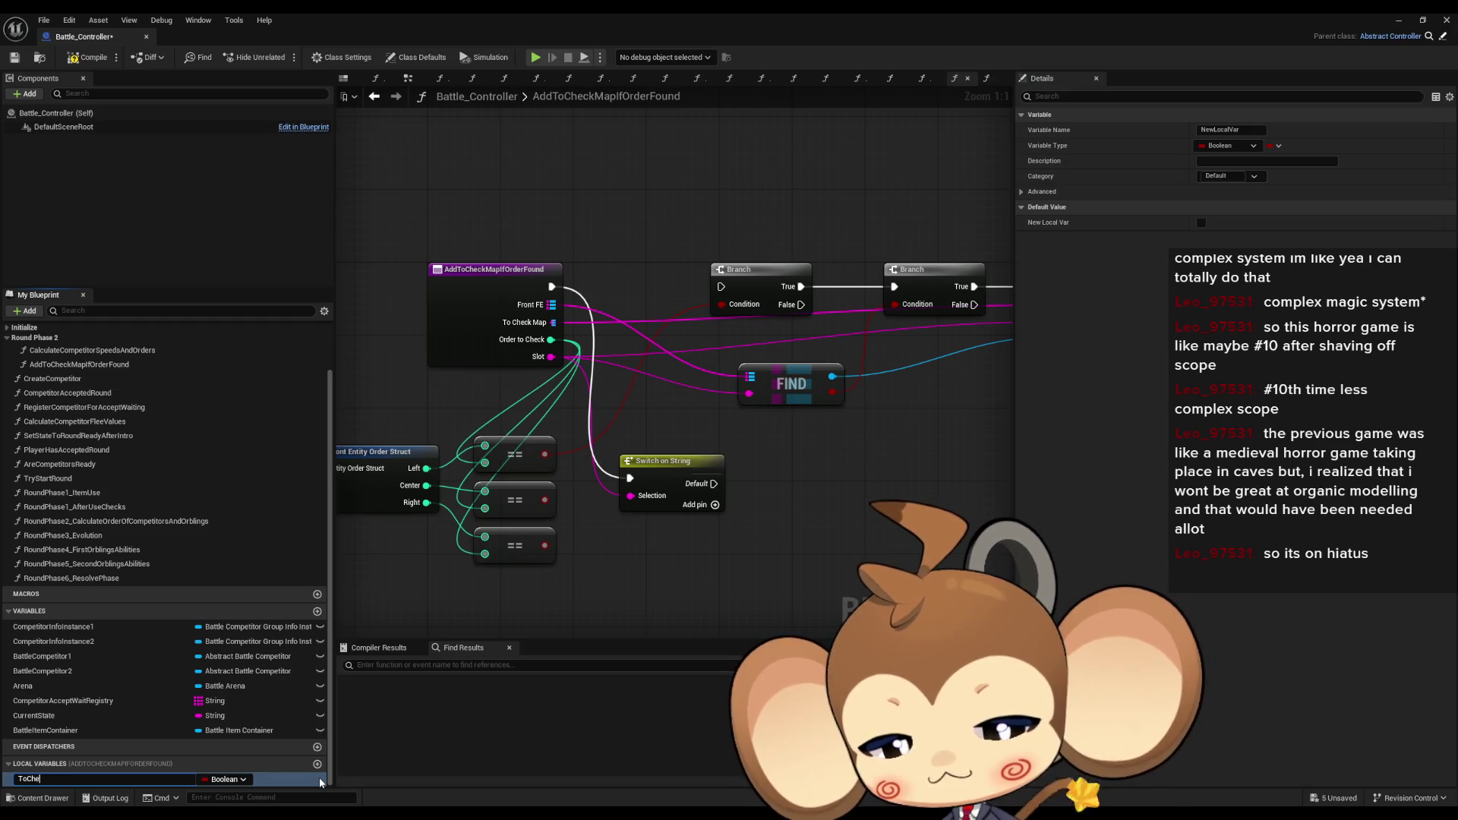
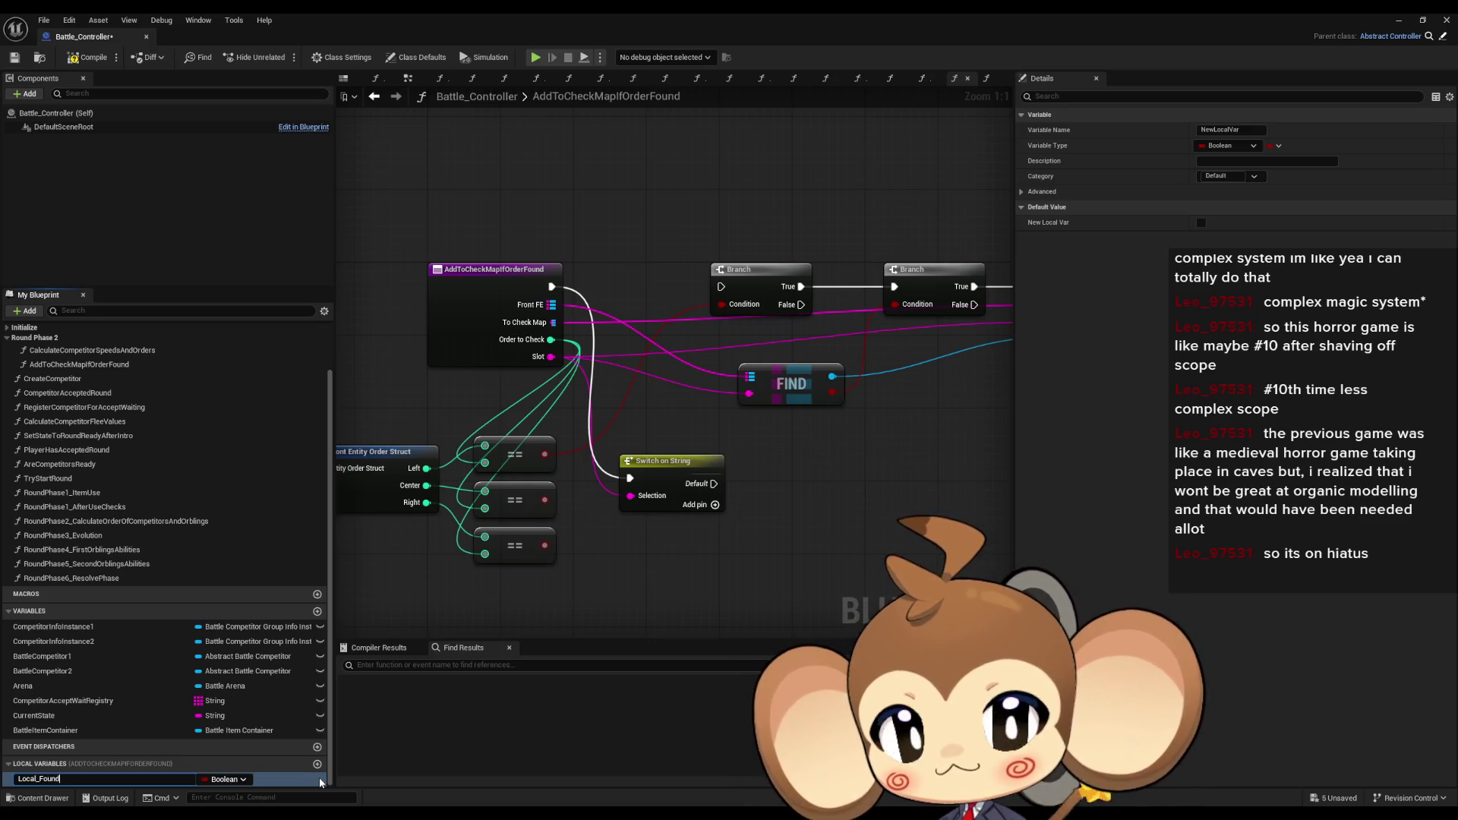
- Confirm the Local_Found variable name and give Switch on String the cases Left, Center and Right
key(Return)
click(668, 461)
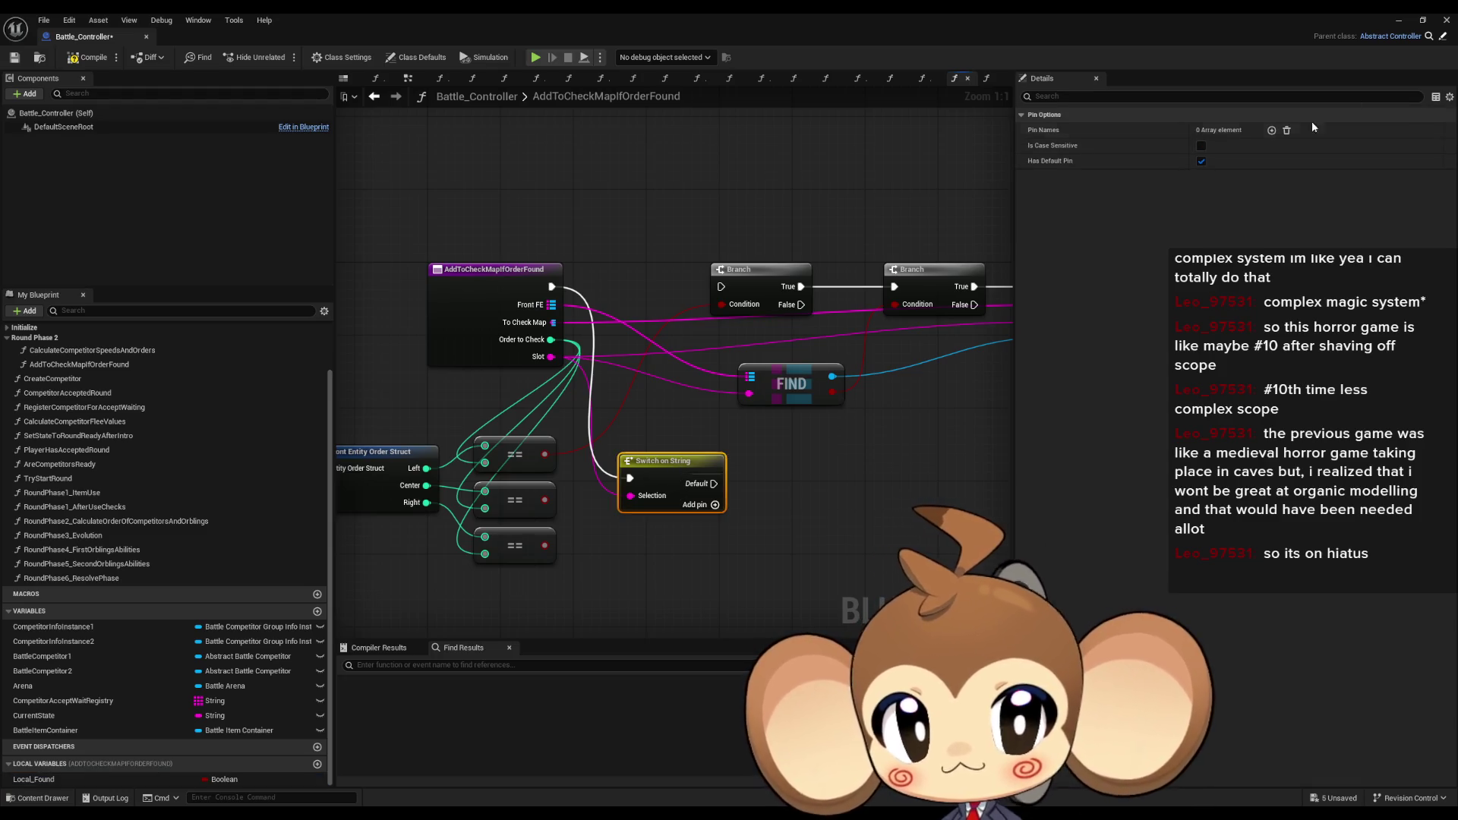
click(1273, 130)
click(1273, 131)
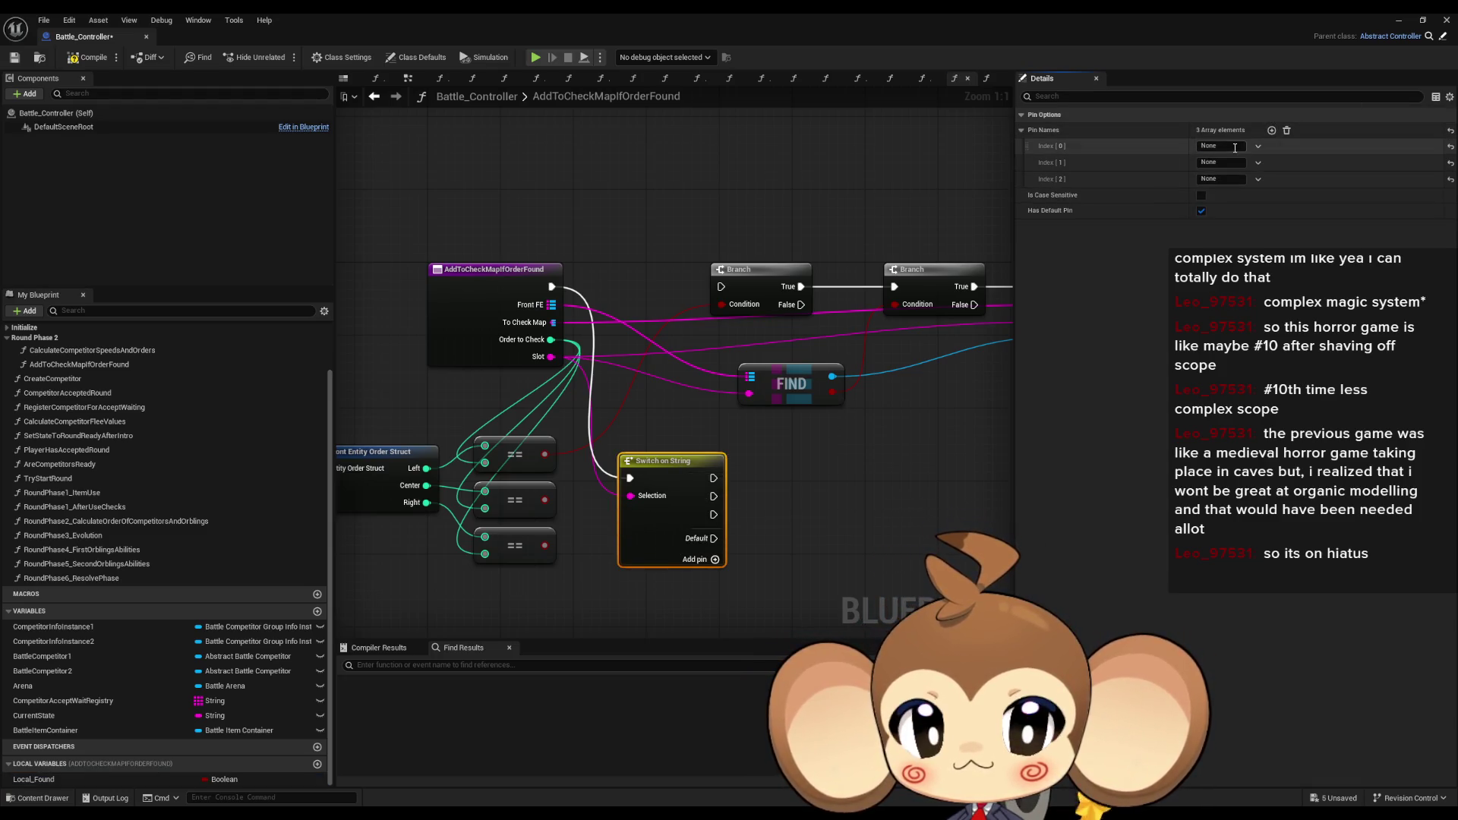
text(Left)
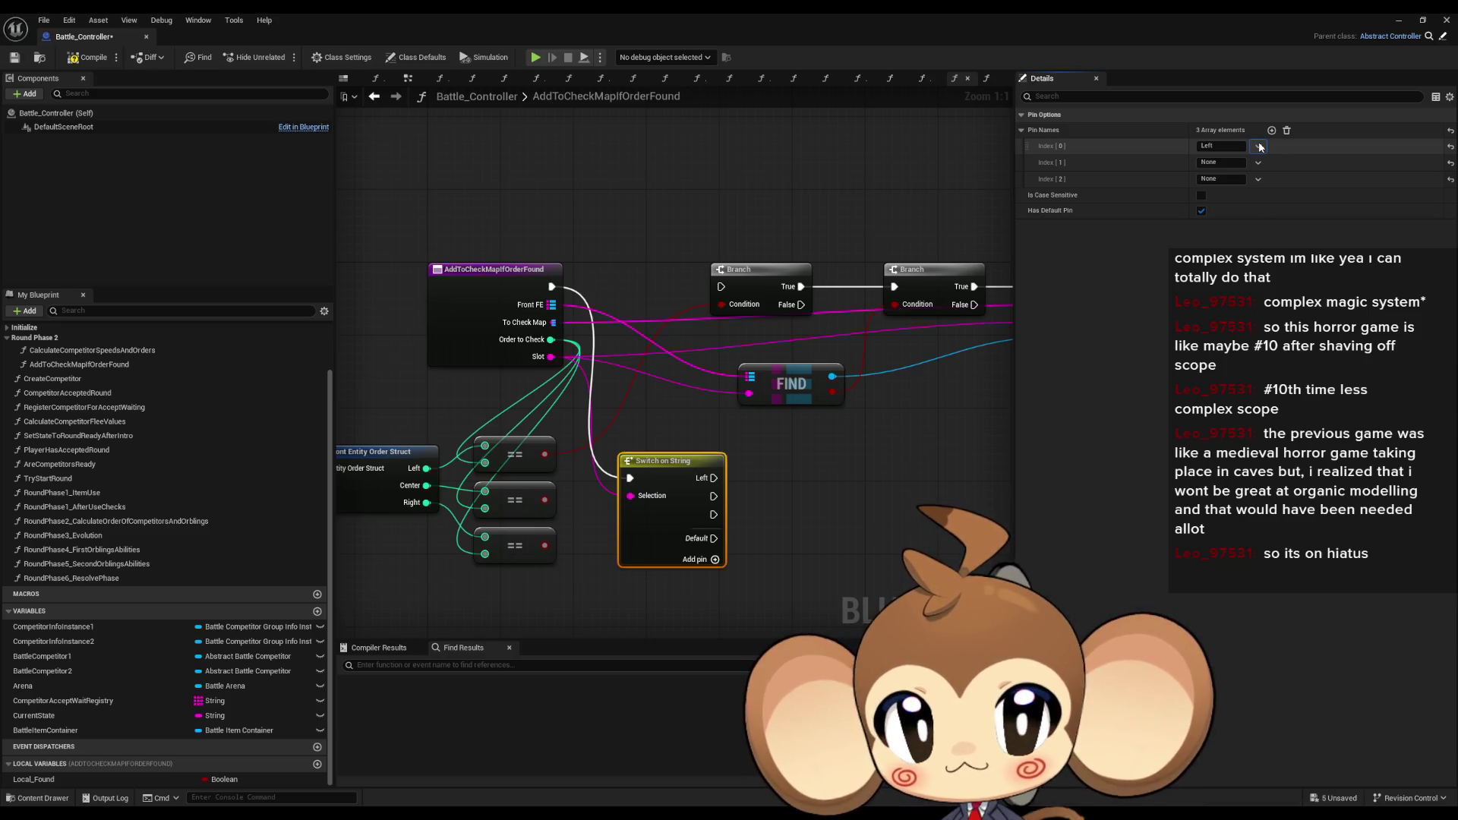
text(Center)
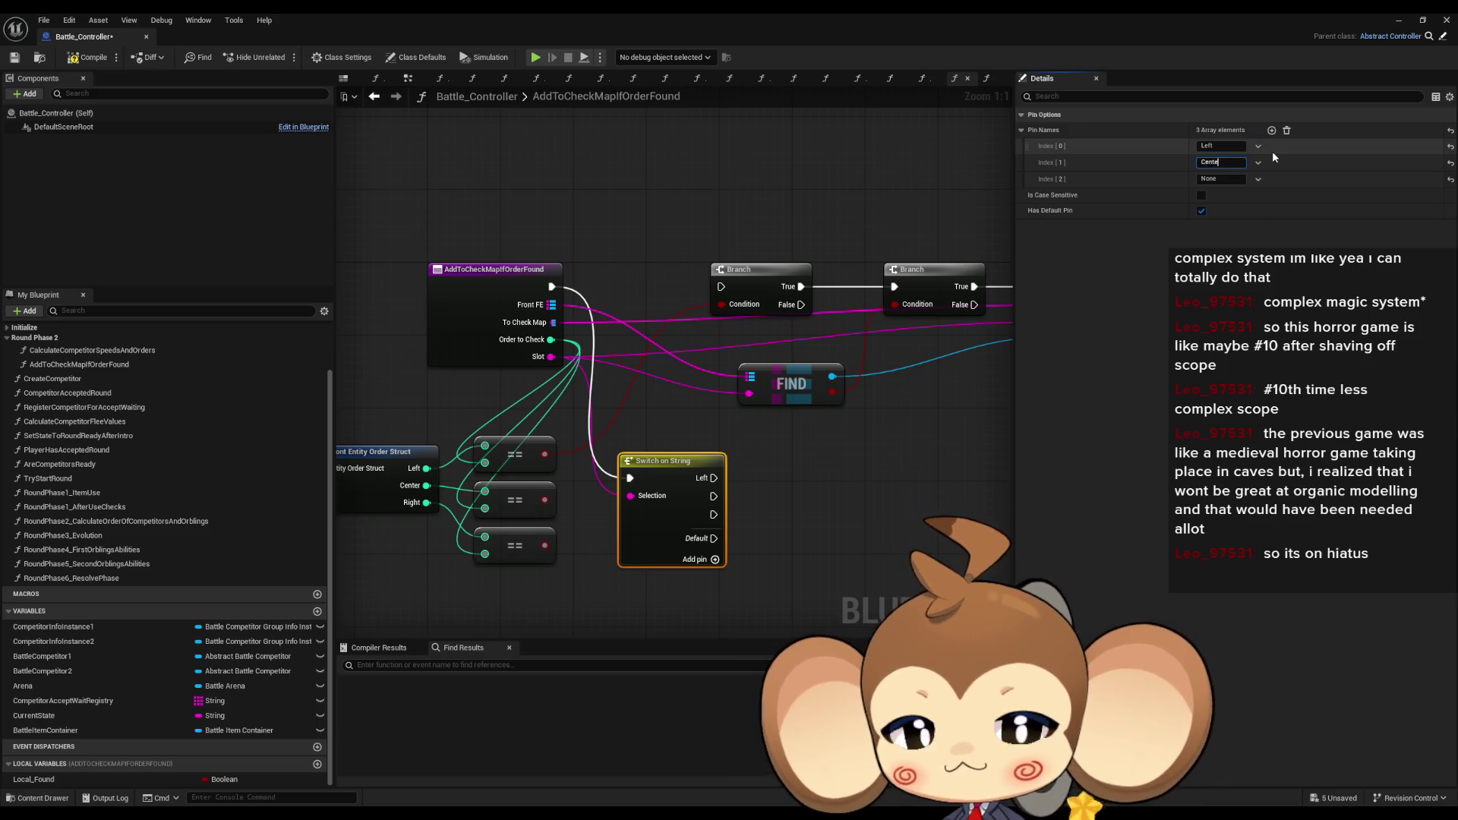
key(Tab)
text(Right)
key(Return)
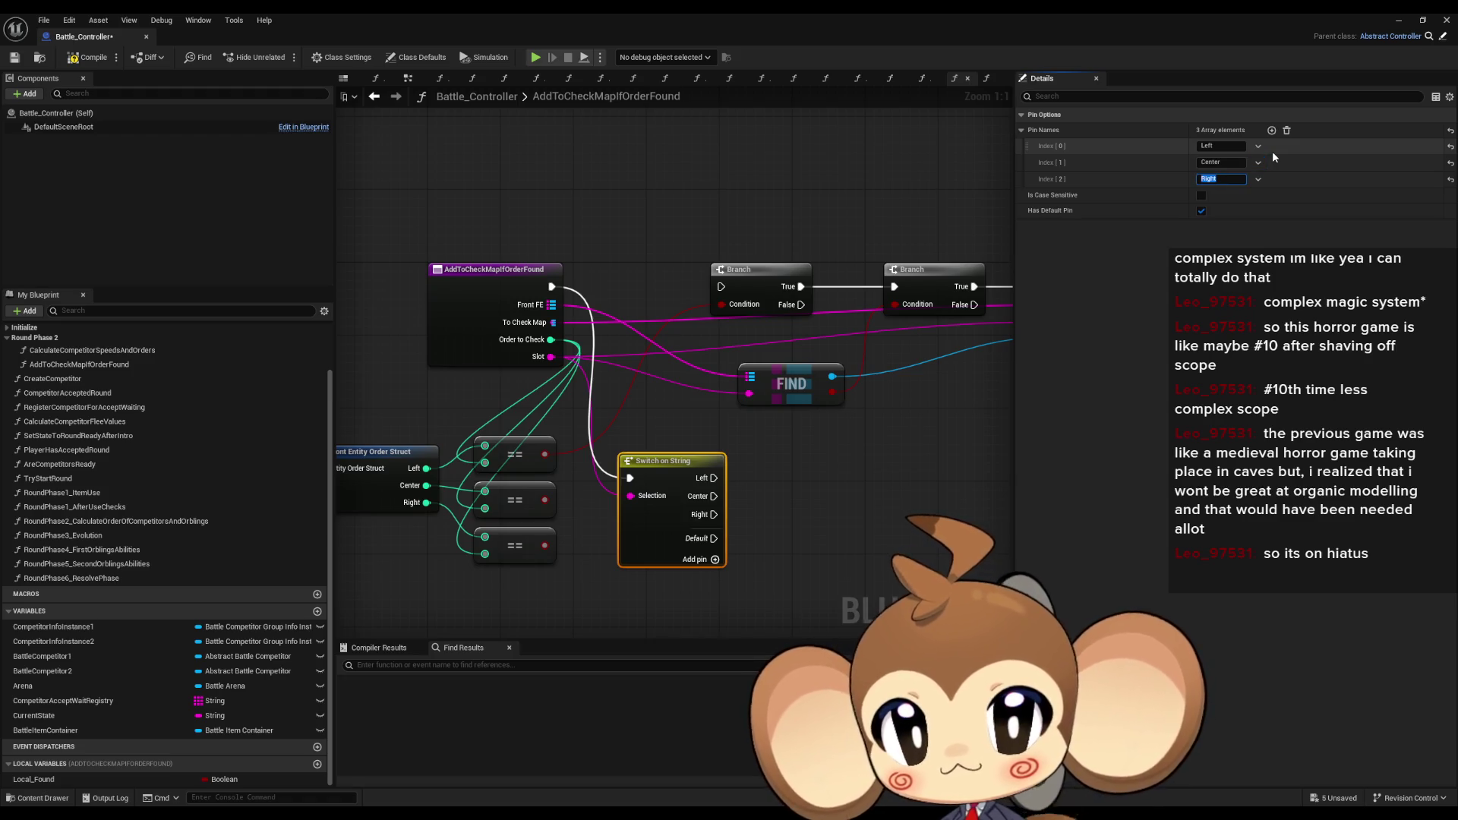
- Add three SET Local_Found nodes fed by the == results and run from Left, Center and Right
mouse_move(815, 407)
mouse_down()
mouse_move(933, 368)
mouse_move(902, 436)
mouse_move(835, 456)
mouse_up()
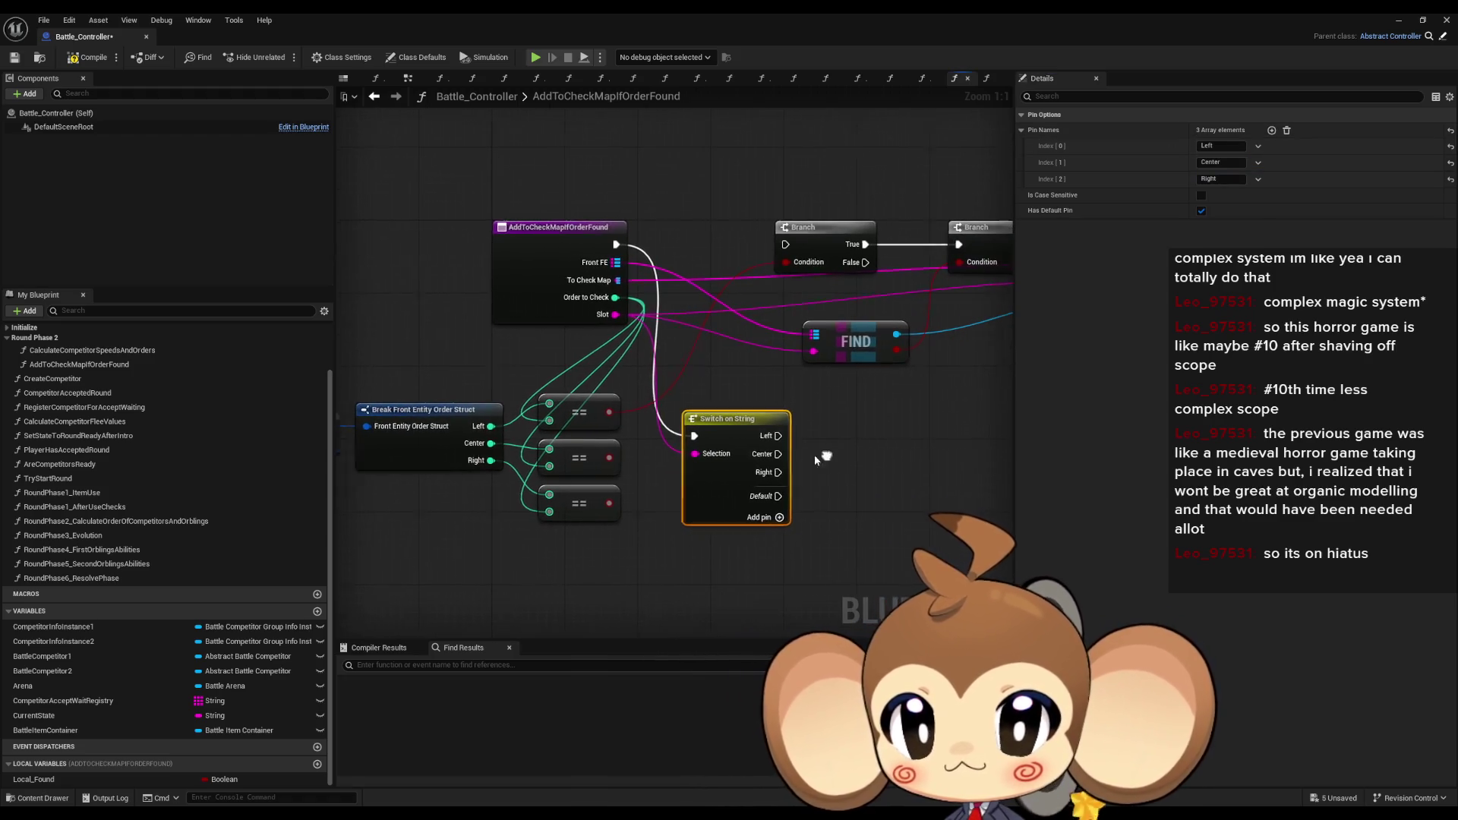
drag(65, 787, 873, 426)
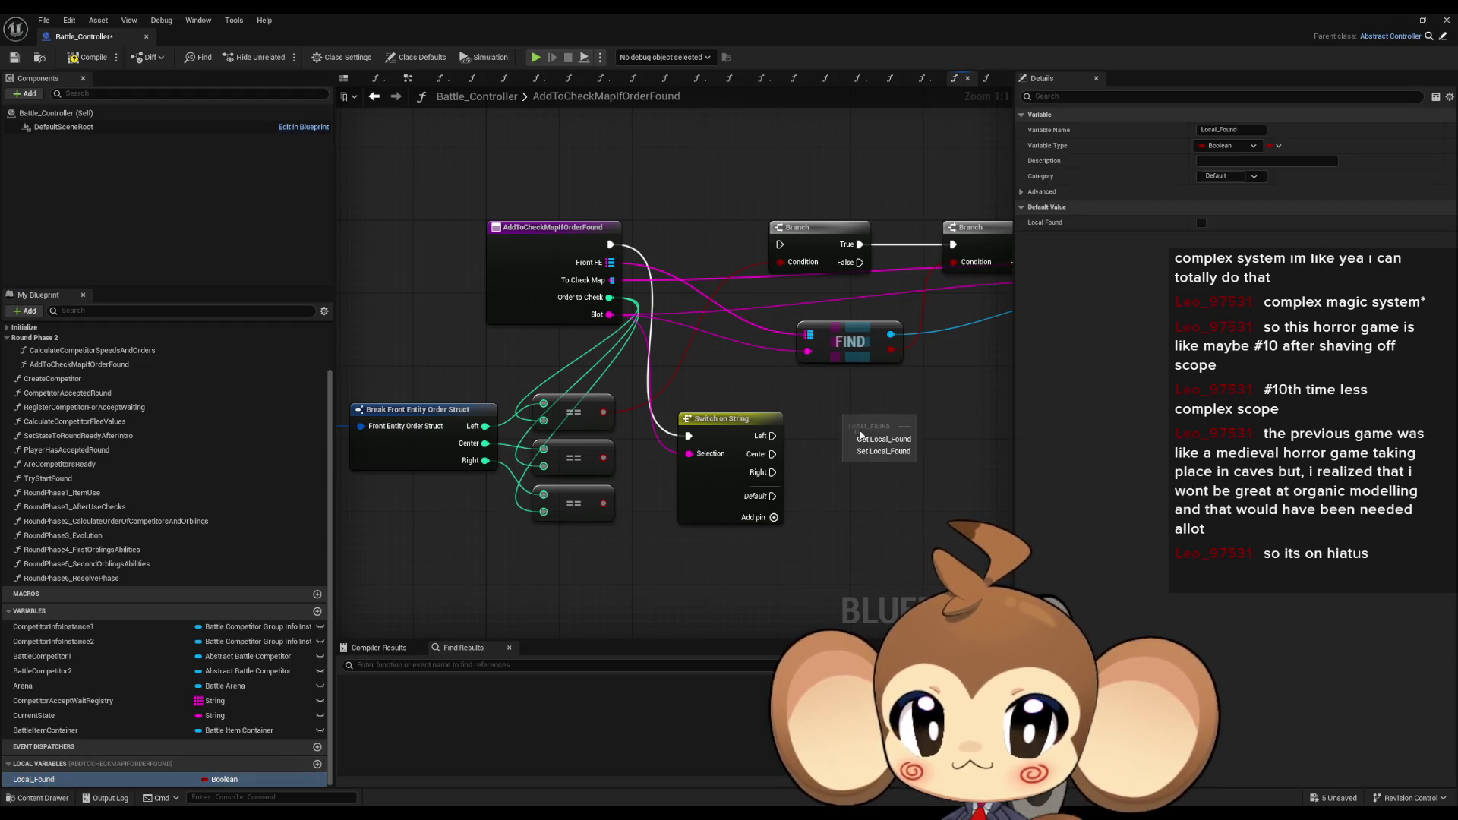
key(ctrl+d)
key(ctrl+d)
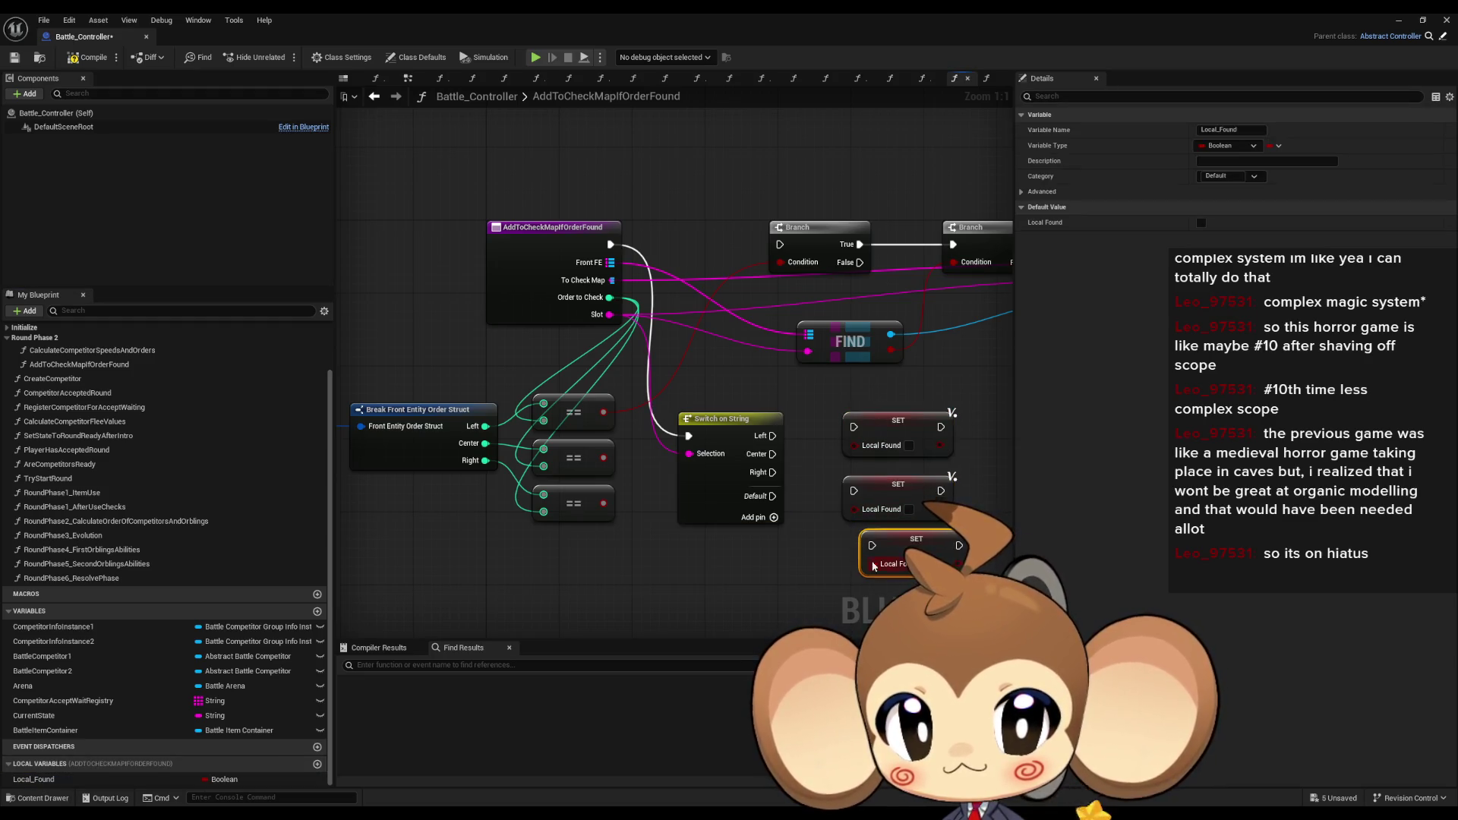
mouse_move(871, 564)
mouse_down()
mouse_move(603, 503)
mouse_move(857, 509)
mouse_up()
mouse_move(604, 413)
mouse_down()
mouse_move(856, 444)
mouse_move(772, 436)
mouse_up()
drag(772, 454, 854, 491)
mouse_move(871, 544)
mouse_down()
mouse_move(797, 528)
mouse_move(759, 474)
mouse_move(772, 472)
mouse_up()
drag(876, 493, 876, 475)
drag(904, 540, 886, 513)
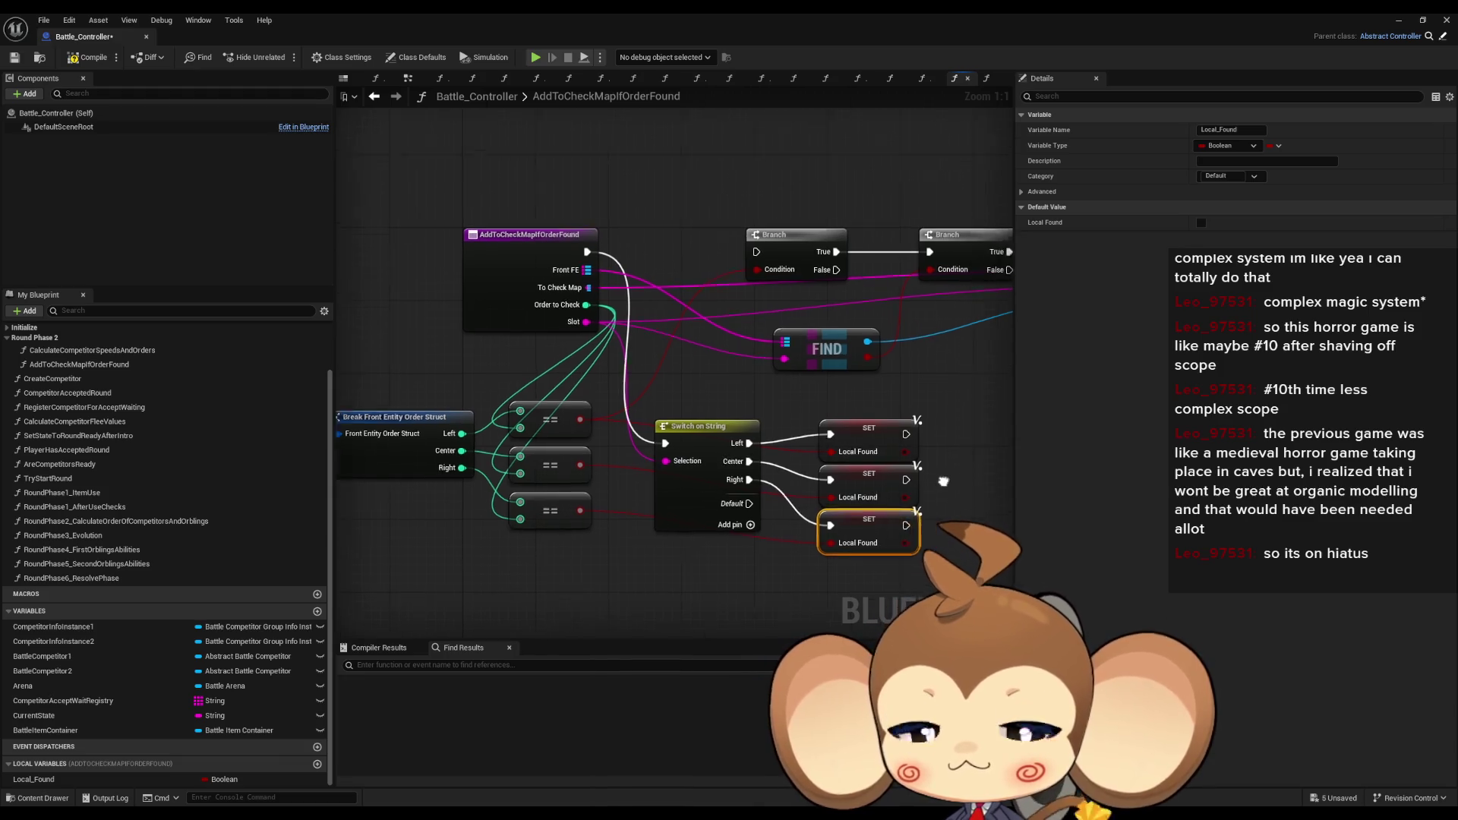
mouse_move(656, 526)
mouse_down()
mouse_move(662, 497)
mouse_move(717, 589)
mouse_up()
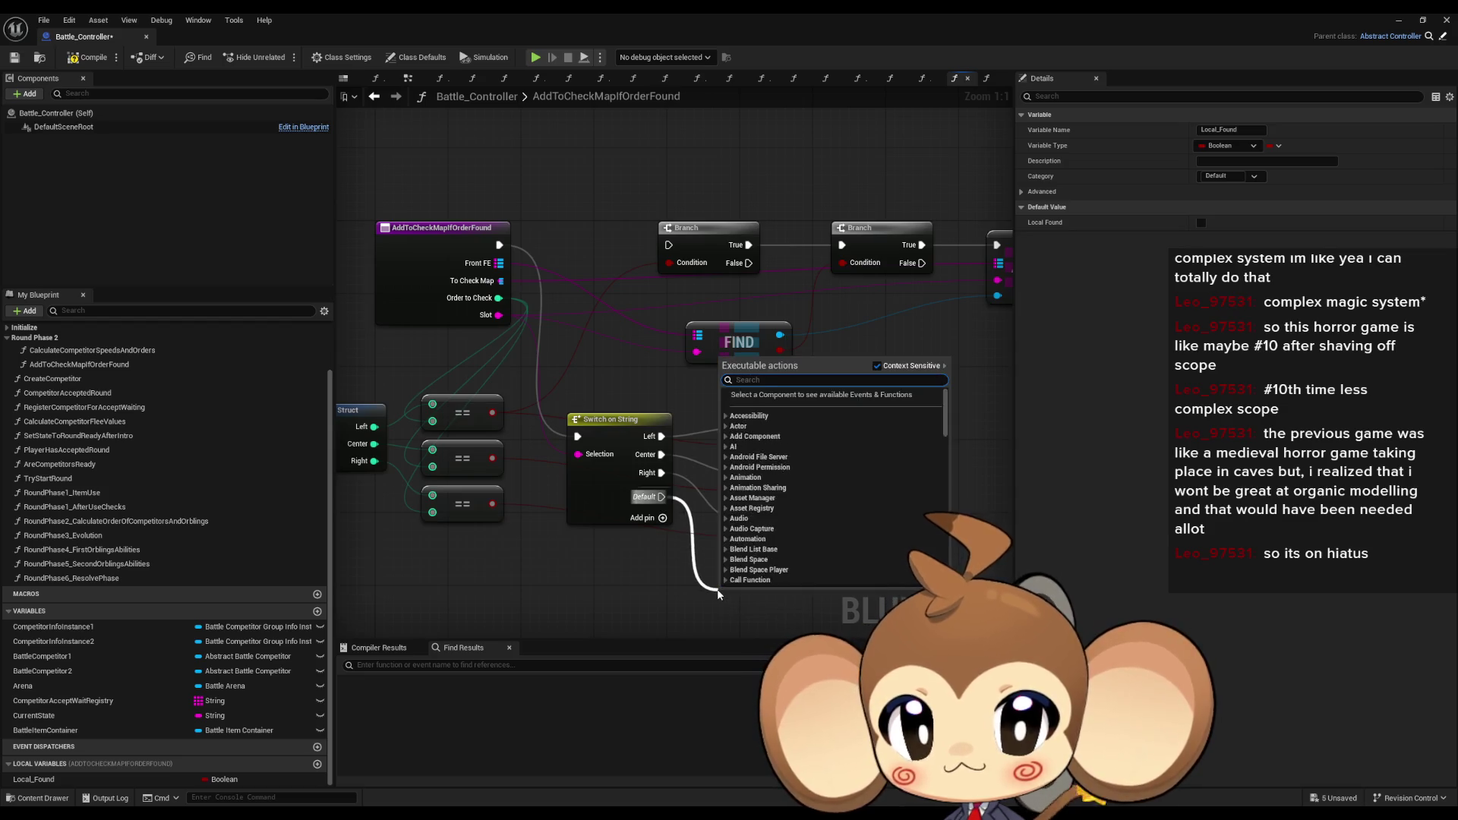
- Add a Print String on the Default case with message 'Error: Slot name is not Left Center or…'
text(errpr)
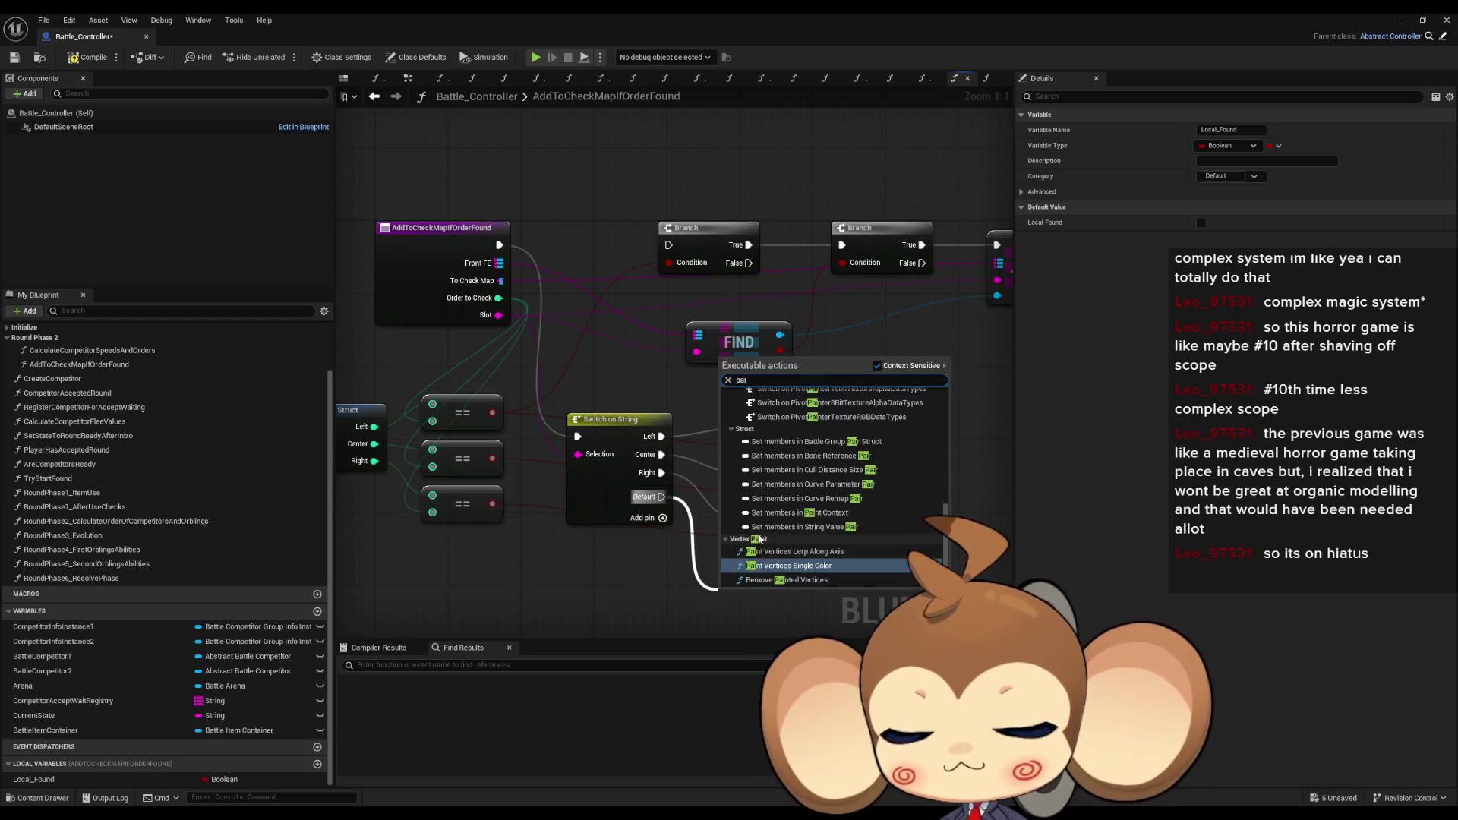
text(int)
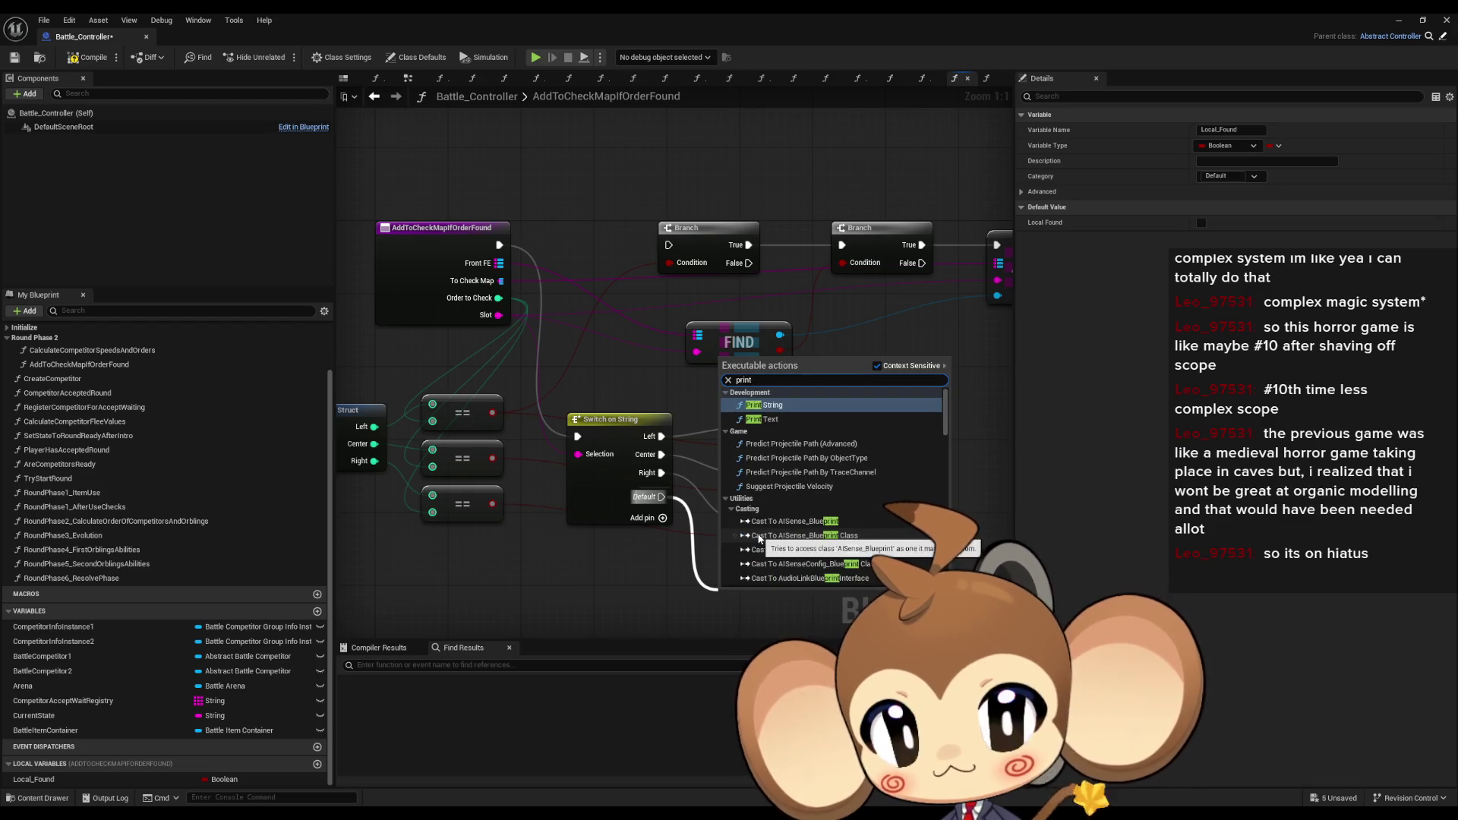
key(Return)
click(748, 563)
text(Error)
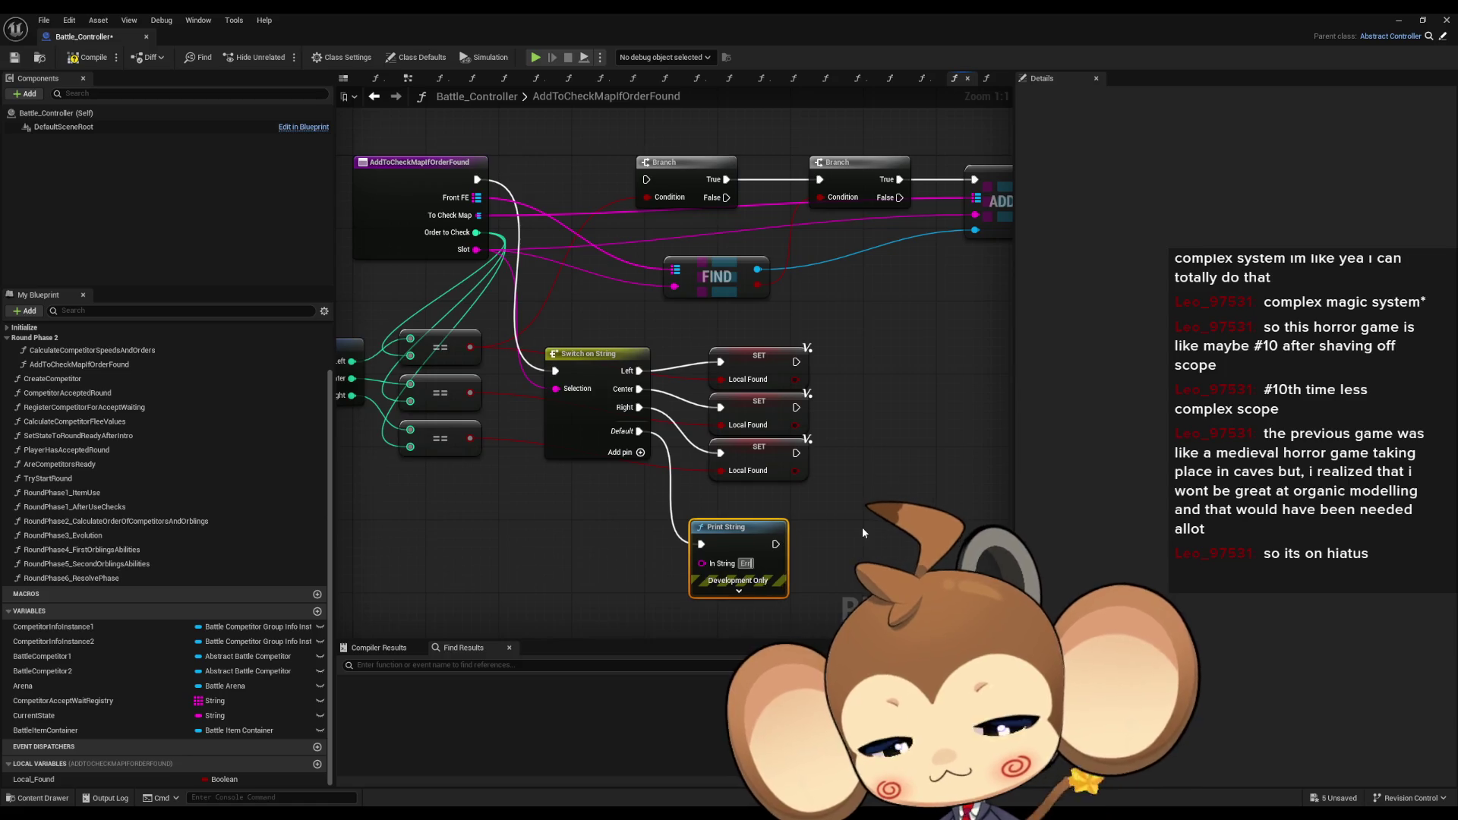
text(: )
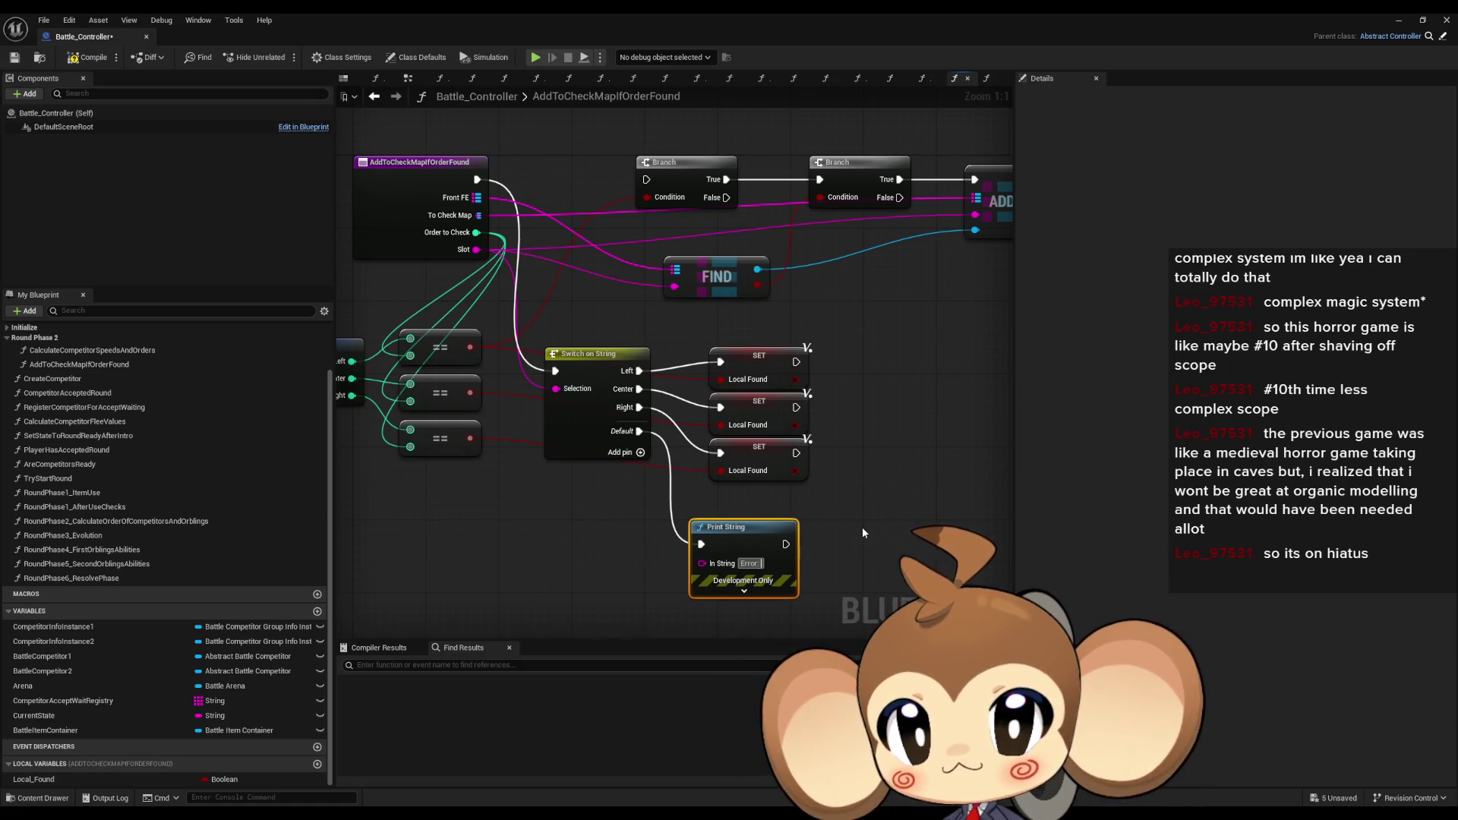
text(Slot)
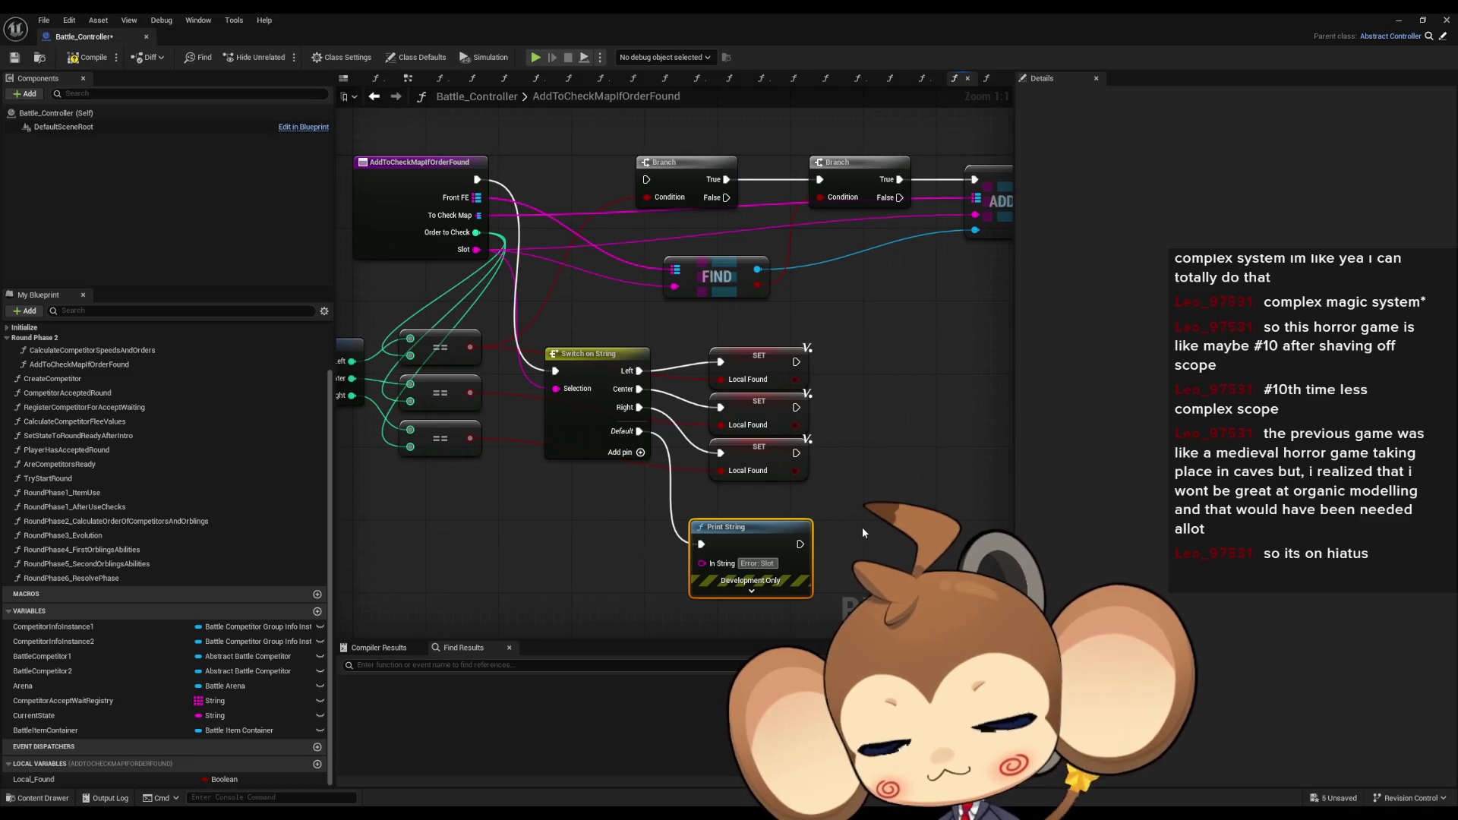
text( name is not)
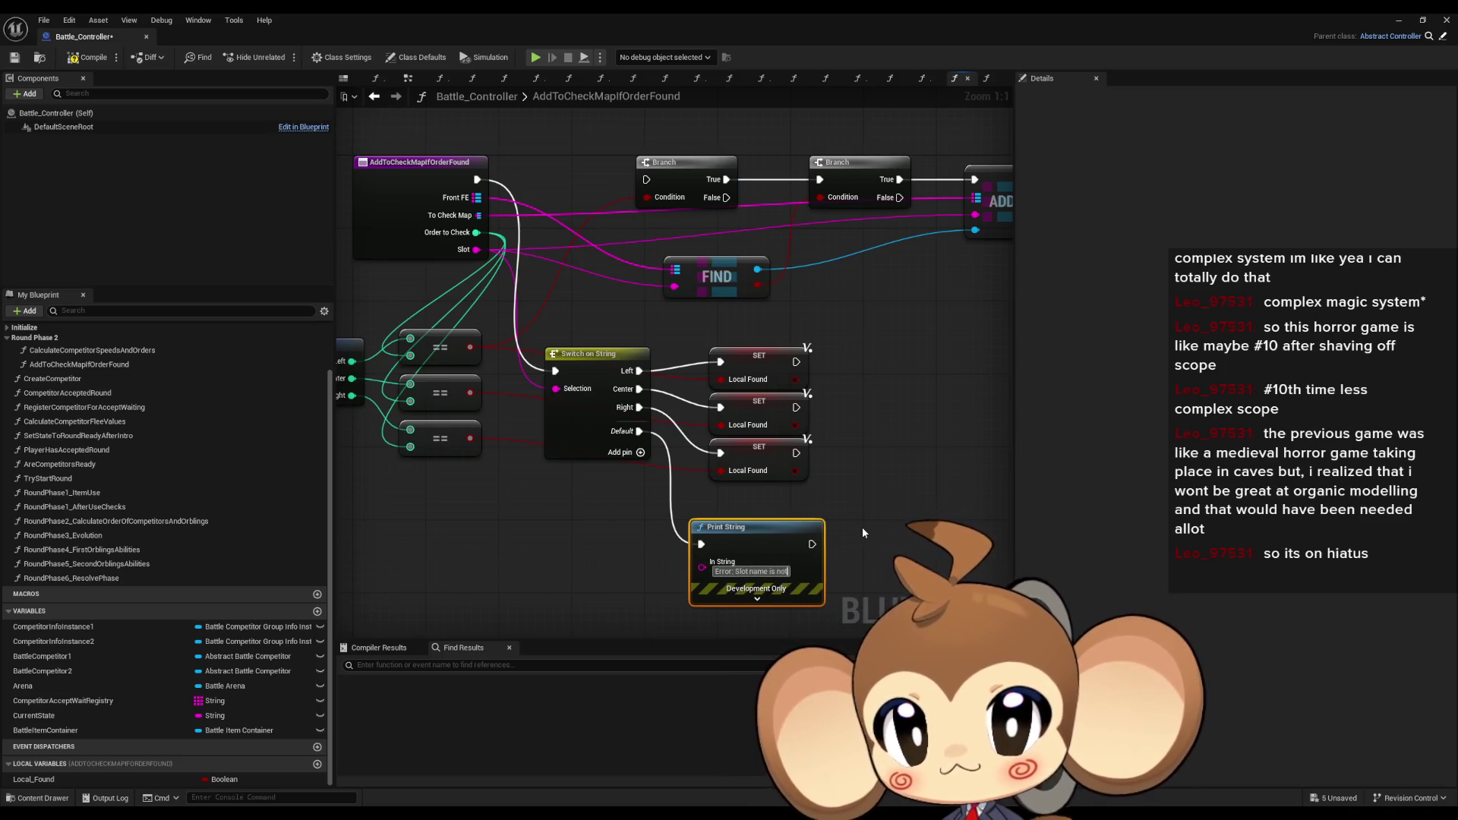
text( Left Center O)
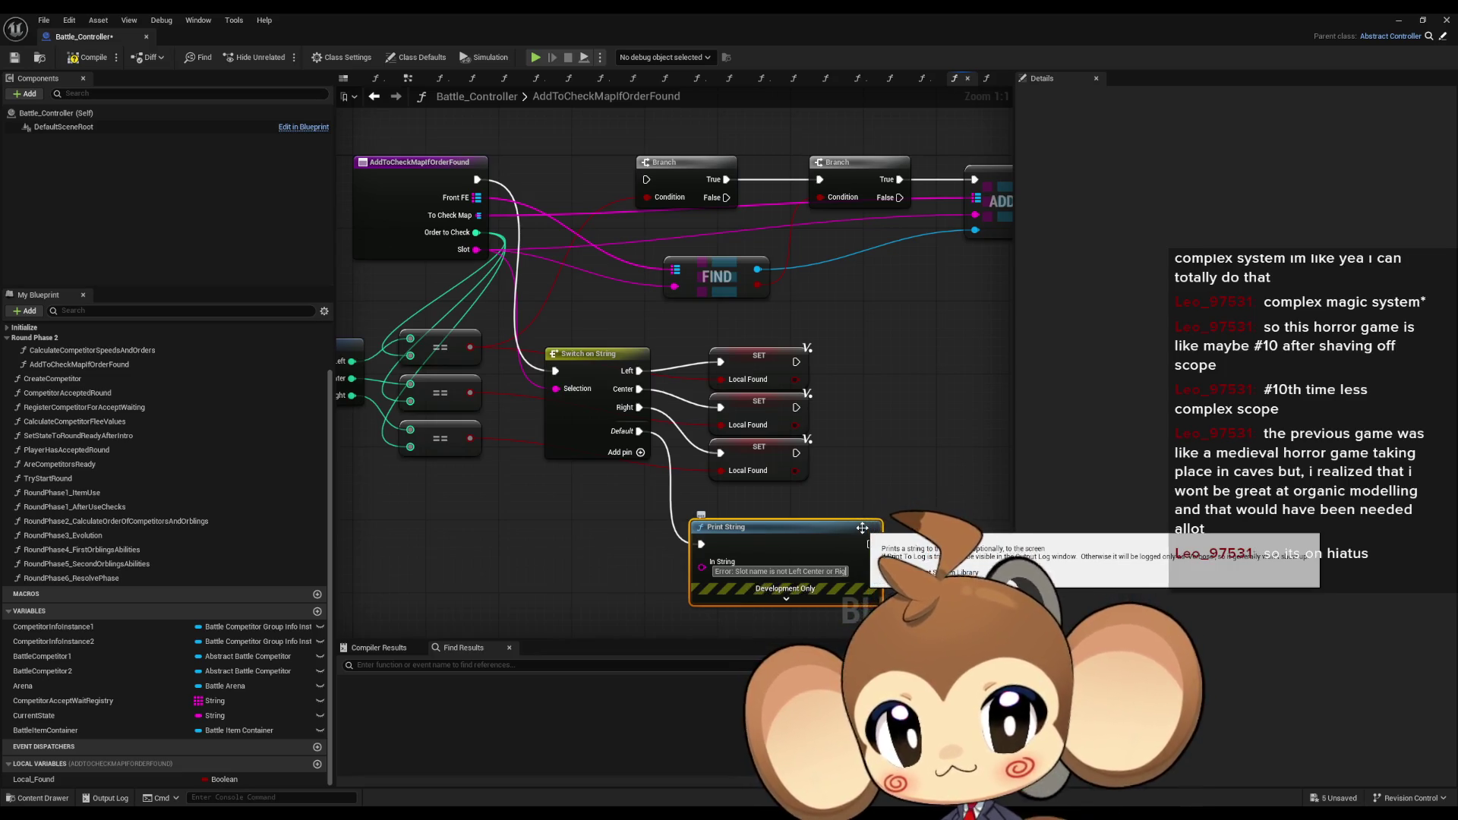
- Finish the message with 'Right' and connect the three Local_Found setters to the first Branch
text(Right)
click(927, 460)
mouse_move(926, 458)
mouse_down()
mouse_move(923, 495)
mouse_move(873, 506)
mouse_up()
mouse_move(677, 376)
mouse_down()
mouse_move(708, 506)
mouse_move(643, 298)
mouse_move(608, 273)
mouse_move(593, 228)
mouse_up()
drag(744, 464, 593, 228)
drag(742, 416, 593, 228)
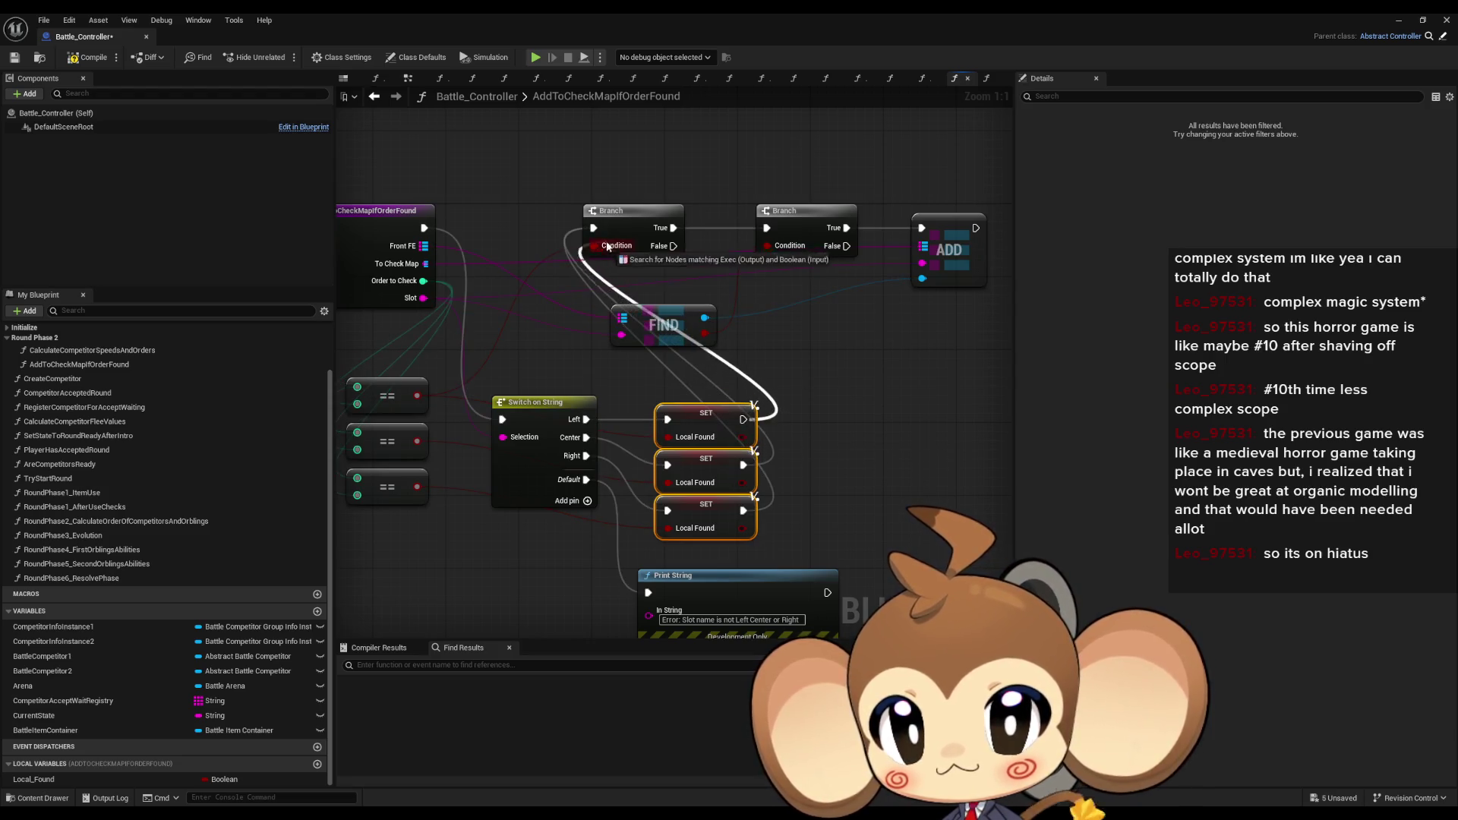
mouse_move(881, 372)
mouse_down()
mouse_move(487, 253)
mouse_move(831, 257)
mouse_up()
- Move the Switch, setters and comparison nodes closer together and add a Local_Found getter
click(694, 443)
drag(694, 443, 666, 261)
drag(930, 429, 805, 585)
drag(867, 542, 871, 354)
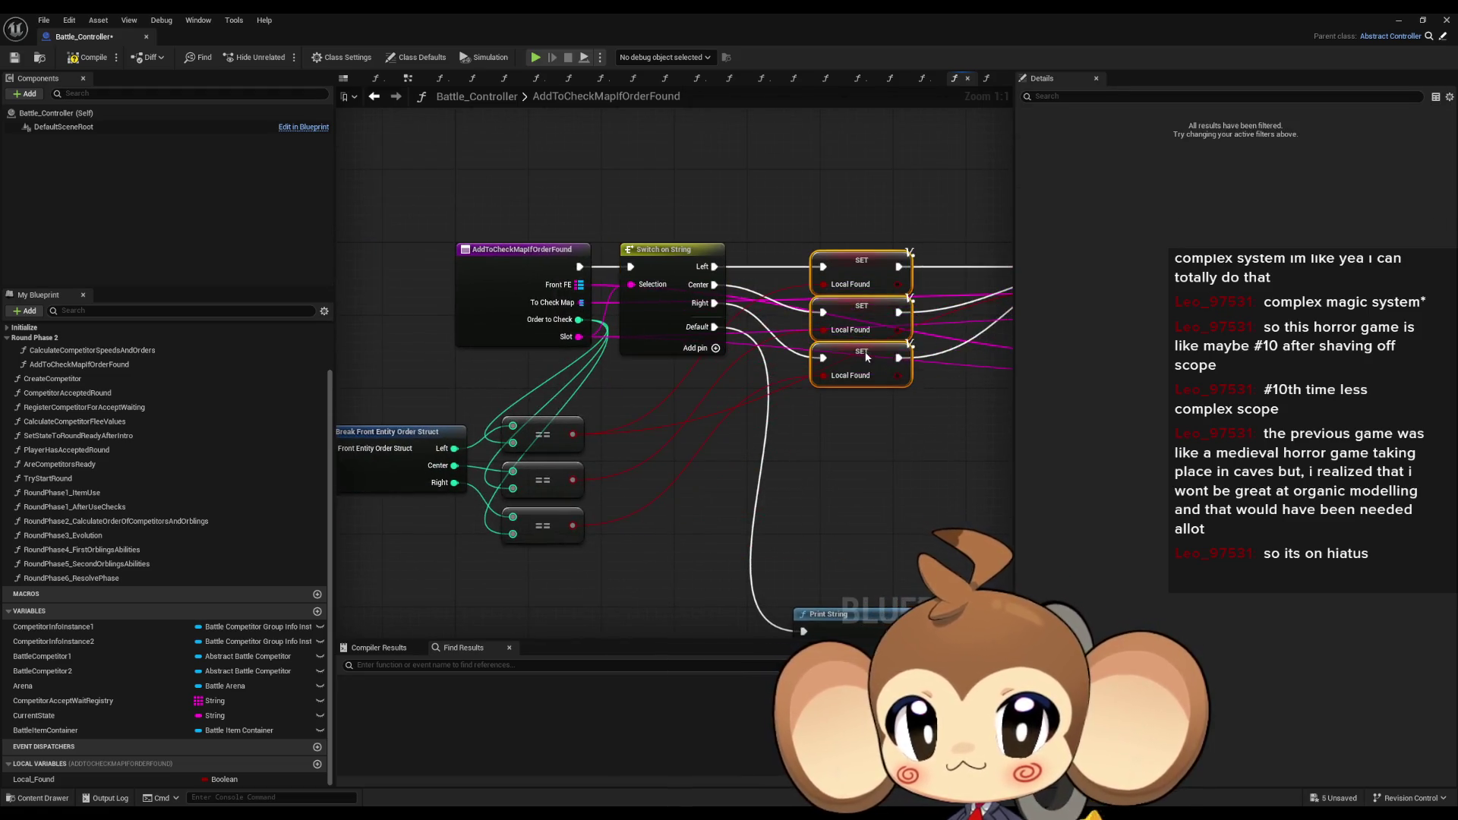
click(537, 413)
mouse_move(536, 412)
mouse_down()
mouse_move(546, 531)
mouse_move(680, 501)
mouse_up()
drag(948, 402, 674, 408)
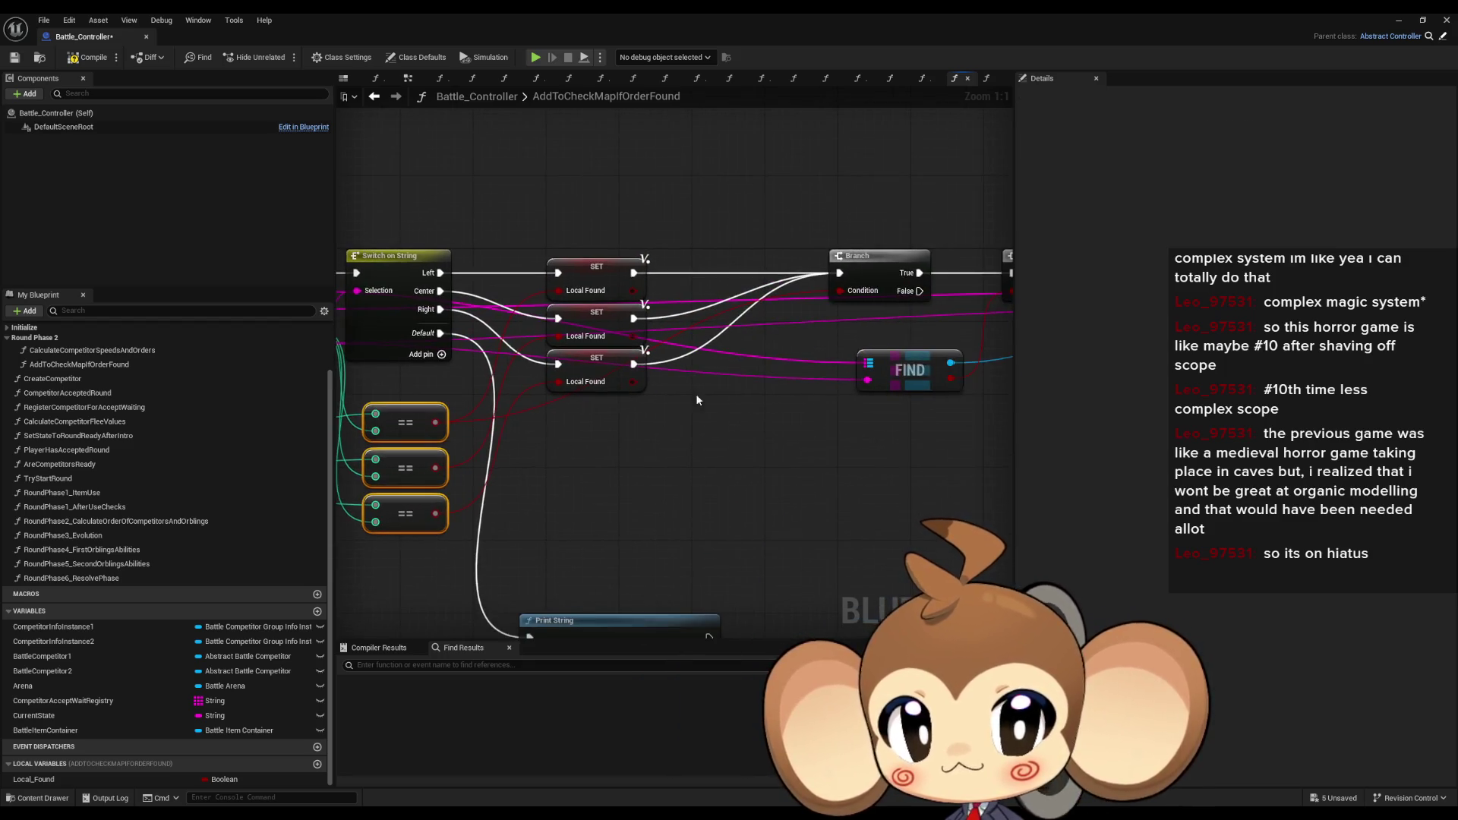
mouse_move(175, 781)
mouse_down()
mouse_move(721, 384)
mouse_move(725, 346)
mouse_move(710, 348)
mouse_move(794, 325)
mouse_move(660, 423)
mouse_move(583, 422)
mouse_up()
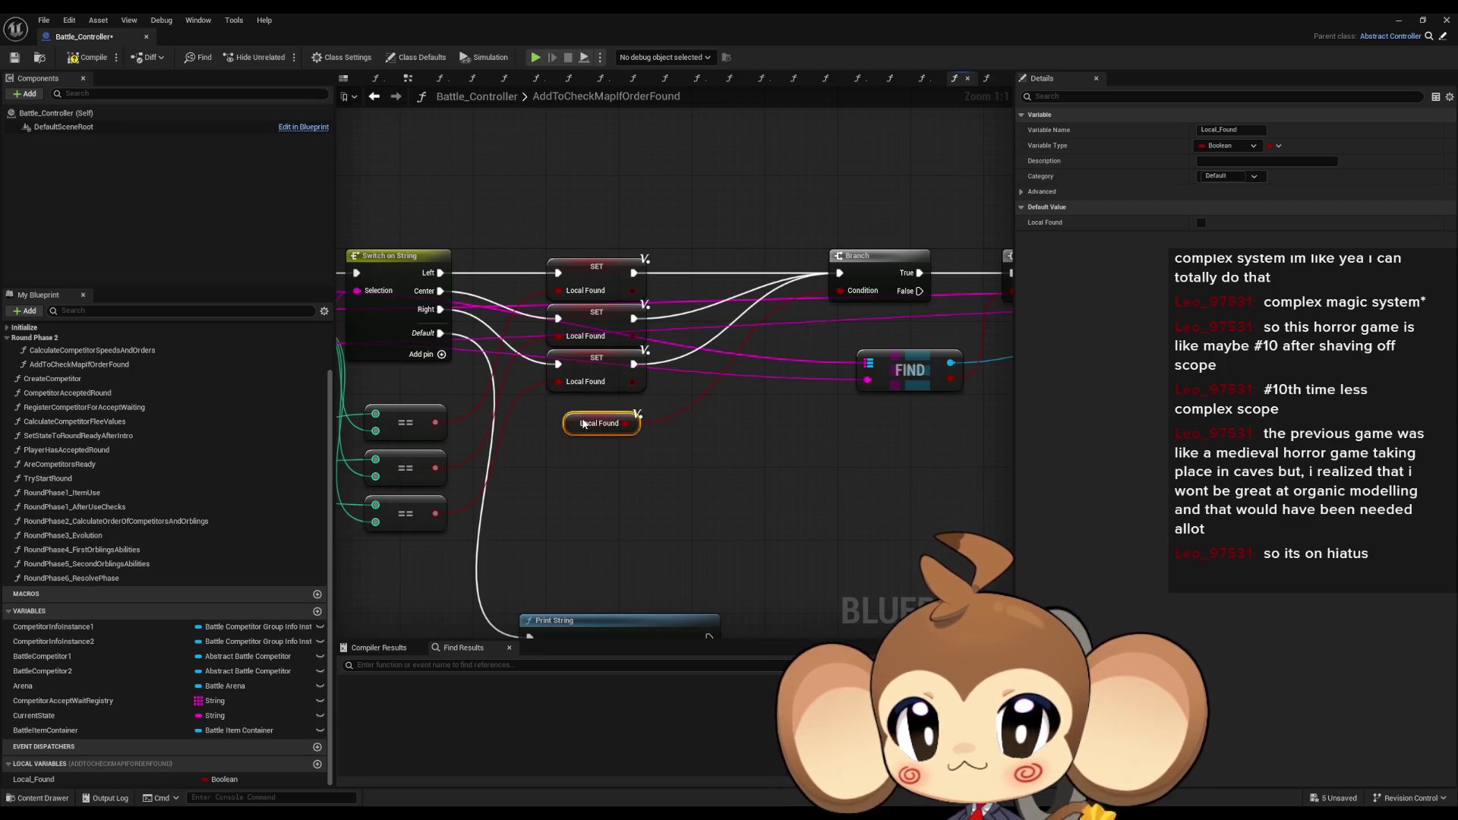
- Rearrange the Branch, ADD, FIND, Break Struct and Print String nodes into a compact layout
mouse_move(895, 257)
mouse_down()
mouse_move(789, 271)
mouse_move(750, 353)
mouse_move(566, 469)
mouse_move(524, 451)
mouse_up()
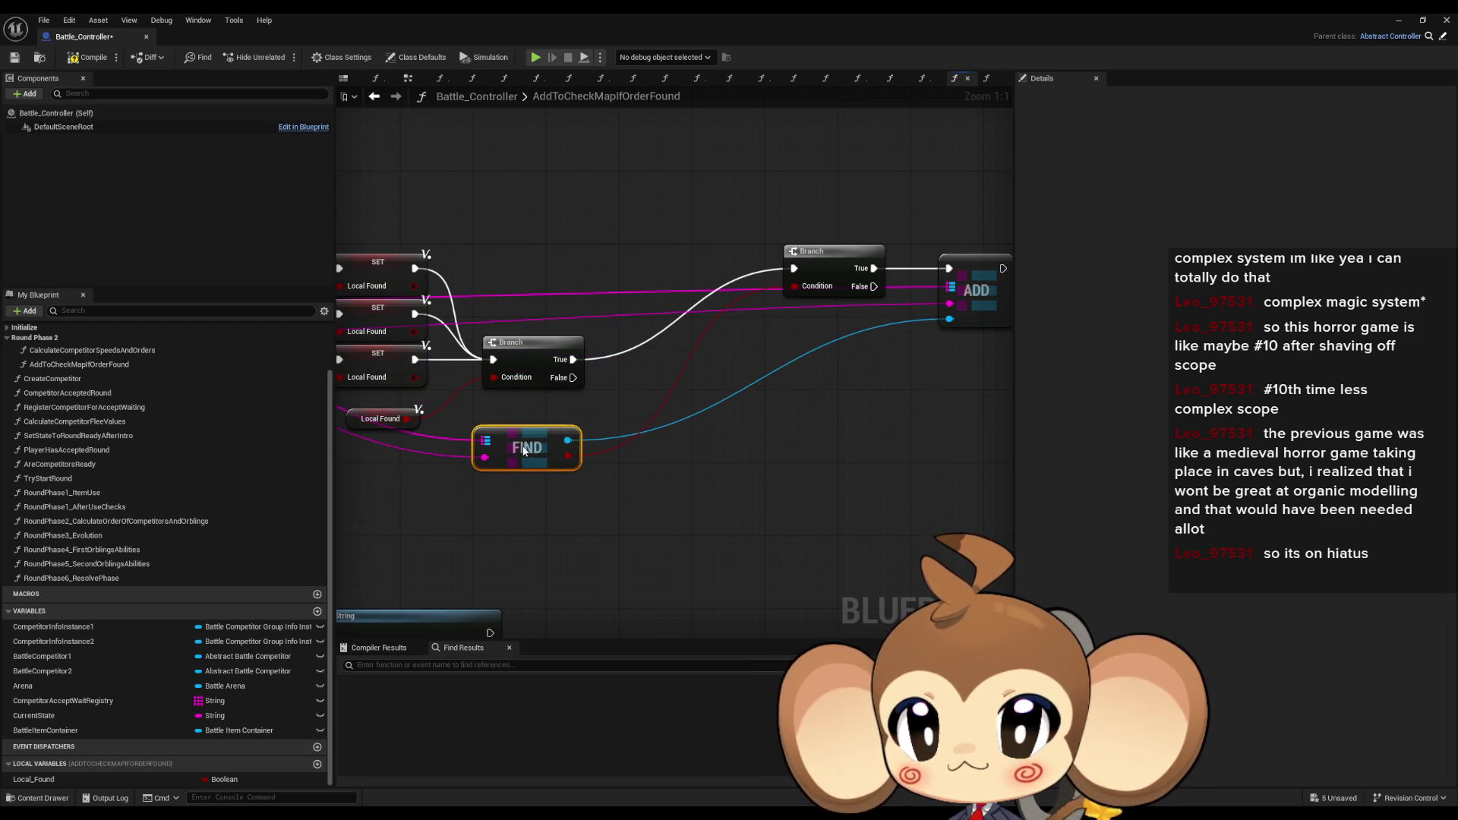
drag(826, 268, 668, 348)
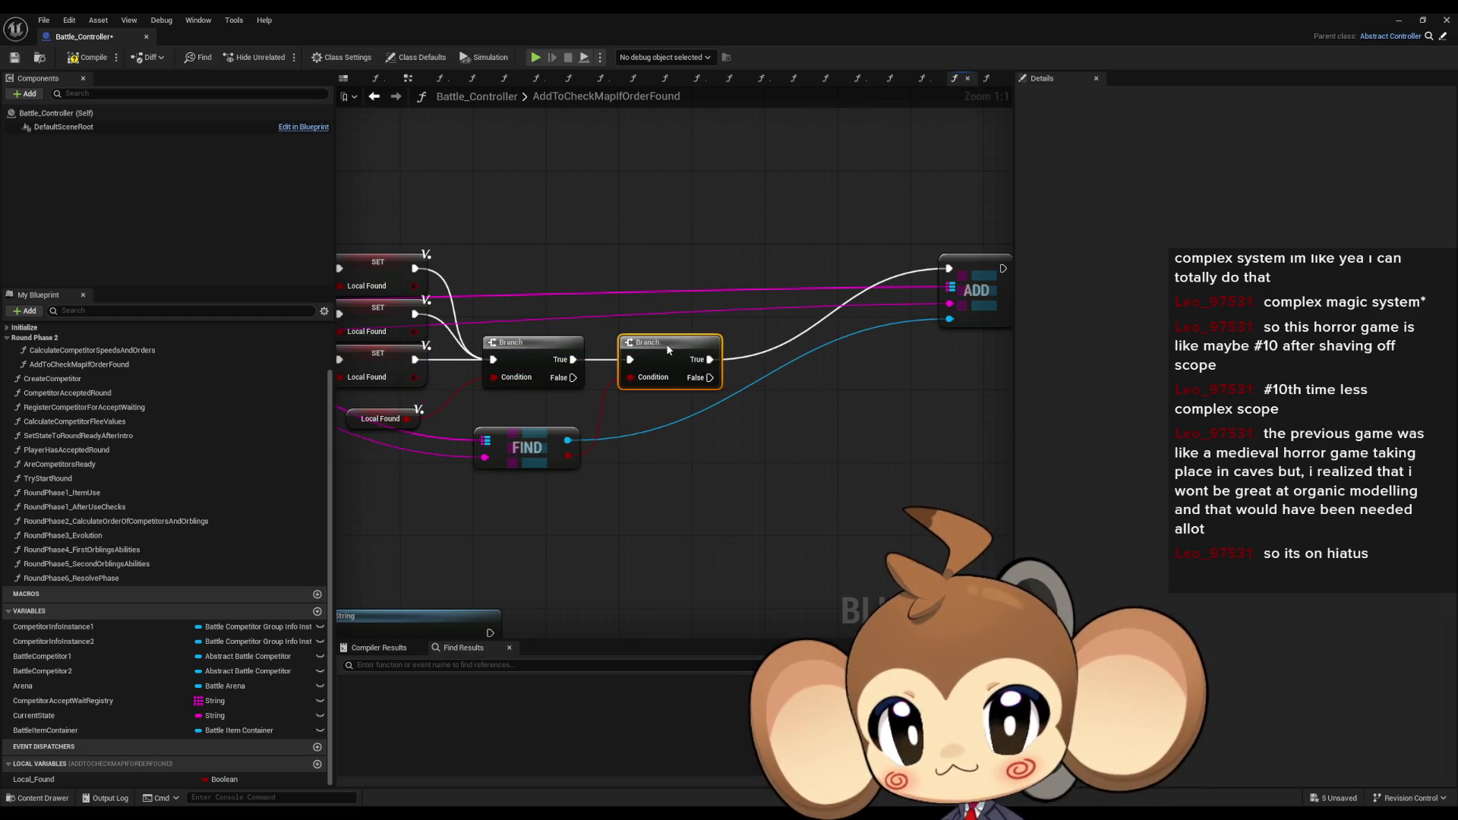
mouse_move(1007, 263)
mouse_down()
mouse_move(842, 355)
mouse_move(800, 358)
mouse_up()
mouse_move(710, 266)
mouse_down()
mouse_move(856, 231)
mouse_move(756, 364)
mouse_up()
mouse_move(423, 234)
mouse_down()
mouse_move(802, 494)
mouse_move(866, 486)
mouse_move(558, 490)
mouse_up()
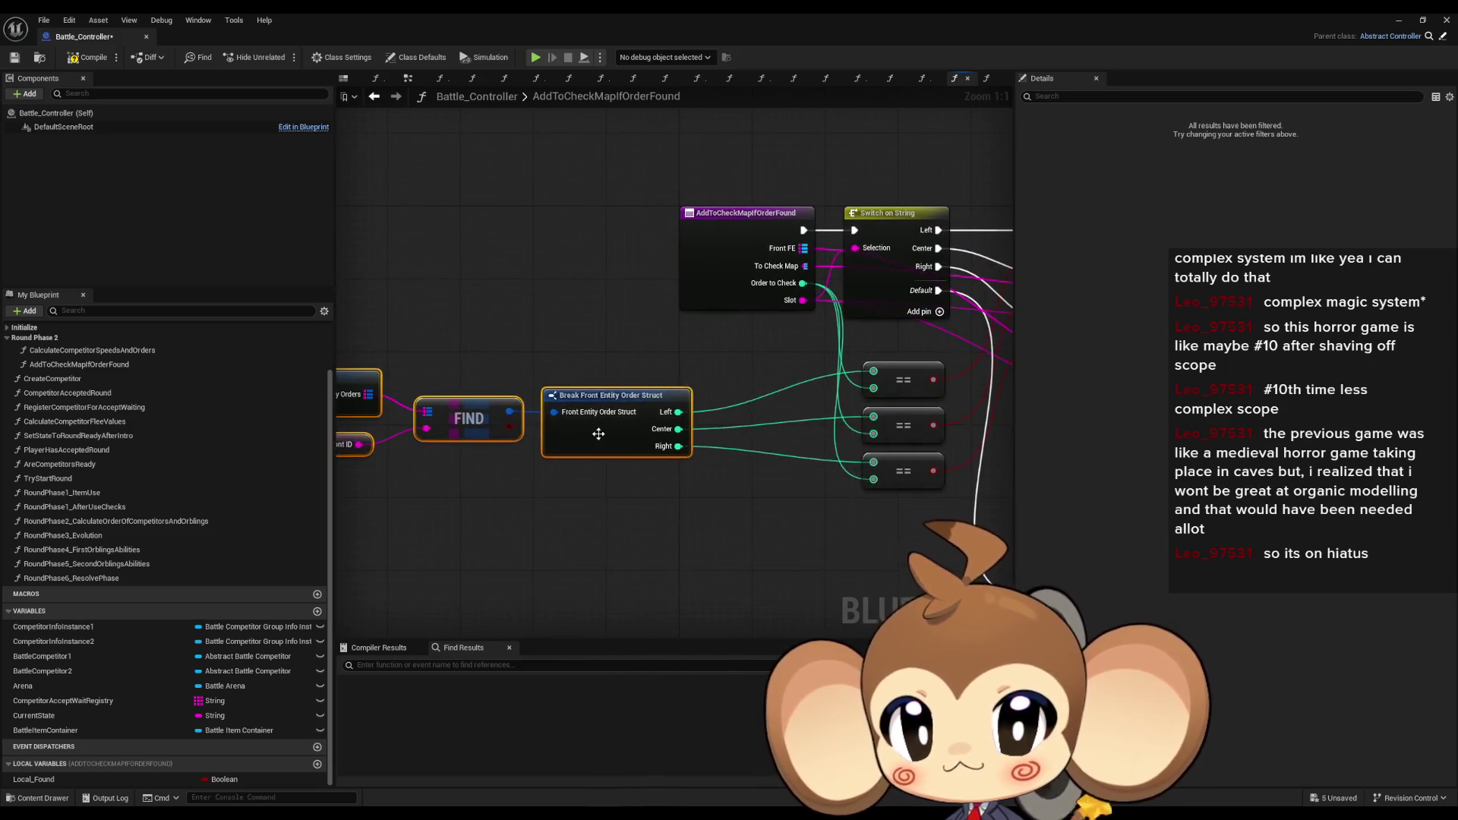
drag(599, 444, 721, 443)
click(699, 540)
drag(700, 541, 736, 540)
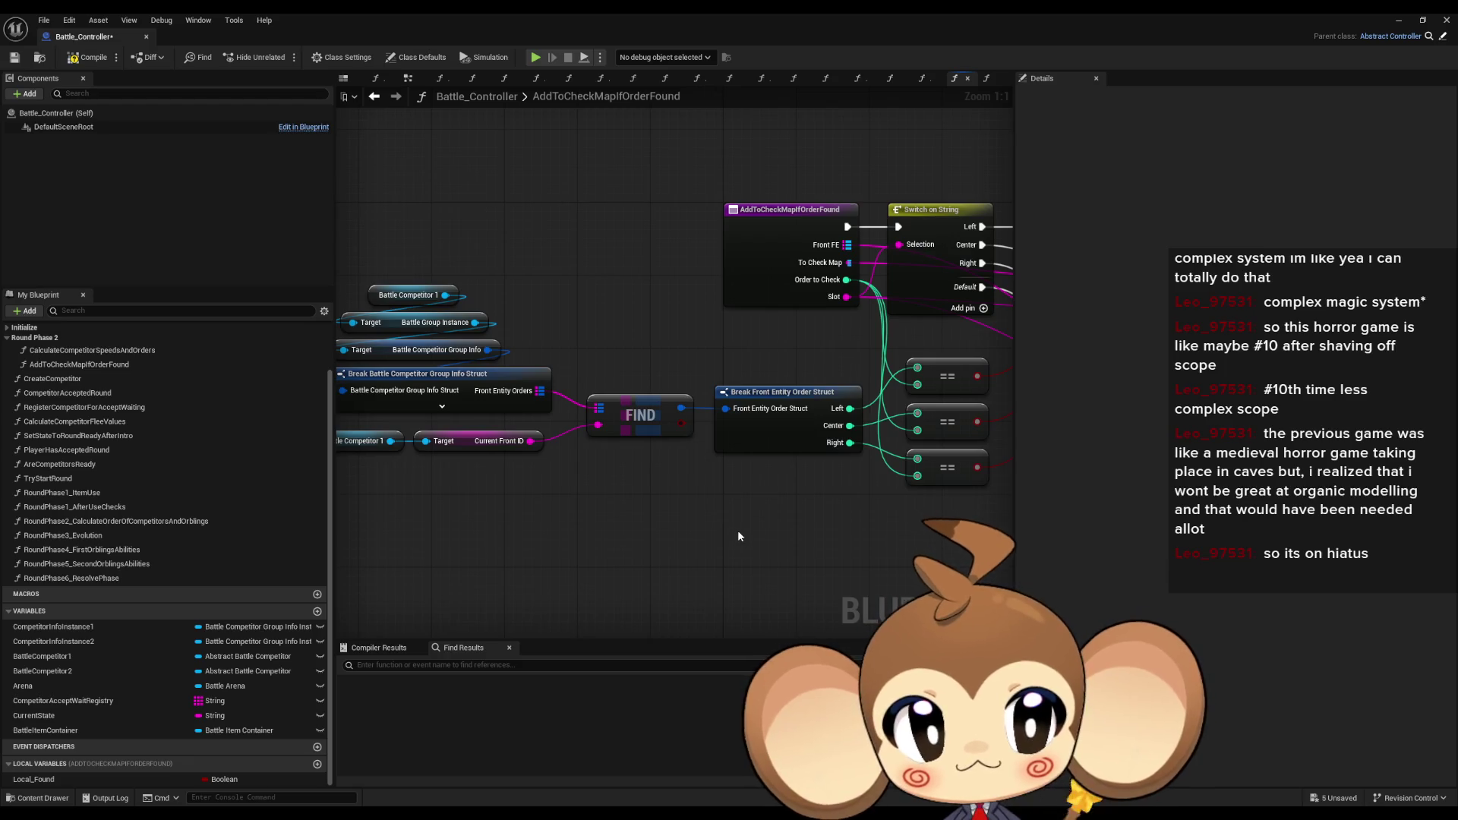
scroll(736, 527, down, 2)
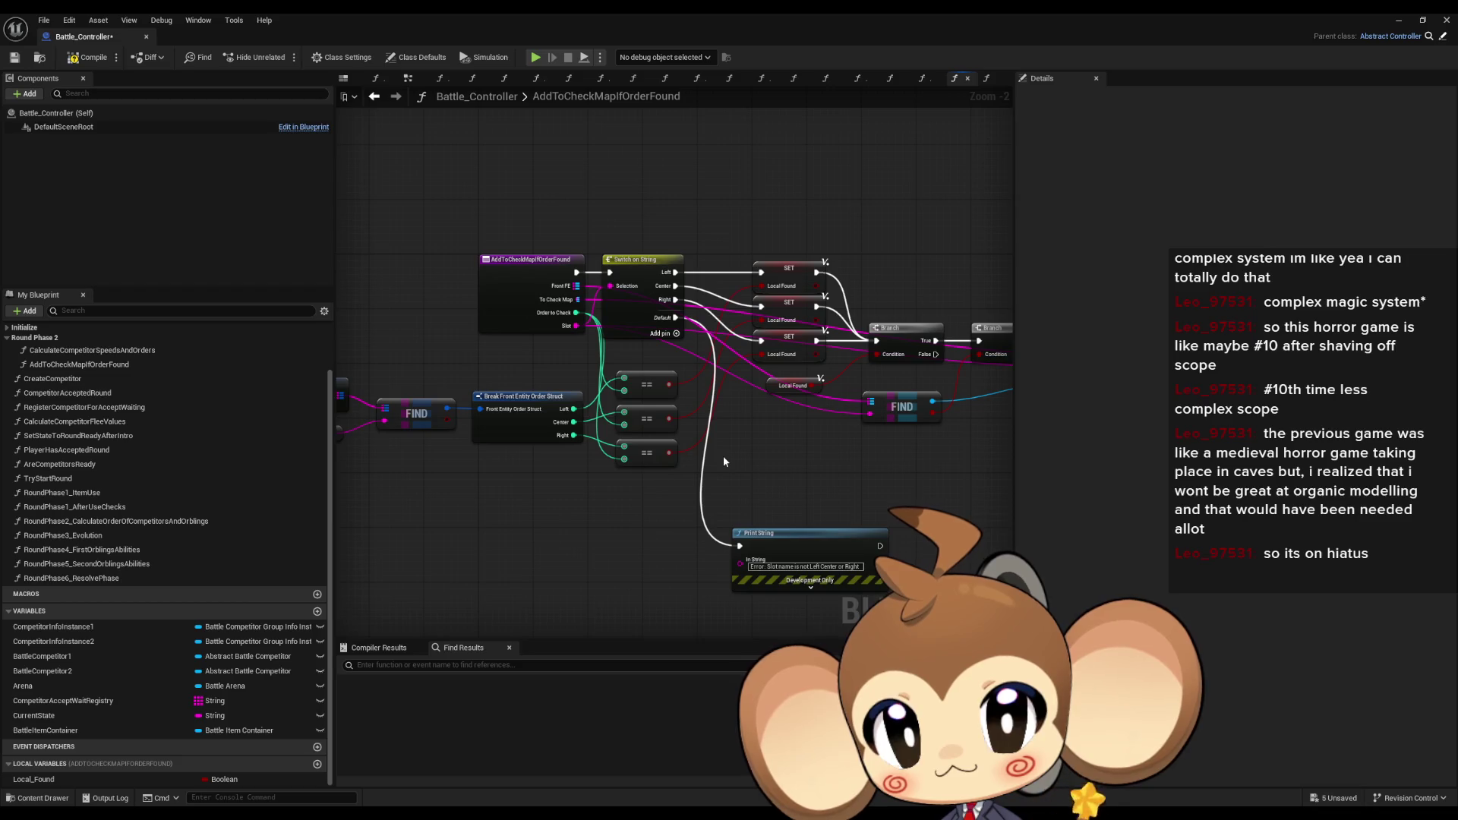
drag(787, 461, 586, 462)
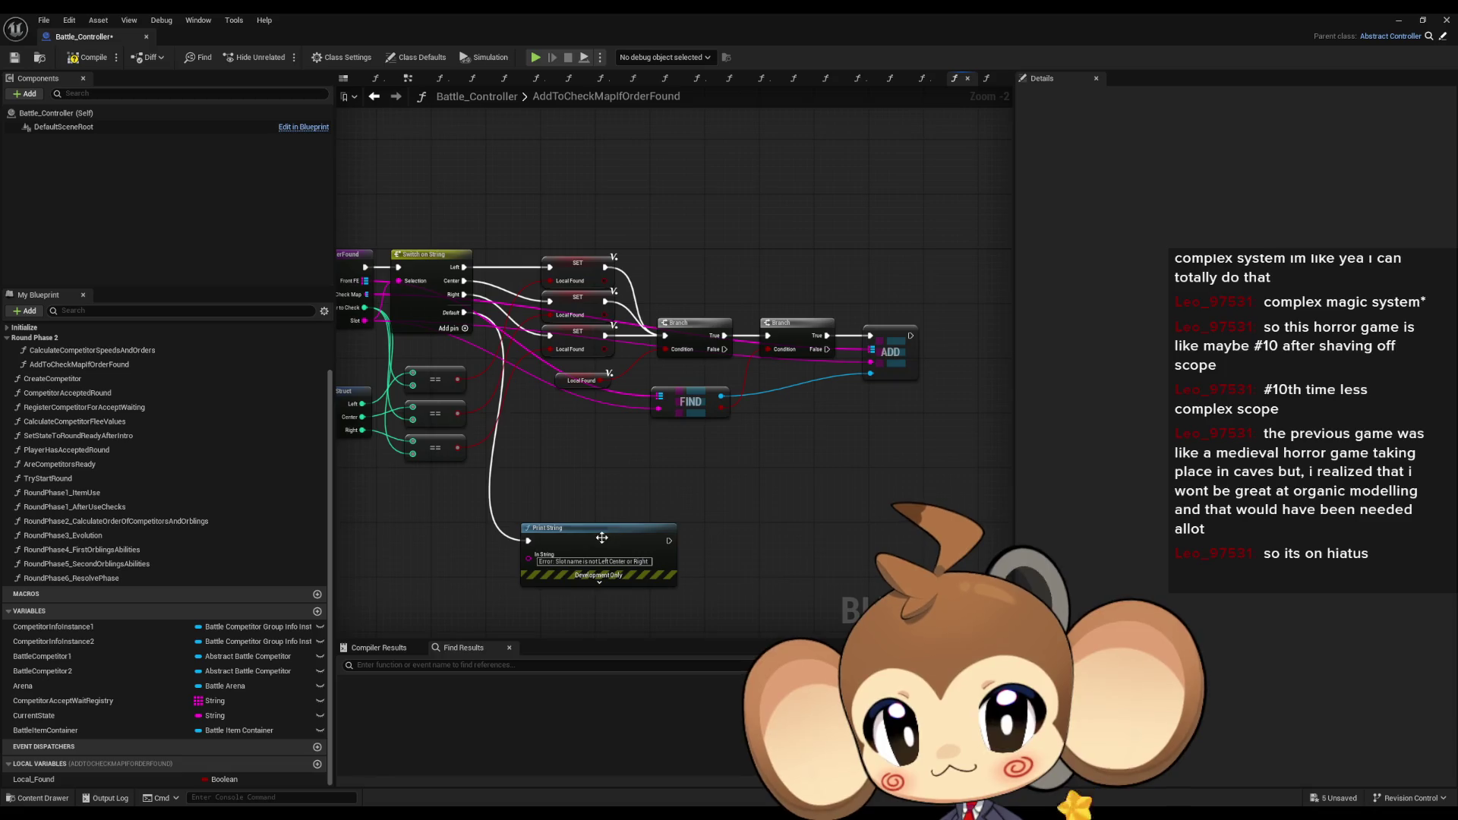
drag(604, 537, 617, 473)
click(776, 450)
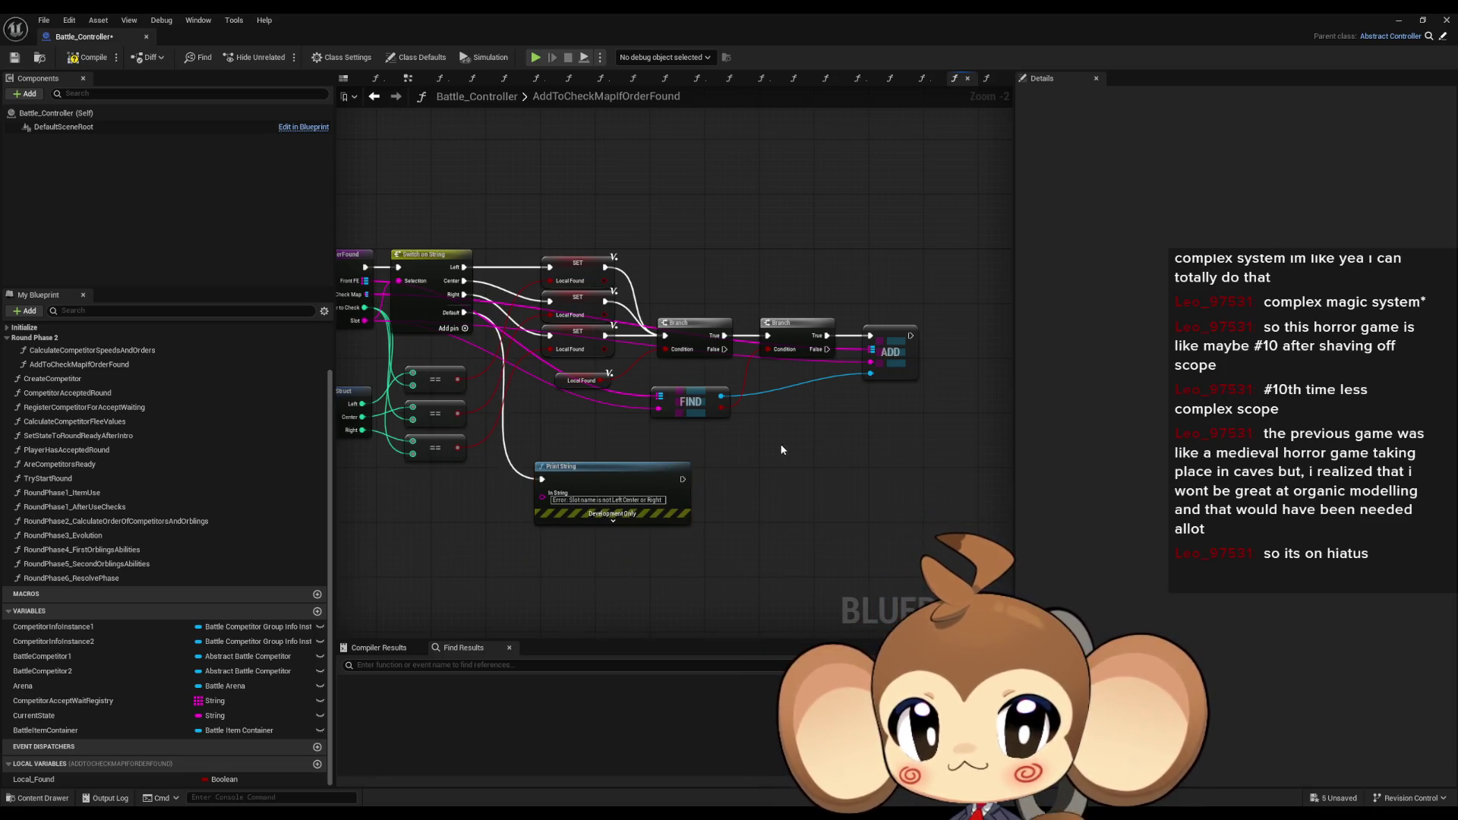
drag(776, 451, 897, 460)
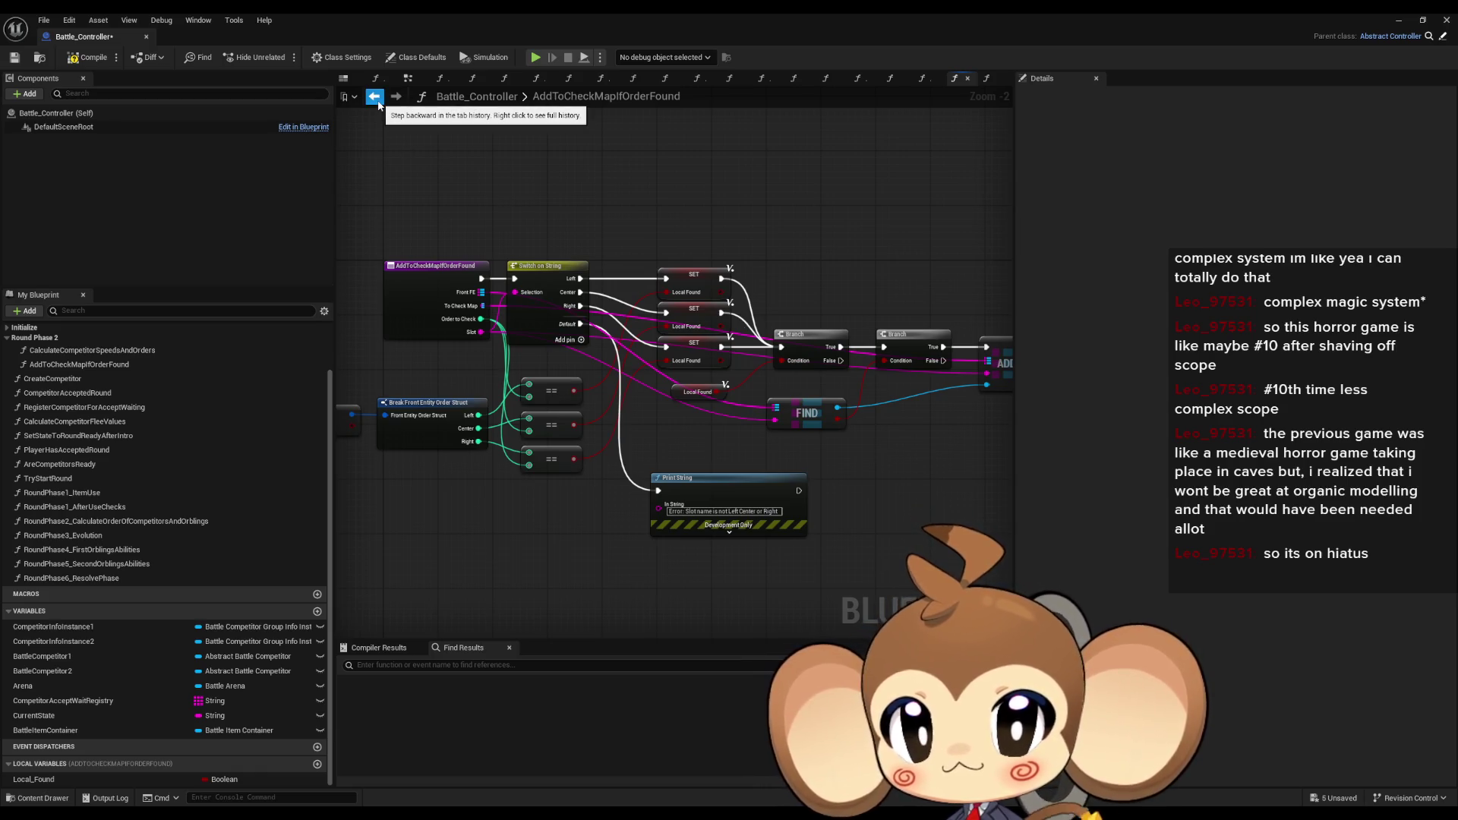
- Return to the CalculateCompetitorSpeedsAndOrders function graph
click(374, 96)
click(396, 97)
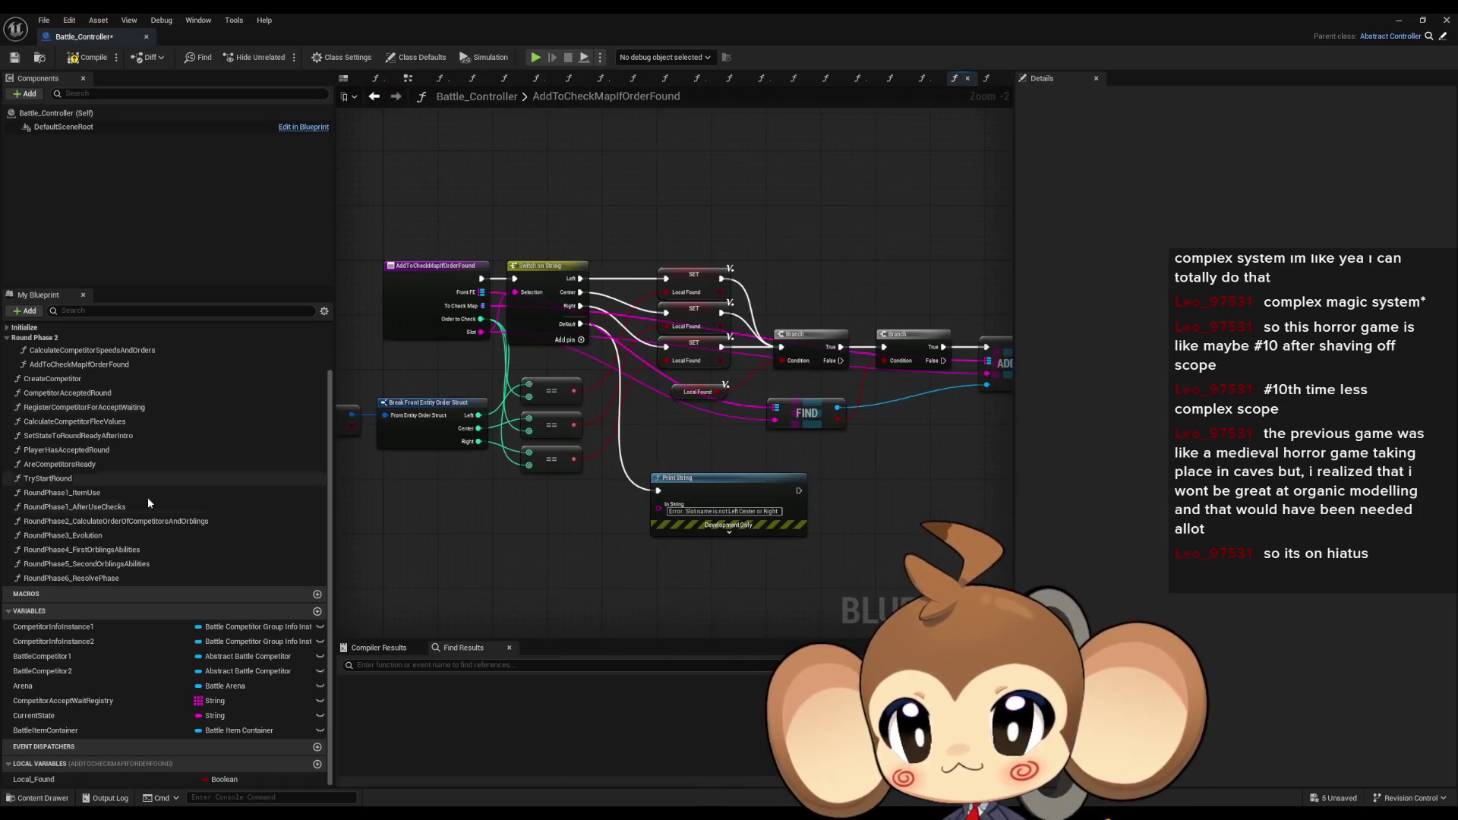
scroll(114, 455, up, 1)
double_click(57, 369)
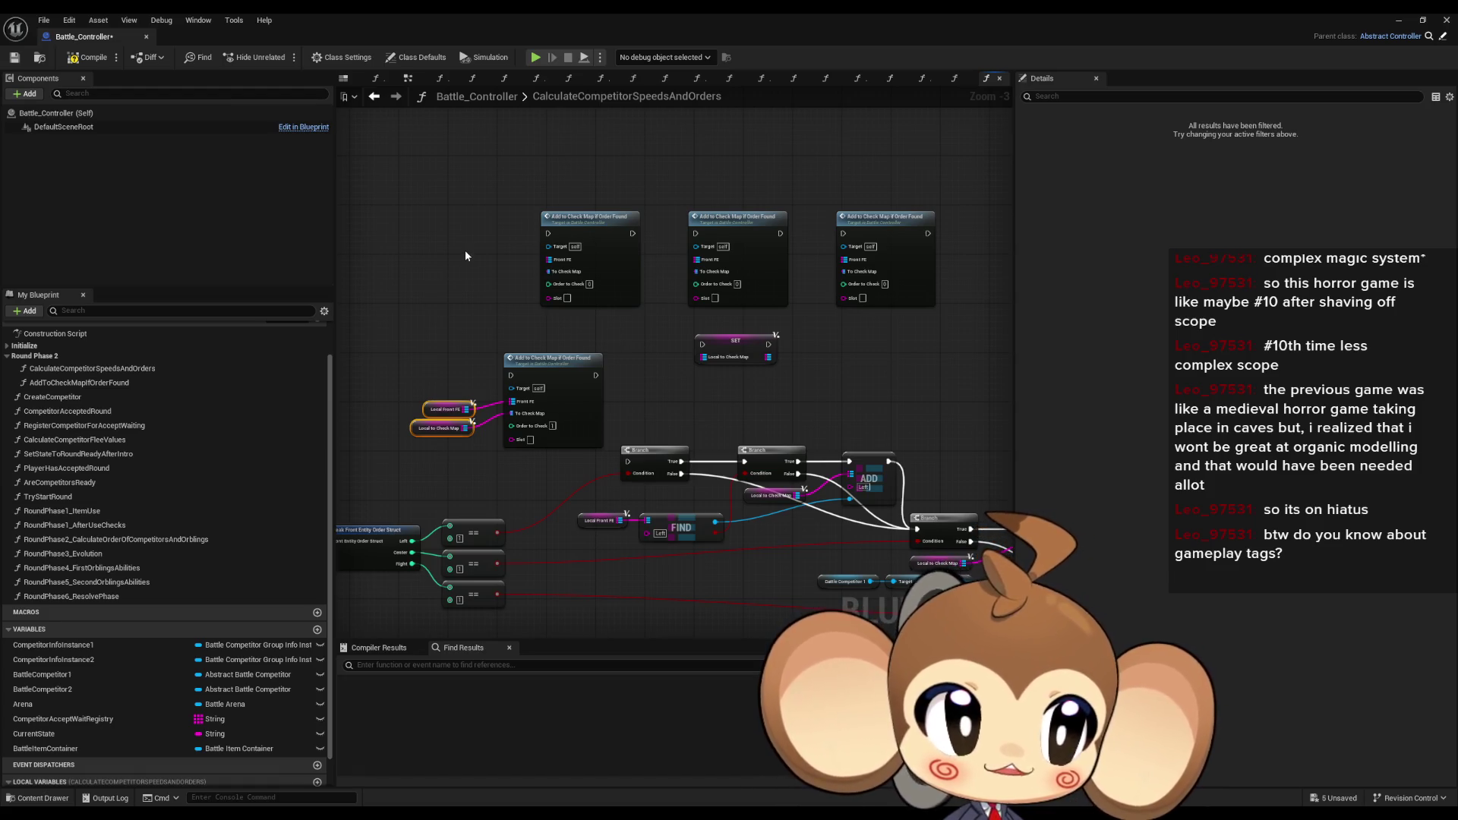
scroll(466, 256, up, 3)
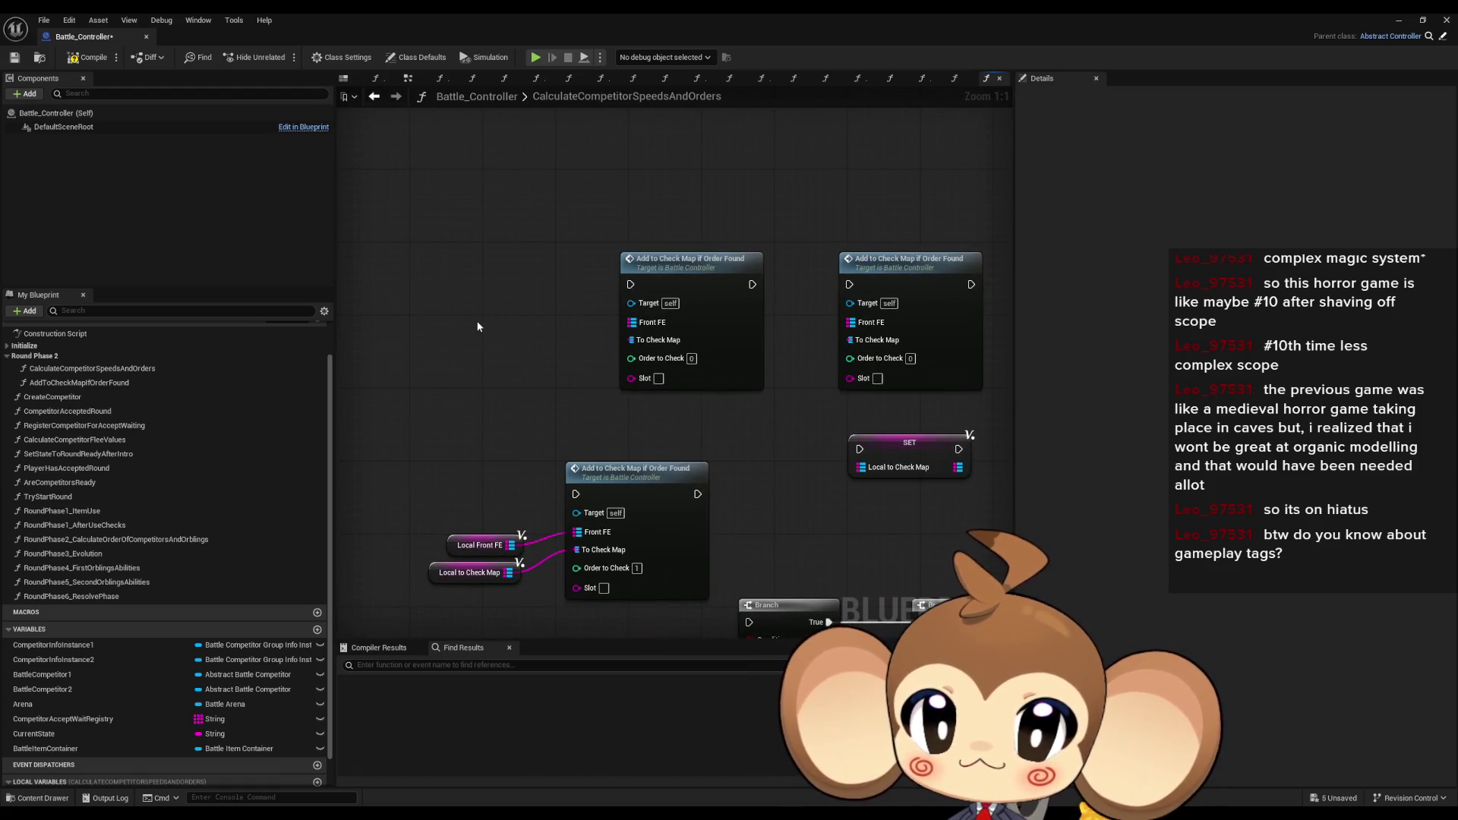
- Copy the Local Front FE and Local to Check Map getters and wire a pasted pair into the next call
drag(478, 326, 525, 581)
key(ctrl+c)
key(ctrl+v)
drag(474, 311, 482, 363)
drag(619, 340, 418, 340)
- Paste further getter pairs and wire them into Front FE and To Check Map on the remaining call
key(ctrl+v)
drag(773, 350, 868, 364)
mouse_move(771, 378)
mouse_down()
mouse_move(784, 362)
mouse_move(868, 382)
mouse_up()
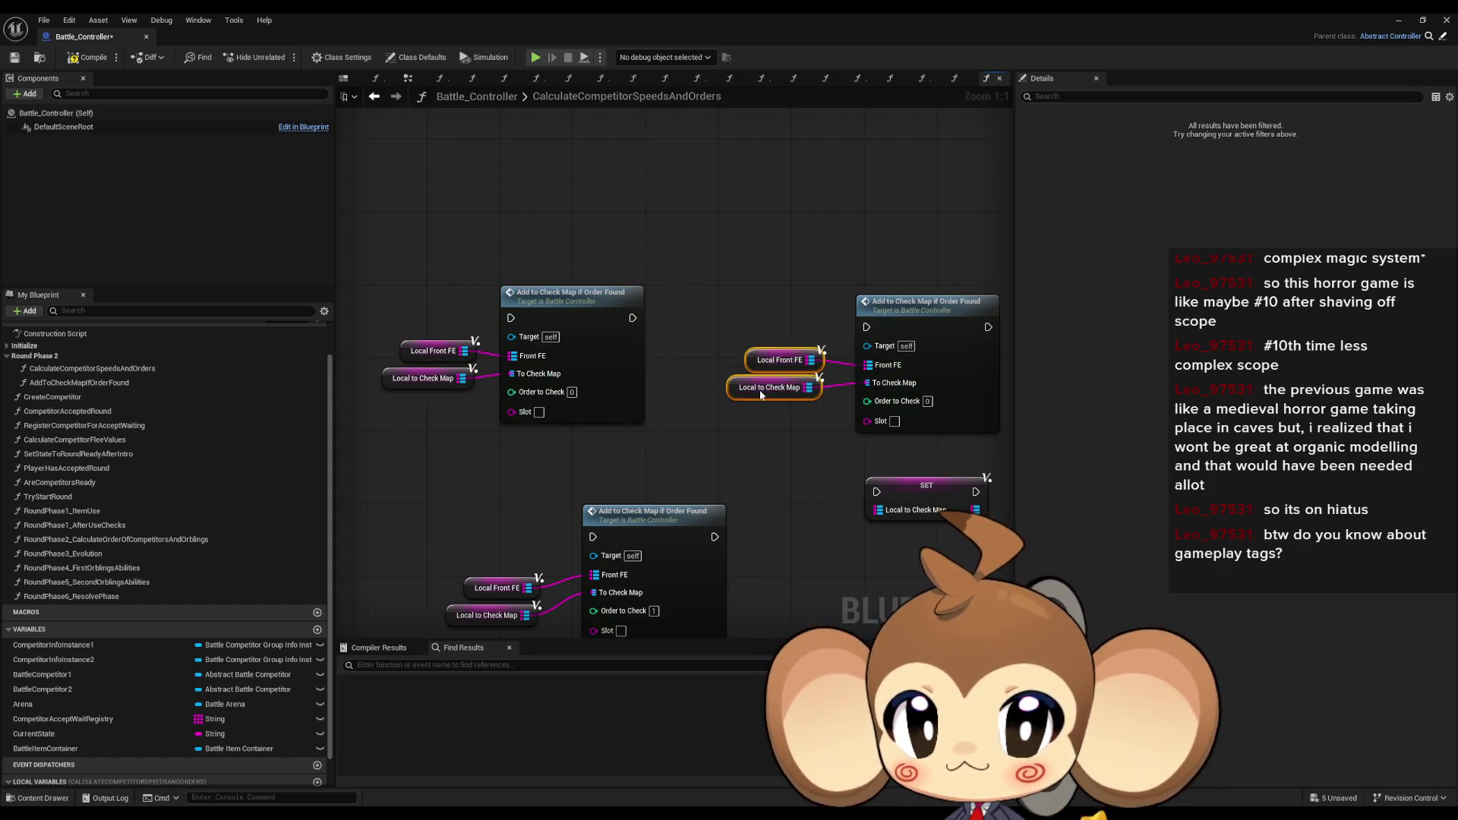
shift+click(735, 326)
drag(735, 326, 676, 306)
key(ctrl+v)
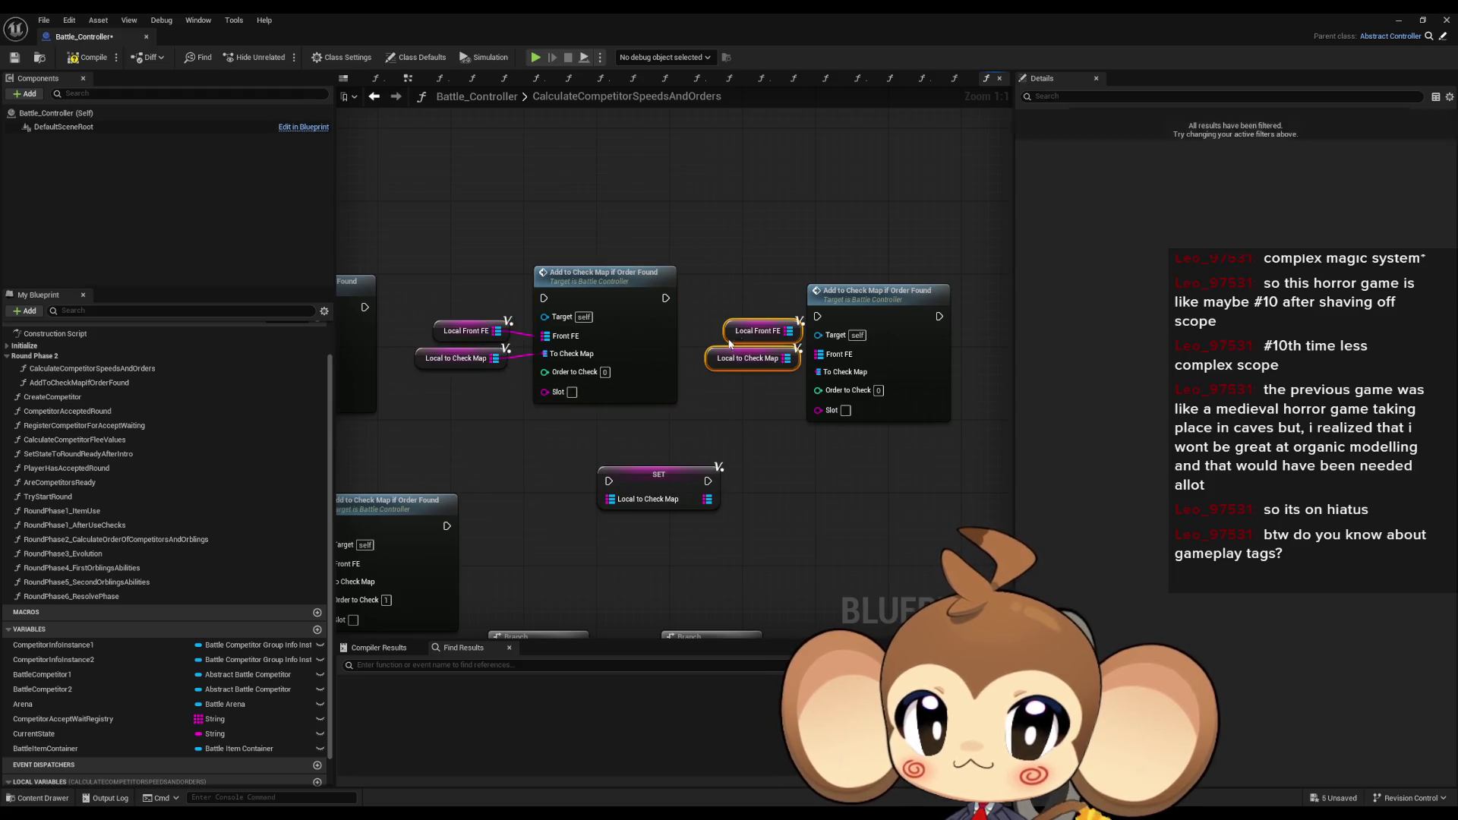
mouse_move(787, 357)
mouse_down()
mouse_move(818, 375)
mouse_move(902, 317)
mouse_up()
click(809, 461)
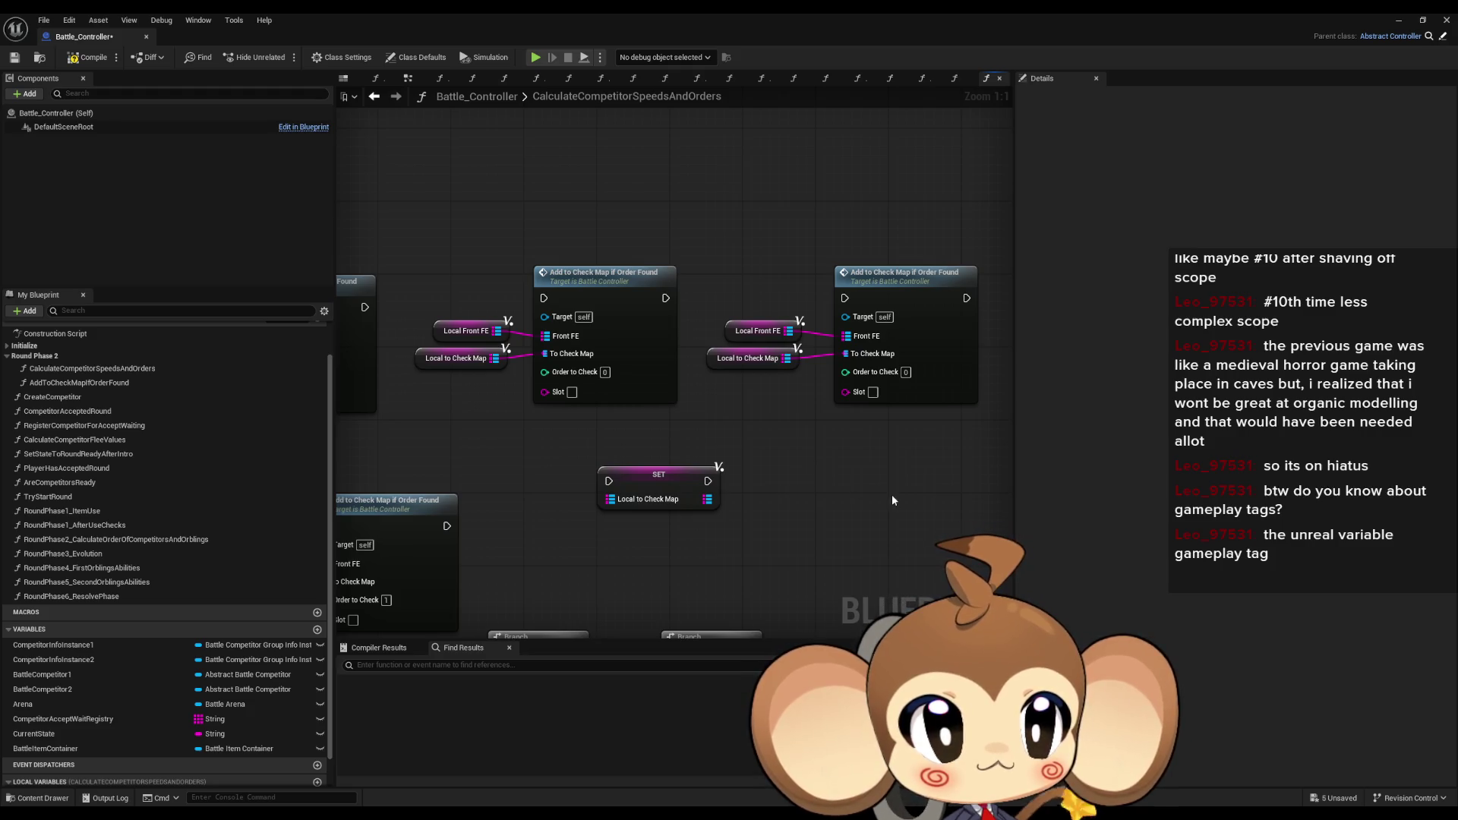
drag(891, 494, 777, 438)
right_click(781, 443)
- Add an Add Gameplay Tag node and try Make Literal Gameplay Tag and Tag Container nodes on its pins
text(gameplay)
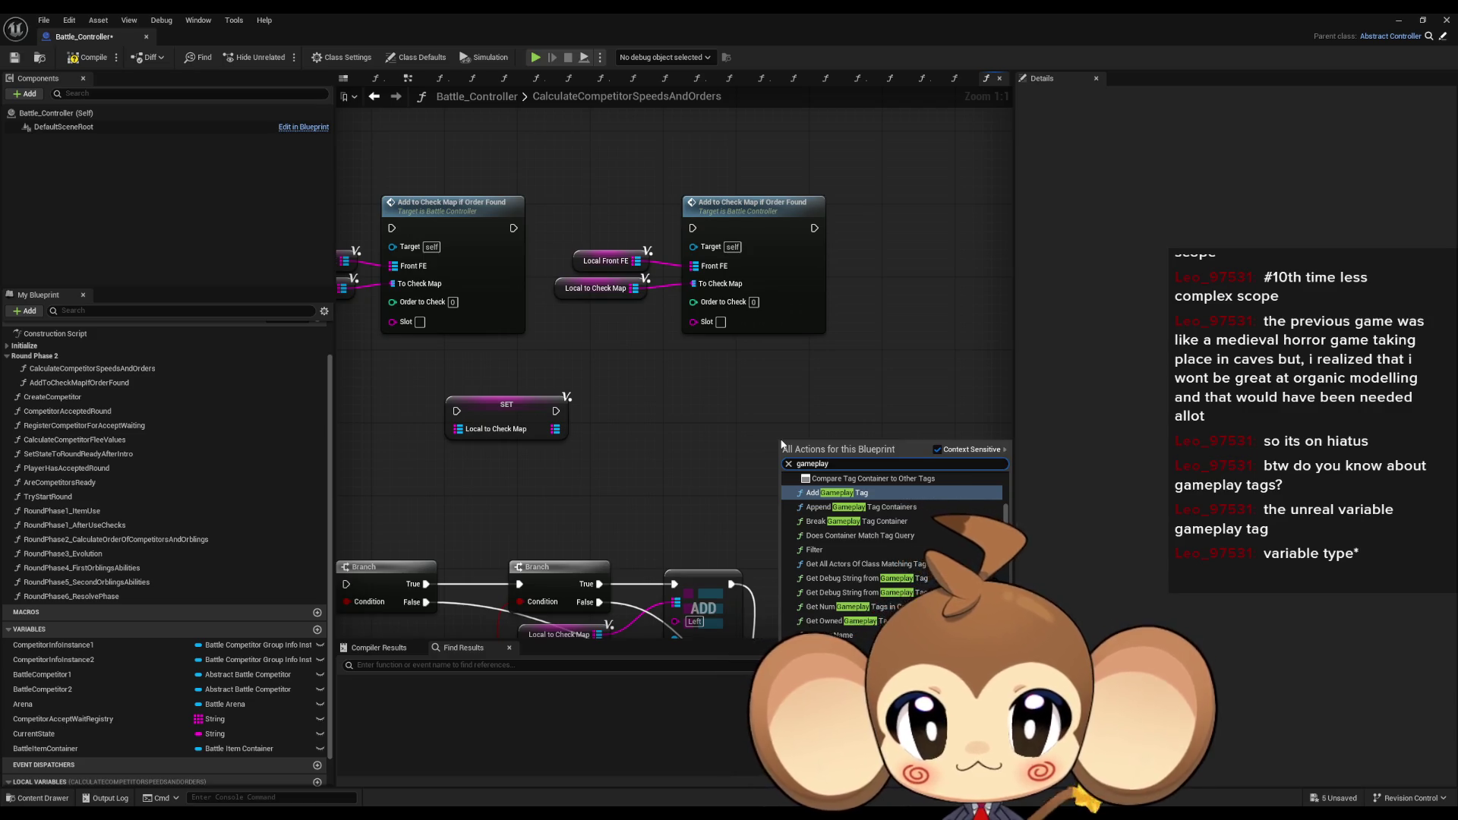
click(835, 492)
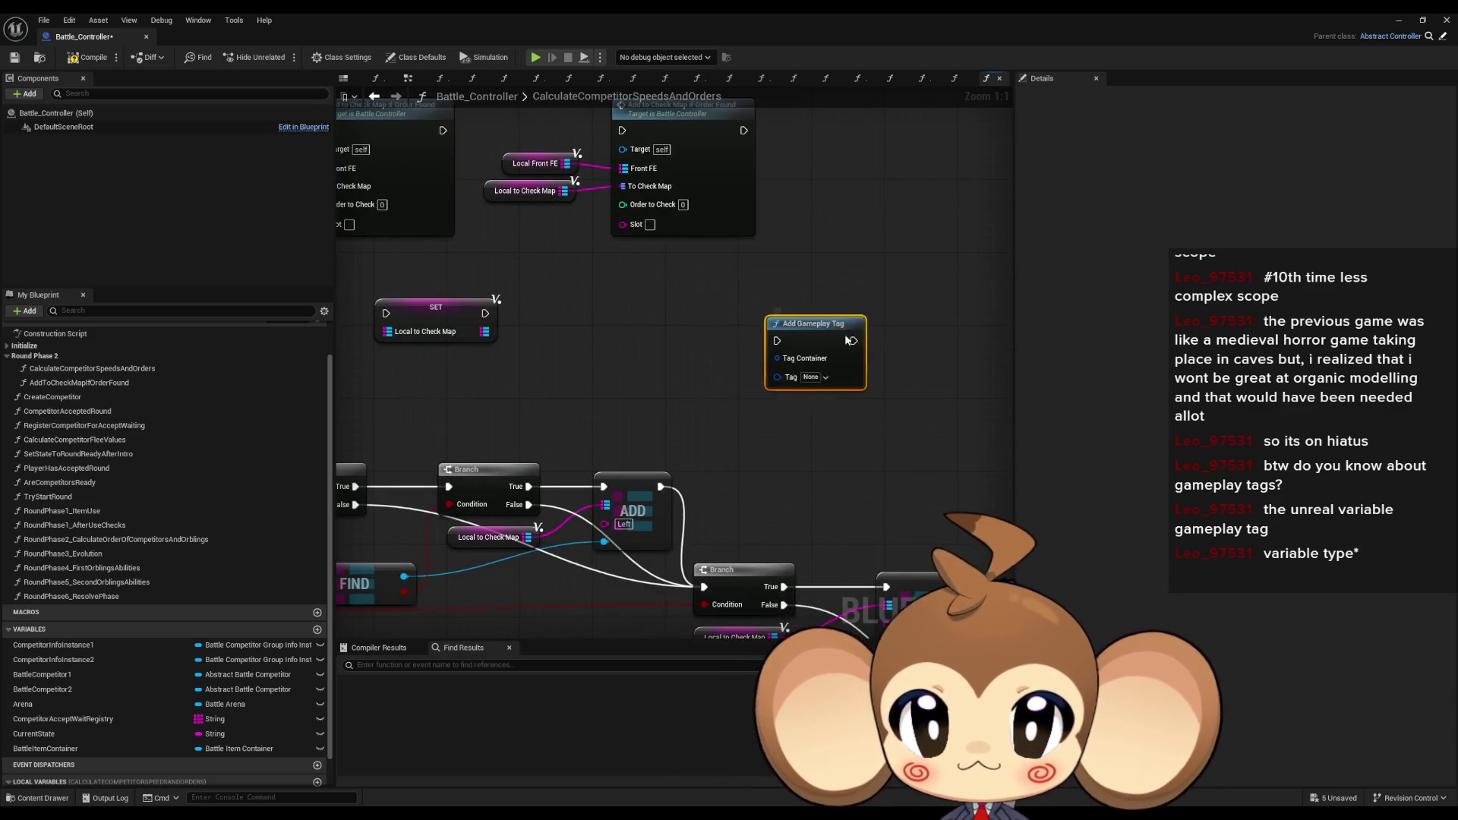
drag(816, 370, 748, 376)
text(make literal)
key(Return)
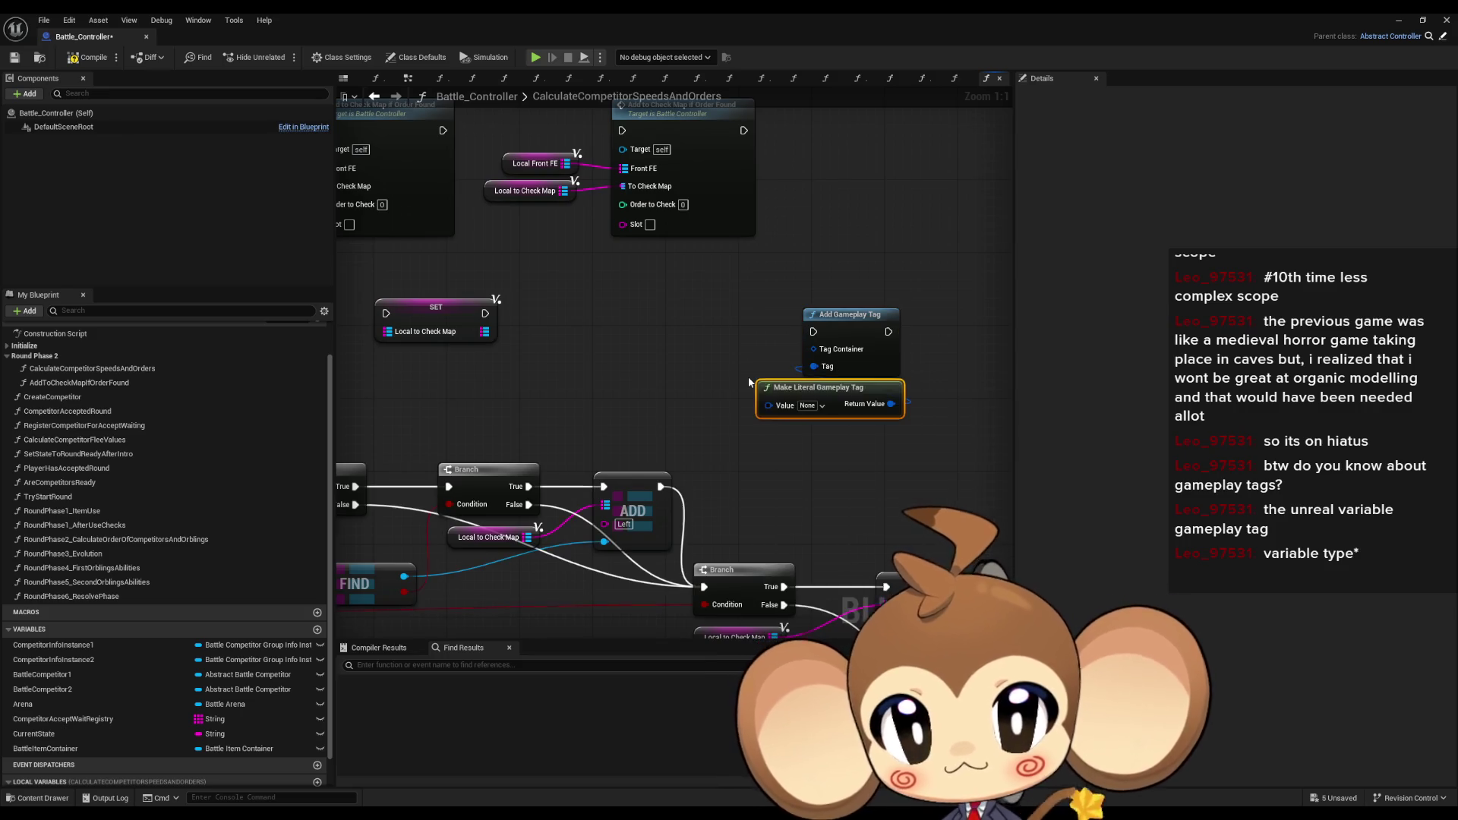
mouse_move(839, 314)
mouse_down()
mouse_move(944, 311)
mouse_move(944, 297)
mouse_move(809, 324)
mouse_up()
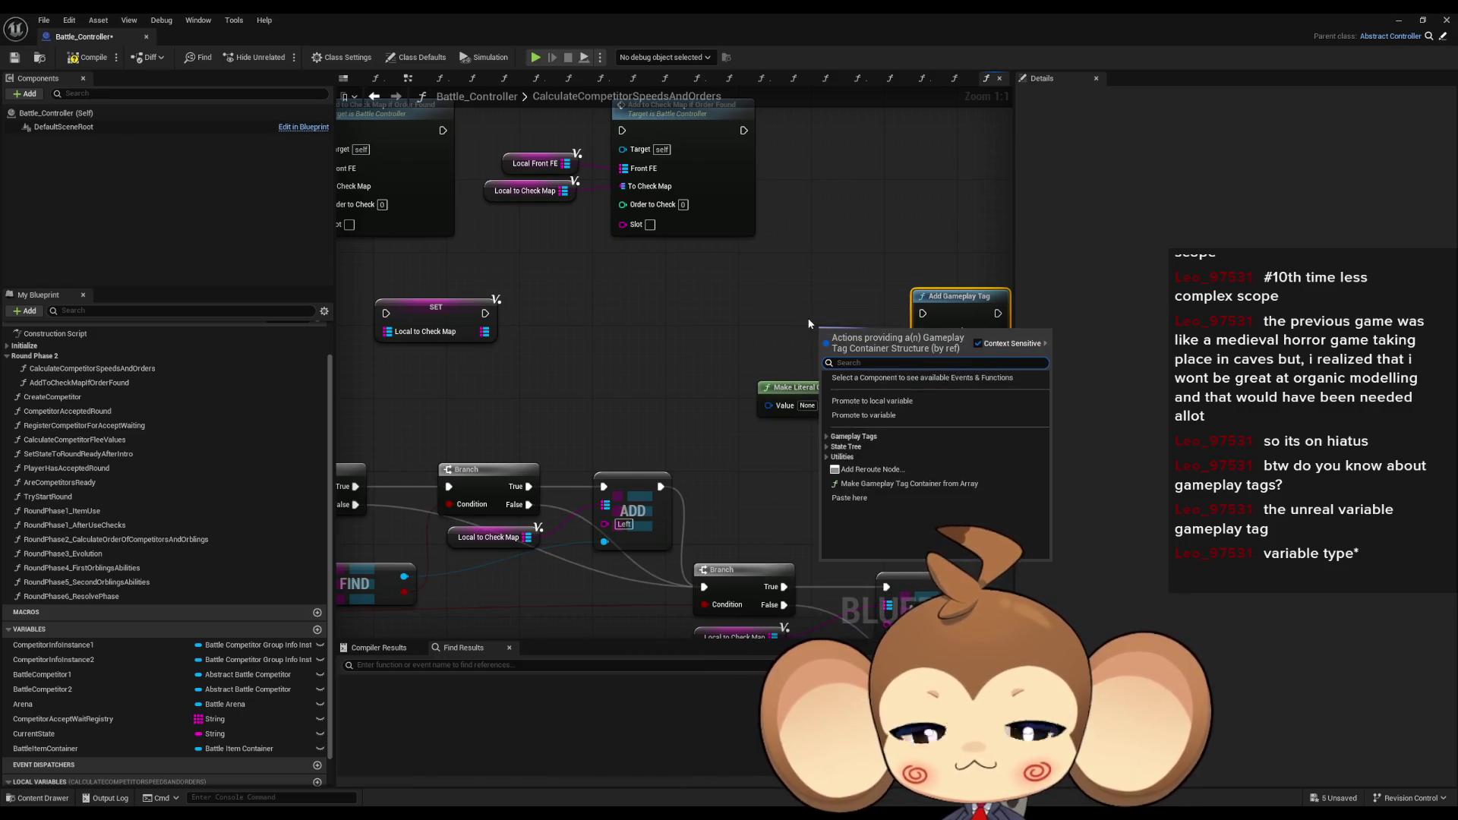
text(make)
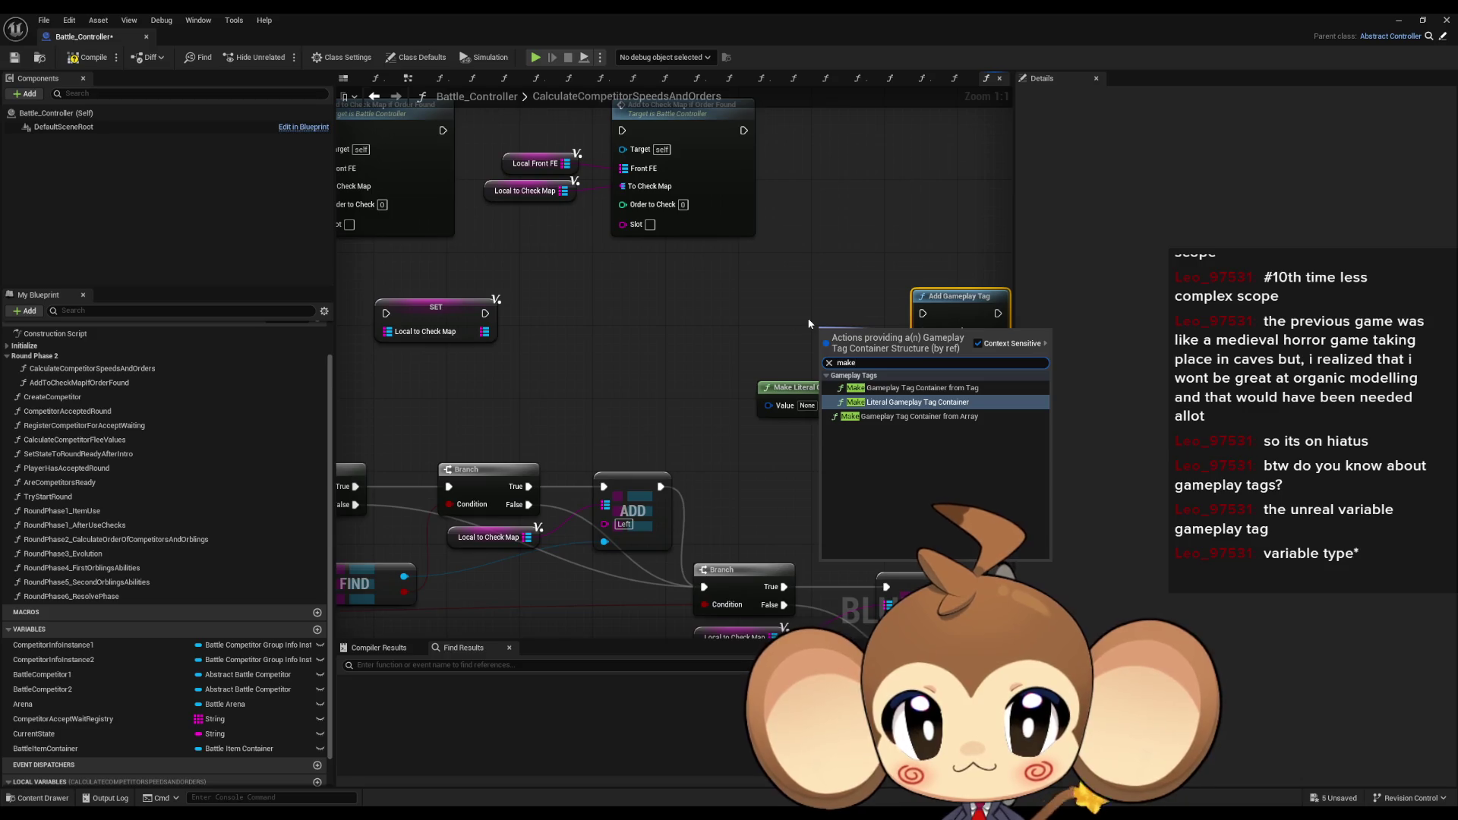
key(Return)
drag(835, 333, 727, 352)
drag(790, 308, 718, 296)
text(make gameplay tag container)
key(Return)
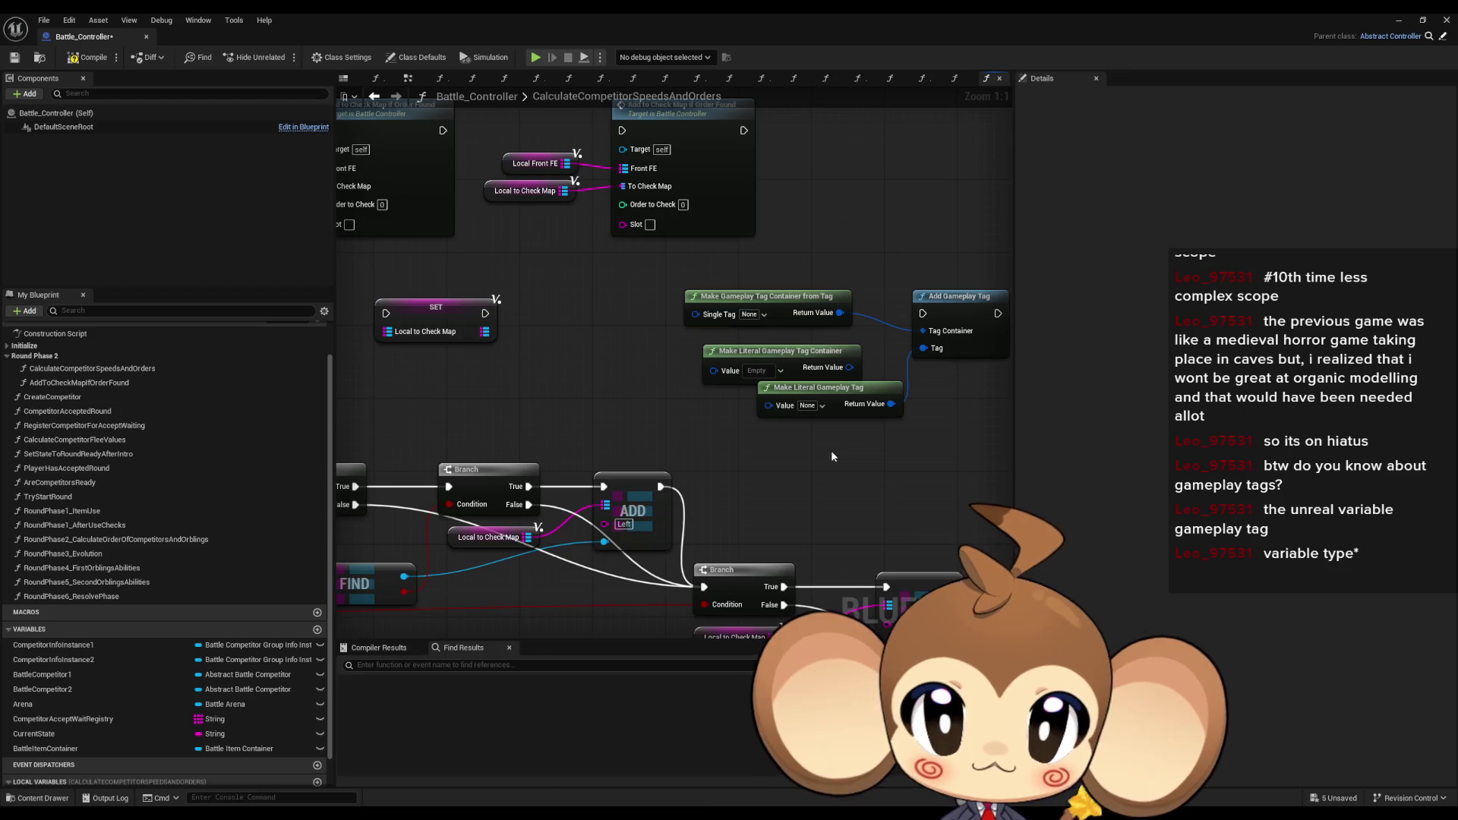
- Delete the three trial Make gameplay tag nodes
drag(844, 465, 679, 285)
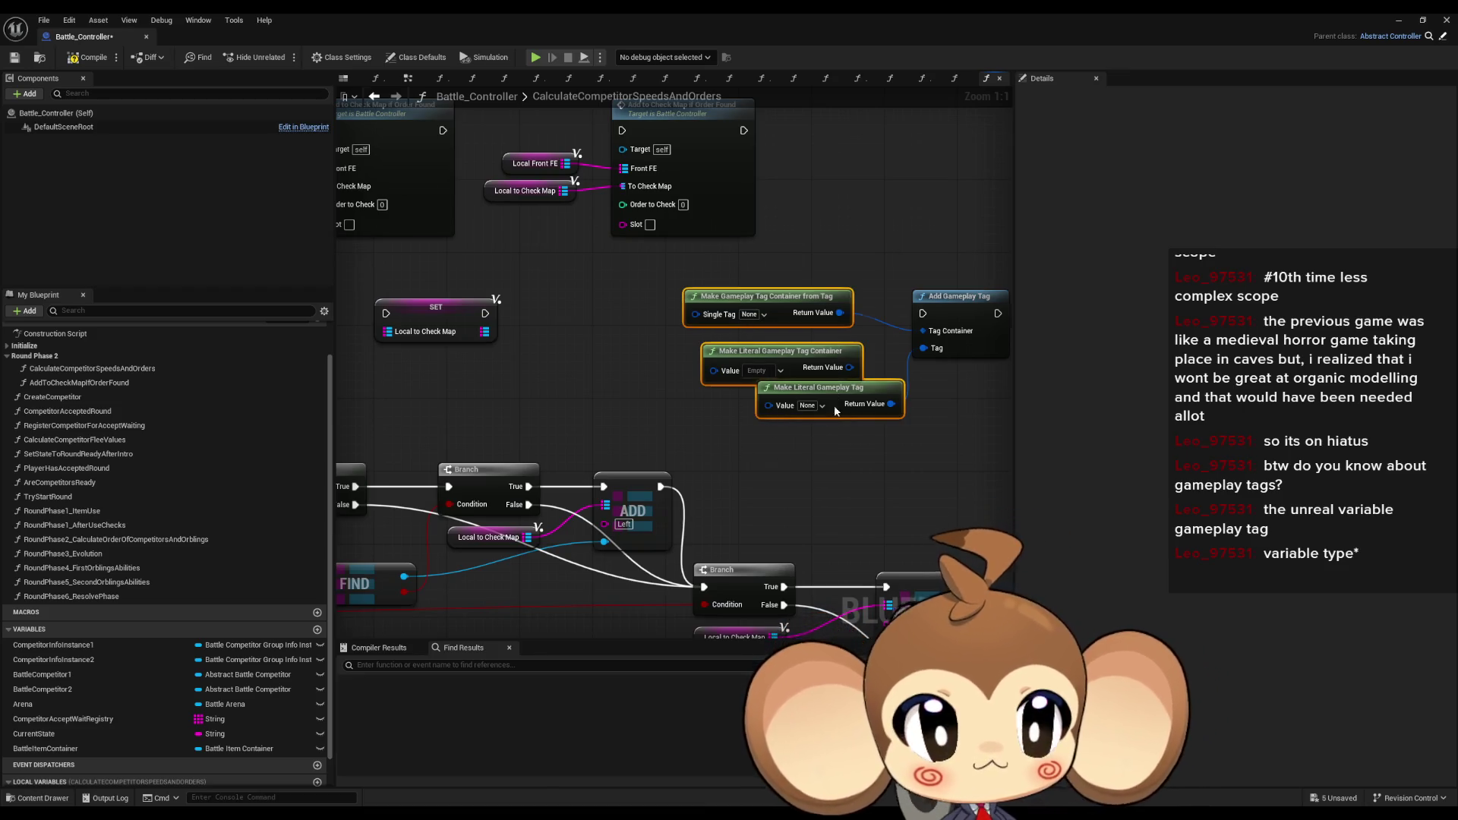
key(Delete)
mouse_move(844, 362)
mouse_down()
mouse_move(823, 341)
mouse_move(999, 388)
mouse_up()
drag(891, 380, 697, 369)
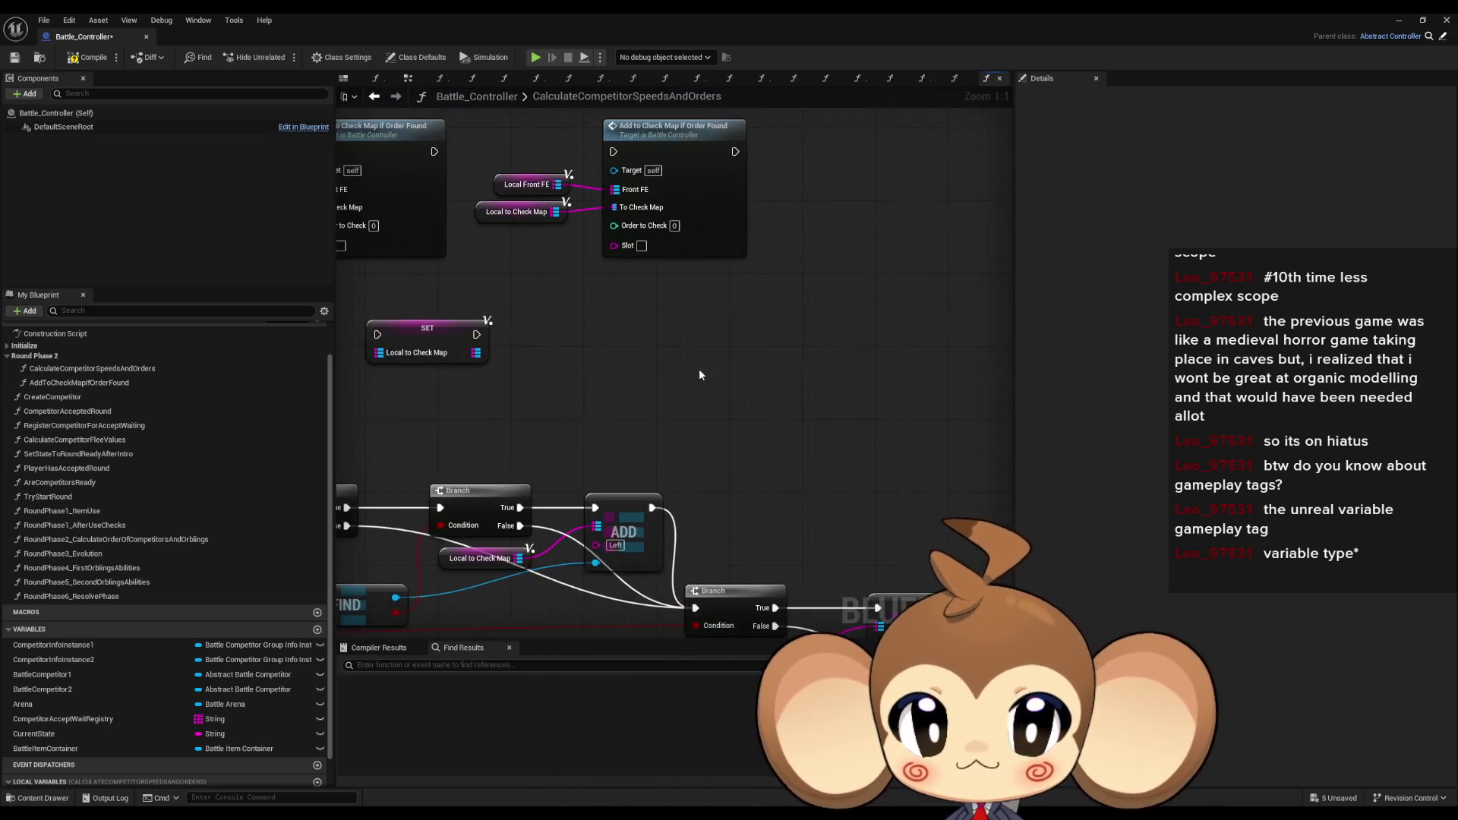
- Search the actions for 'gameplaytag' and place a Switch on Gameplay Tag node
right_click(741, 342)
text(gamp)
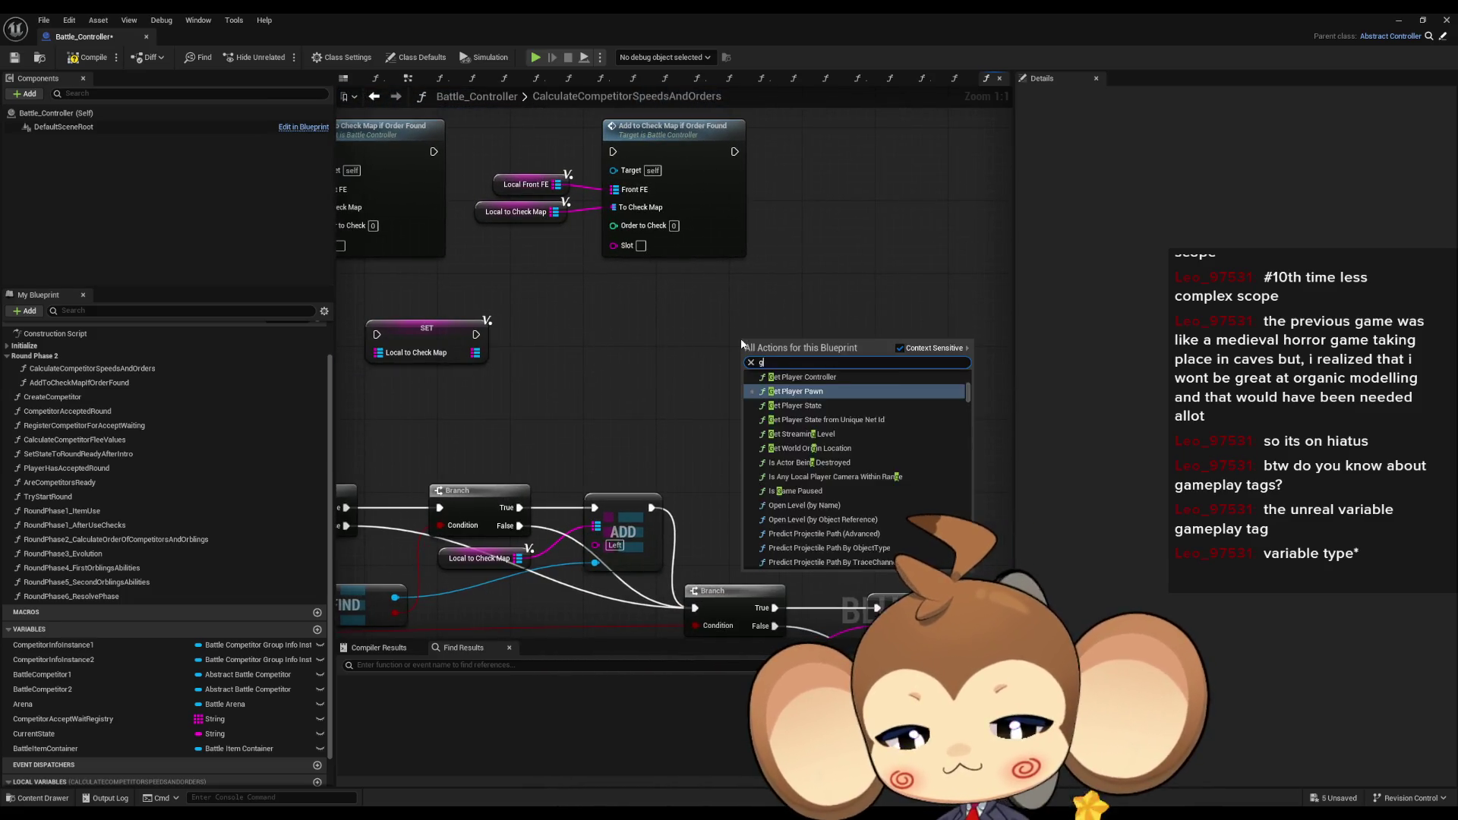
key(BackSpace)
text(ne)
key(ctrl+a)
text(gameplaytag)
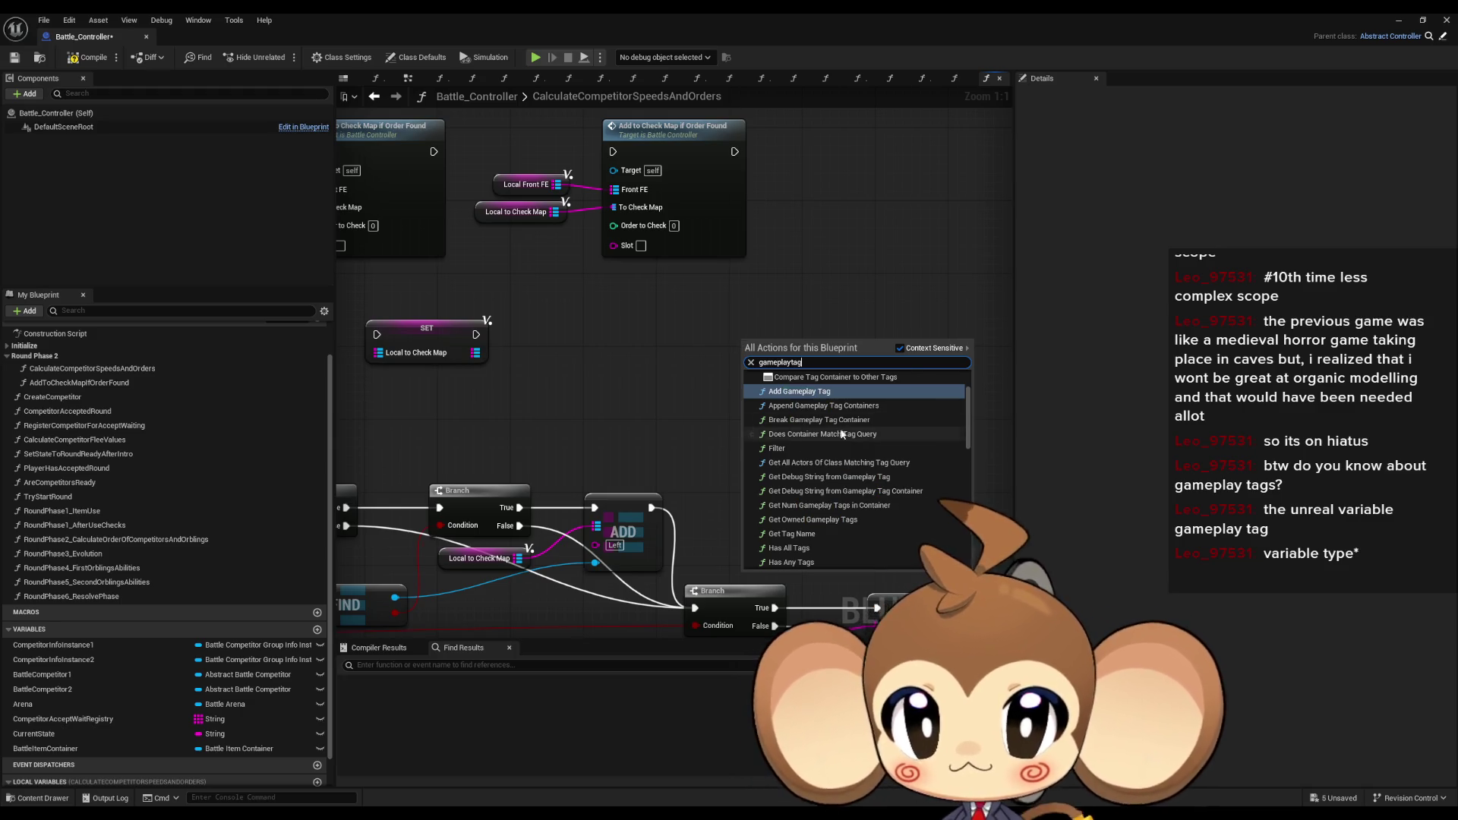
scroll(912, 423, down, 8)
scroll(912, 423, down, 3)
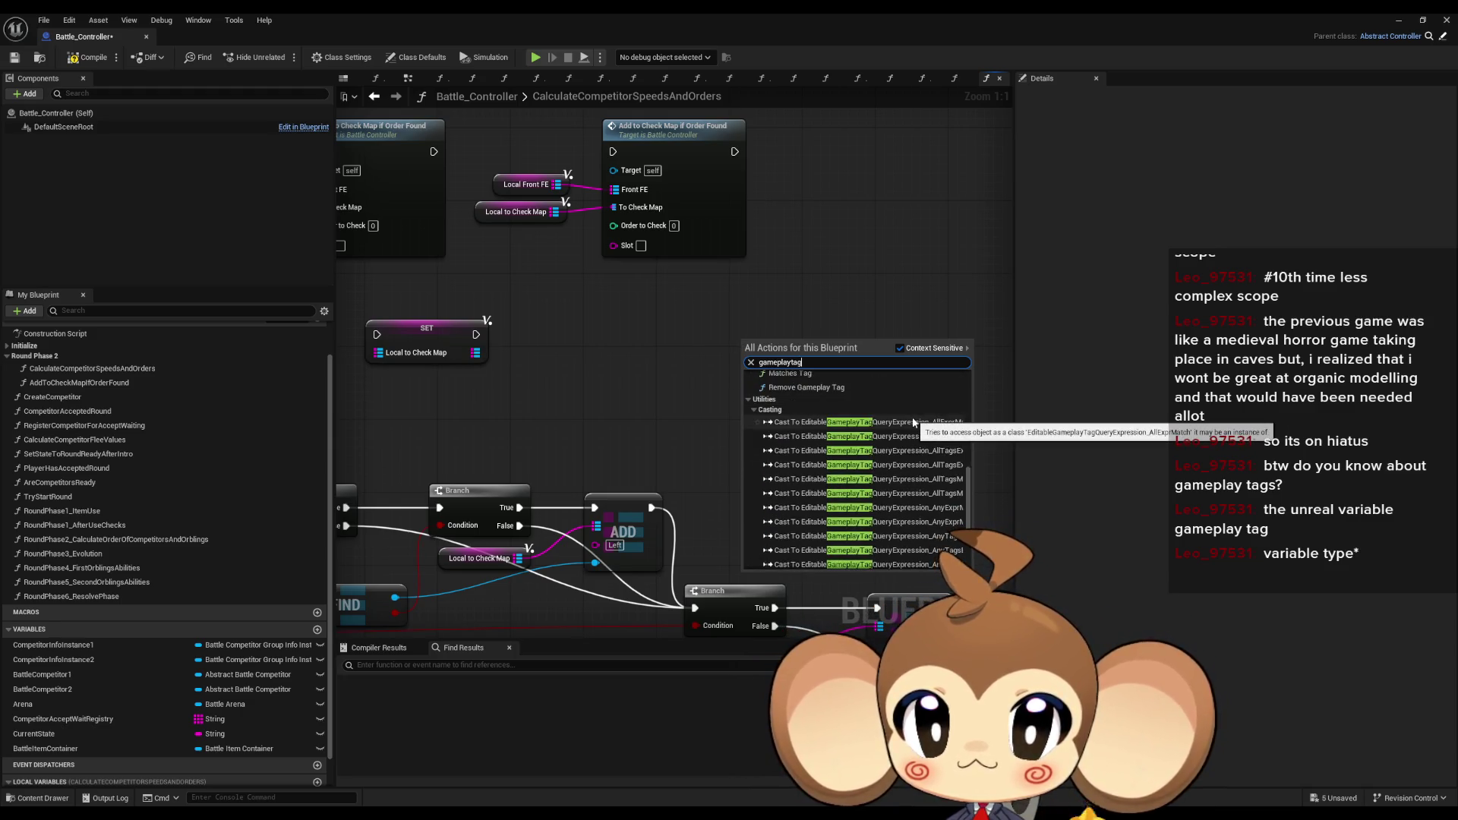
scroll(935, 437, down, 5)
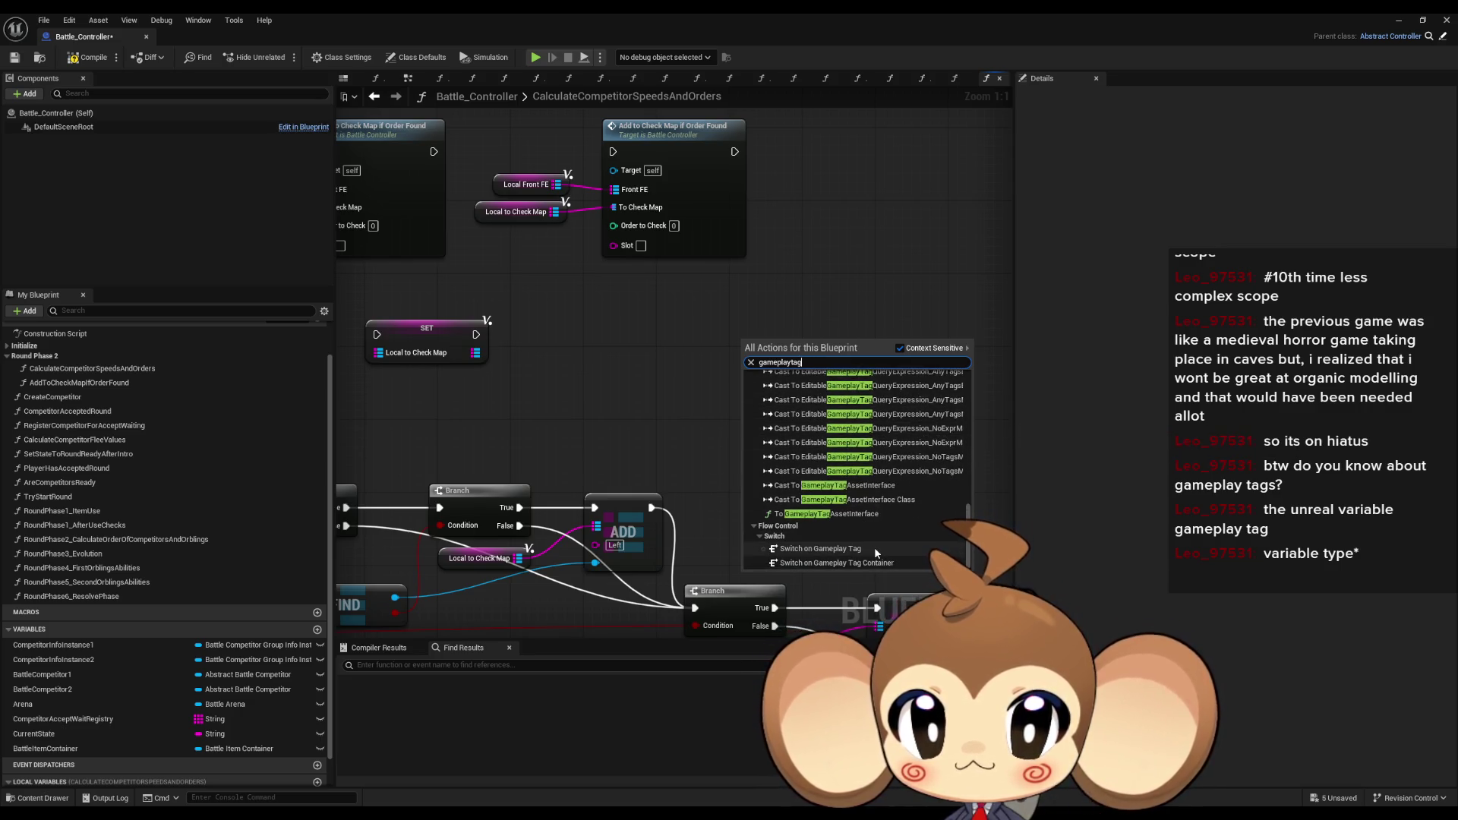
key(Escape)
drag(658, 333, 736, 277)
- Add five Pin Tags entries to the Switch on Gameplay Tag
click(1272, 130)
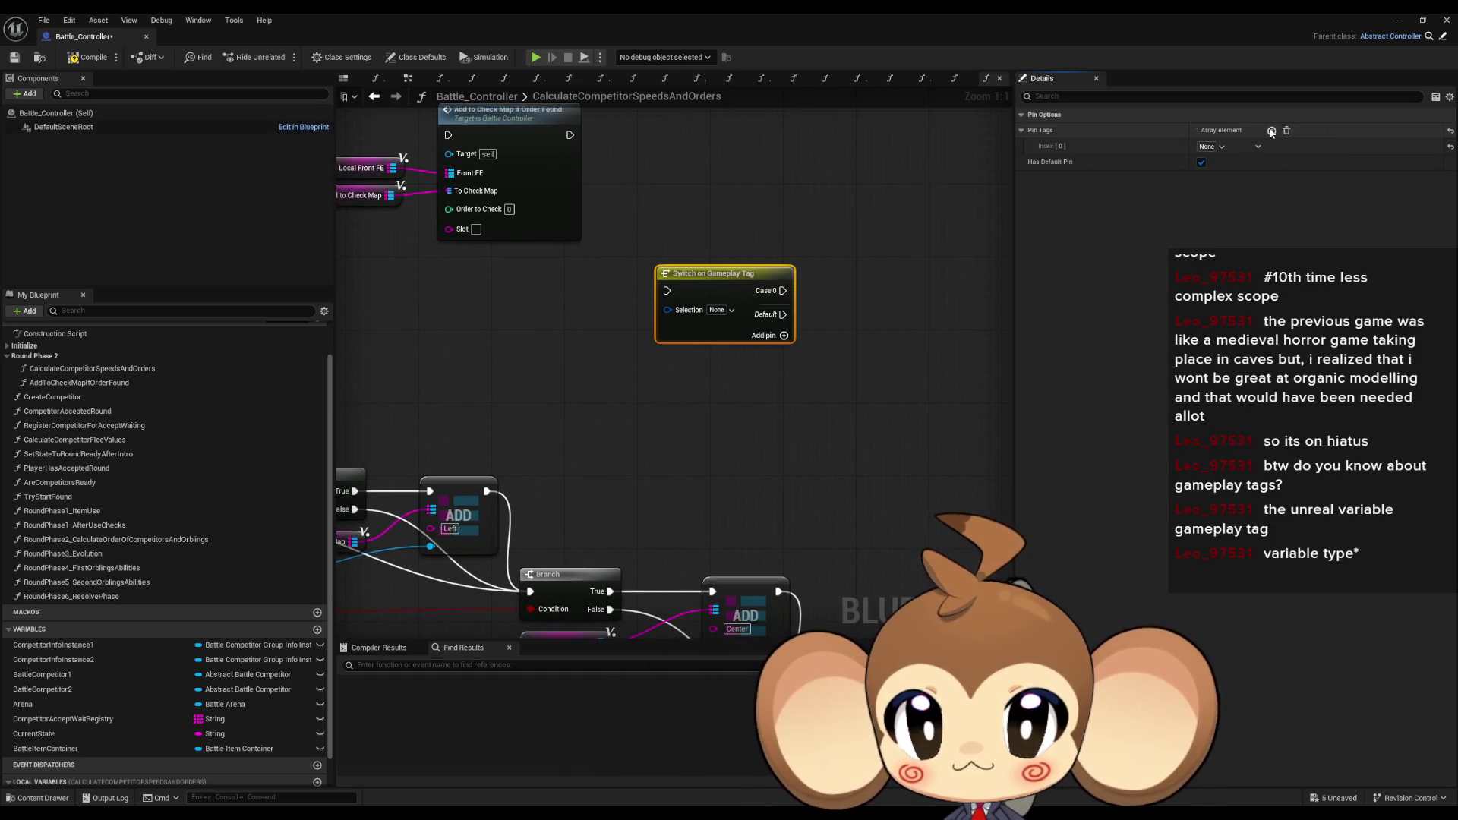
click(1272, 129)
click(1271, 130)
click(1272, 130)
click(1271, 130)
click(1208, 146)
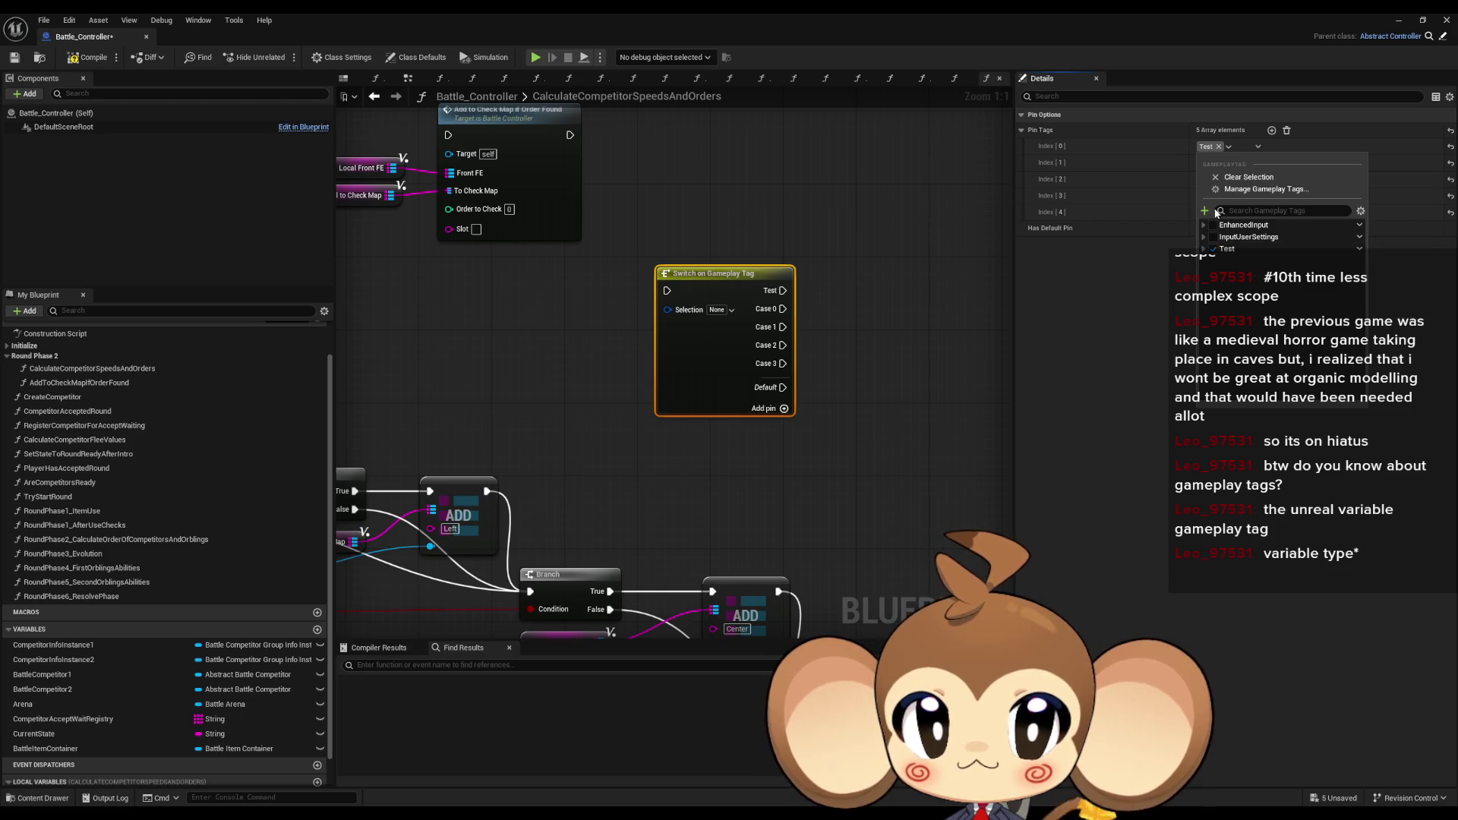
- Set the first case tag to InputUserSettings.FailureReasons.InvalidMappingName
click(1204, 249)
click(1217, 262)
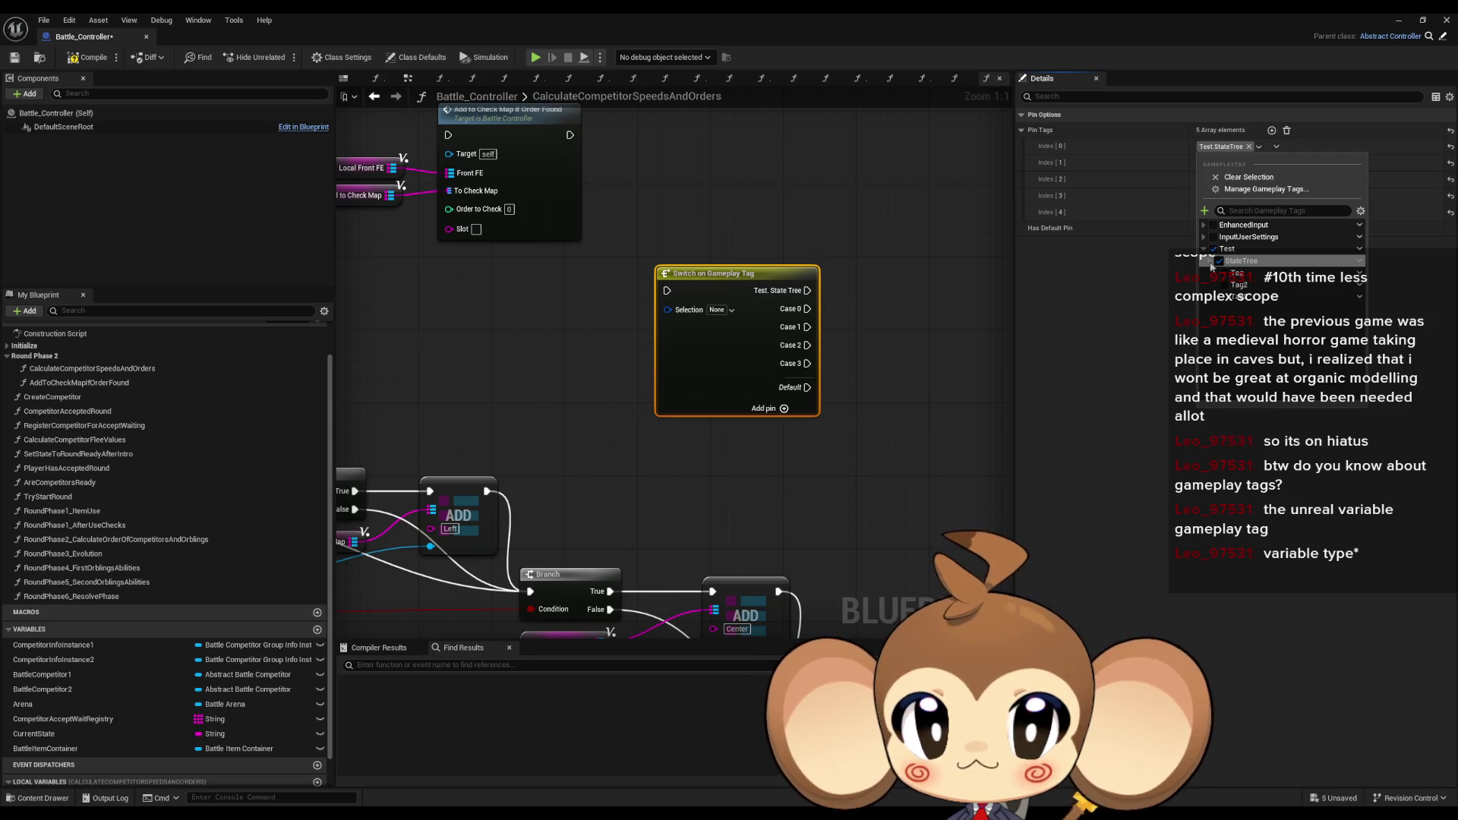
click(1211, 261)
click(1224, 273)
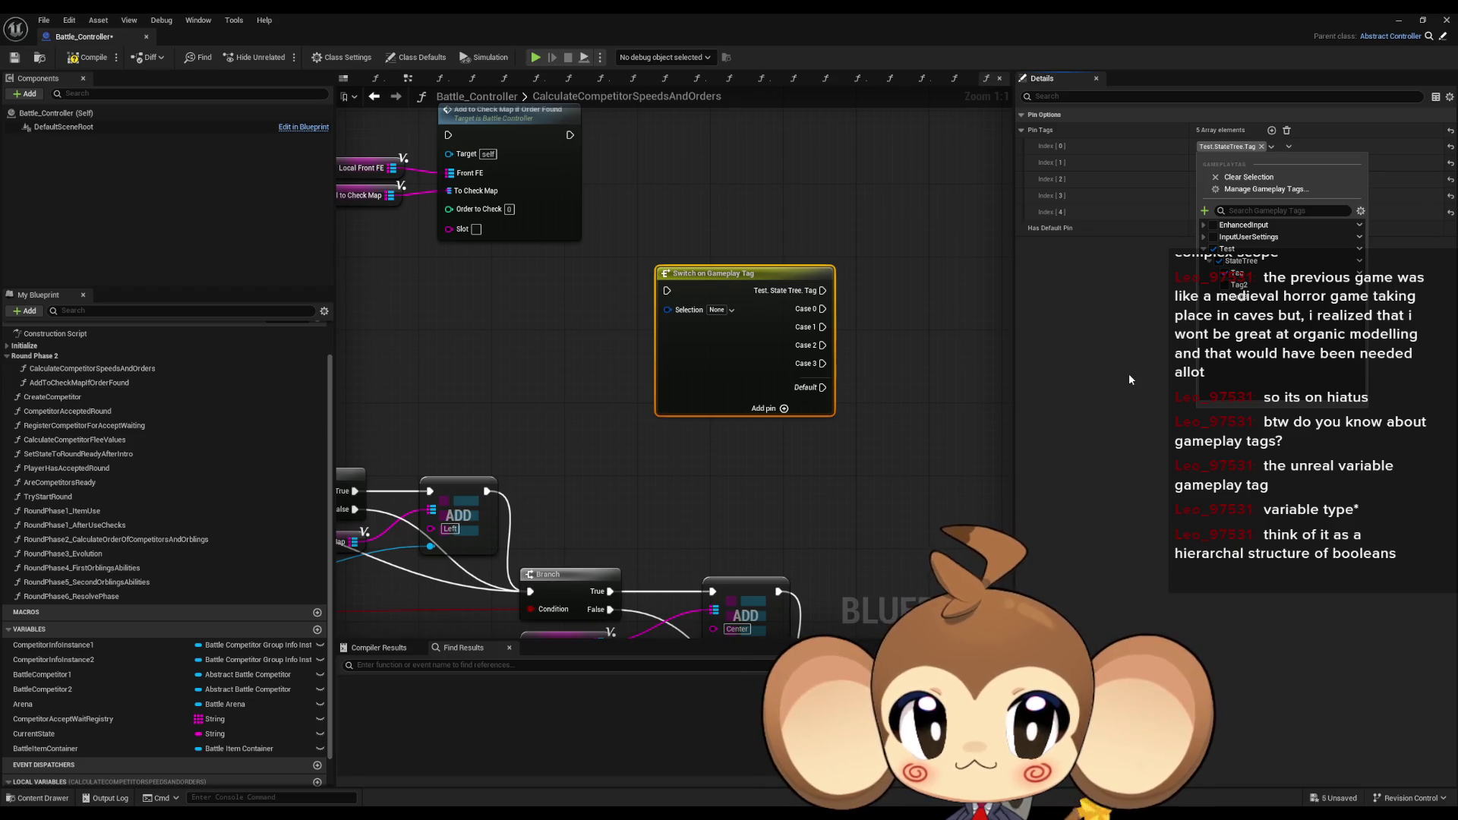
click(1204, 237)
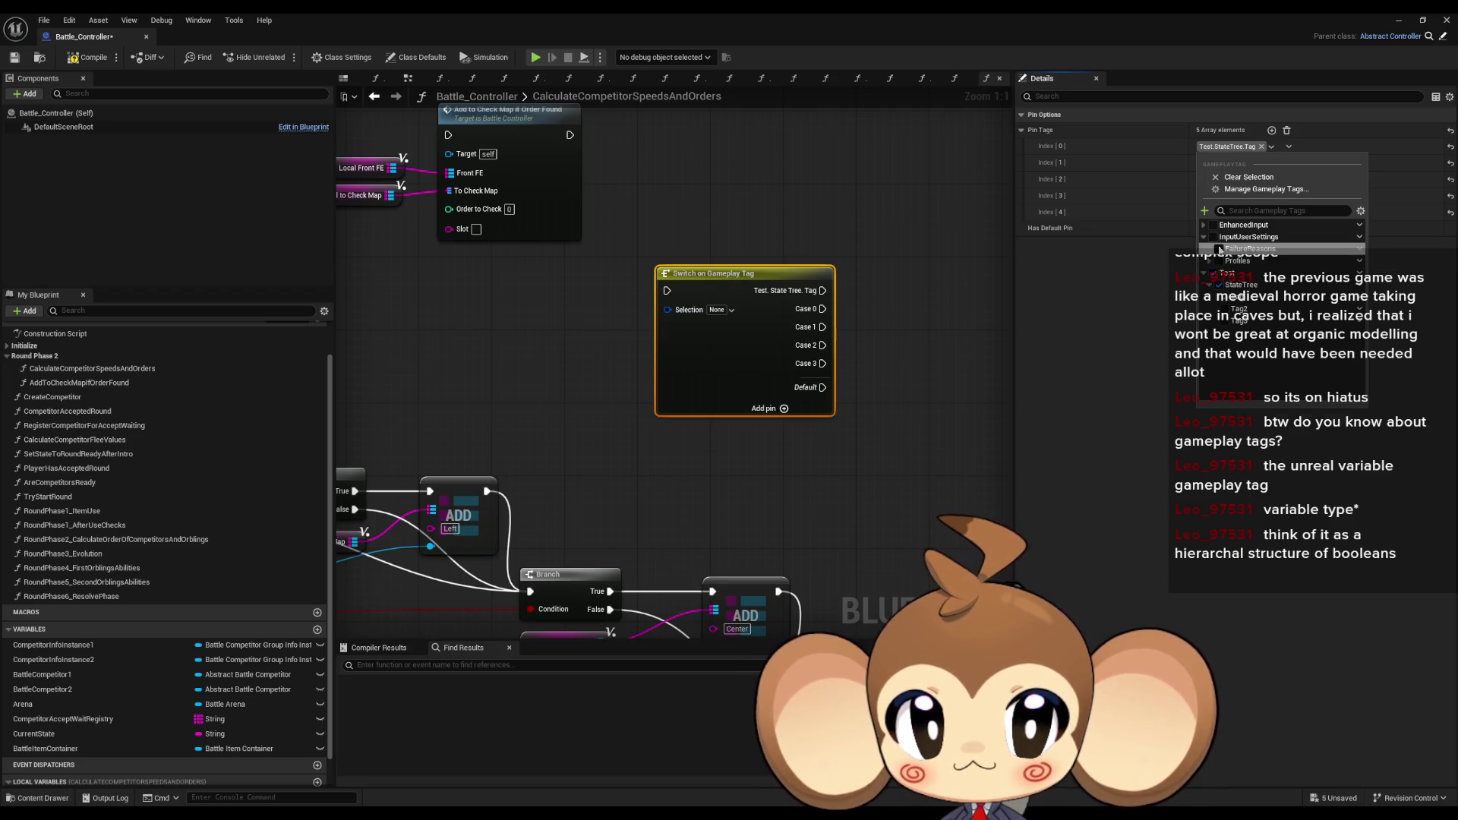
click(1215, 249)
click(1208, 237)
click(1224, 249)
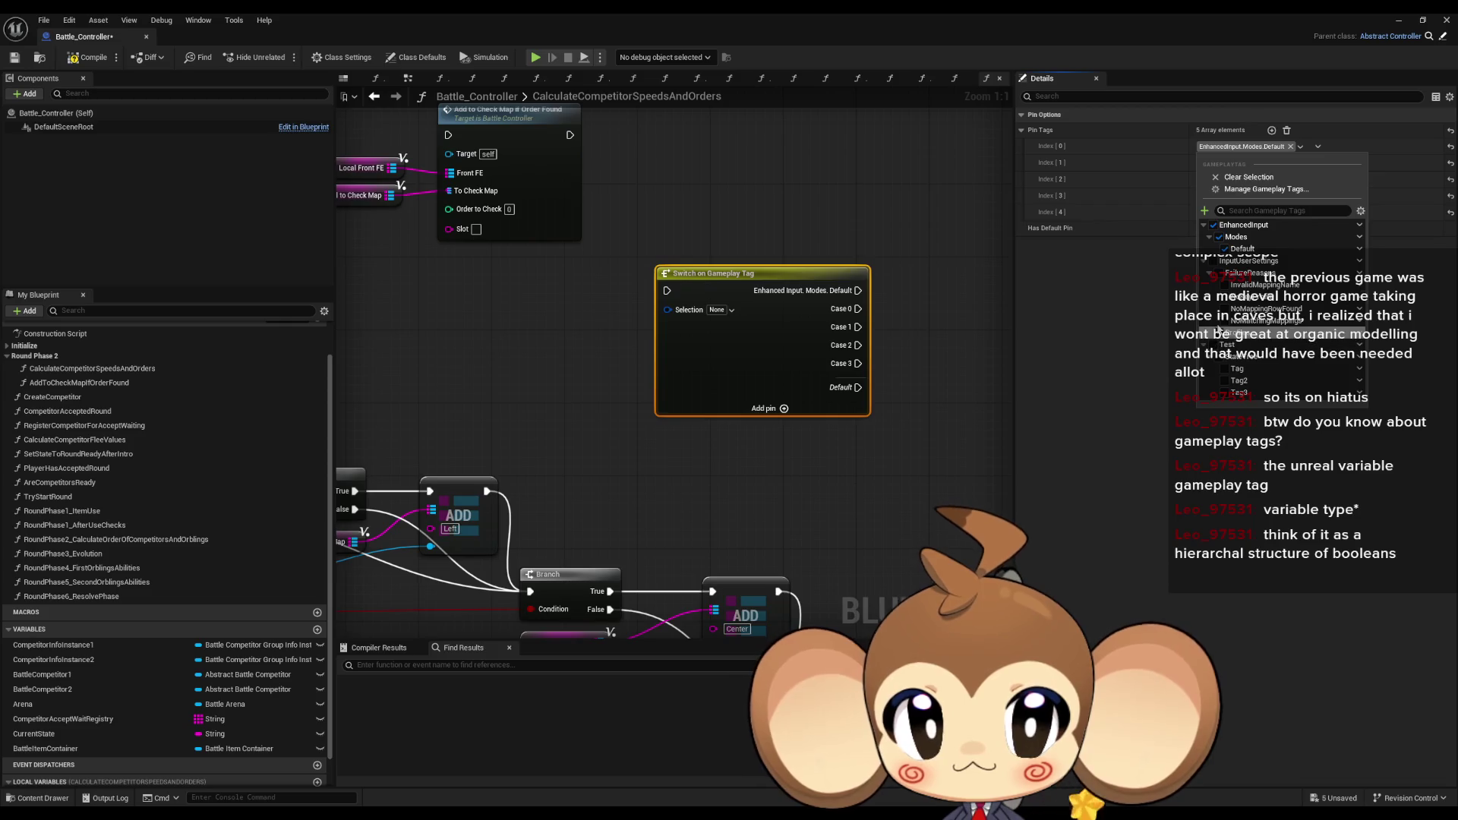
click(1224, 249)
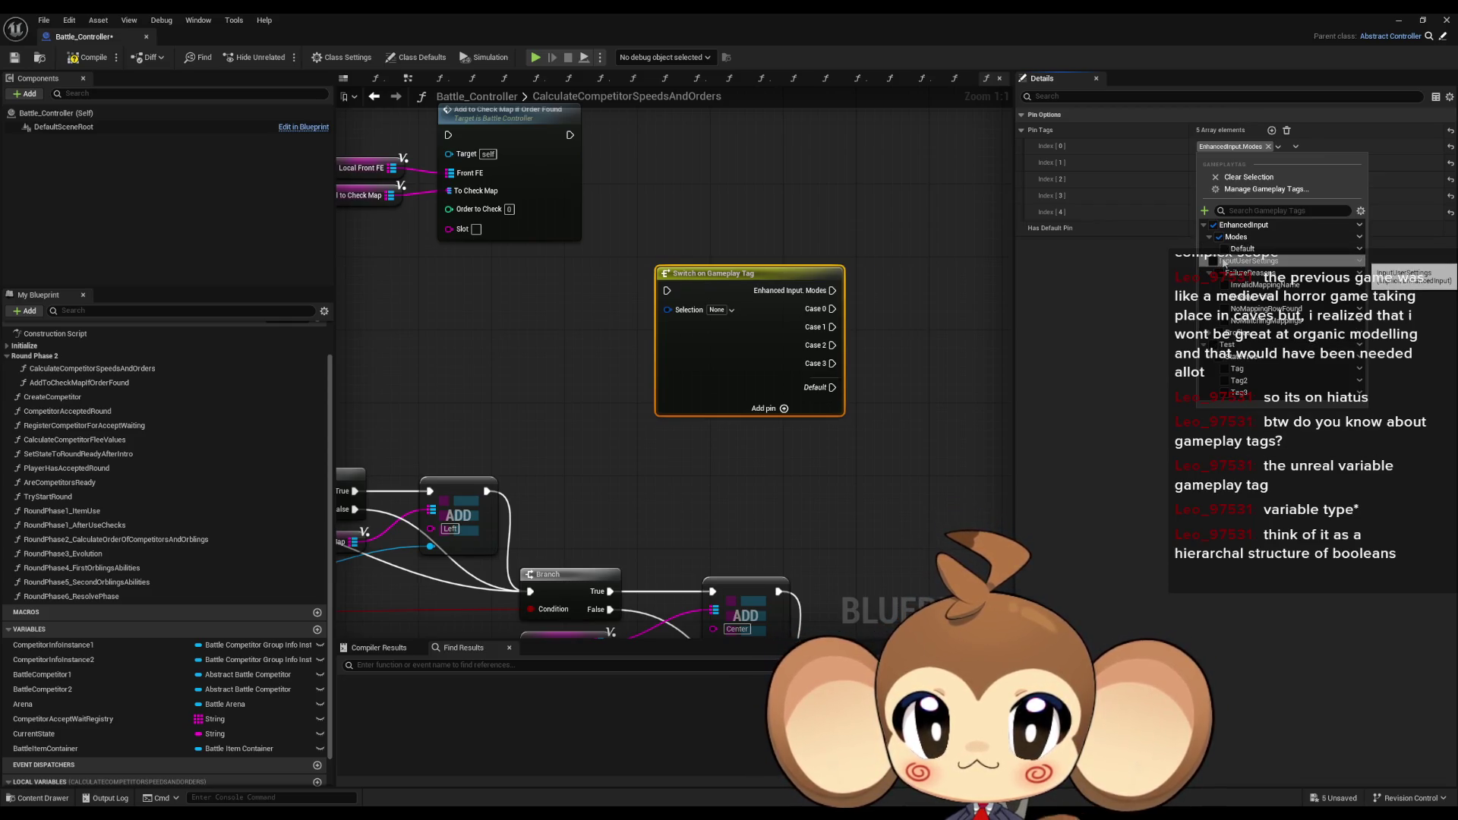
click(1225, 286)
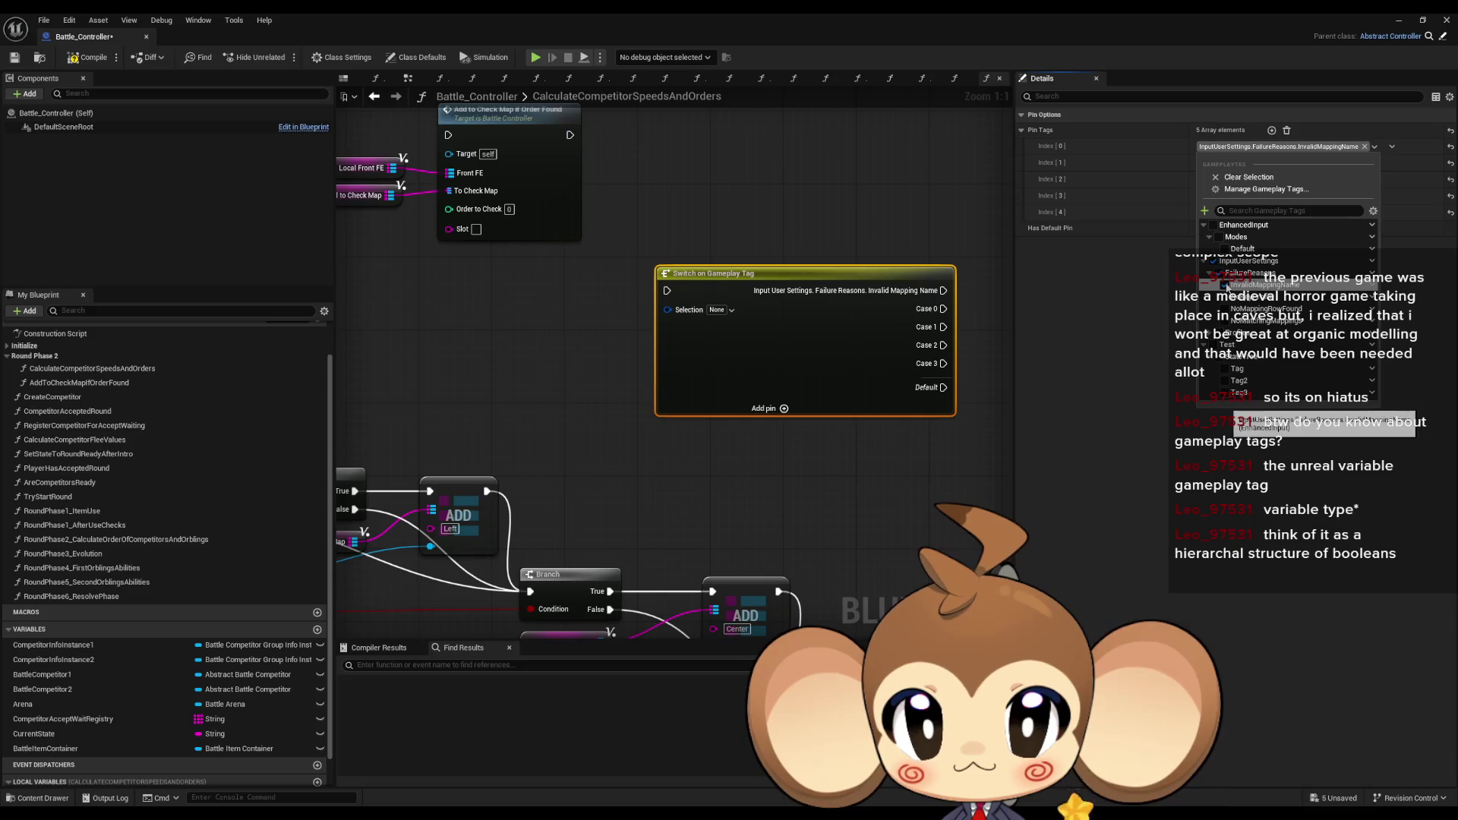
- Set the second case to InputUserSettings.Profiles.Default, then delete the switch node
click(1207, 163)
click(1203, 252)
click(1208, 265)
click(1209, 278)
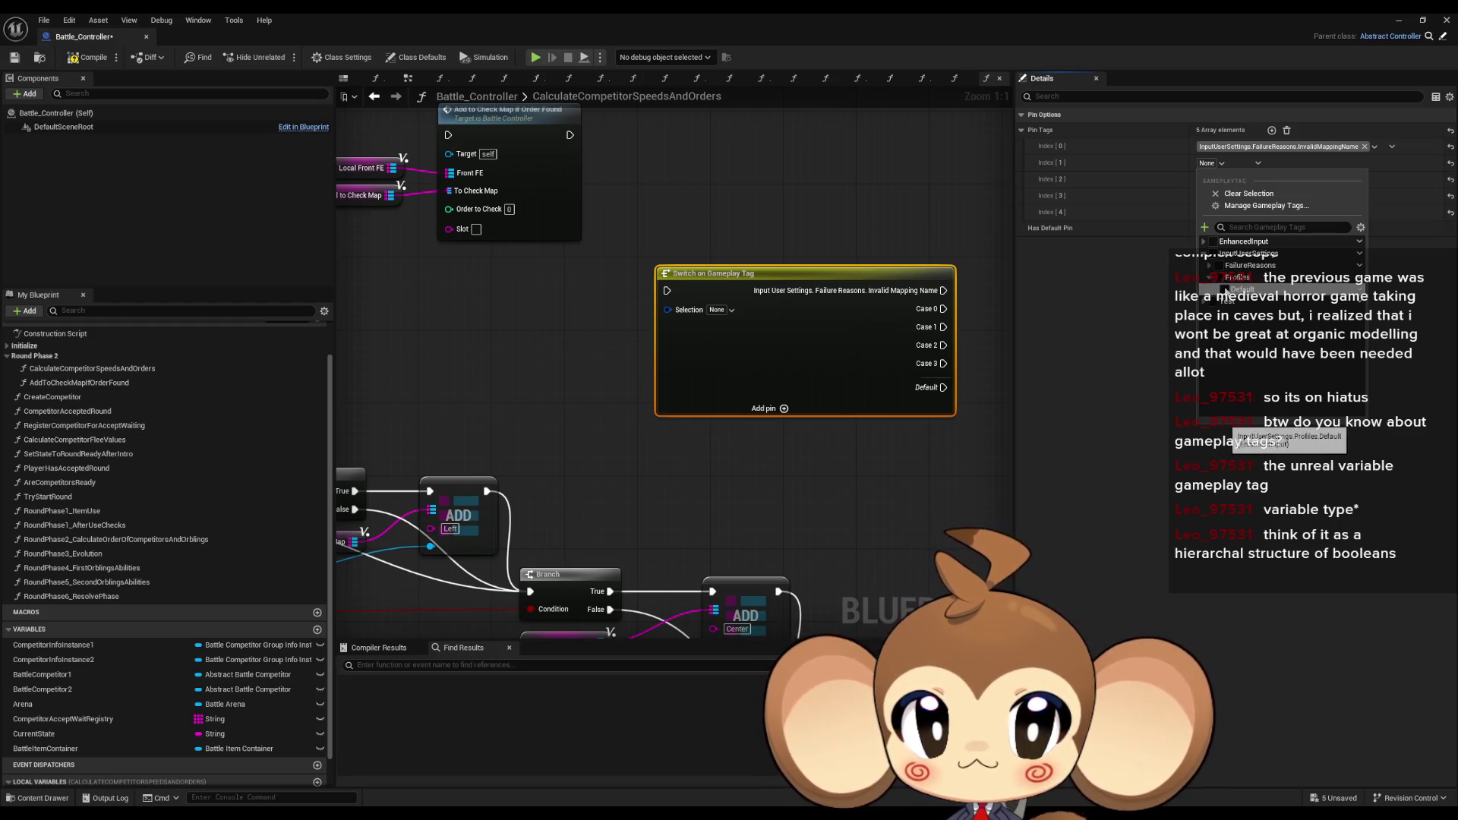
click(1217, 290)
click(1128, 501)
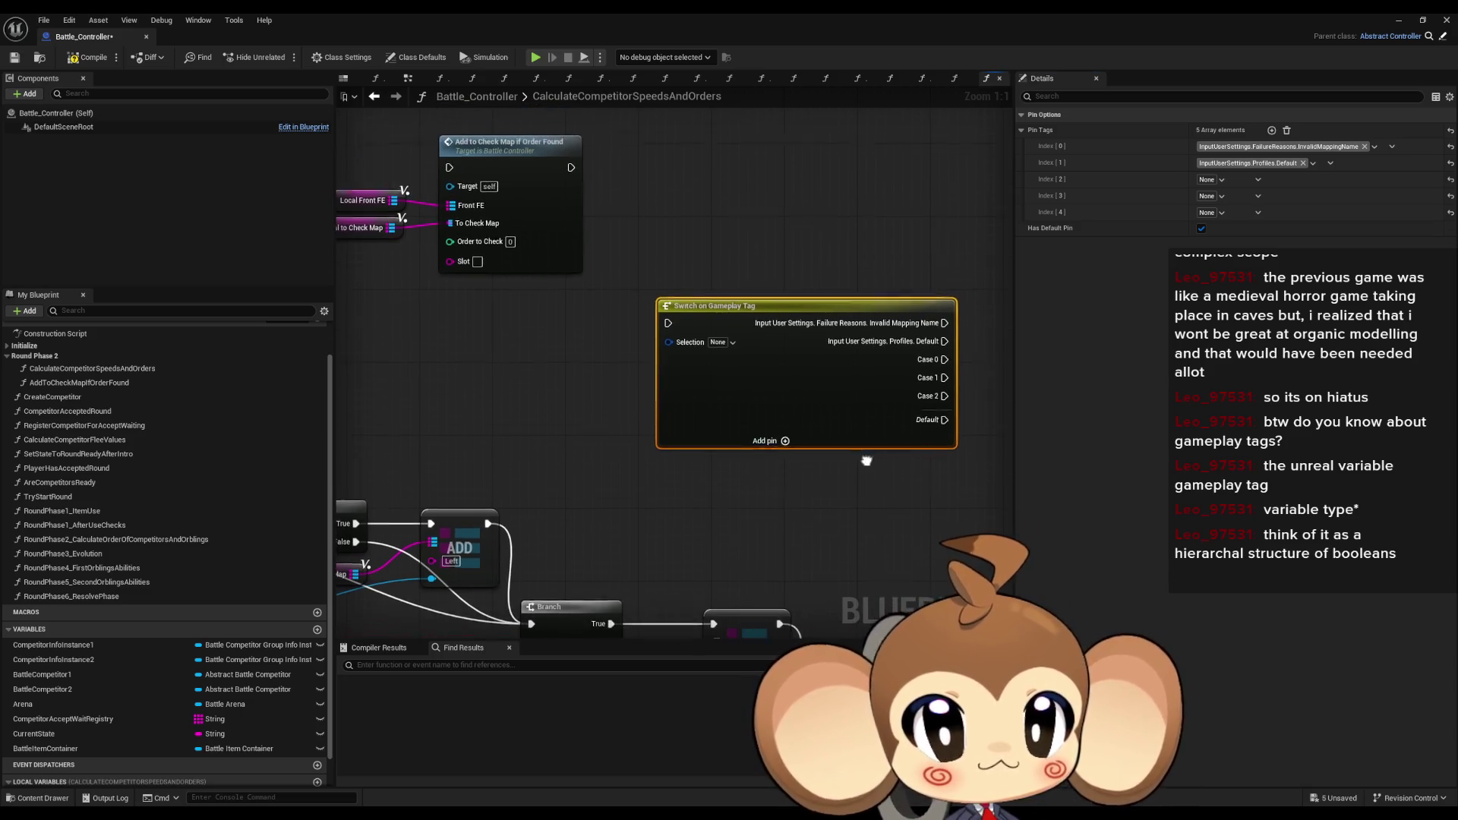
key(Delete)
- Pan across the four Add to Check Map if Order Found calls and set one's Order to Check to 1
mouse_move(775, 322)
mouse_down()
mouse_move(832, 352)
mouse_move(970, 371)
mouse_up()
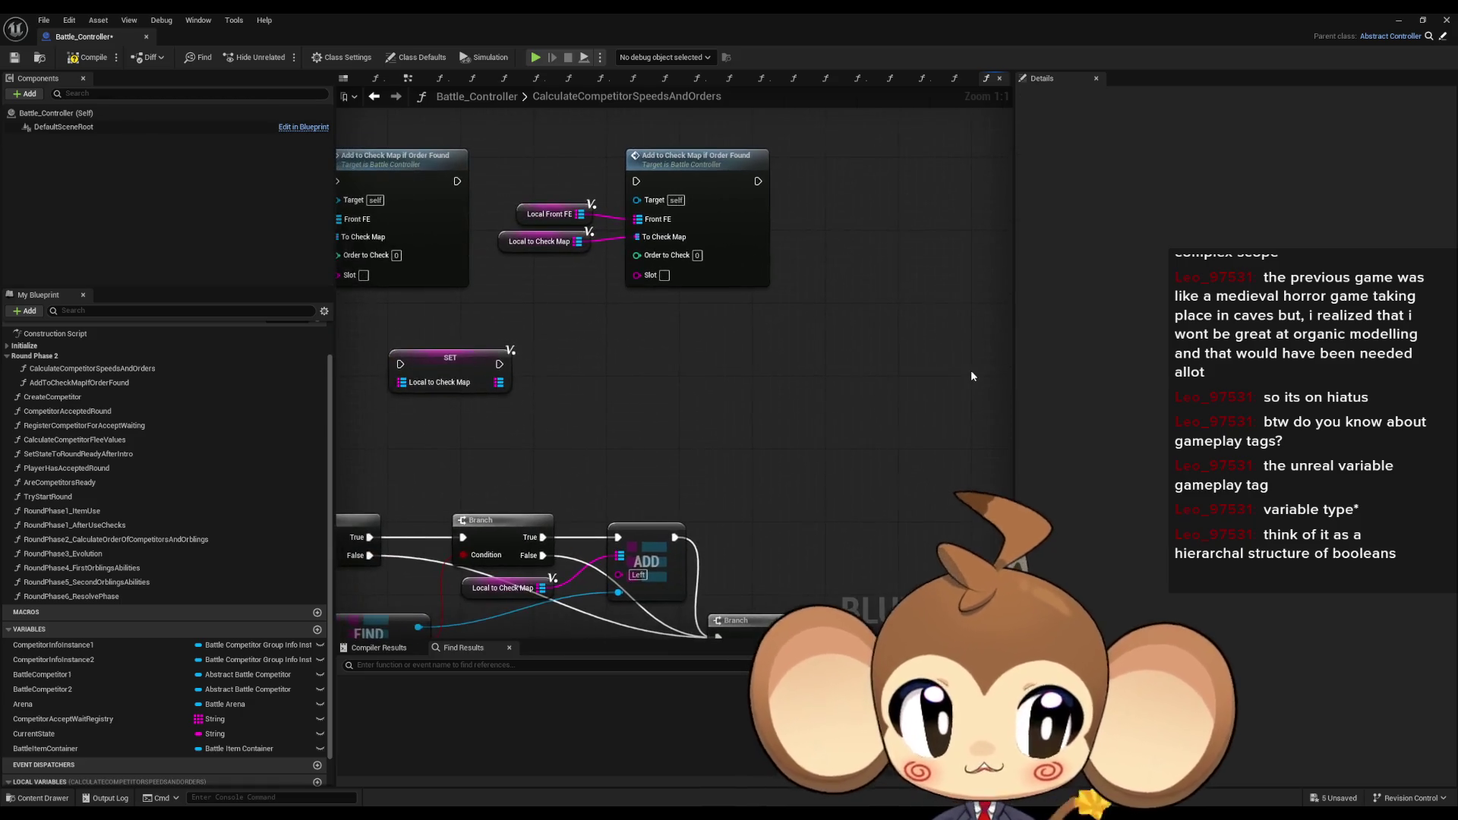
drag(827, 386, 966, 429)
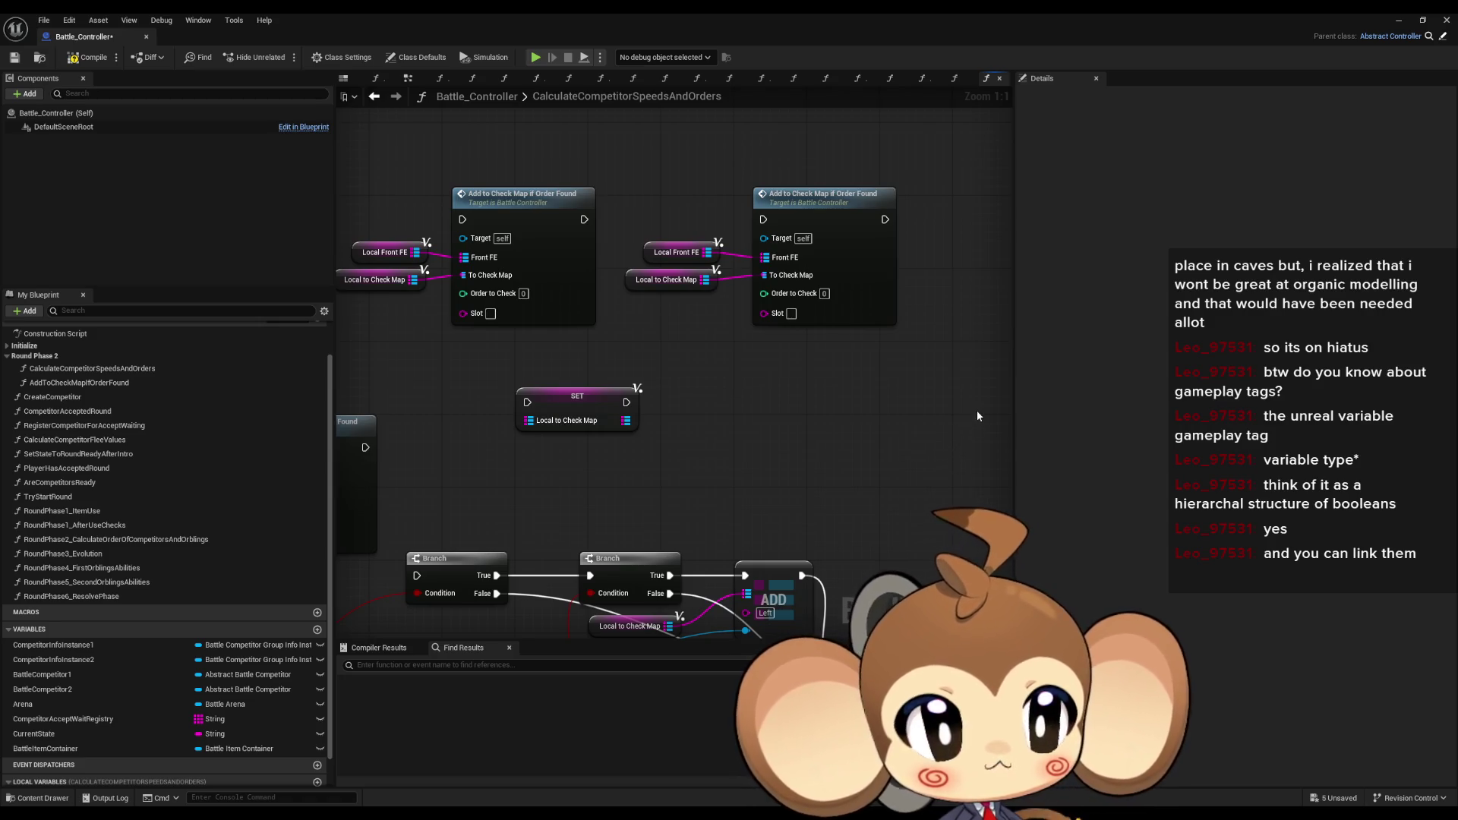
drag(937, 397, 869, 430)
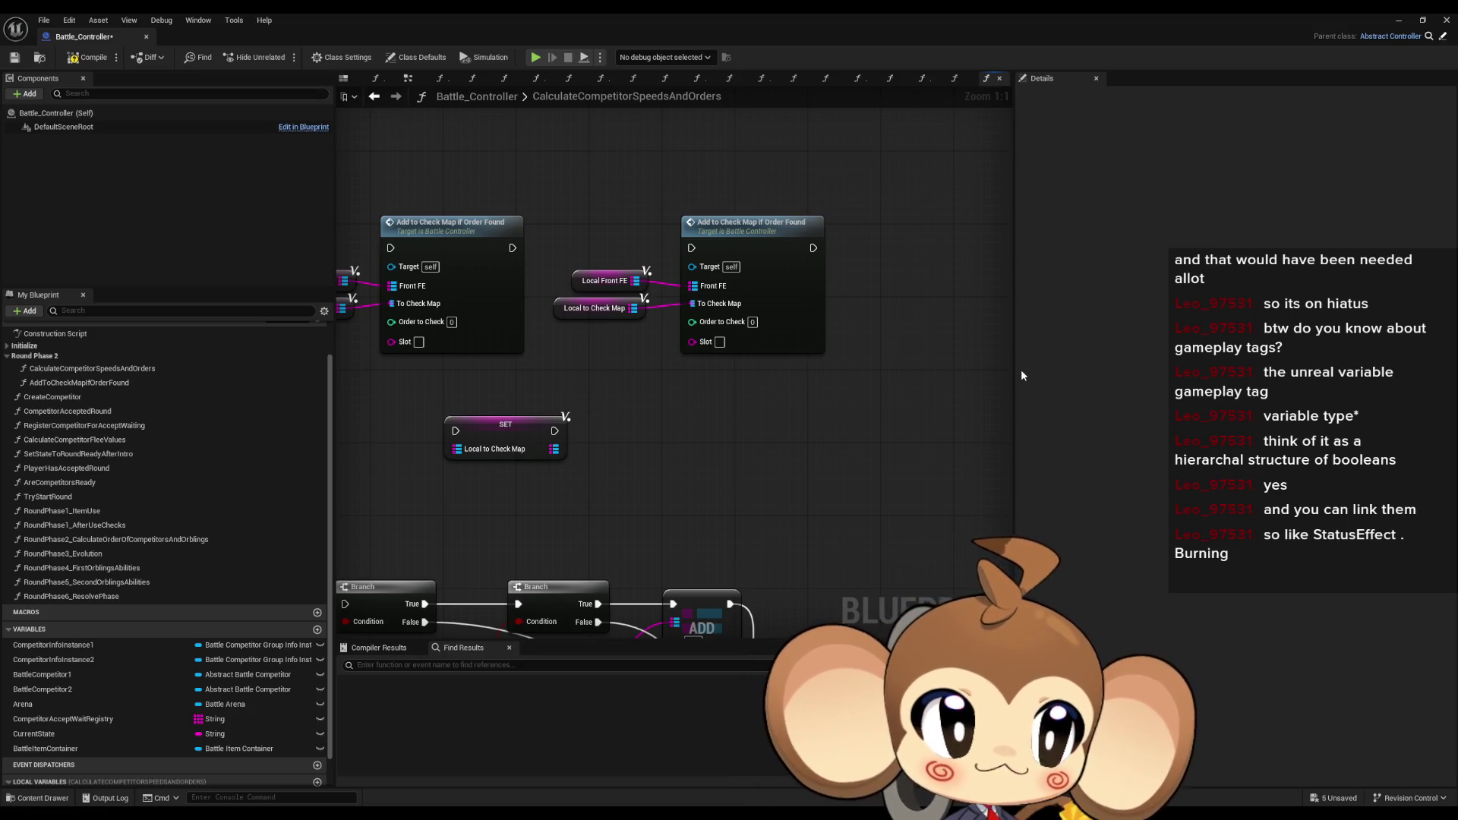
drag(967, 389, 874, 409)
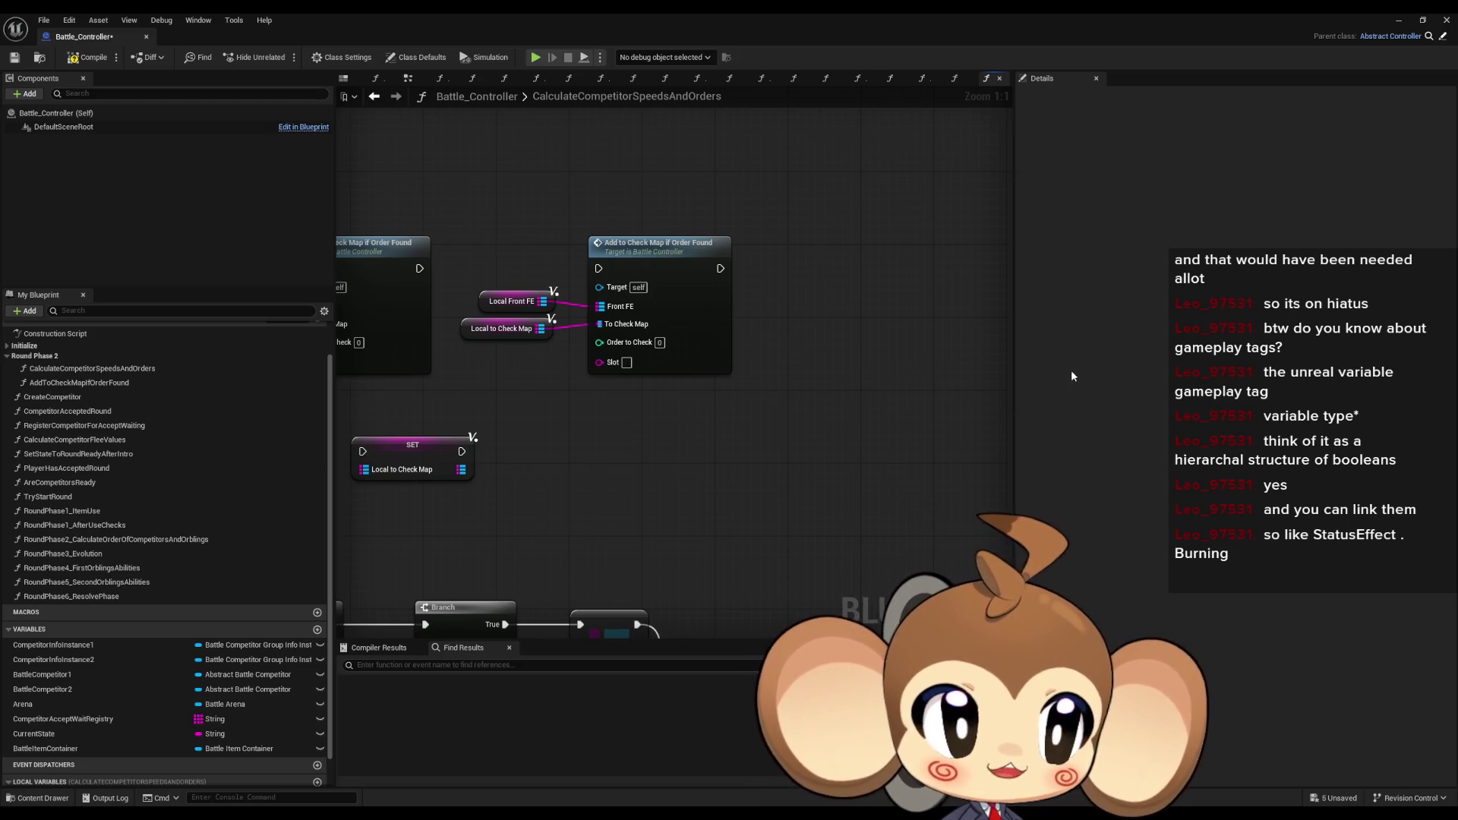
drag(1004, 408, 916, 459)
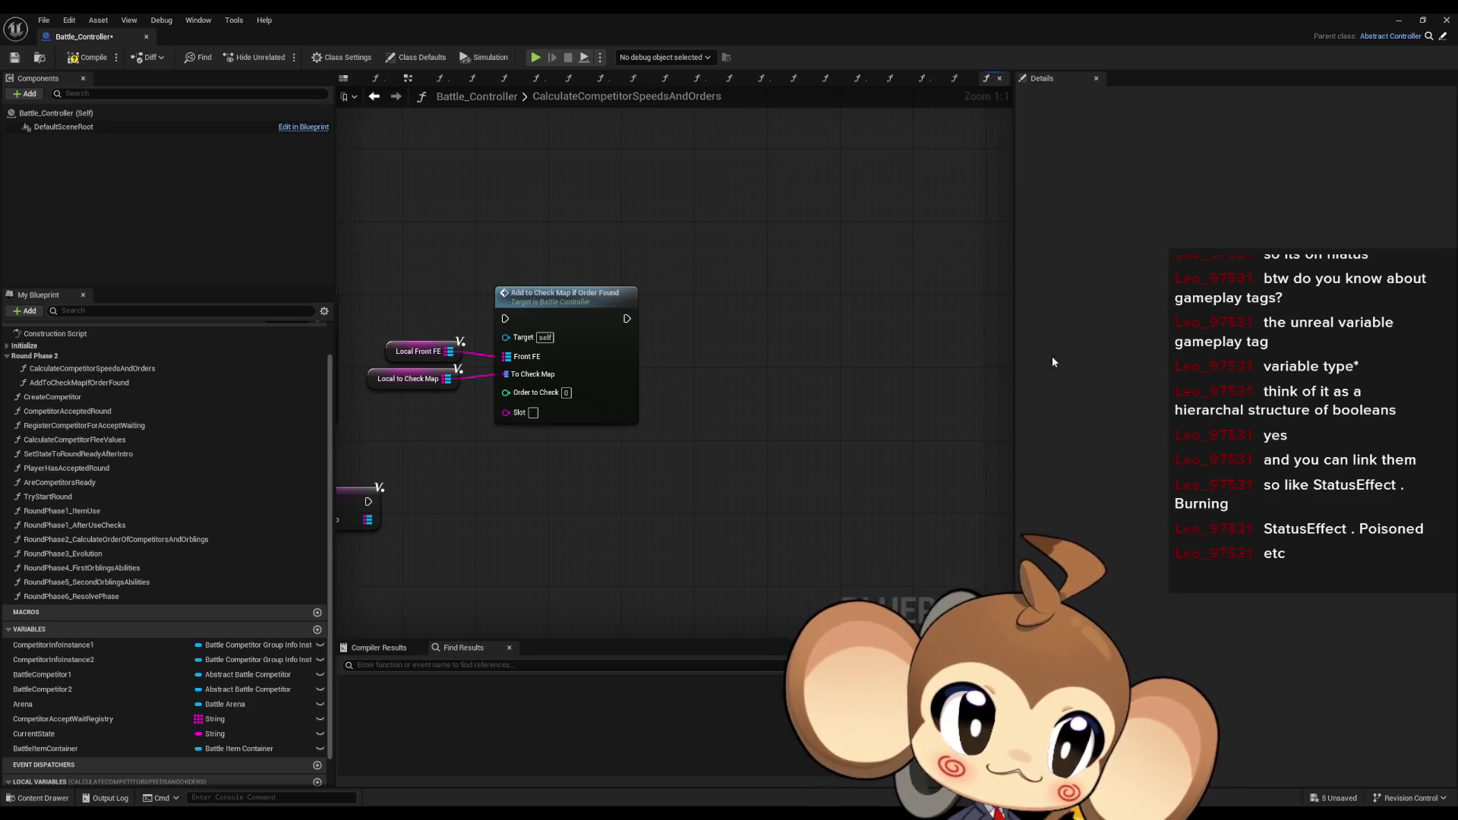
mouse_move(1110, 398)
mouse_down()
mouse_move(843, 456)
mouse_move(1001, 414)
mouse_move(890, 458)
mouse_move(962, 353)
mouse_up()
scroll(841, 455, down, 1)
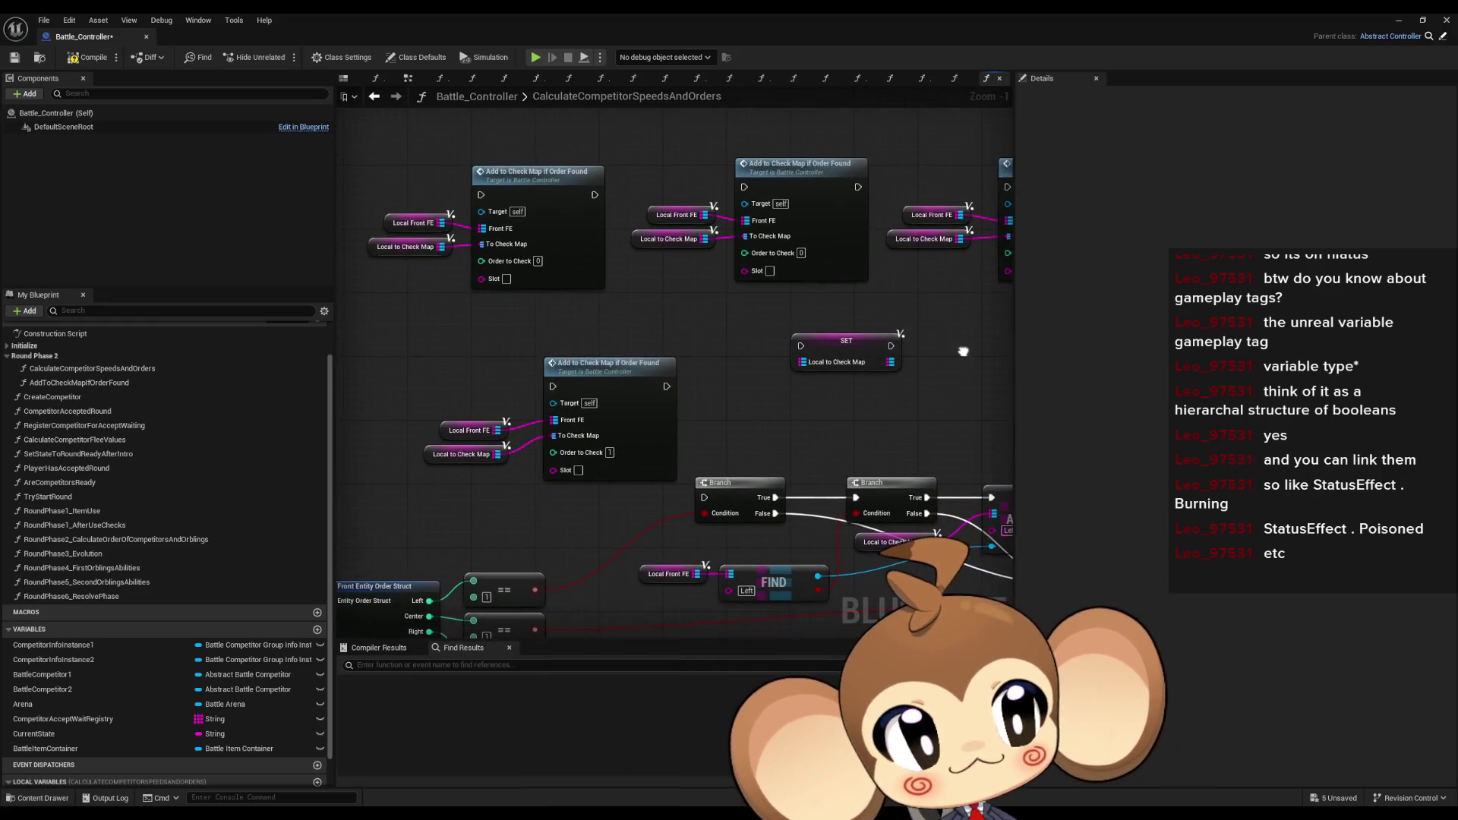
mouse_move(797, 462)
mouse_down()
mouse_move(770, 484)
mouse_move(776, 510)
mouse_up()
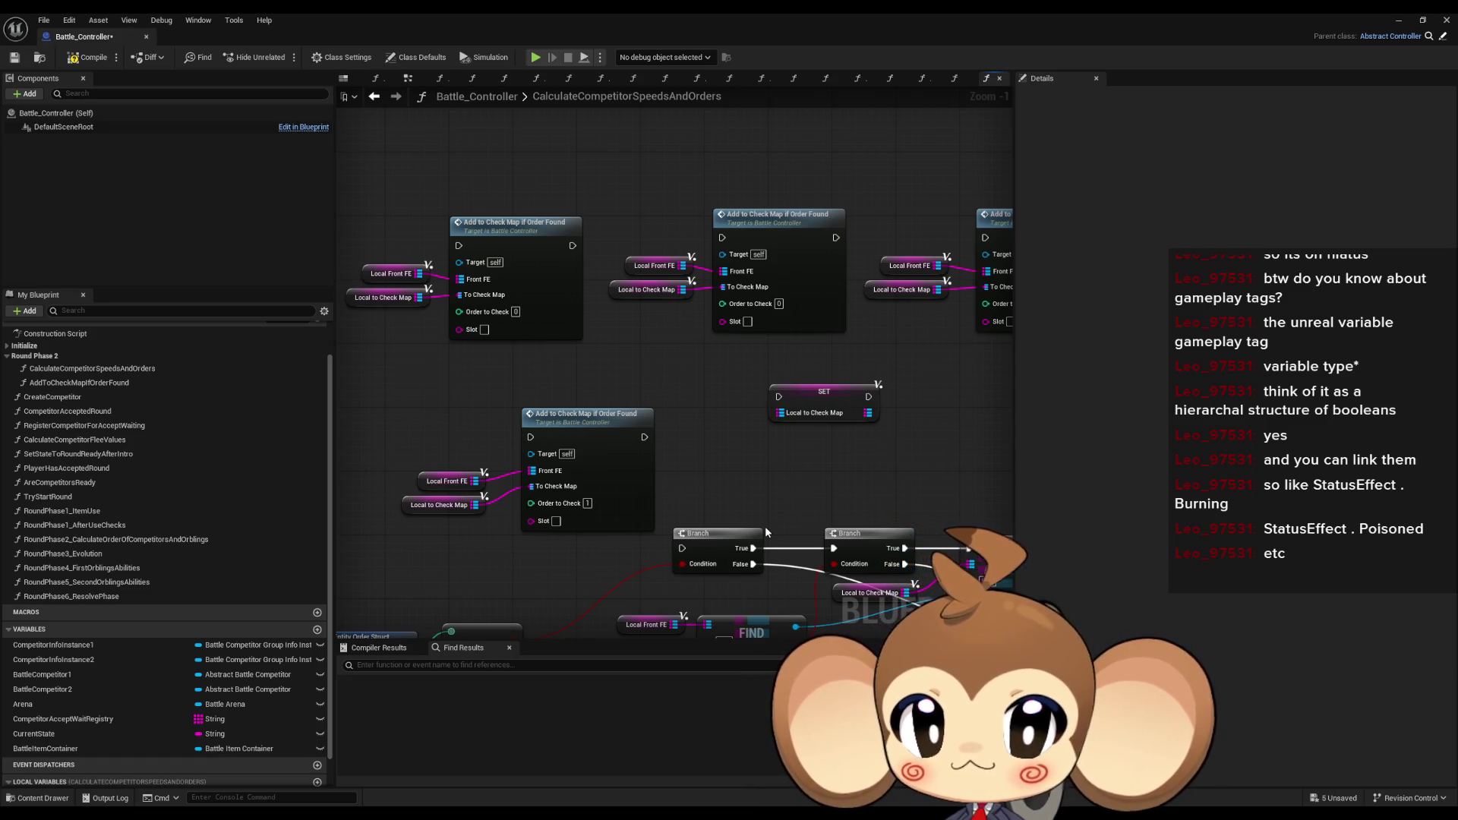
mouse_move(764, 526)
mouse_down()
mouse_move(631, 529)
mouse_move(757, 448)
mouse_move(780, 534)
mouse_move(827, 551)
mouse_up()
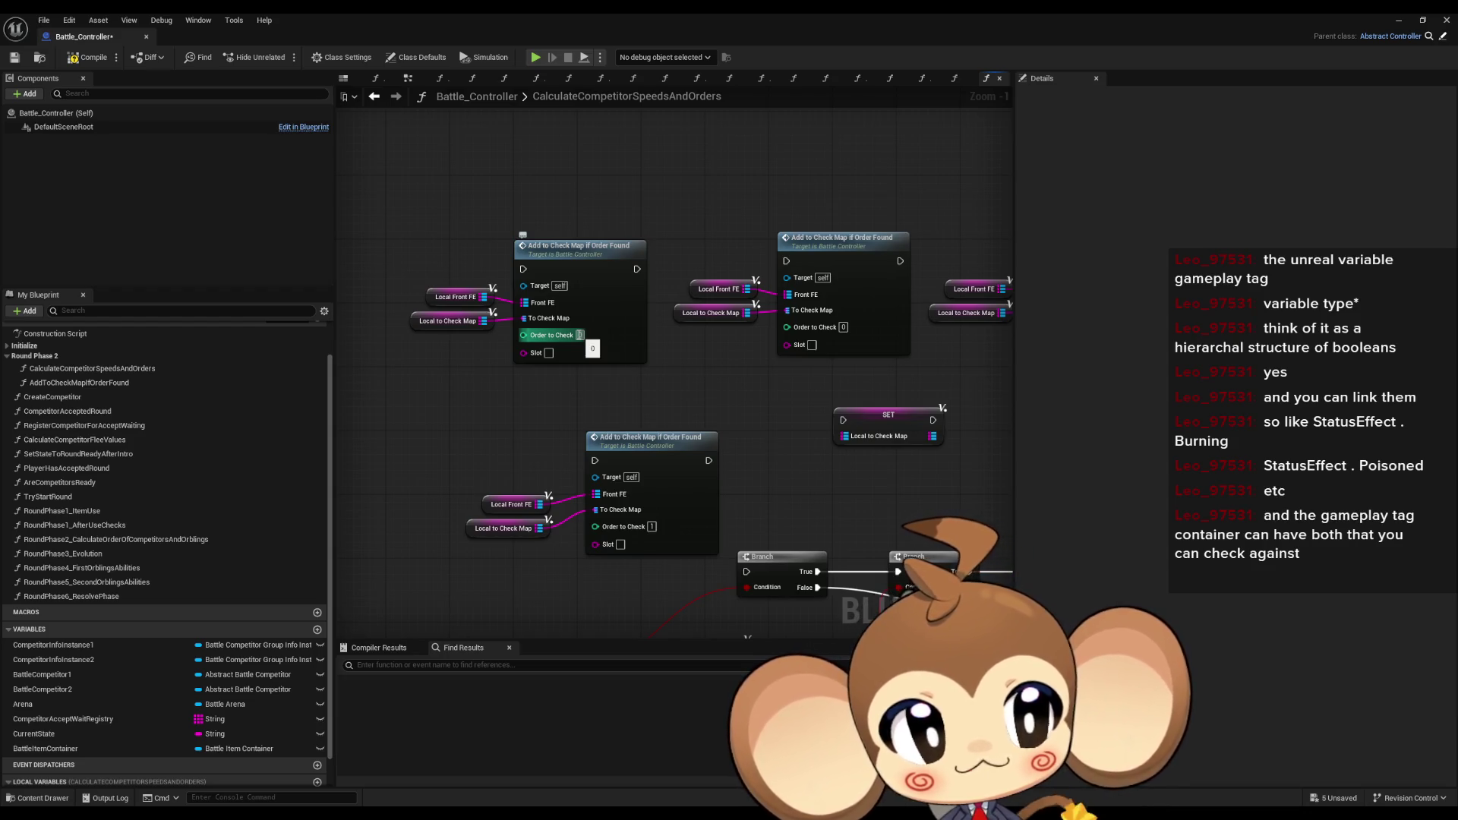
text(1)
key(Return)
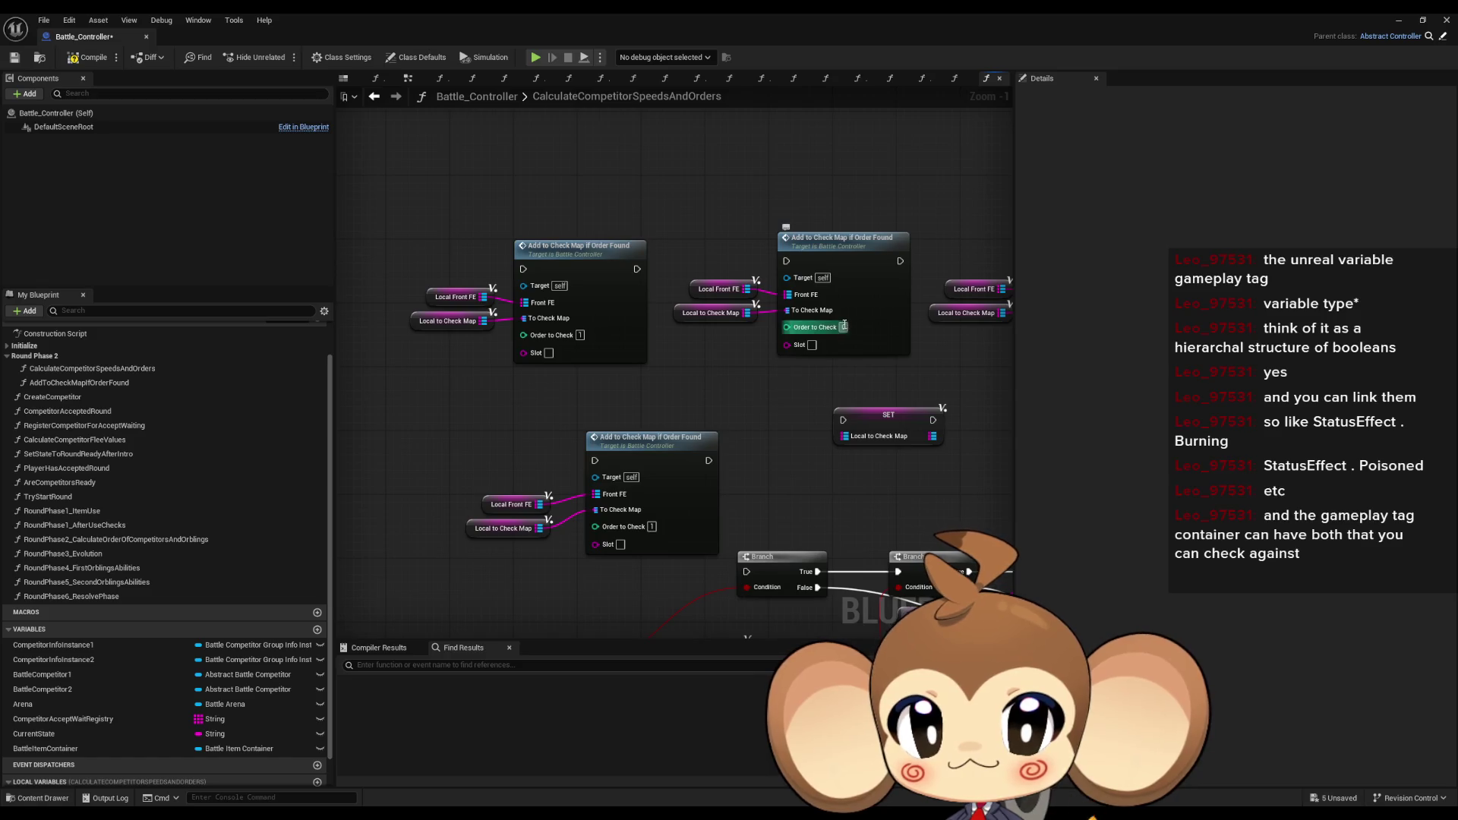
- Give the three Add to Check Map calls Order to Check 1 and Slots Left, Center and Right
key(Tab)
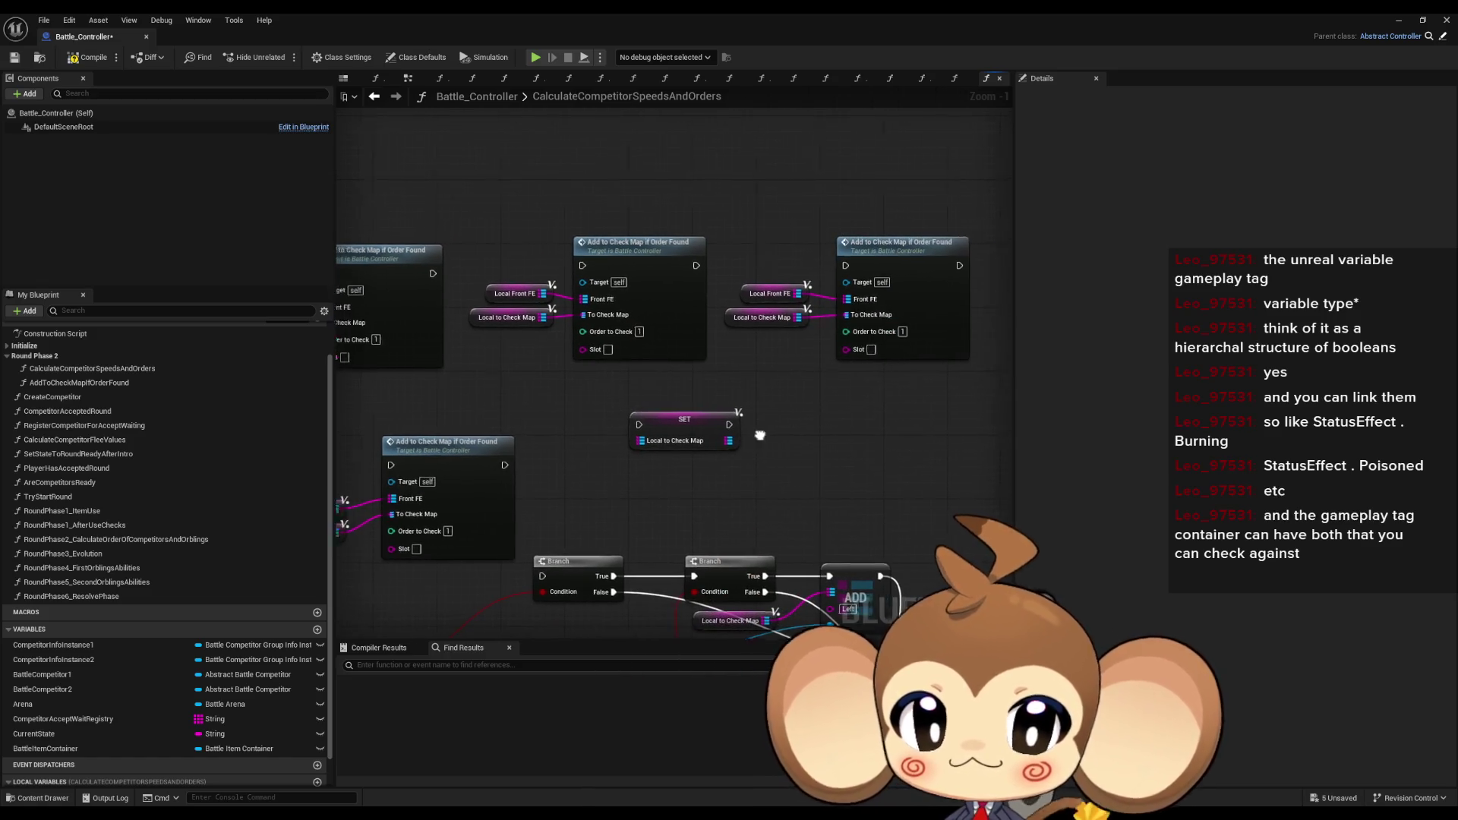
drag(755, 433, 965, 436)
click(562, 354)
text(Left)
key(Return)
click(826, 347)
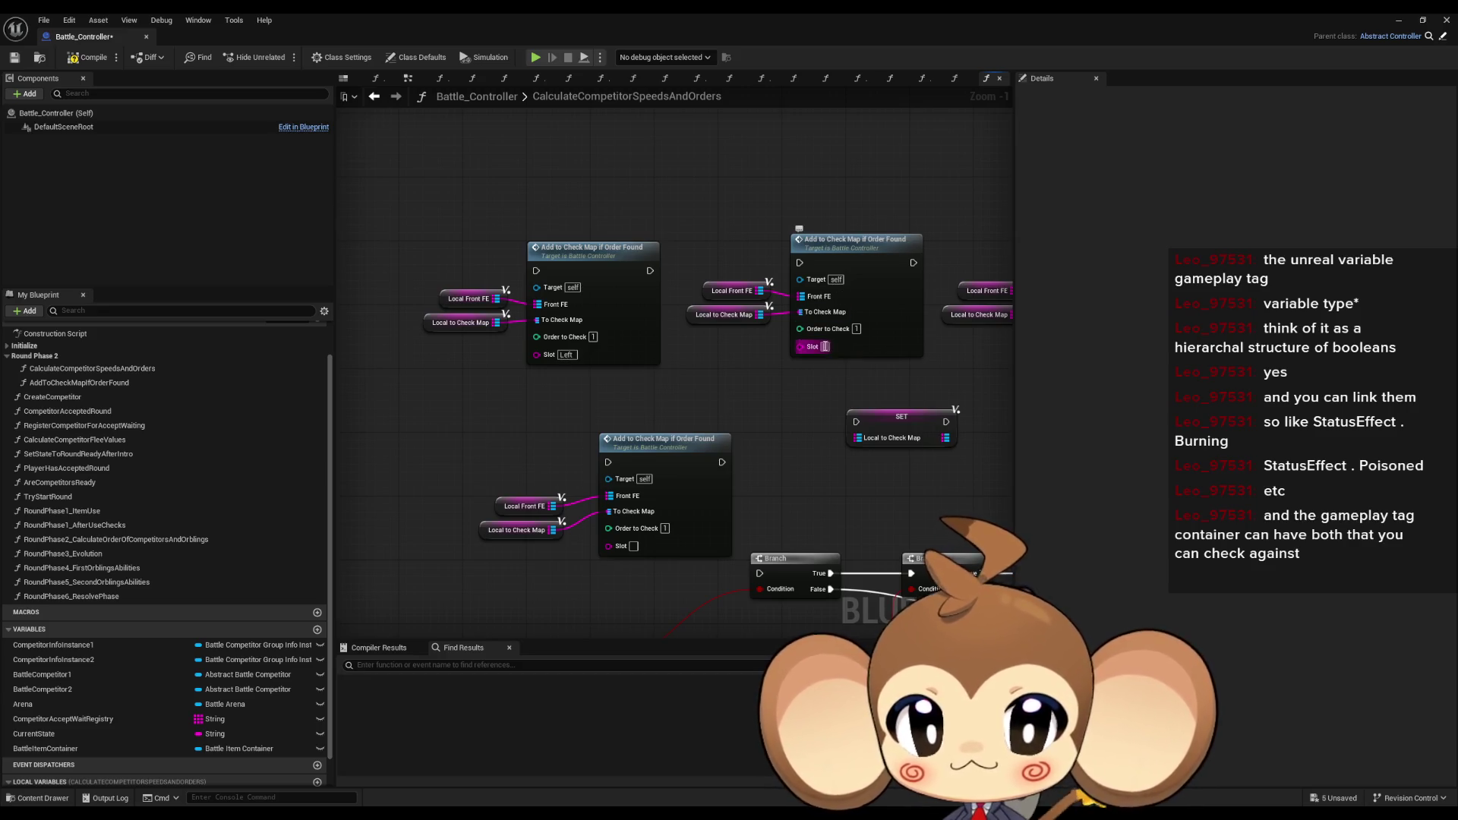
text(Center)
key(Return)
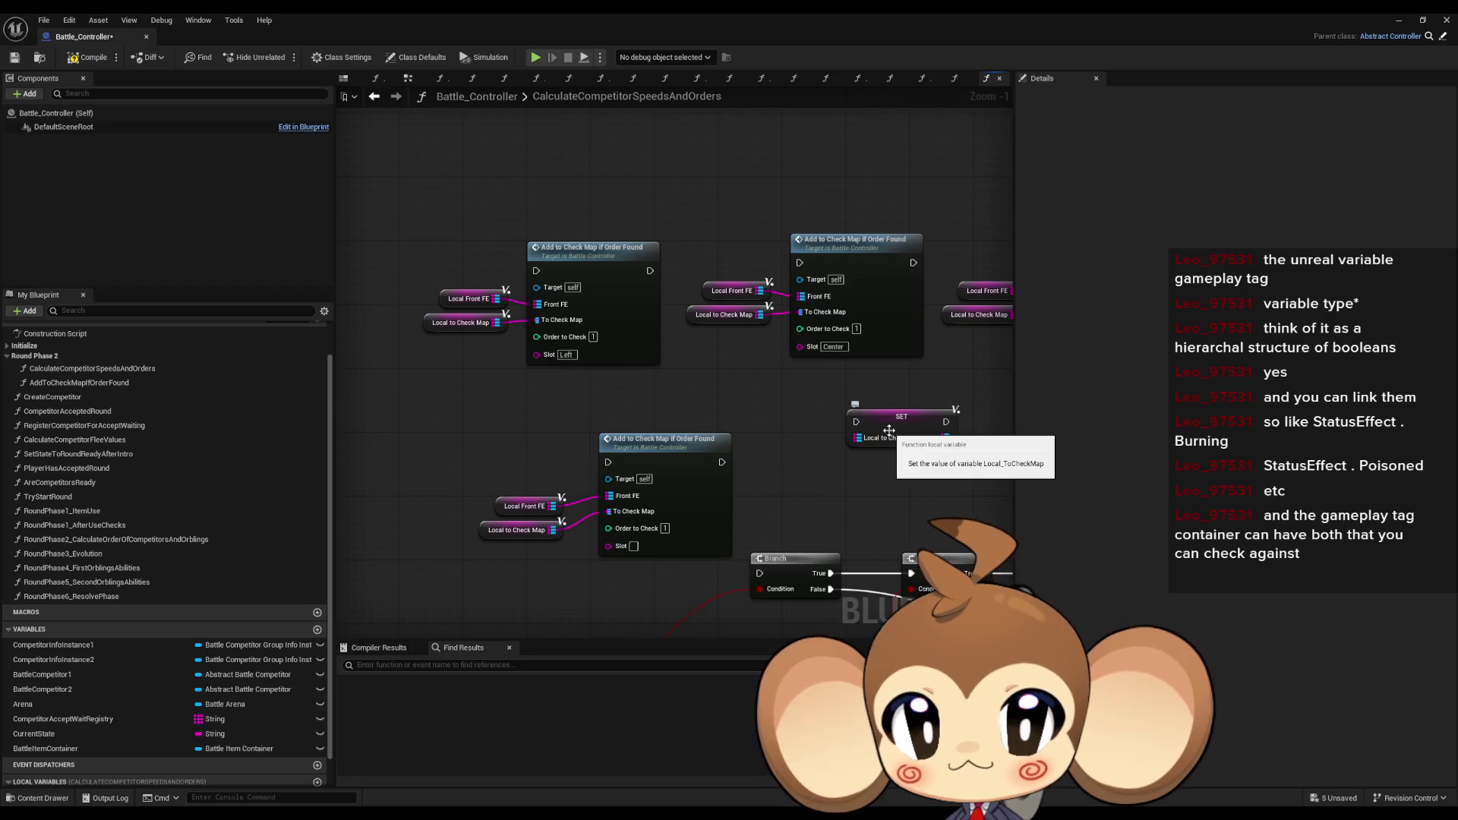
drag(889, 430, 761, 468)
text(Right)
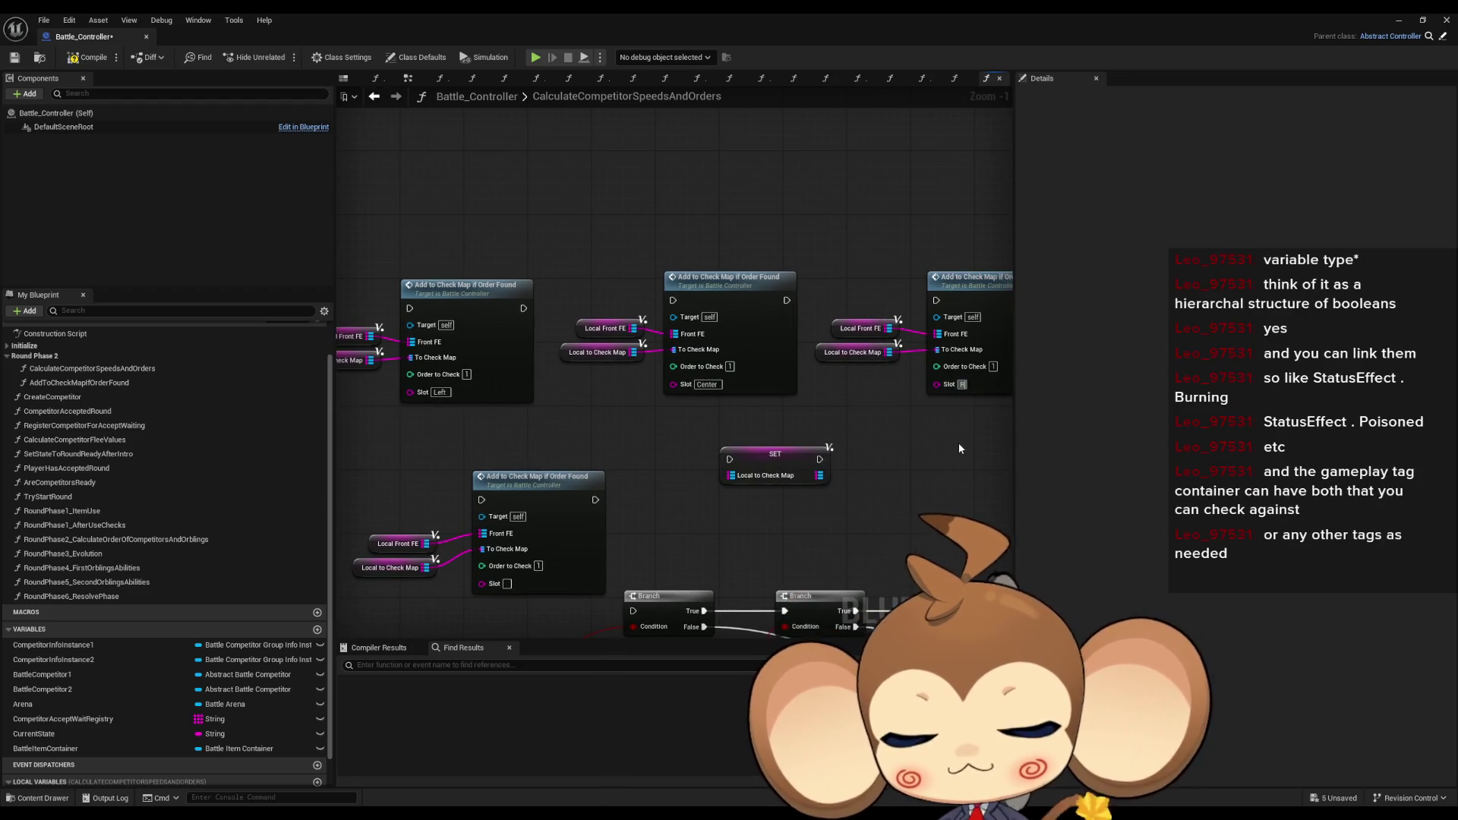
key(Return)
- Delete the Local to Check Map SET node and select the fourth call with its getters
mouse_move(840, 494)
mouse_down()
mouse_move(828, 425)
mouse_move(842, 357)
mouse_up()
scroll(820, 417, down, 1)
click(811, 410)
key(Delete)
drag(518, 343, 625, 431)
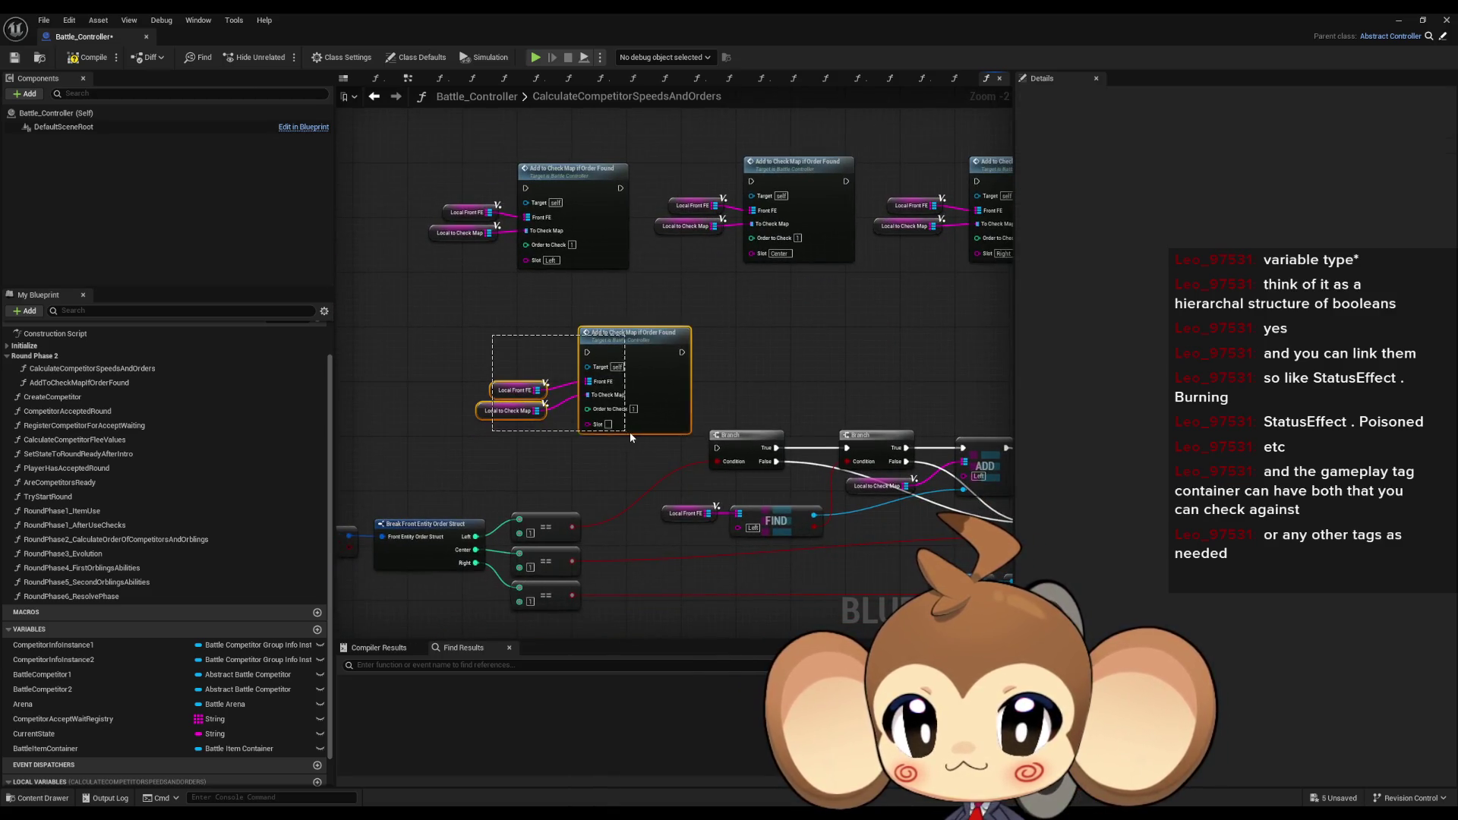
- Delete the fourth Add to Check Map call and its getters
key(Delete)
scroll(674, 450, down, 1)
mouse_move(585, 357)
mouse_down()
mouse_move(467, 305)
mouse_move(414, 374)
mouse_up()
scroll(414, 374, down, 1)
- Review the three Add to Check Map calls alongside the Get FEStat and FIND nodes
mouse_move(540, 331)
mouse_down()
mouse_move(903, 444)
mouse_move(809, 353)
mouse_up()
scroll(668, 351, down, 1)
drag(556, 334, 958, 494)
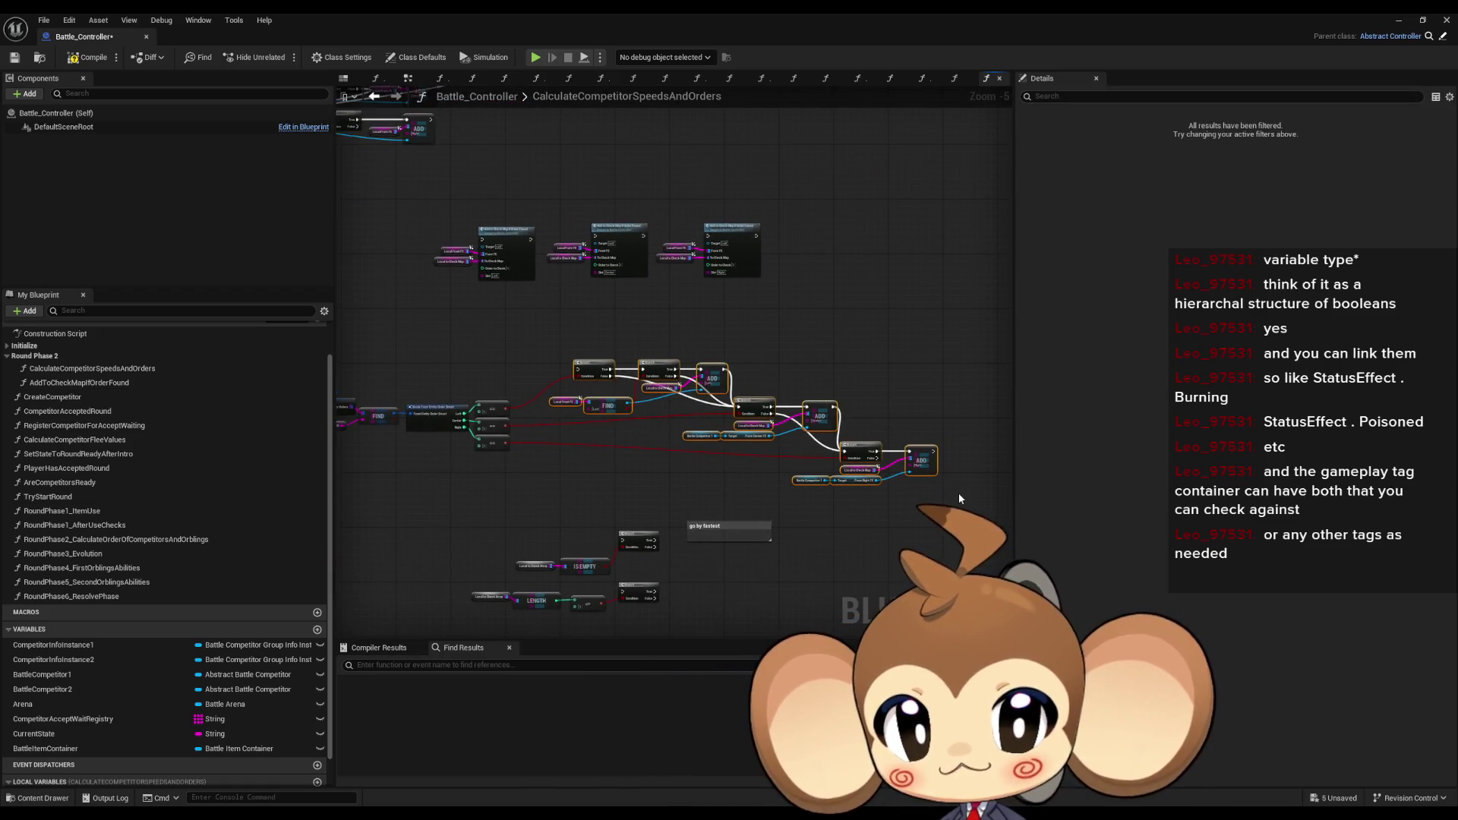
scroll(608, 321, up, 4)
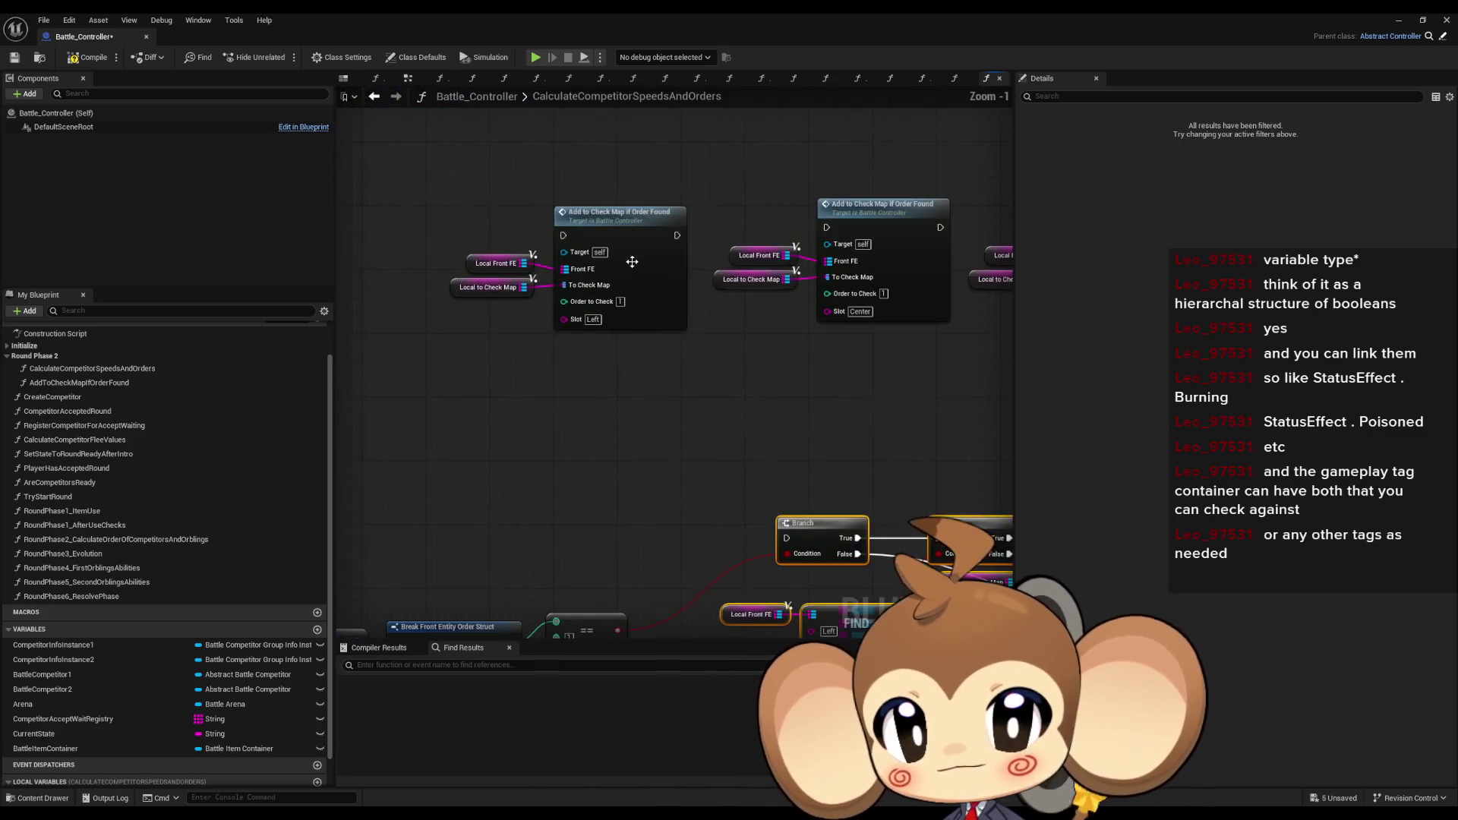
mouse_move(723, 161)
mouse_down()
mouse_move(642, 399)
mouse_move(568, 321)
mouse_move(472, 393)
mouse_up()
mouse_move(641, 370)
mouse_down()
mouse_move(653, 372)
mouse_move(589, 407)
mouse_up()
scroll(609, 356, down, 3)
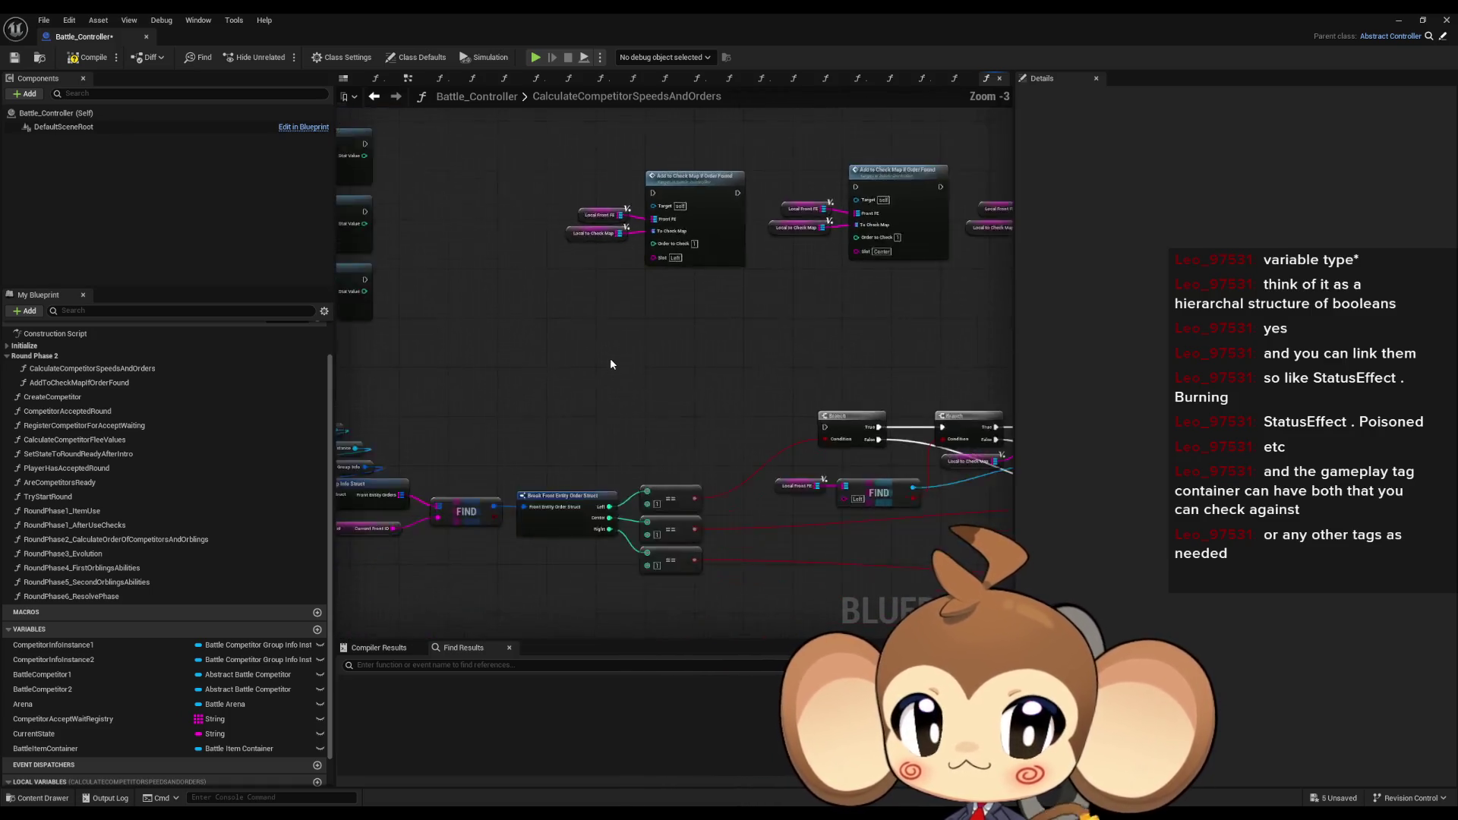
mouse_move(704, 384)
mouse_down()
mouse_move(713, 488)
mouse_move(599, 486)
mouse_up()
- Inspect the first Add to Check Map call and clear the branch-node selection
click(565, 334)
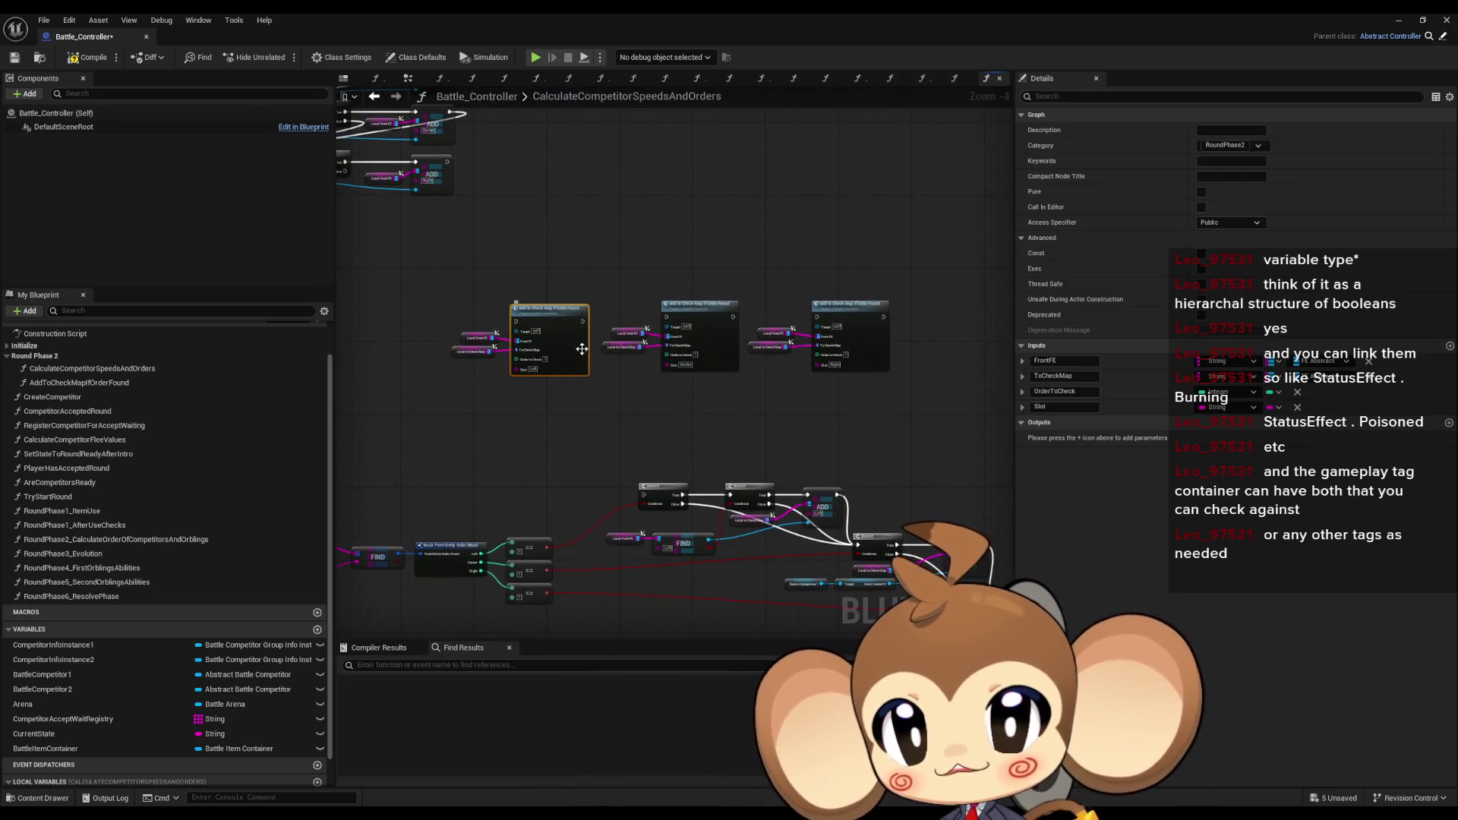
mouse_move(717, 428)
mouse_down()
mouse_move(632, 360)
mouse_move(831, 478)
mouse_up()
scroll(631, 359, down, 1)
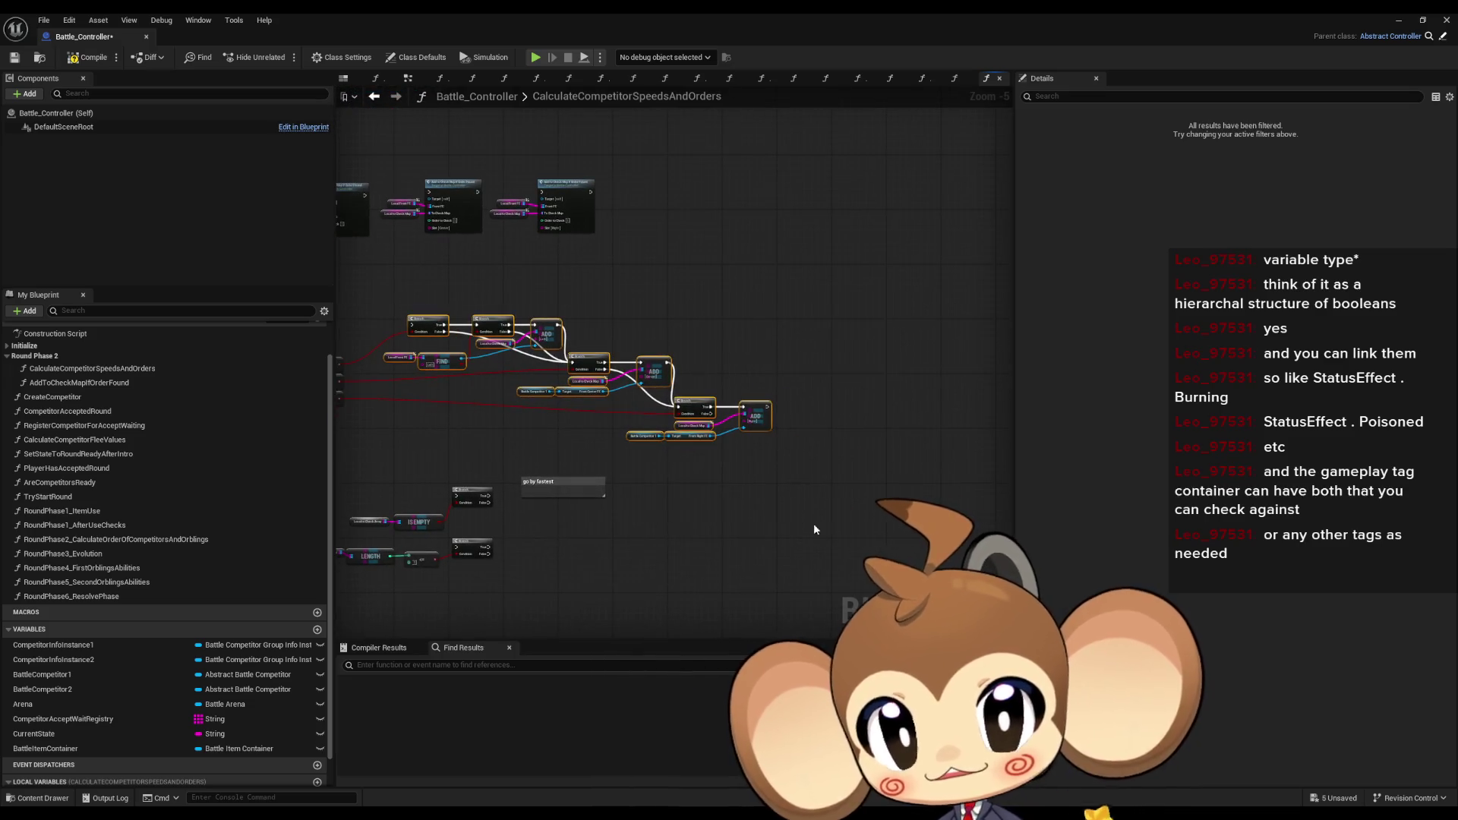
click(716, 391)
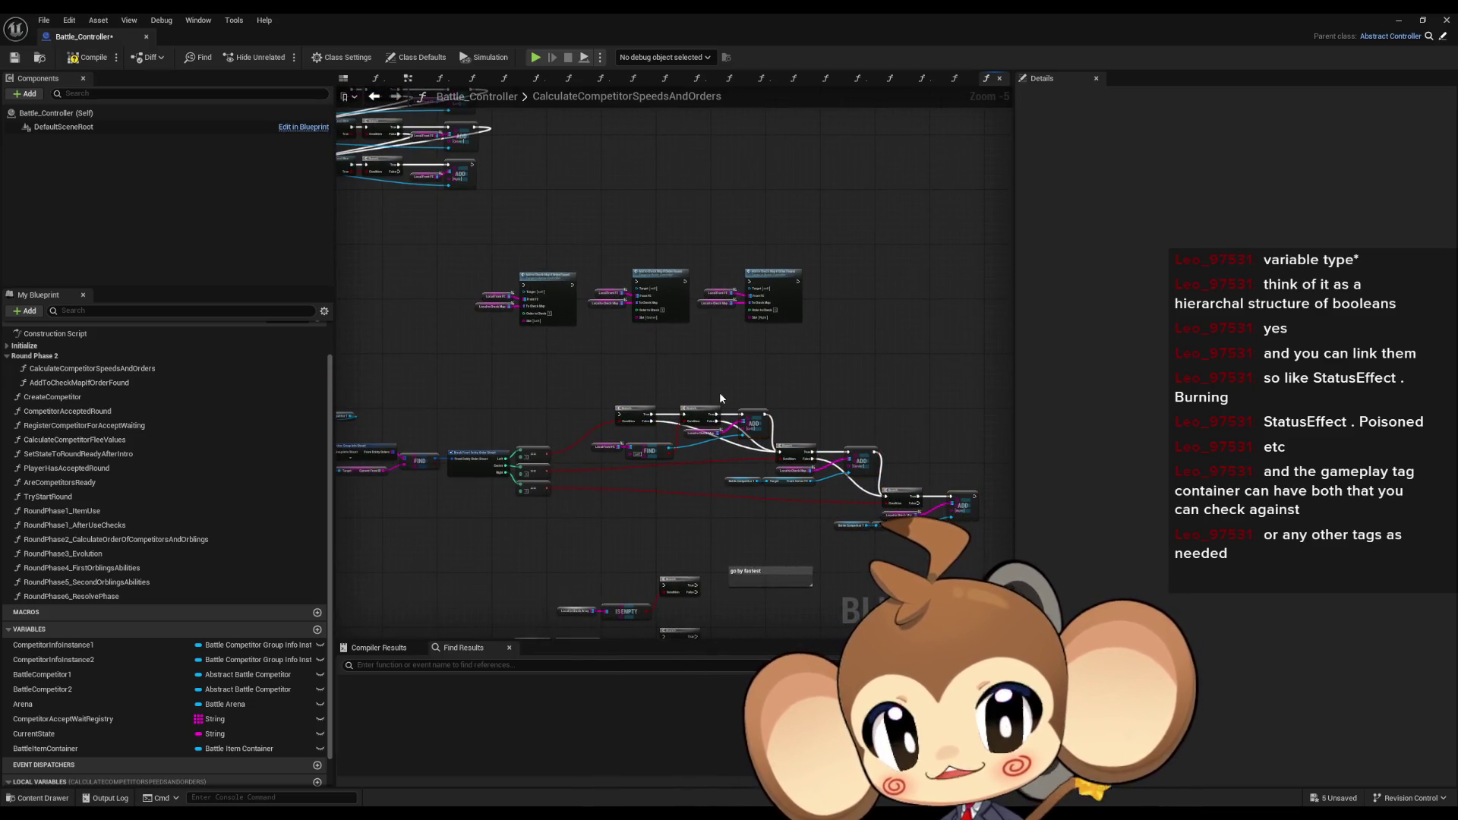
scroll(680, 374, up, 1)
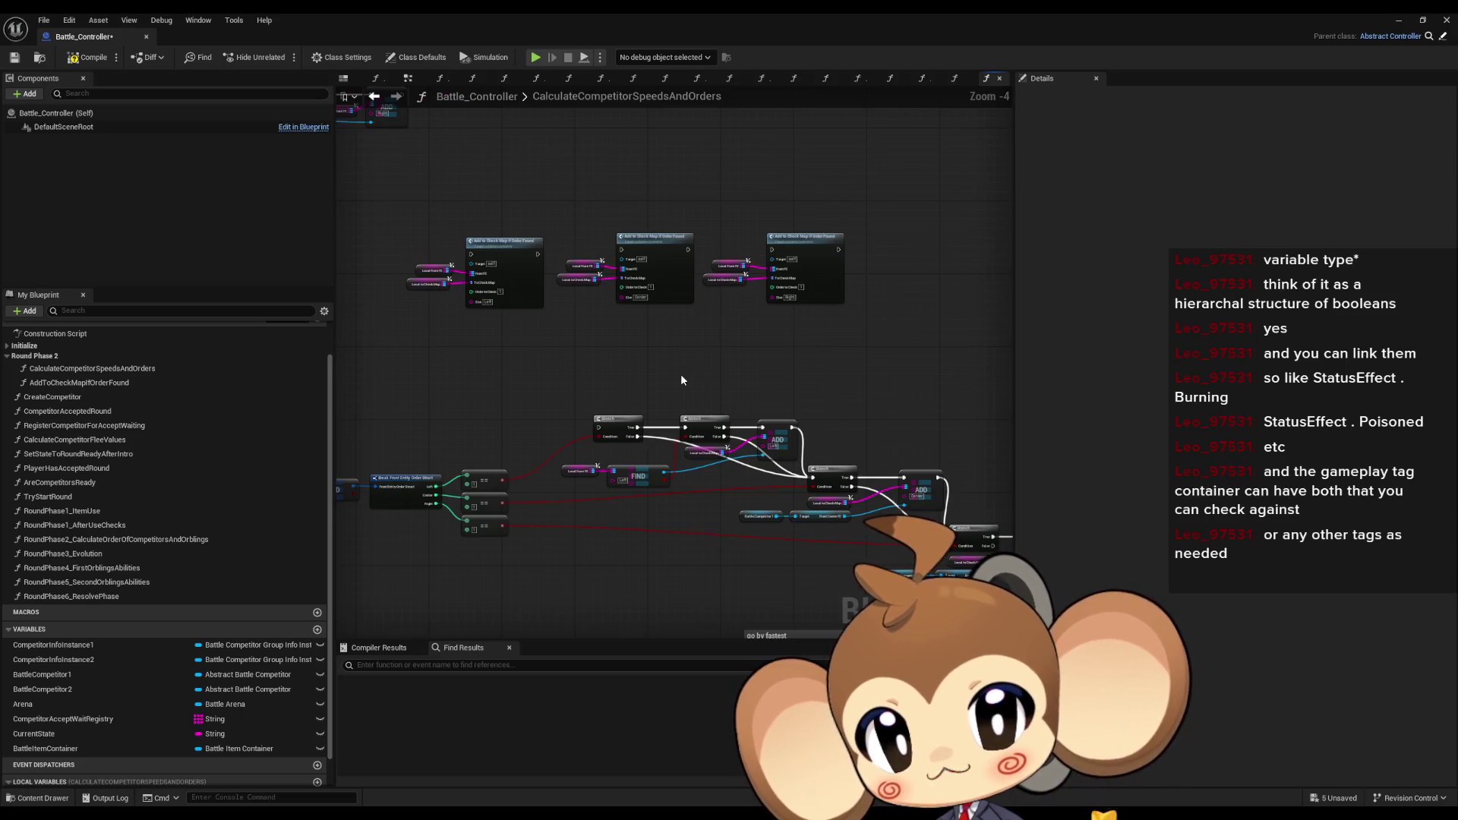
scroll(556, 339, up, 1)
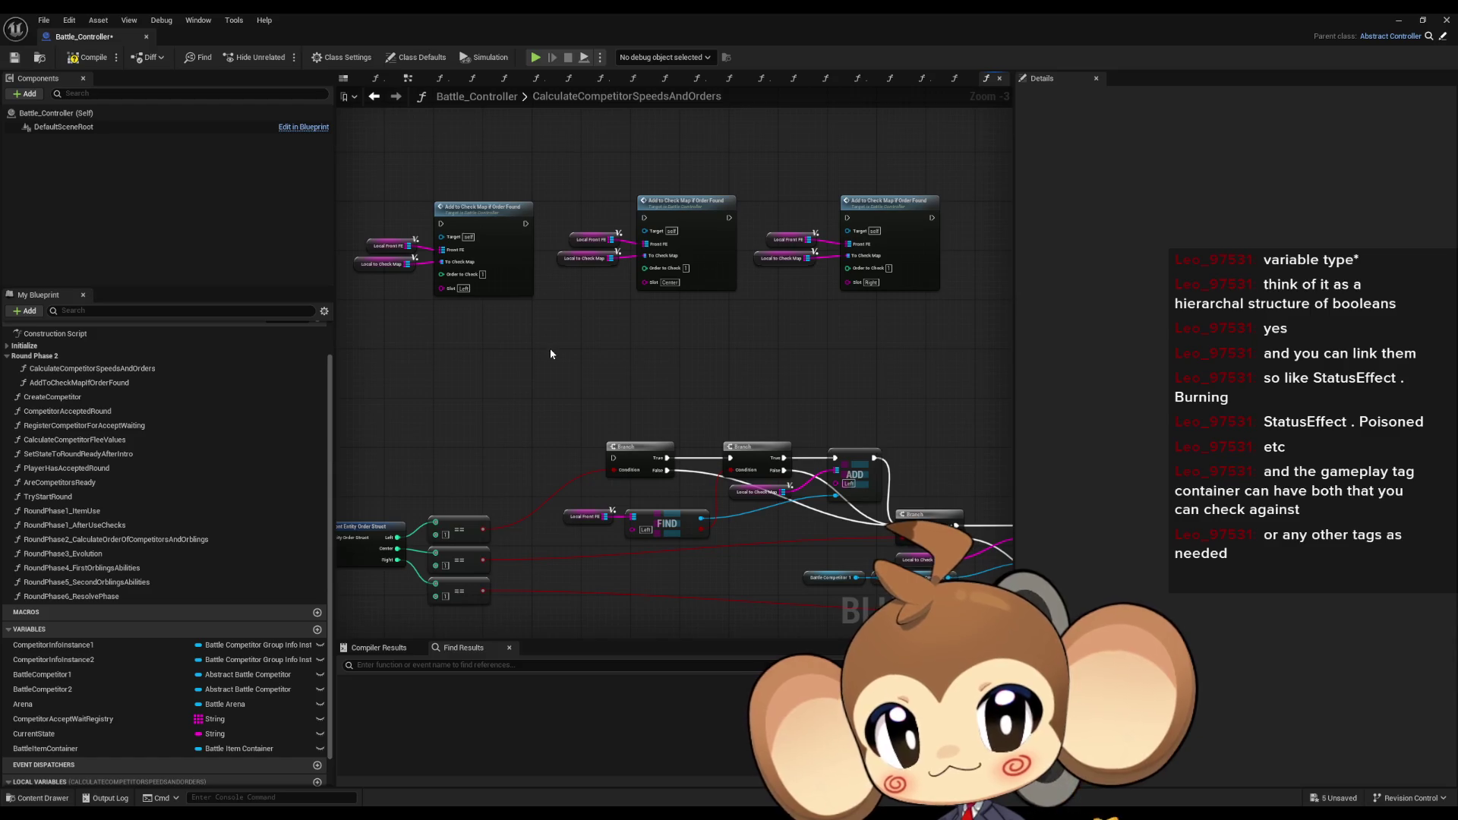
- Check the AddToCheckMapIfOrderFound function graph, then review the branch, FIND and ADD nodes
click(498, 206)
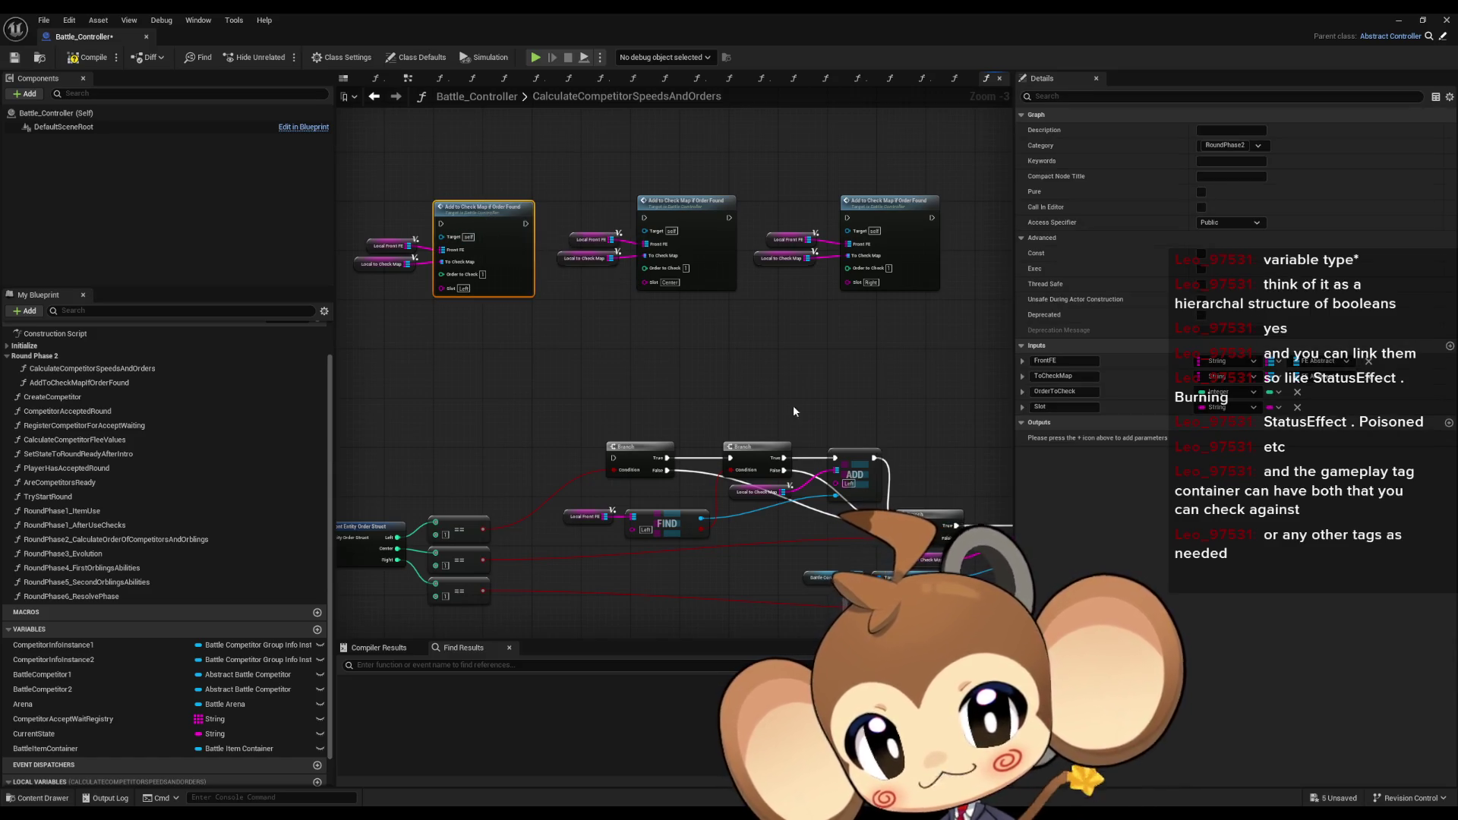
double_click(497, 206)
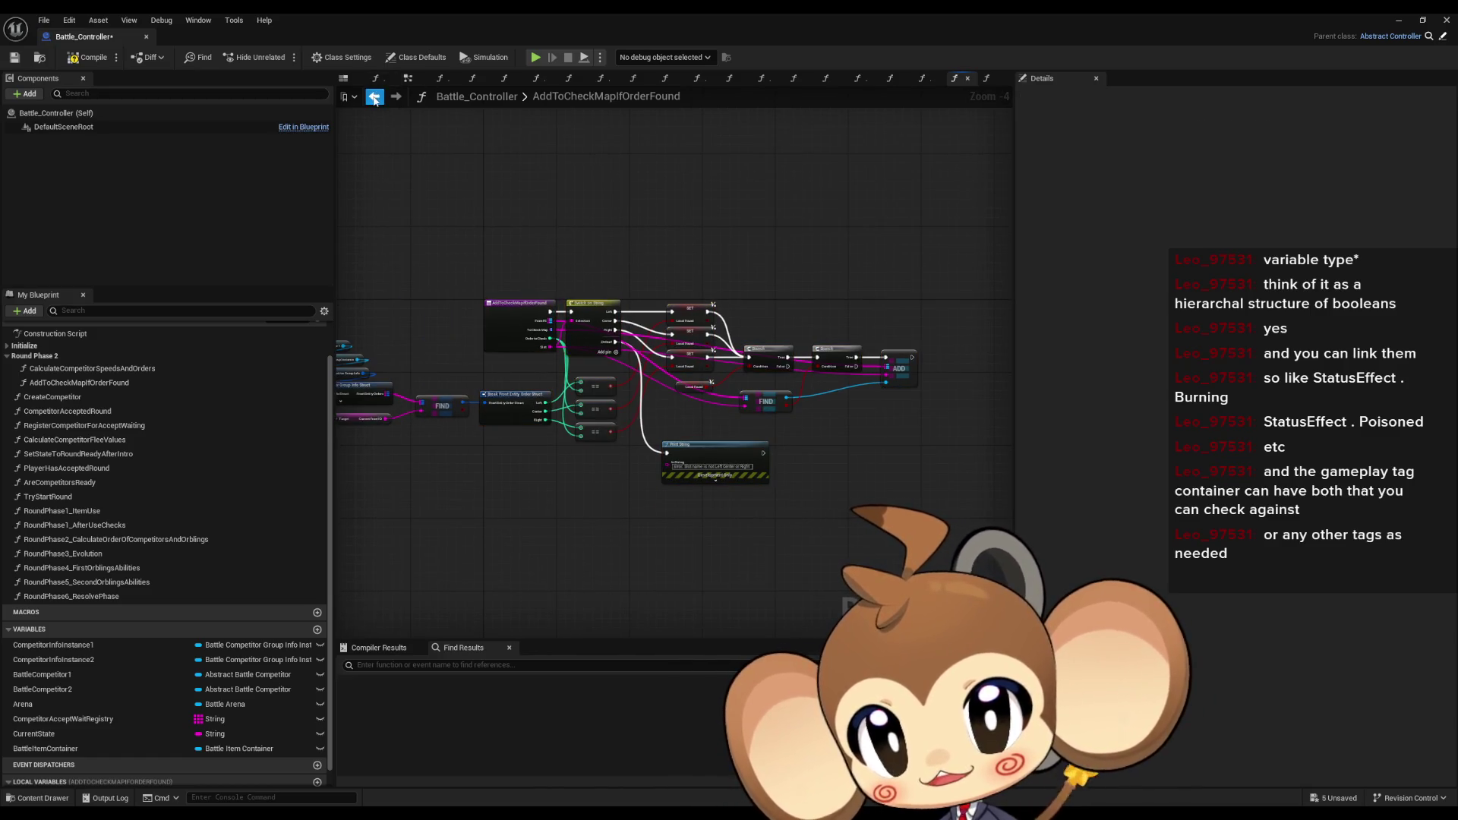
click(374, 96)
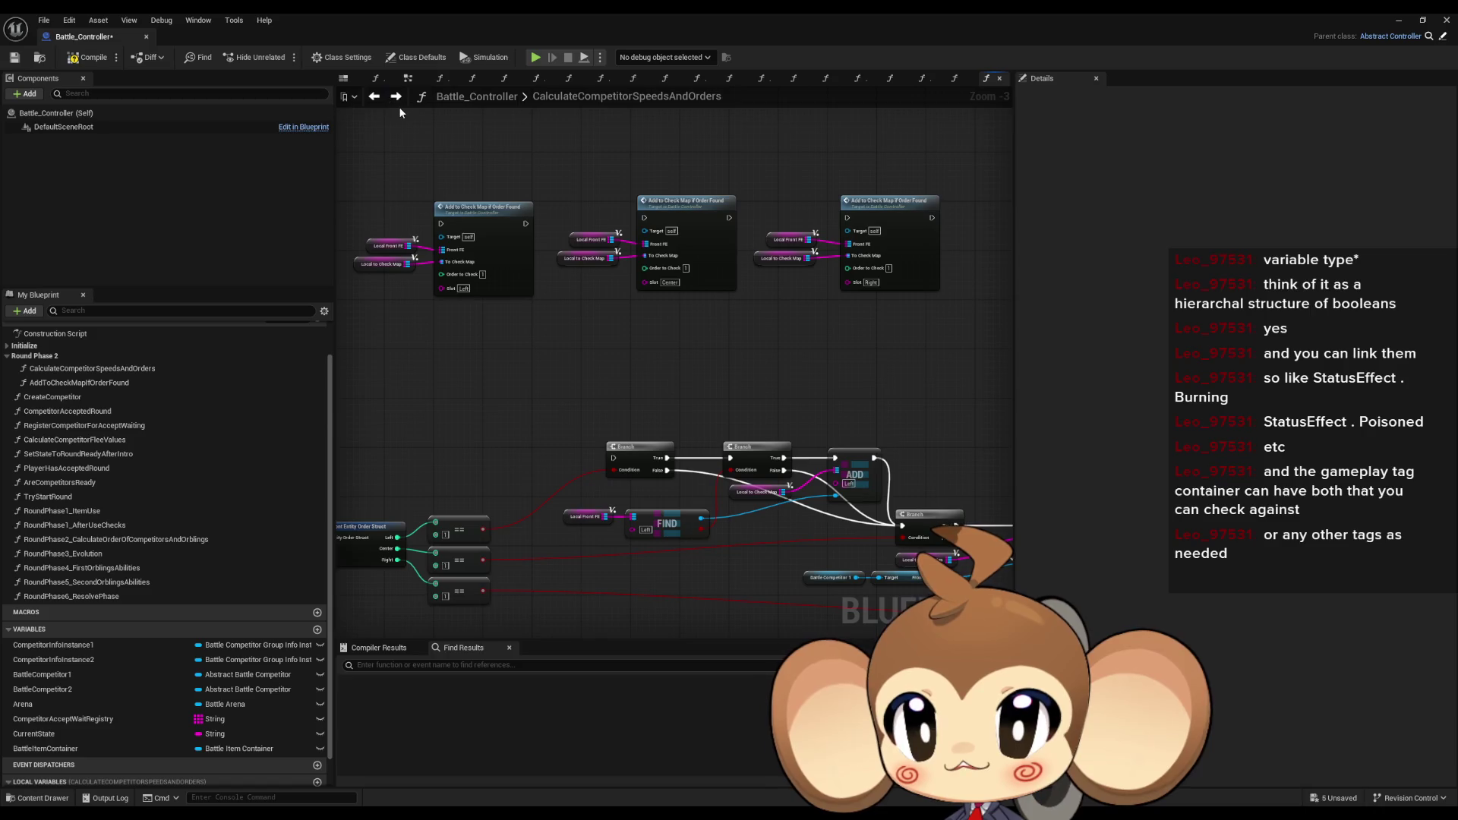
scroll(596, 272, down, 3)
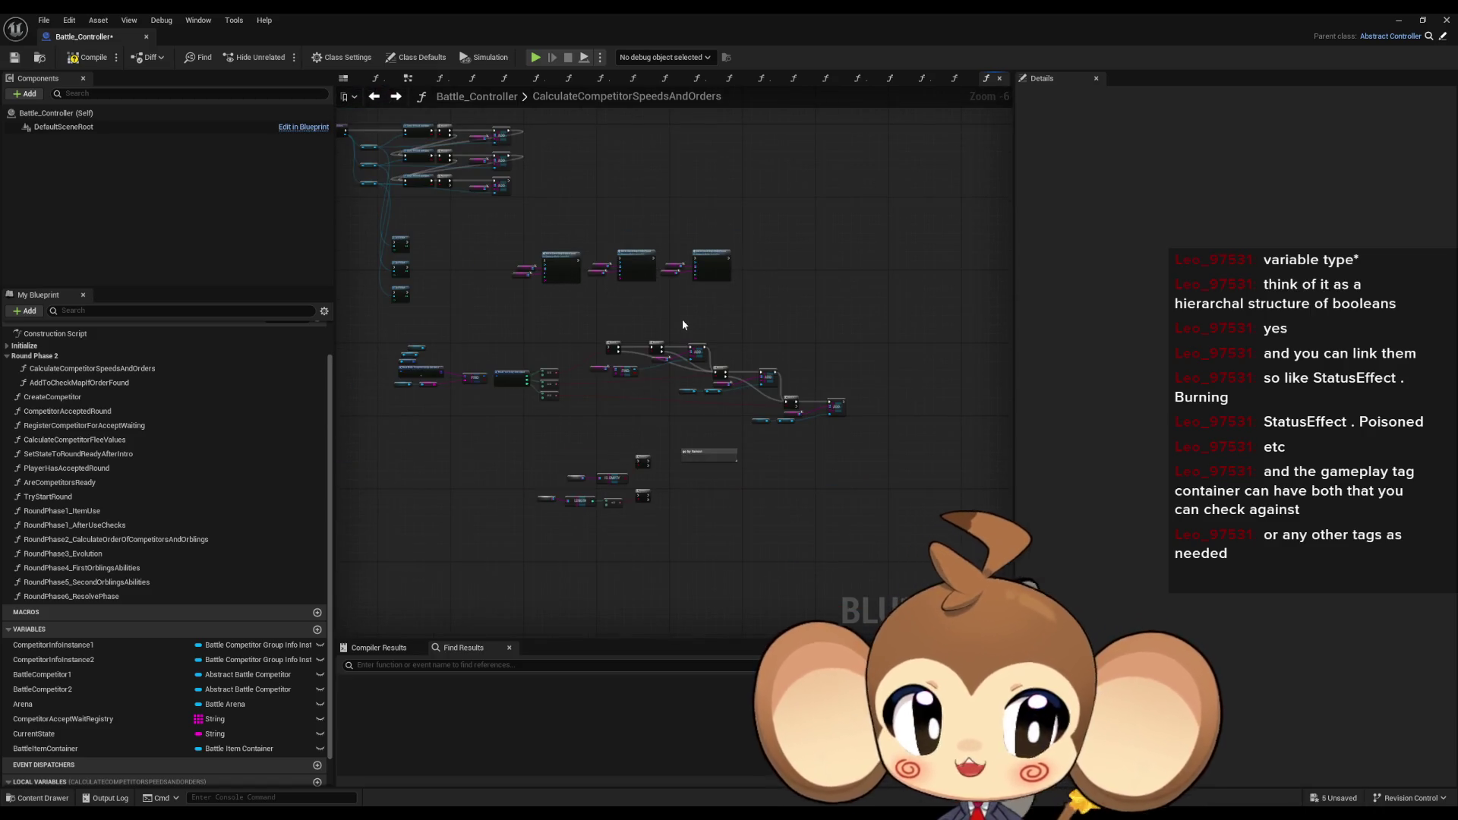
scroll(575, 308, up, 2)
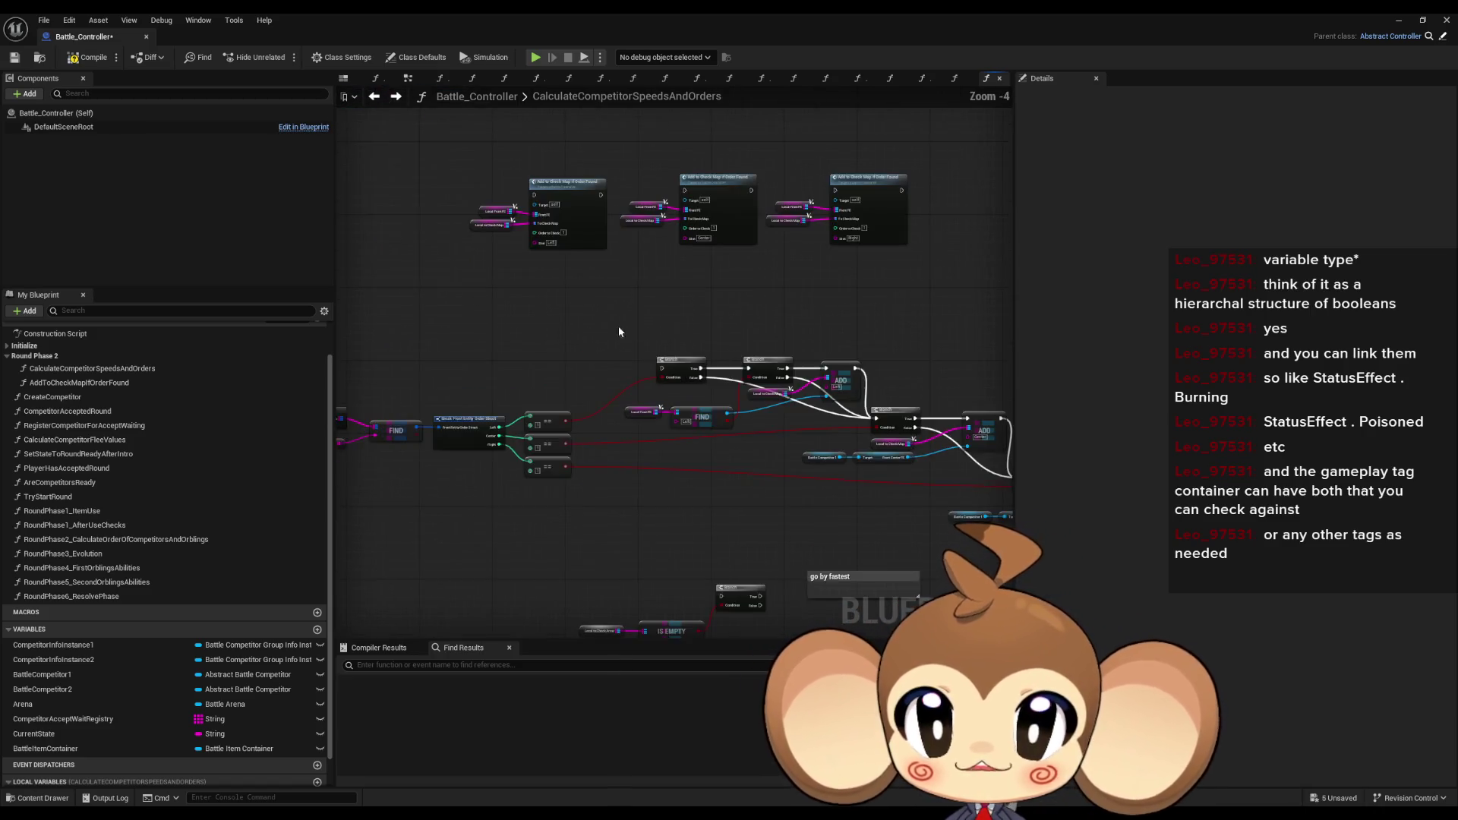
mouse_move(387, 257)
mouse_down()
mouse_move(934, 595)
mouse_move(936, 495)
mouse_up()
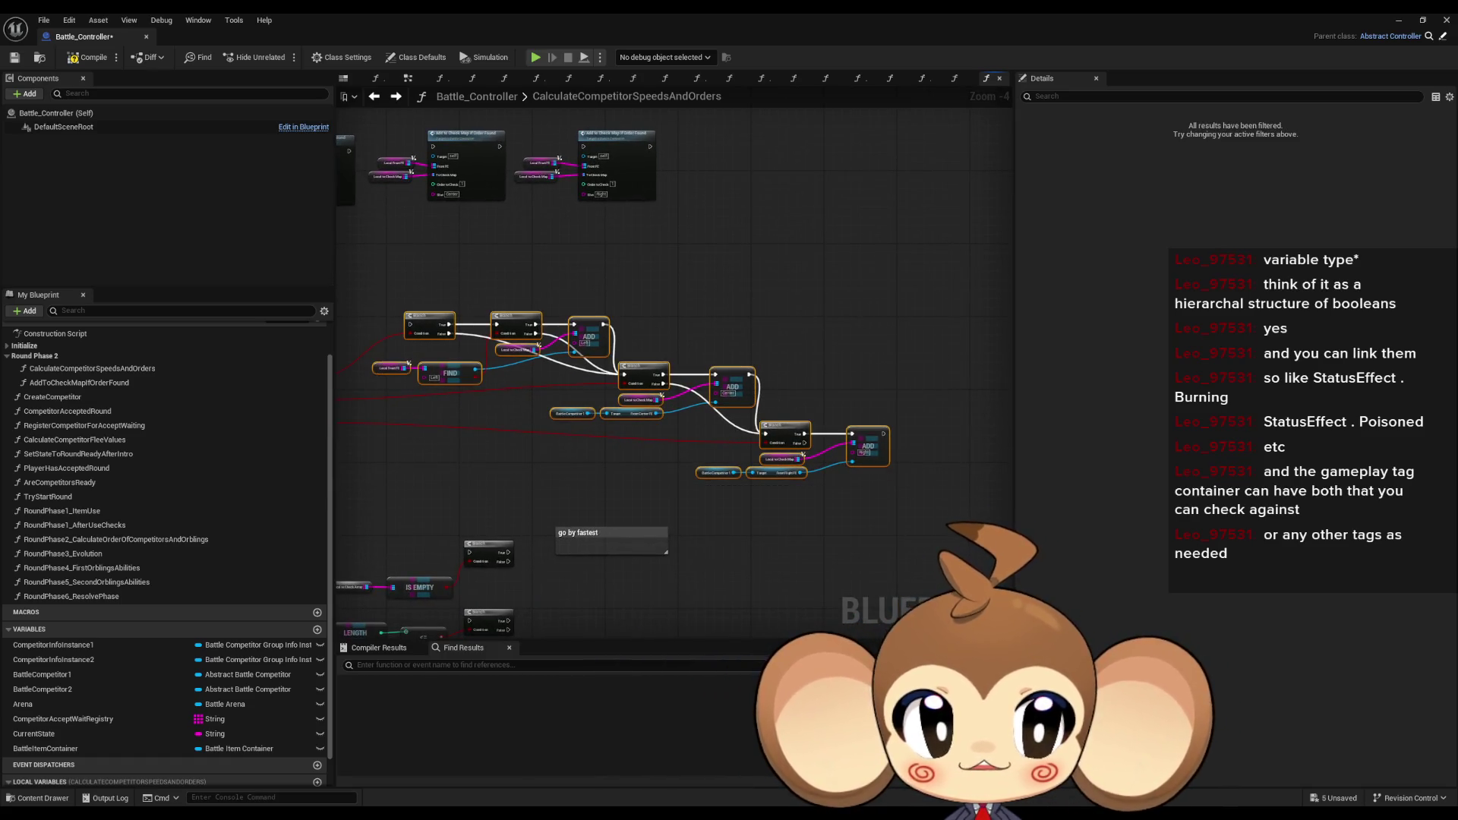
drag(543, 351, 623, 376)
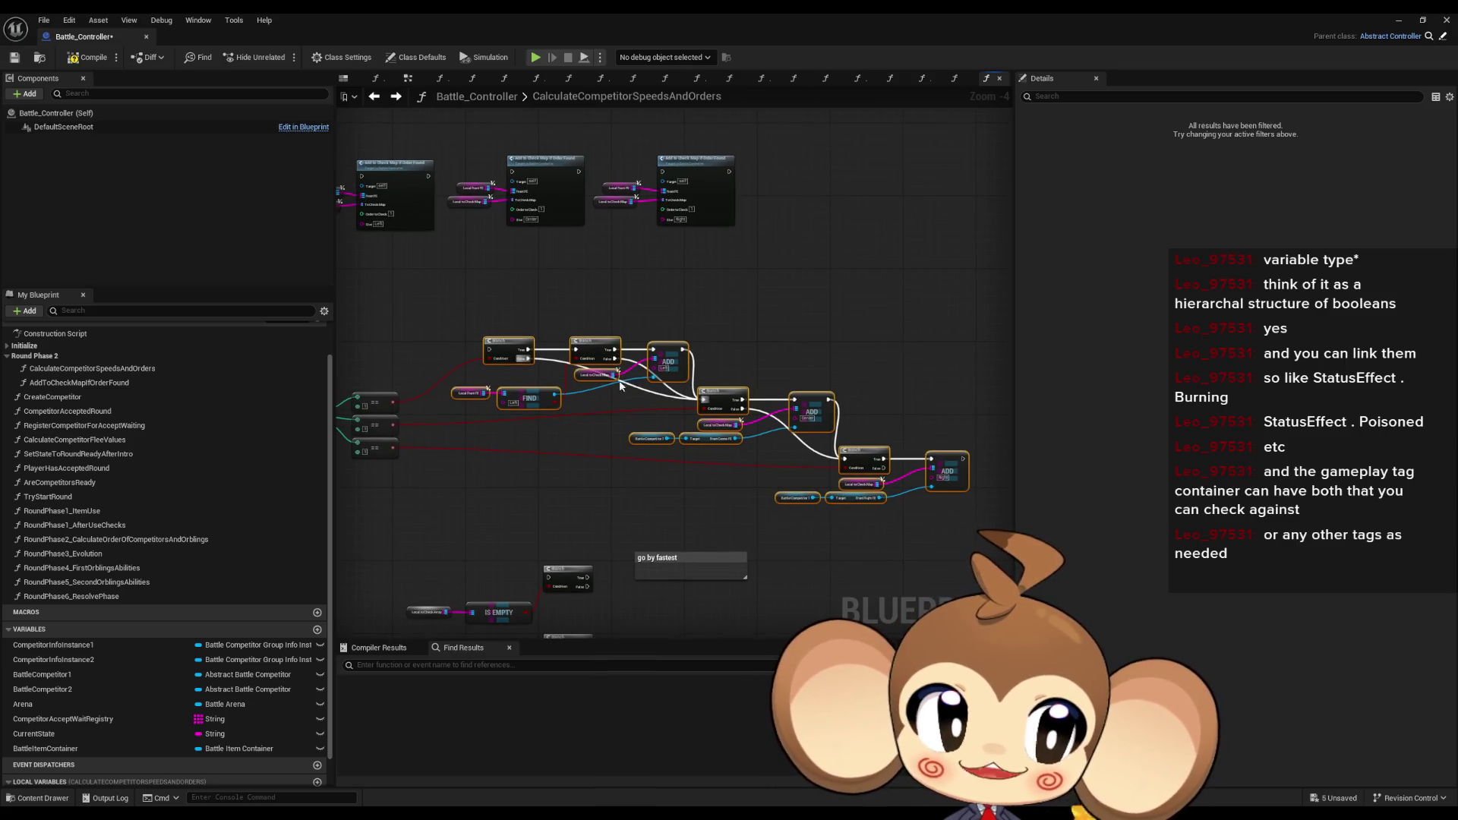
drag(591, 395, 733, 412)
- Review the function's Switch on String and three SET nodes, then return to CalculateCompetitorSpeedsAndOrders
double_click(550, 179)
click(596, 318)
drag(659, 281, 720, 375)
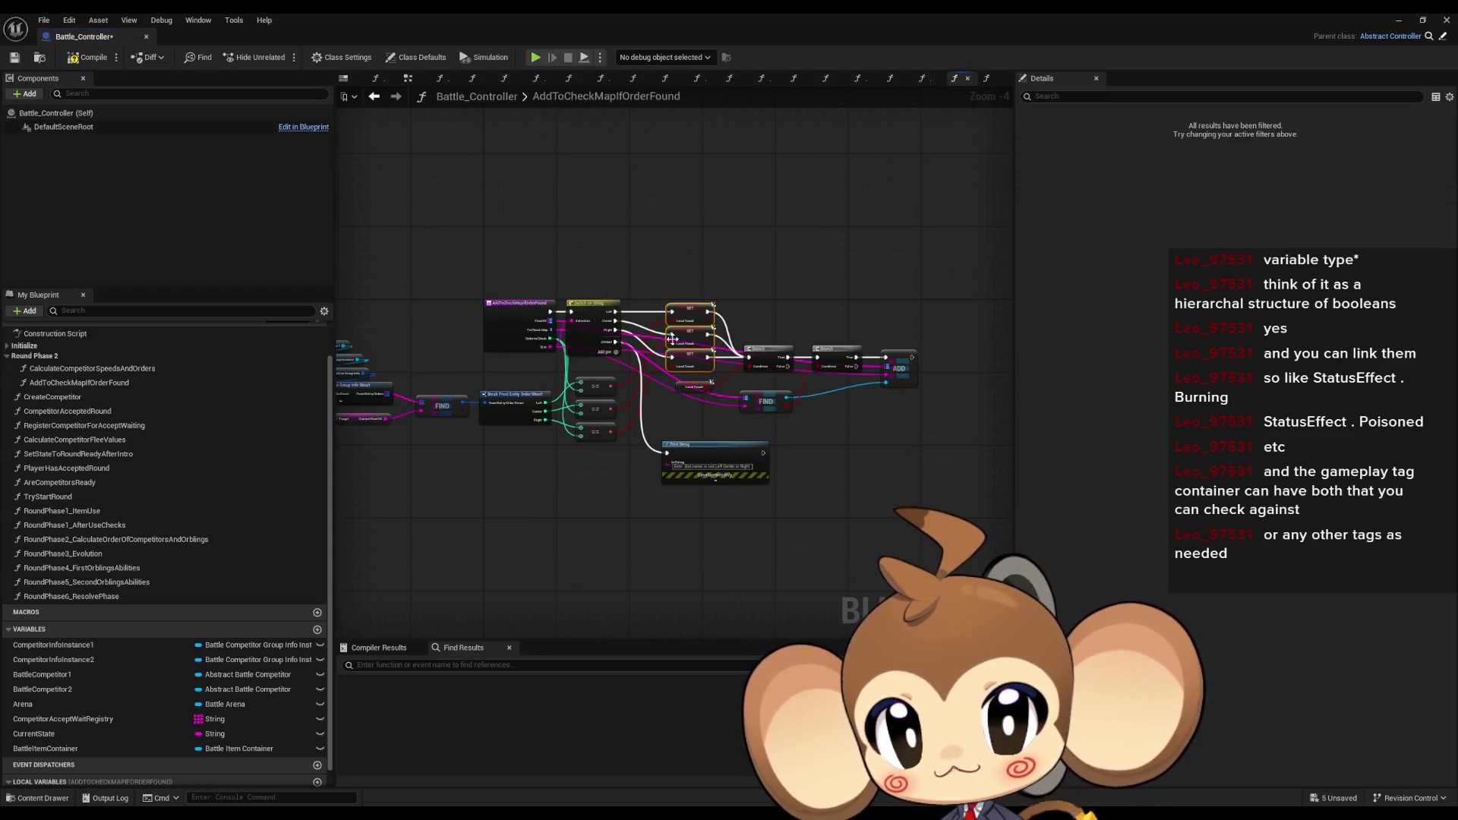
click(404, 234)
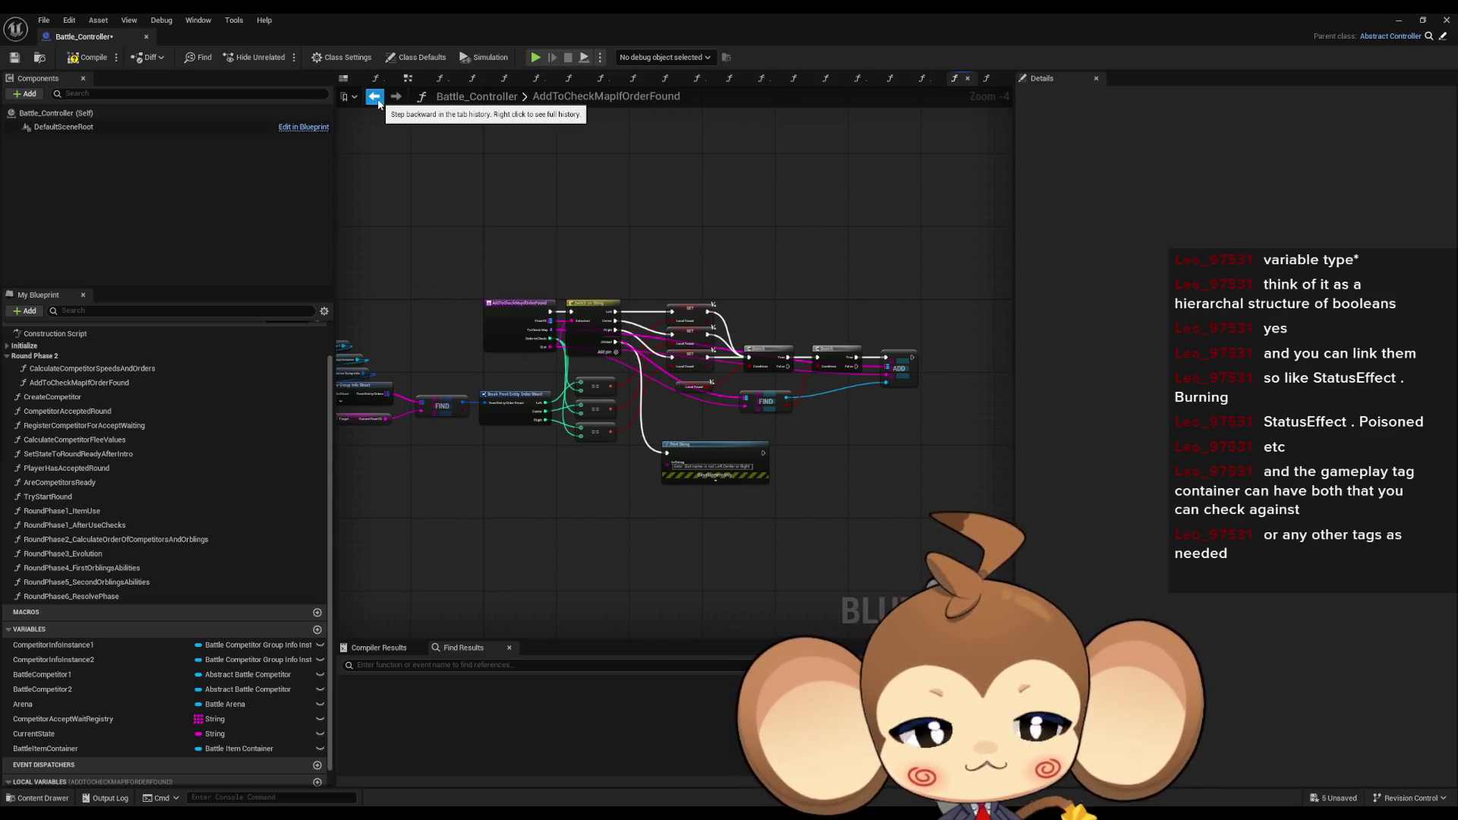
click(375, 98)
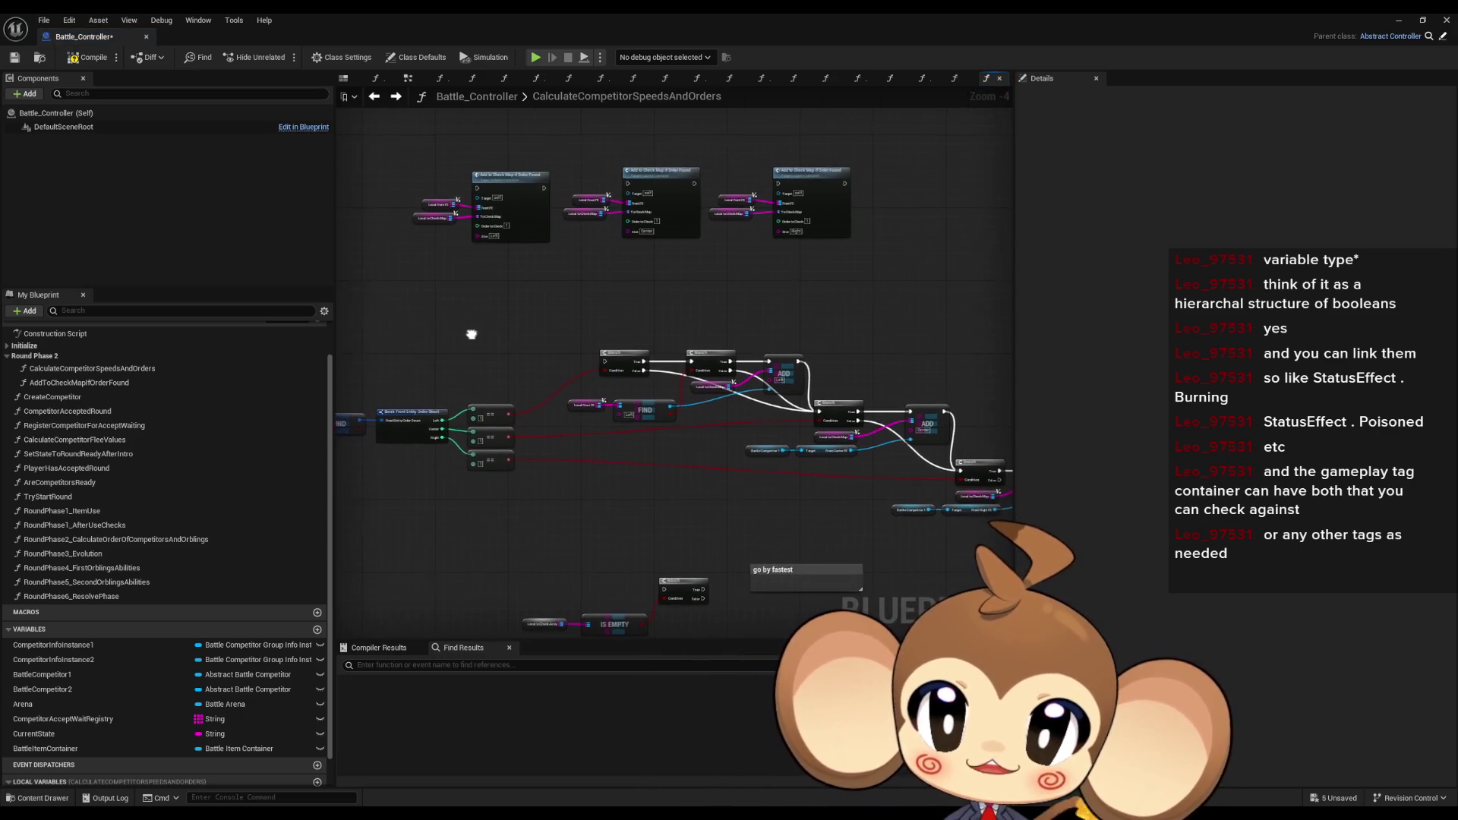
- Reposition a lower call node, recheck AddToCheckMapIfOrderFound, and return to the main graph
drag(654, 145, 686, 240)
scroll(864, 353, down, 1)
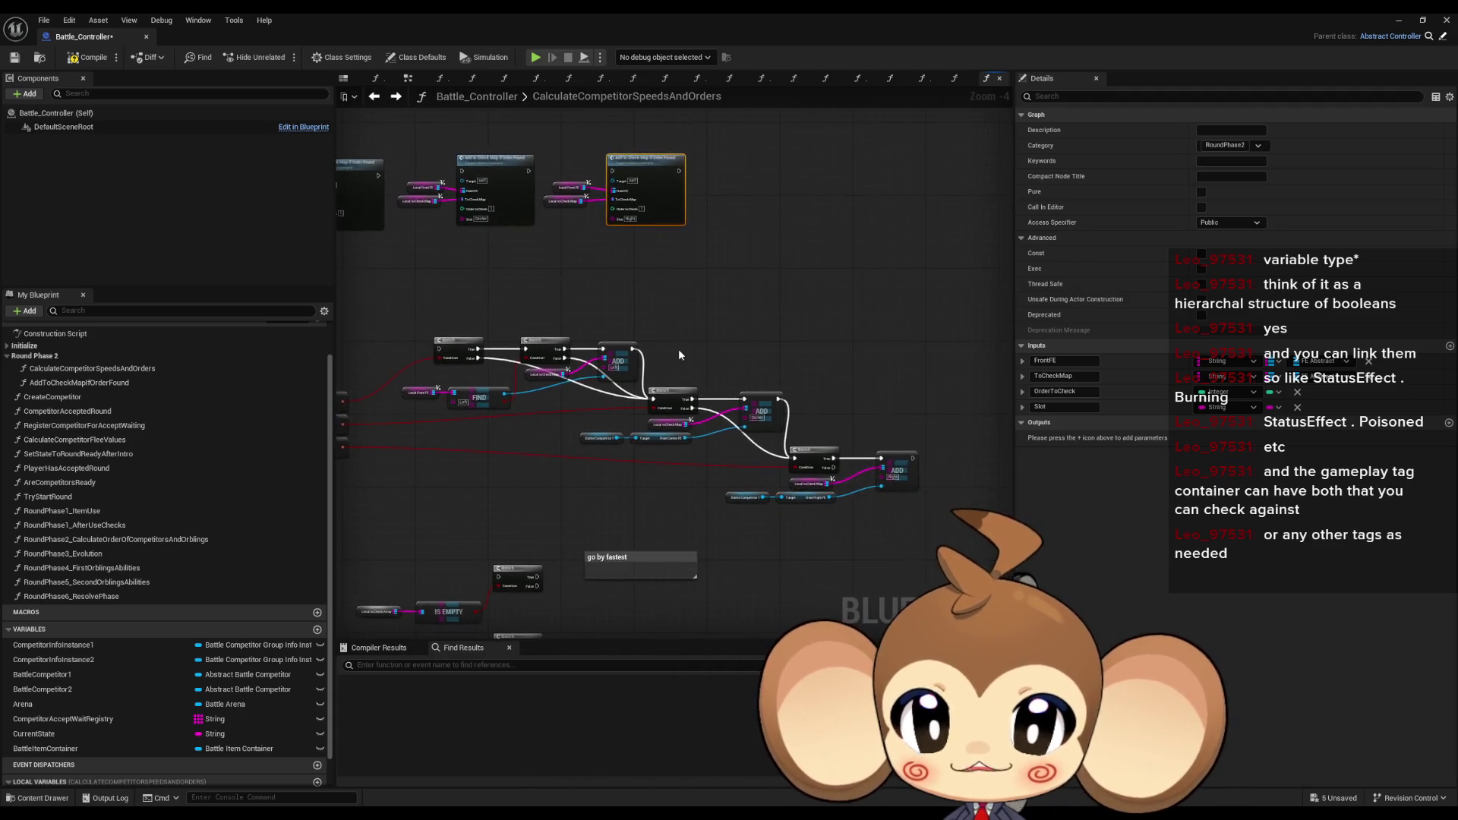
drag(481, 322, 860, 472)
click(793, 507)
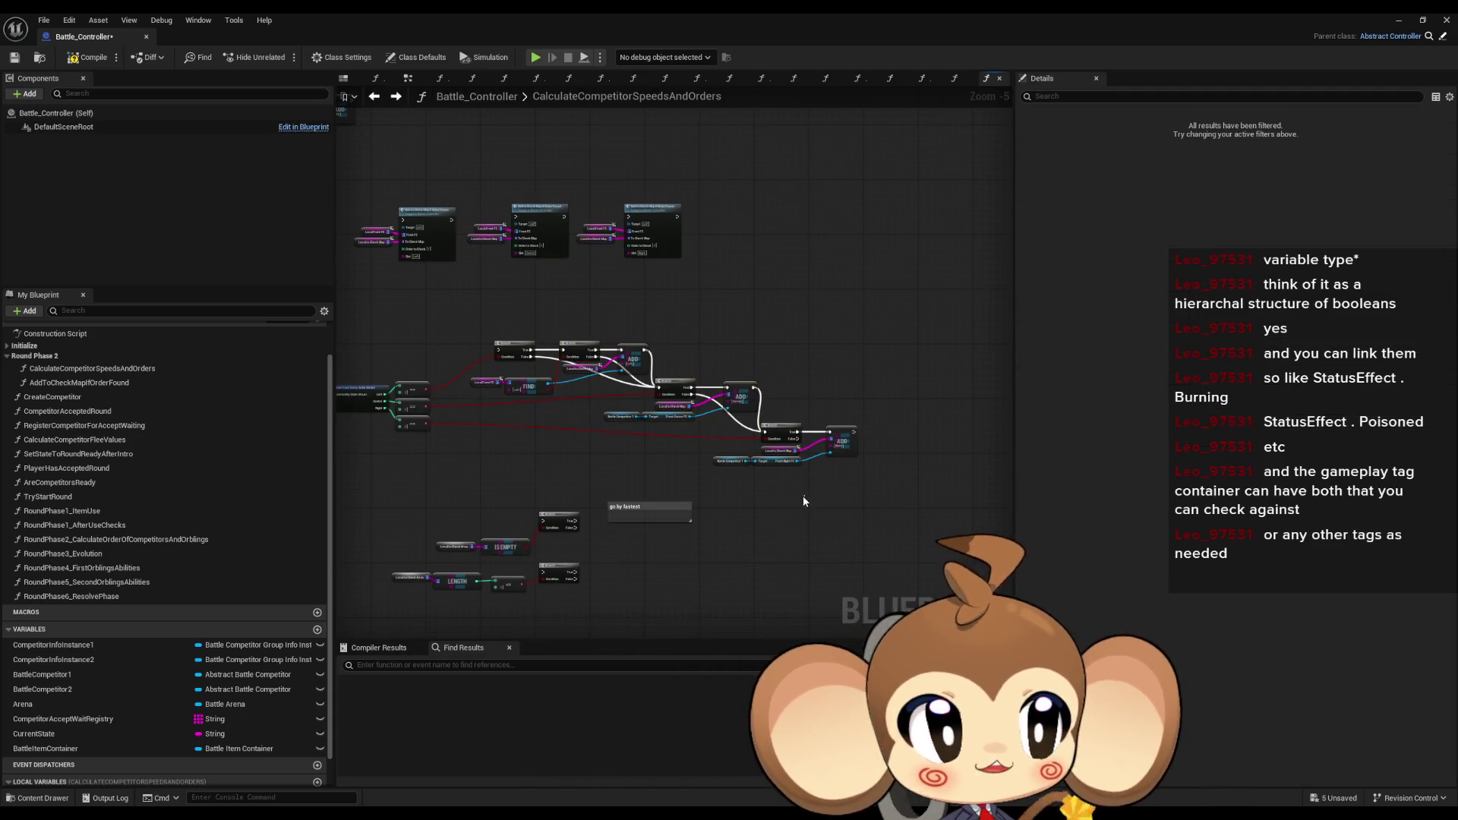
drag(668, 493, 775, 516)
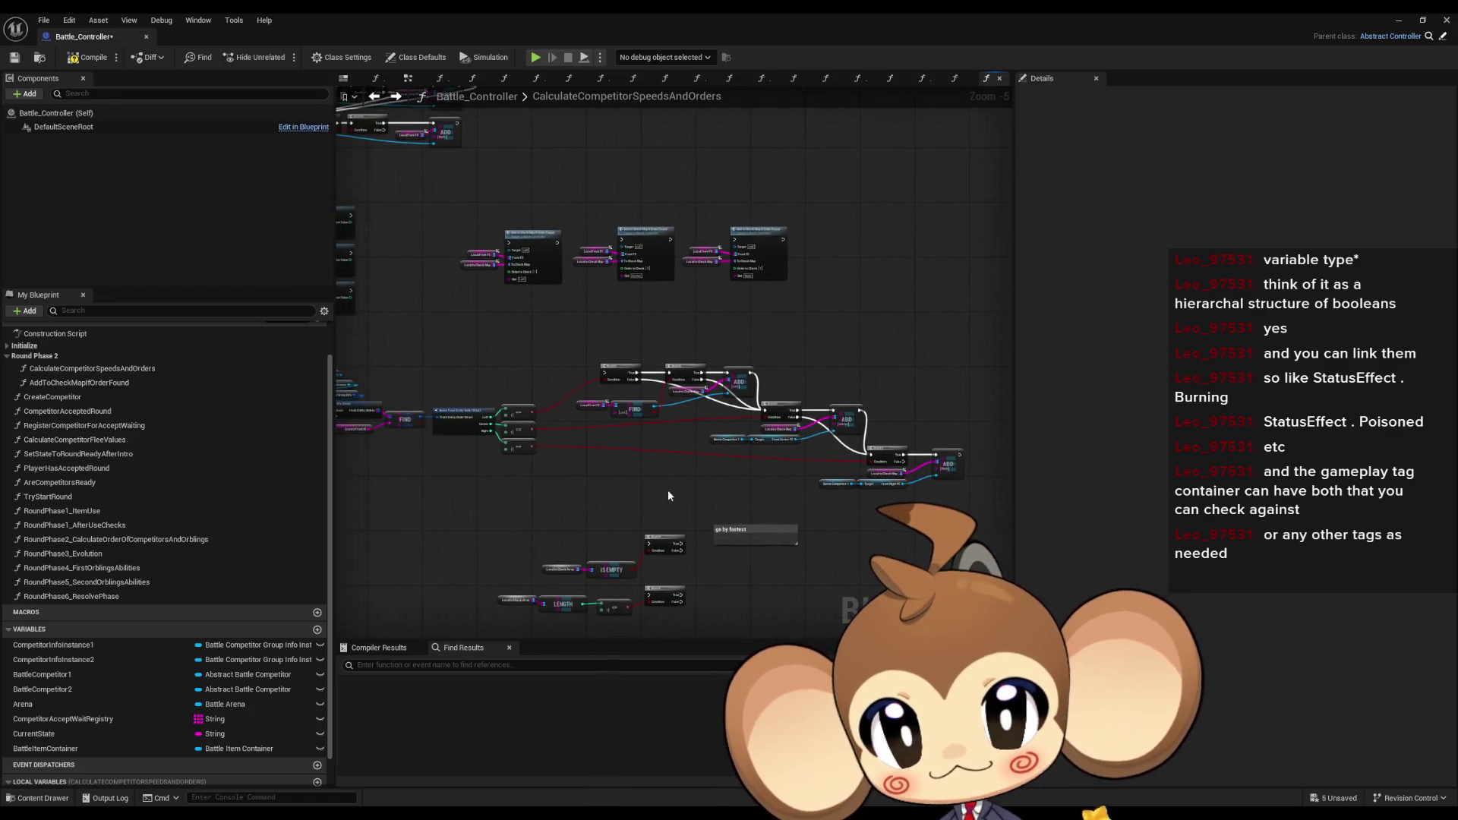
mouse_move(544, 234)
mouse_down()
mouse_move(577, 334)
mouse_move(534, 221)
mouse_up()
double_click(540, 239)
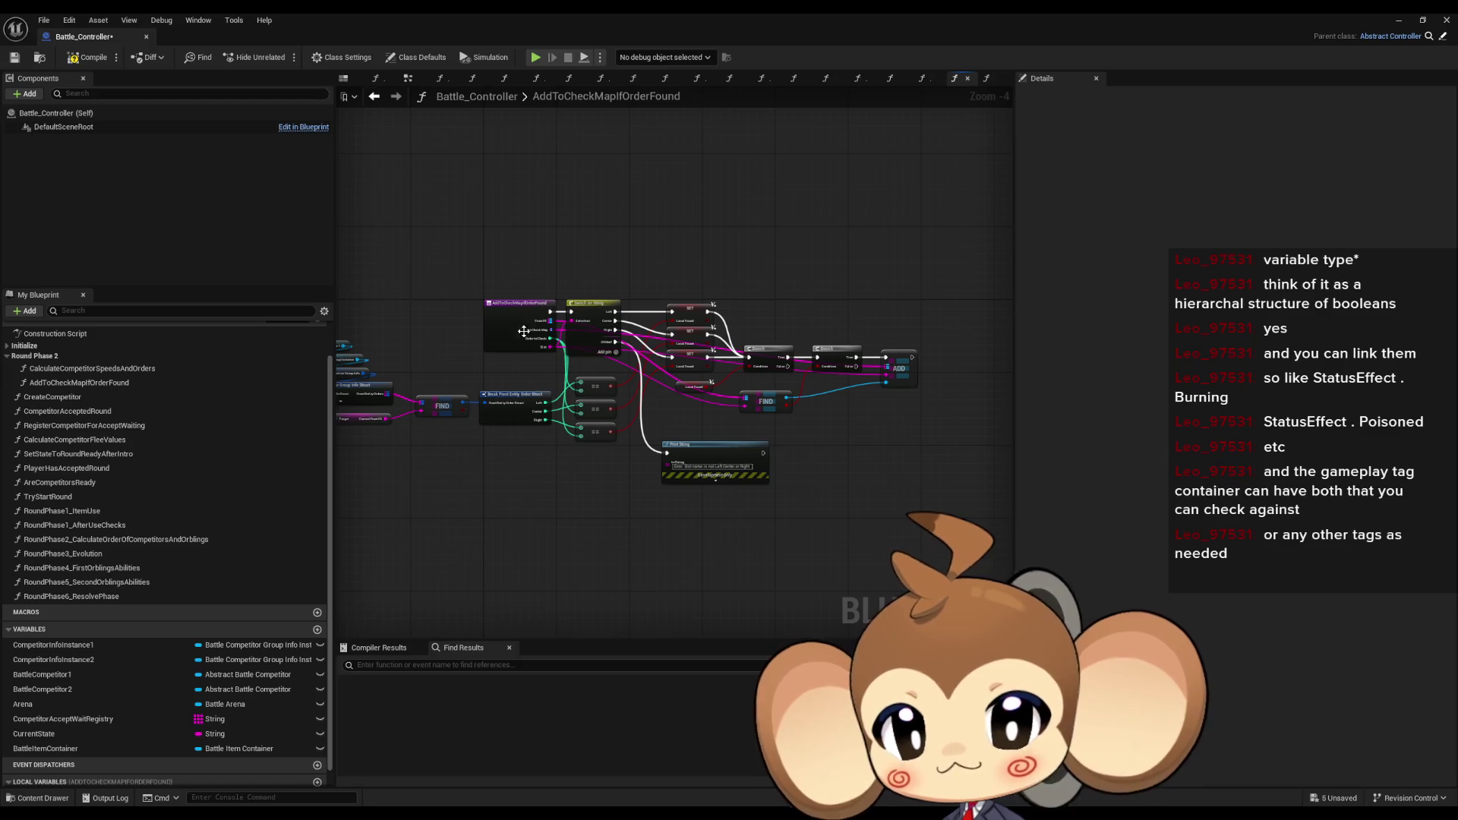
click(374, 96)
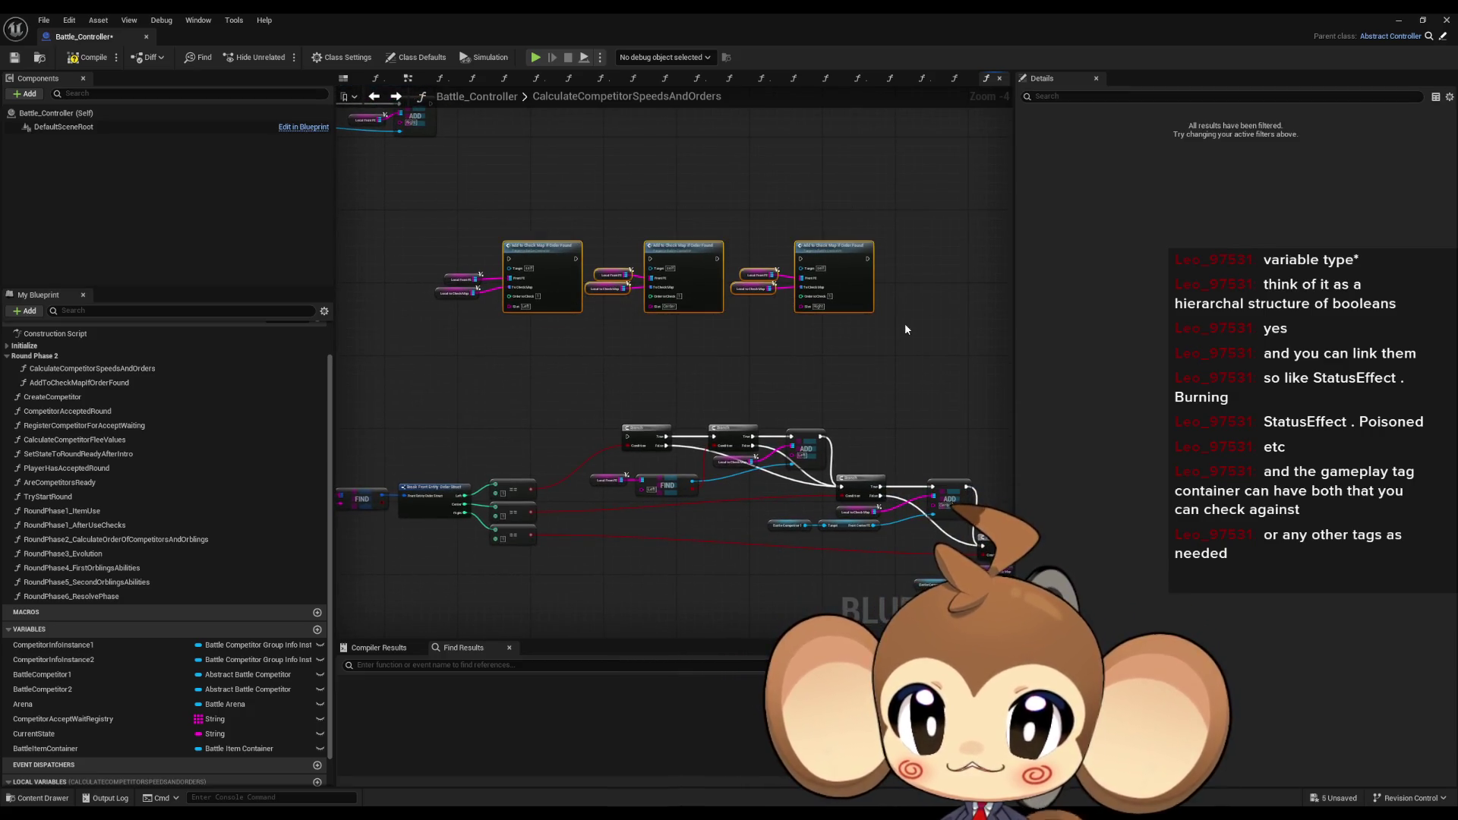
scroll(555, 277, up, 3)
drag(576, 285, 609, 301)
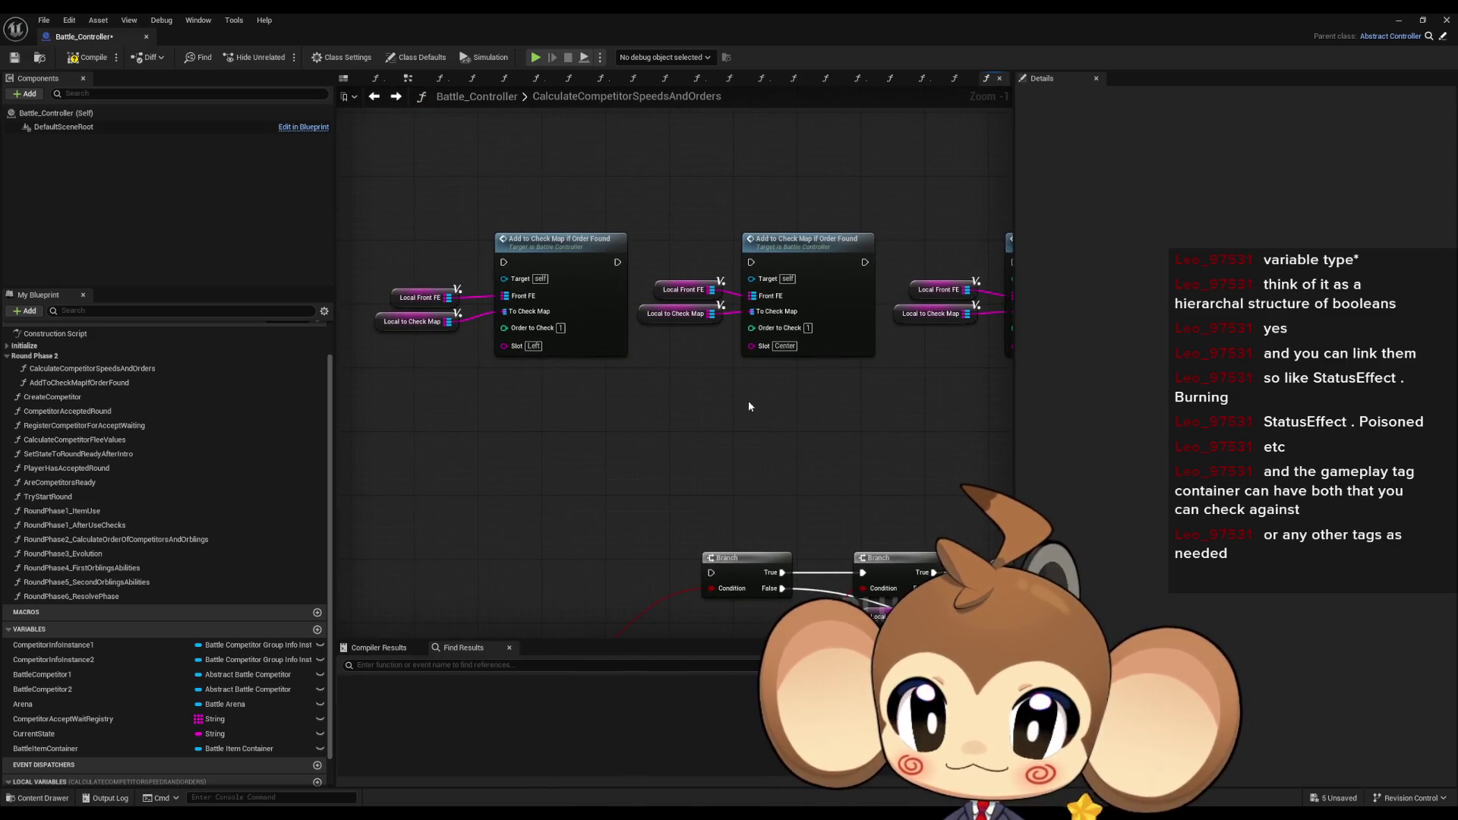
scroll(745, 398, down, 3)
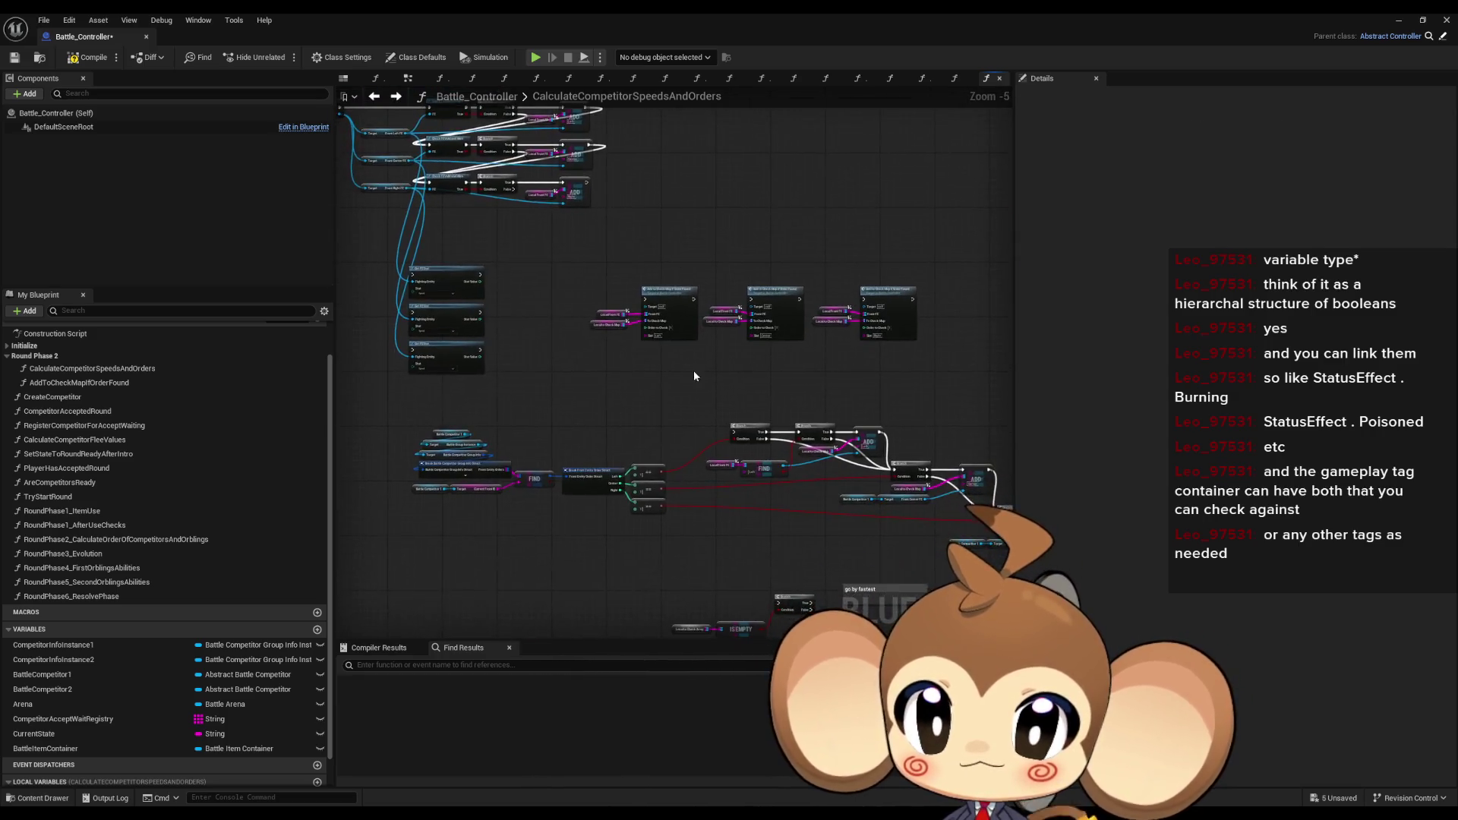
scroll(654, 304, up, 4)
click(717, 250)
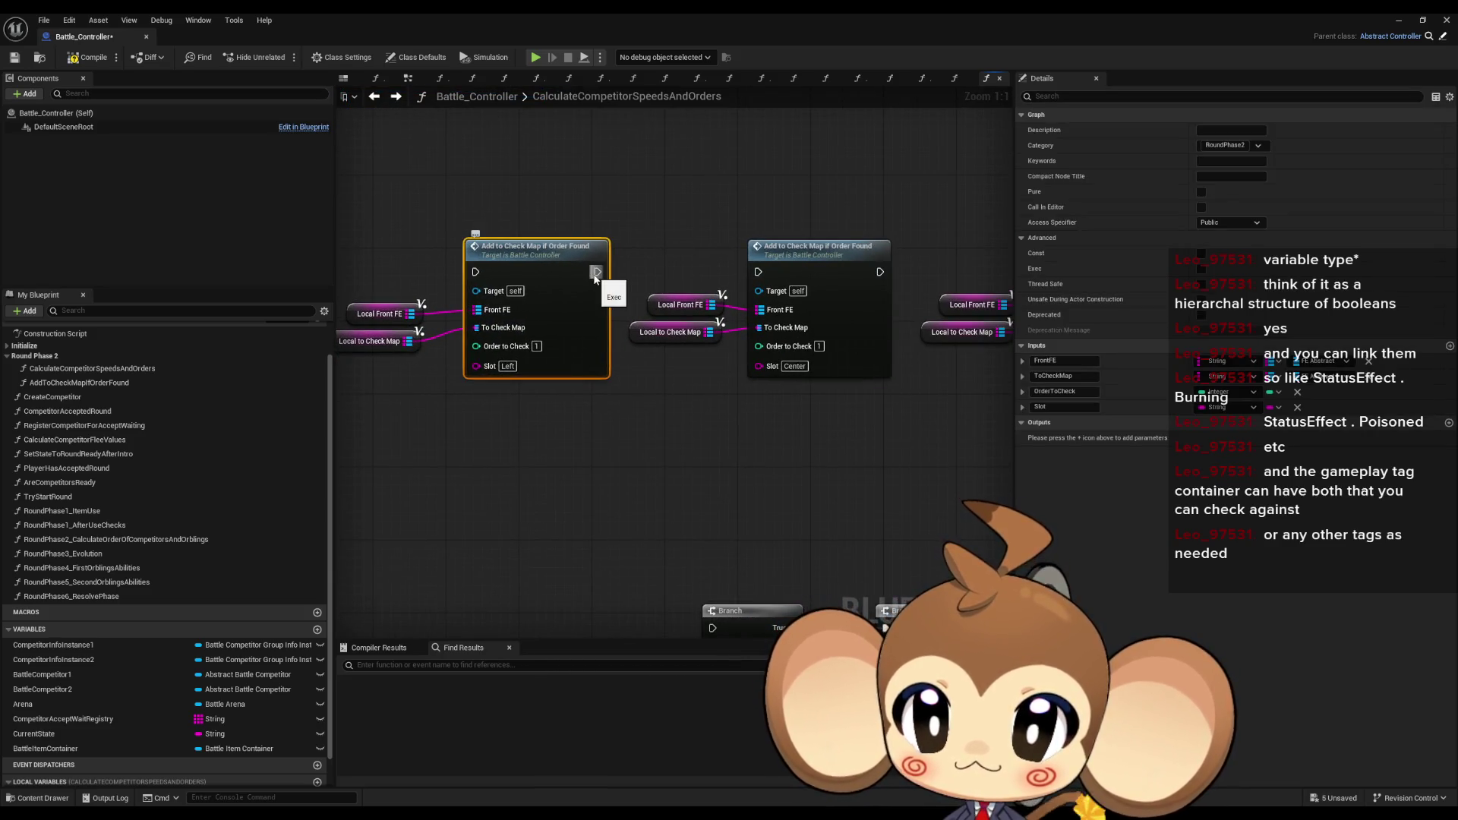
click(615, 423)
right_click(548, 295)
right_click(683, 293)
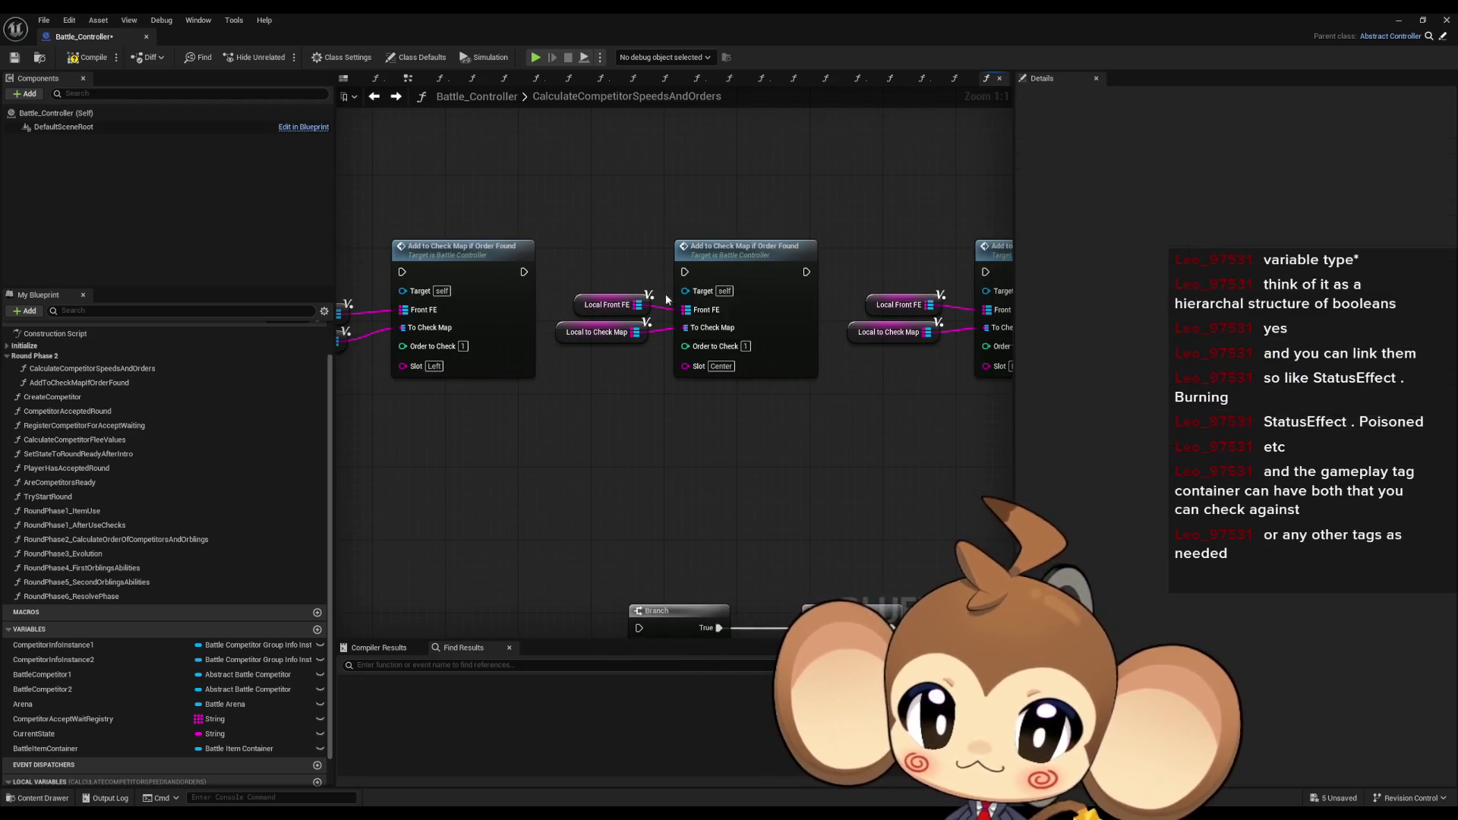
click(611, 427)
right_click(636, 312)
click(488, 347)
drag(656, 437, 607, 432)
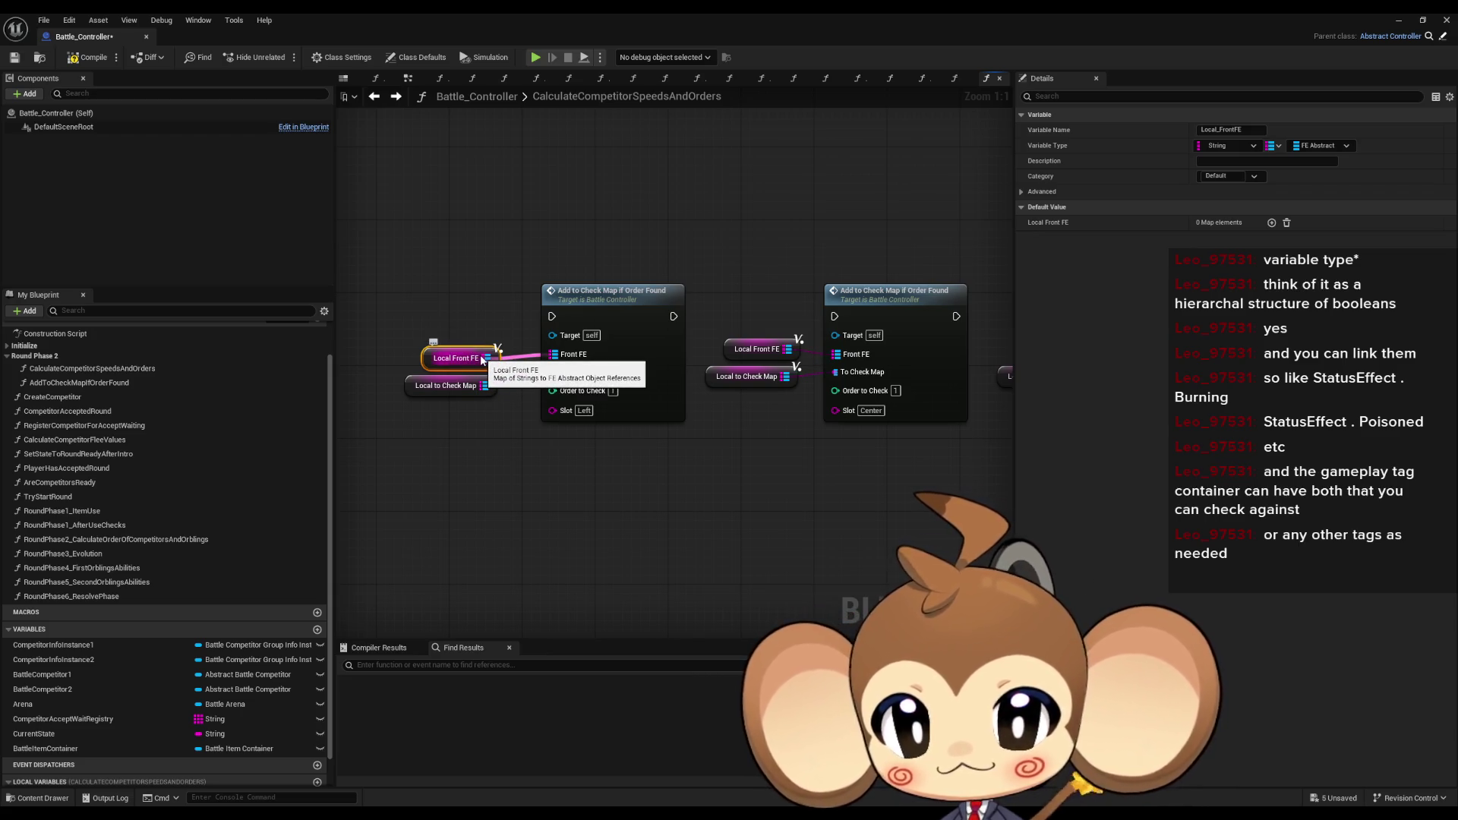
drag(891, 413, 744, 389)
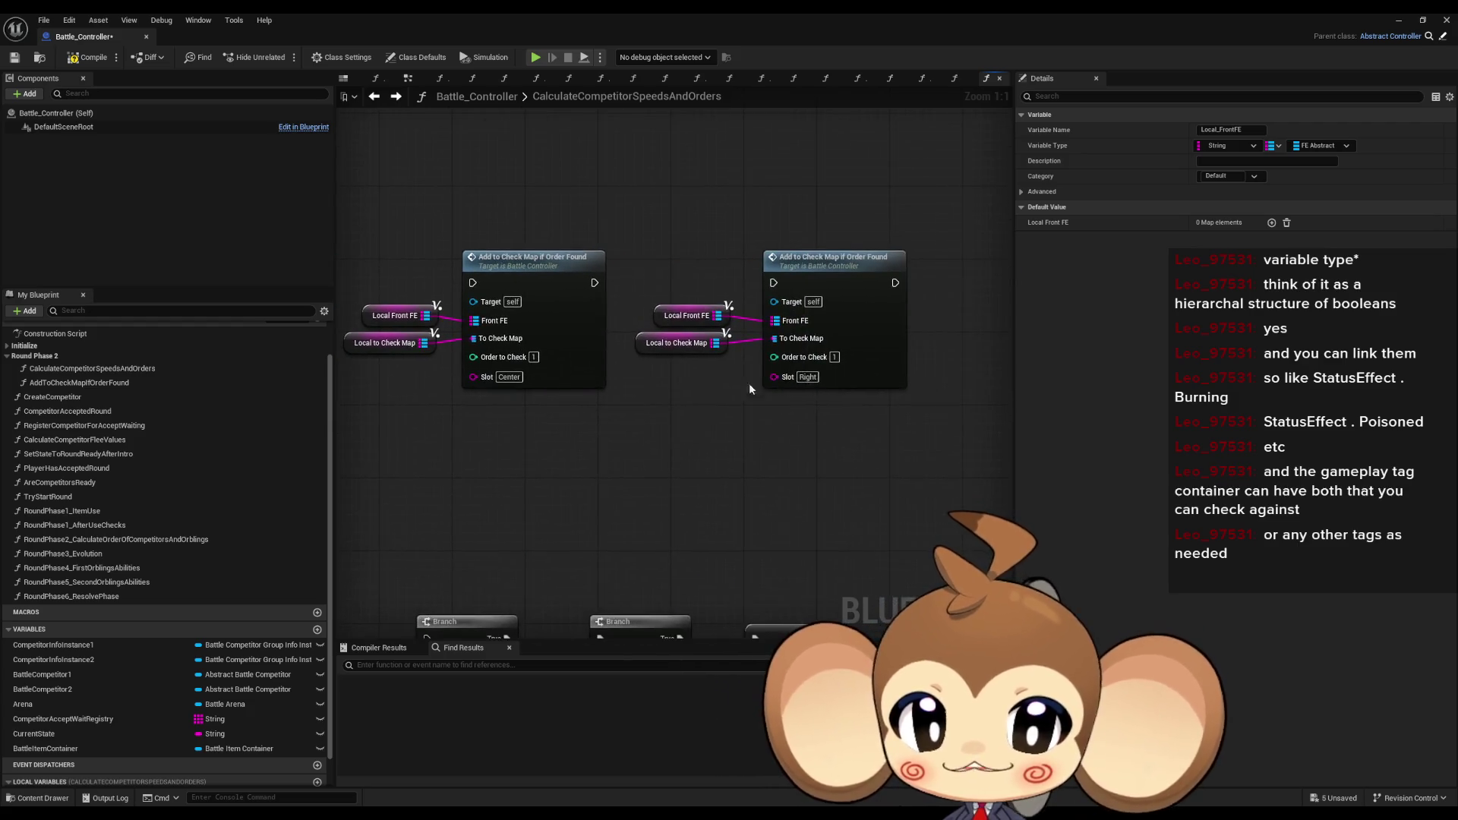
drag(423, 414, 708, 452)
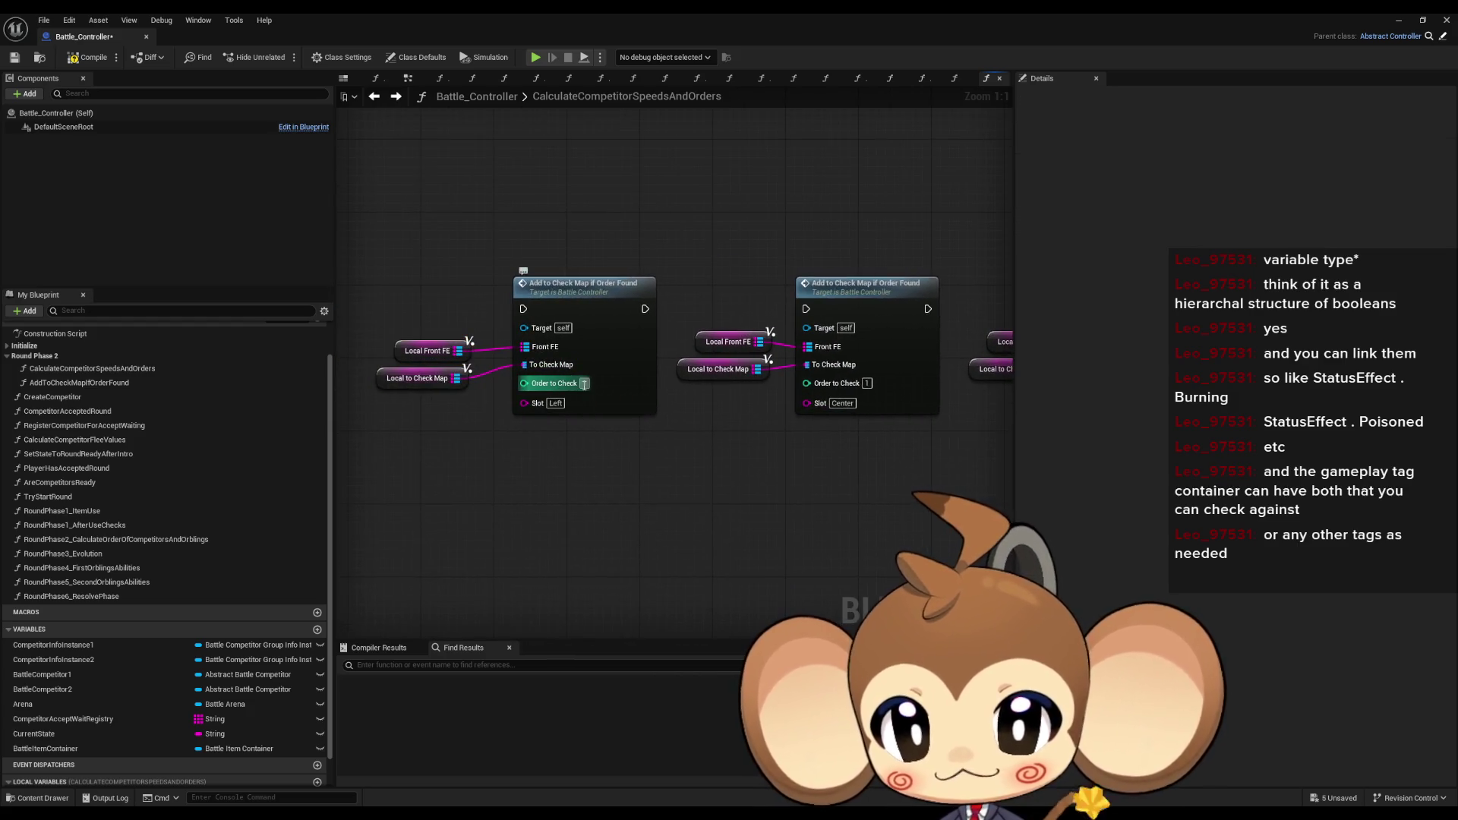
double_click(623, 294)
mouse_move(518, 335)
mouse_down()
mouse_move(589, 452)
mouse_move(682, 464)
mouse_move(480, 456)
mouse_up()
click(374, 97)
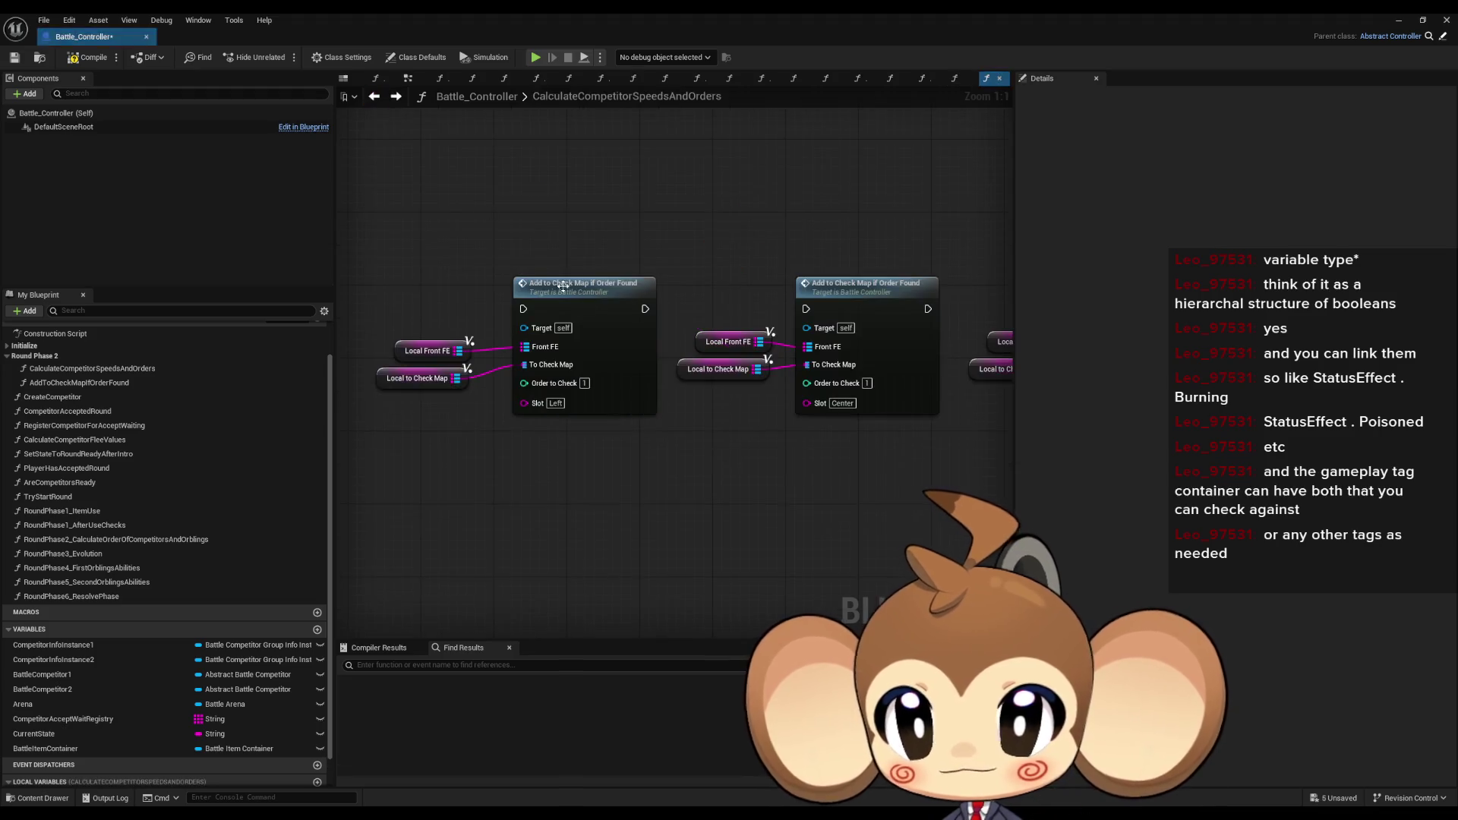
click(389, 369)
scroll(389, 369, down, 4)
scroll(668, 378, down, 1)
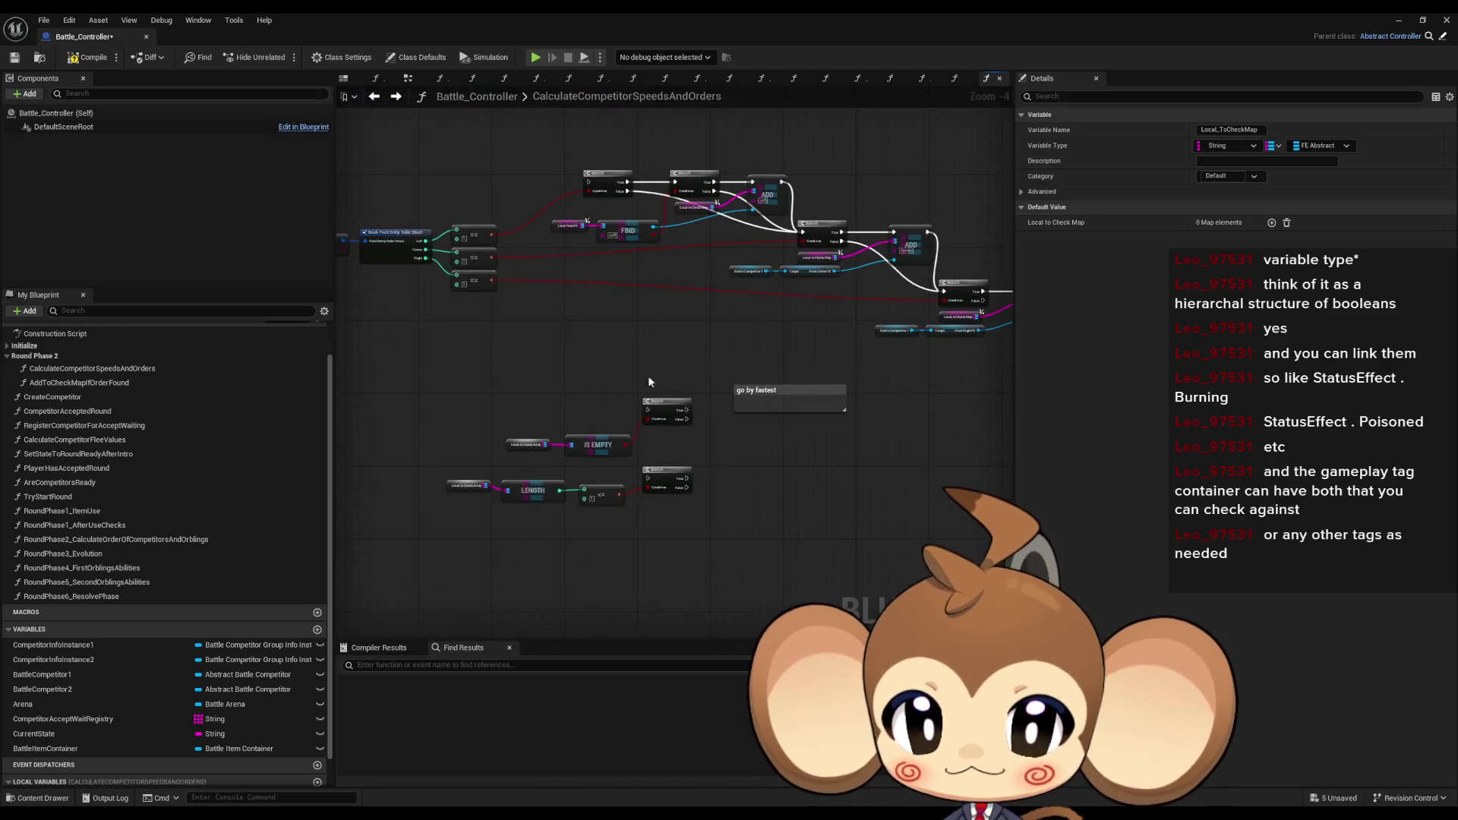
mouse_move(407, 446)
mouse_down()
mouse_move(730, 488)
mouse_move(714, 466)
mouse_up()
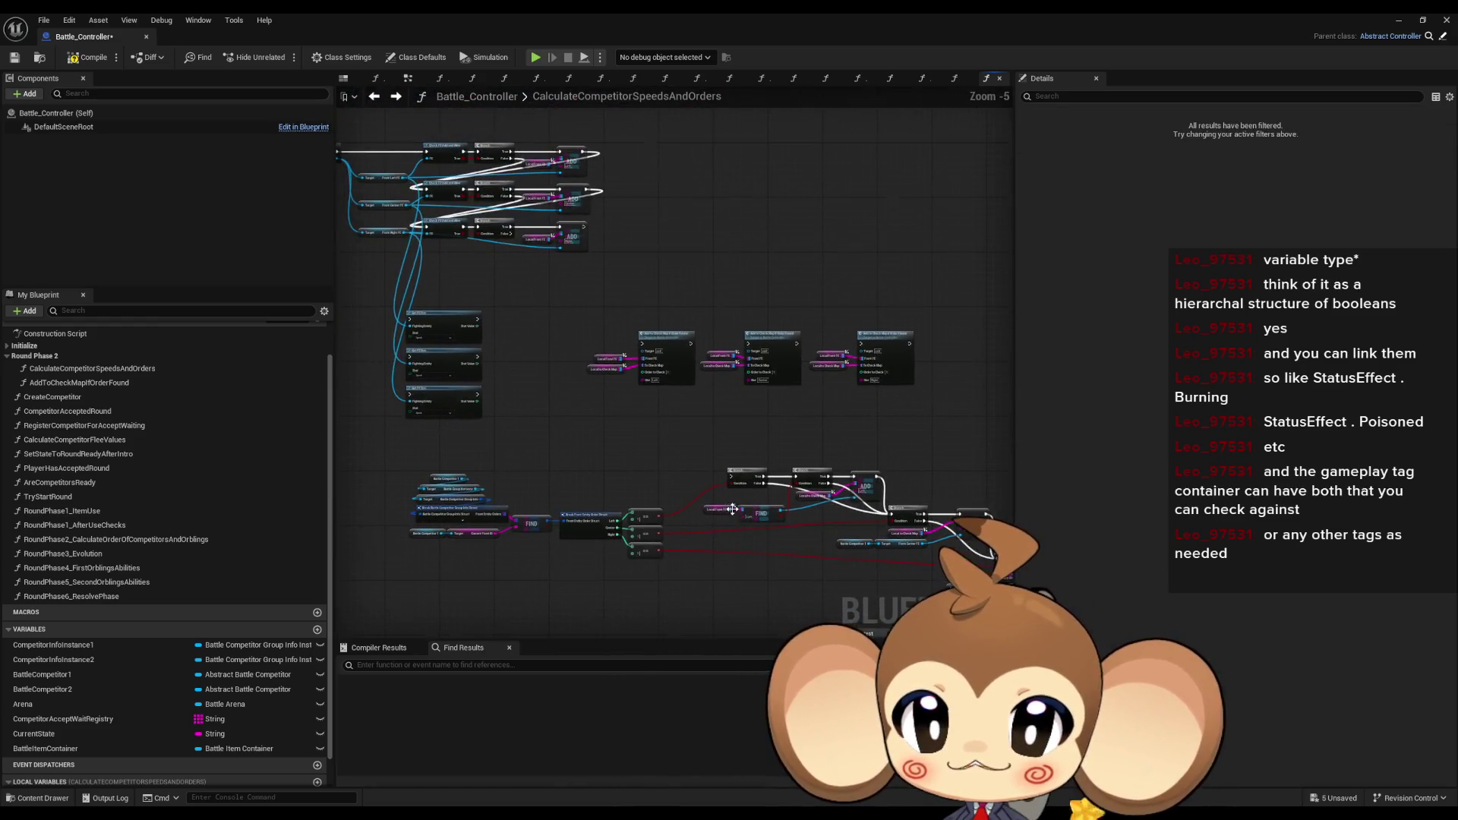
scroll(623, 381, up, 6)
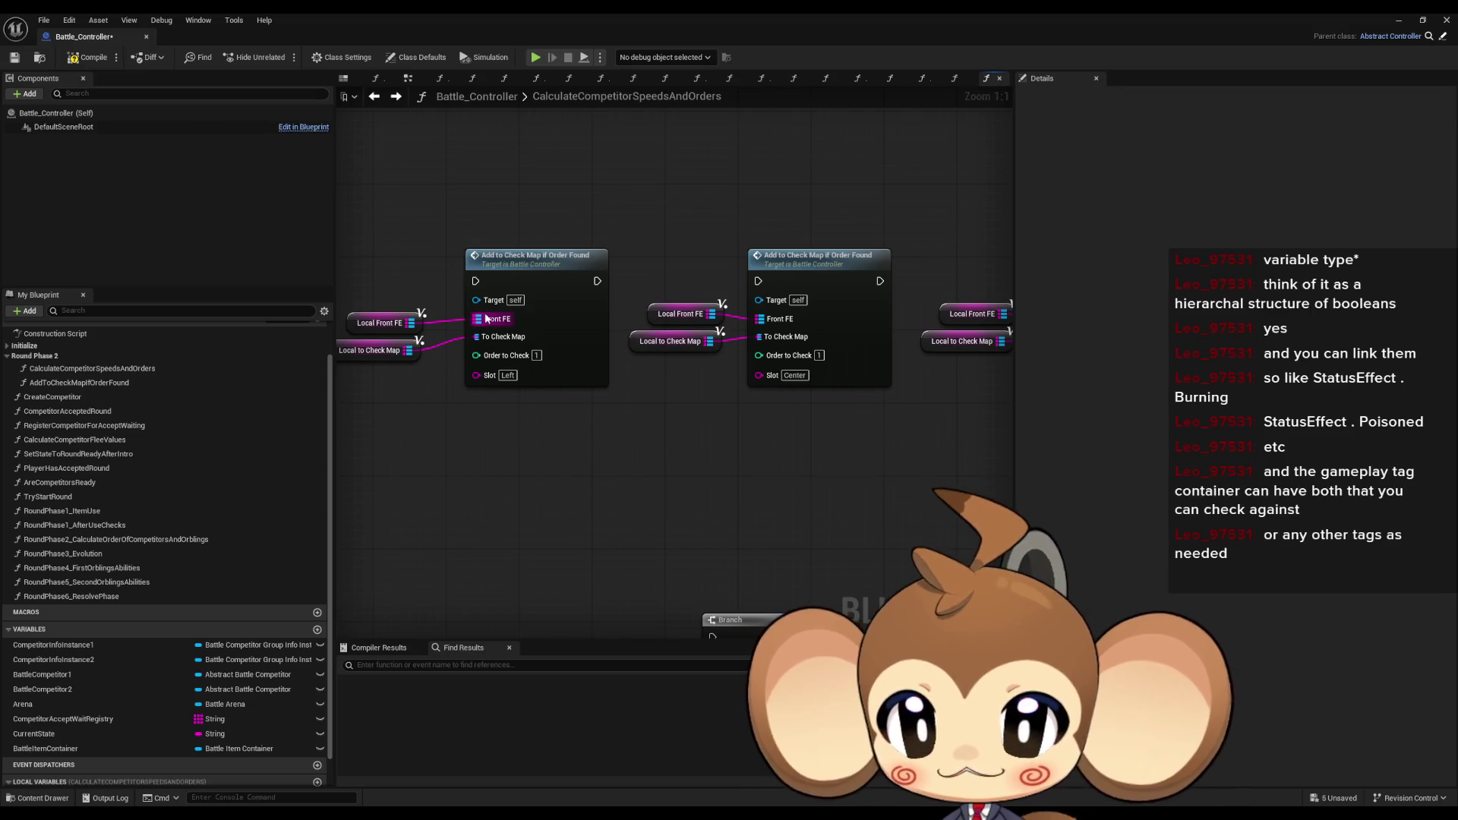
scroll(497, 322, down, 3)
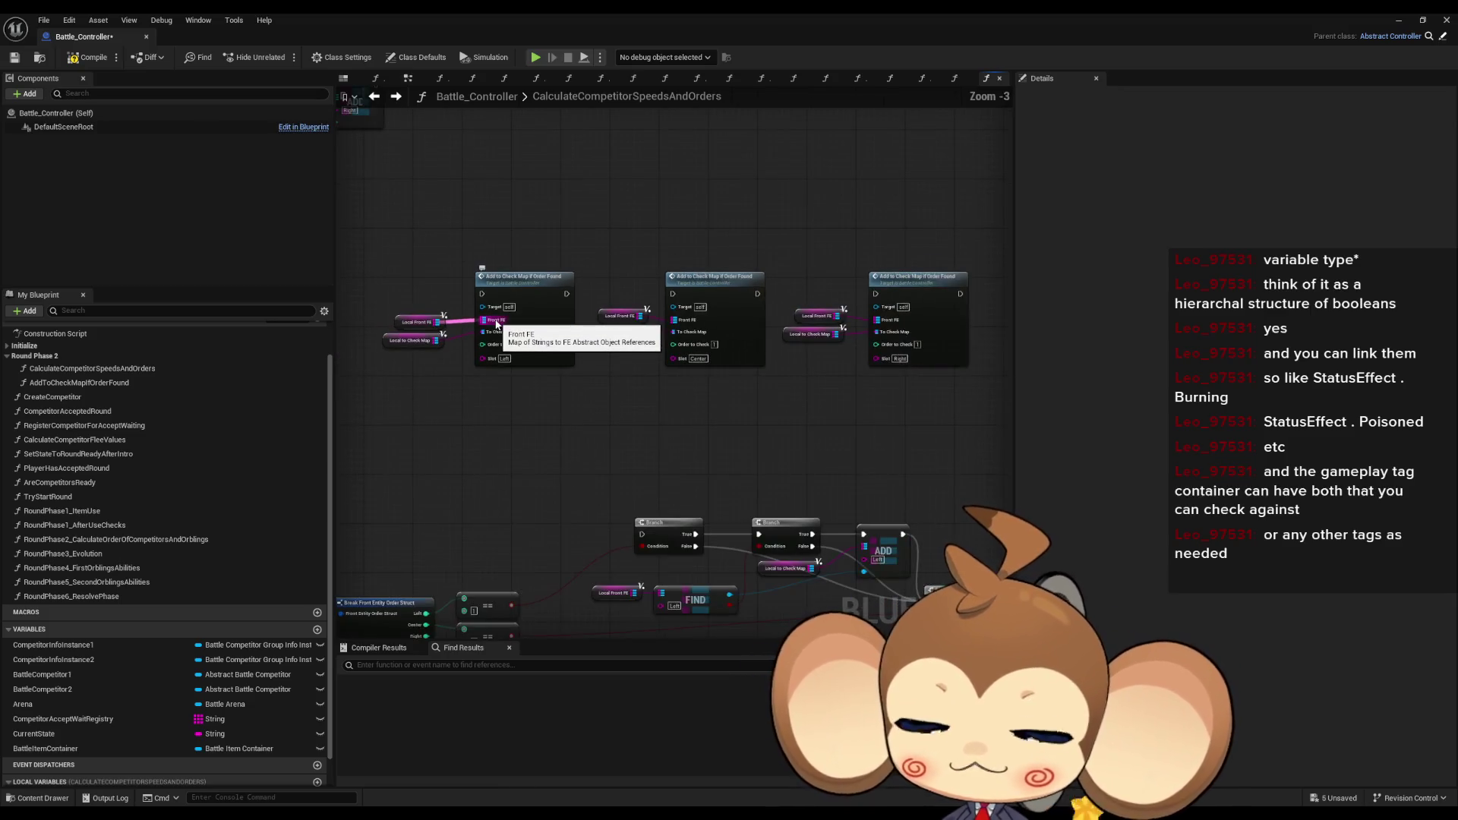
mouse_move(542, 159)
mouse_down()
mouse_move(638, 402)
mouse_move(969, 464)
mouse_up()
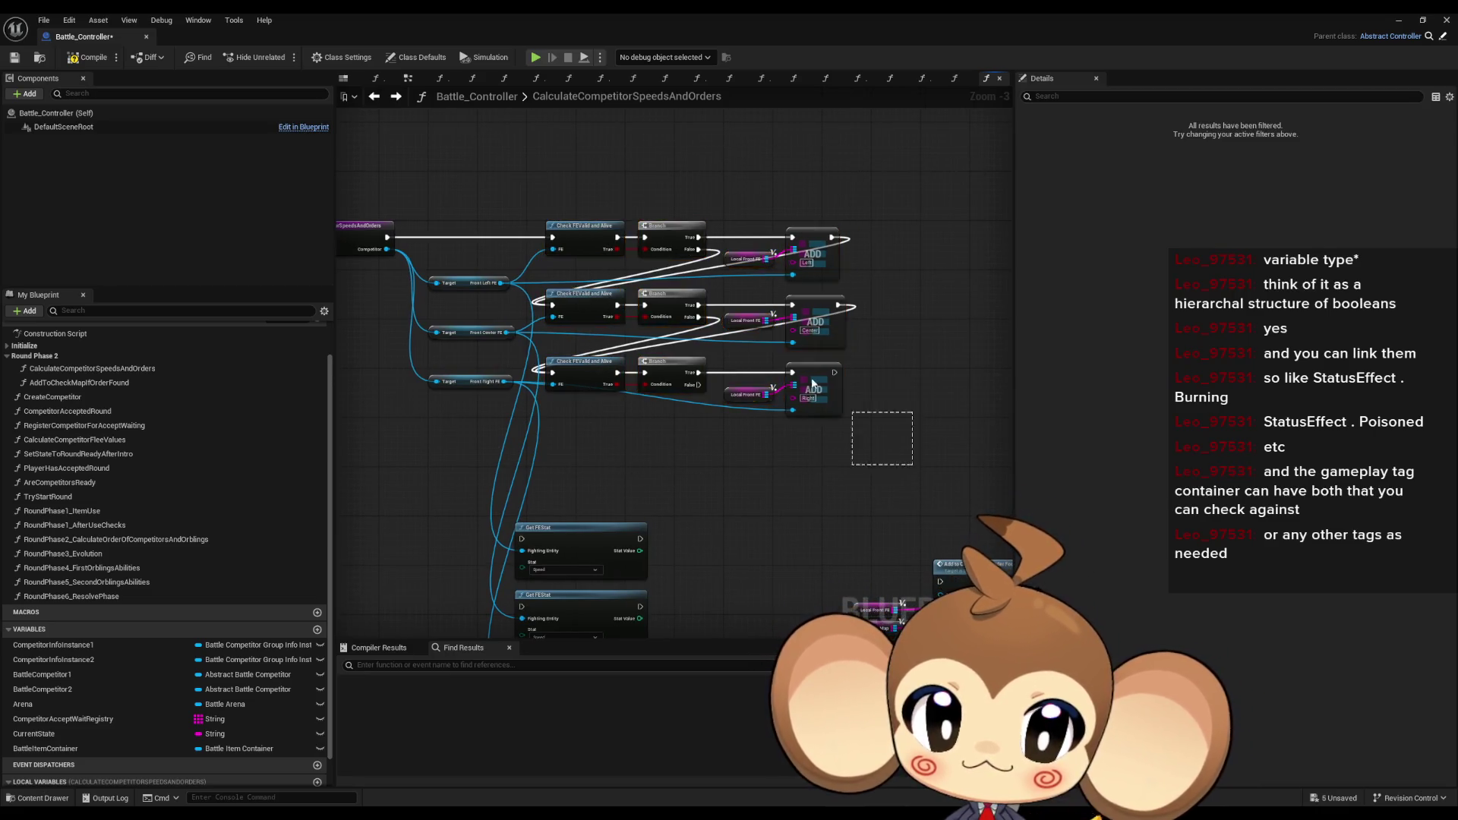
mouse_move(844, 404)
mouse_down()
mouse_move(671, 360)
mouse_move(708, 440)
mouse_move(685, 504)
mouse_move(590, 498)
mouse_up()
scroll(590, 504, down, 1)
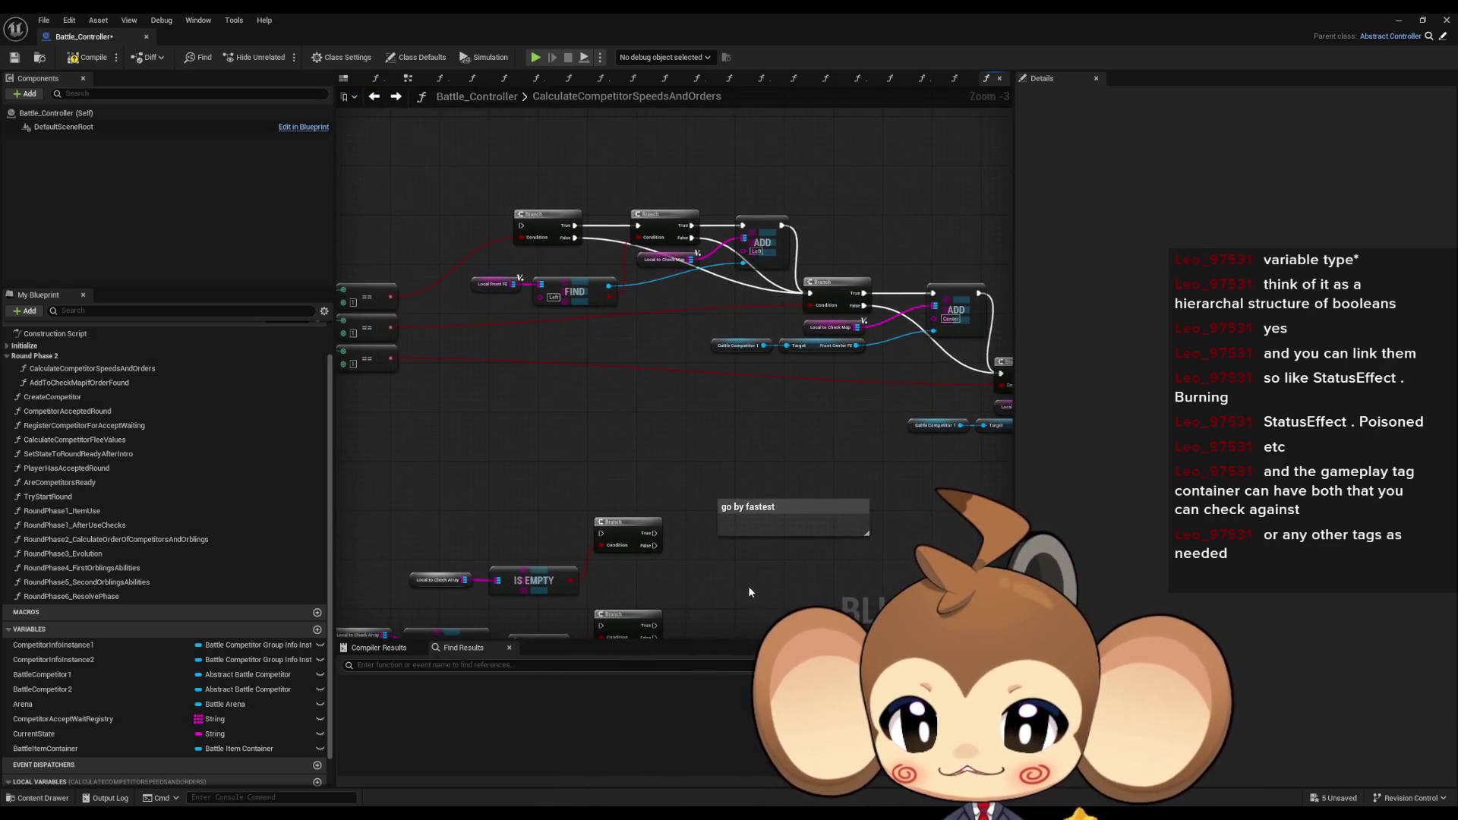
drag(604, 363, 713, 392)
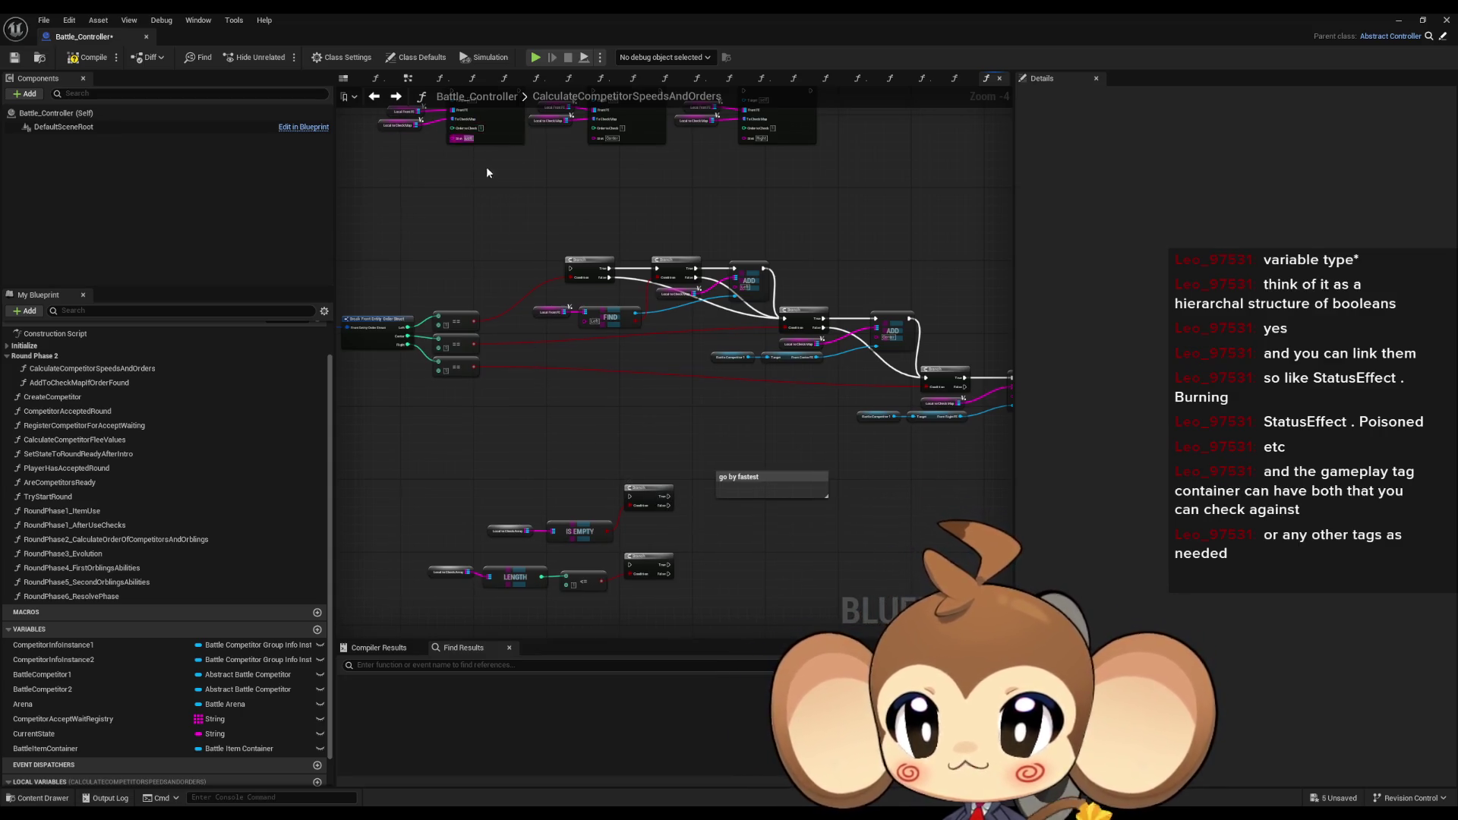
- Survey the Slot Left and Slot Right calls and the Break Struct and FIND nodes
scroll(485, 165, up, 4)
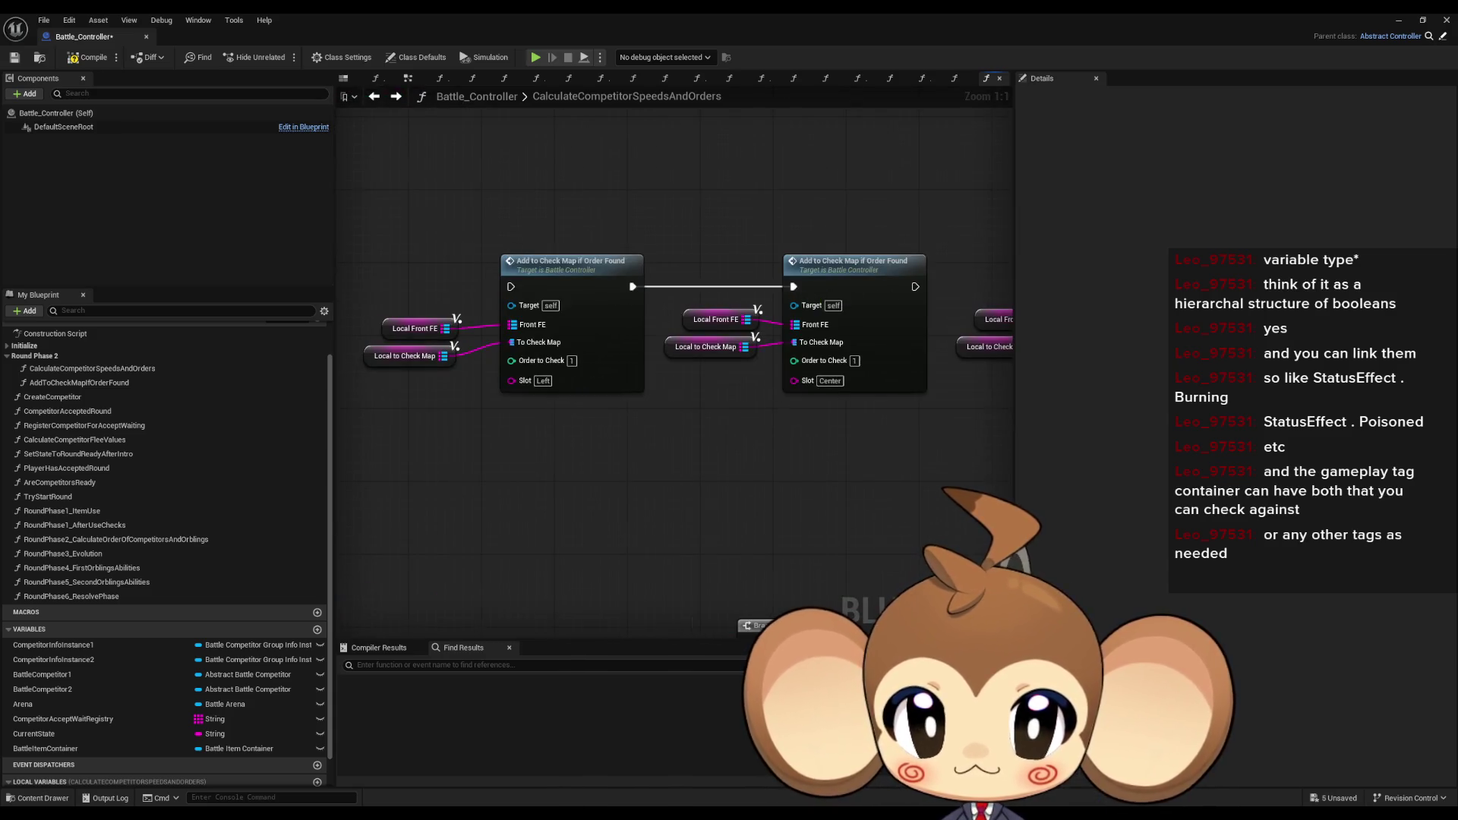
drag(807, 288, 573, 271)
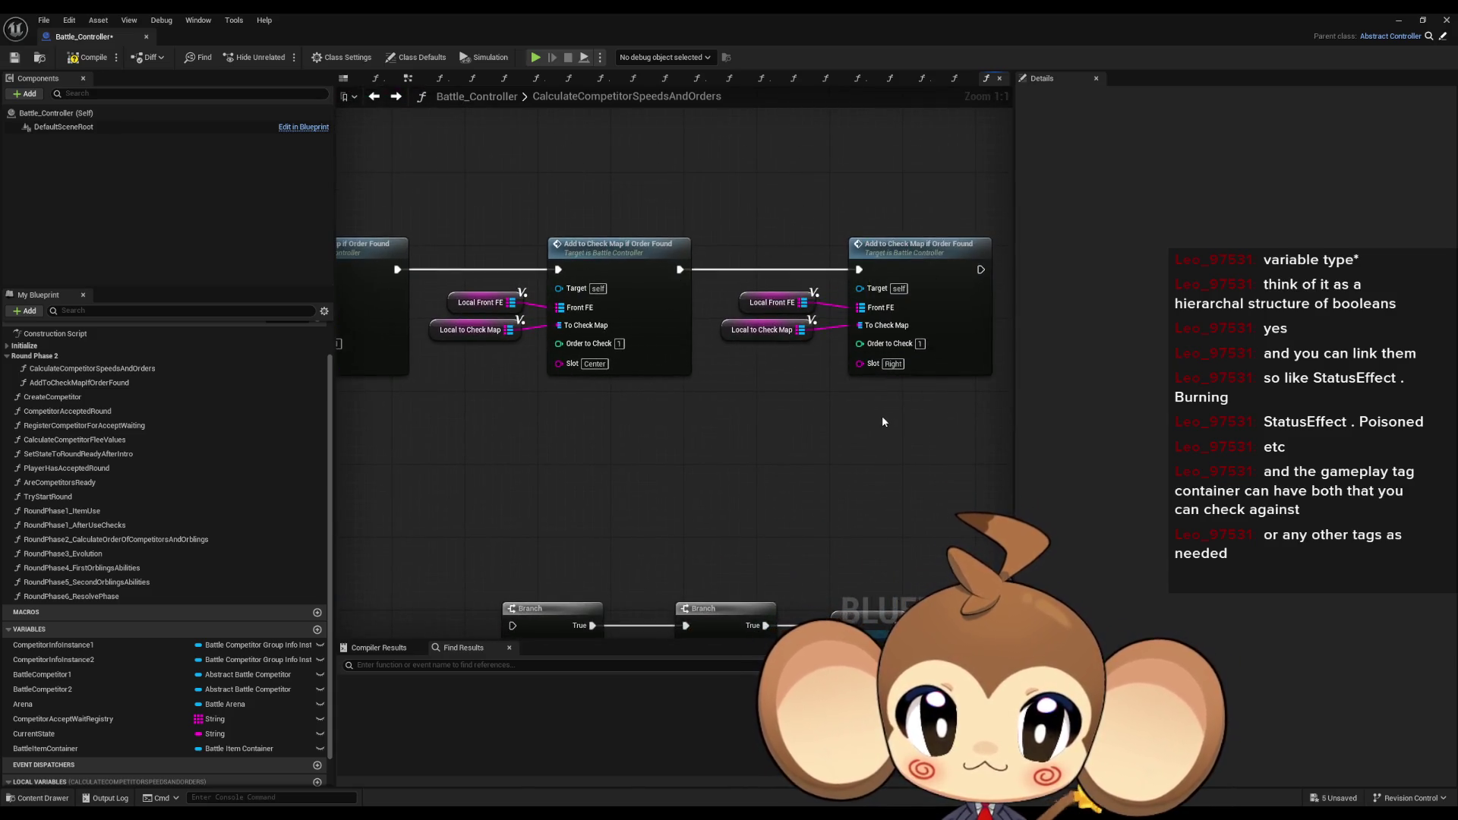
scroll(759, 425, down, 3)
mouse_move(664, 416)
mouse_down()
mouse_move(842, 382)
mouse_move(791, 404)
mouse_move(613, 366)
mouse_move(787, 417)
mouse_move(786, 441)
mouse_move(713, 442)
mouse_up()
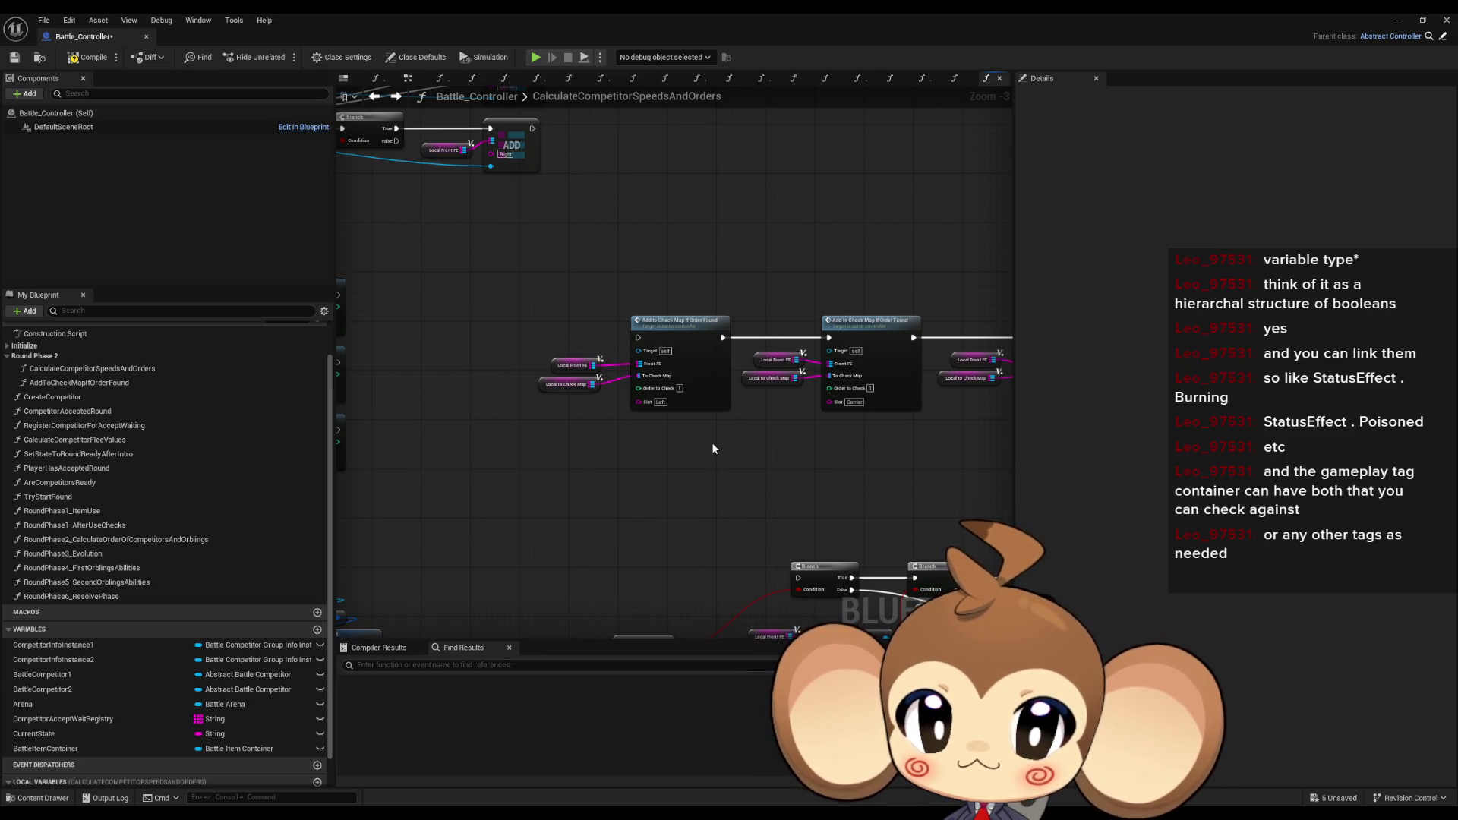
scroll(712, 448, up, 3)
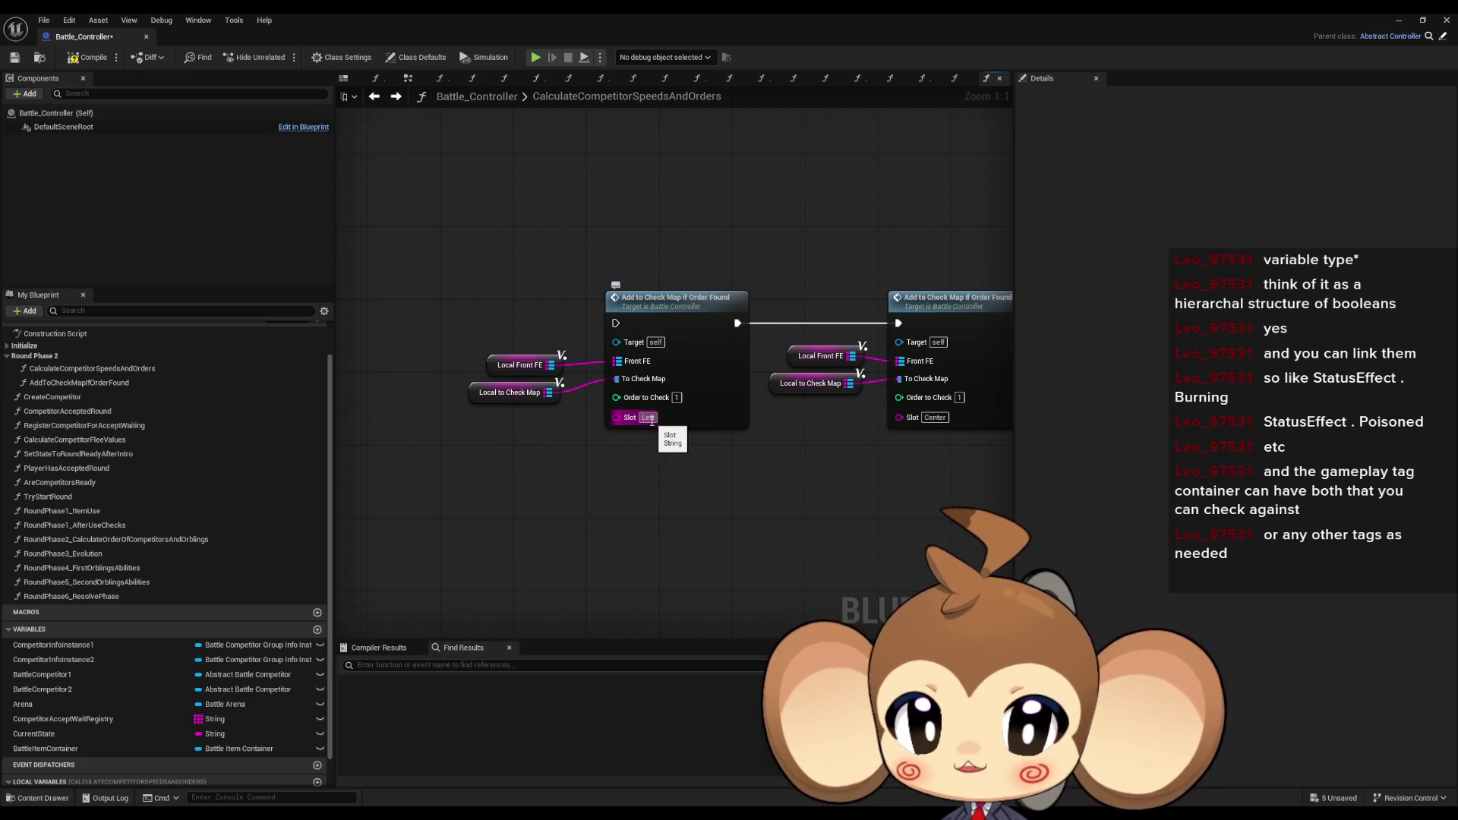
drag(814, 462, 649, 439)
drag(1063, 396, 810, 370)
mouse_move(703, 444)
mouse_down()
mouse_move(826, 466)
mouse_move(748, 455)
mouse_up()
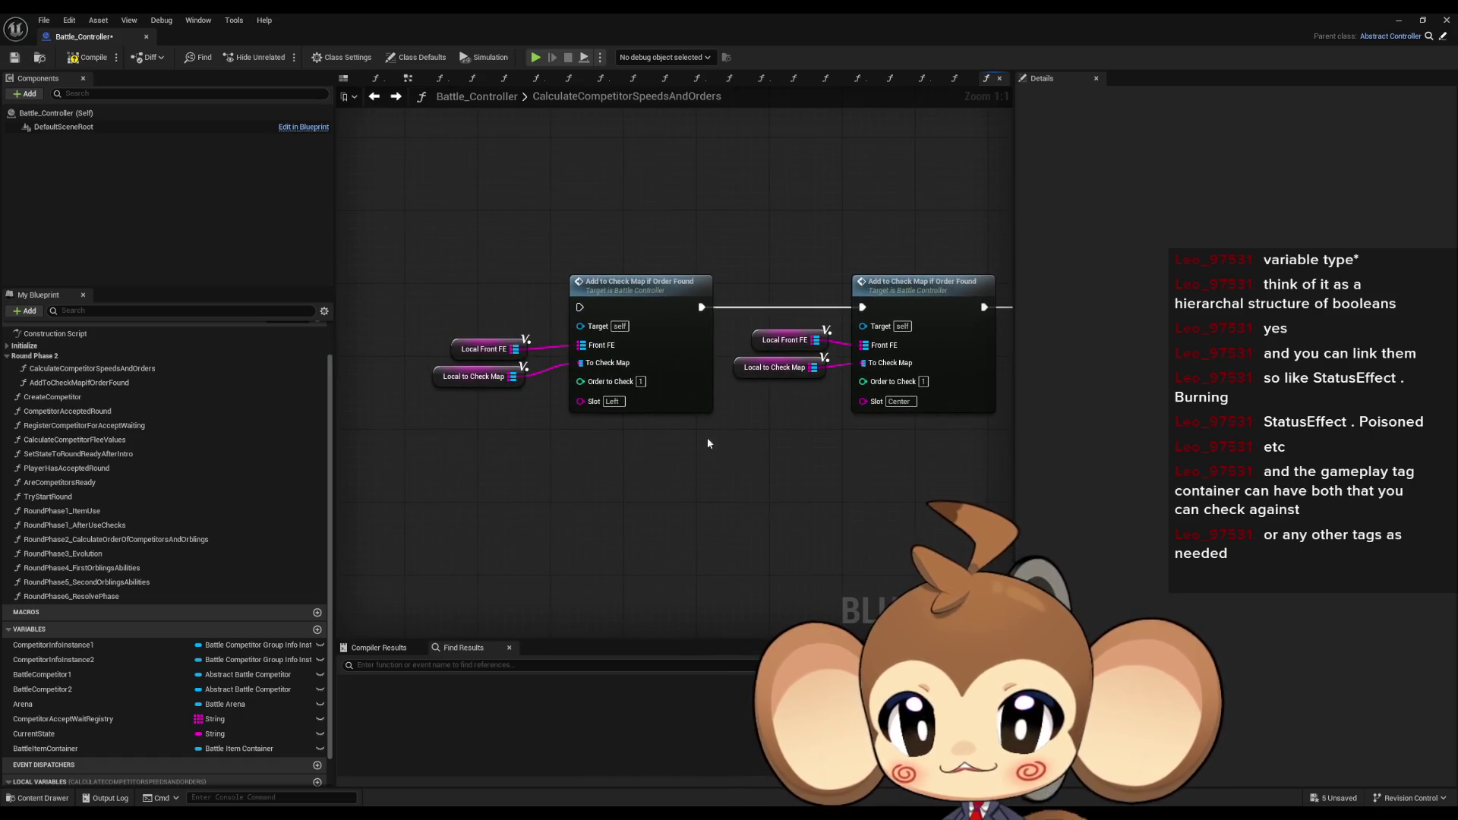
- Select and deselect the Local Front FE node and first Add to Check Map call
drag(472, 347, 474, 349)
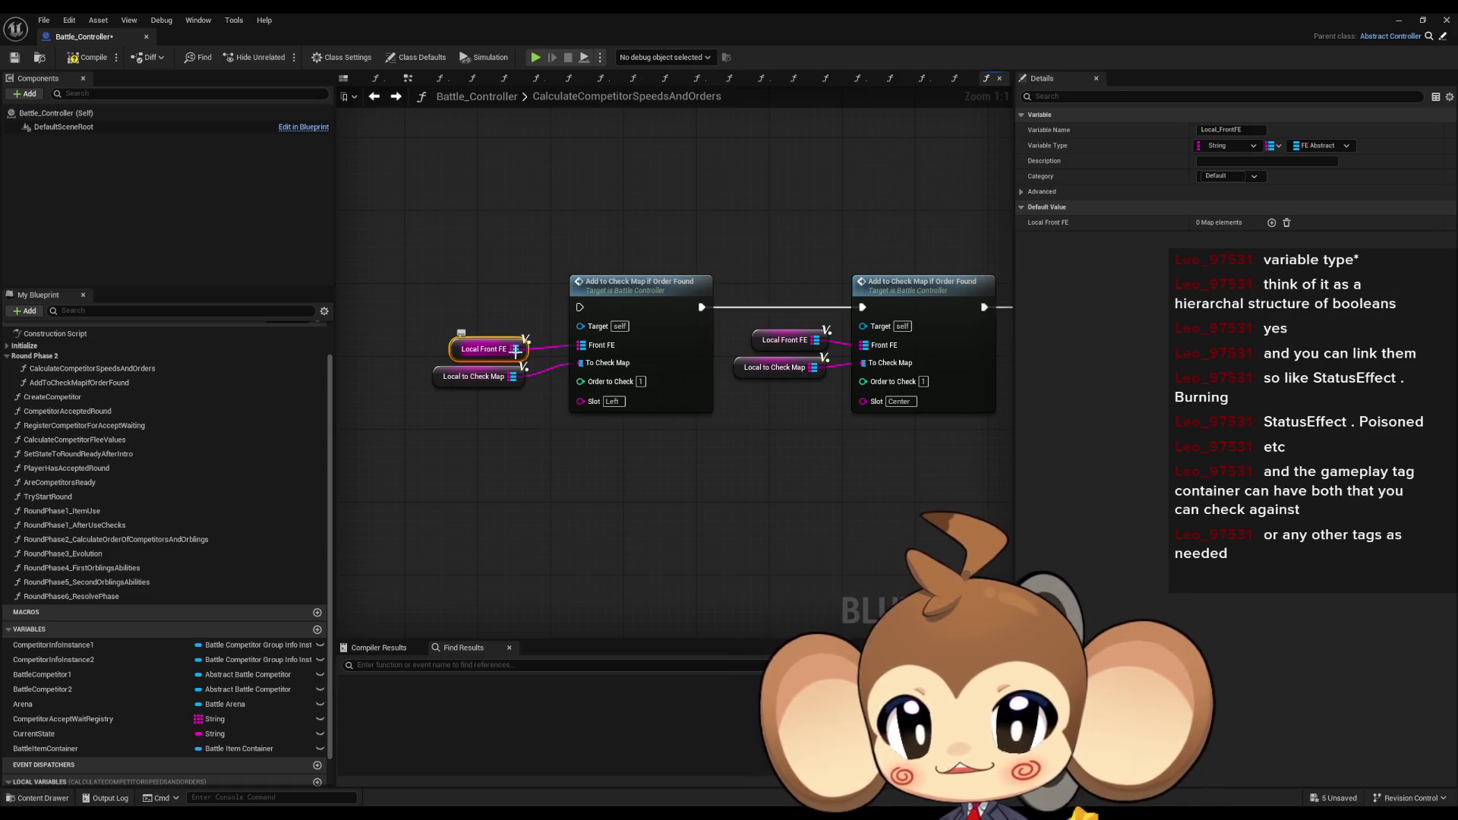
drag(441, 312, 528, 363)
click(600, 308)
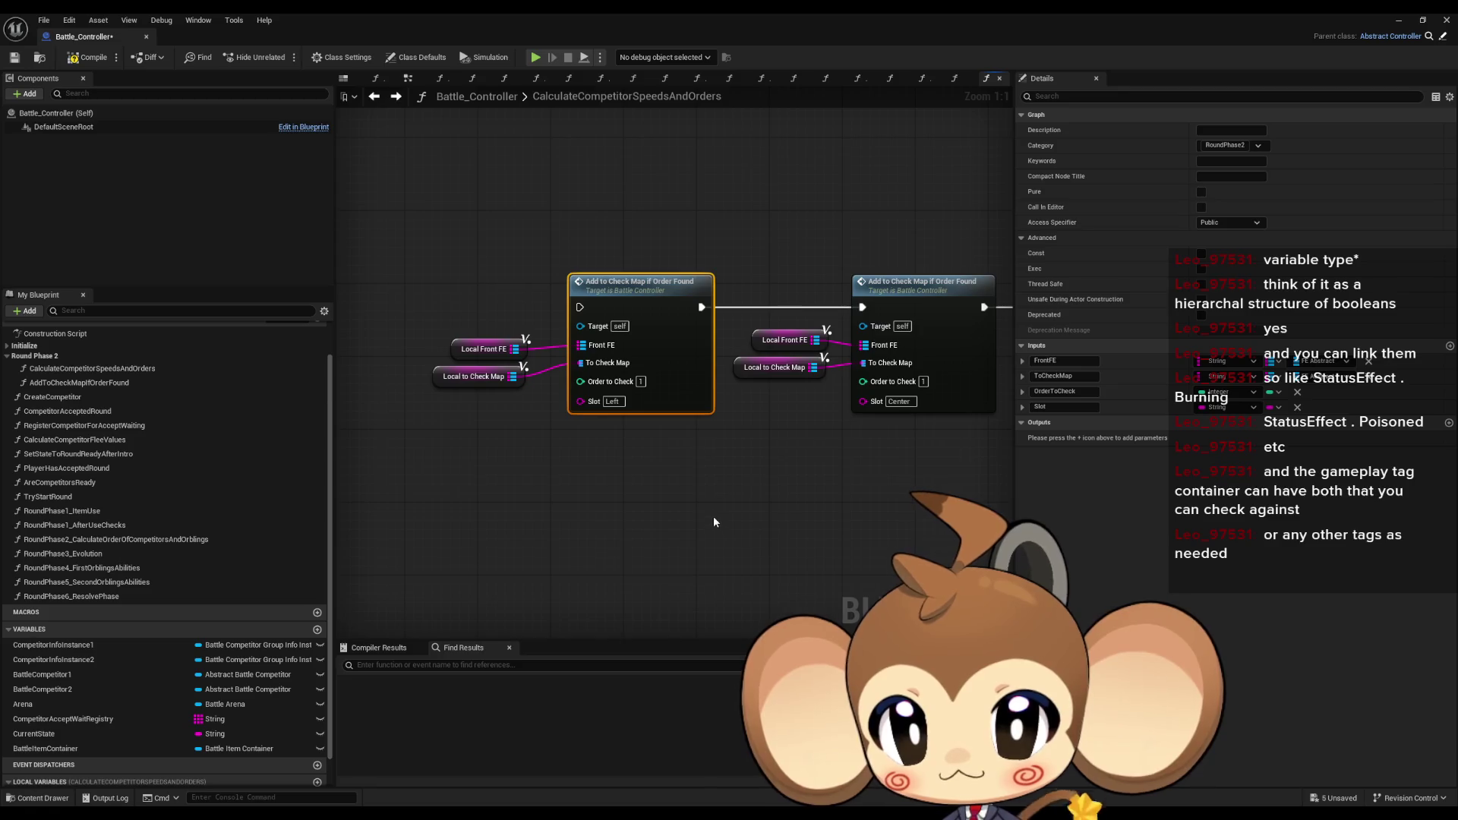
click(489, 345)
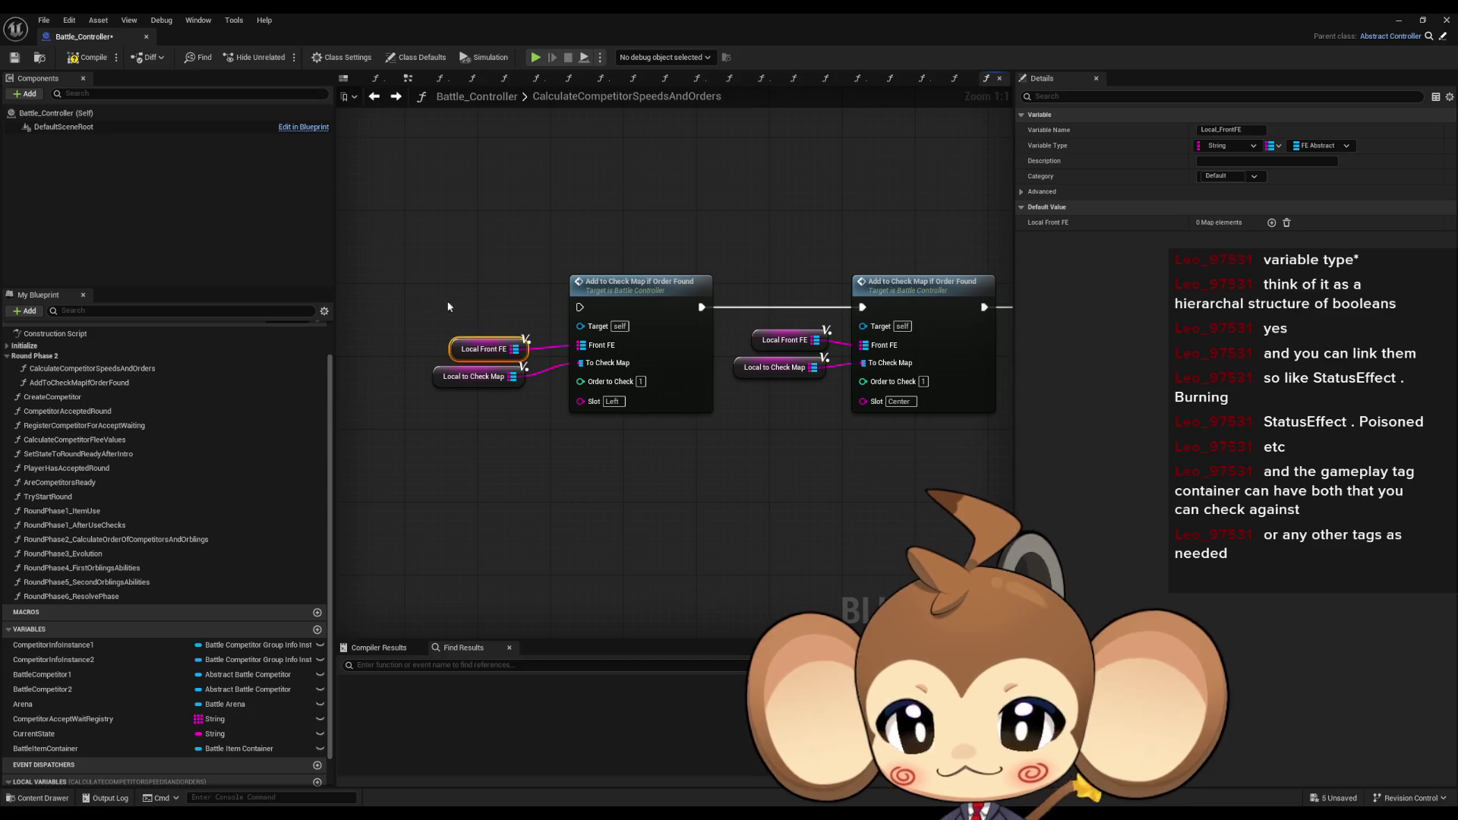
scroll(577, 425, down, 4)
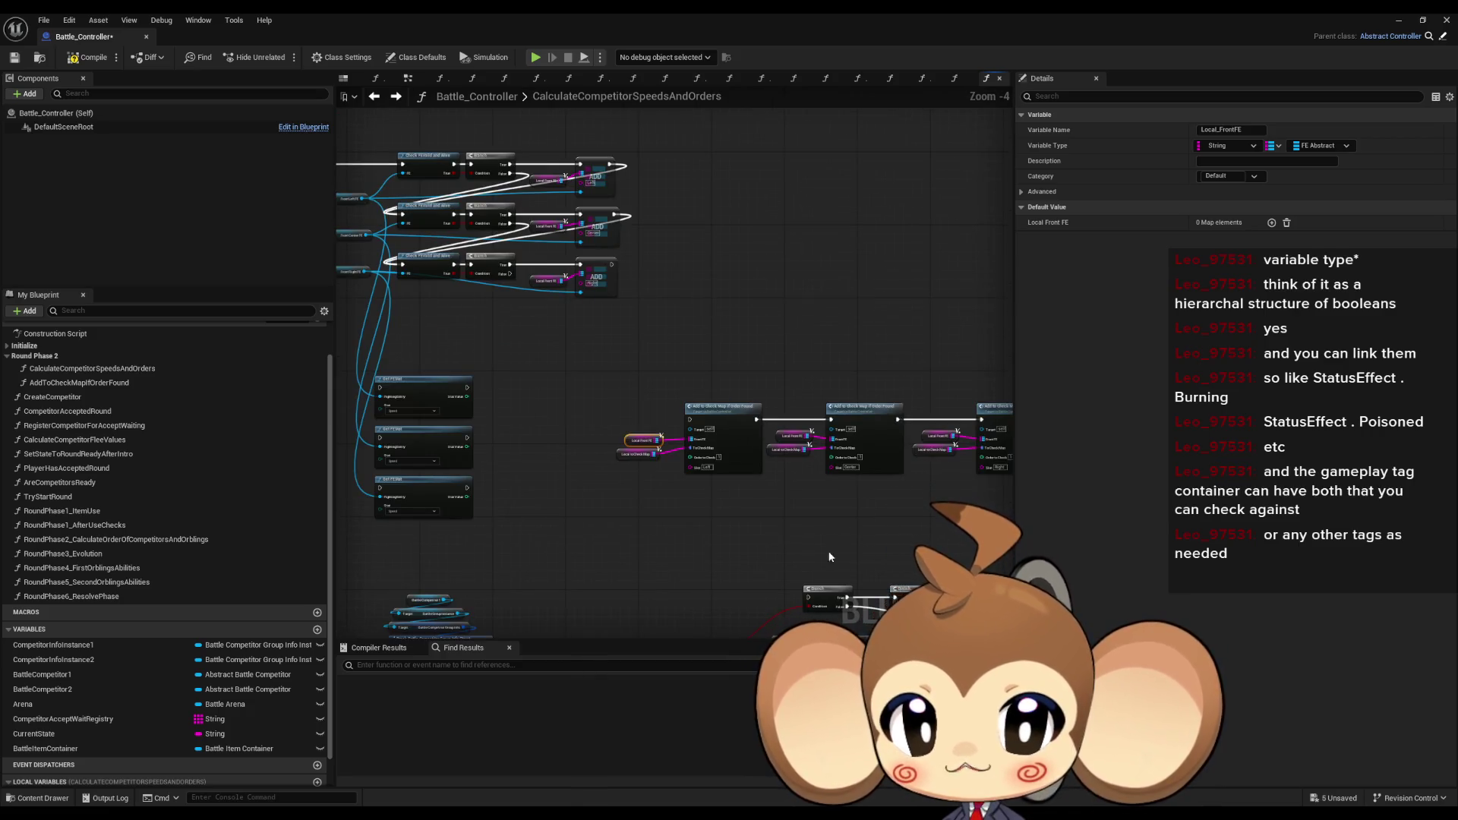
scroll(607, 453, up, 2)
click(608, 454)
click(790, 421)
click(795, 483)
scroll(532, 425, up, 1)
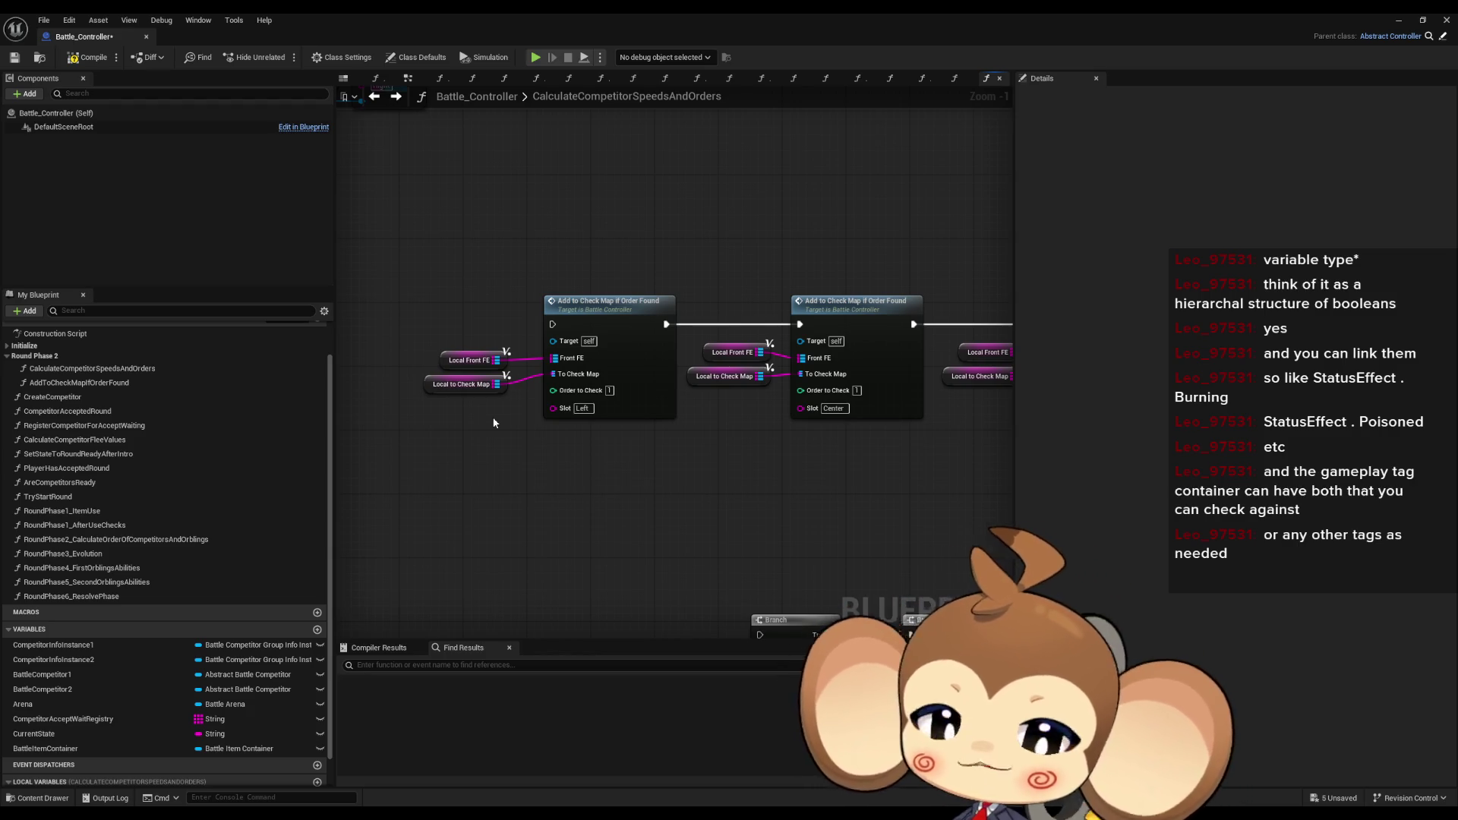
drag(366, 314, 476, 336)
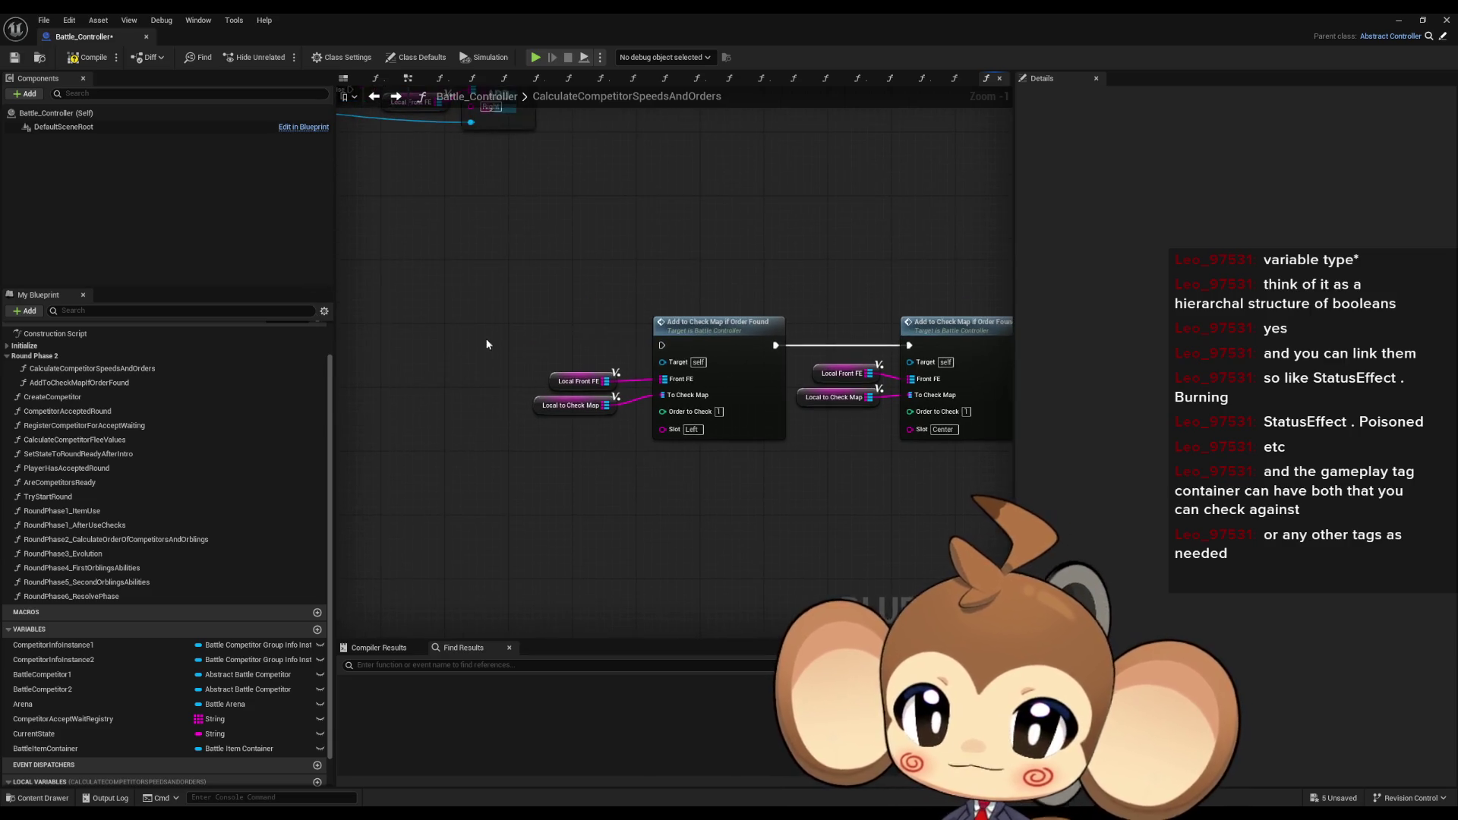
- Add a For Each Loop (Map) fed by Local Front FE, discarding a trial KEYS node
click(583, 372)
mouse_move(552, 490)
mouse_down()
mouse_move(535, 370)
mouse_move(518, 391)
mouse_up()
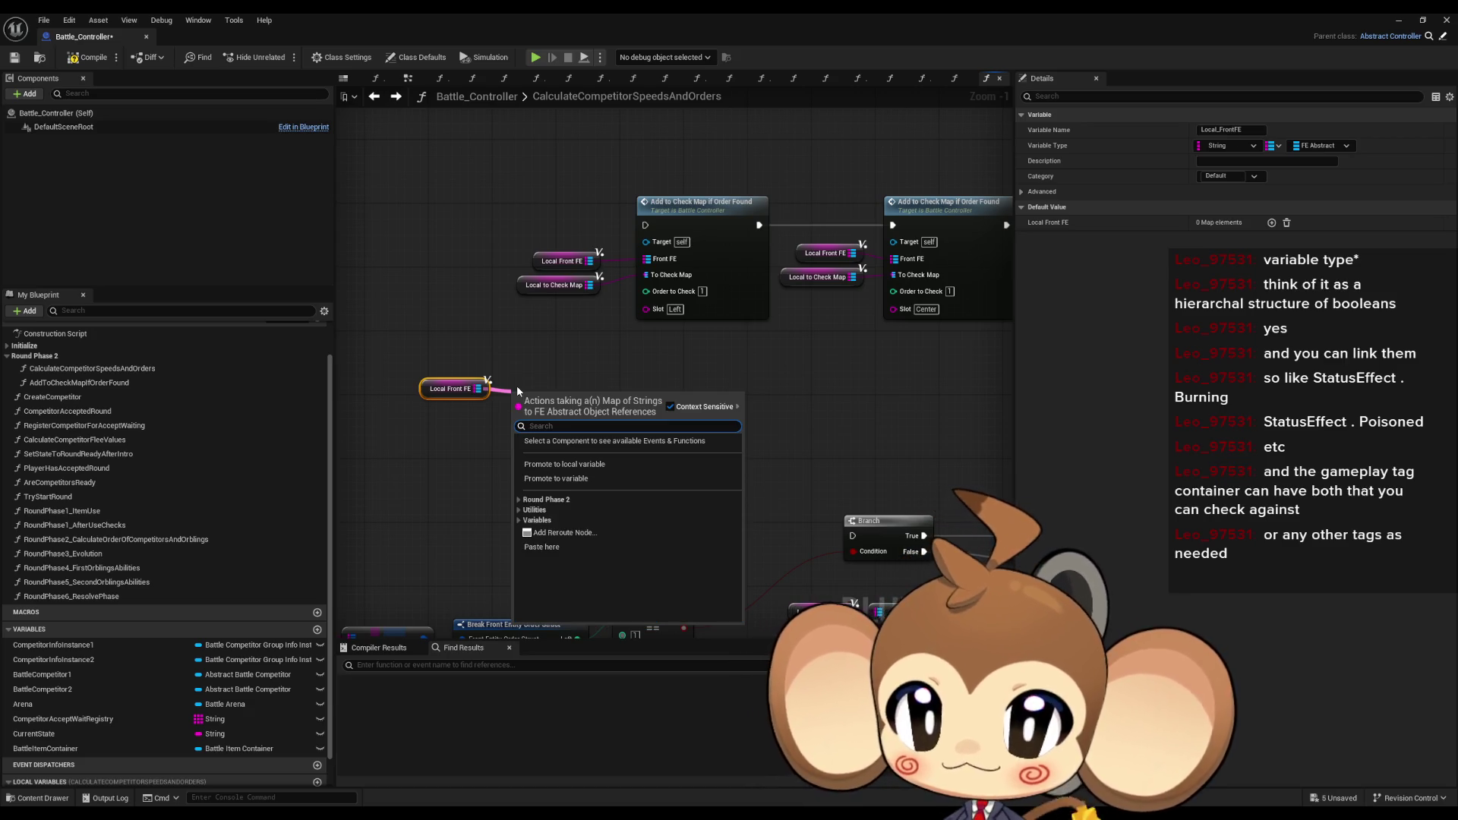
text(keys)
key(Return)
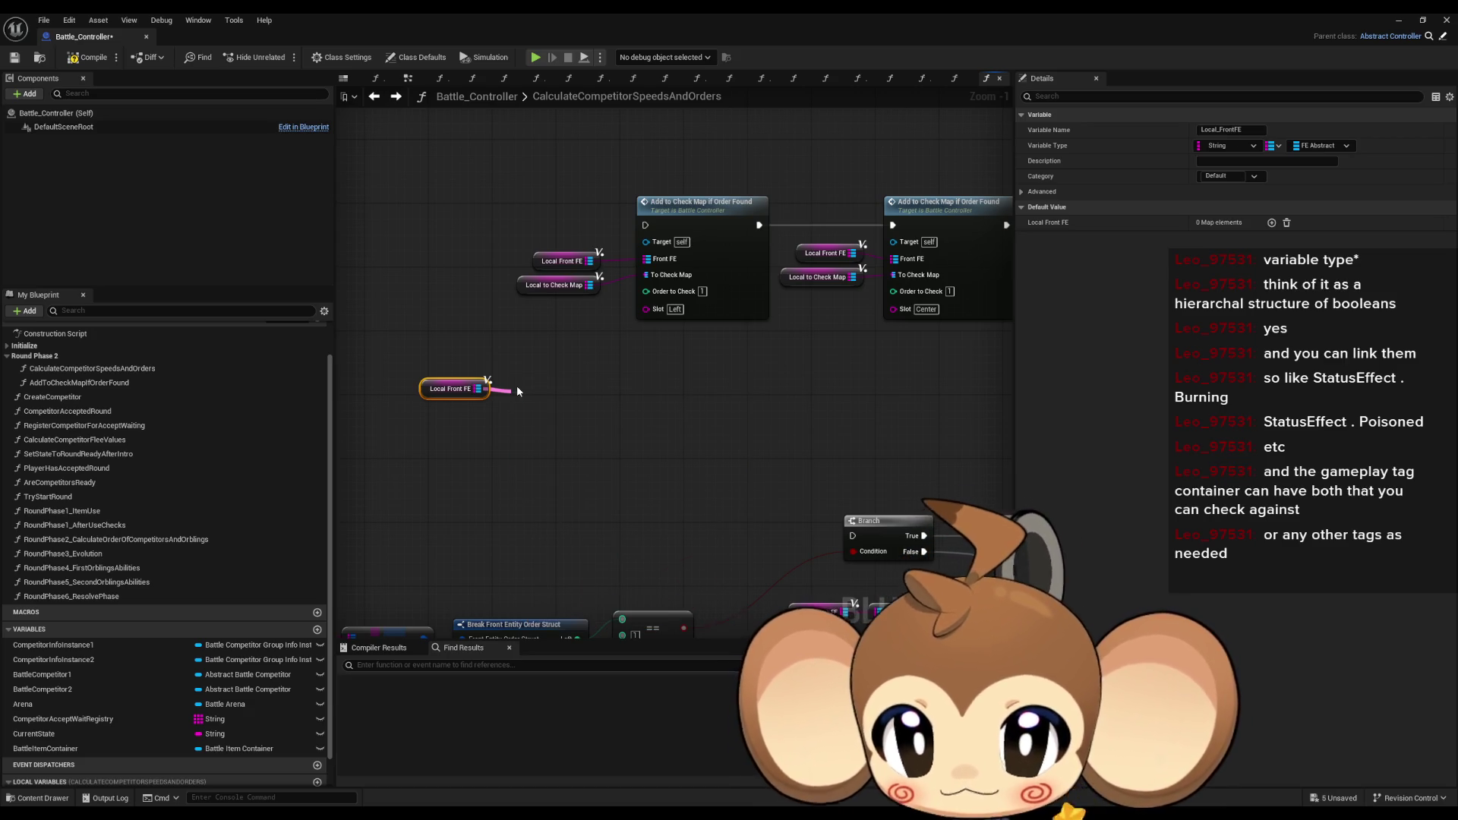
drag(534, 393, 551, 427)
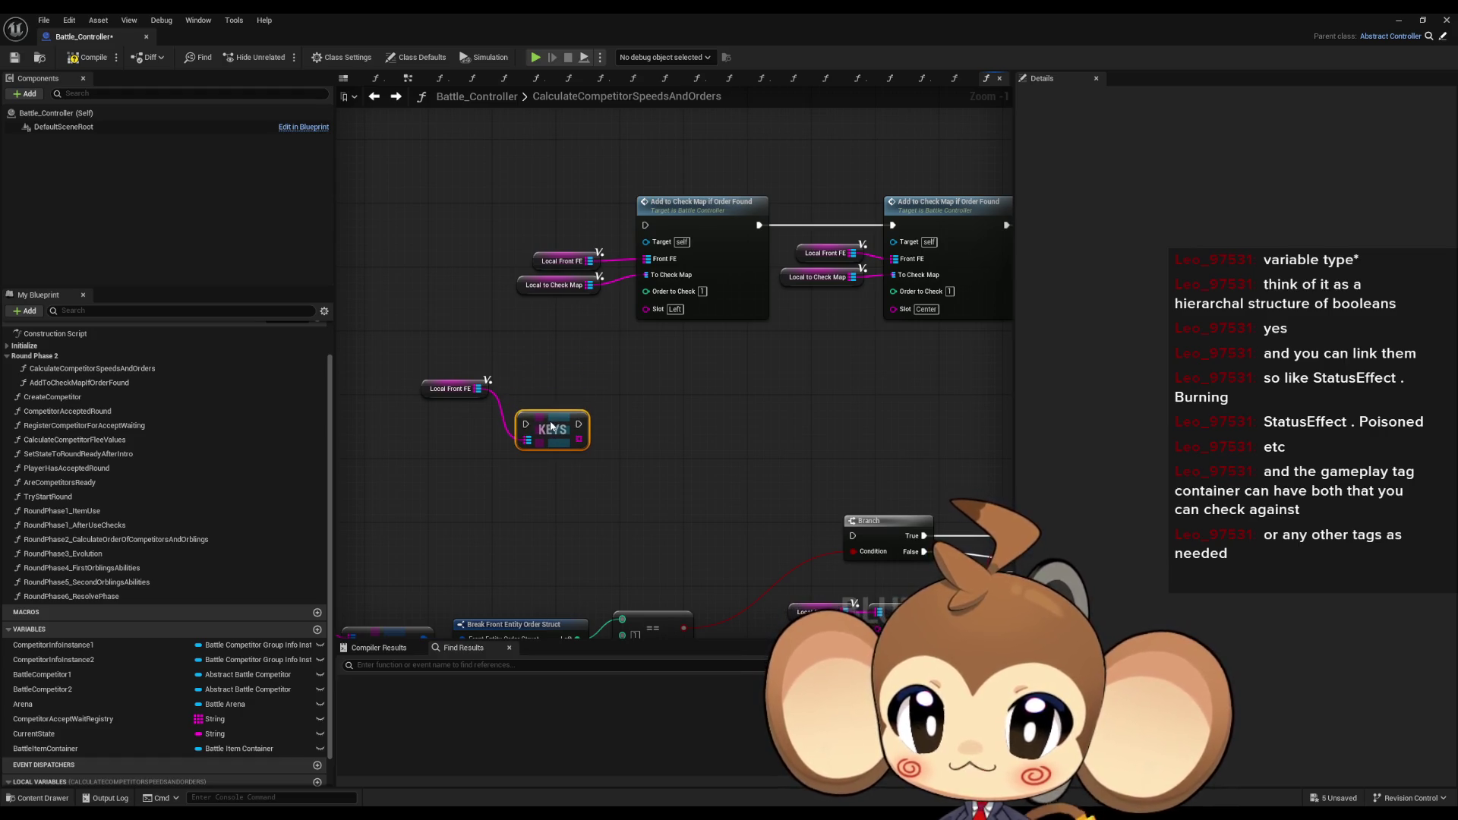
key(Delete)
mouse_move(478, 388)
mouse_down()
mouse_move(525, 413)
mouse_move(532, 387)
mouse_up()
text(for each)
key(Return)
- Paste a copy of the Add to Check Map call and wire the loop's Map Key into its Slot
click(745, 302)
key(ctrl+c)
key(ctrl+v)
drag(687, 398, 686, 380)
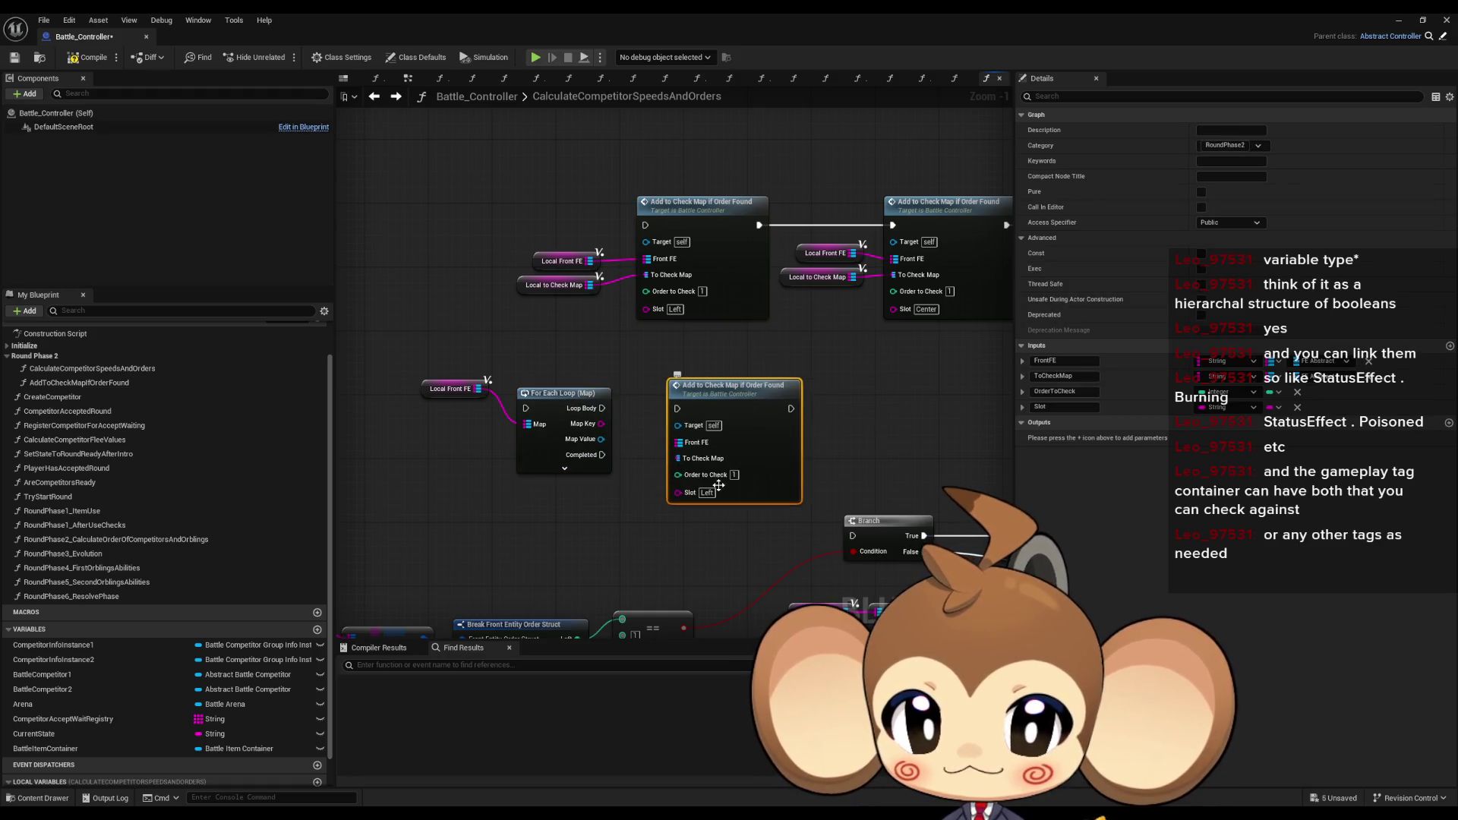
scroll(687, 497, up, 1)
mouse_move(675, 487)
mouse_down()
mouse_move(584, 413)
mouse_move(590, 435)
mouse_move(649, 410)
mouse_up()
click(663, 402)
drag(411, 372, 430, 417)
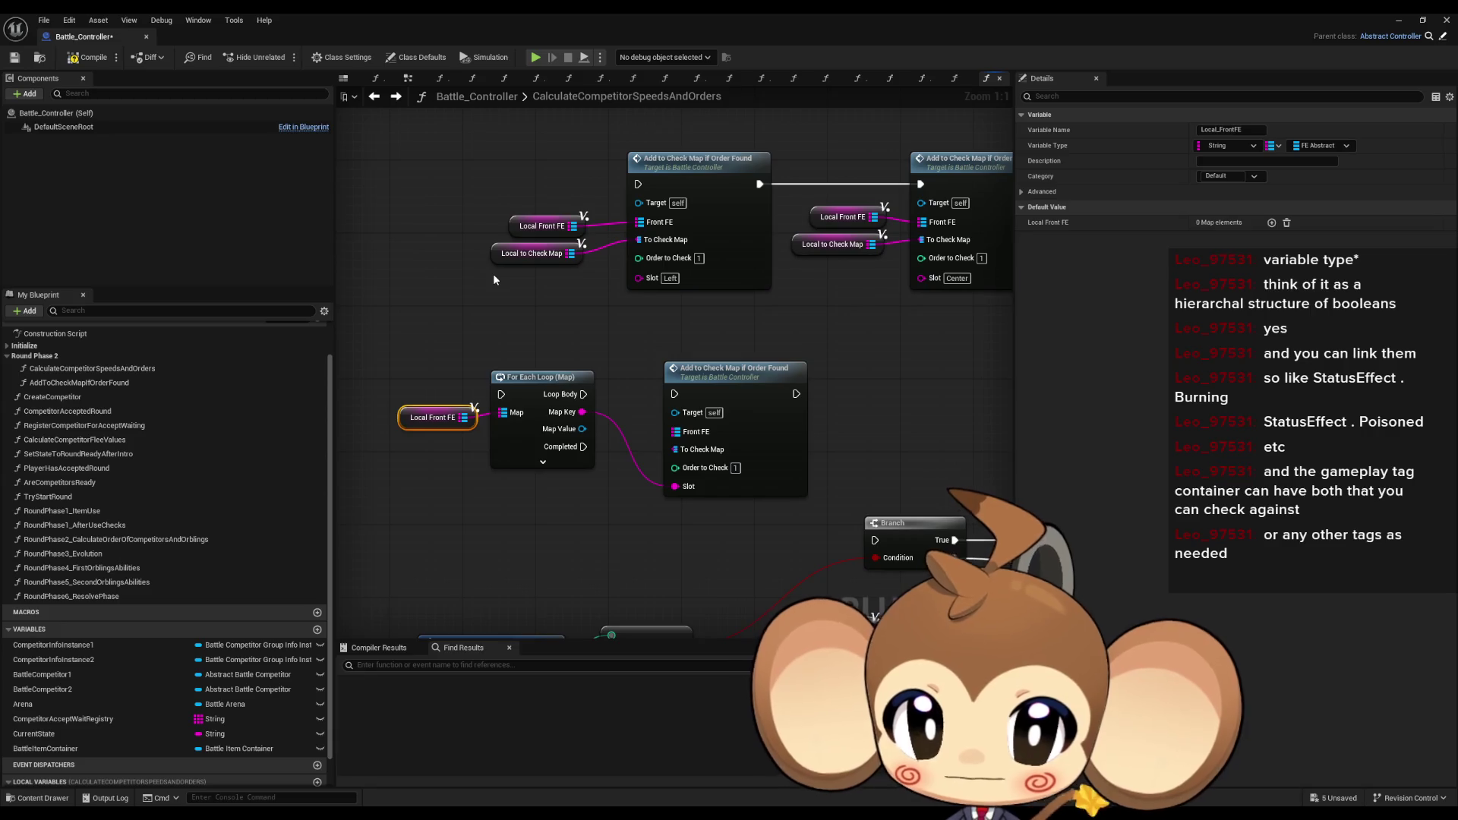
drag(751, 391, 809, 379)
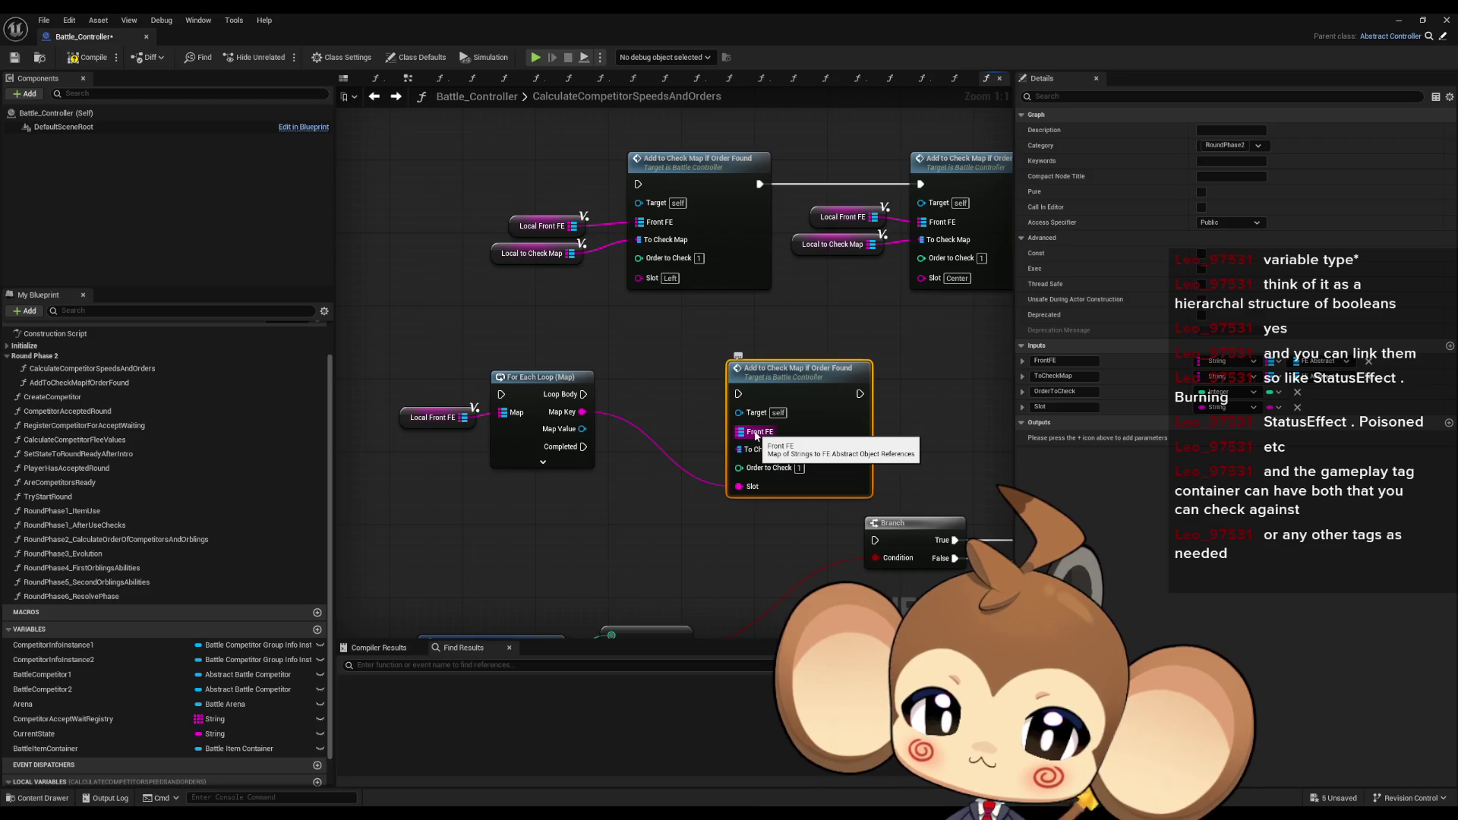
double_click(816, 398)
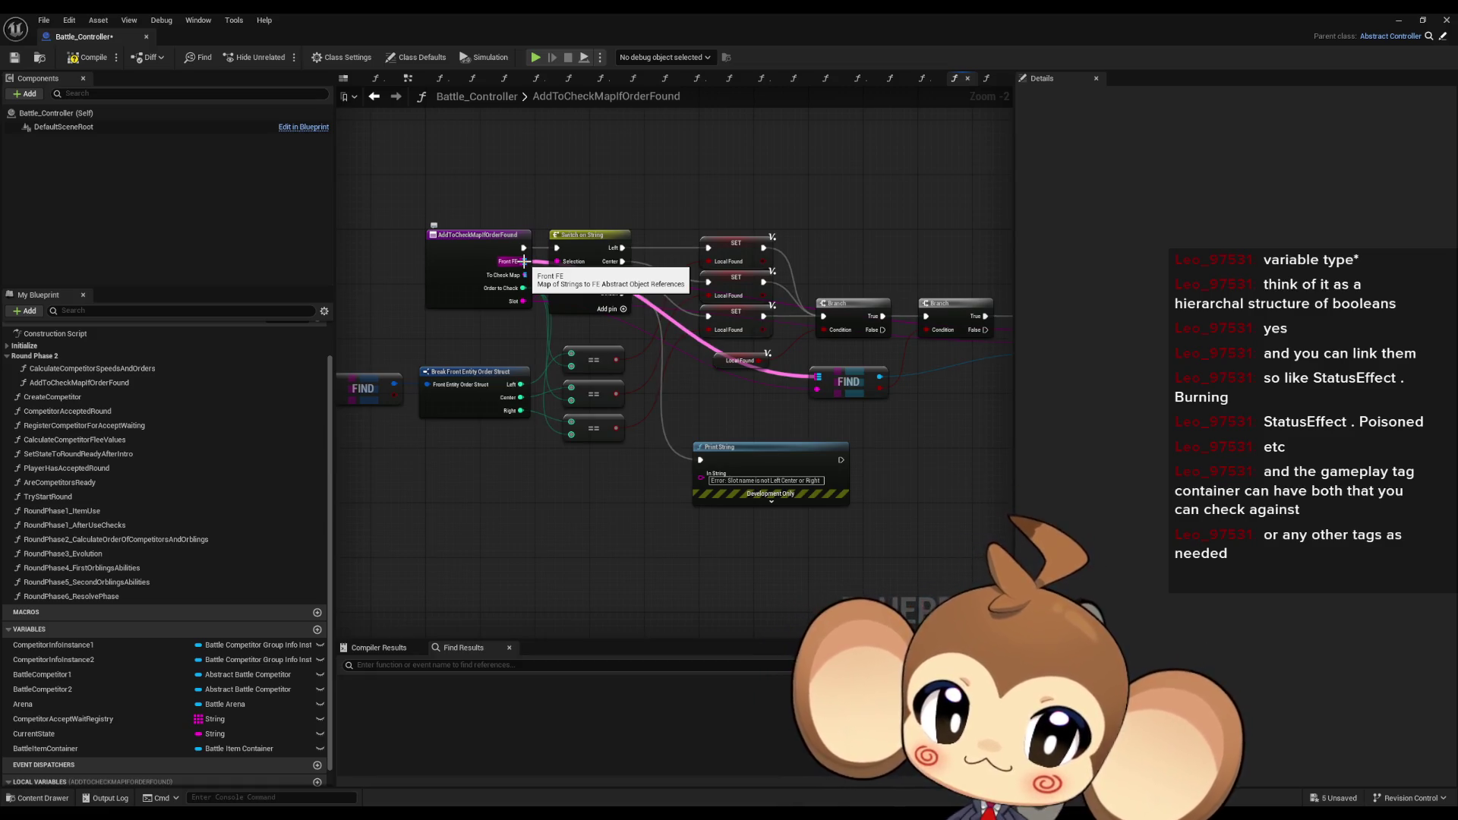
mouse_move(524, 261)
mouse_down()
mouse_move(759, 319)
mouse_move(740, 316)
mouse_move(911, 321)
mouse_move(823, 306)
mouse_up()
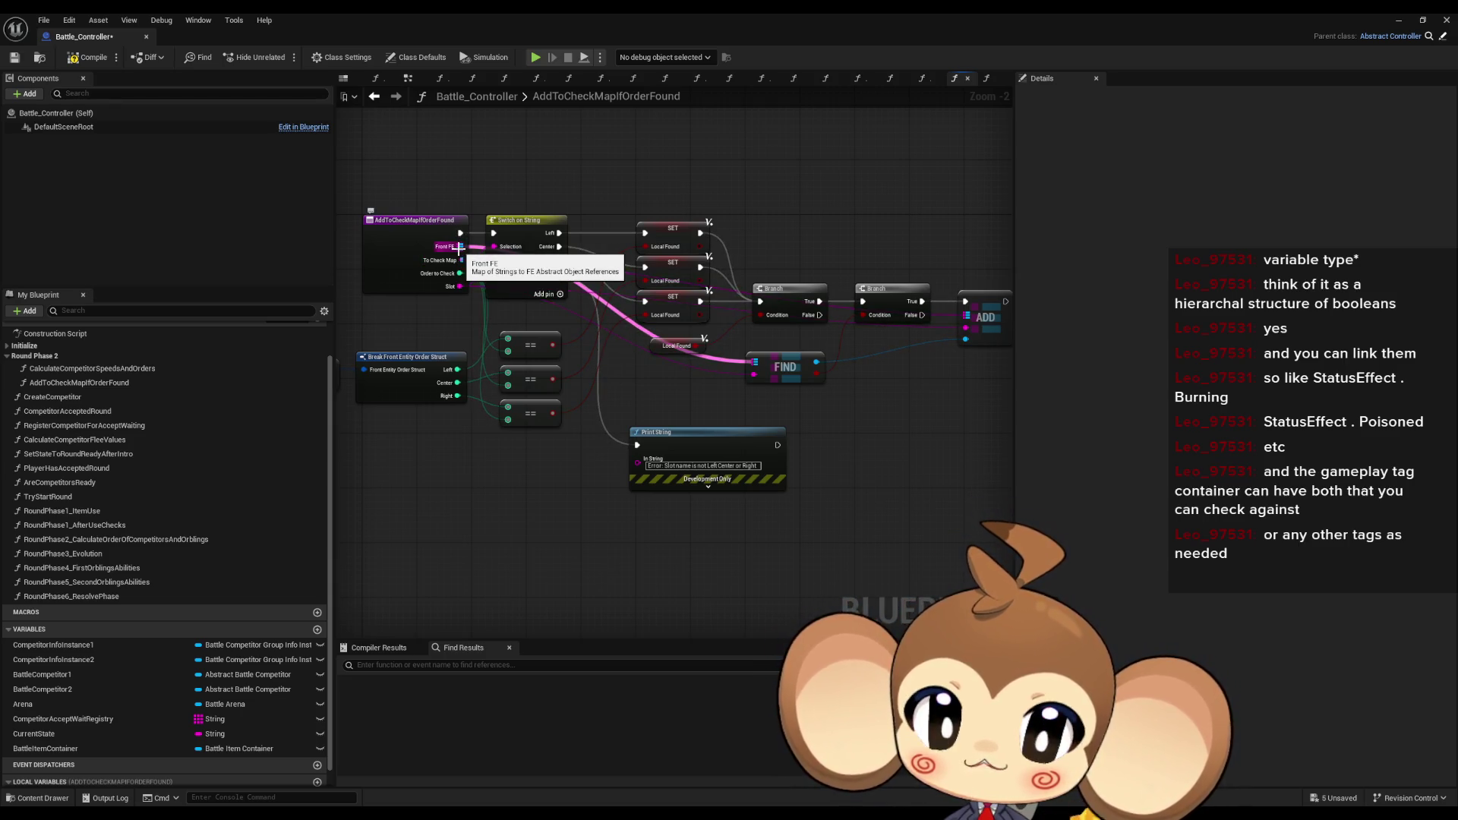
click(374, 97)
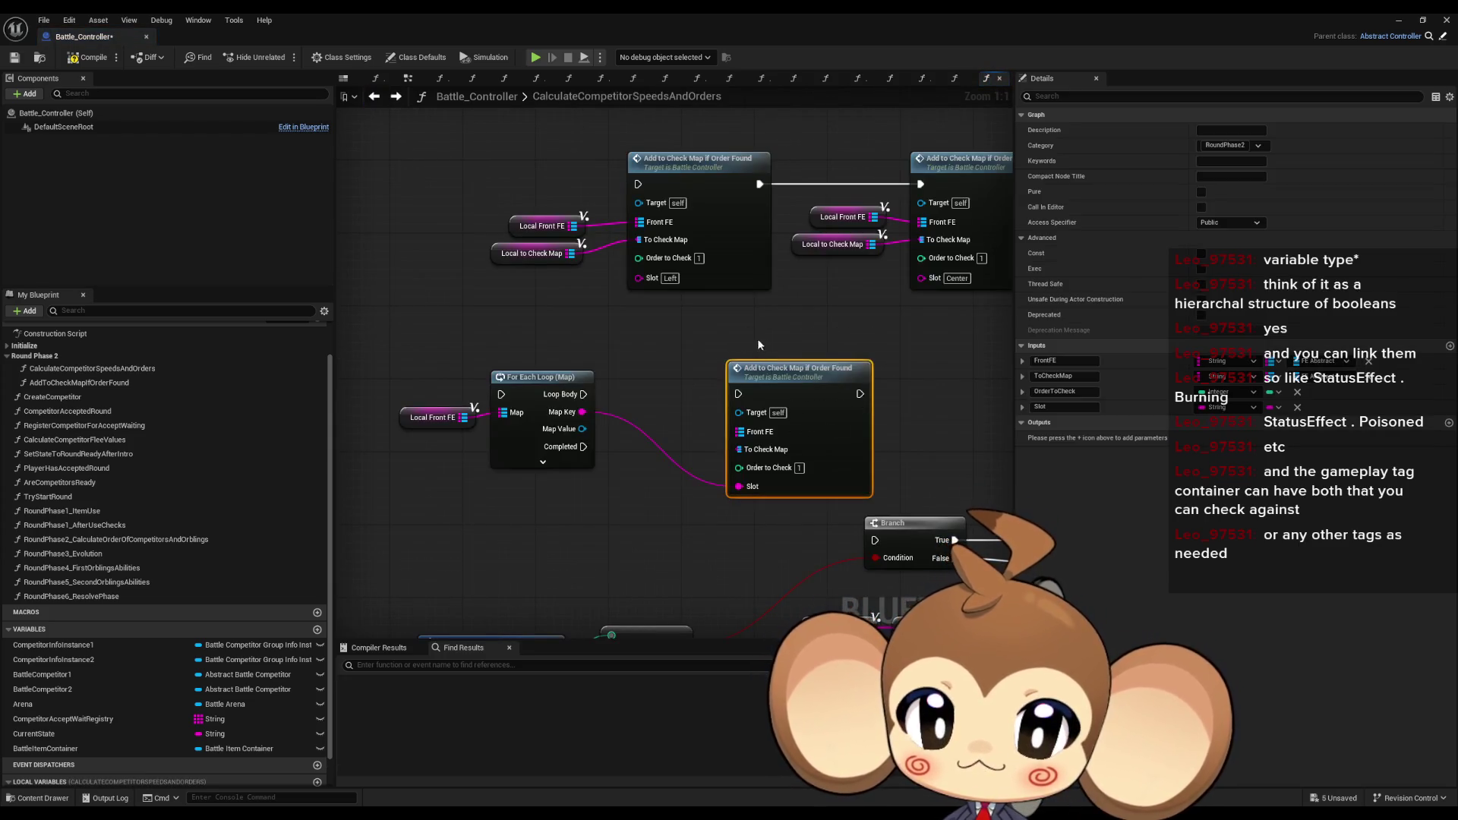
- Place a Local to Check Map getter feeding a new Map ADD node beside the For Each Loop
drag(485, 378, 357, 368)
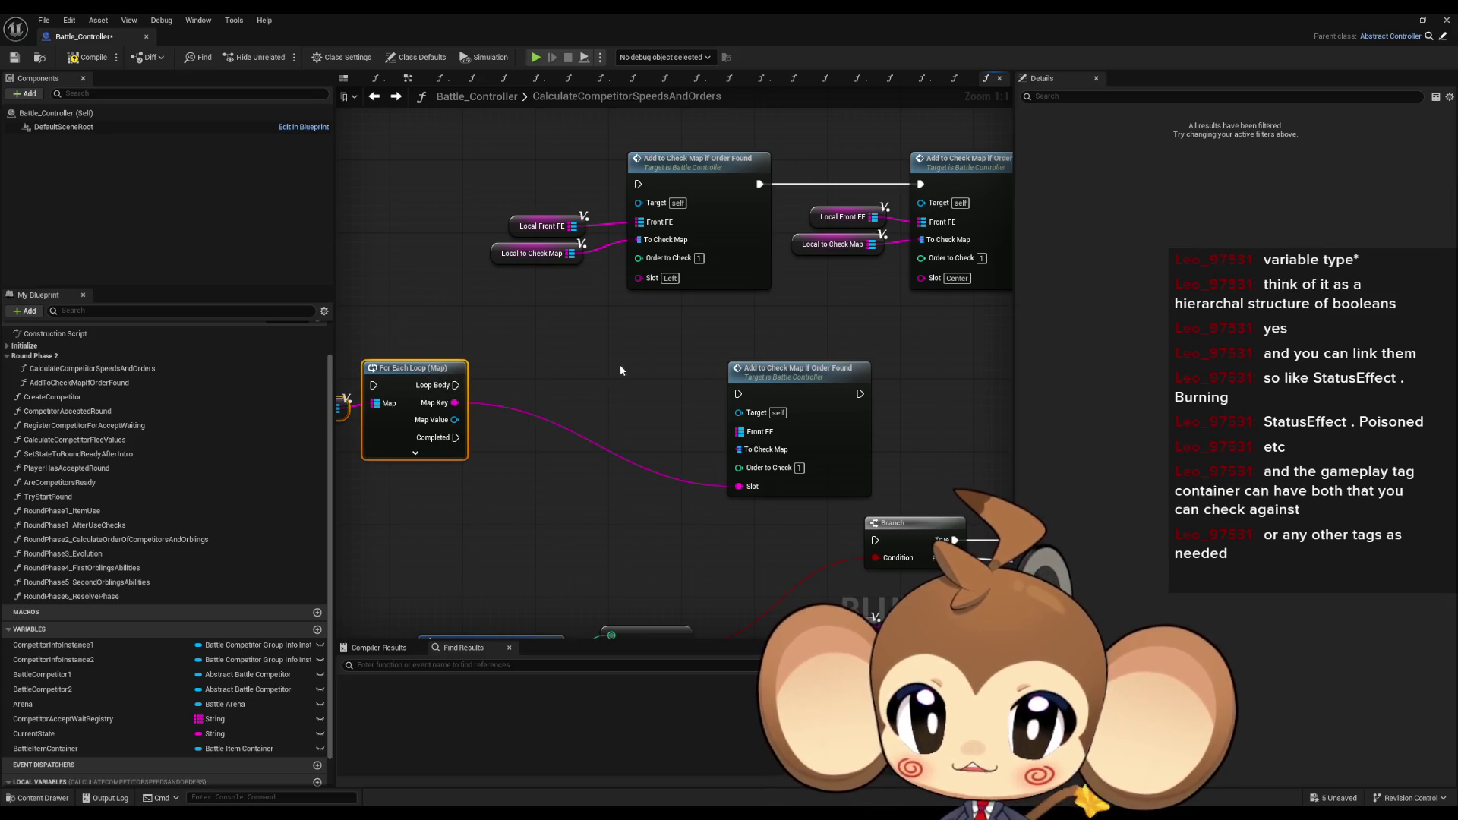
click(621, 364)
scroll(625, 377, down, 2)
scroll(243, 565, down, 2)
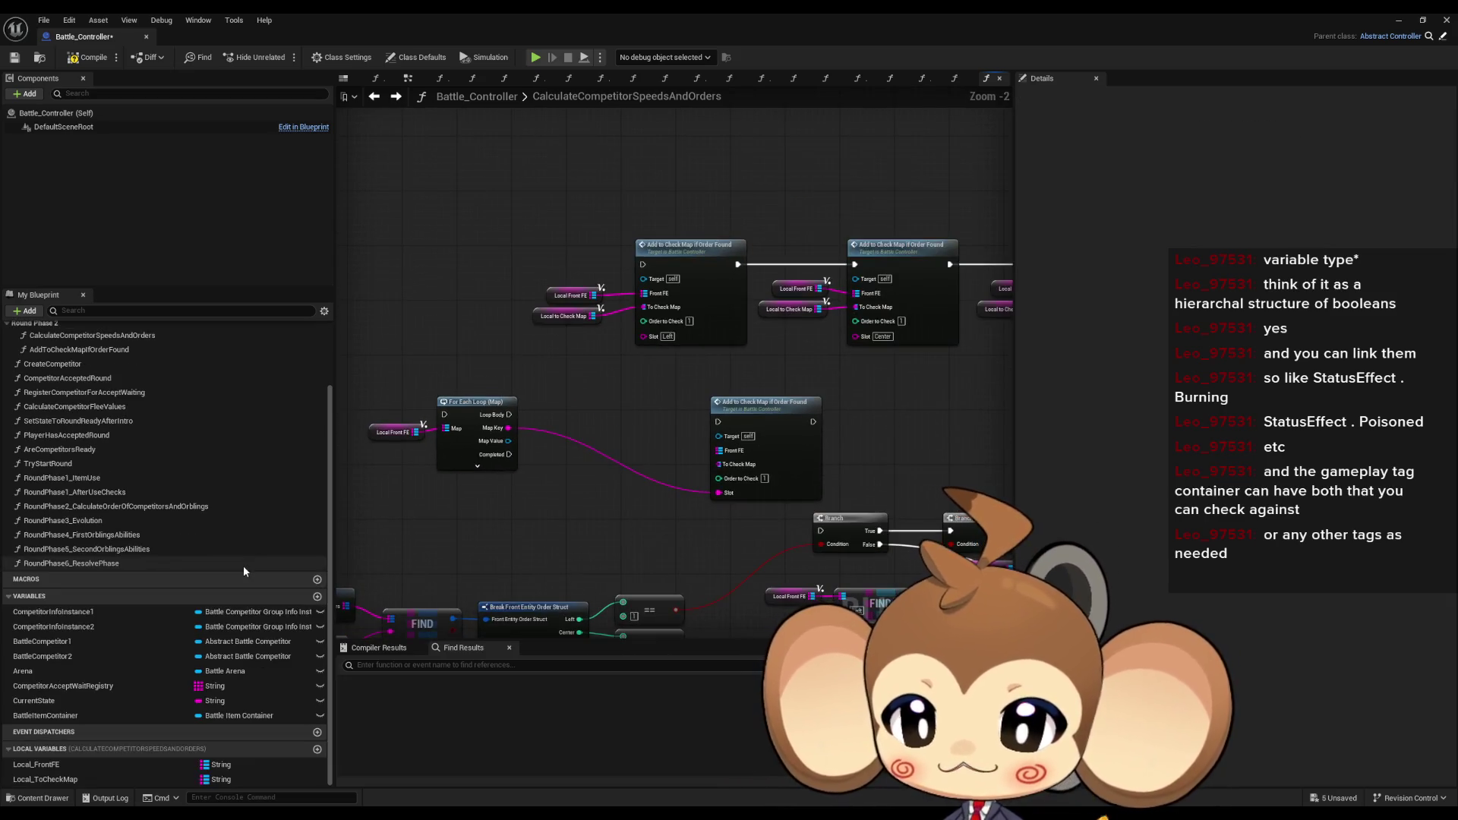
scroll(644, 467, up, 2)
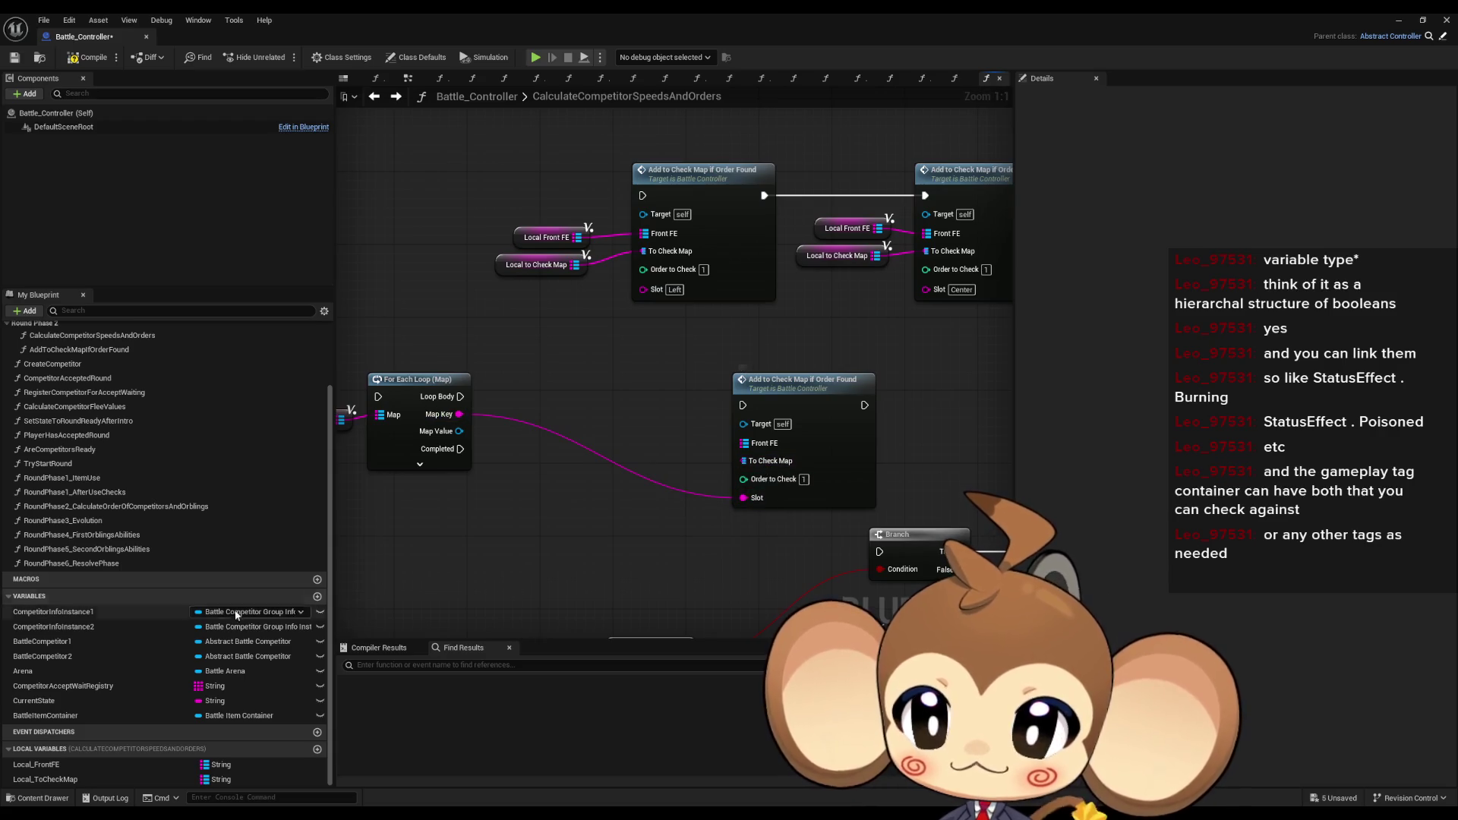
mouse_move(46, 779)
mouse_down()
mouse_move(61, 786)
mouse_move(425, 508)
mouse_move(383, 503)
mouse_move(535, 467)
mouse_move(605, 422)
mouse_up()
click(419, 524)
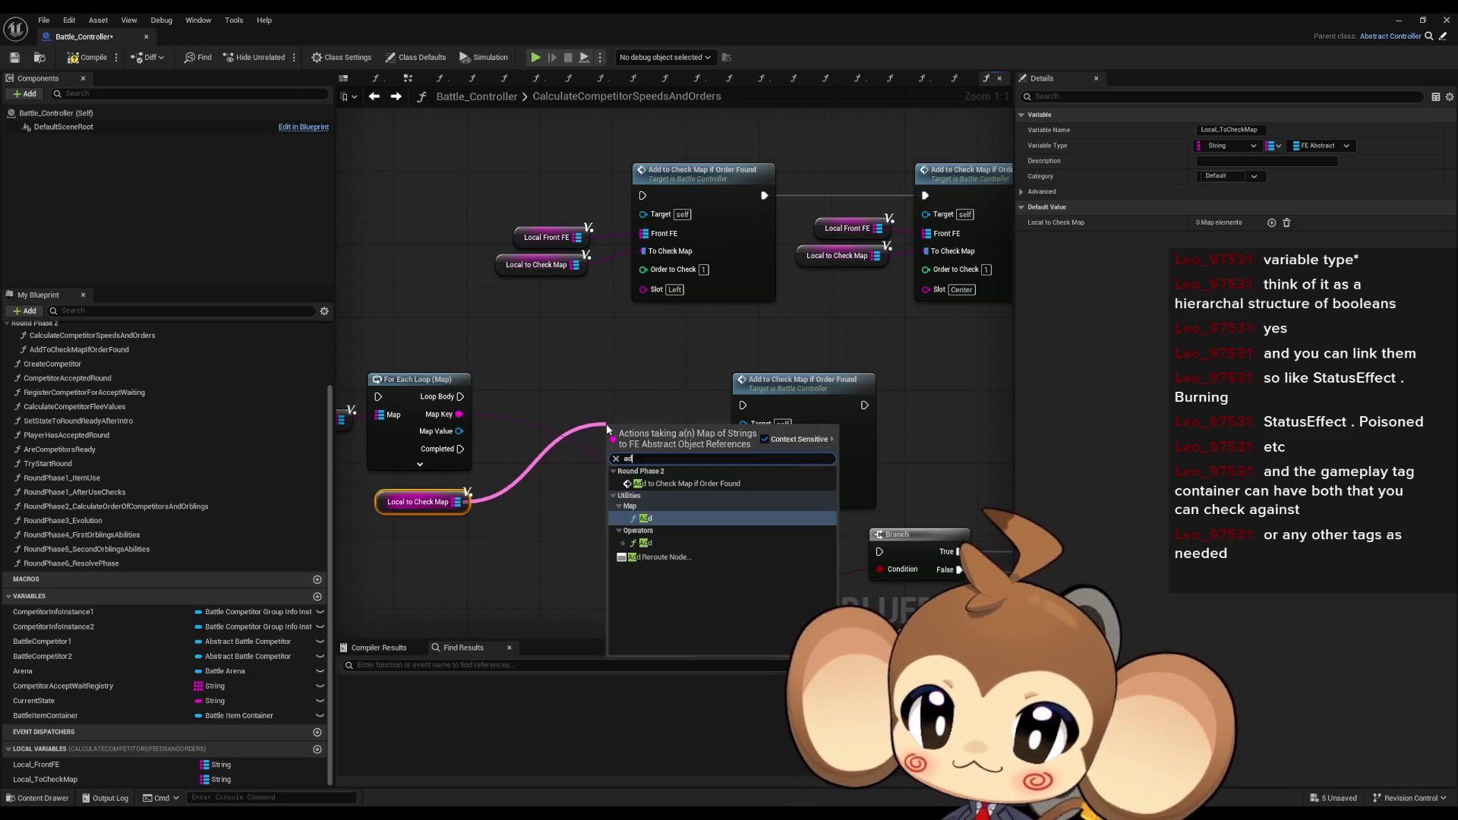
text(add)
click(674, 519)
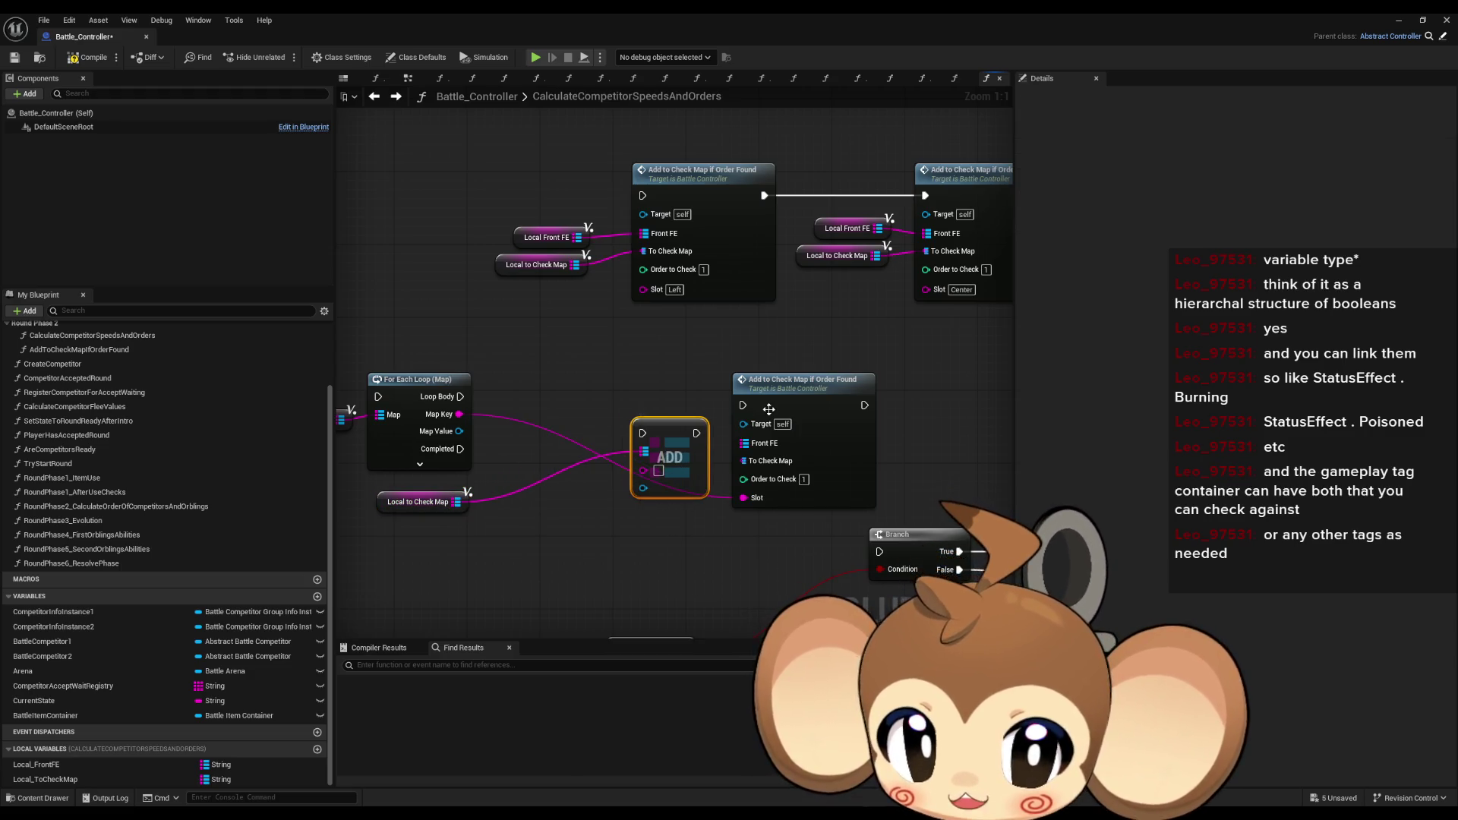
scroll(567, 477, down, 3)
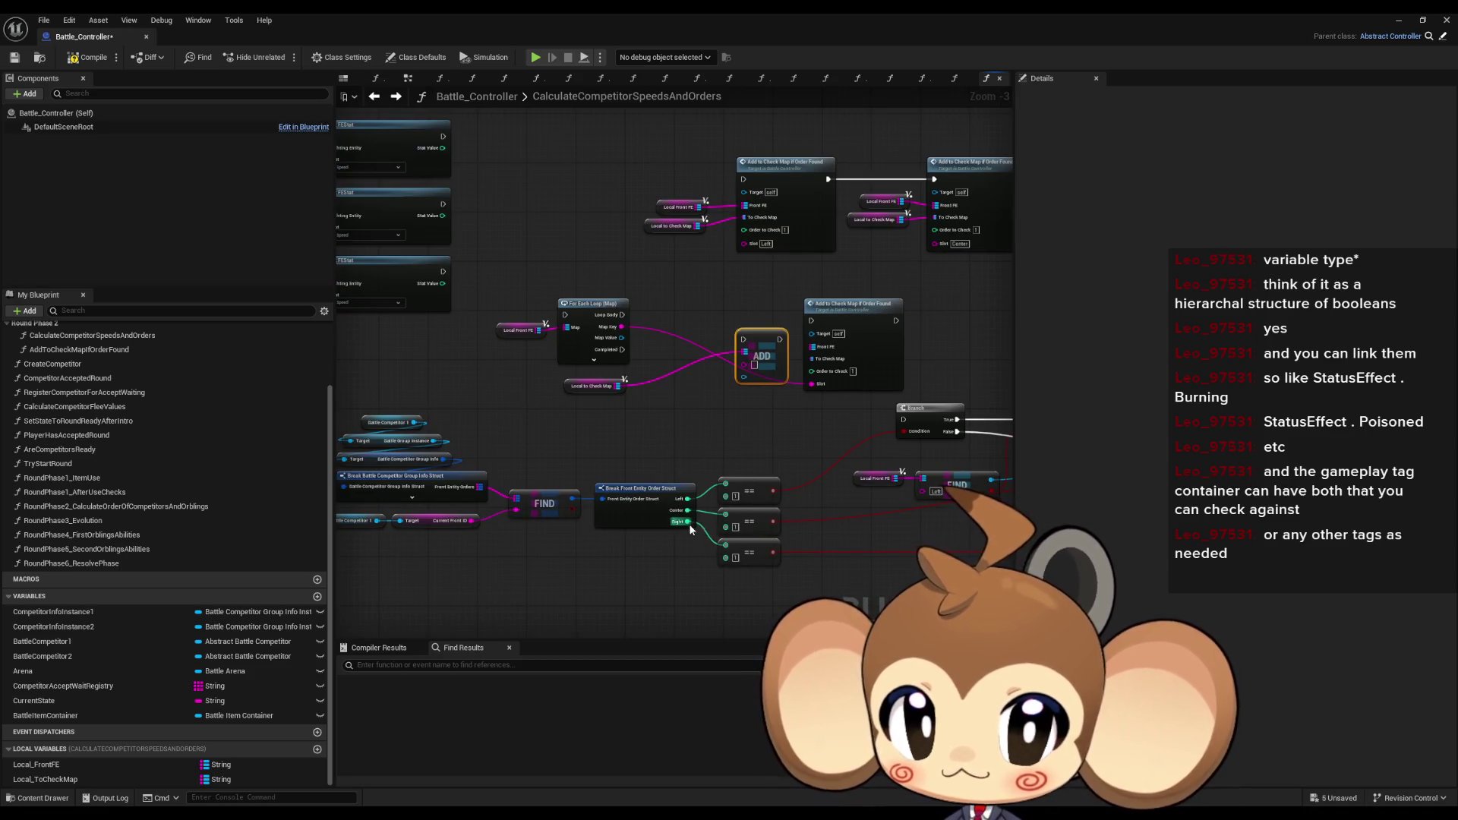
drag(859, 416, 792, 459)
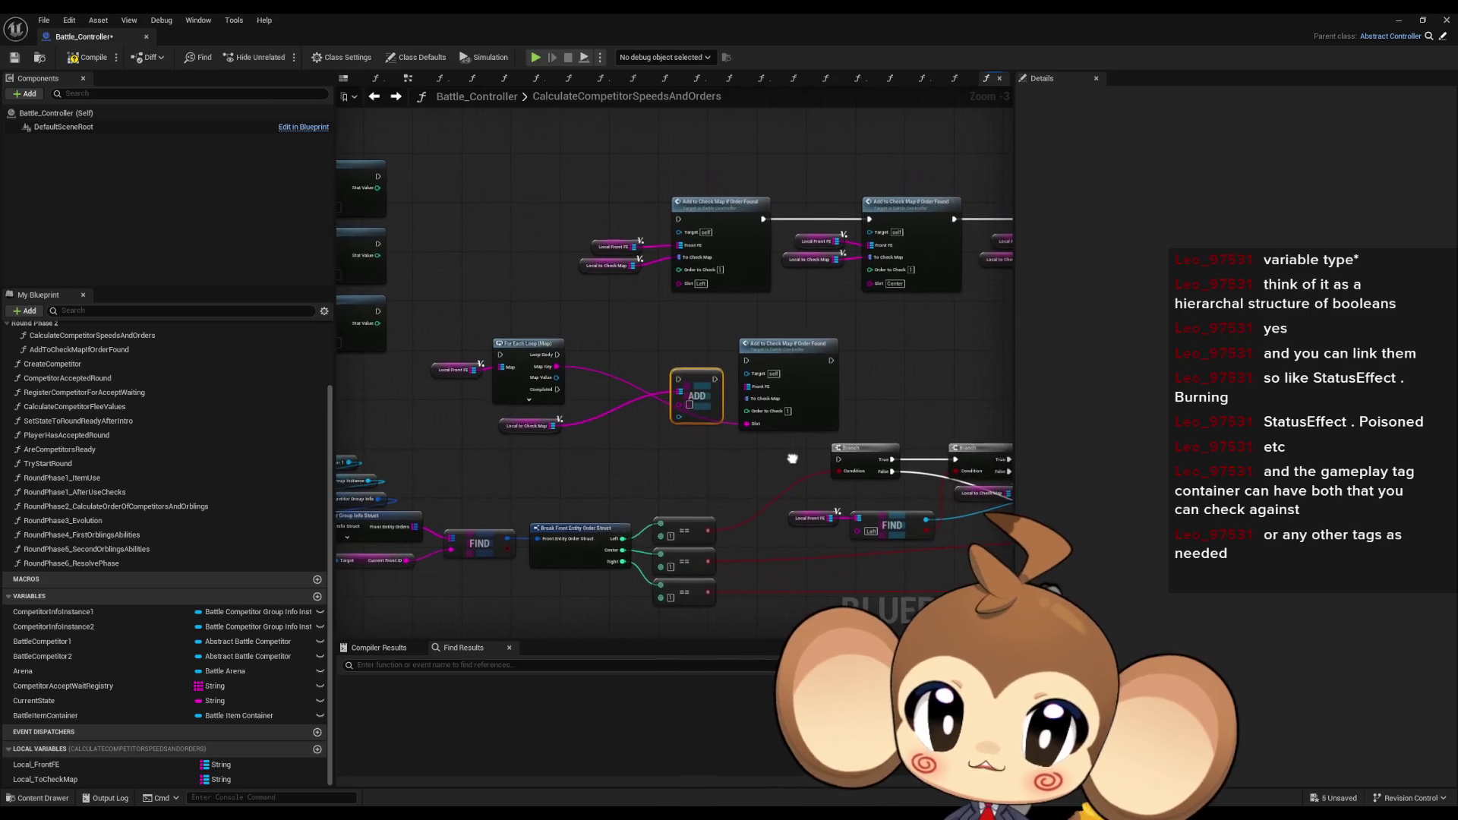
double_click(800, 343)
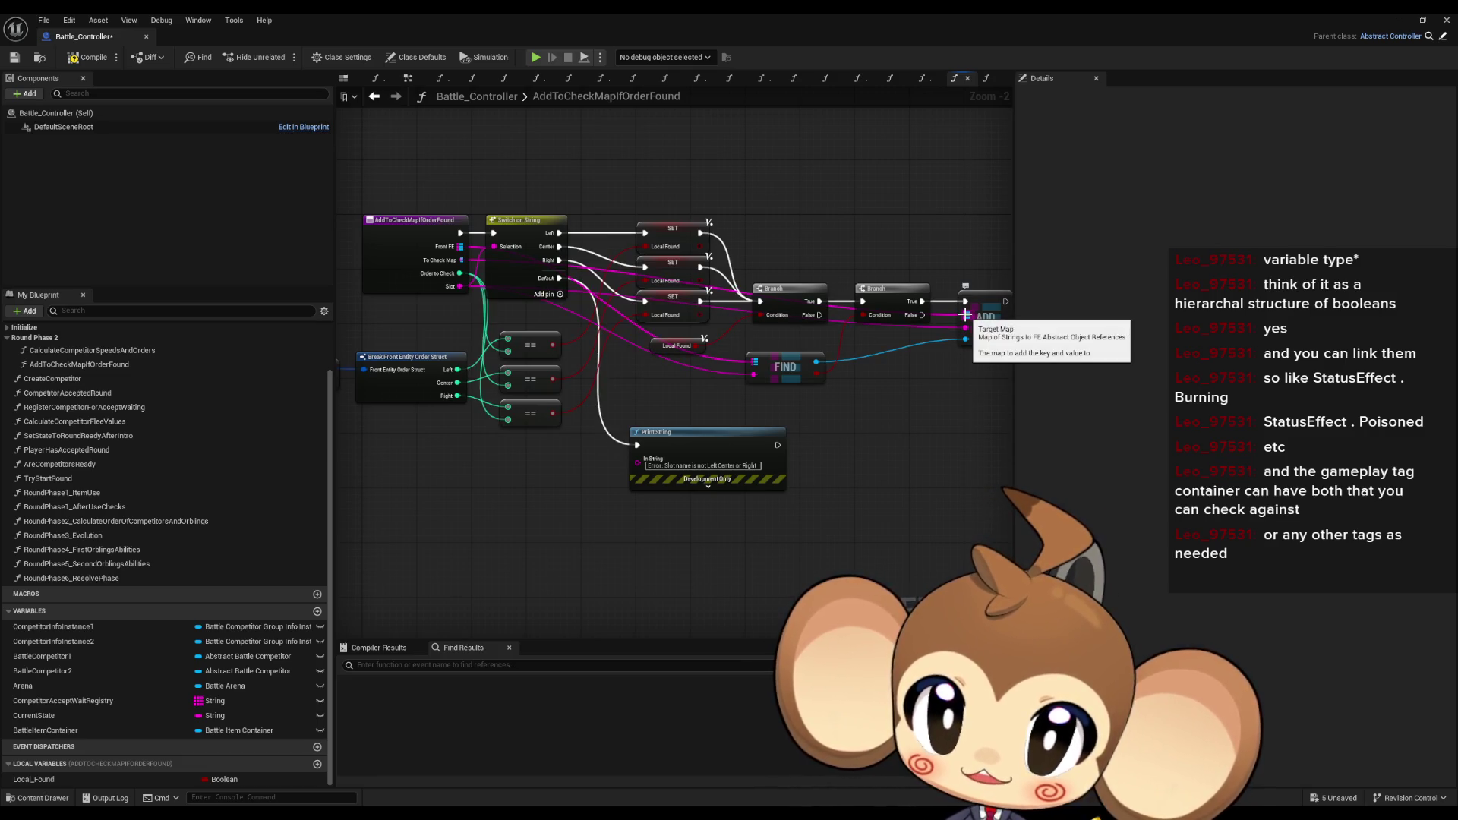
- Change the FrontFE input to a single FE Abstract value and rename it FE
click(380, 277)
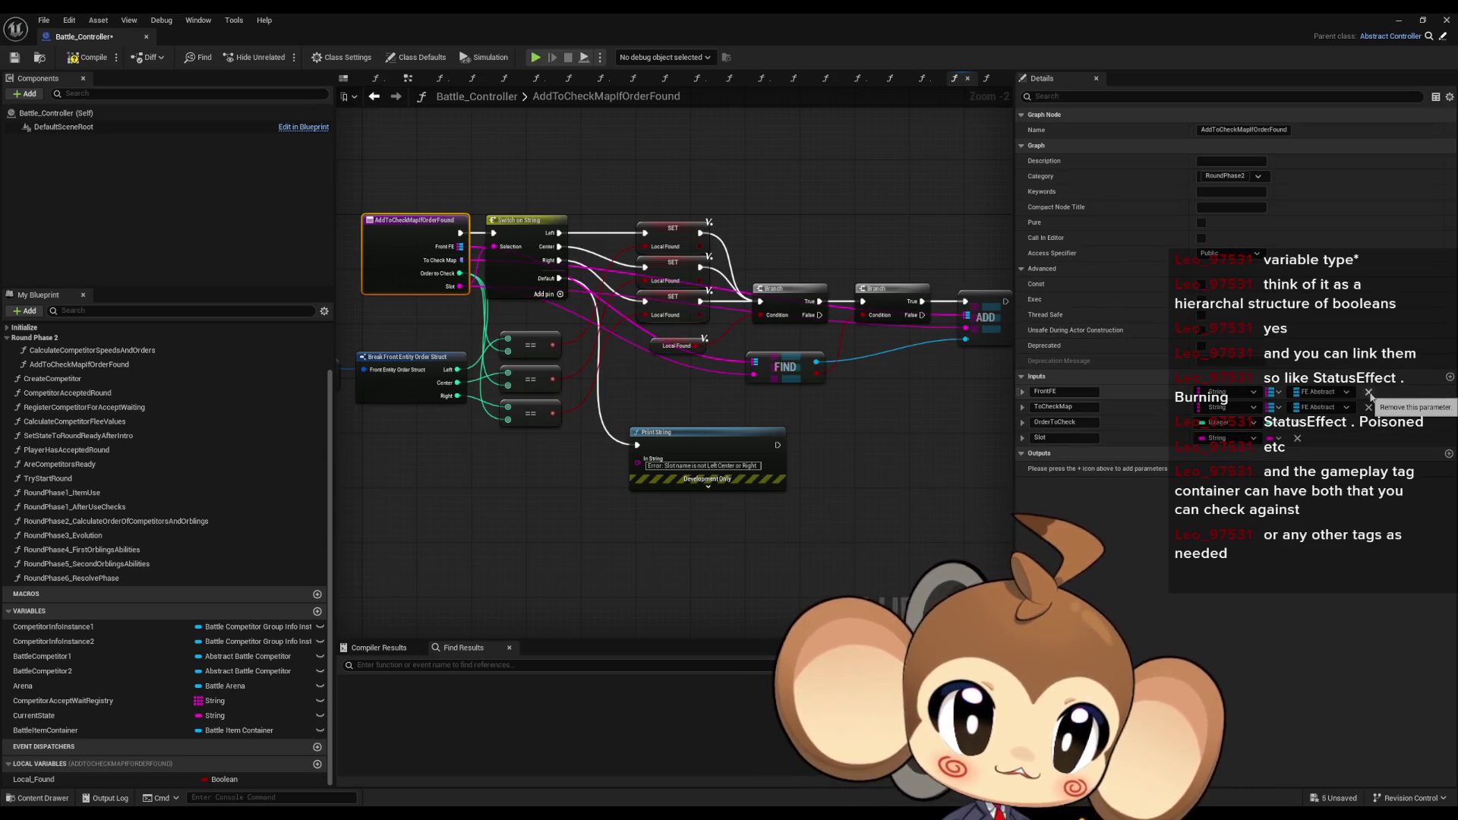
click(1264, 395)
click(1264, 412)
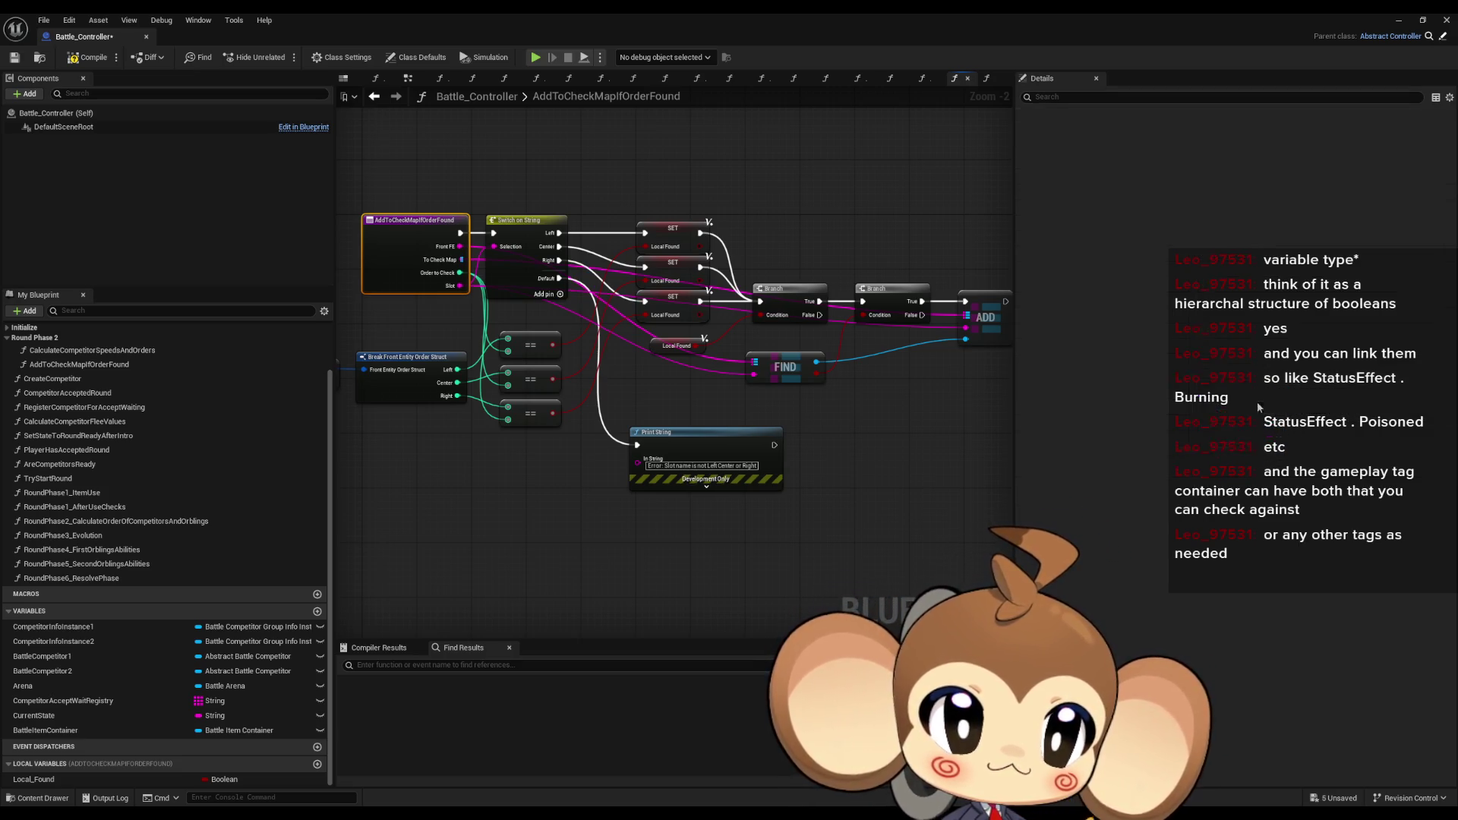
click(1231, 393)
text(abst)
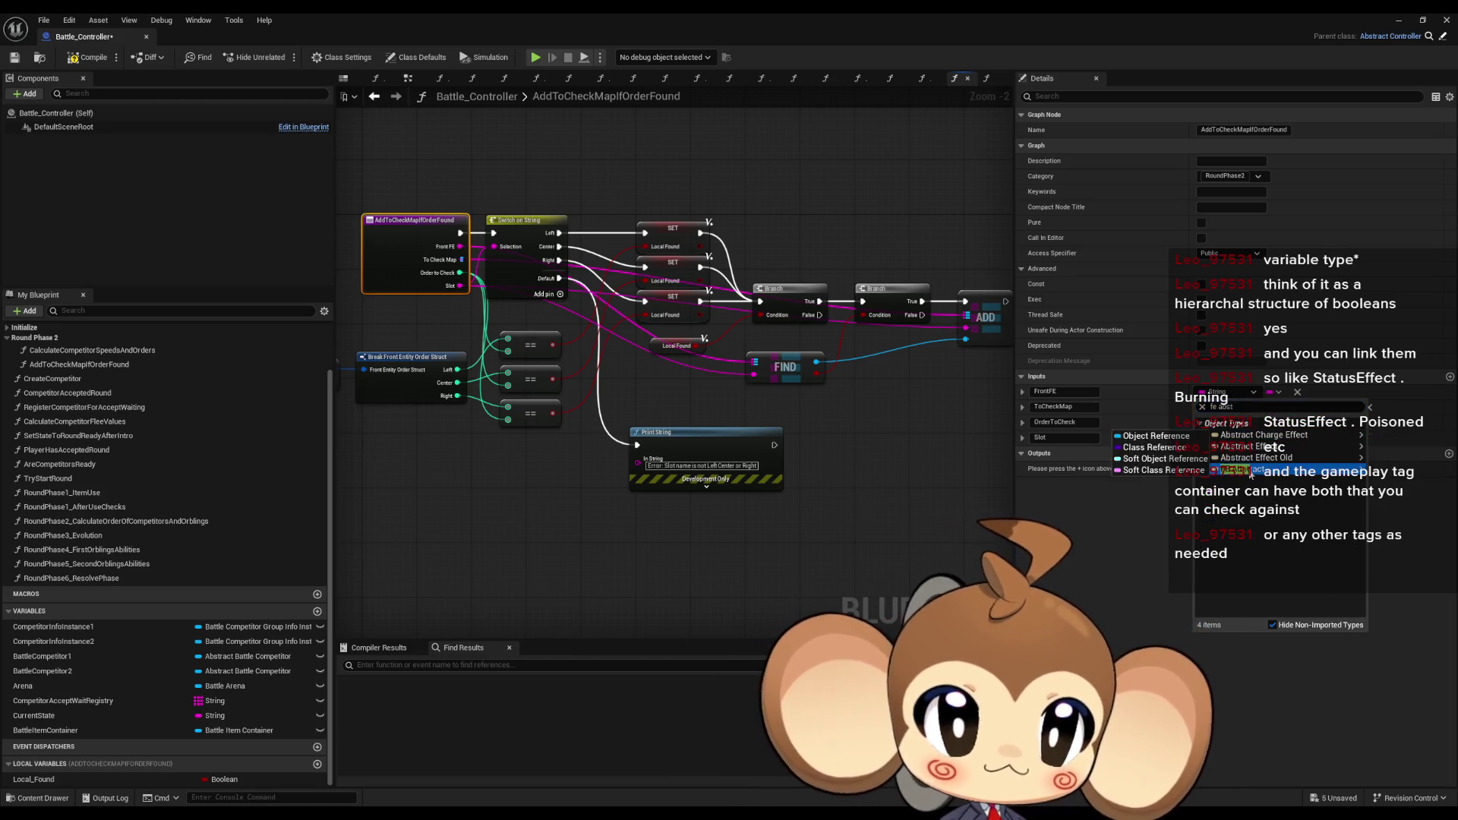
click(1236, 469)
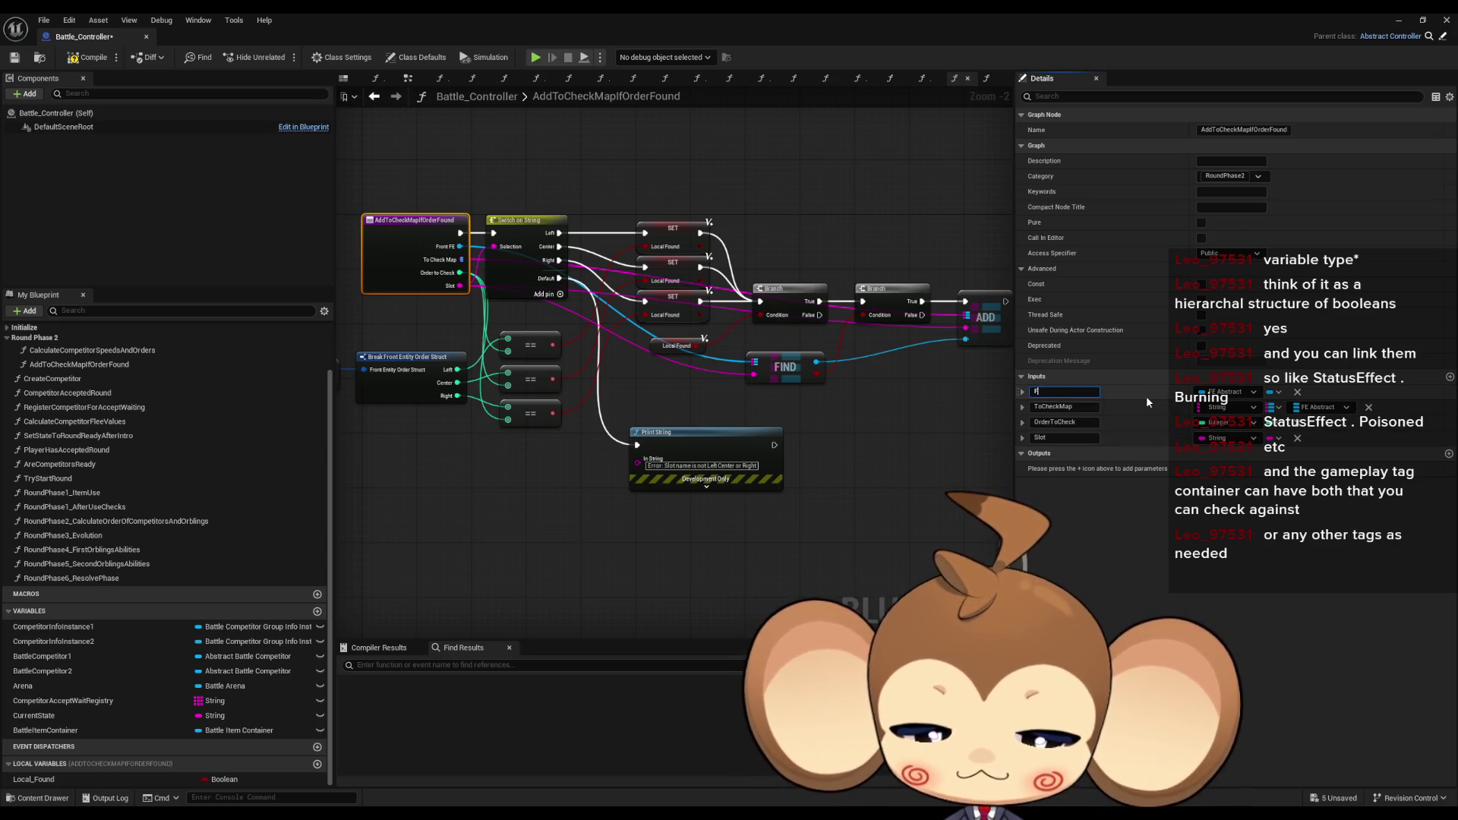
text(FE)
key(Return)
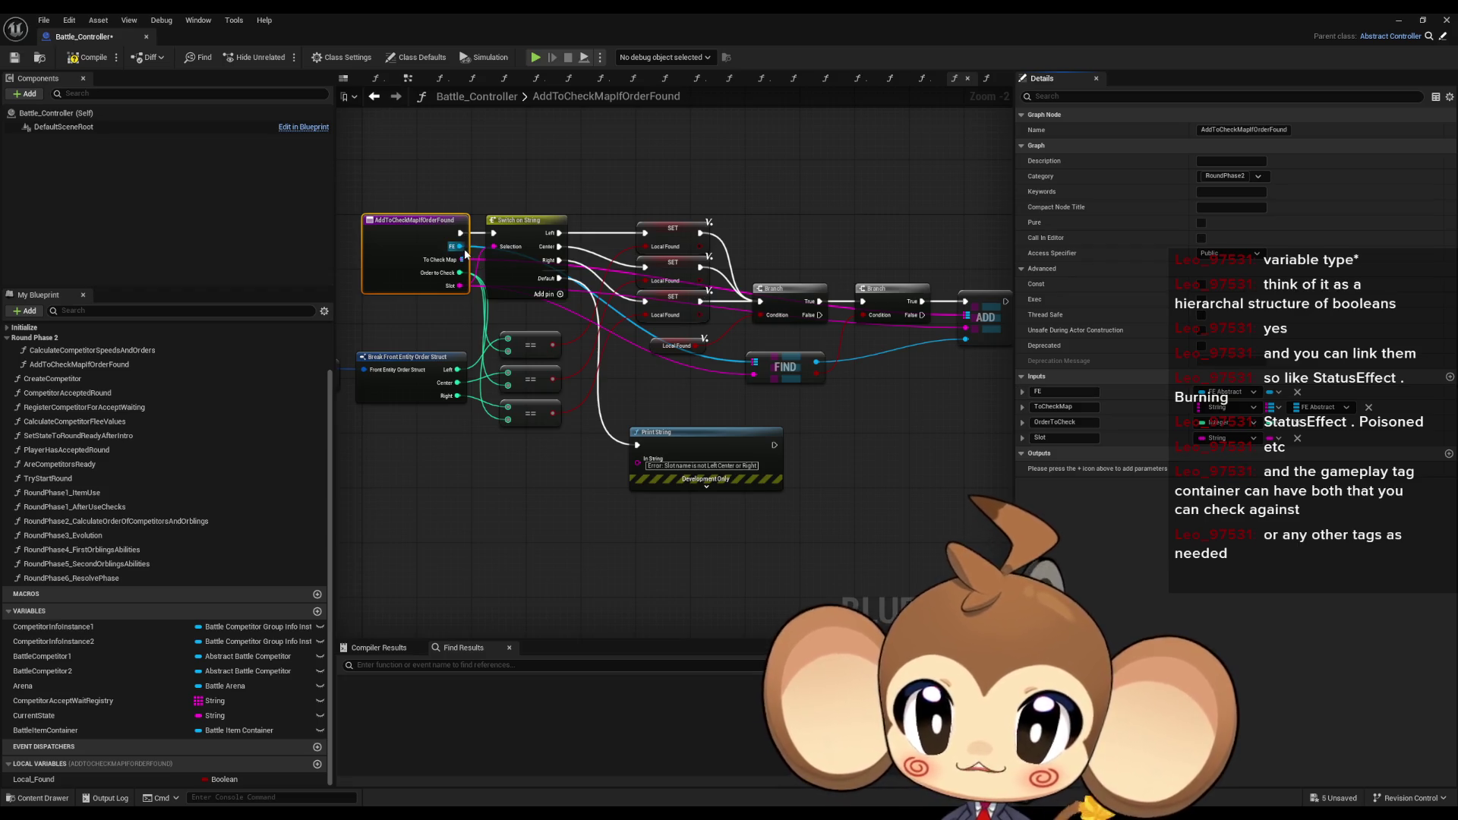
- Wire FE straight into ADD, delete FIND and the second Branch, and run ADD from True
alt+click(459, 247)
mouse_move(459, 250)
mouse_down()
mouse_move(963, 328)
mouse_move(966, 346)
mouse_up()
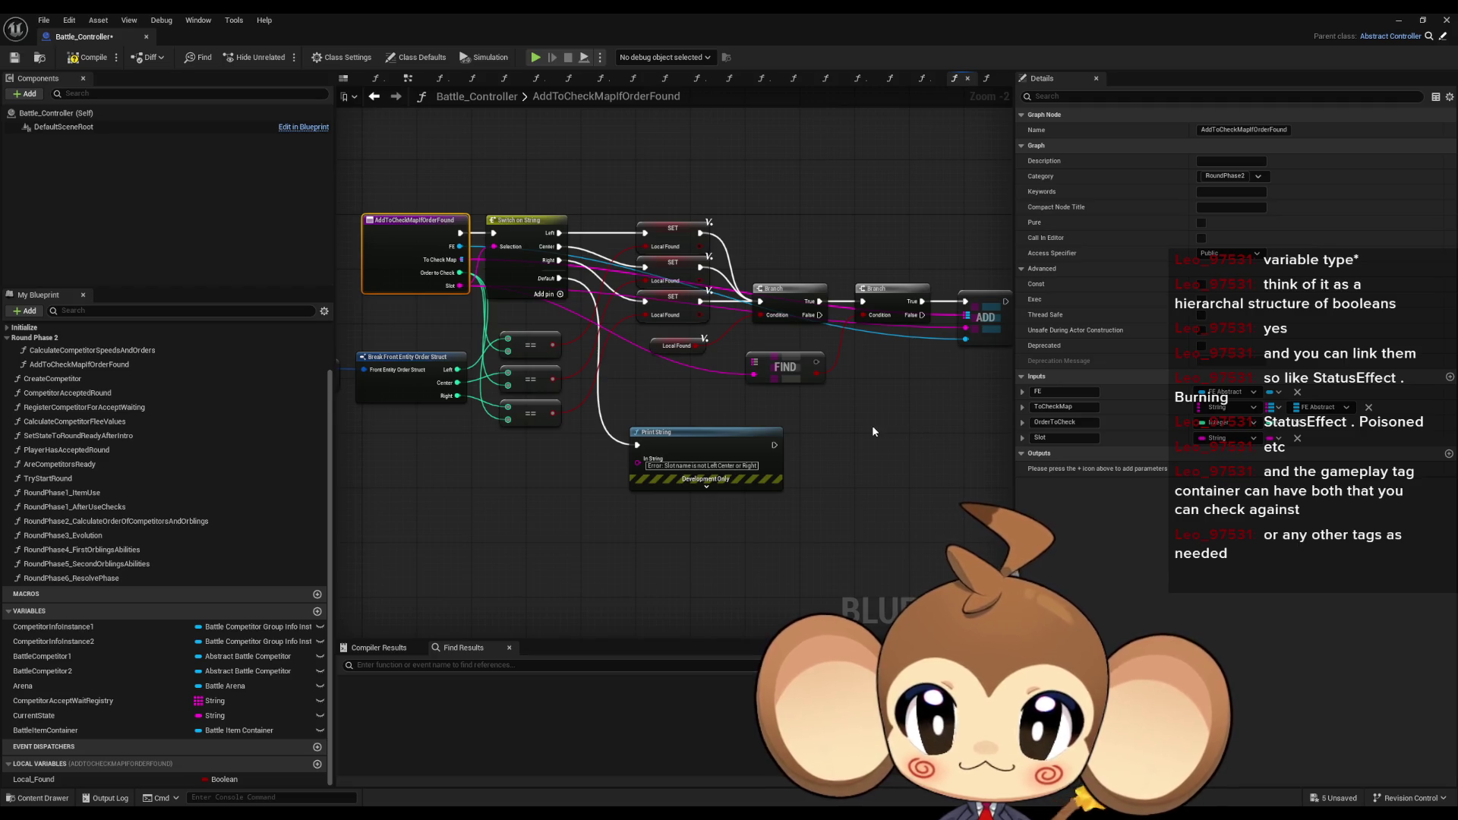
drag(804, 376, 797, 390)
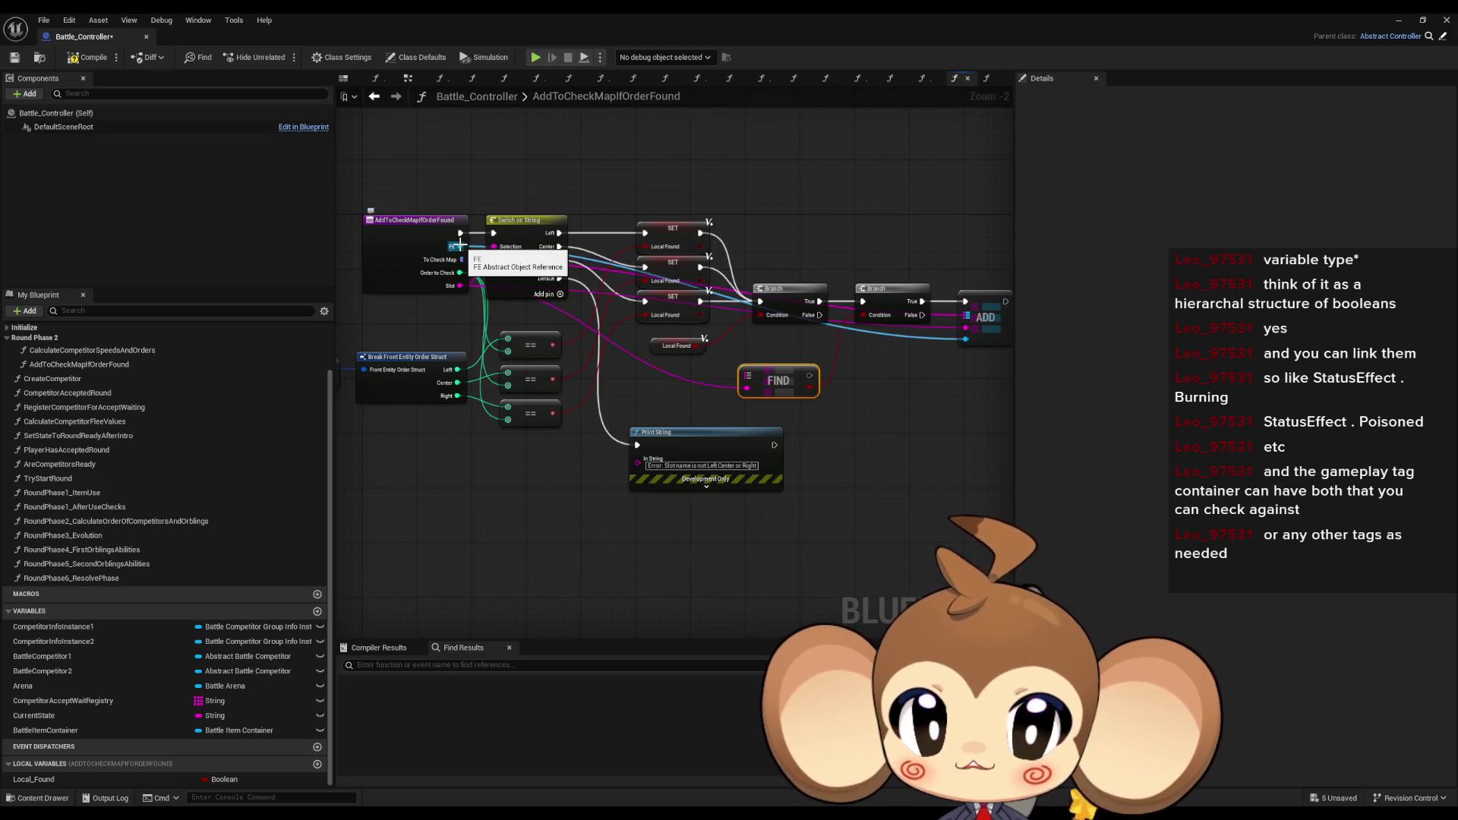
key(Delete)
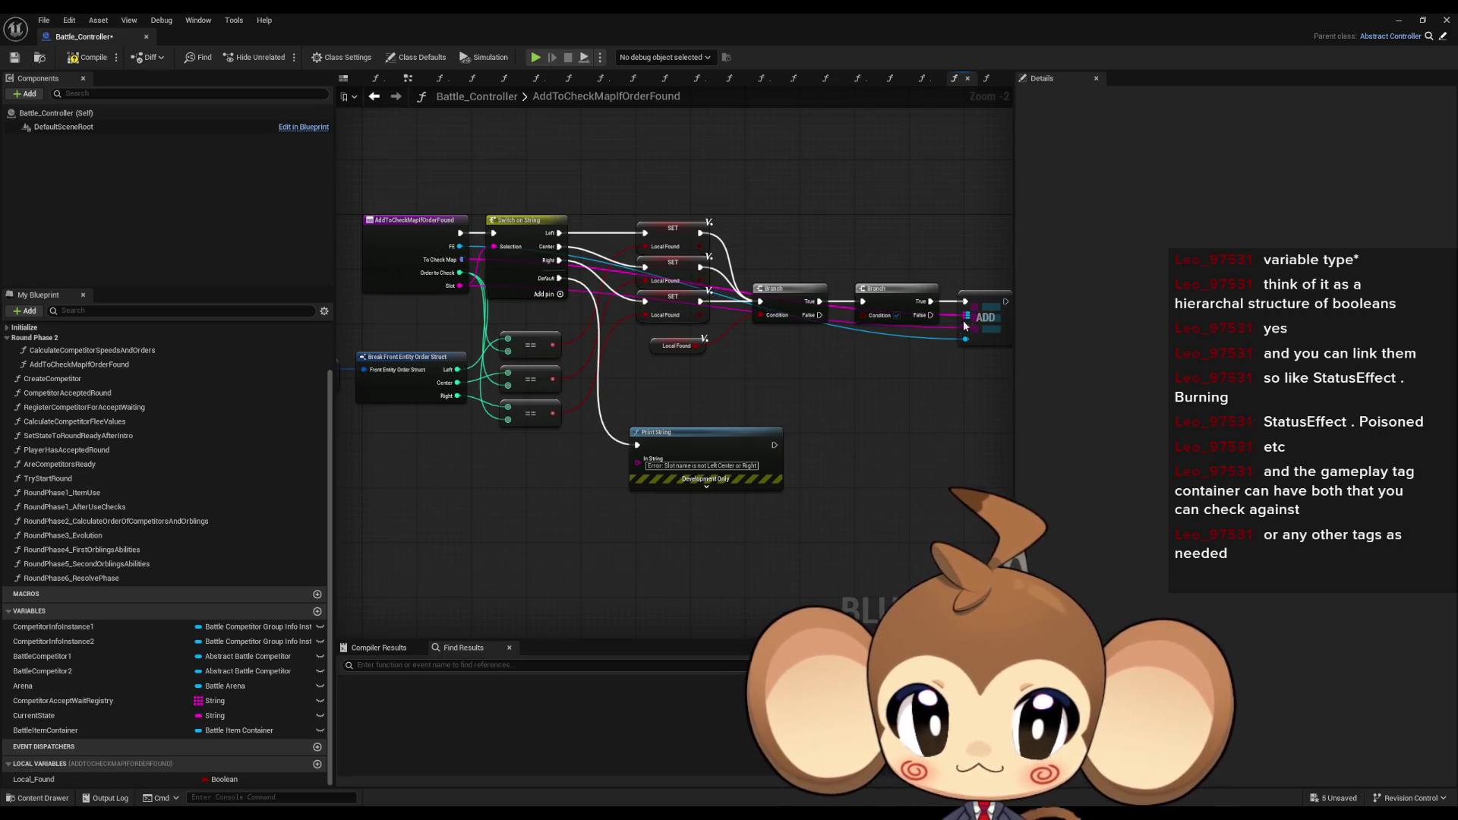
click(912, 295)
key(Delete)
drag(984, 302, 875, 302)
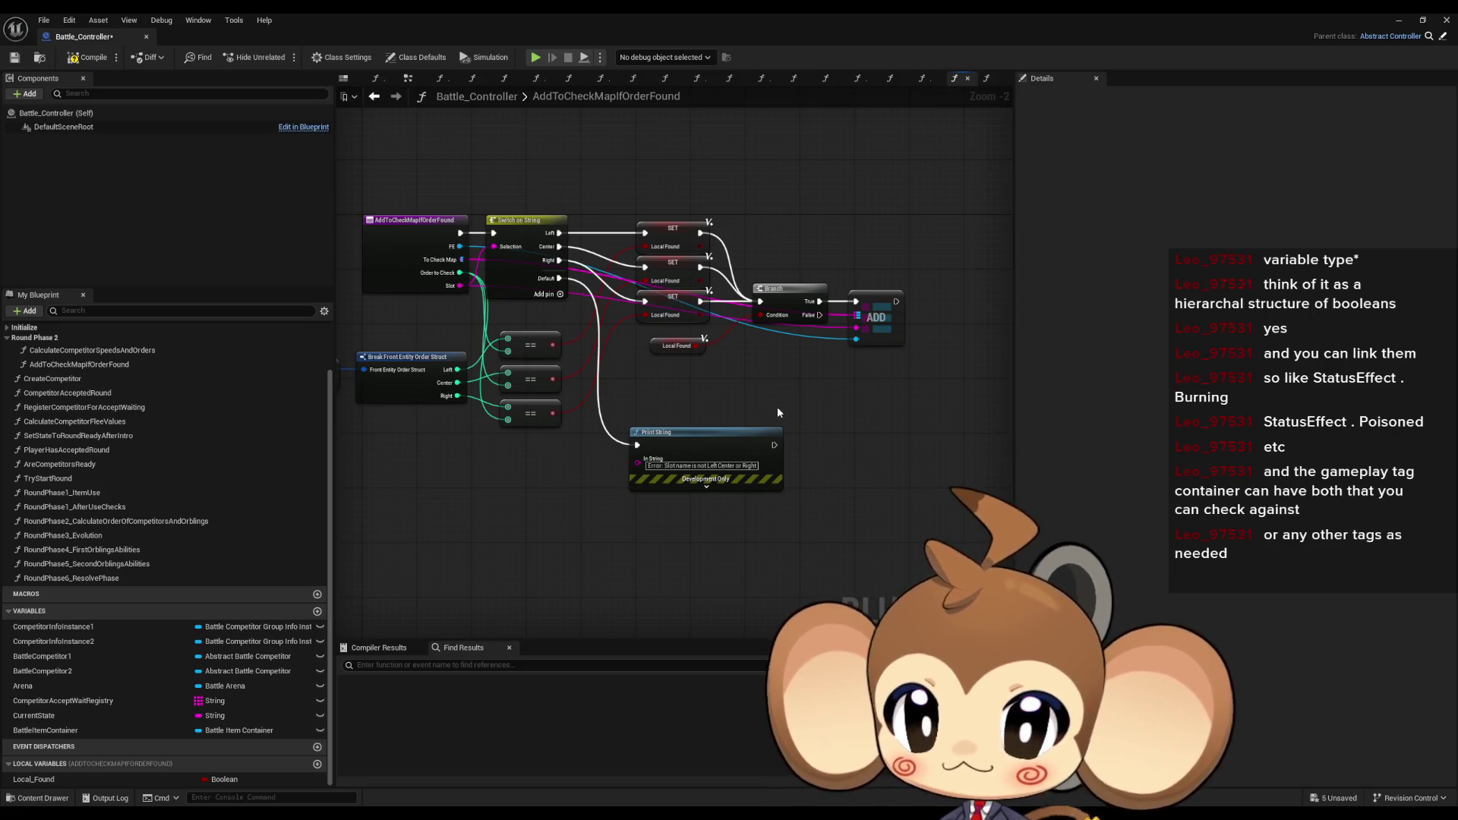
- Recentre the function view, then return to the CalculateCompetitorSpeedsAndOrders graph
mouse_move(647, 371)
mouse_down()
mouse_move(900, 384)
mouse_move(803, 385)
mouse_up()
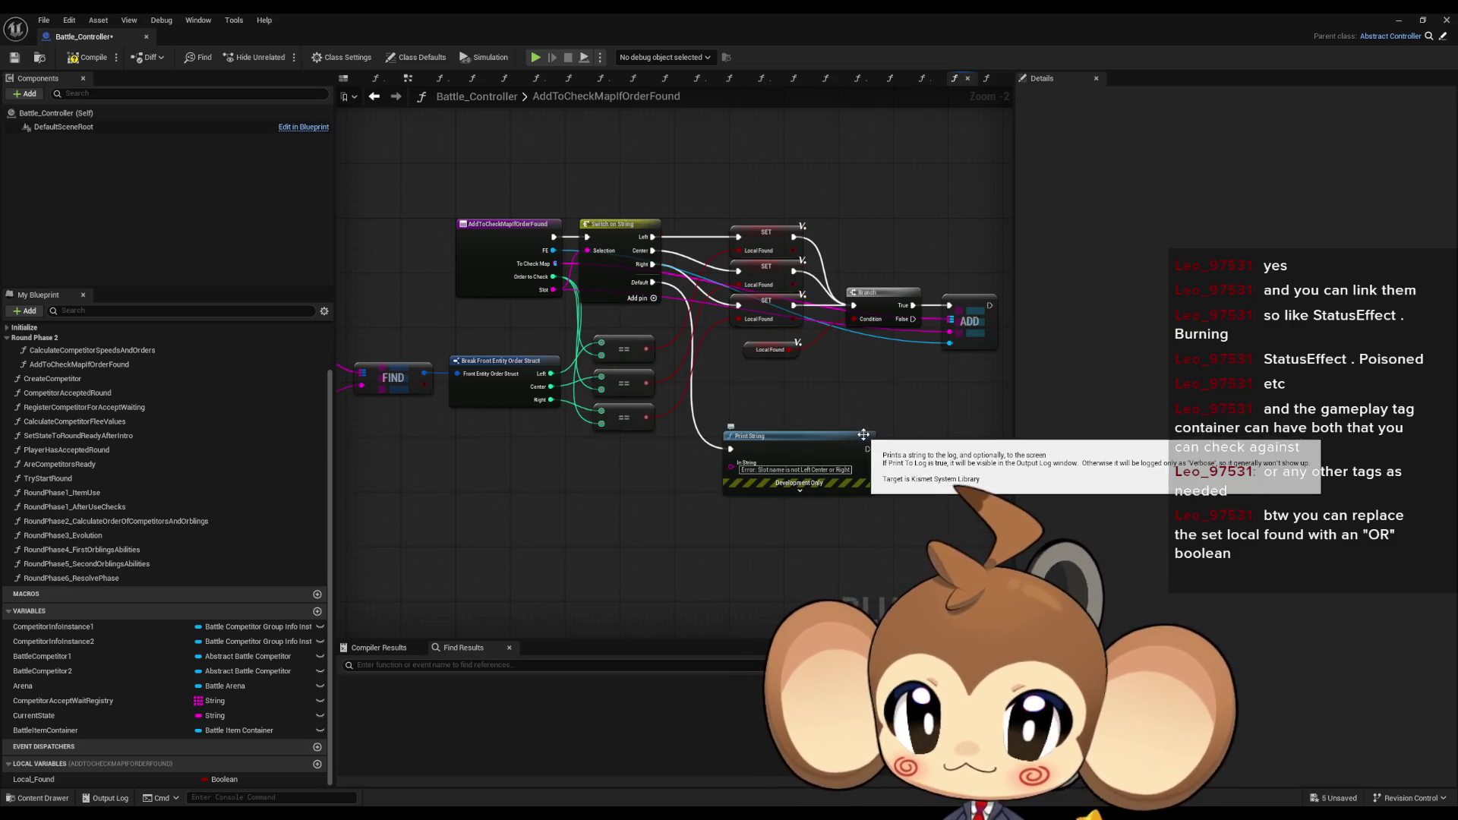
click(373, 103)
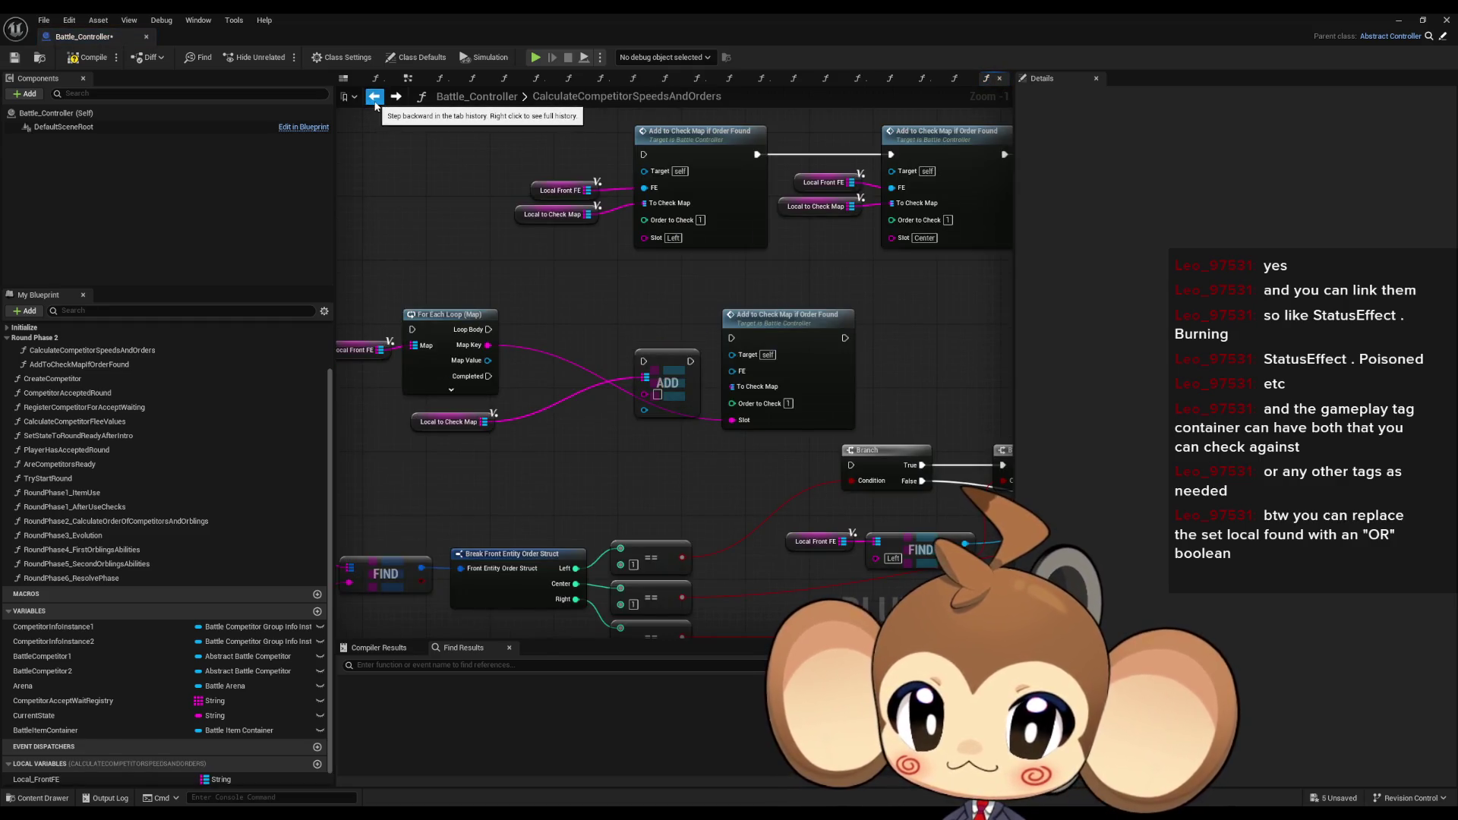
scroll(511, 325, down, 1)
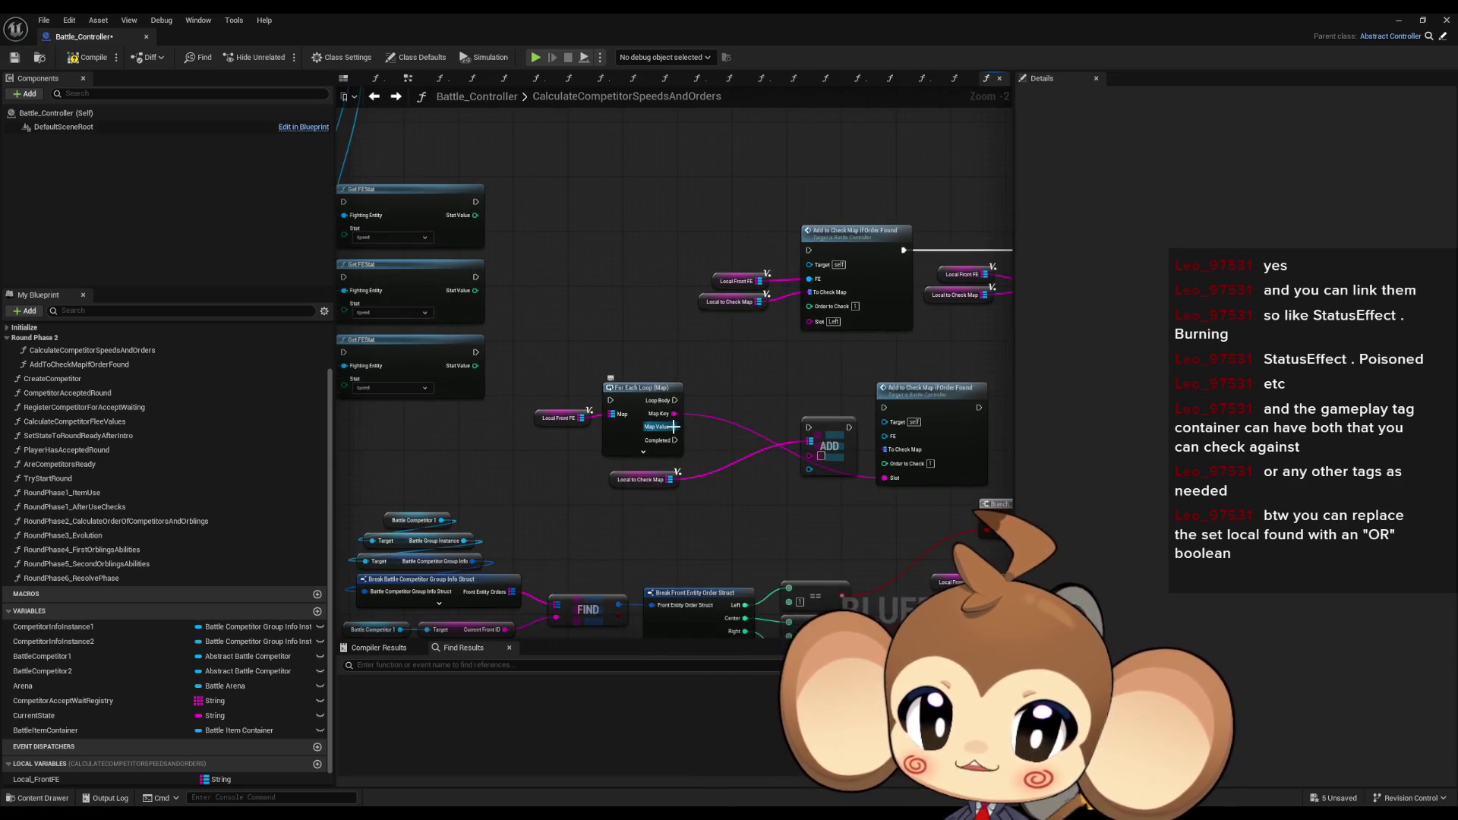
click(577, 417)
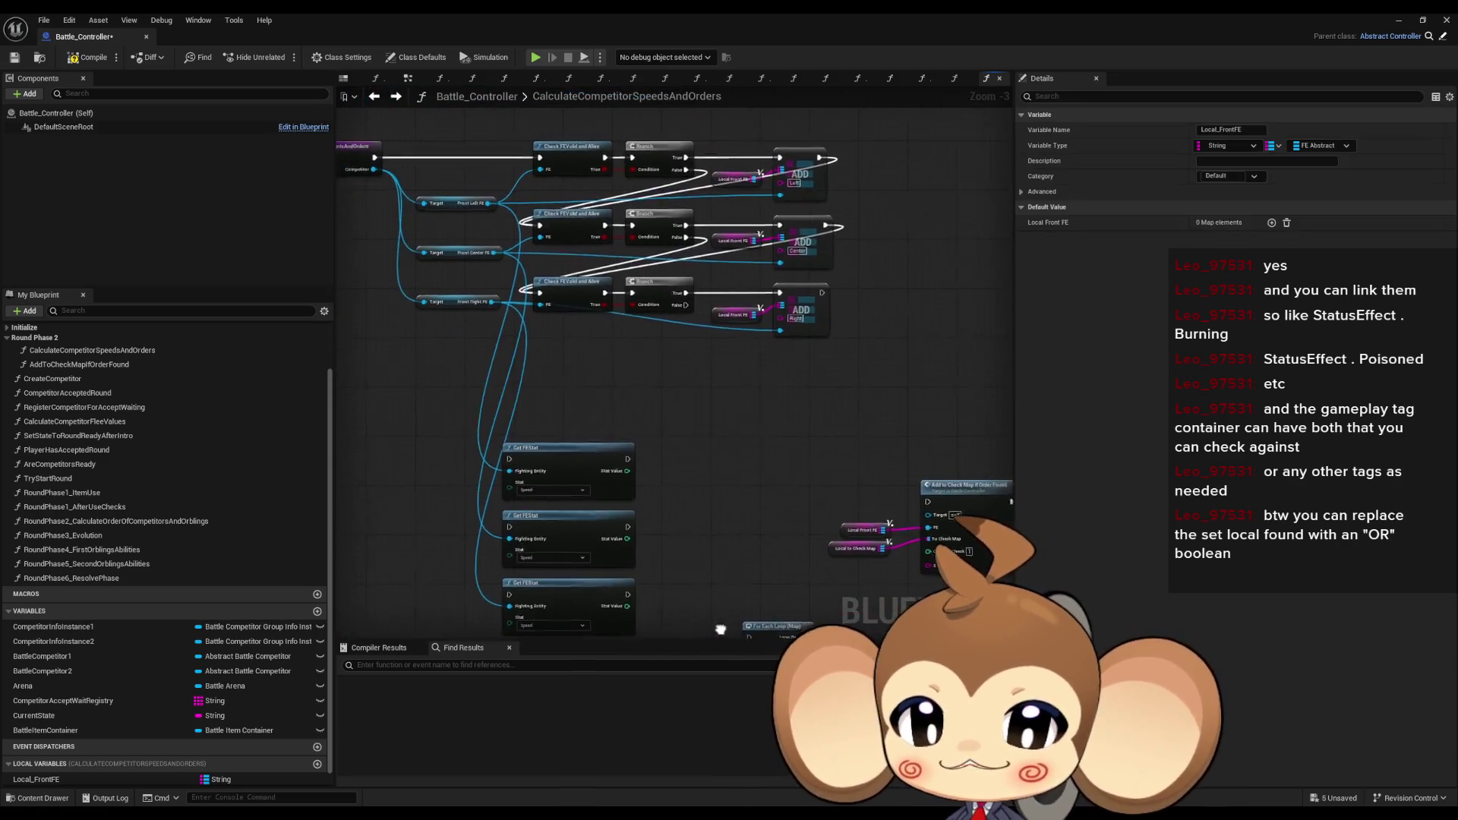
scroll(684, 319, down, 1)
mouse_move(713, 143)
mouse_down()
mouse_move(799, 406)
mouse_move(624, 349)
mouse_move(585, 310)
mouse_up()
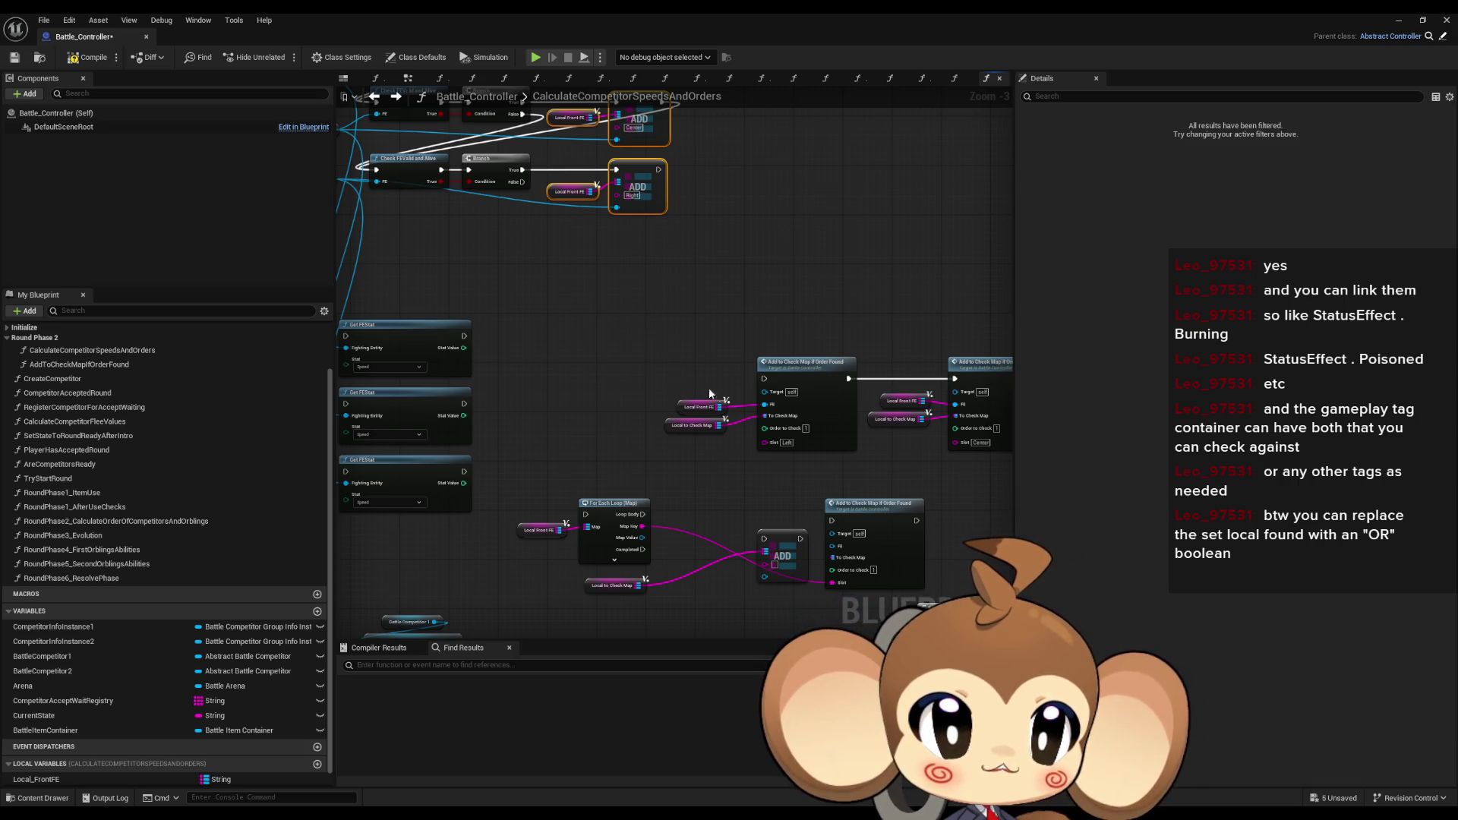
scroll(701, 389, up, 2)
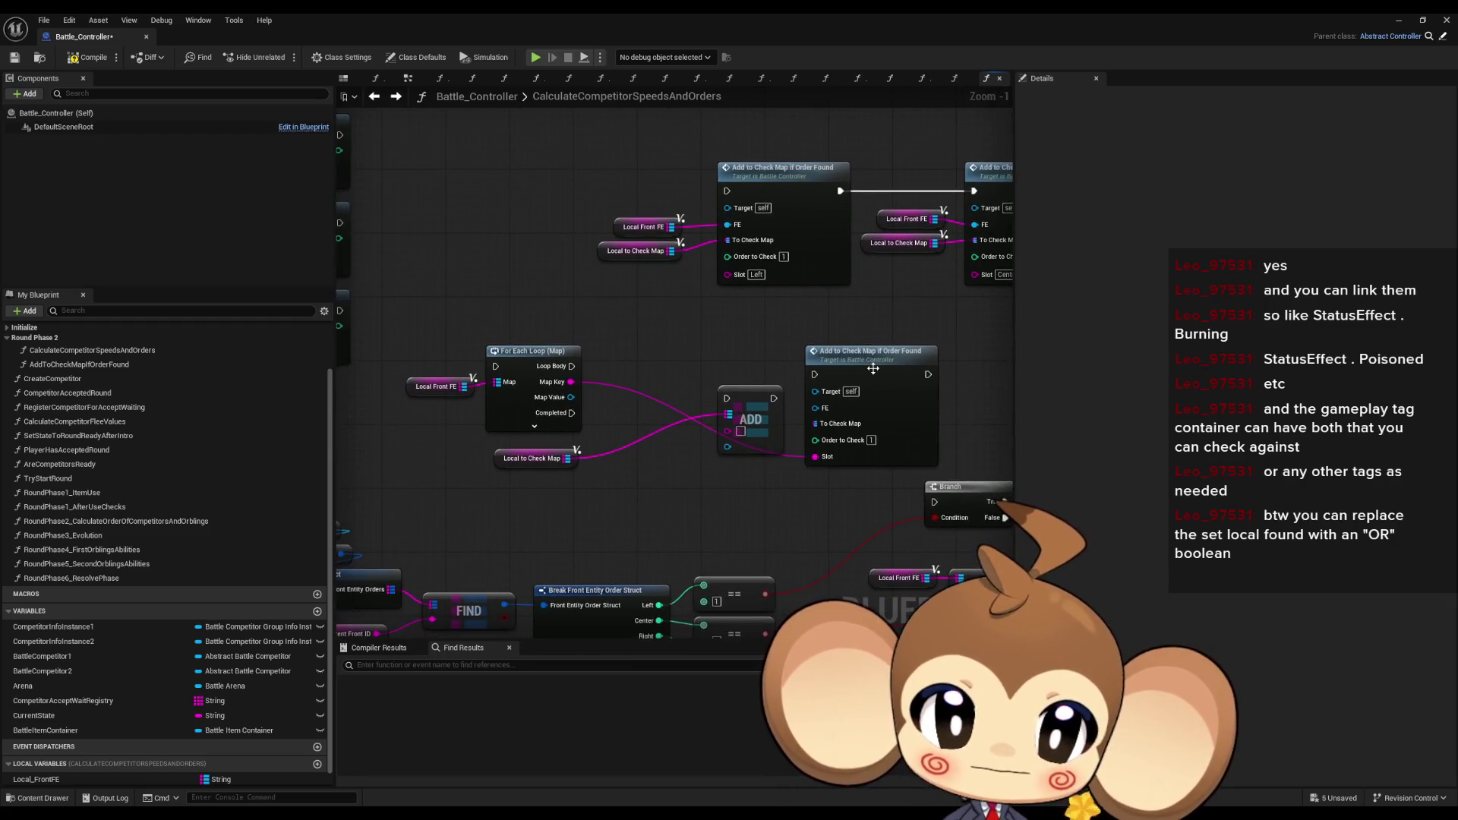
double_click(871, 369)
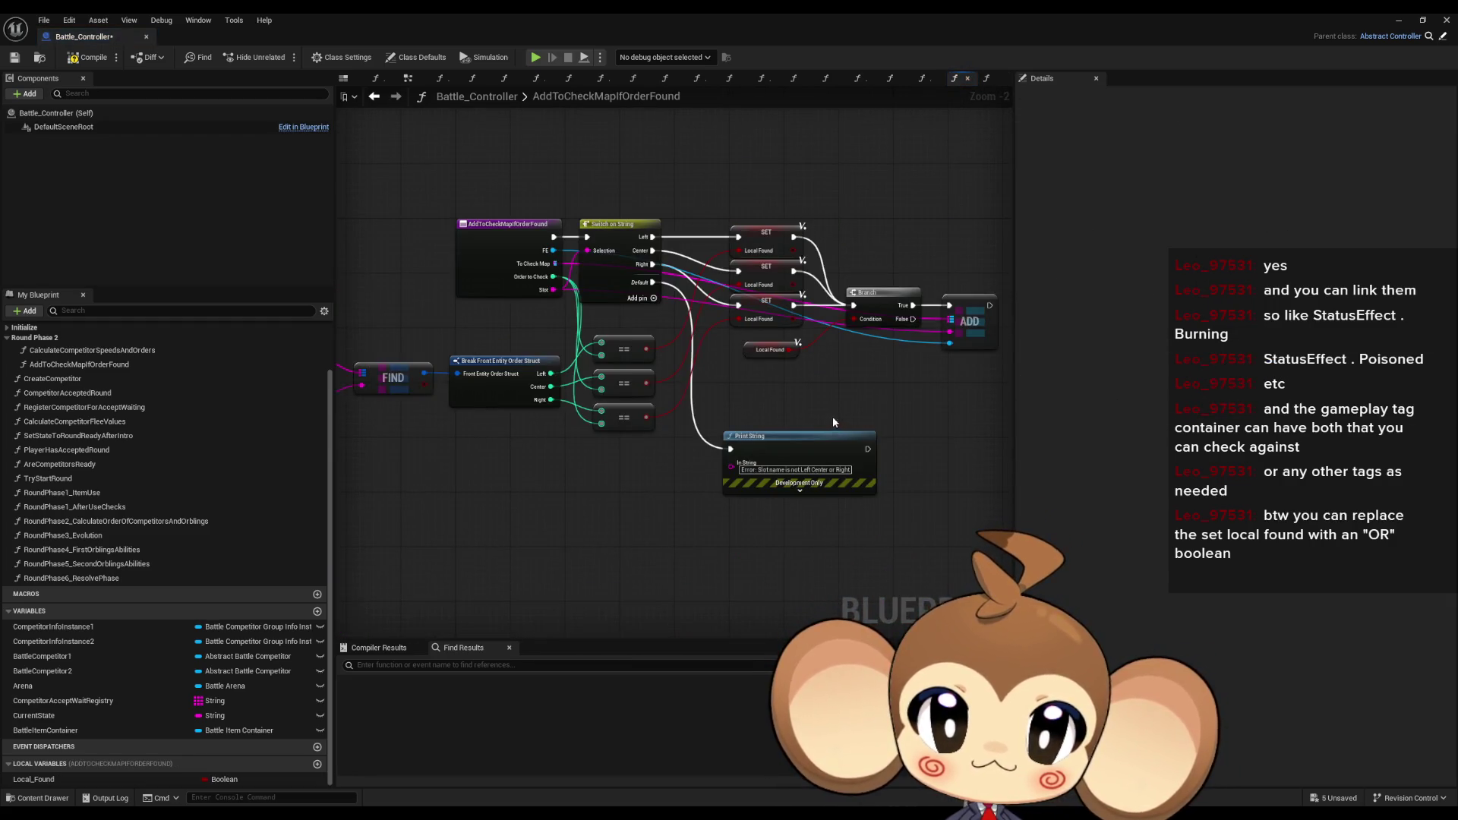
click(373, 96)
drag(833, 413, 895, 629)
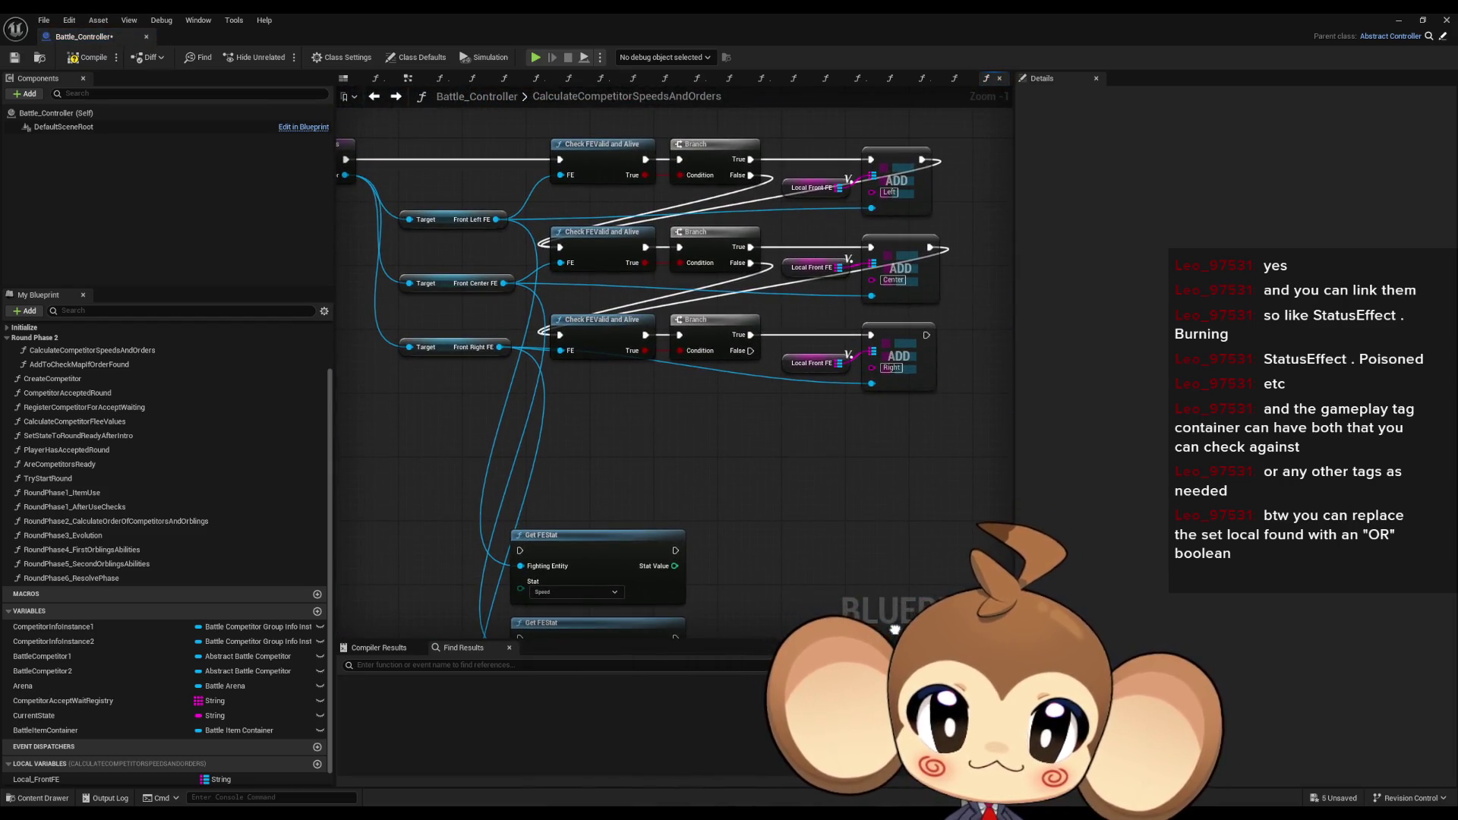
scroll(557, 367, down, 2)
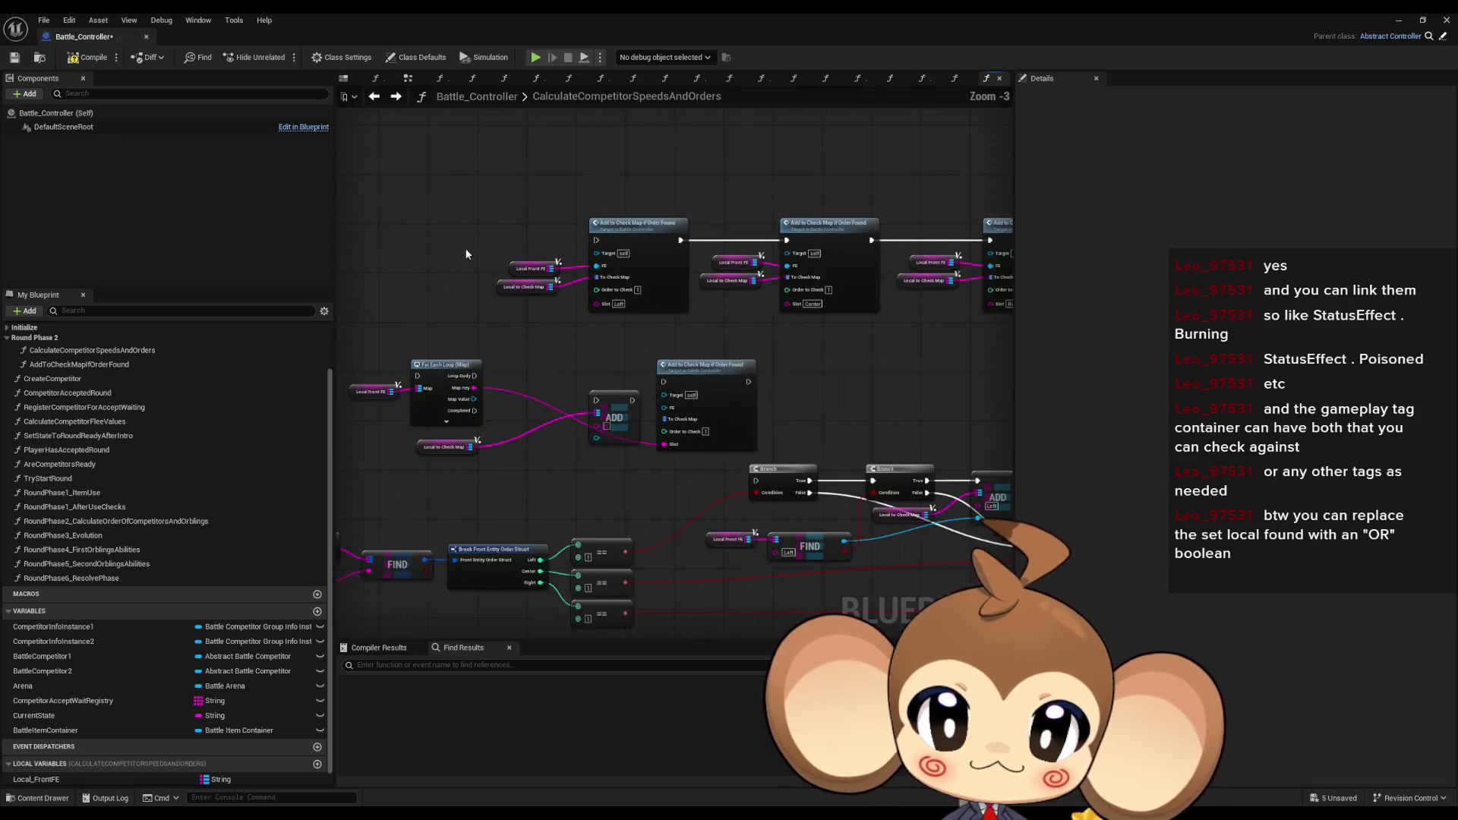
drag(467, 253, 636, 399)
scroll(630, 395, down, 1)
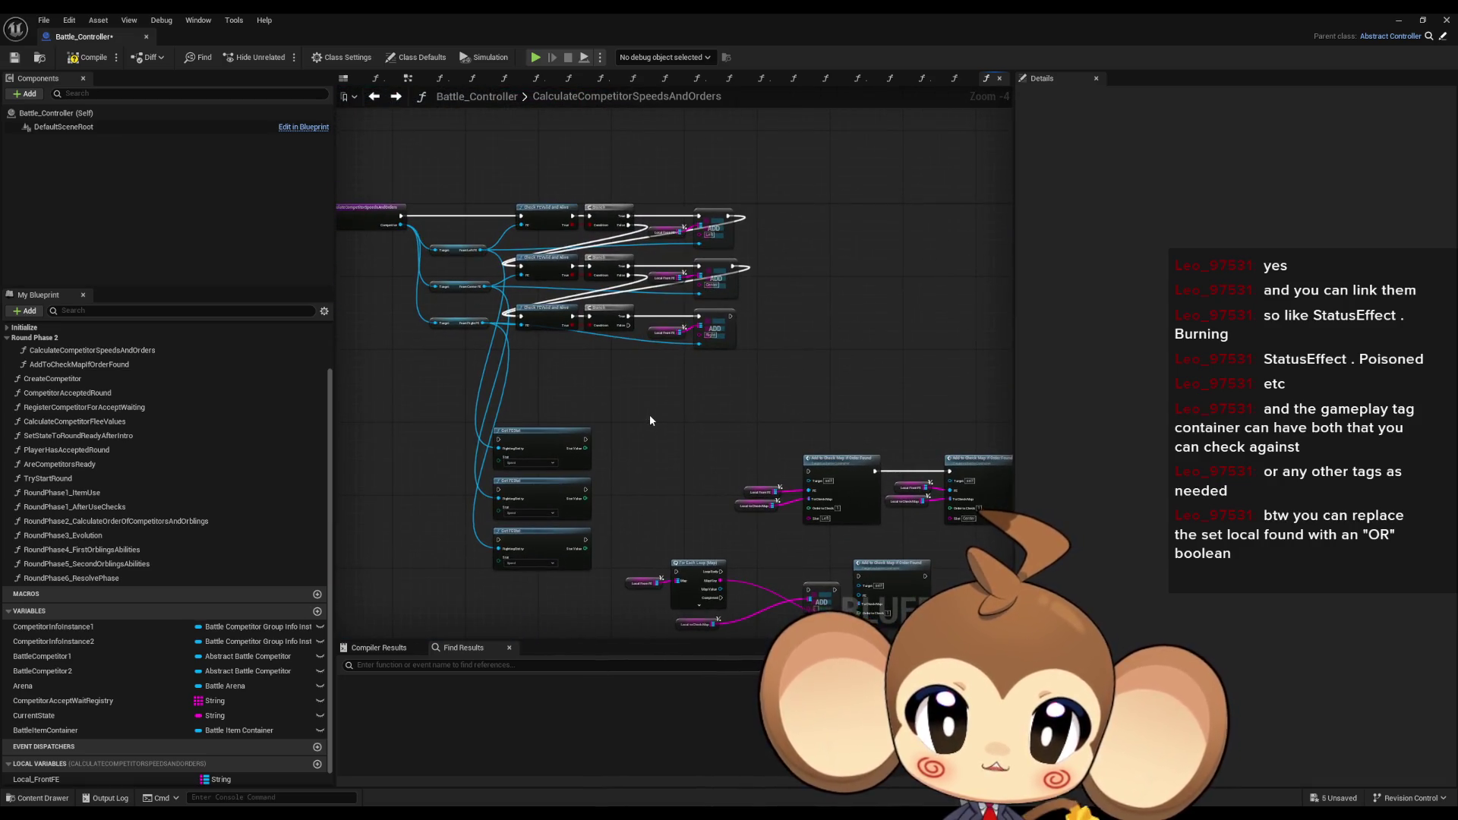
drag(796, 483, 642, 382)
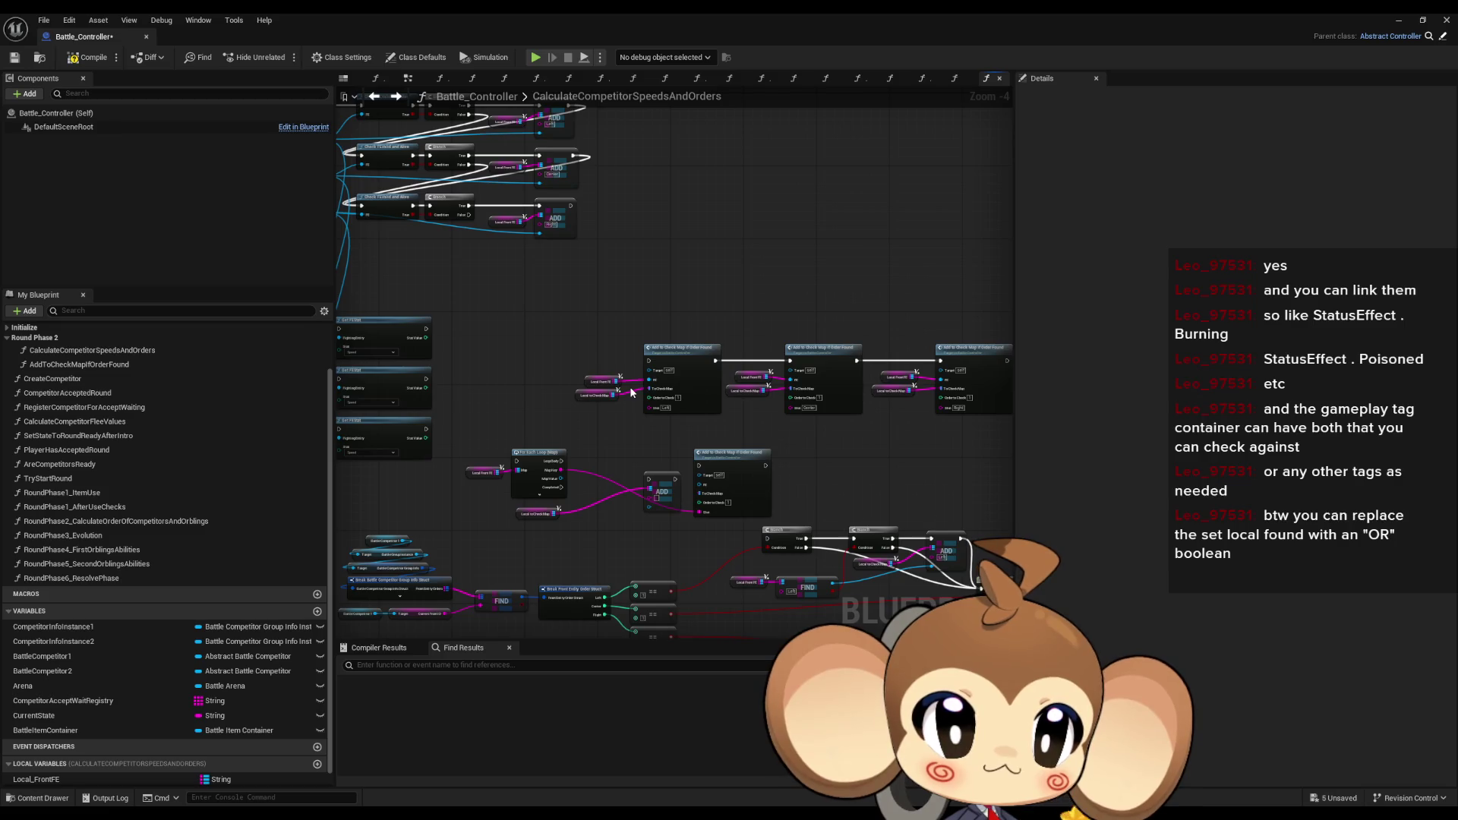
scroll(631, 392, up, 4)
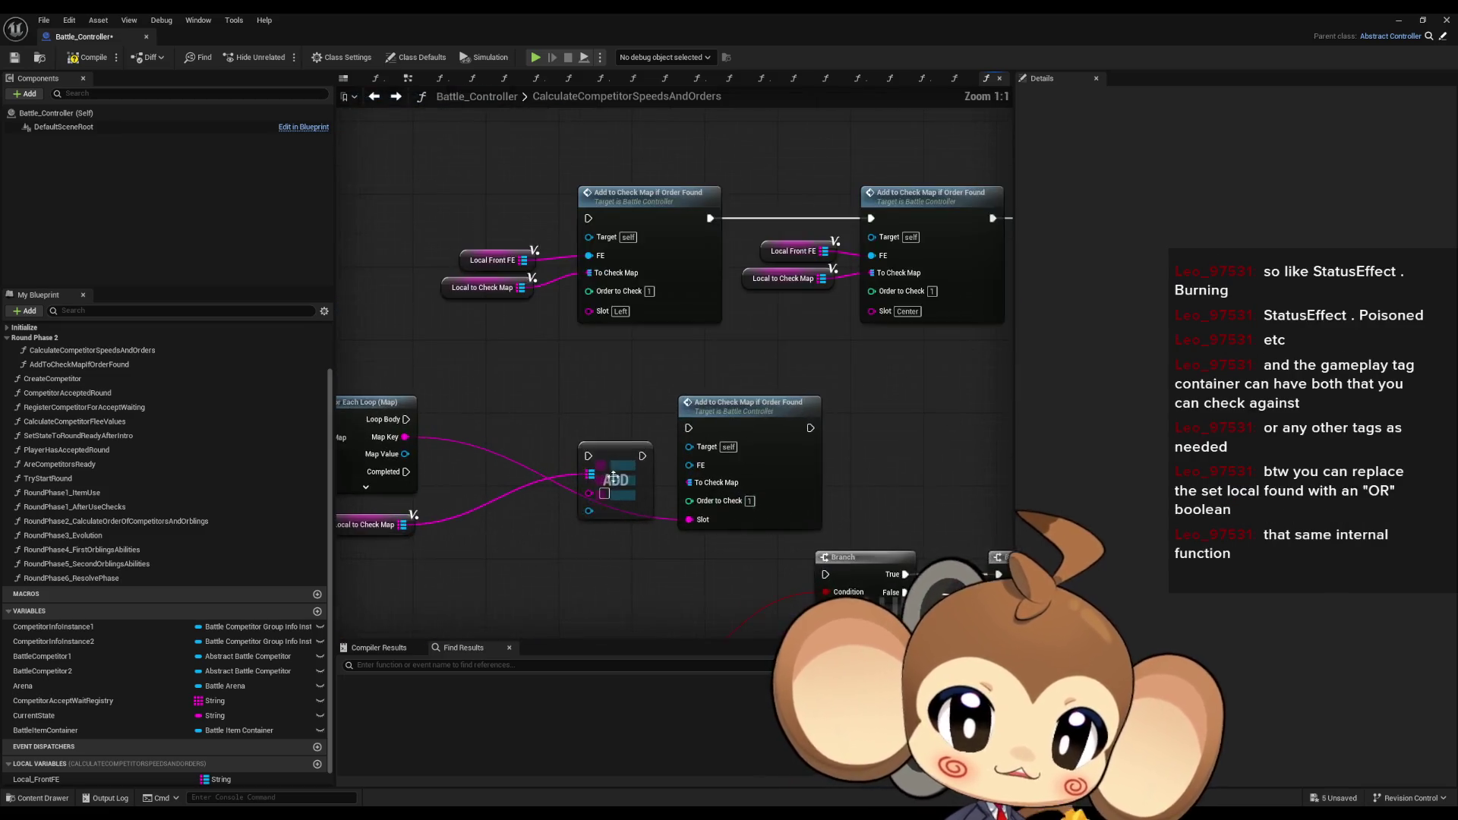
click(767, 403)
double_click(767, 403)
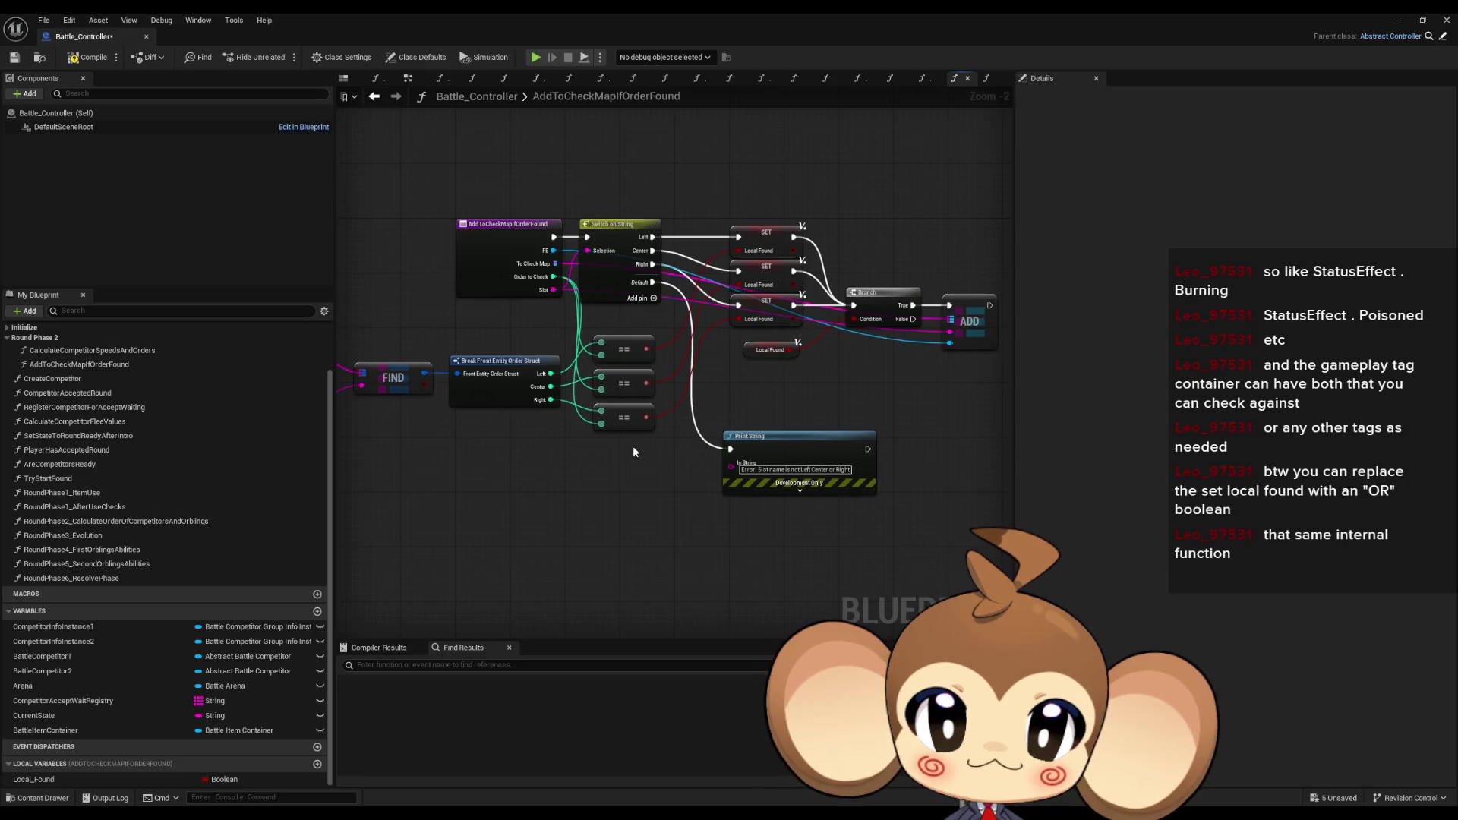
drag(758, 161, 799, 320)
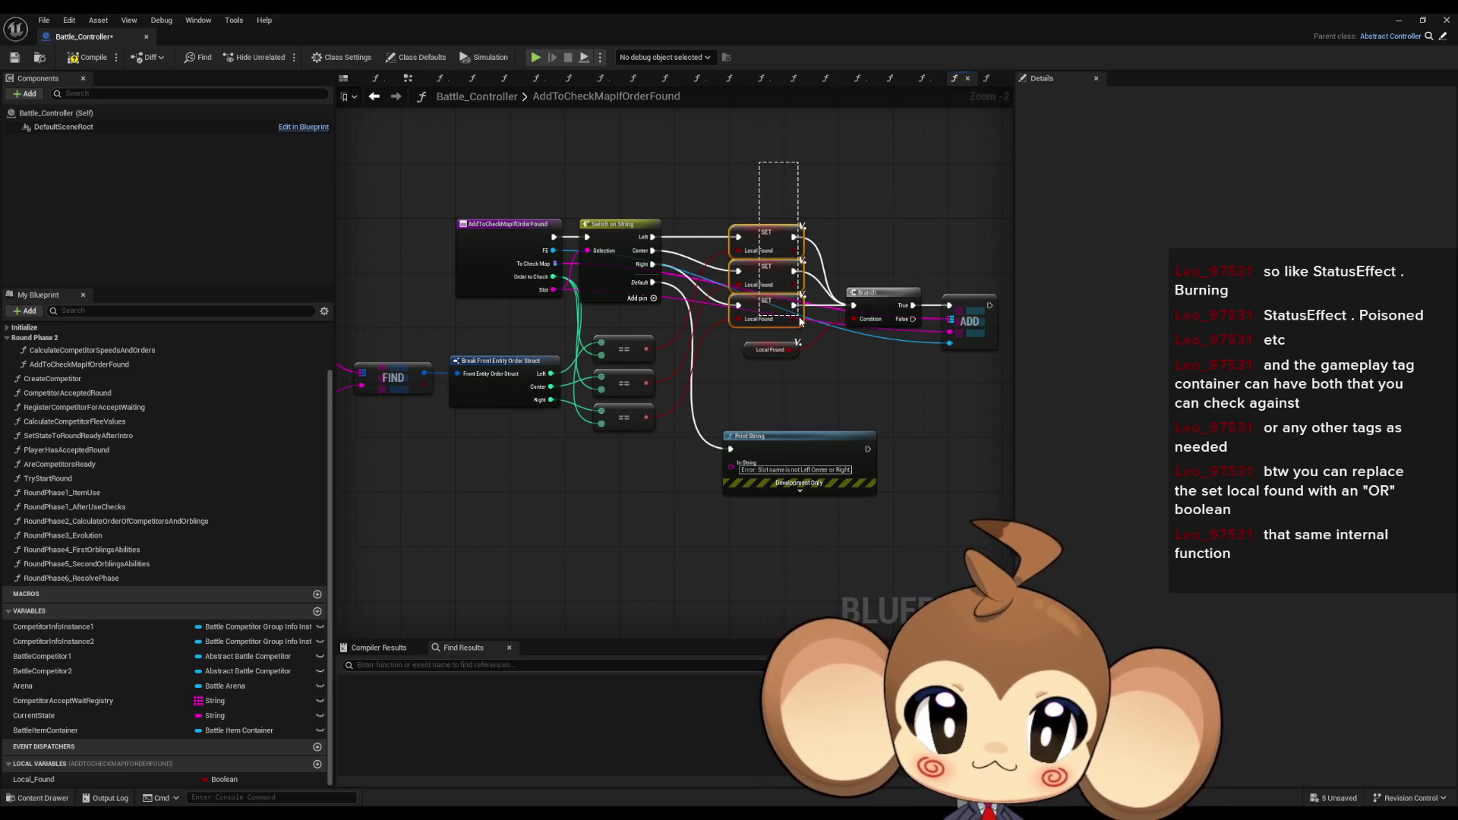
drag(799, 320, 797, 320)
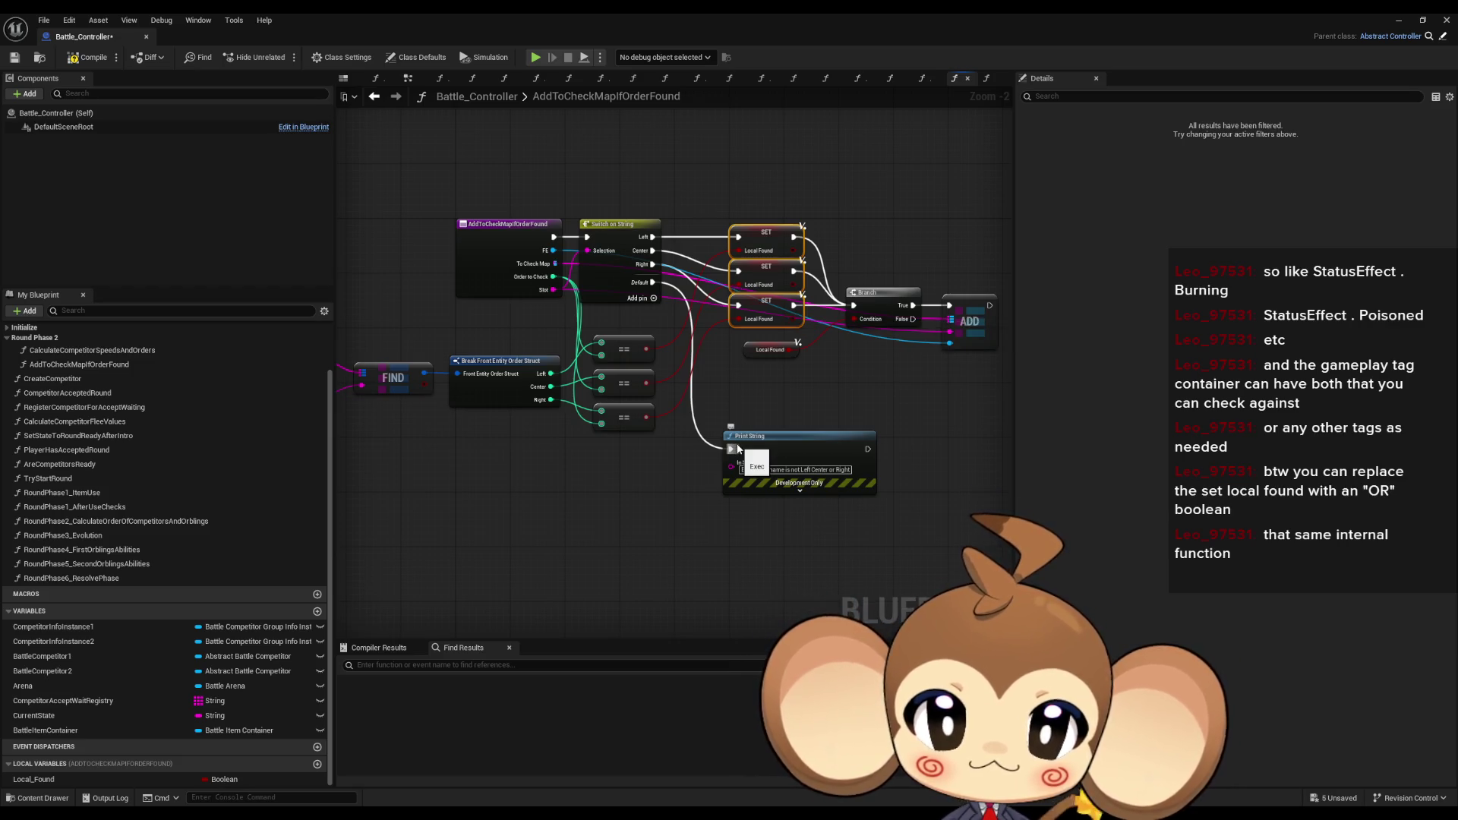
drag(608, 176, 653, 303)
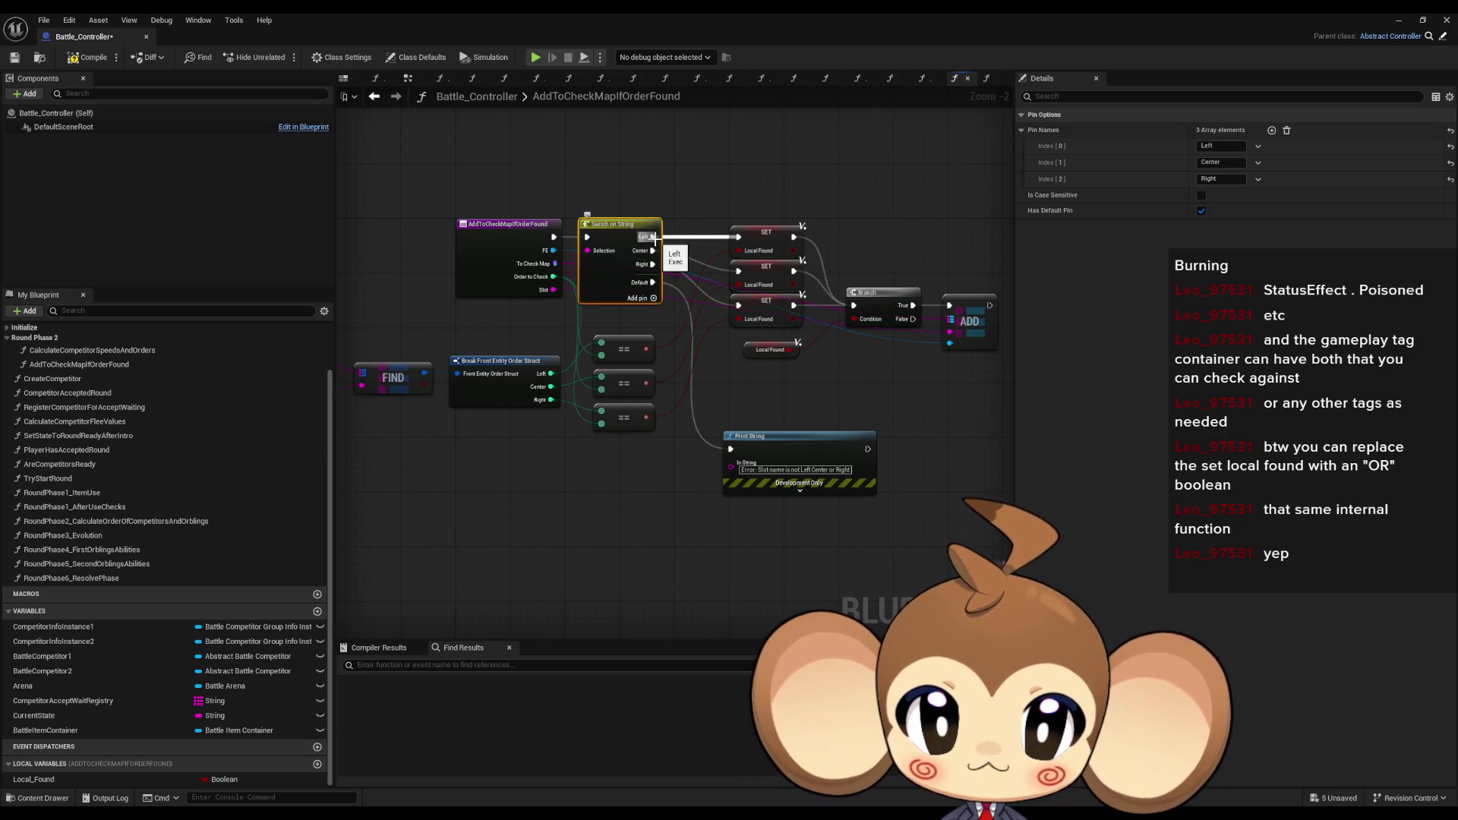
mouse_move(716, 180)
mouse_down()
mouse_move(799, 259)
mouse_move(799, 328)
mouse_up()
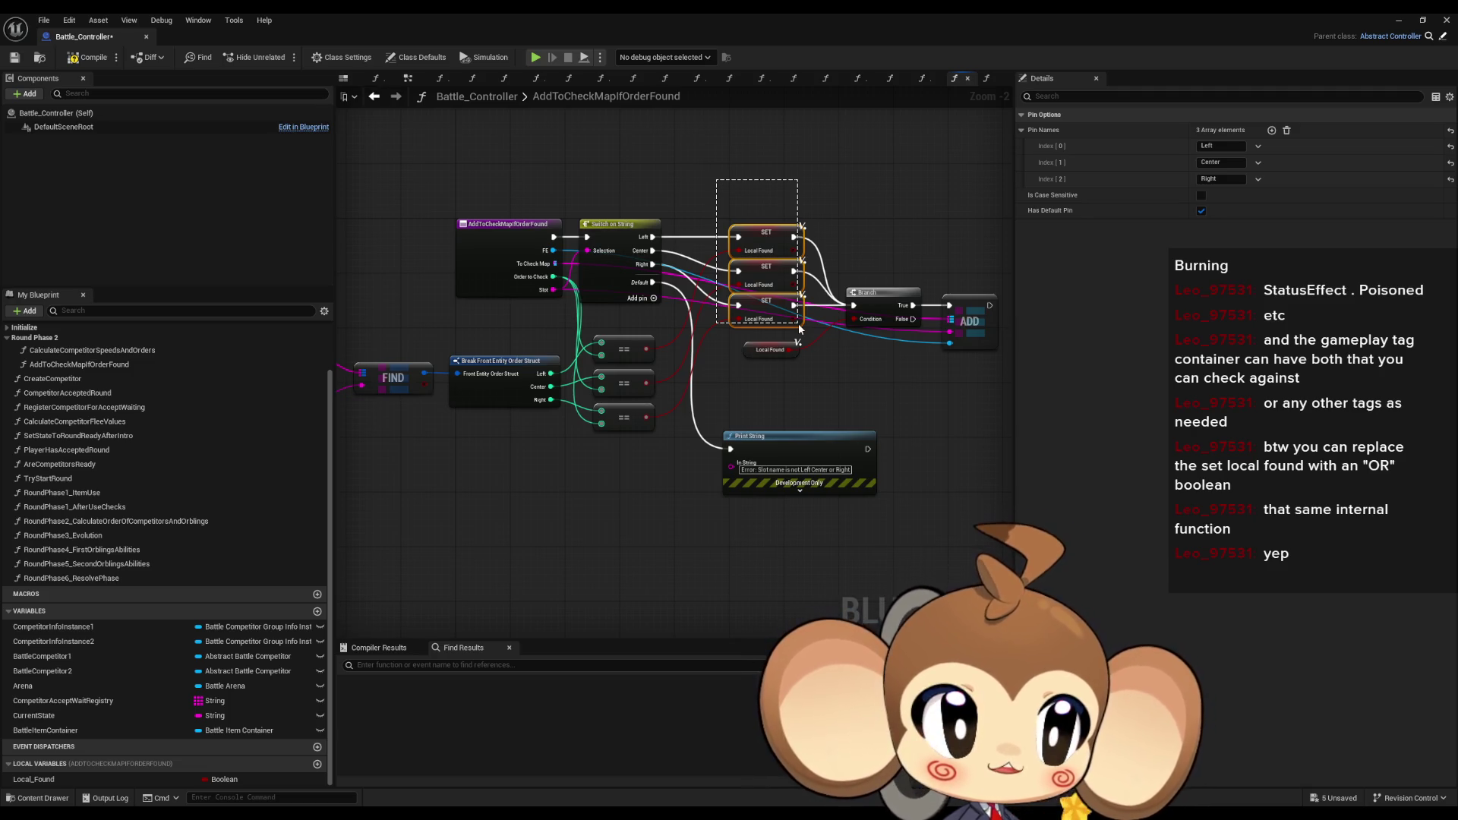
drag(799, 328, 799, 328)
click(530, 343)
scroll(592, 295, up, 2)
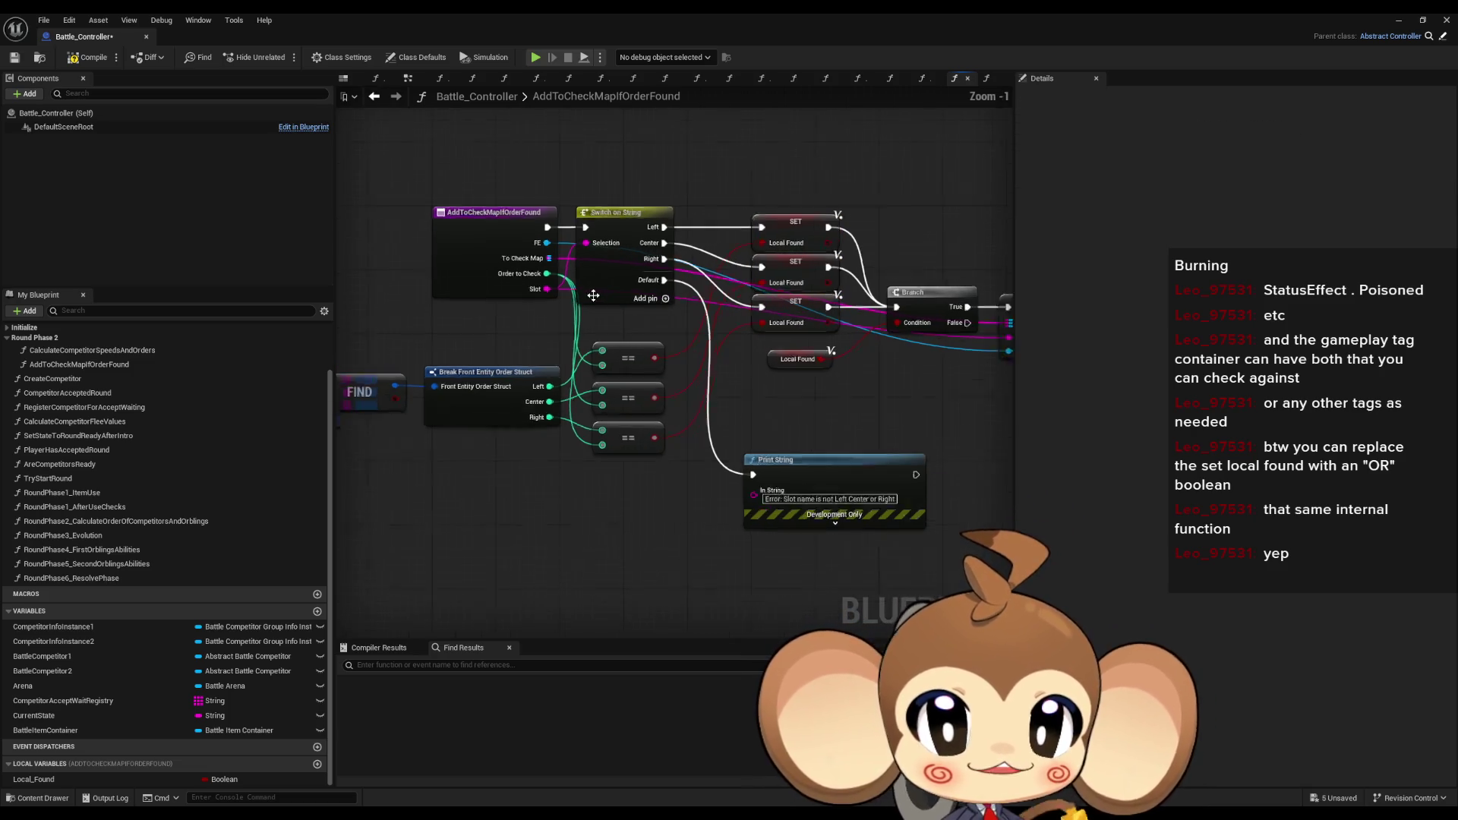
drag(535, 287, 587, 276)
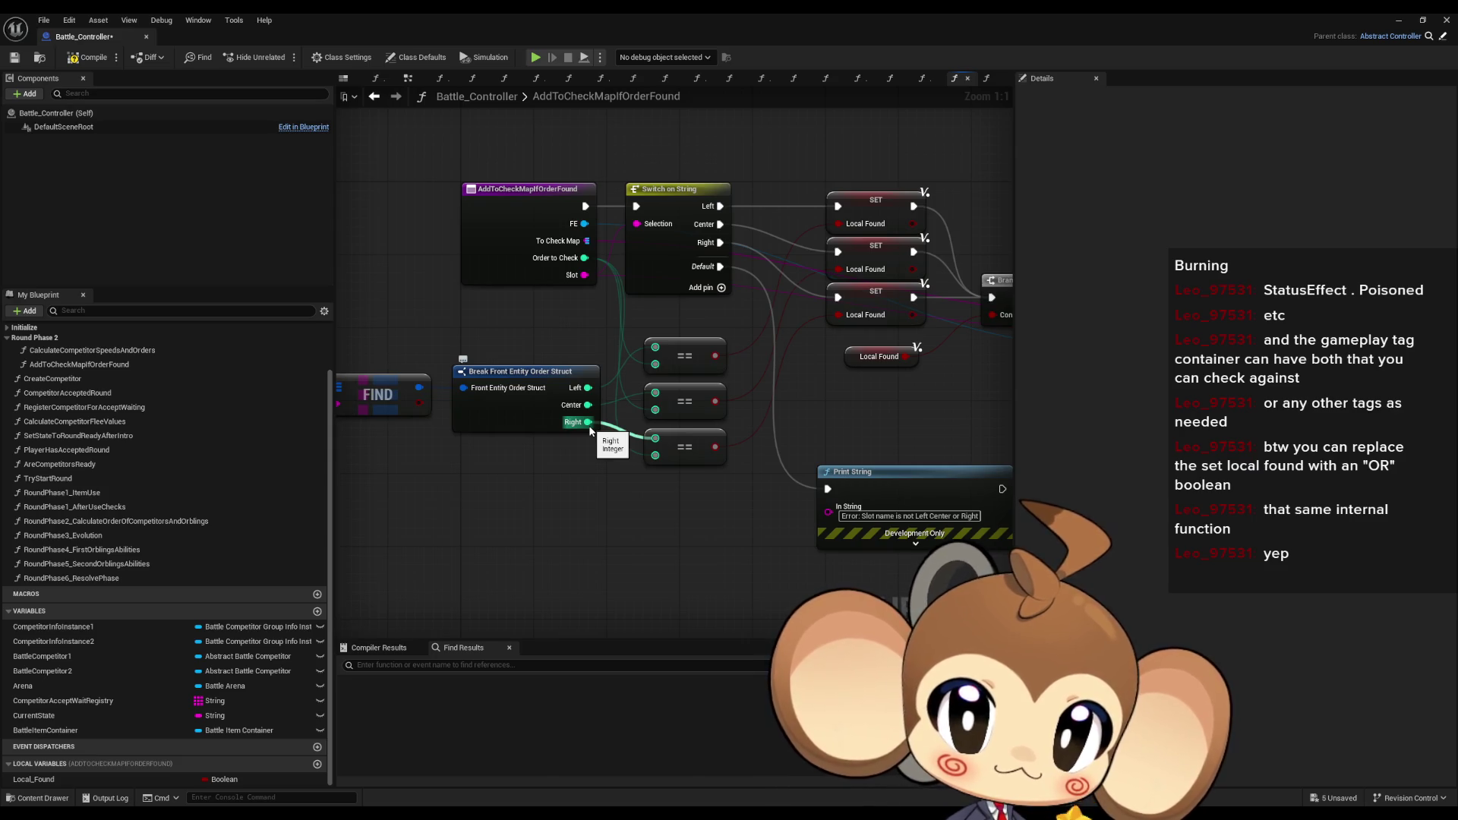
click(668, 350)
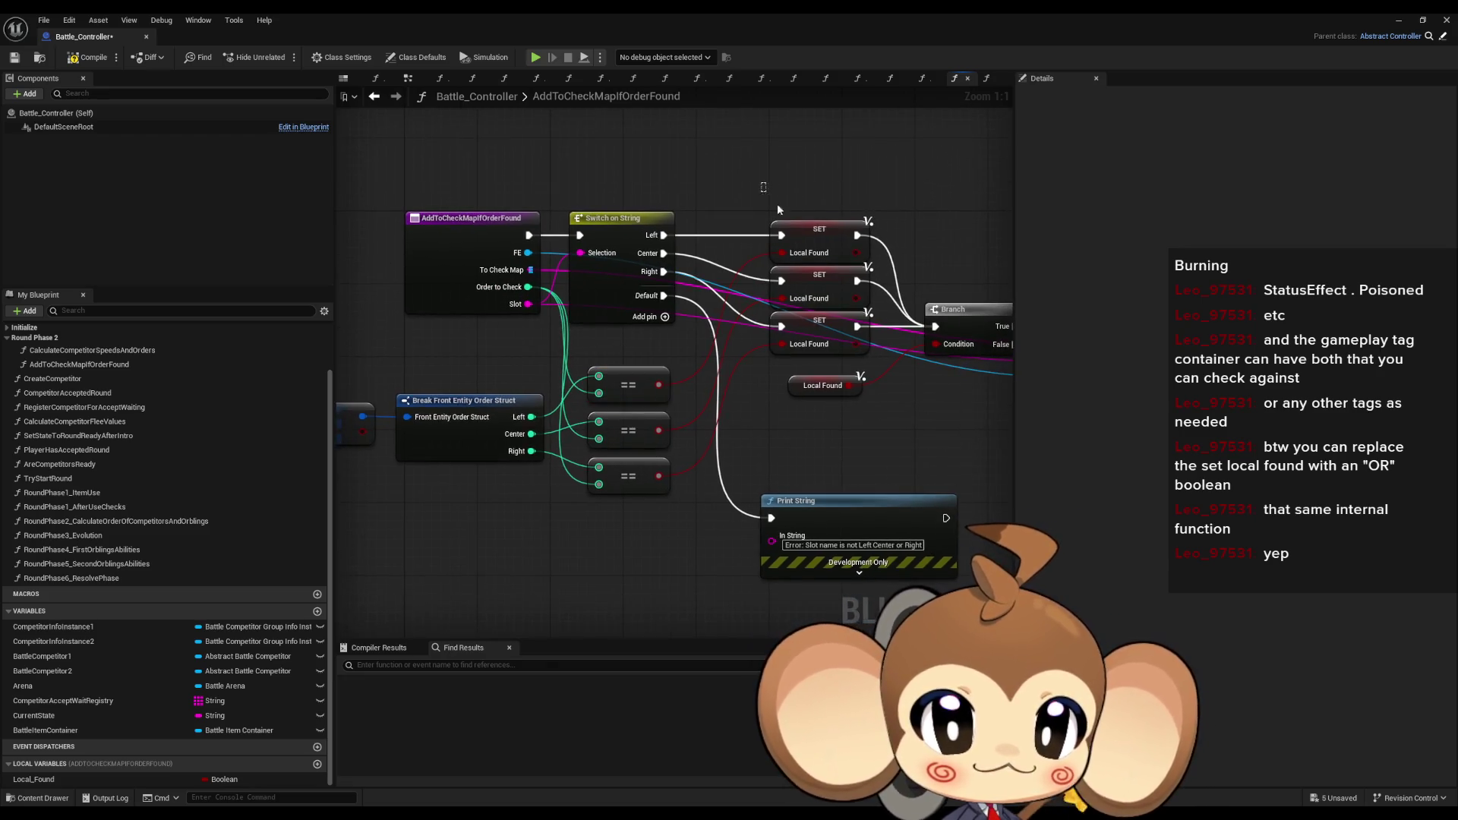
click(848, 237)
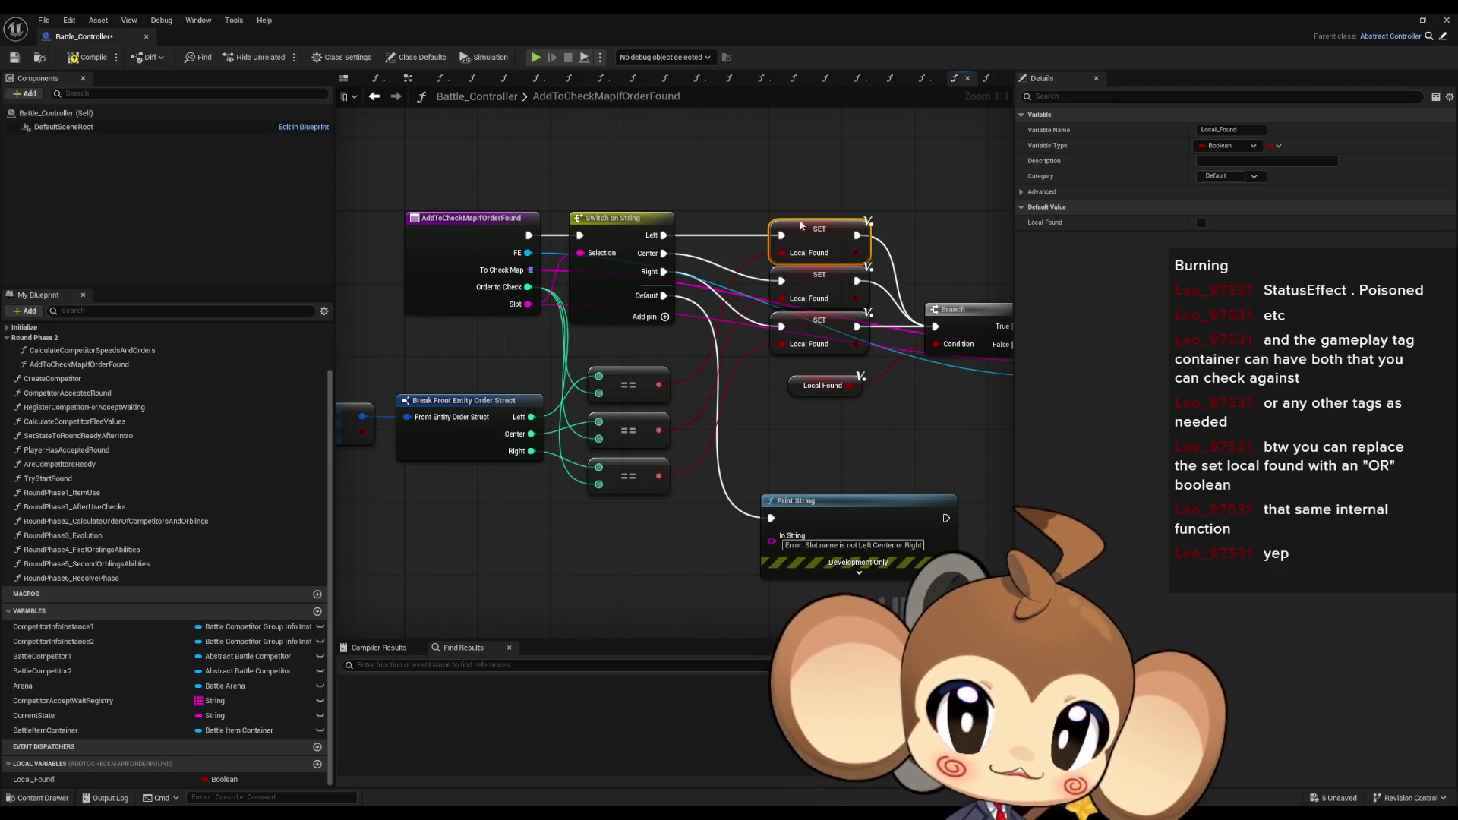
mouse_move(584, 334)
mouse_down()
mouse_move(673, 404)
mouse_move(669, 583)
mouse_up()
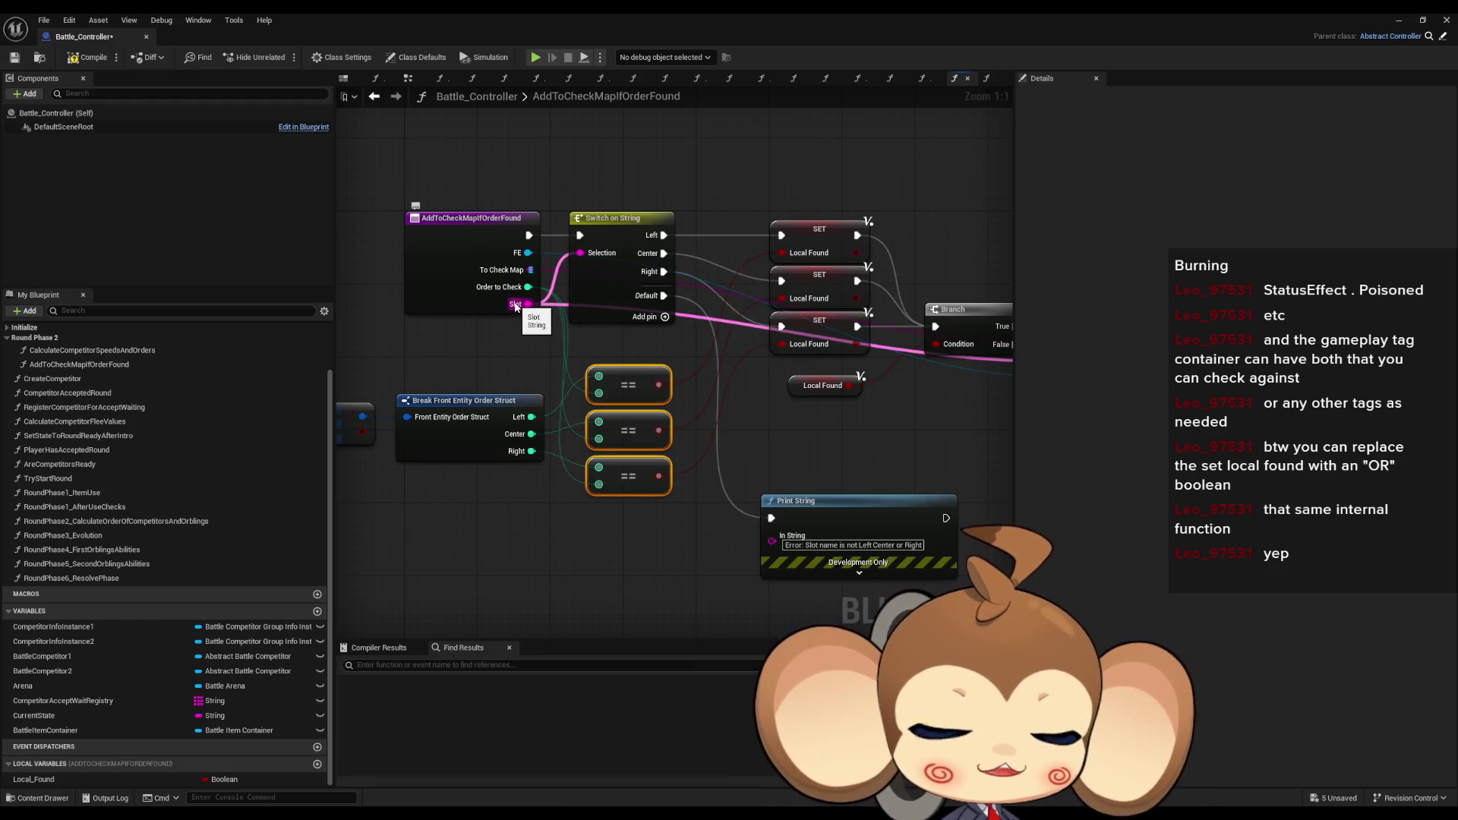
click(487, 344)
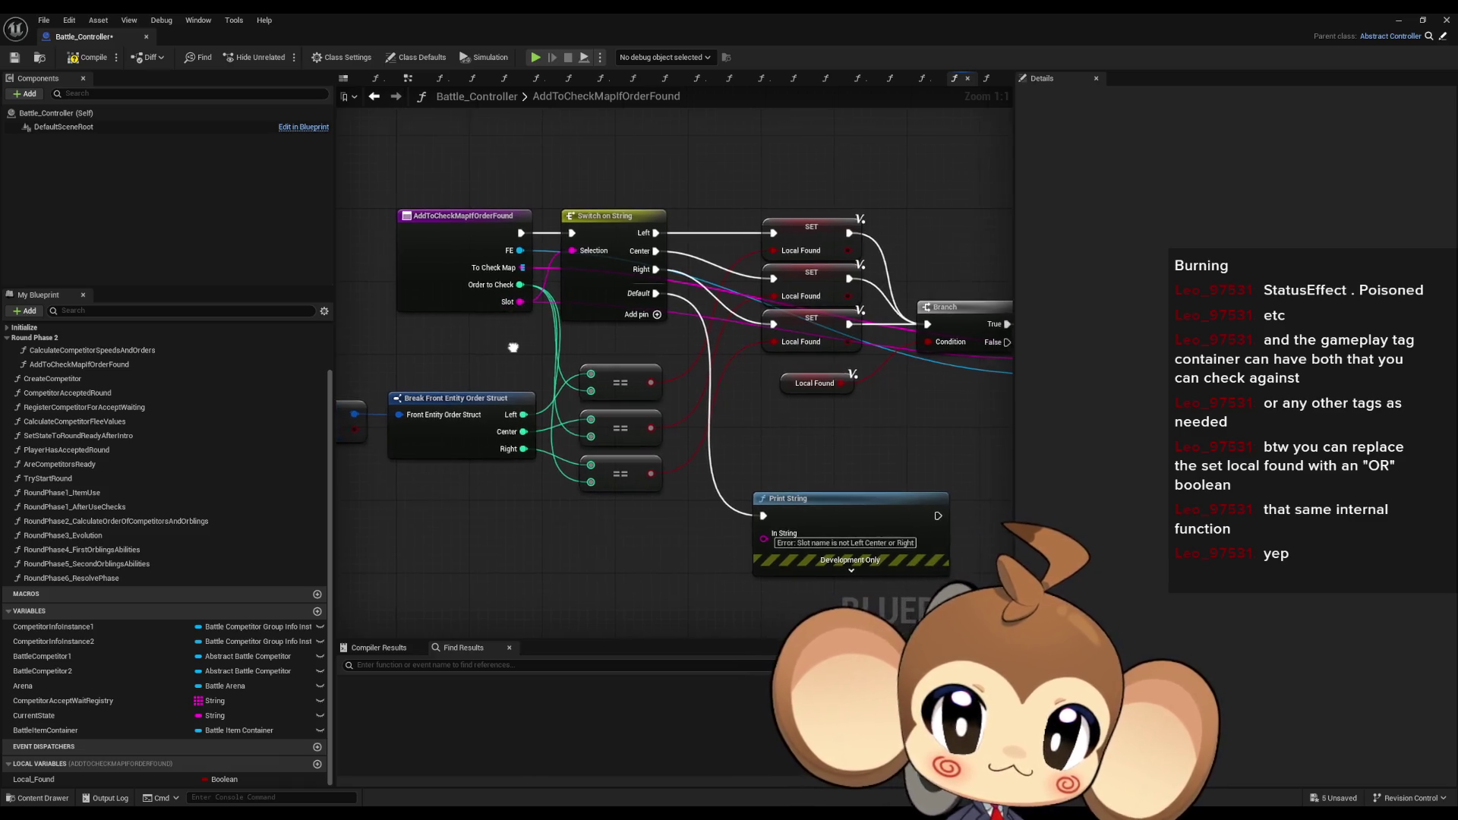
drag(702, 154, 791, 349)
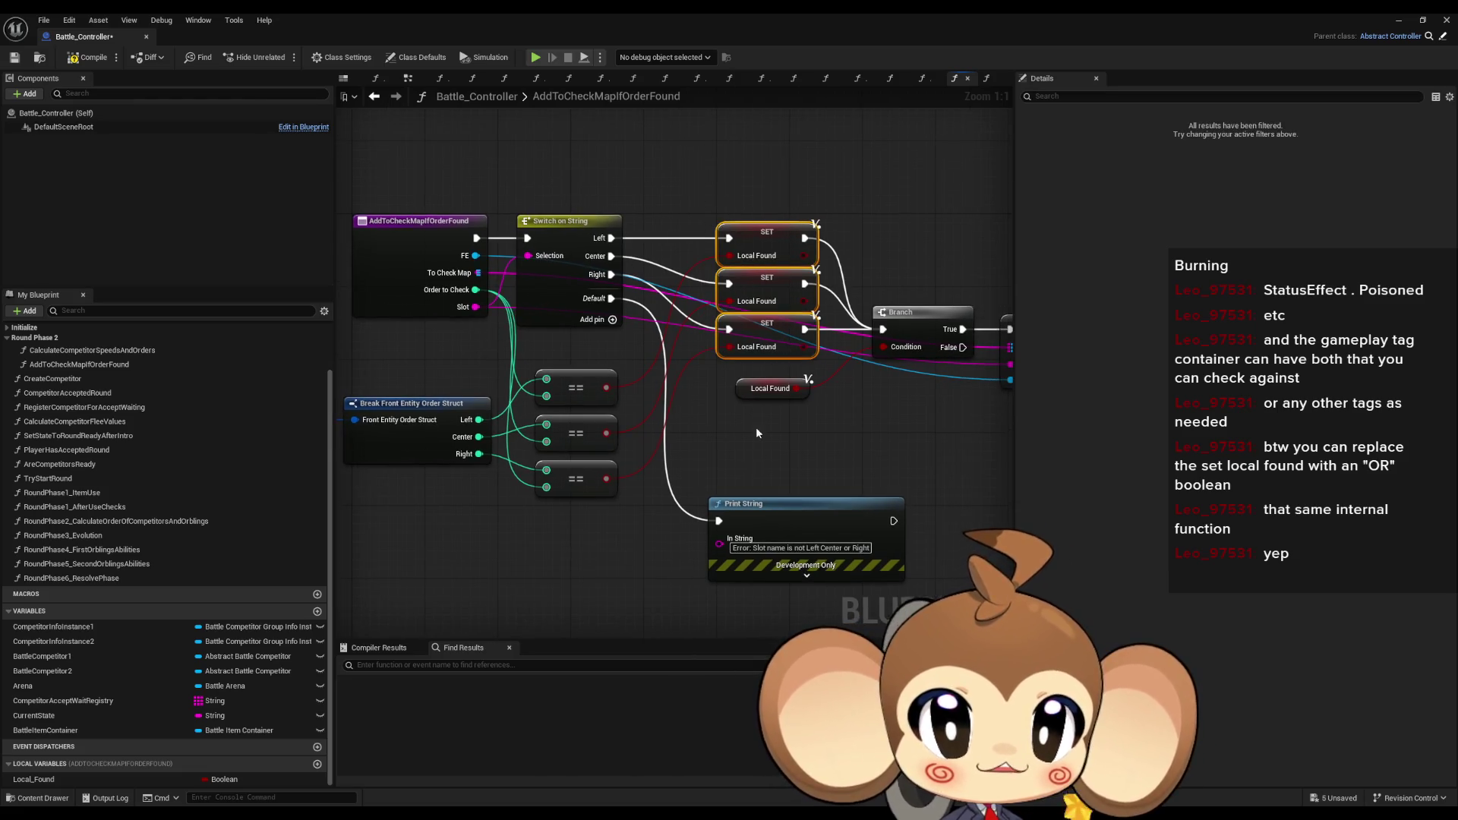
scroll(754, 426, down, 1)
click(721, 428)
scroll(715, 394, down, 1)
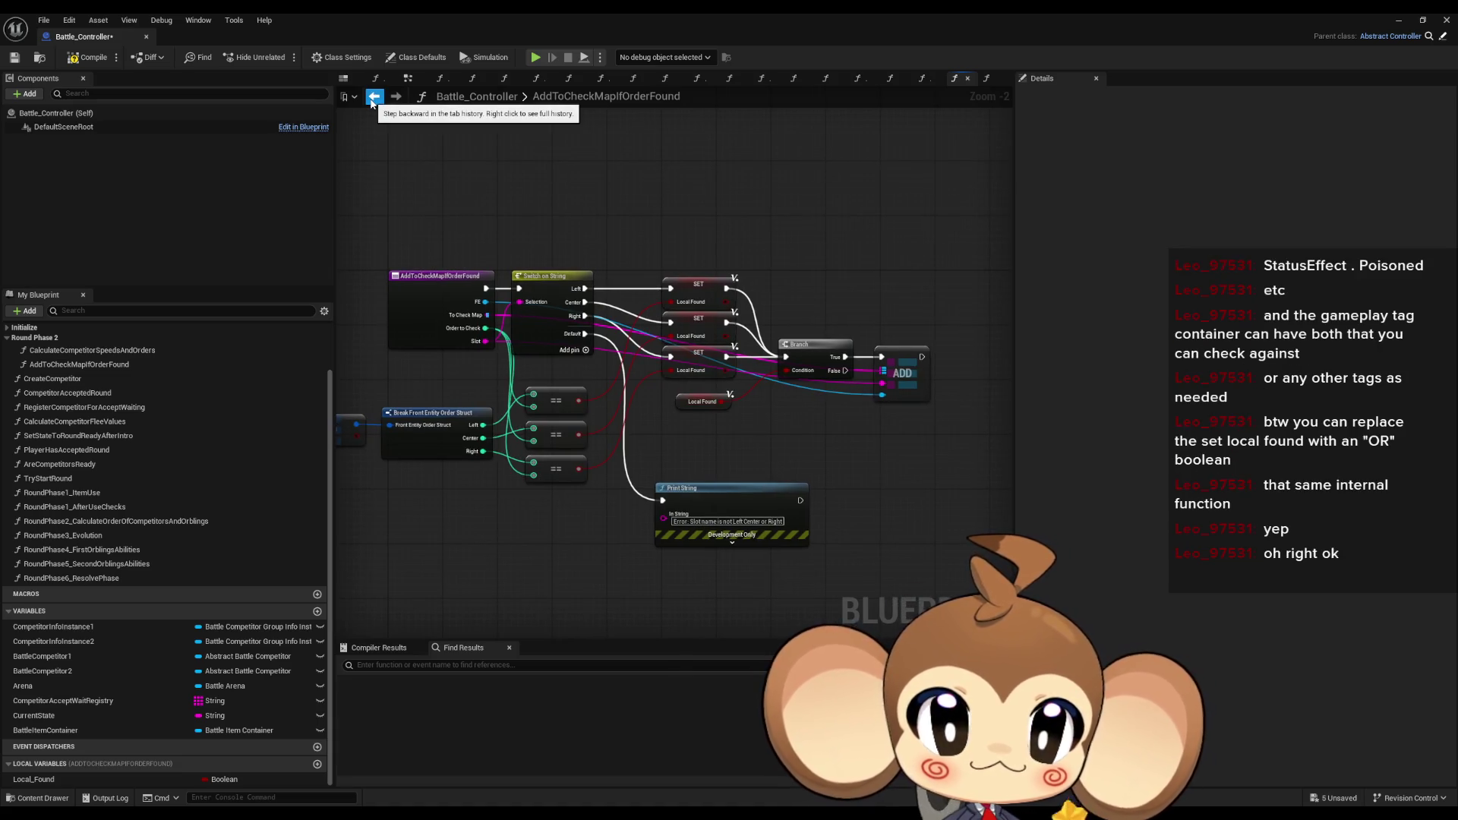
click(373, 97)
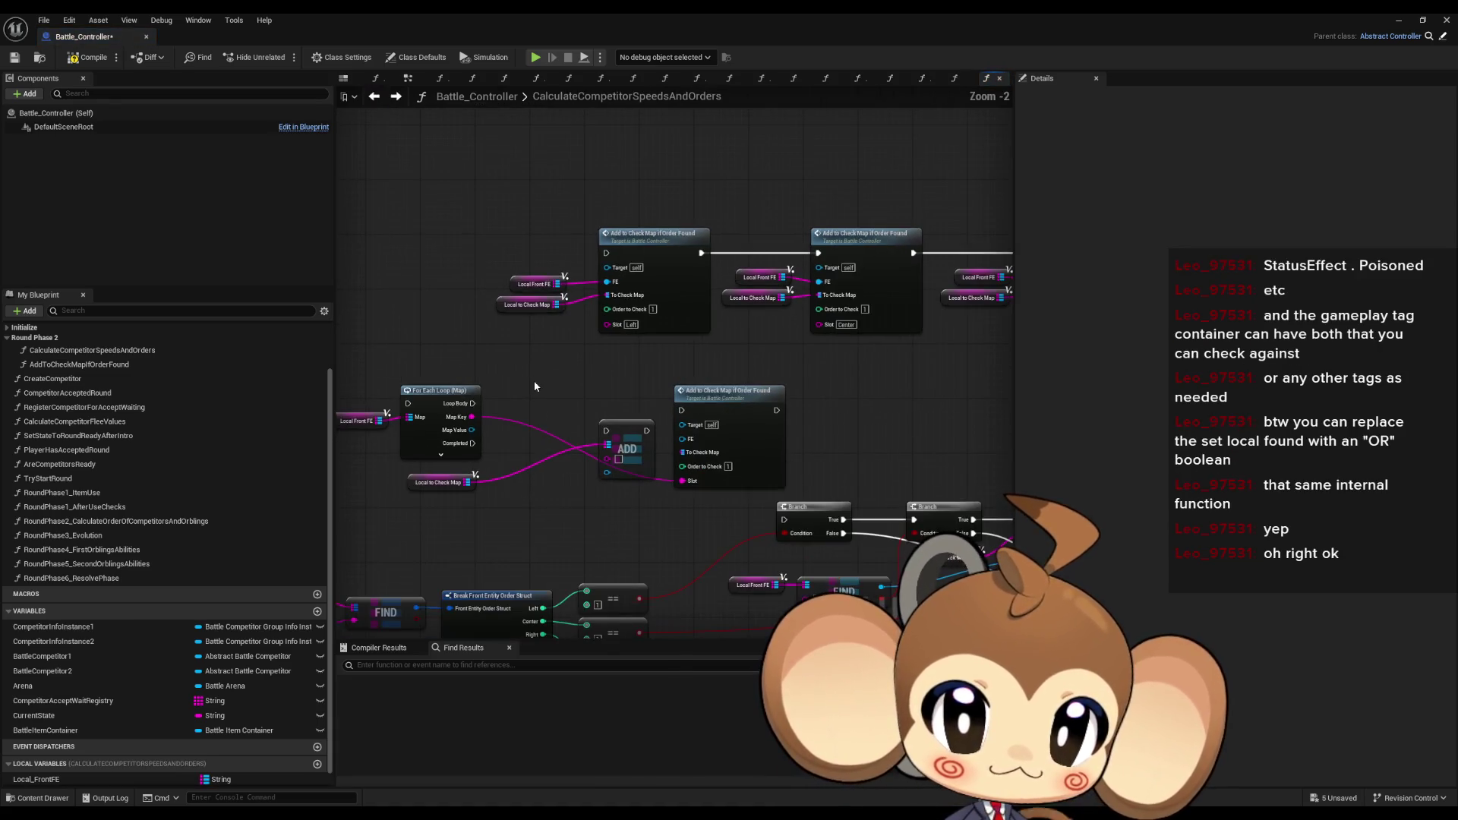
- Briefly reopen the AddToCheckMapIfOrderFound function, then return to the CalculateCompetitorSpeedsAndOrders graph
drag(550, 371, 656, 378)
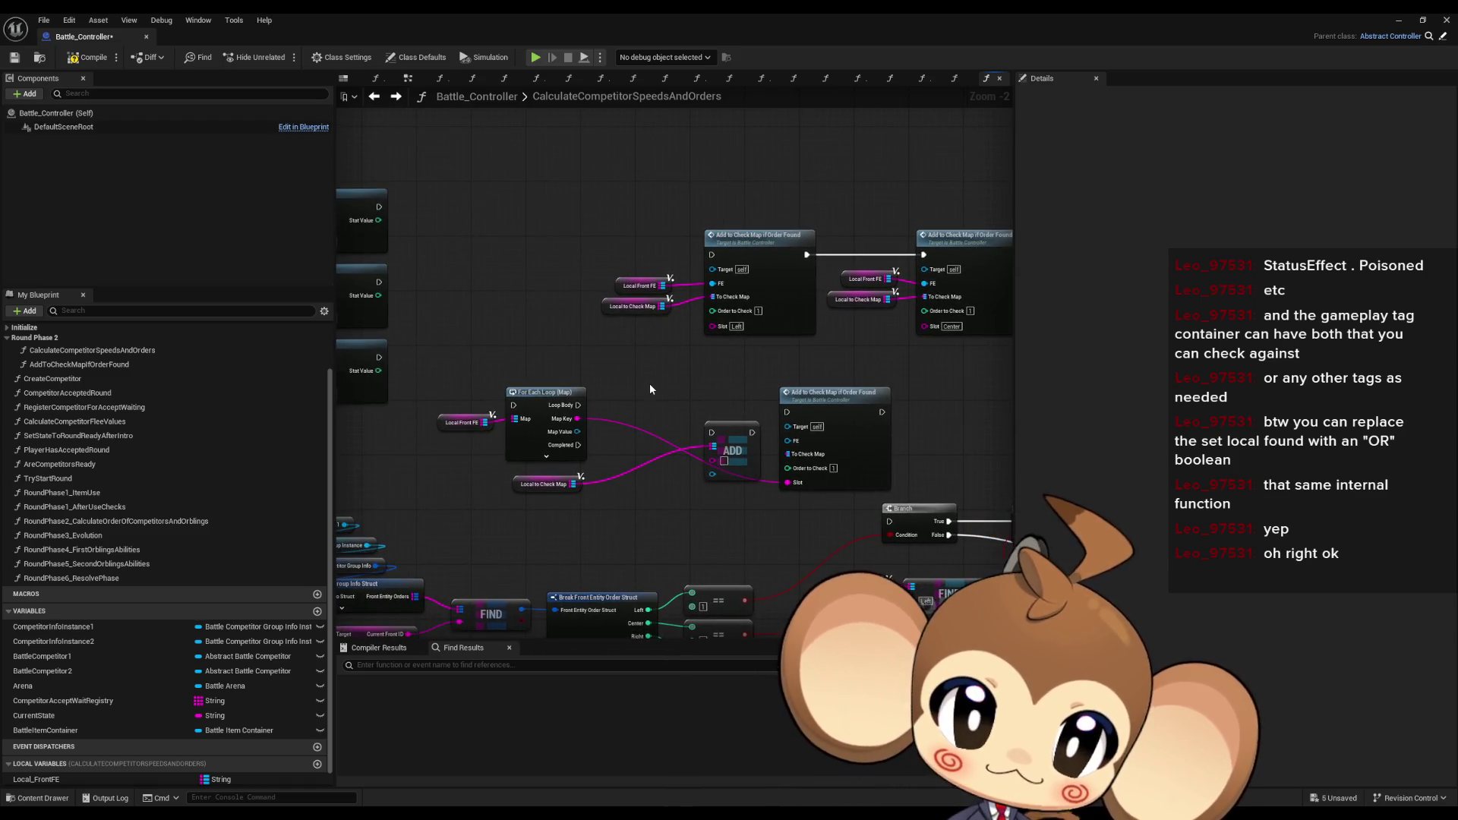
mouse_move(644, 396)
mouse_down()
mouse_move(758, 352)
mouse_move(596, 346)
mouse_up()
double_click(776, 369)
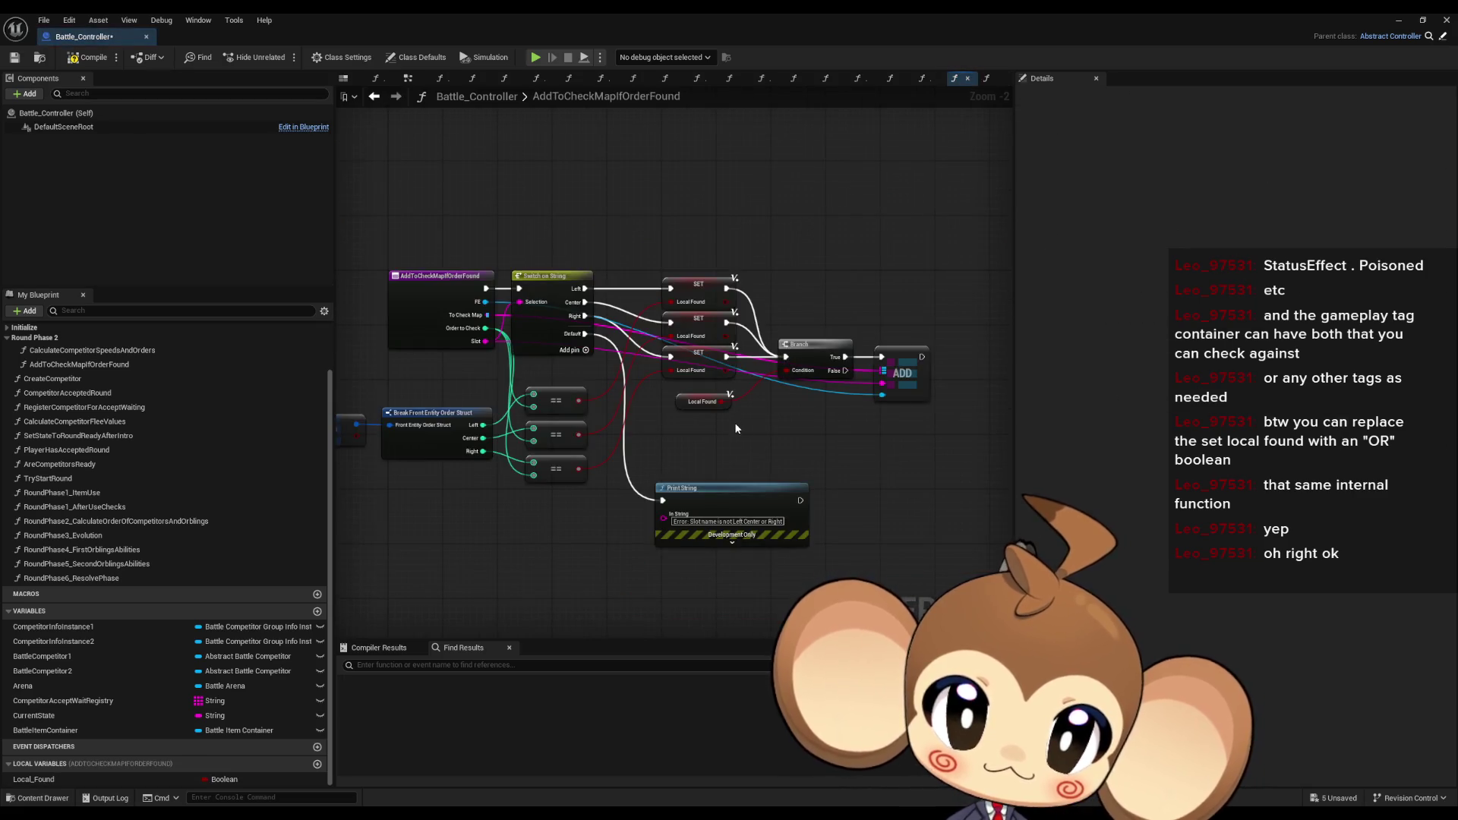
click(376, 99)
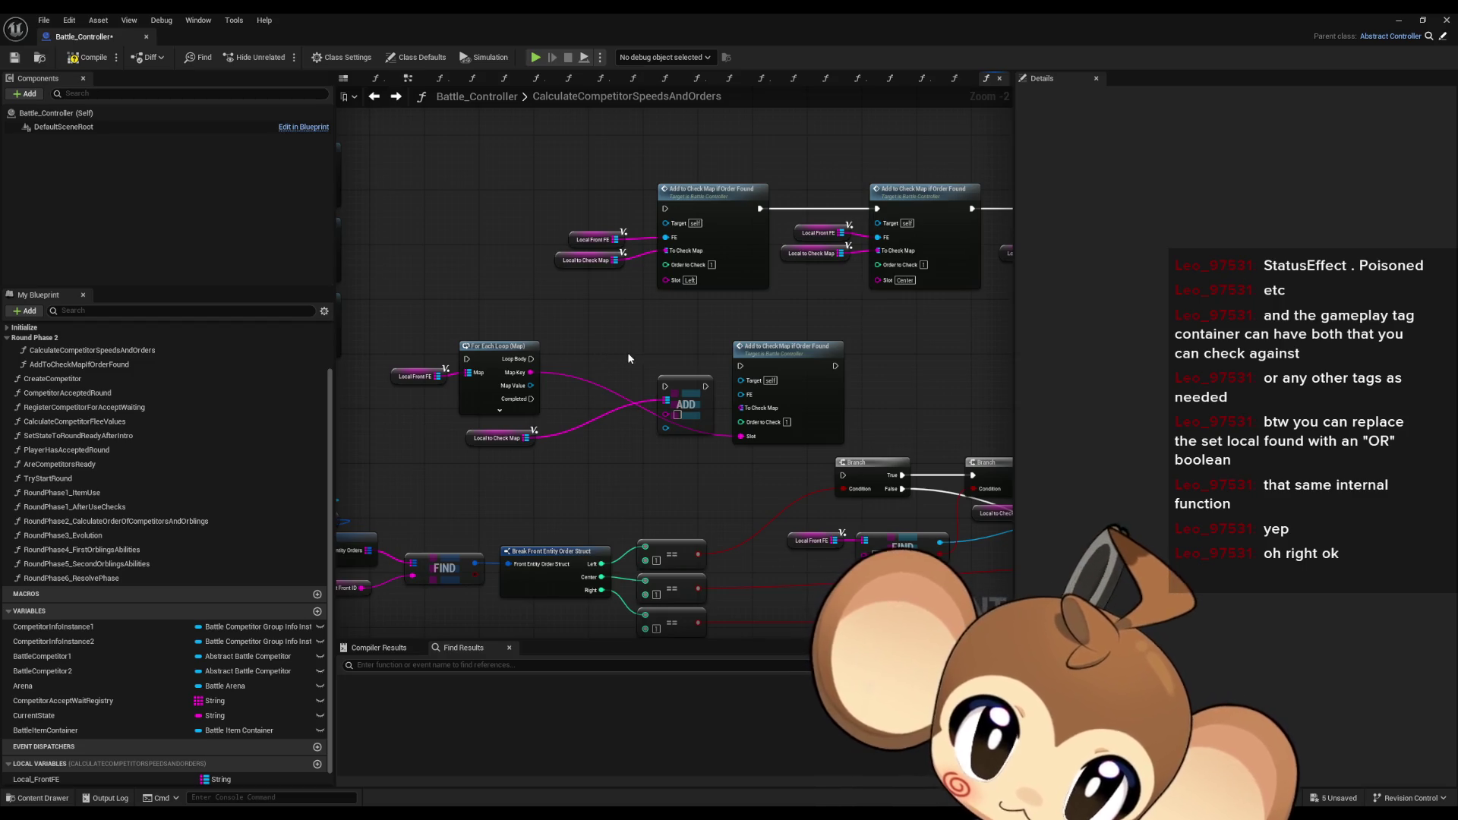
- Wire Map Value and a pasted Local to Check Map getter into the lower Add to Check Map node
scroll(607, 358, up, 2)
drag(714, 391, 632, 454)
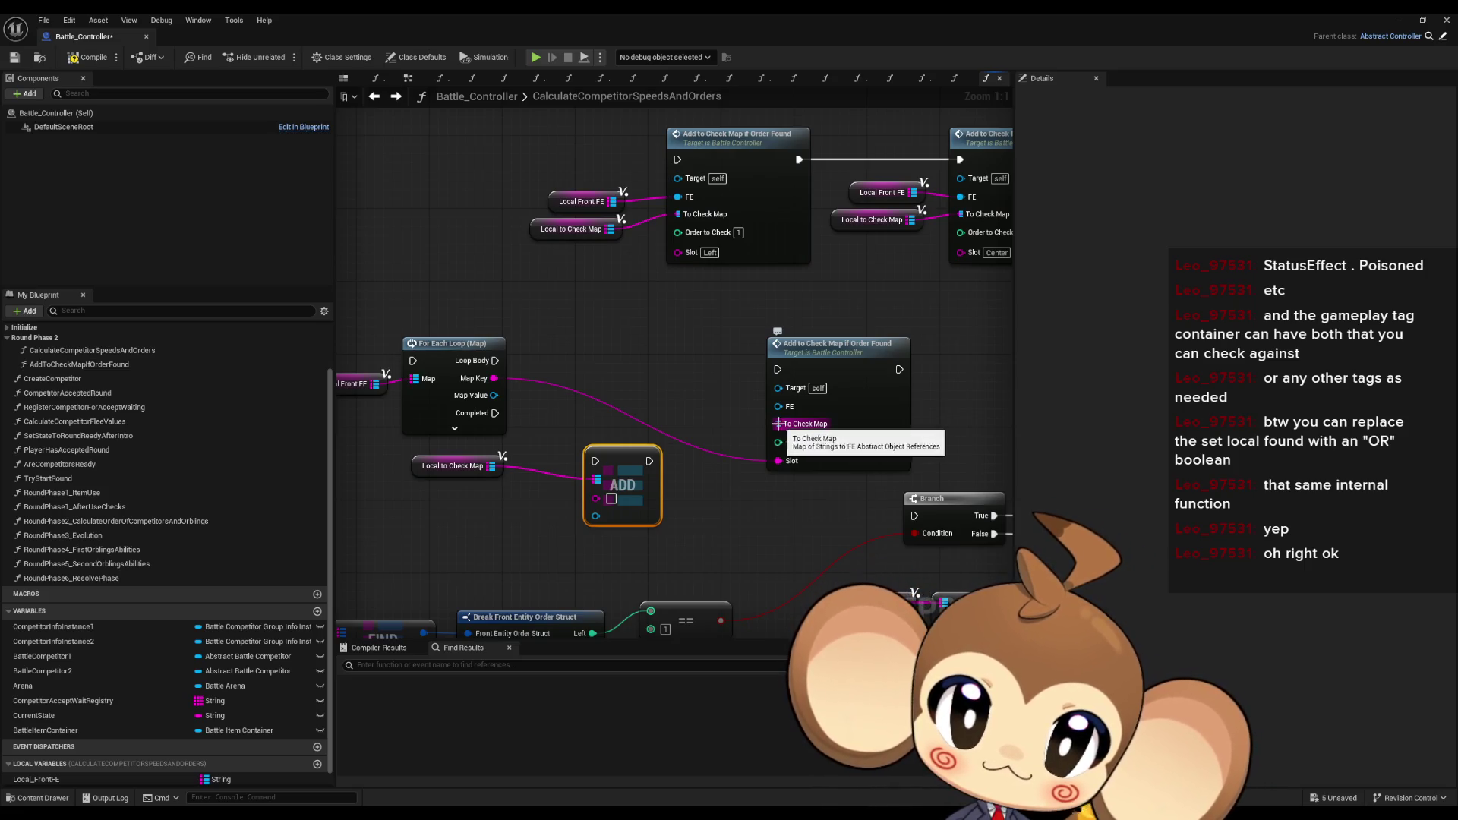
drag(494, 395, 778, 407)
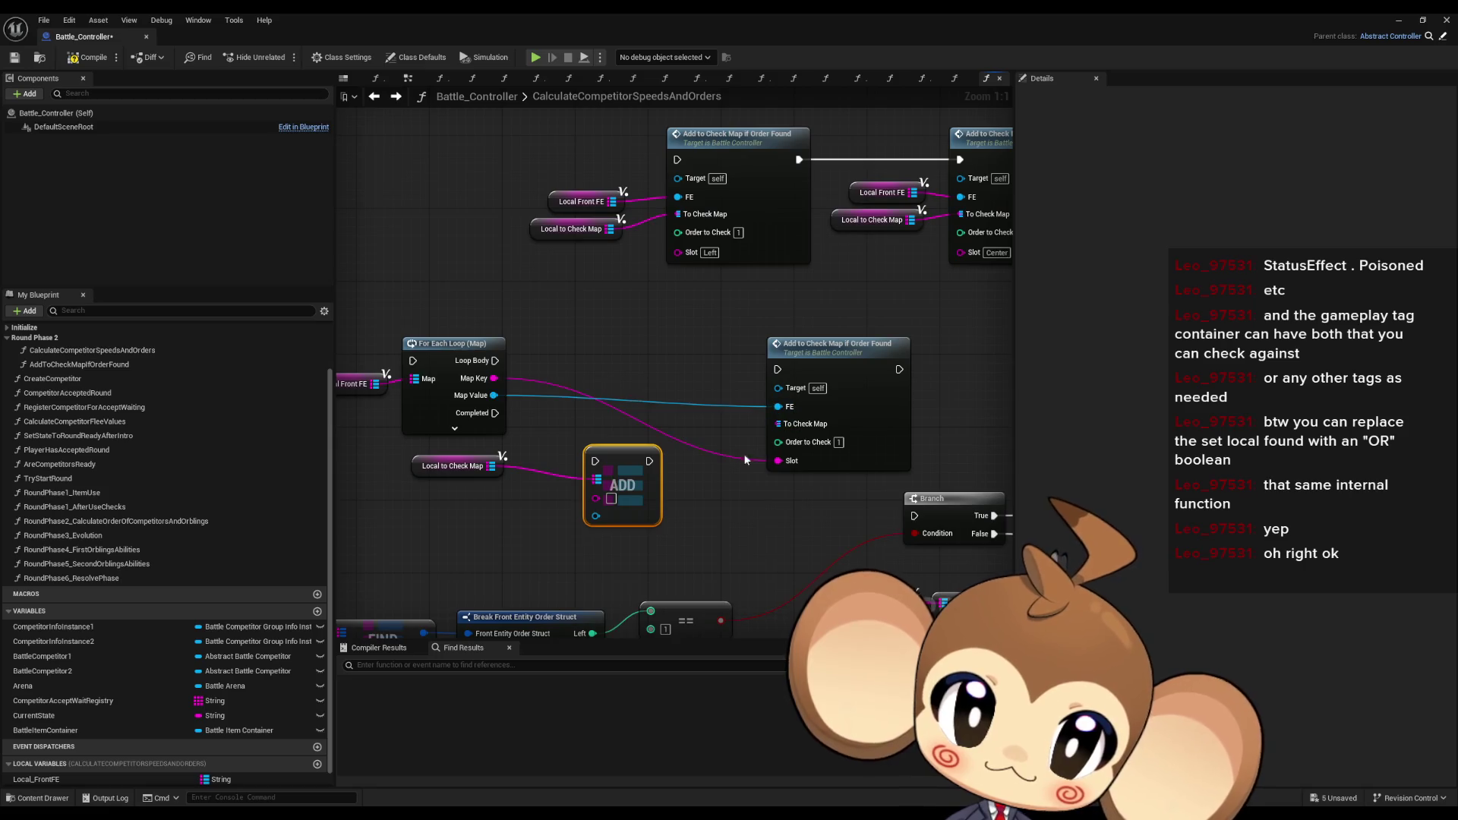
drag(615, 460, 607, 460)
click(510, 230)
click(577, 228)
key(ctrl+c)
key(ctrl+v)
drag(738, 429, 777, 423)
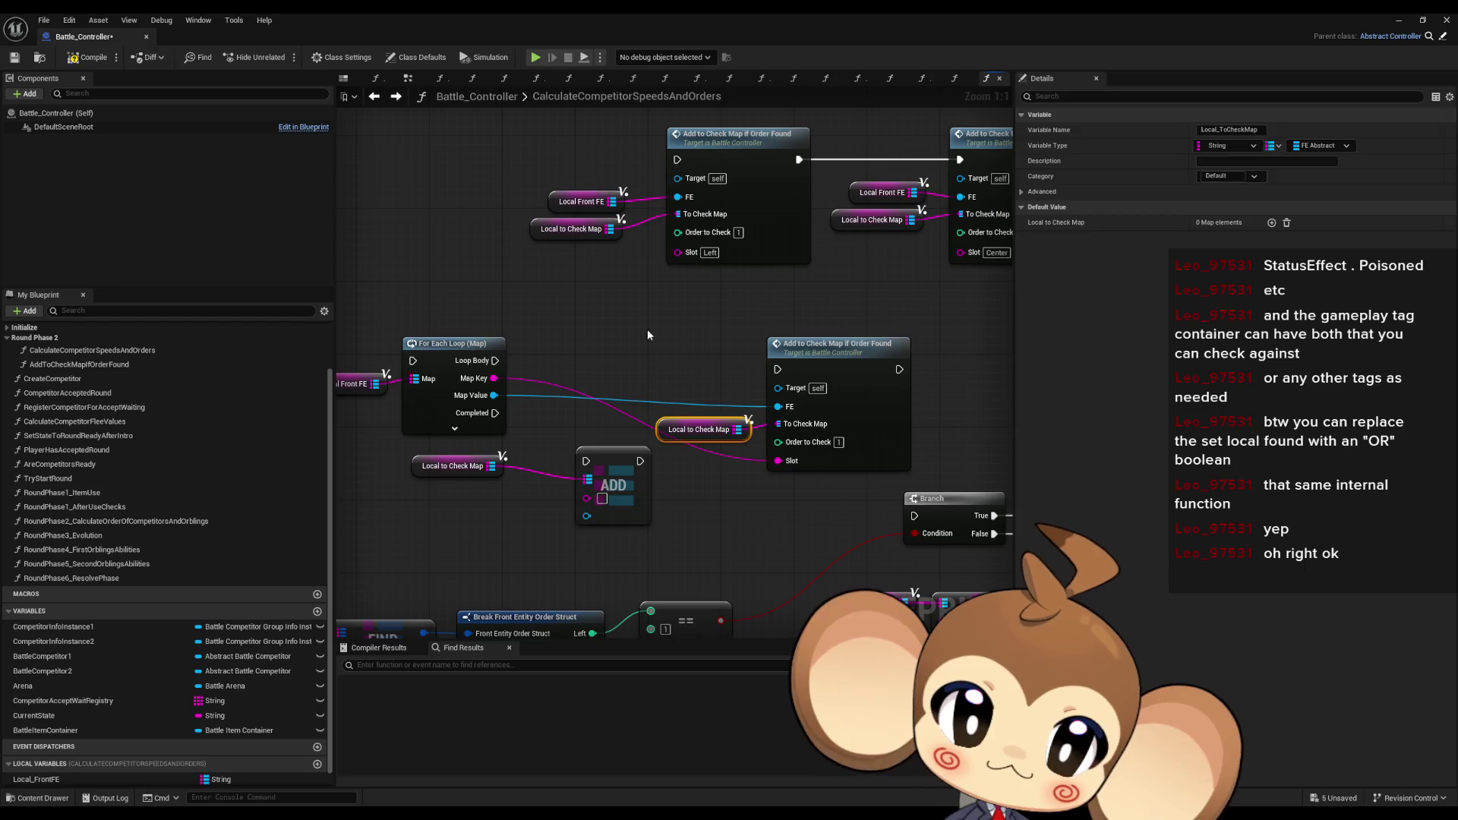
click(585, 277)
- Move the lower Add to Check Map node up-left and delete the unused ADD node and its getter
drag(721, 366, 793, 448)
drag(833, 349, 706, 321)
scroll(706, 322, down, 2)
drag(395, 152, 946, 242)
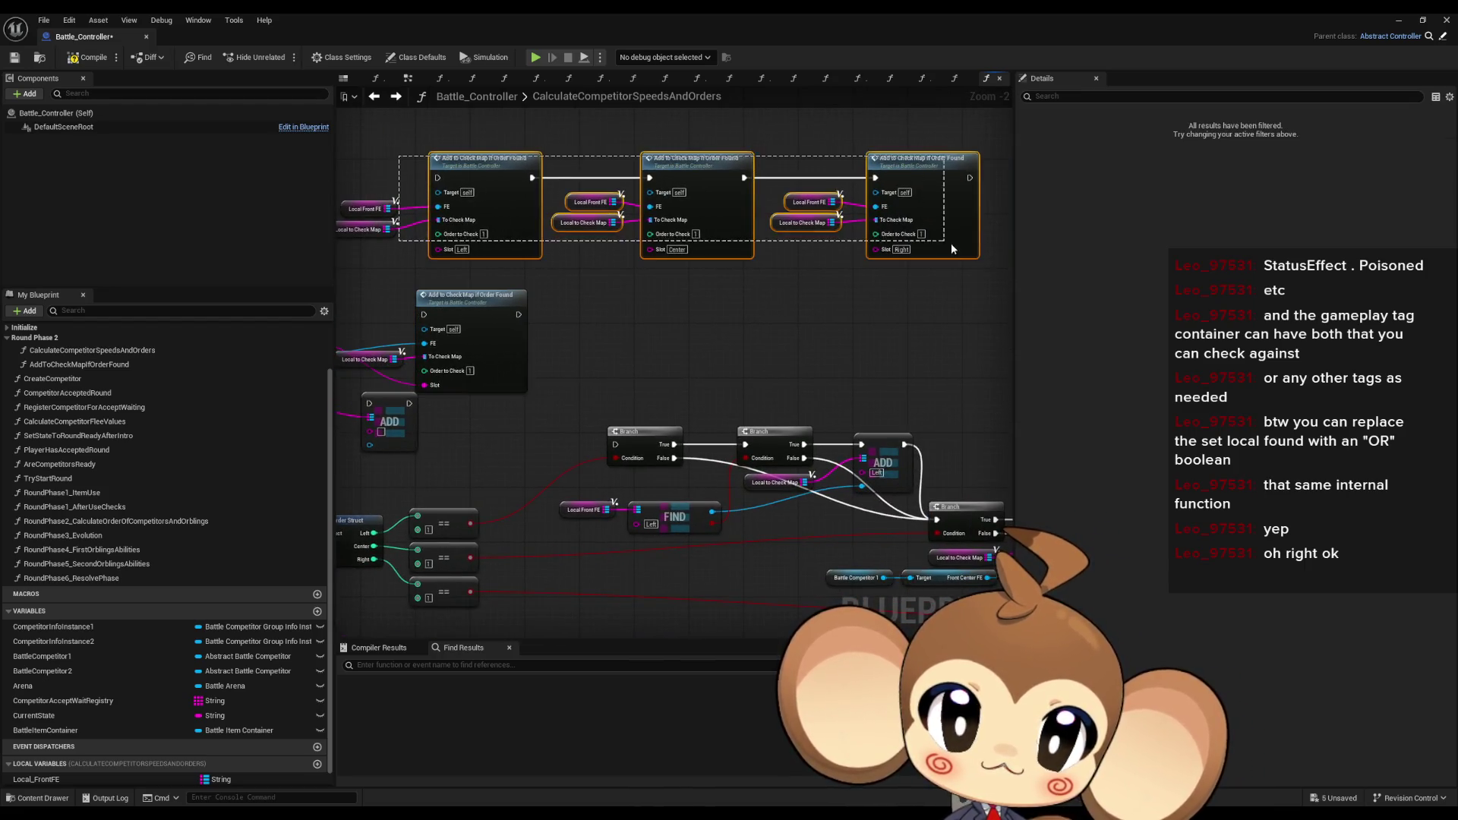
scroll(634, 341, up, 2)
drag(437, 533, 695, 466)
key(Delete)
- Drive Add to Check Map from the For Each Loop's Loop Body and tidy the getter's position
drag(759, 328, 768, 347)
drag(724, 372, 551, 373)
drag(607, 416, 629, 444)
click(611, 501)
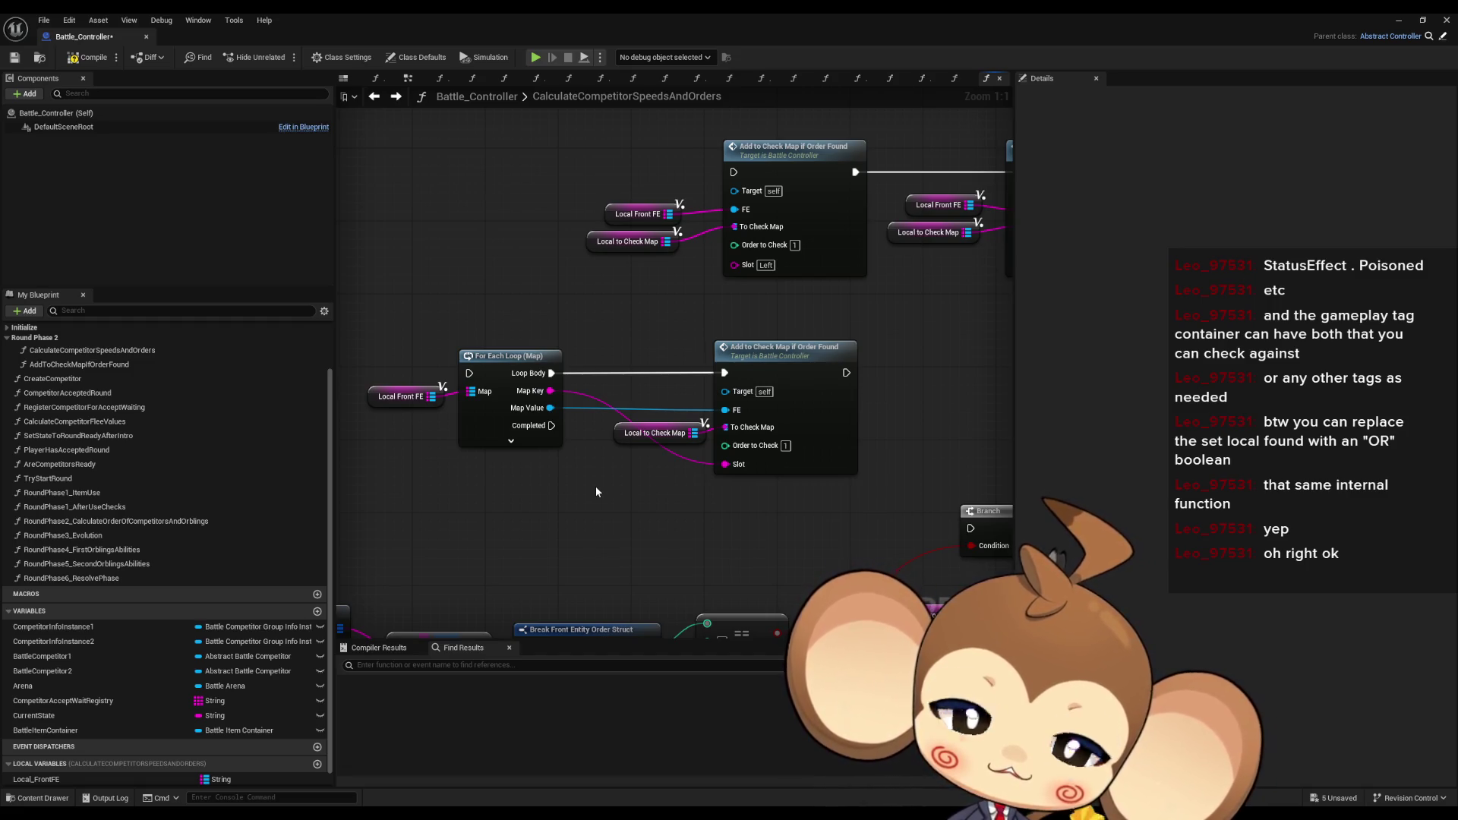
drag(653, 432, 635, 432)
click(645, 501)
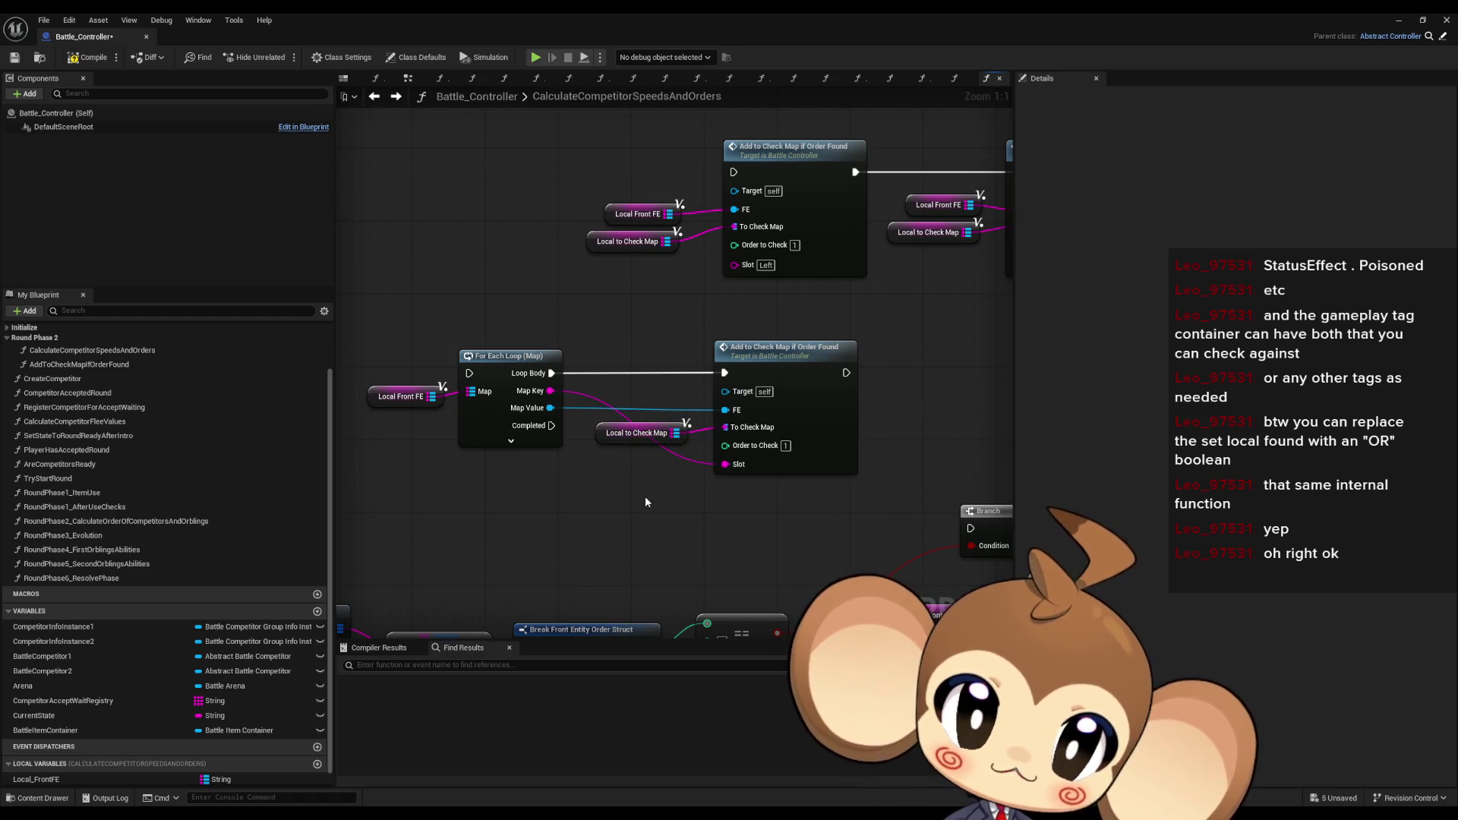
- Inspect the For Each Loop, its connected nodes and the Local to Check Map getter, then clear the selection
scroll(641, 492, down, 4)
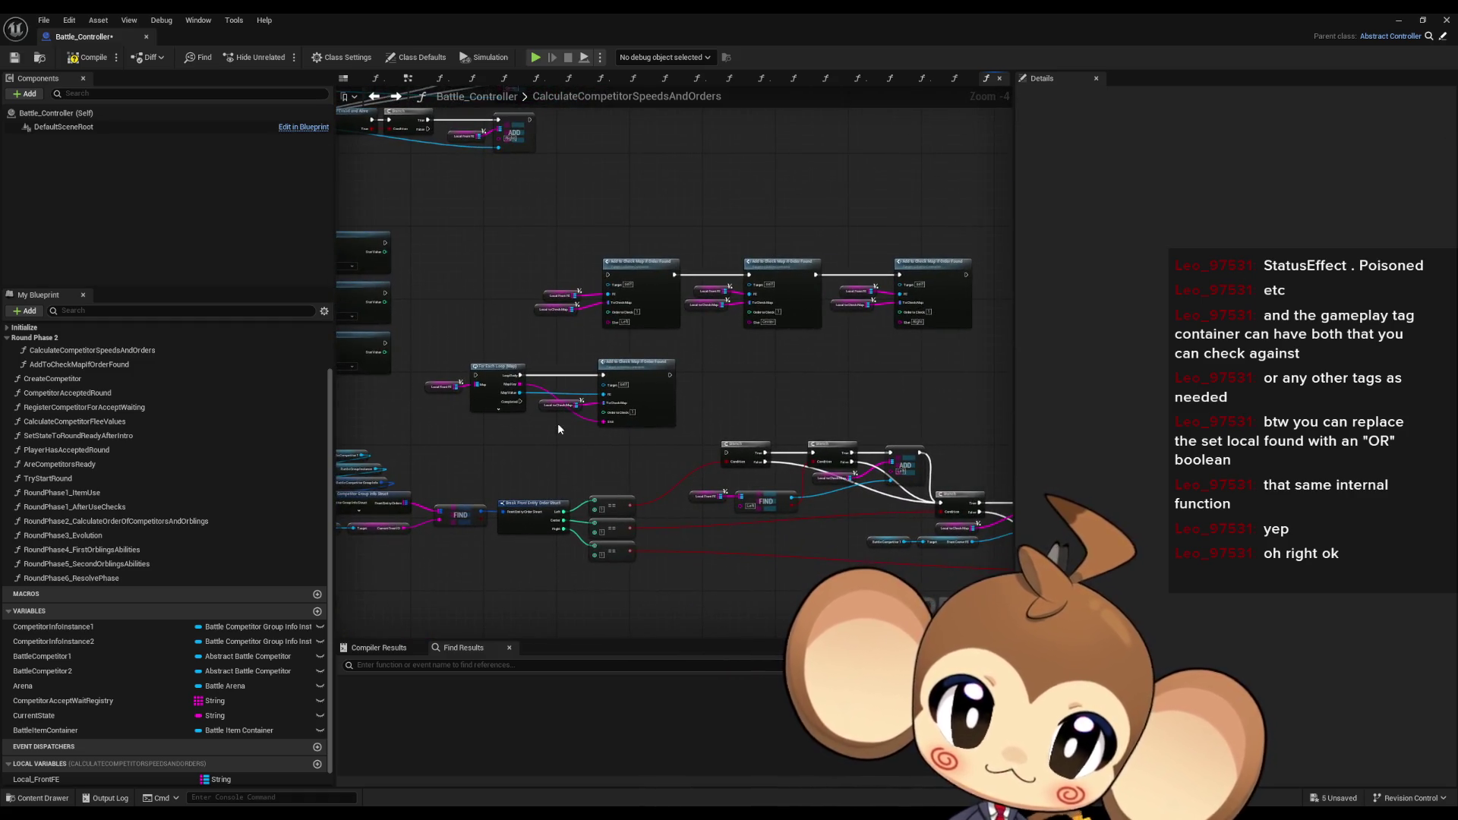
scroll(561, 419, down, 1)
mouse_move(563, 418)
mouse_down()
mouse_move(648, 403)
mouse_move(635, 409)
mouse_up()
drag(531, 357, 653, 434)
scroll(653, 434, up, 4)
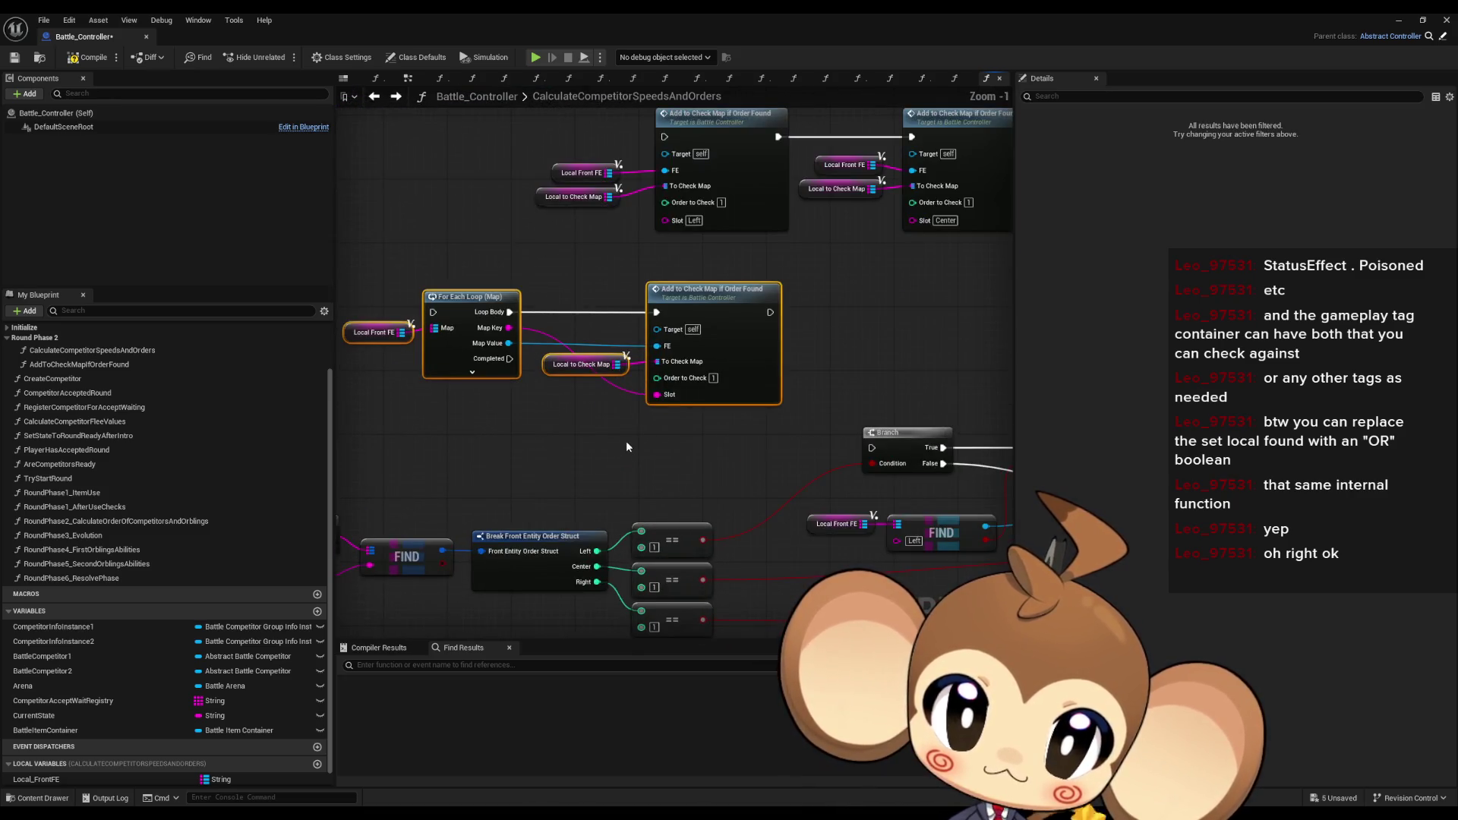
scroll(626, 447, down, 3)
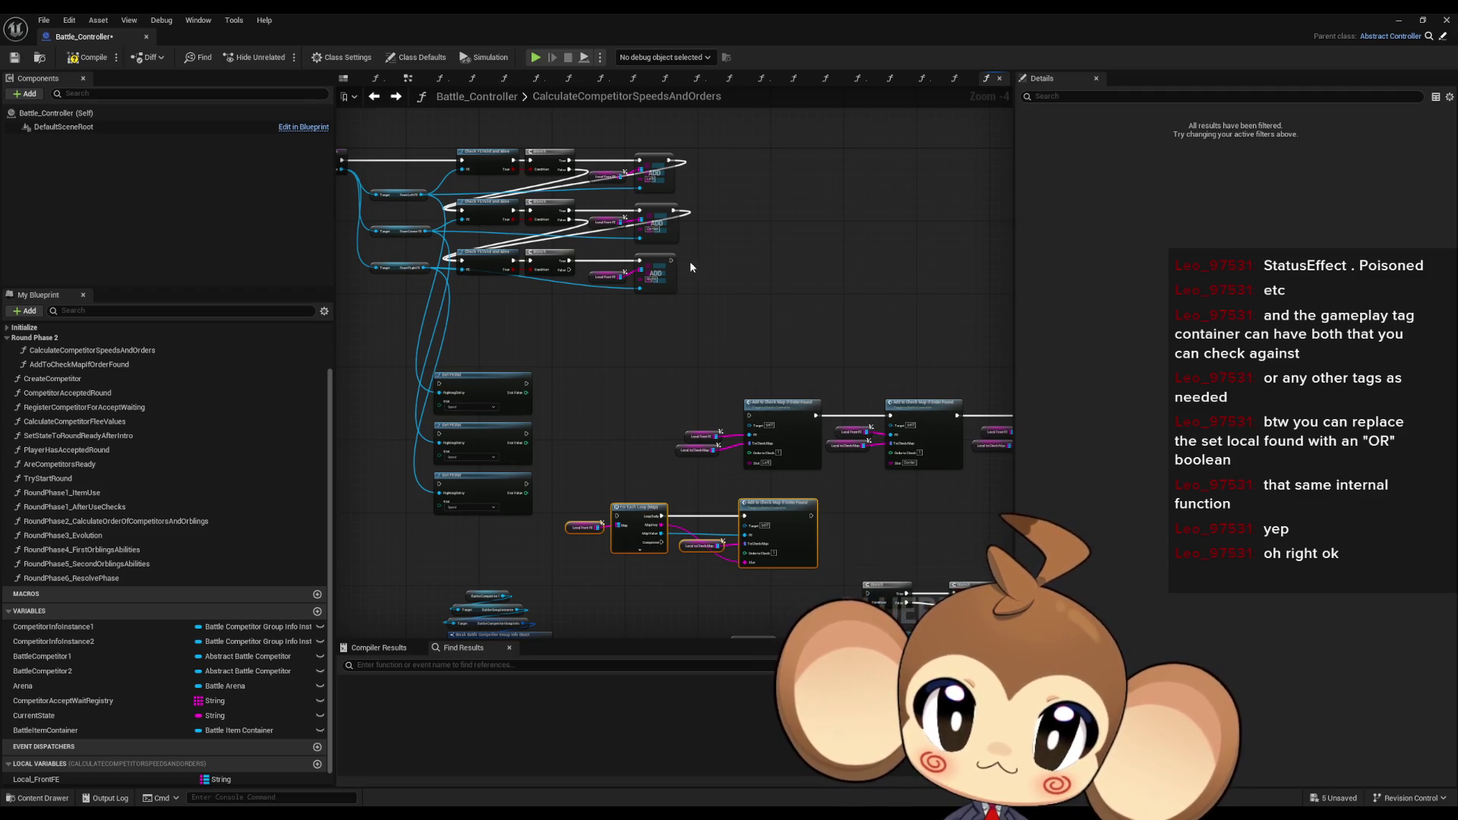
scroll(759, 456, up, 4)
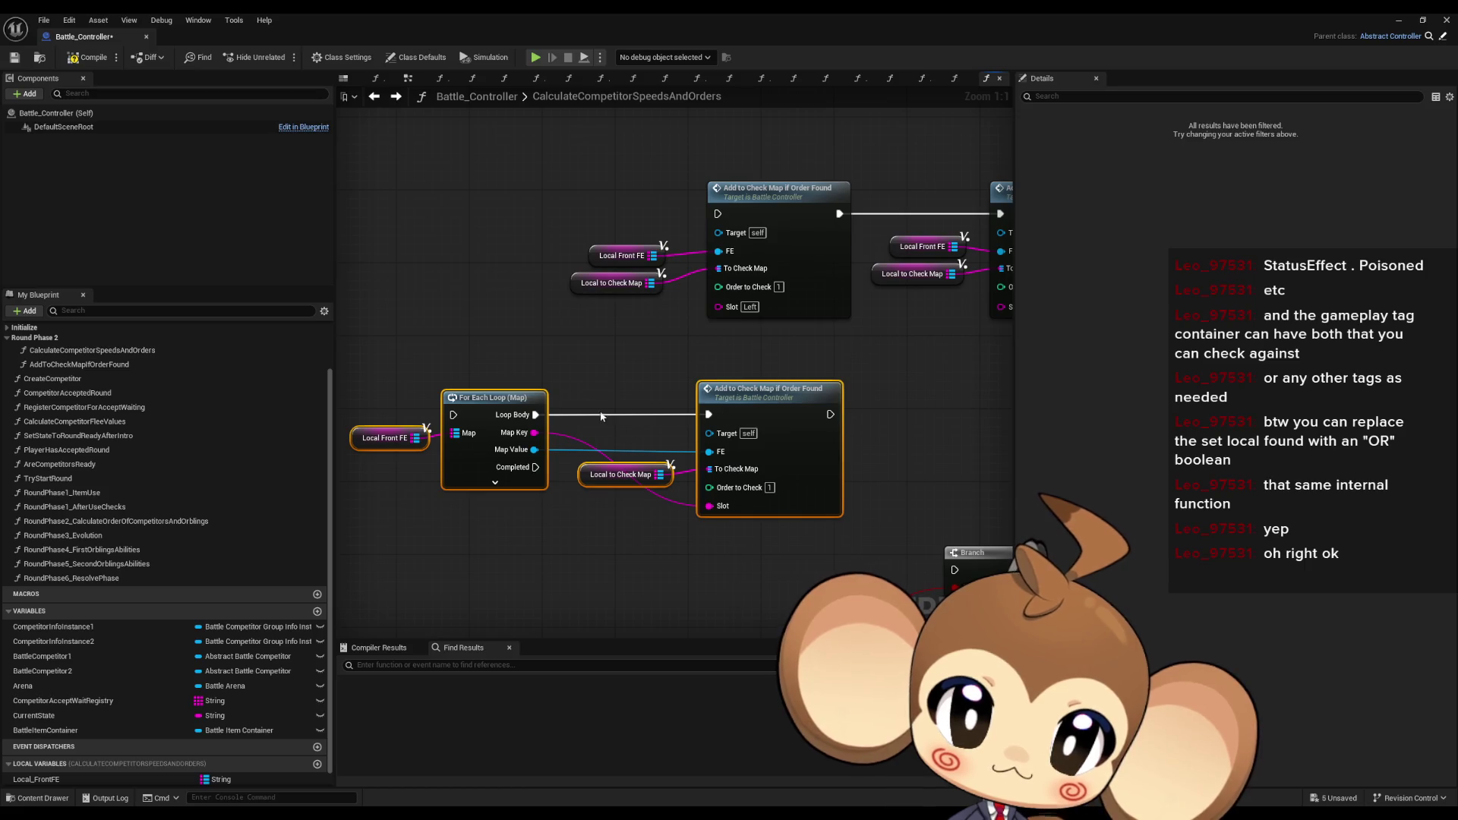
click(621, 475)
scroll(630, 418, down, 4)
click(619, 387)
scroll(617, 369, down, 1)
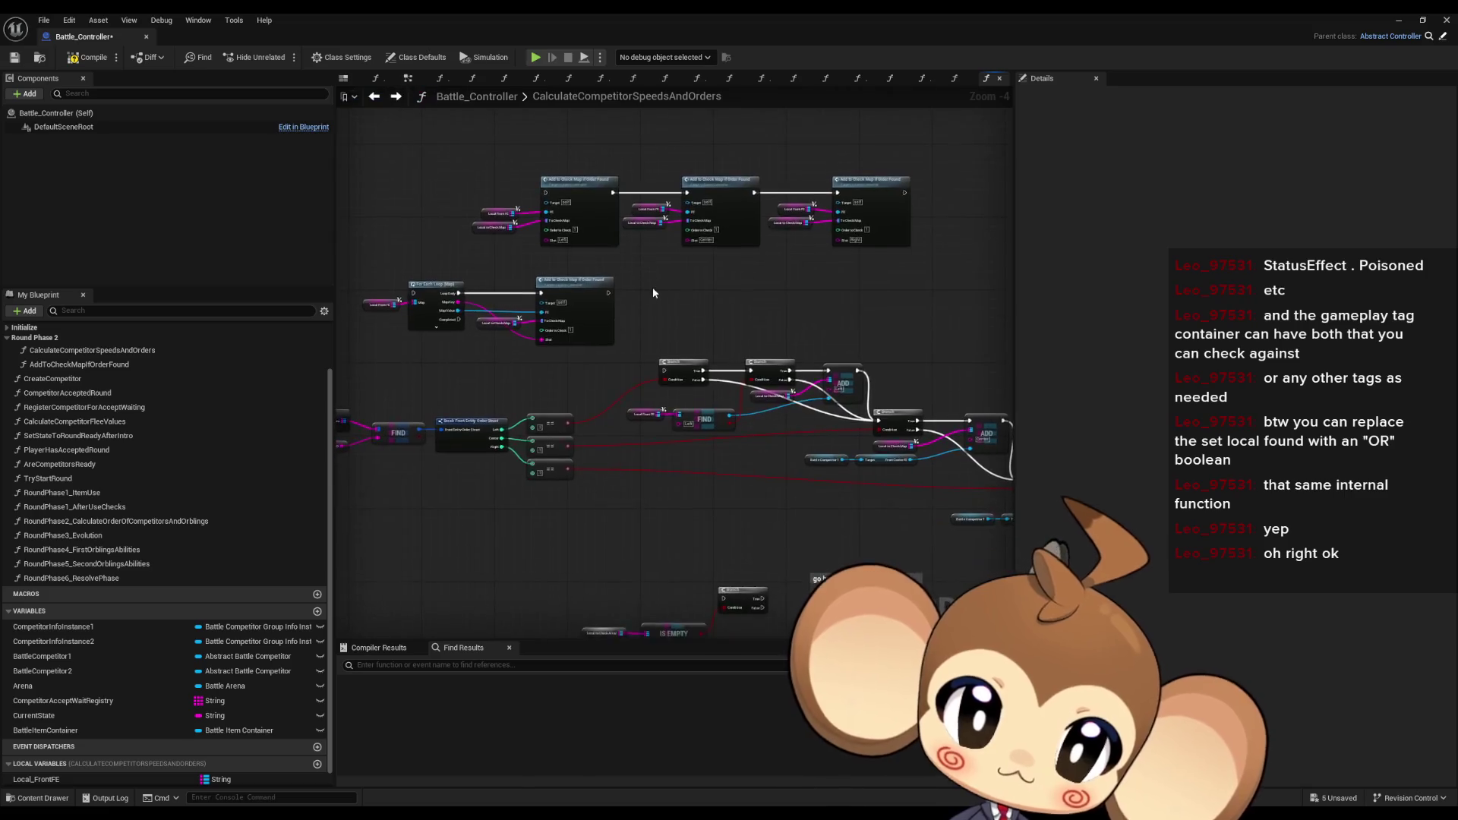
- Select the Find and Add node groups with the upper Add To Check Map nodes and move them up-right
drag(633, 521, 722, 574)
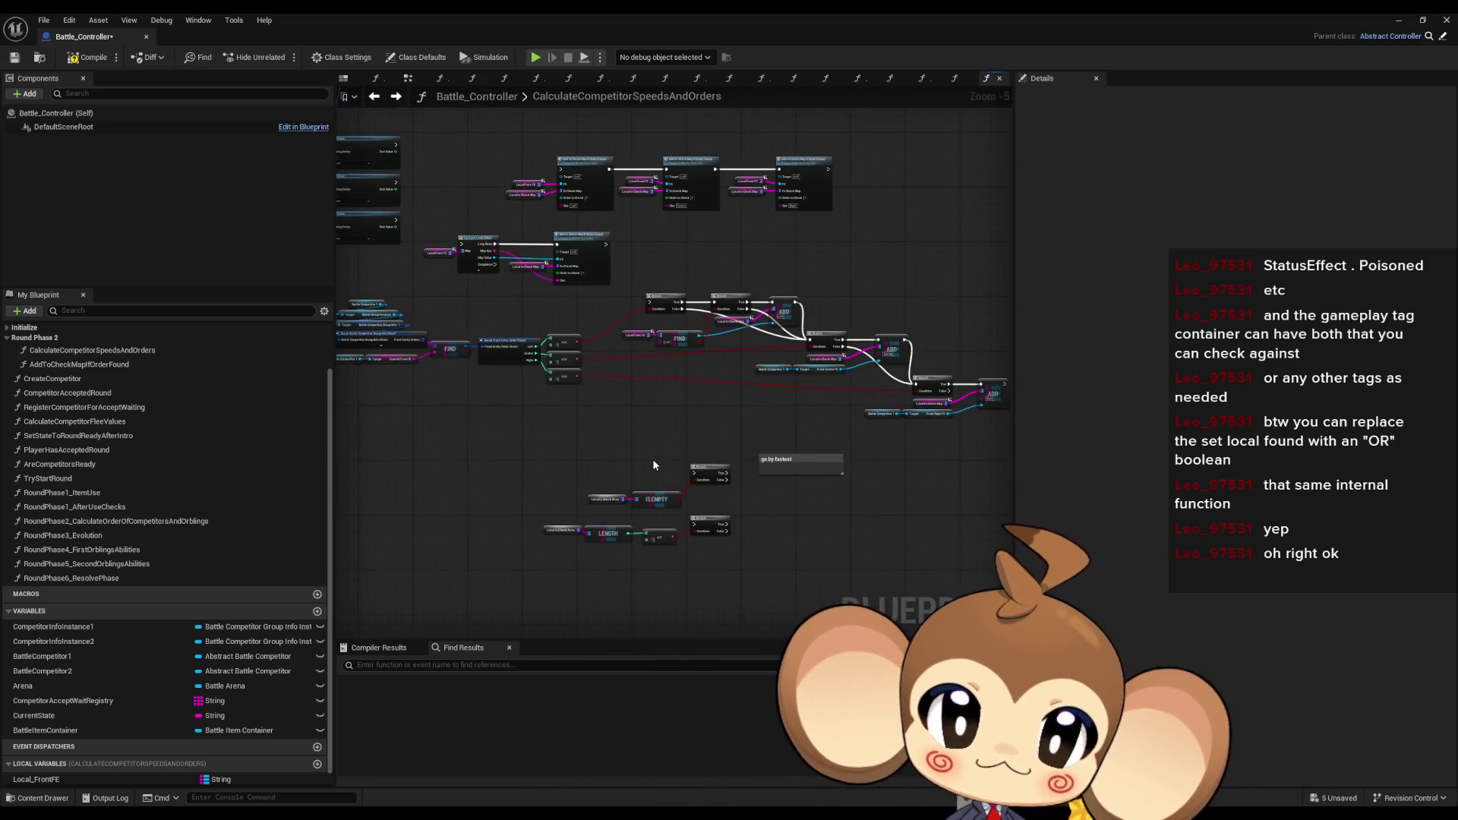
mouse_move(644, 311)
mouse_down()
mouse_move(890, 401)
mouse_move(987, 409)
mouse_up()
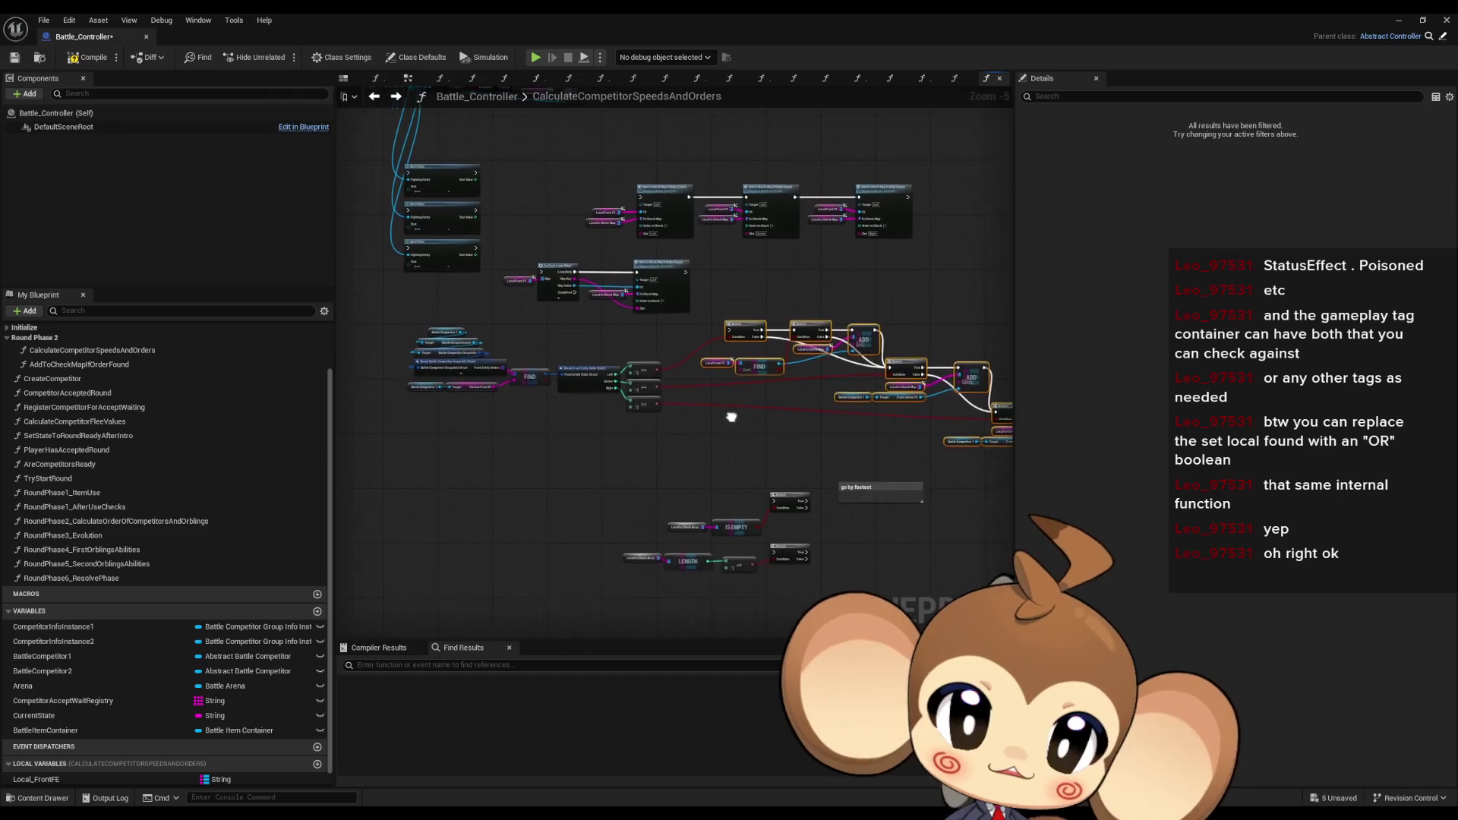
mouse_move(665, 428)
mouse_down()
mouse_move(518, 276)
mouse_move(837, 347)
mouse_up()
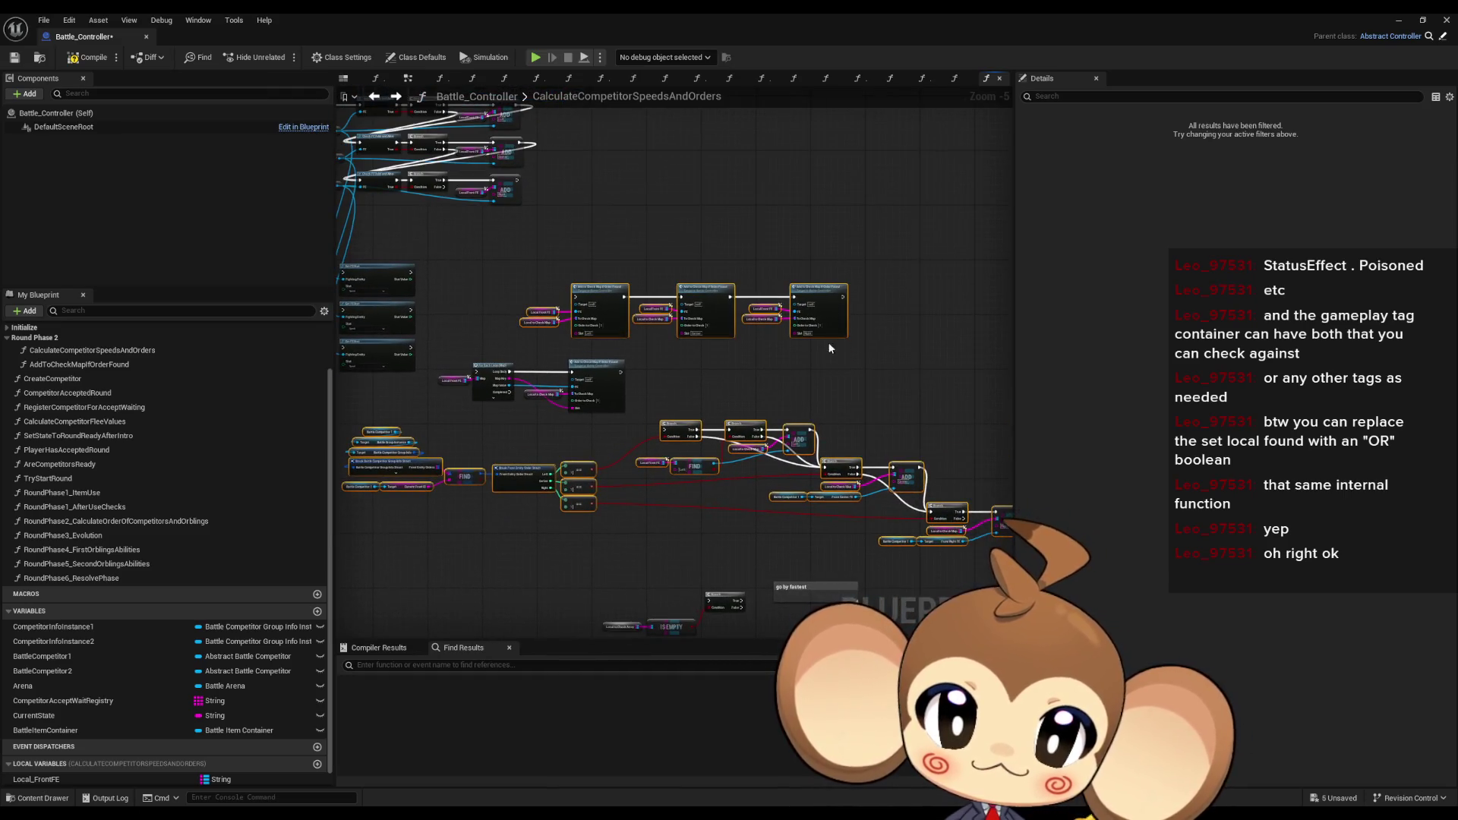
drag(638, 304, 944, 135)
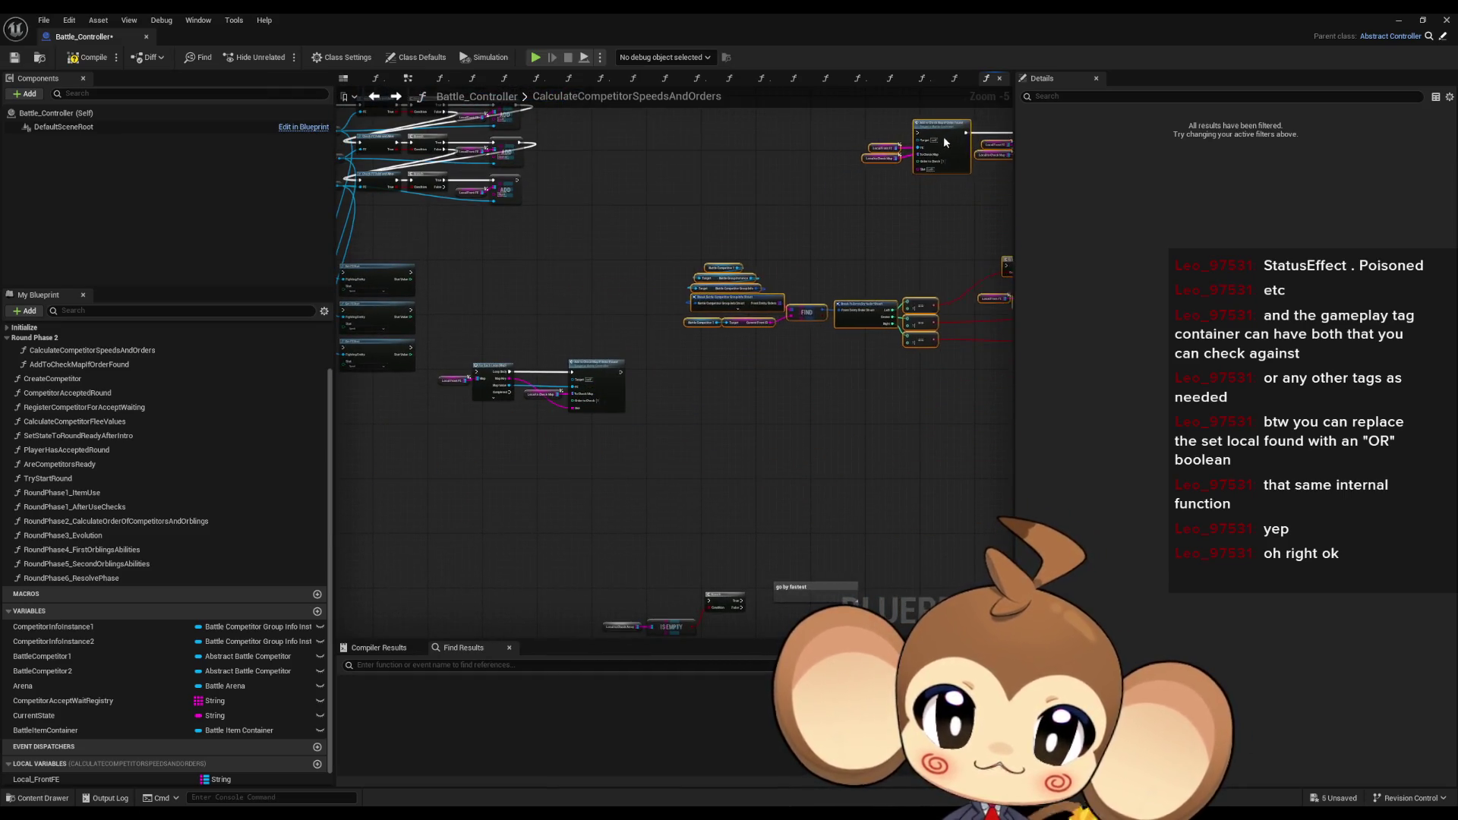
- Select the three Get FEStat nodes and bring the IS EMPTY and LENGTH nodes into view
scroll(642, 431, up, 1)
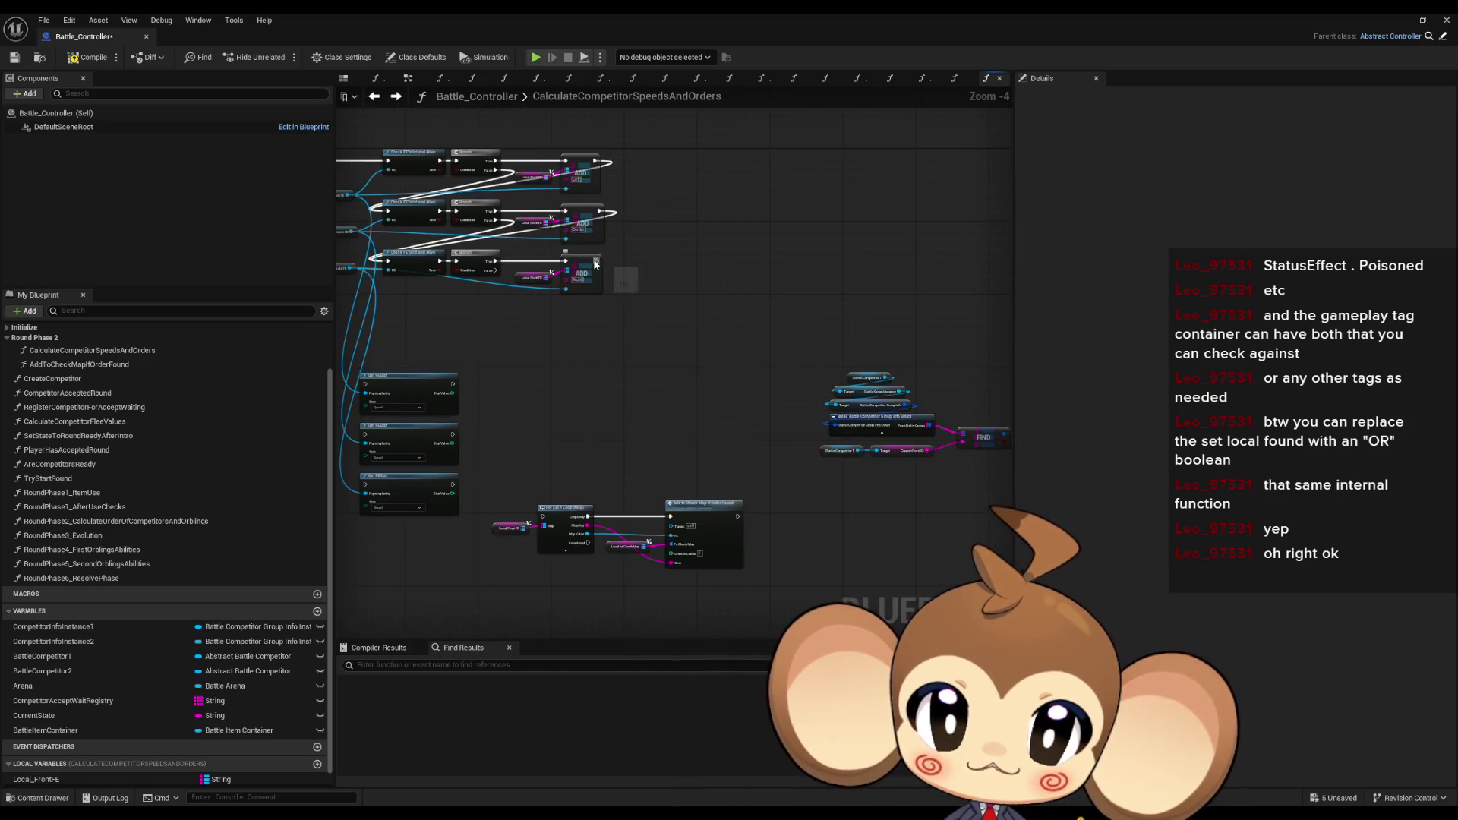
drag(595, 264, 720, 286)
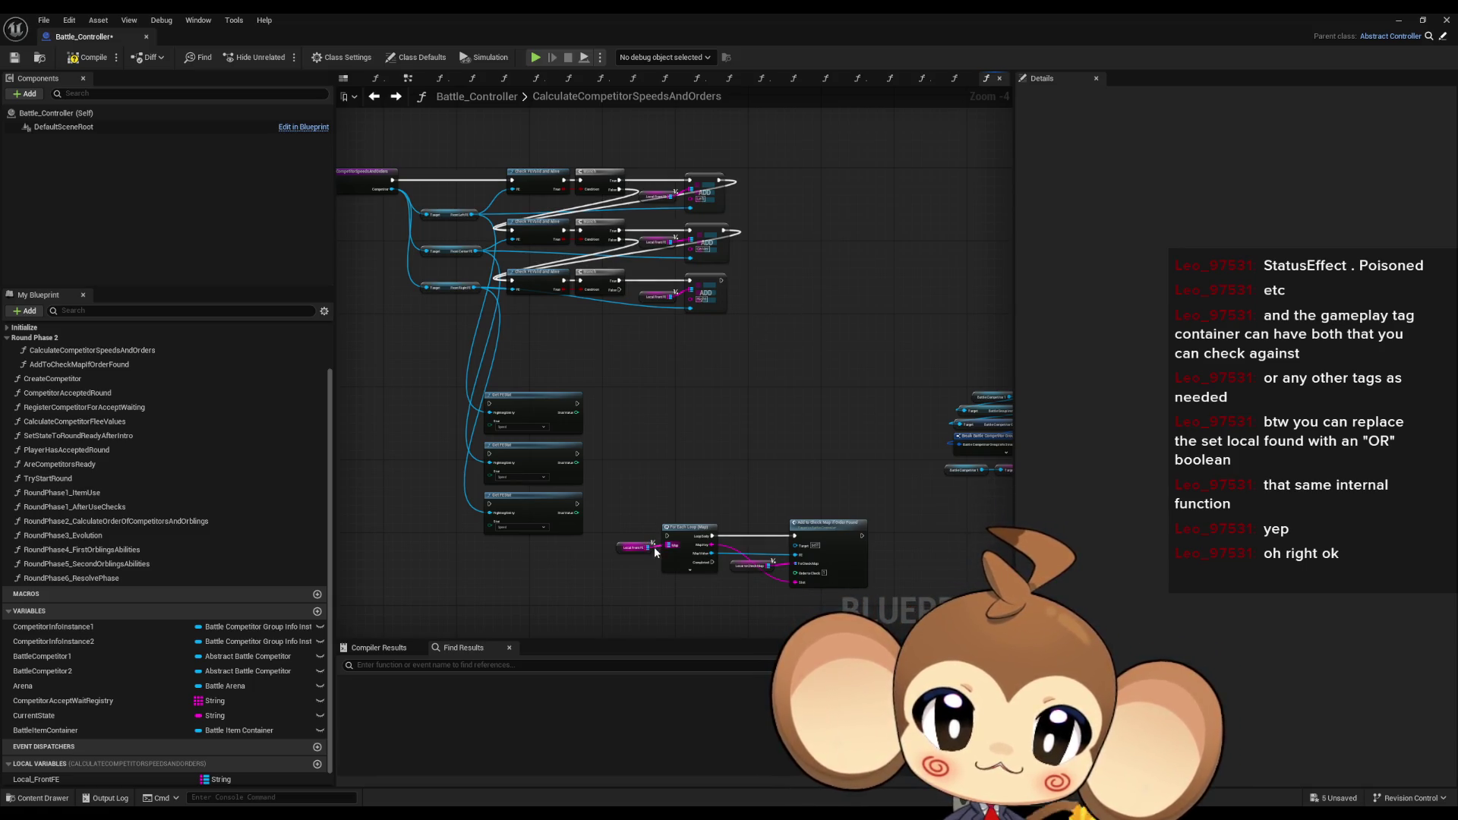
mouse_move(449, 370)
mouse_down()
mouse_move(603, 563)
mouse_move(561, 284)
mouse_up()
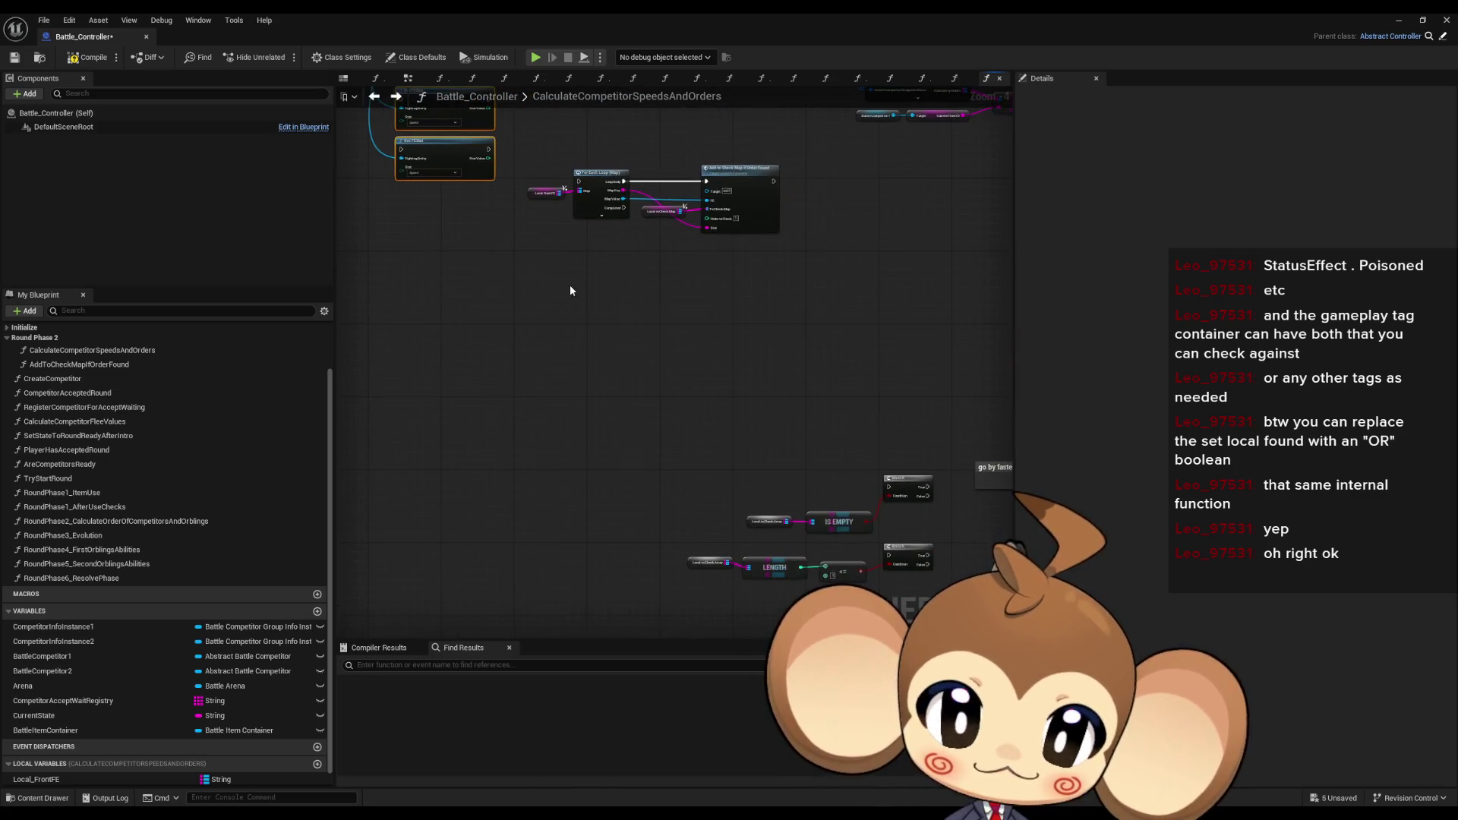
mouse_move(665, 390)
mouse_down()
mouse_move(589, 372)
mouse_move(601, 362)
mouse_move(531, 434)
mouse_move(771, 454)
mouse_up()
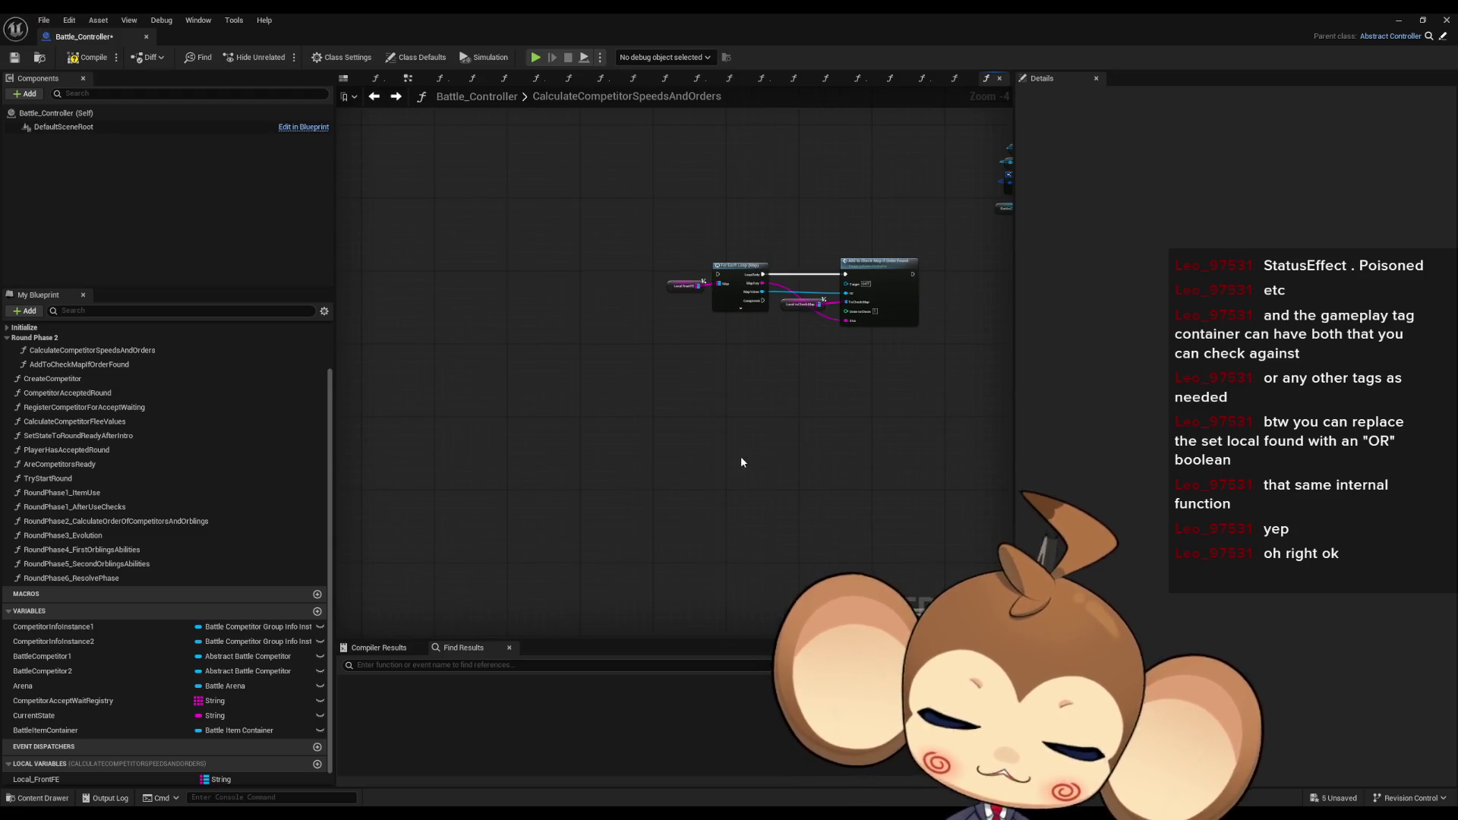
- Restore the Get FEStat nodes and wire a new Is Empty on Local to Check Map into the Branch Condition
key(ctrl+z)
scroll(767, 502, up, 2)
mouse_move(683, 463)
mouse_down()
mouse_move(576, 421)
mouse_move(608, 489)
mouse_move(642, 471)
mouse_move(584, 331)
mouse_move(627, 300)
mouse_up()
click(531, 199)
text(is em)
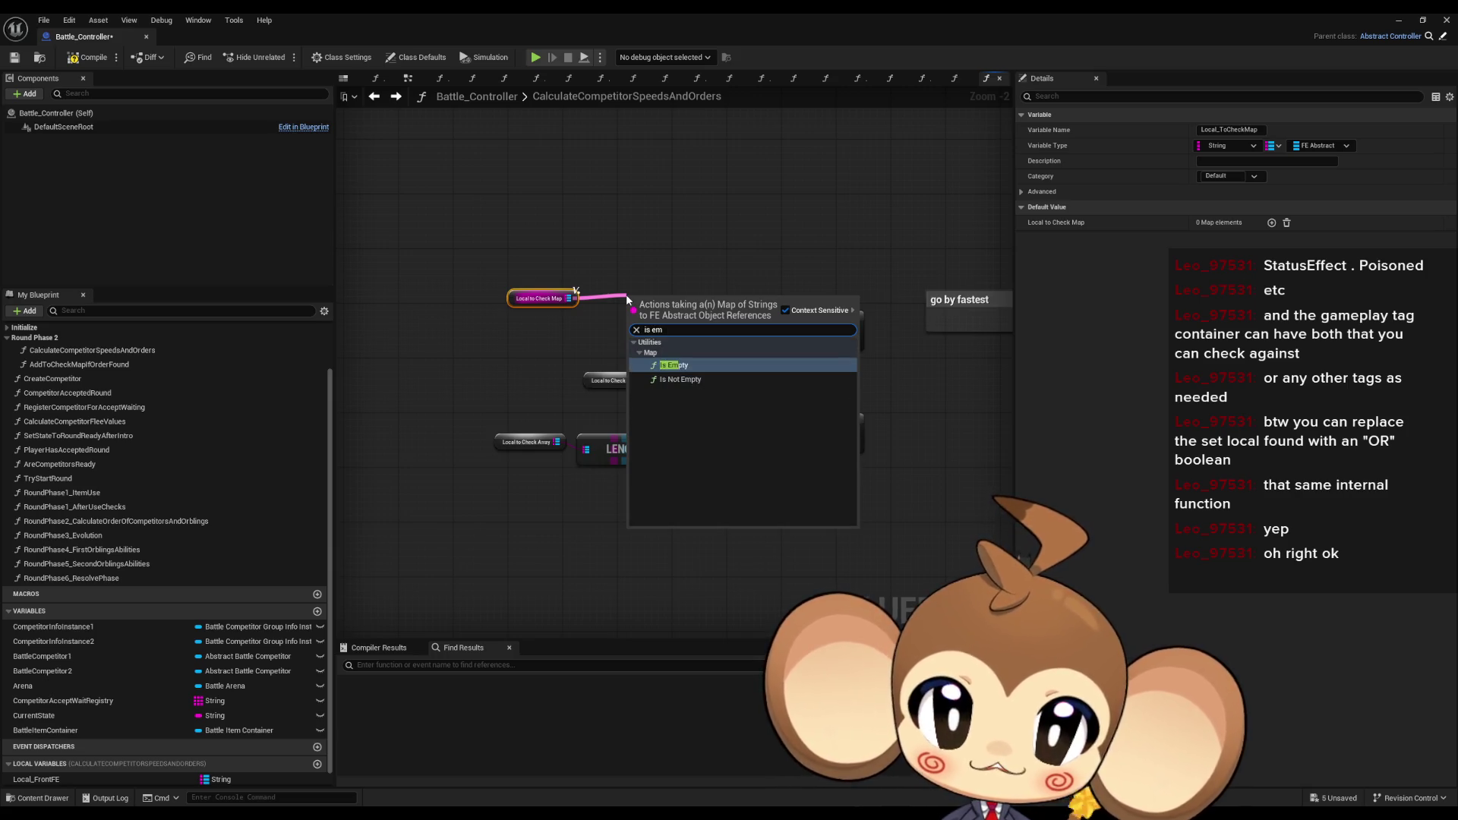
key(Return)
drag(714, 307, 790, 337)
mouse_move(532, 302)
mouse_down()
mouse_move(571, 309)
mouse_move(572, 343)
mouse_move(651, 358)
mouse_up()
key(Delete)
- Feed a pasted Local to Check Map getter into LENGTH, replacing the old Local to Check Array node
click(586, 335)
key(ctrl+c)
key(ctrl+v)
drag(499, 471, 552, 427)
click(493, 417)
key(Delete)
mouse_move(474, 472)
mouse_down()
mouse_move(503, 424)
mouse_move(642, 448)
mouse_move(678, 433)
mouse_up()
click(504, 475)
- Shift the map, LENGTH and <= nodes slightly right and check their alignment with the lower Branch
click(691, 432)
drag(460, 406, 694, 436)
drag(511, 378, 816, 468)
drag(472, 358, 800, 456)
drag(477, 367, 940, 488)
mouse_move(482, 373)
mouse_down()
mouse_move(488, 413)
mouse_move(684, 433)
mouse_move(608, 438)
mouse_move(813, 512)
mouse_up()
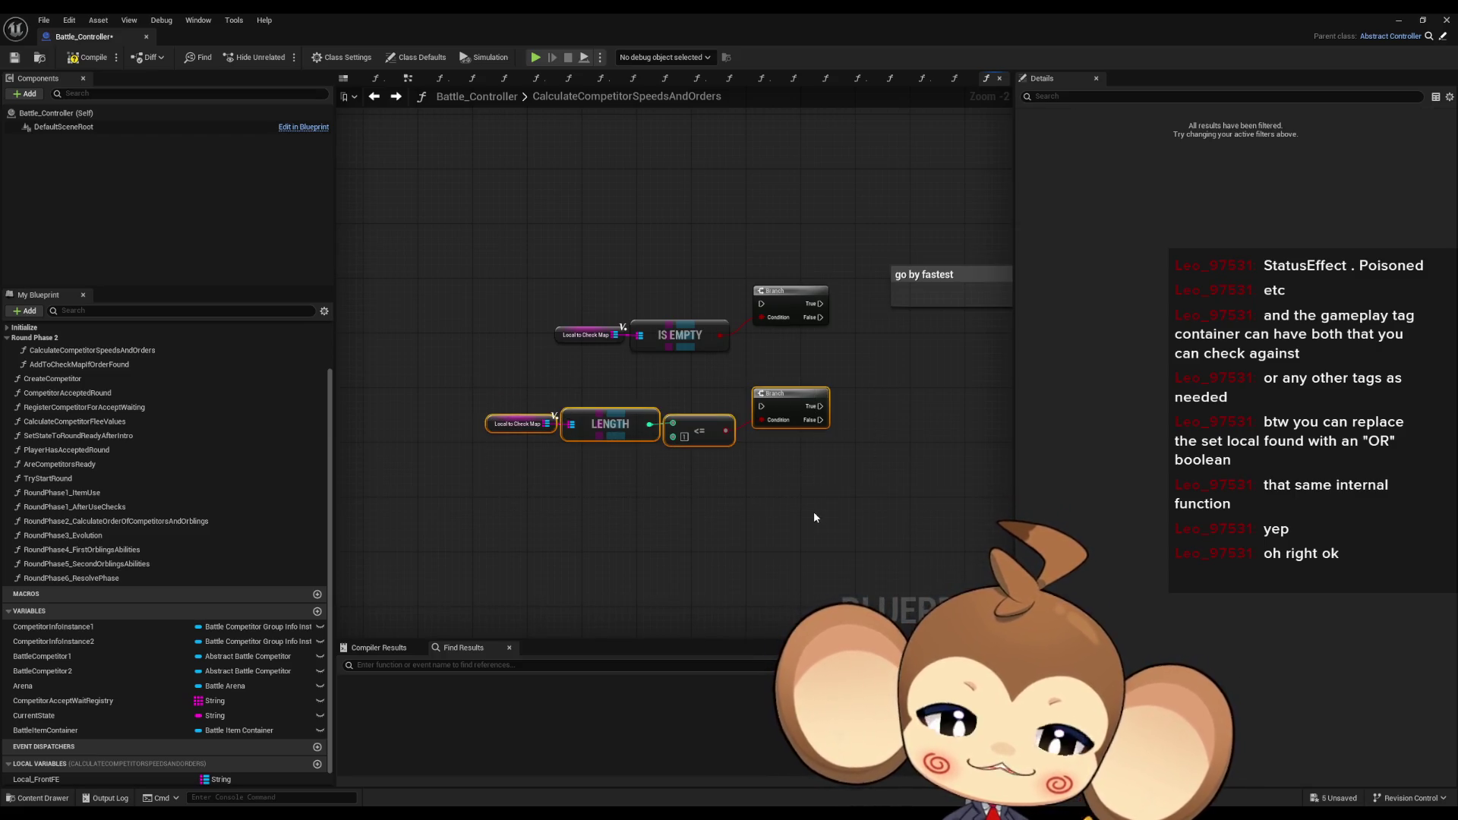
click(772, 499)
drag(479, 420, 930, 478)
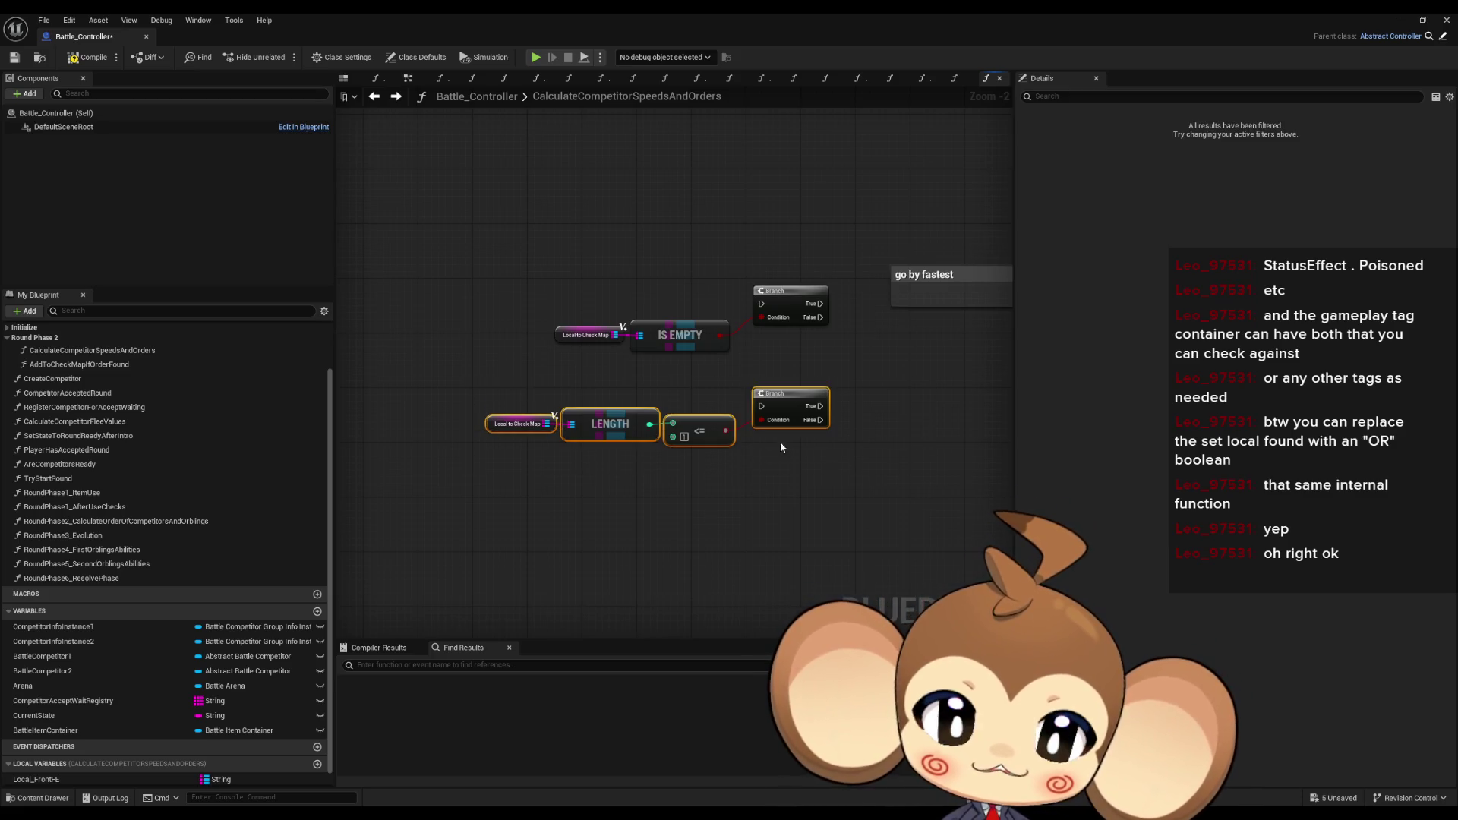
click(758, 450)
click(721, 442)
mouse_move(712, 443)
mouse_down()
mouse_move(773, 512)
mouse_move(759, 525)
mouse_up()
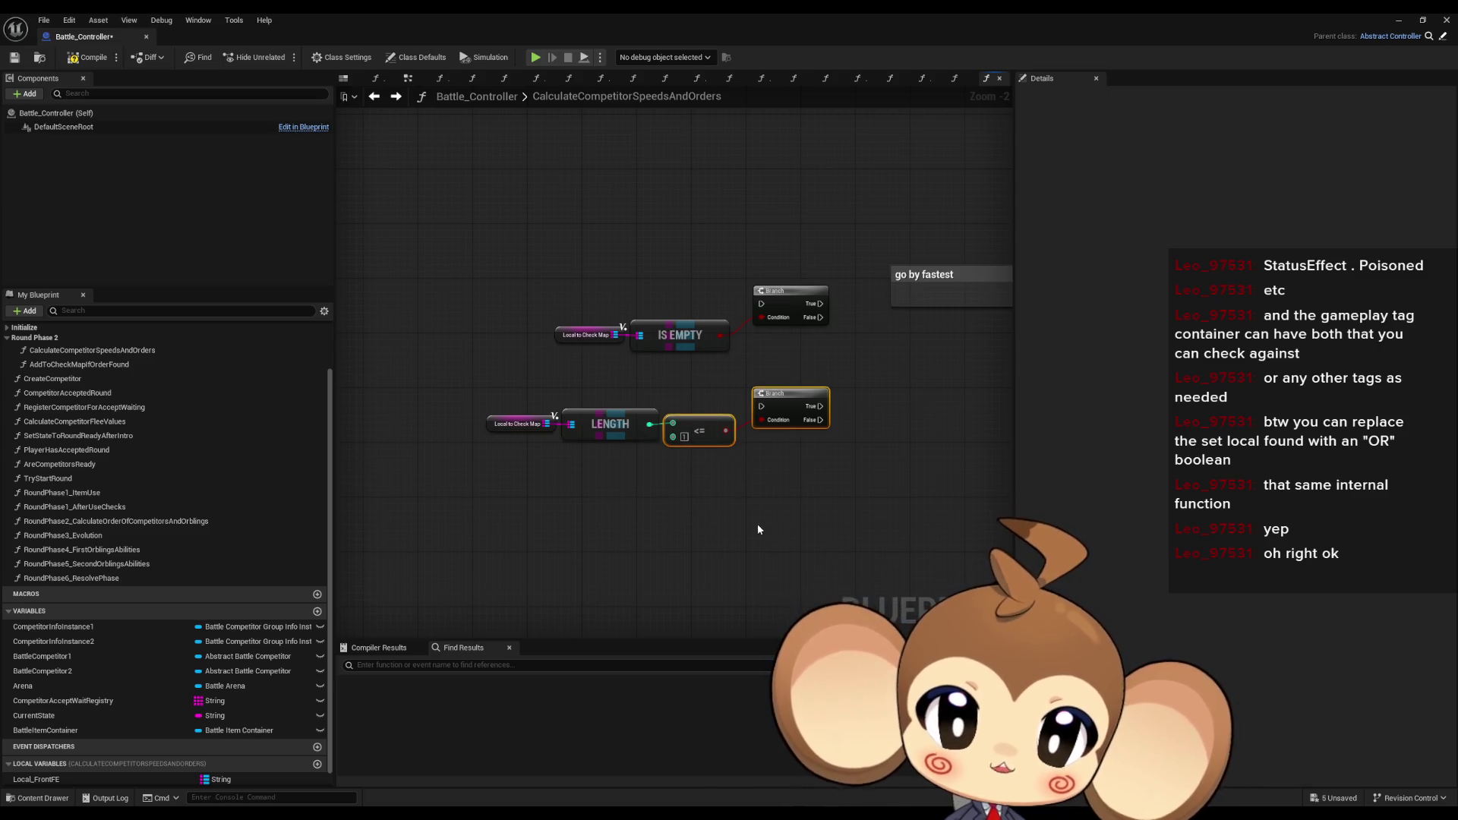
click(571, 481)
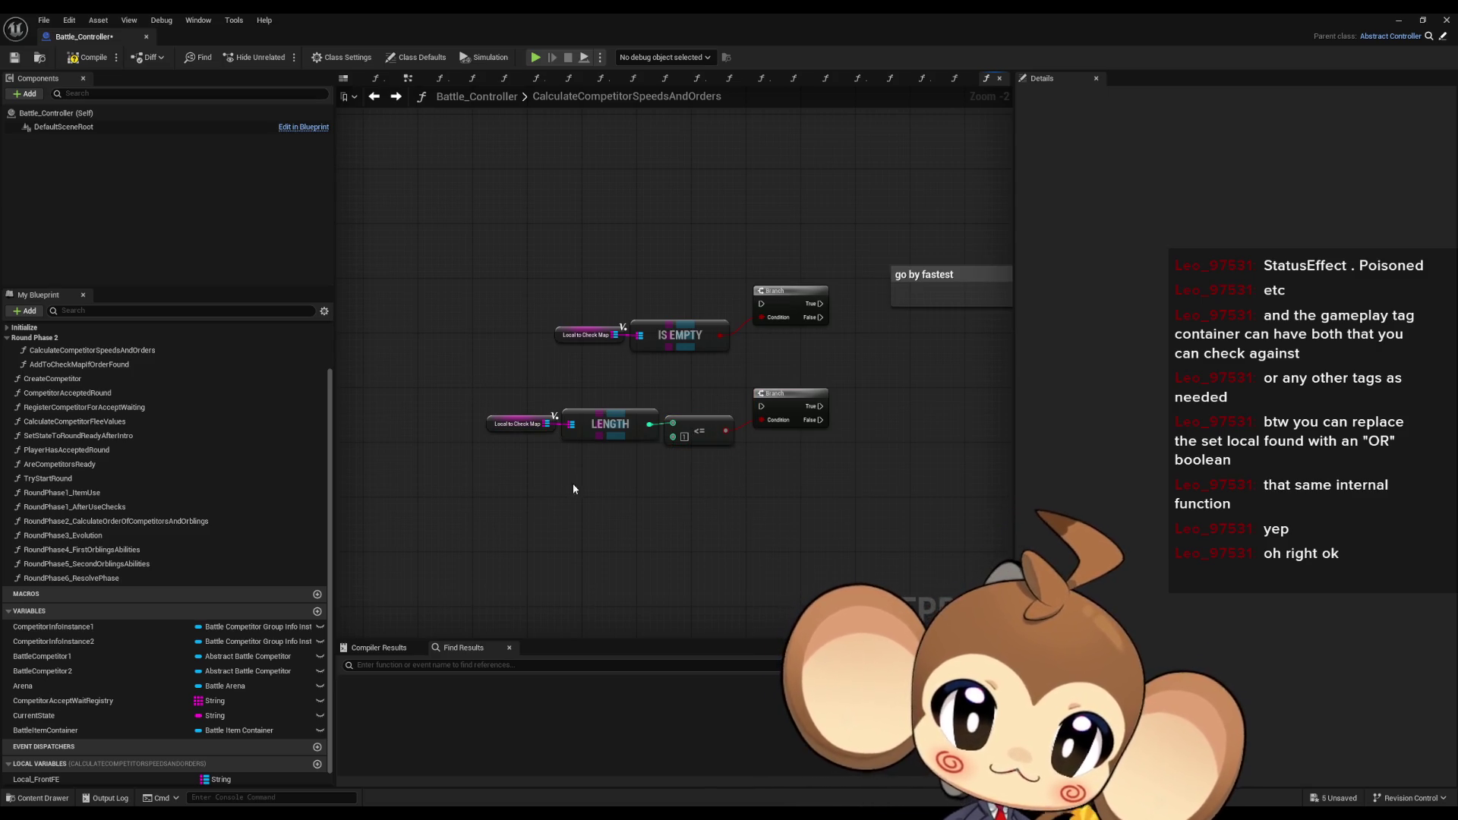
scroll(574, 483, down, 3)
scroll(704, 497, up, 3)
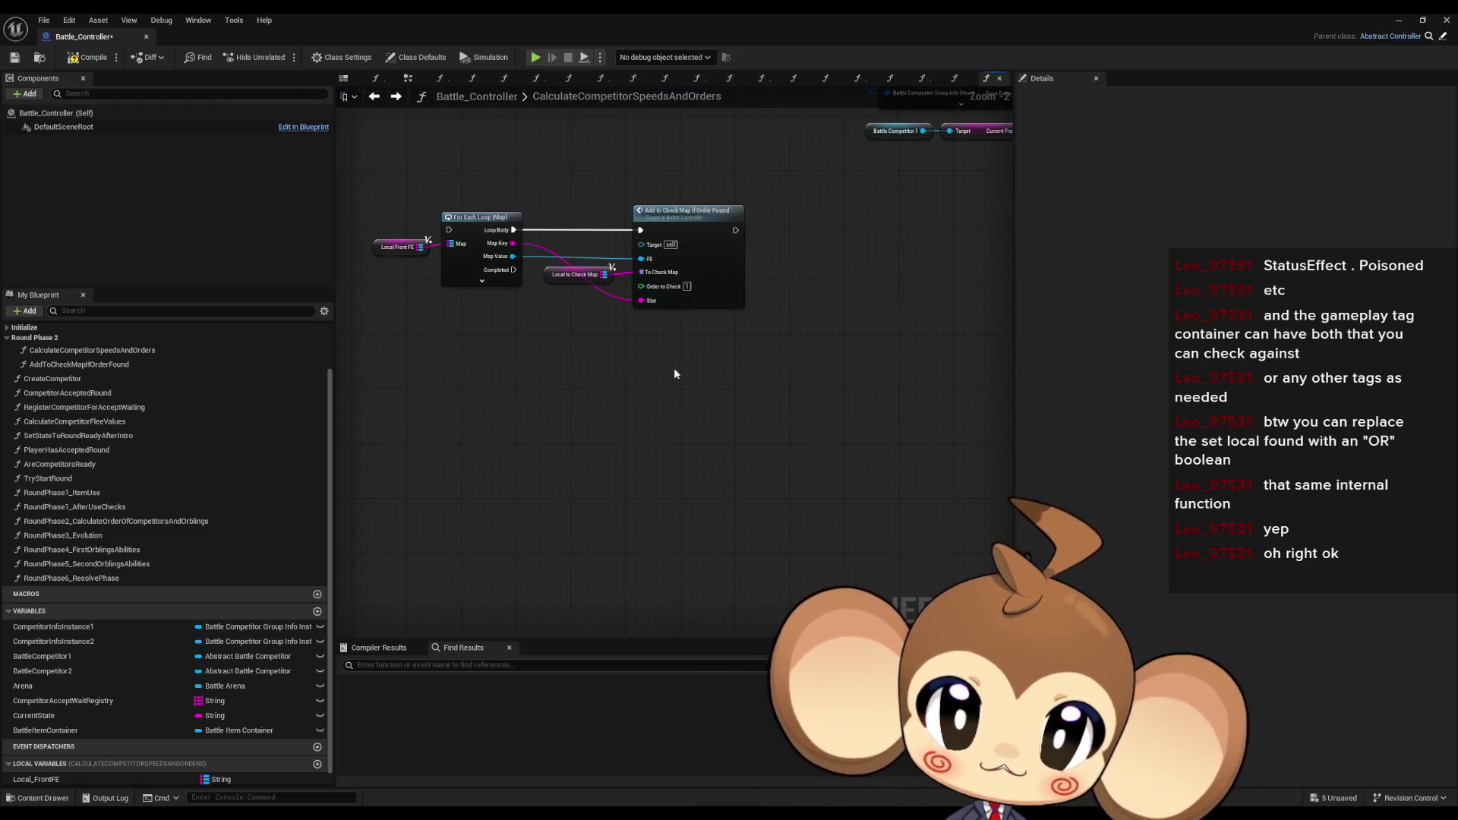
- Move the IS EMPTY and LENGTH checks with their Branches up-left, with the go by fastest comment beside them
scroll(841, 545, down, 3)
scroll(653, 386, up, 2)
drag(569, 393, 764, 568)
drag(754, 466, 616, 311)
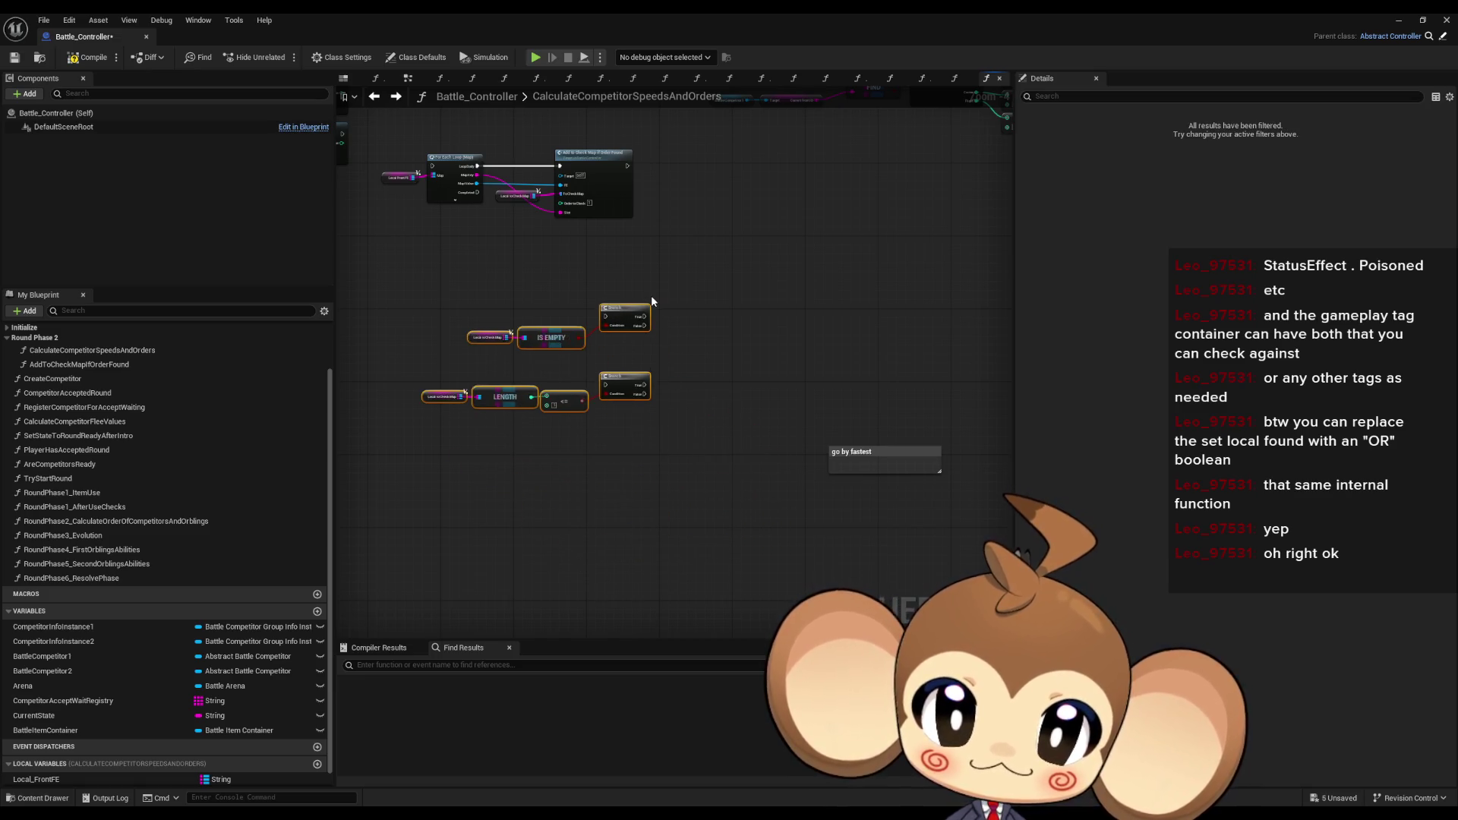
click(878, 453)
drag(878, 452, 723, 290)
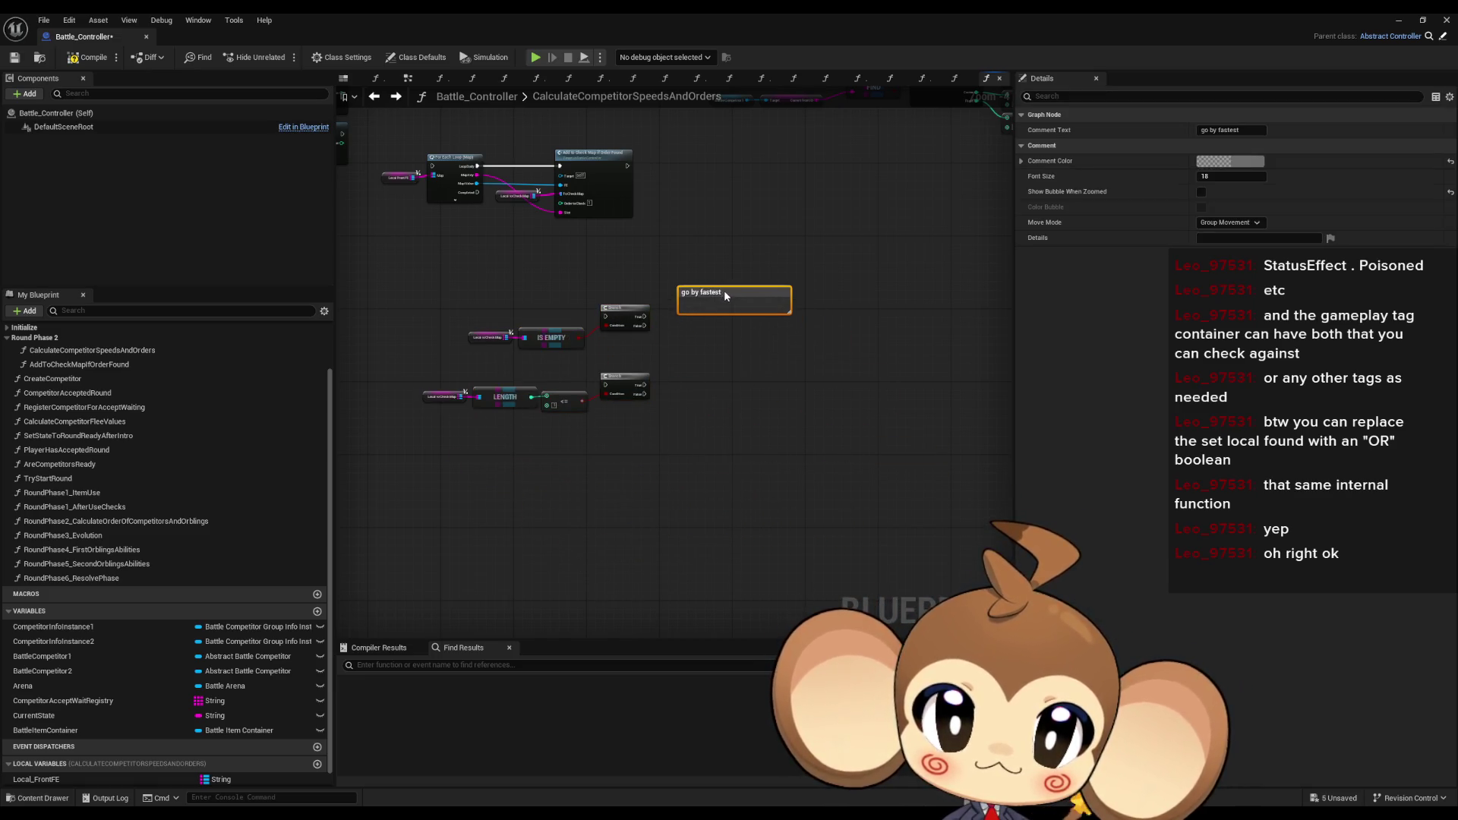
- Inspect the top Get FEStat node and the FrontRight FE target node above the loop
scroll(723, 290, up, 4)
drag(738, 377, 748, 379)
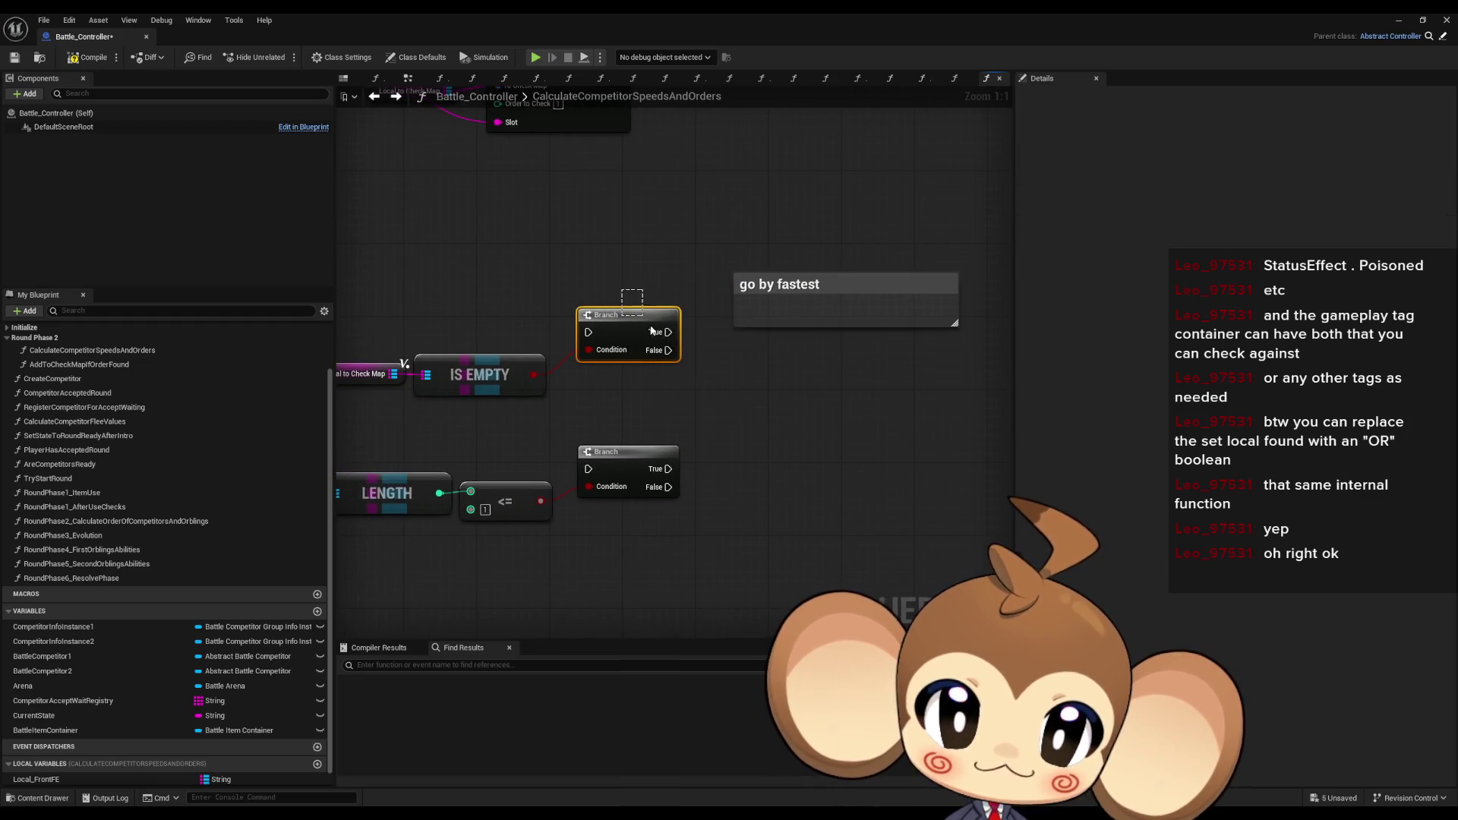
scroll(816, 369, down, 4)
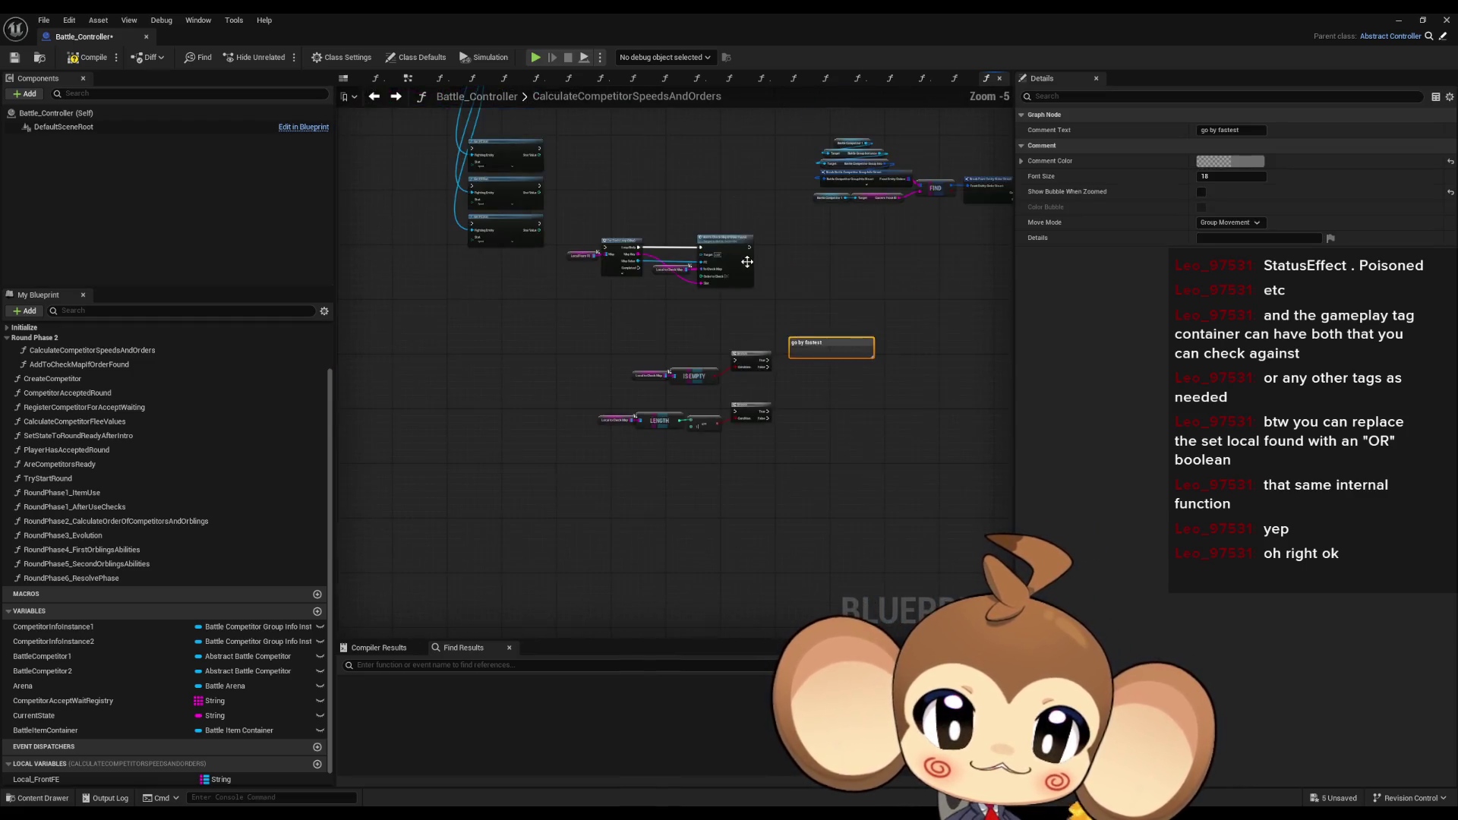
scroll(756, 267, up, 3)
drag(553, 224, 698, 296)
scroll(728, 425, down, 3)
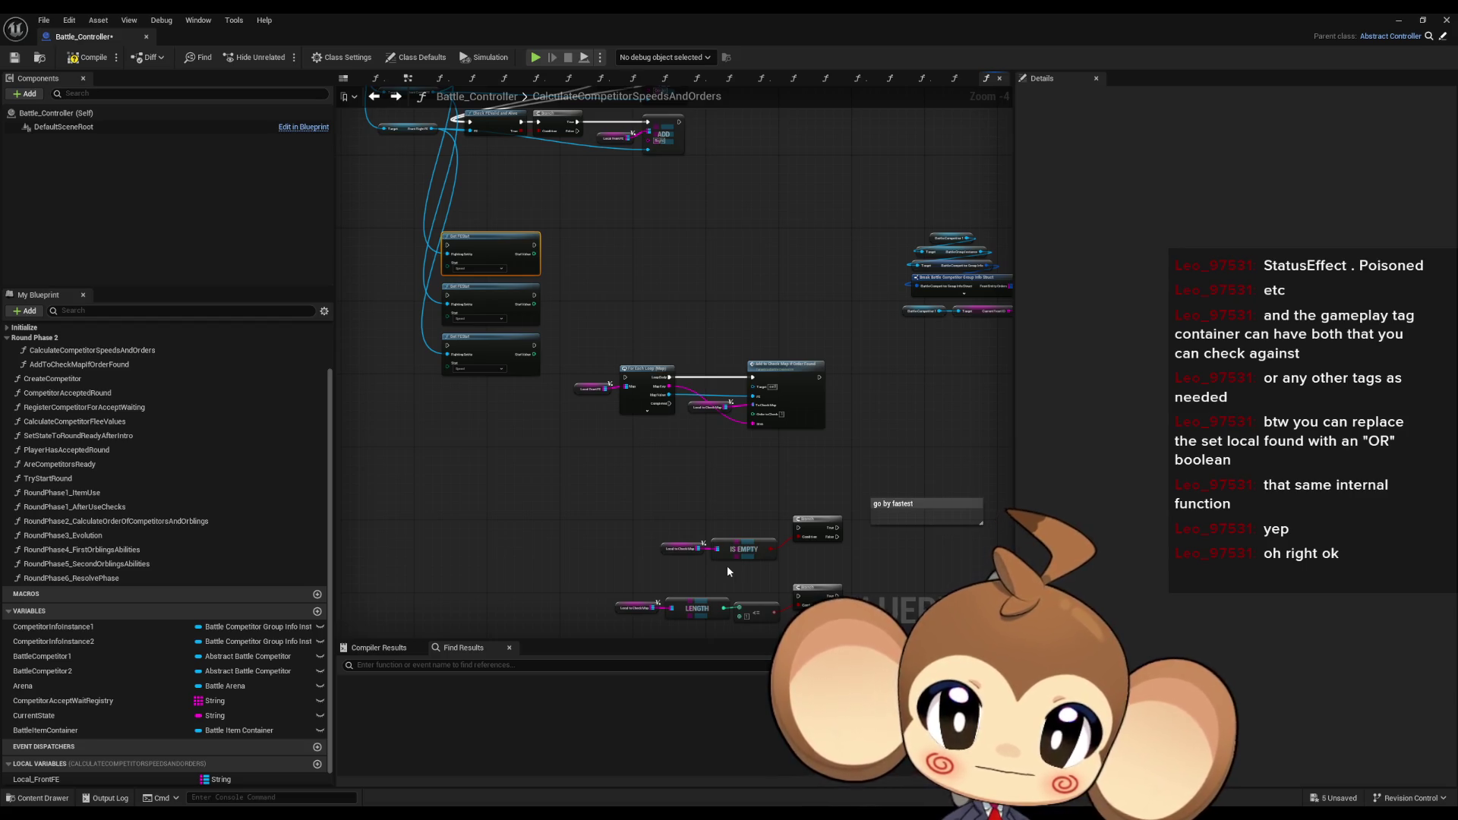
drag(523, 297, 569, 400)
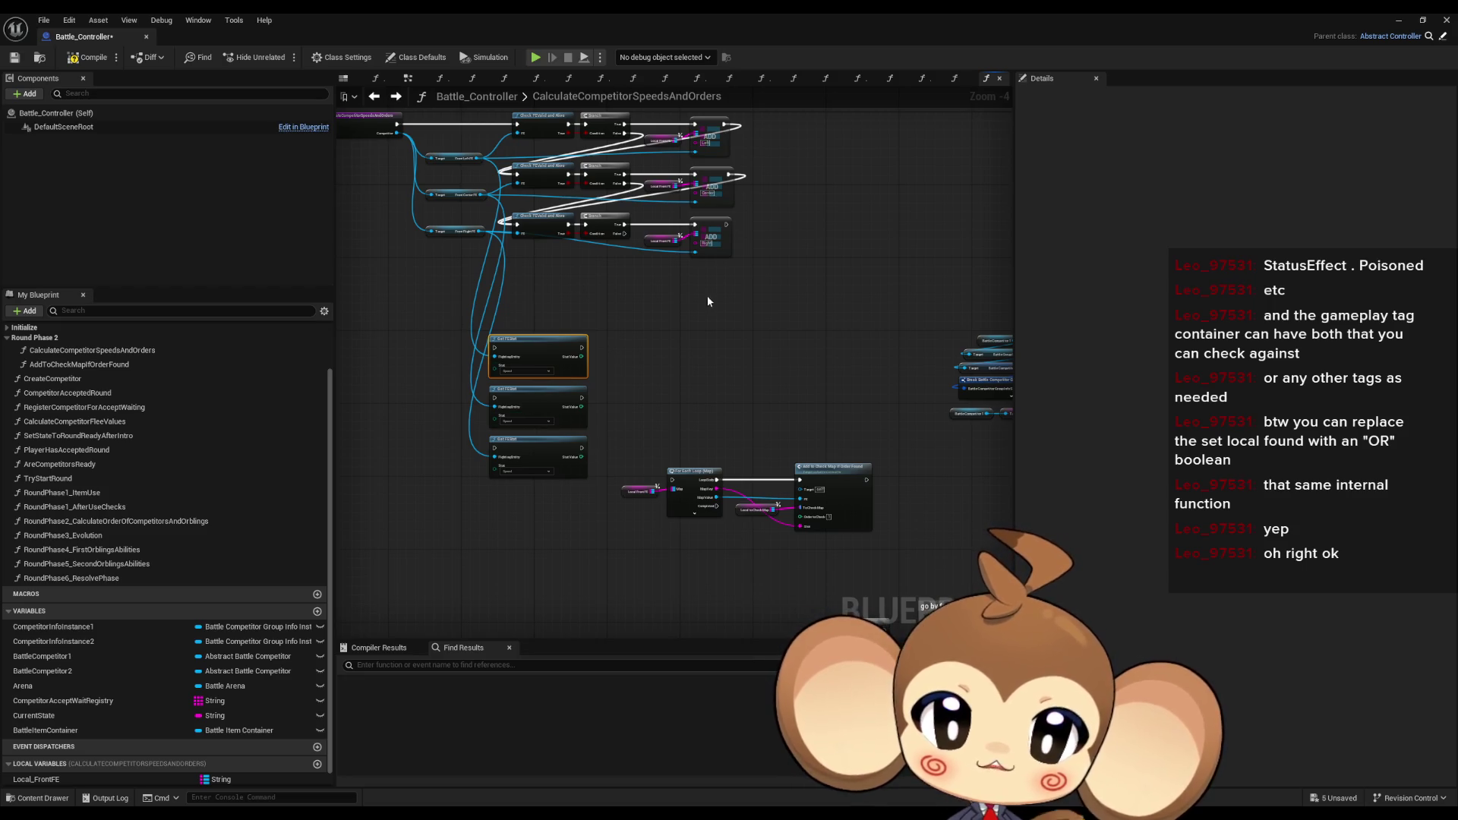
click(658, 364)
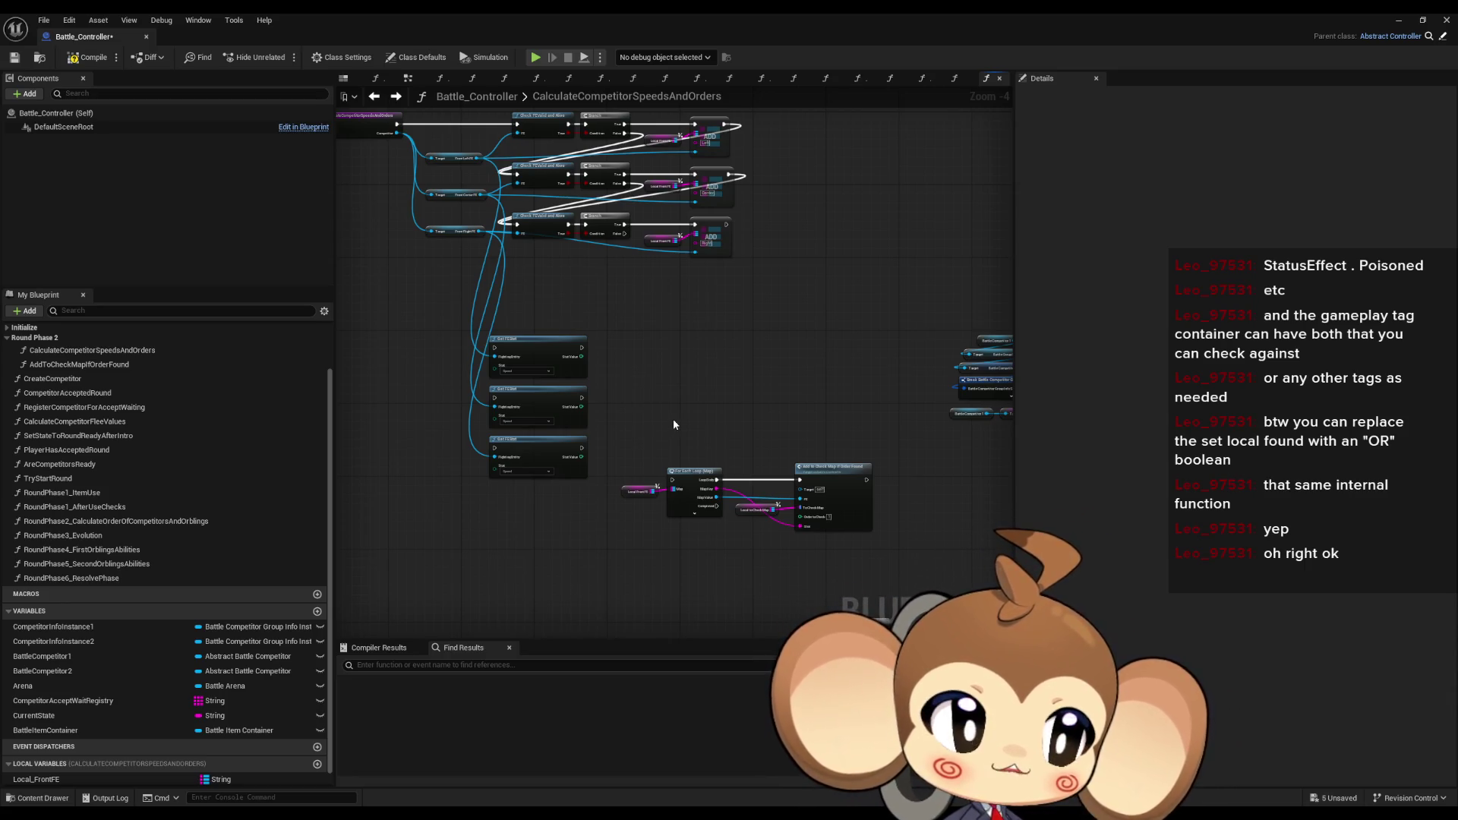
click(472, 296)
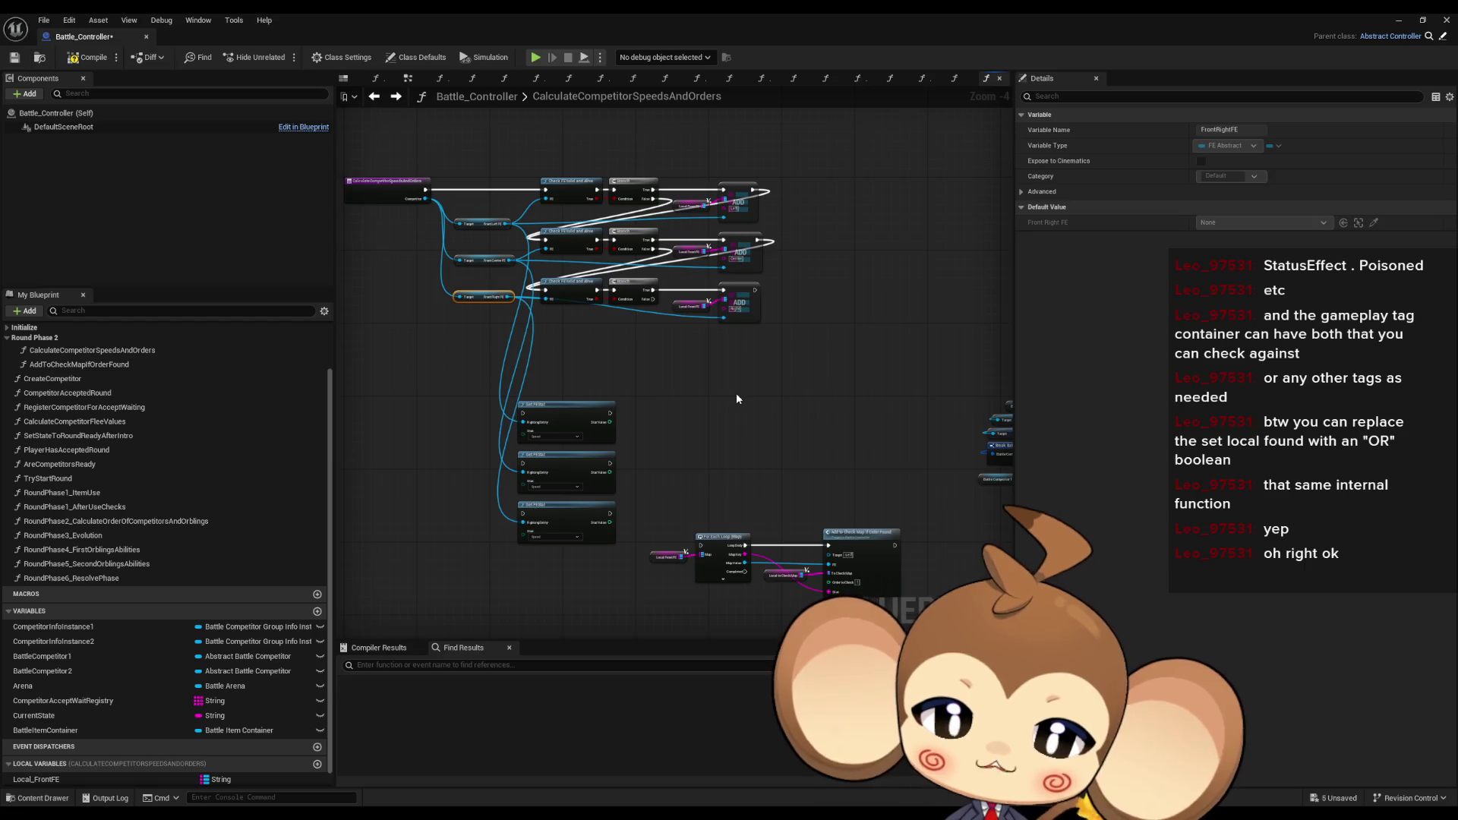
- Return to the For Each Loop and select the LENGTH check, lower Branch and Local to Check Map node
scroll(728, 417, up, 2)
scroll(721, 433, down, 1)
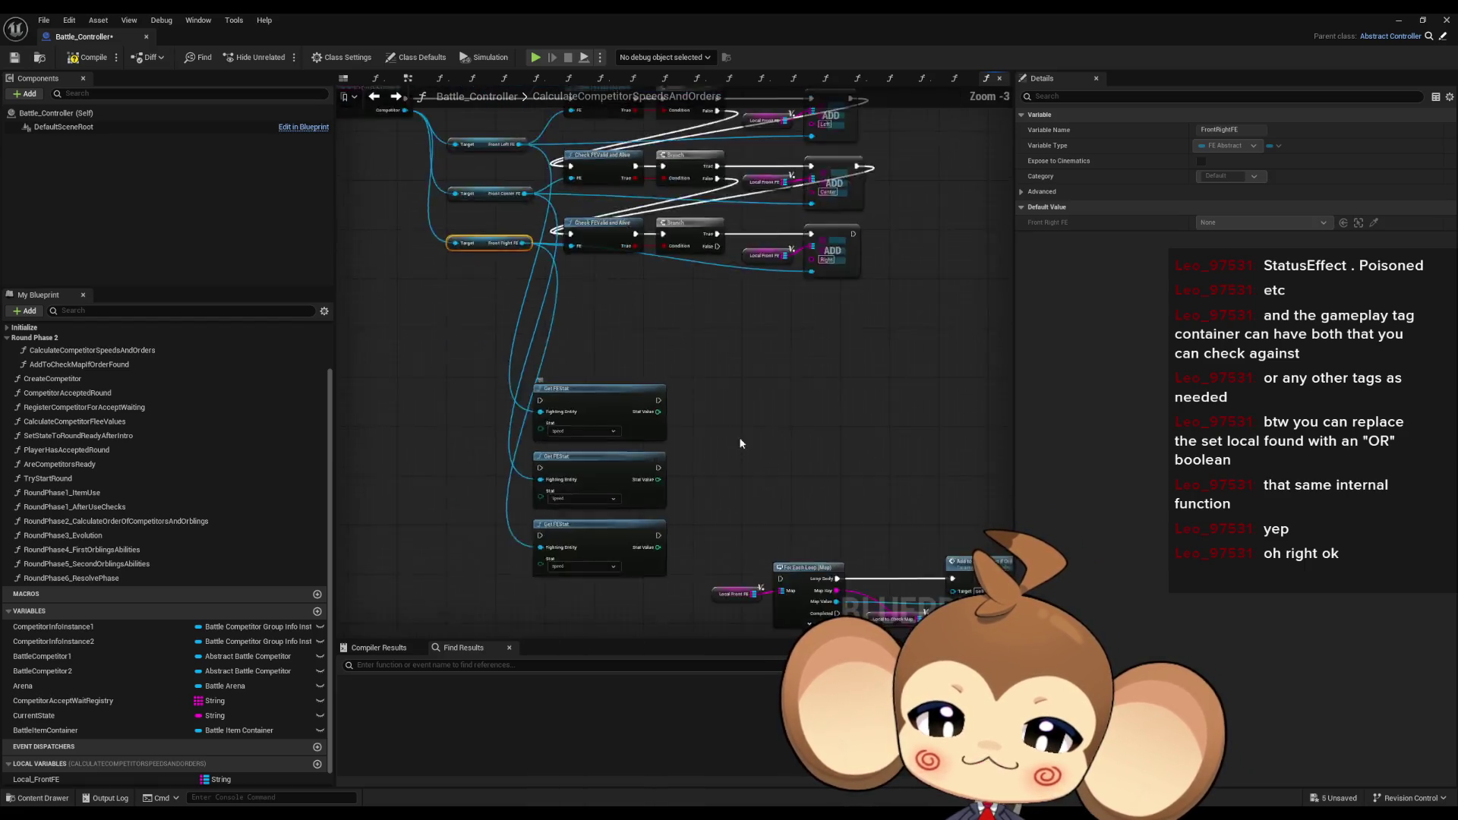
scroll(876, 450, down, 2)
scroll(586, 571, up, 3)
drag(586, 572, 667, 329)
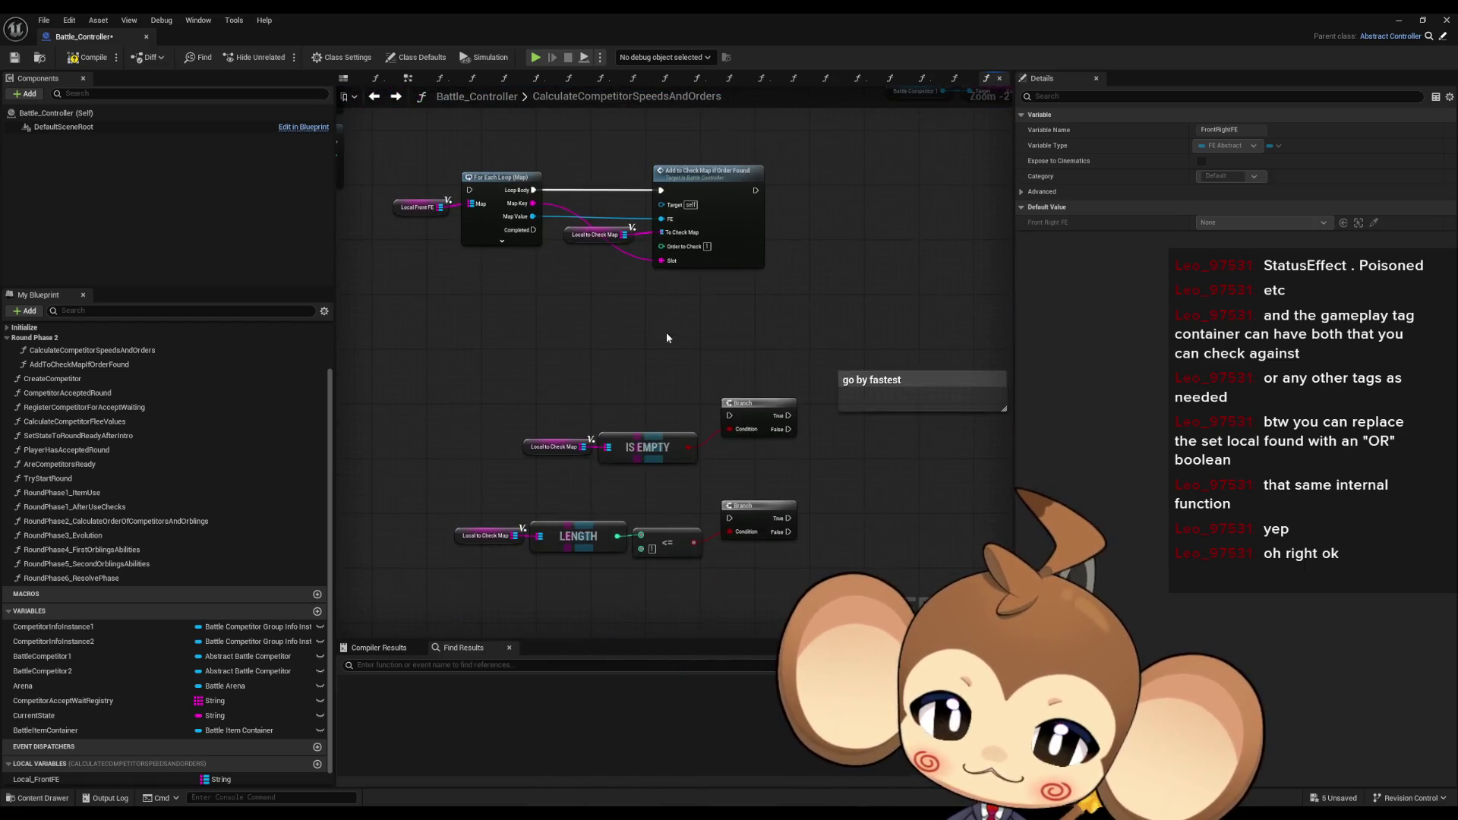
scroll(644, 378, down, 1)
click(654, 372)
drag(512, 450, 868, 520)
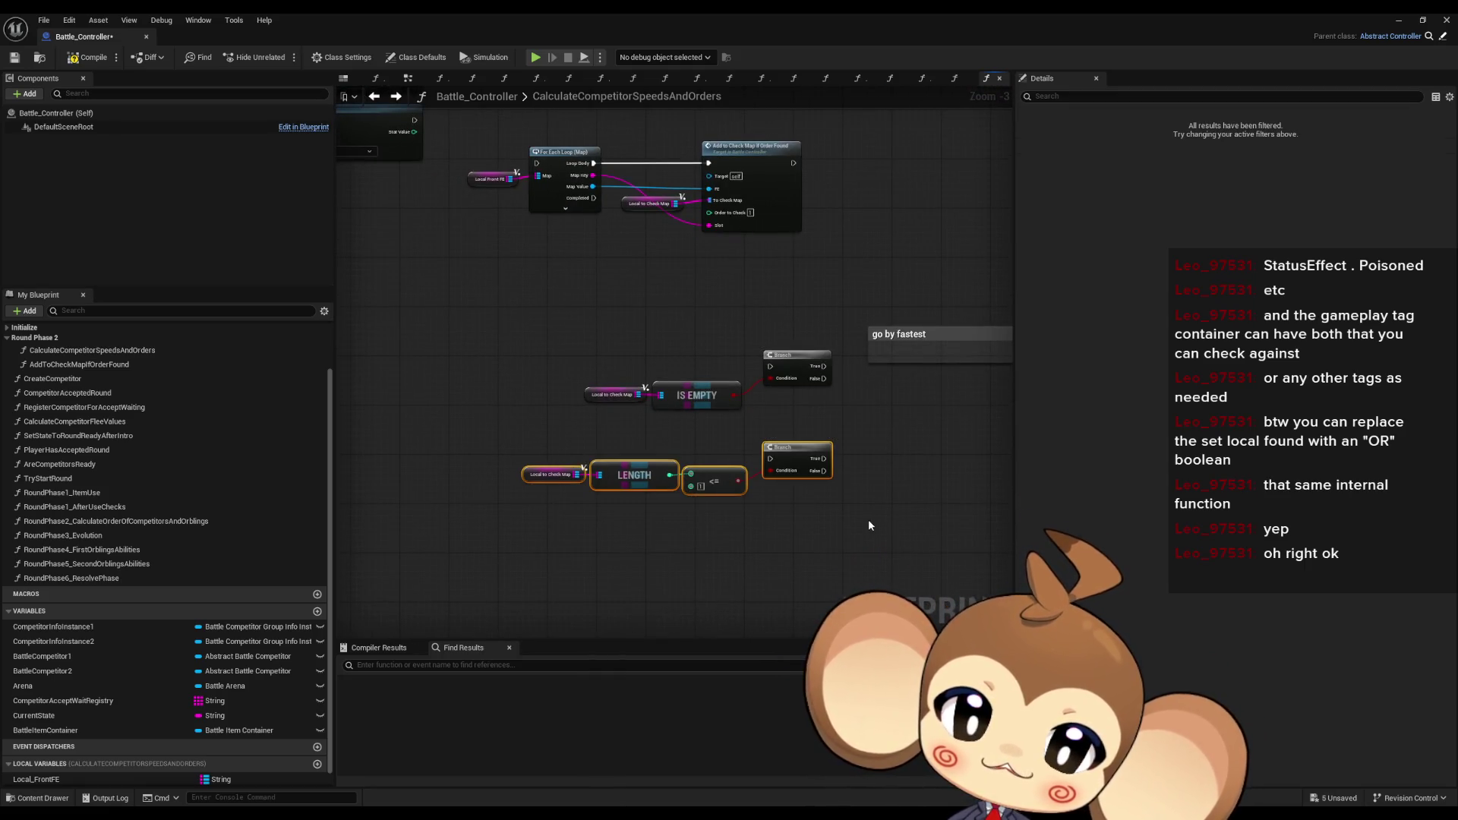
click(710, 512)
scroll(742, 529, down, 1)
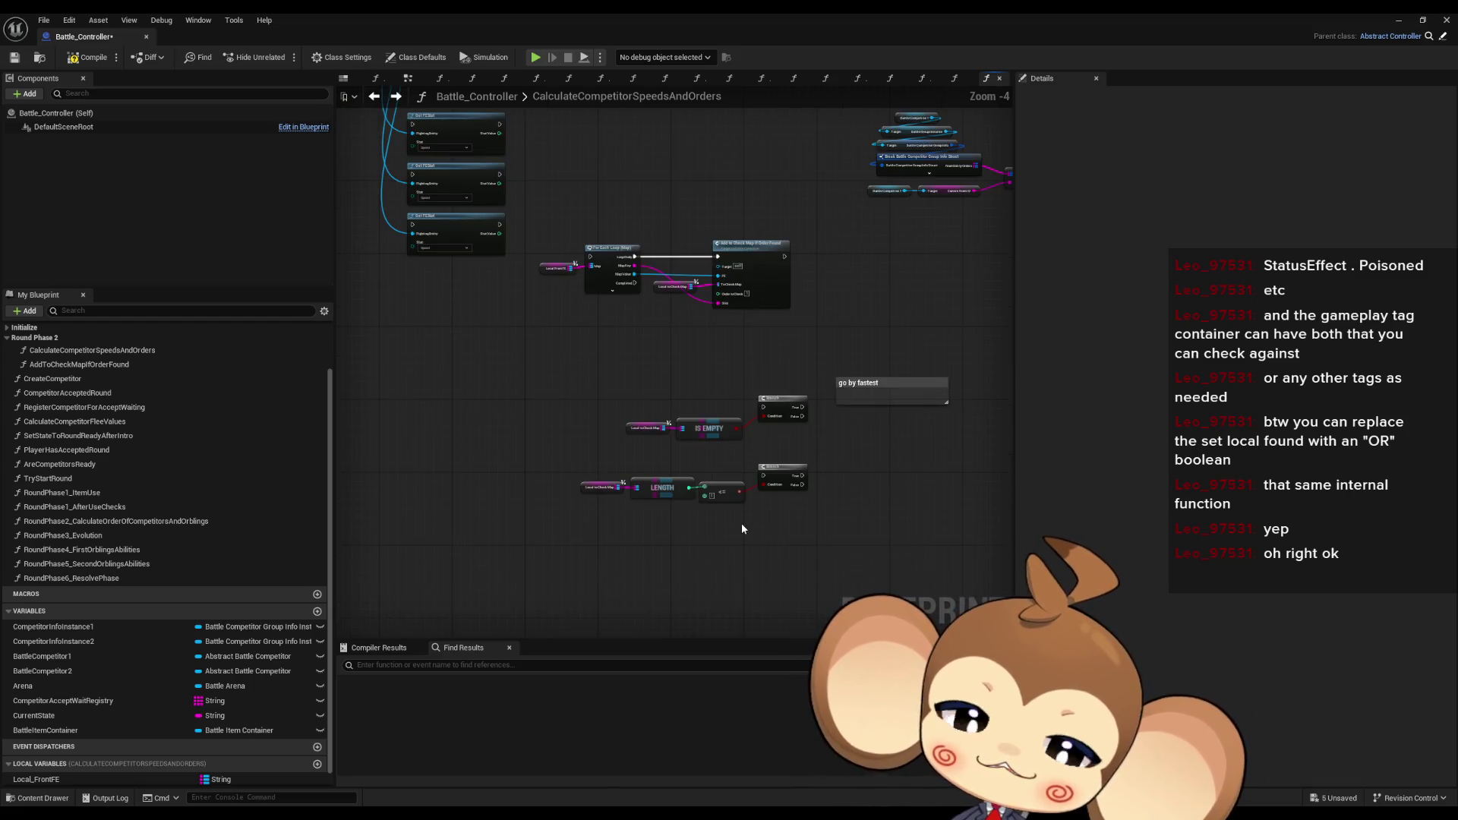
drag(525, 464, 822, 530)
scroll(797, 520, up, 3)
click(477, 472)
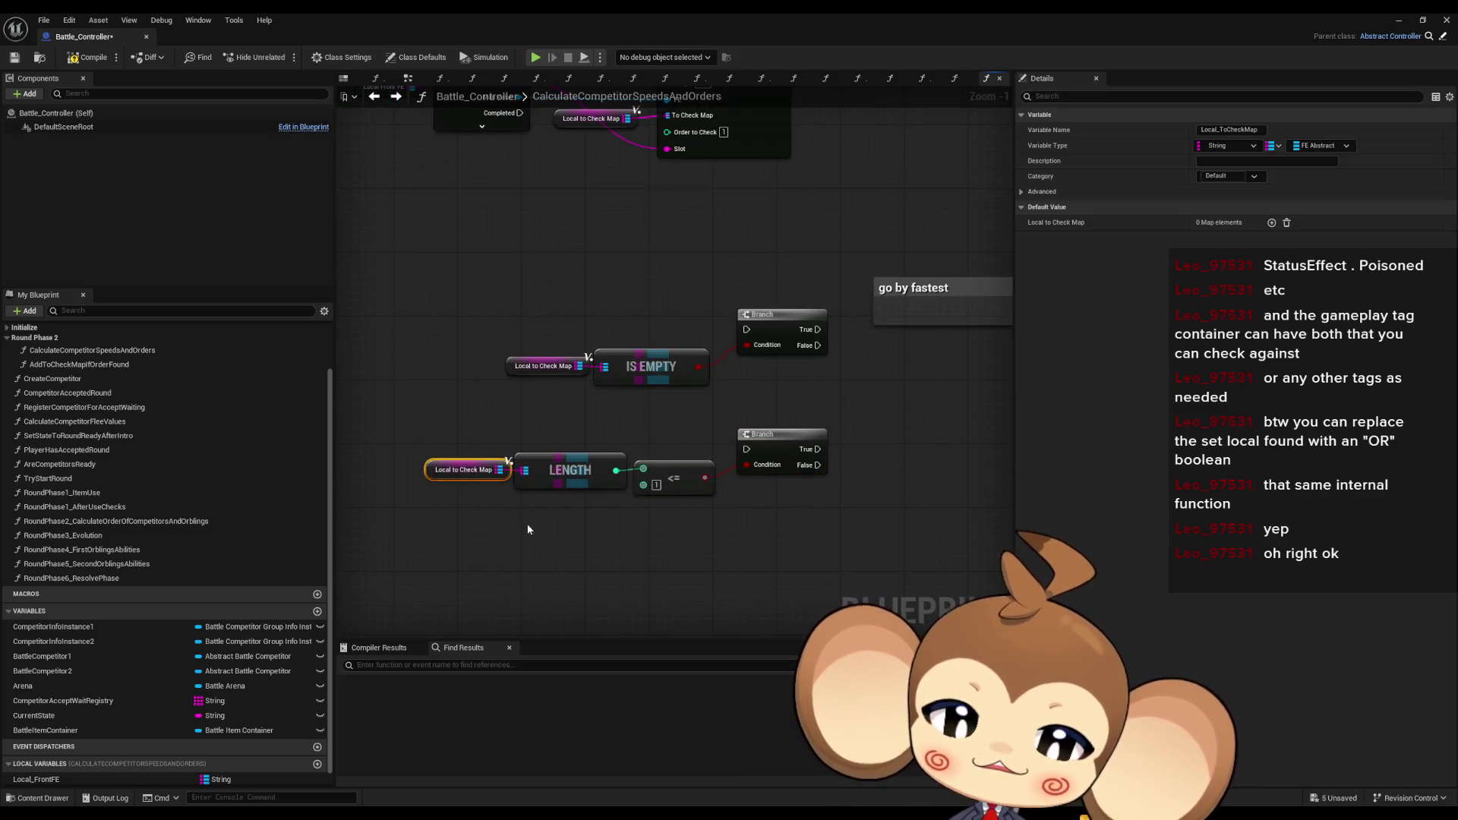